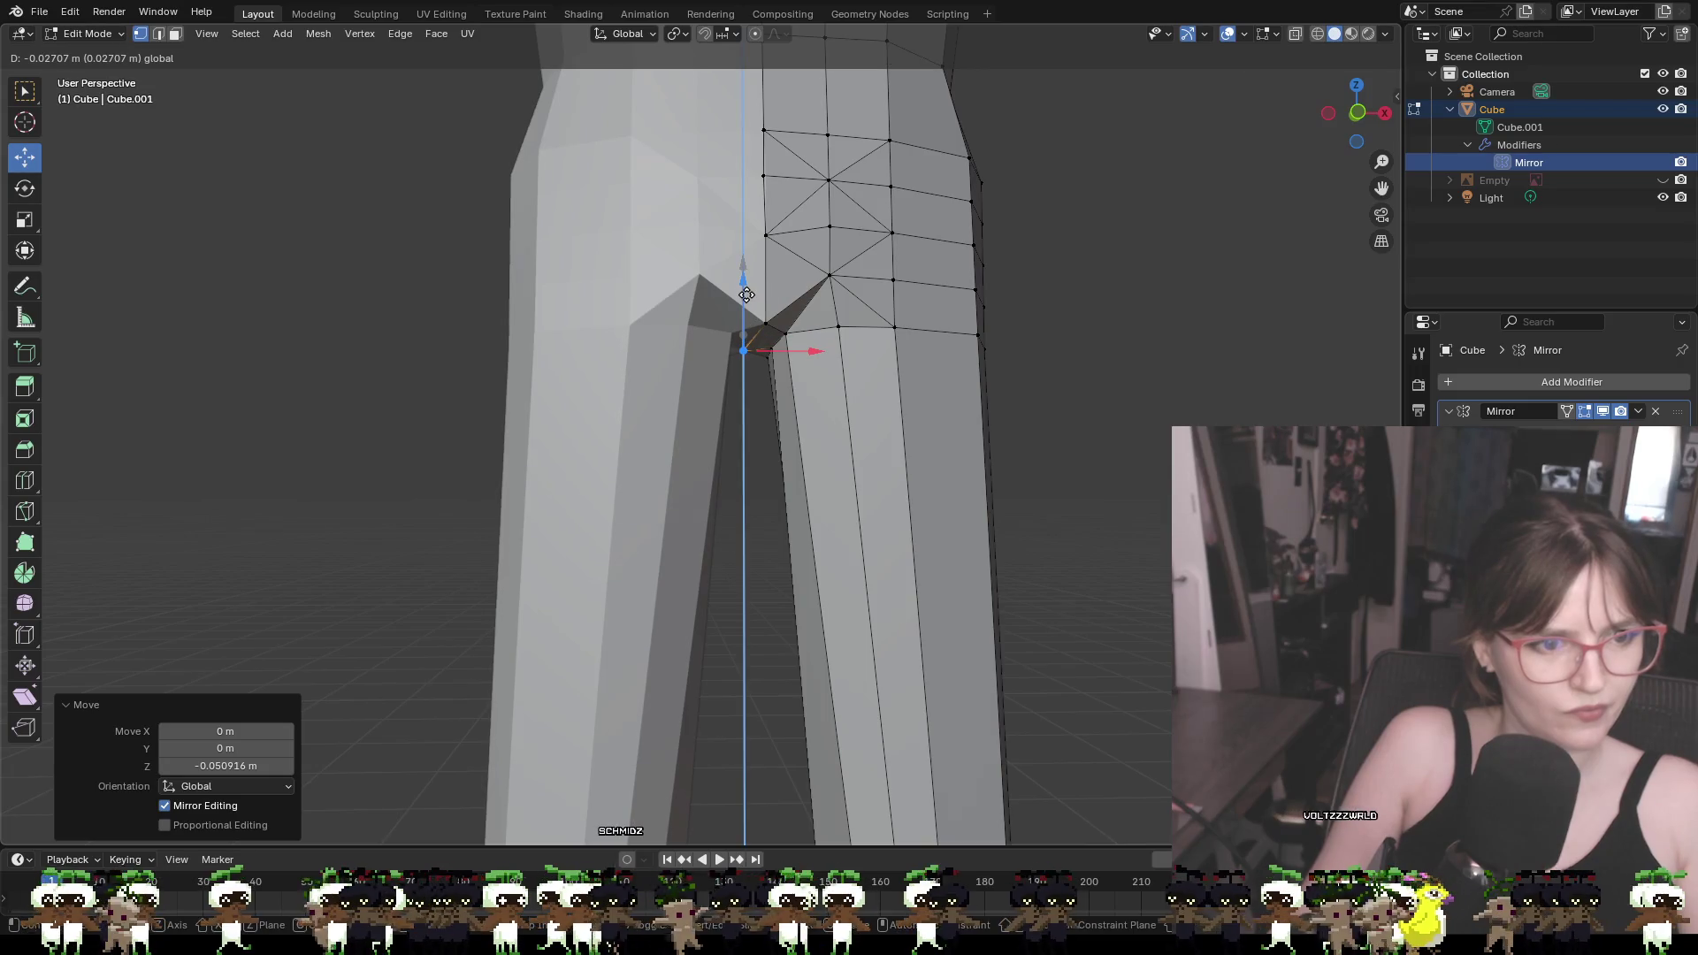
# Lower the inner crotch vertex and shift it slightly along X, then check the leg from the side
pyautogui.moveTo(752, 297); pyautogui.dragTo(819, 333, button='middle')
pyautogui.moveTo(764, 346); pyautogui.dragTo(768, 347)
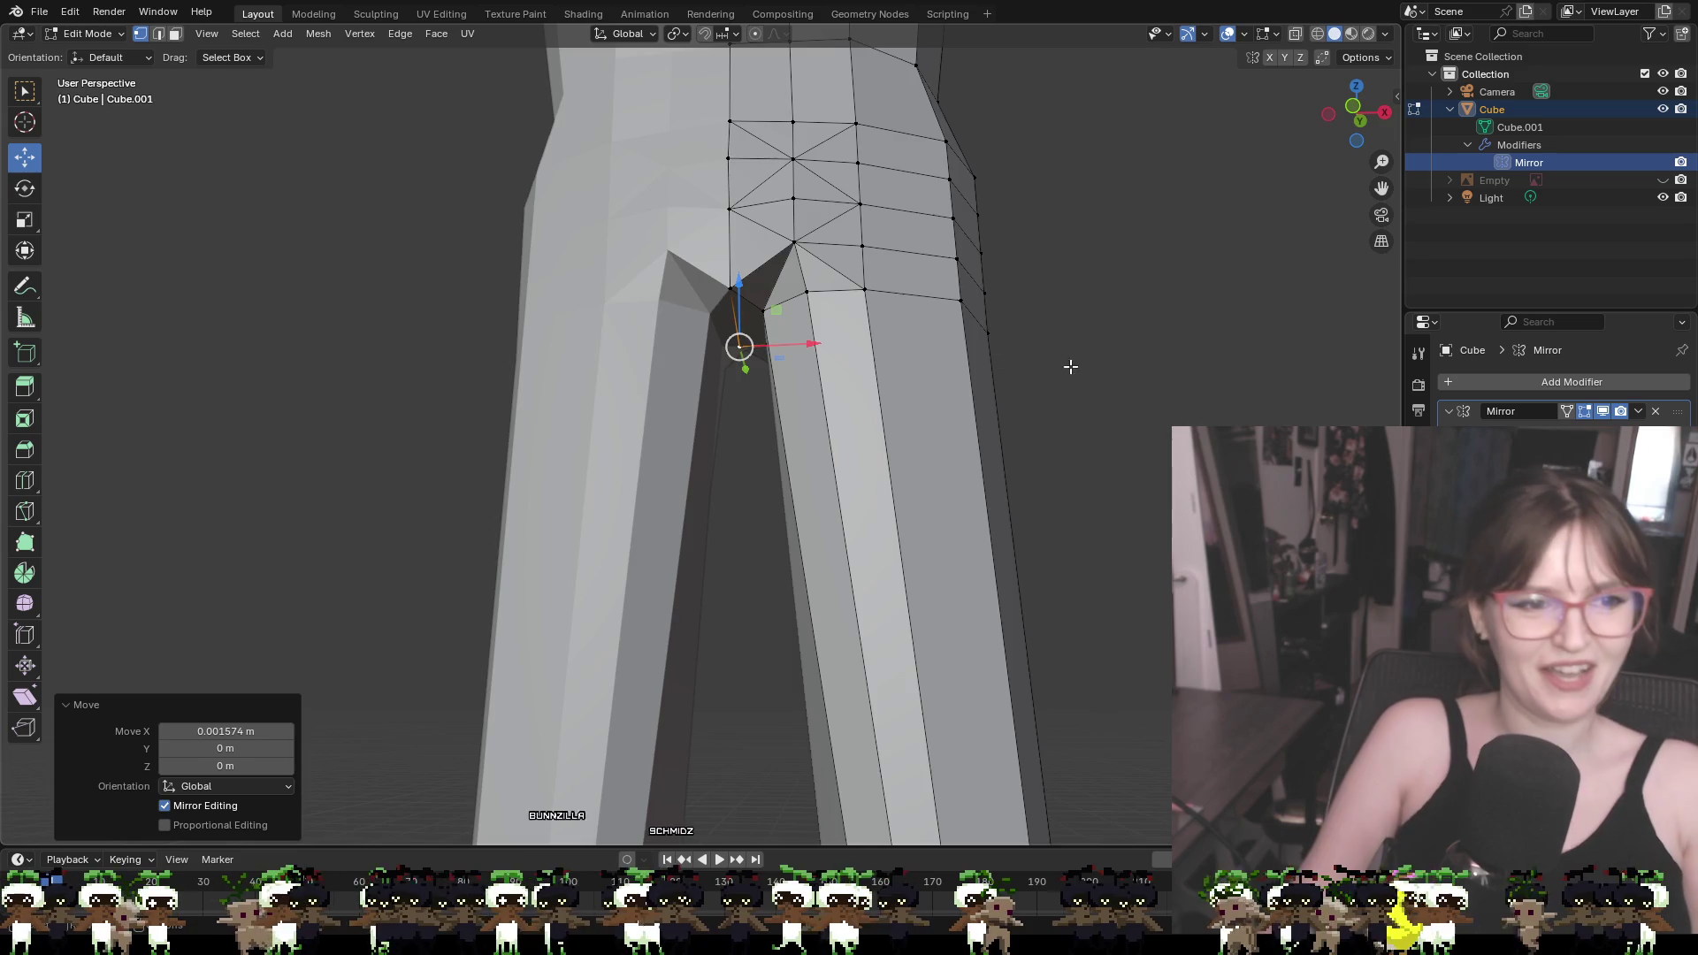
pyautogui.scroll(-5, 1049, 368)
pyautogui.moveTo(951, 379); pyautogui.dragTo(887, 428, button='middle')
pyautogui.scroll(-3, 887, 428)
pyautogui.moveTo(857, 530)
pyautogui.mouseDown(button='middle')
pyautogui.moveTo(910, 474)
pyautogui.moveTo(883, 521)
pyautogui.mouseUp(button='middle')
pyautogui.scroll(-3, 909, 474)
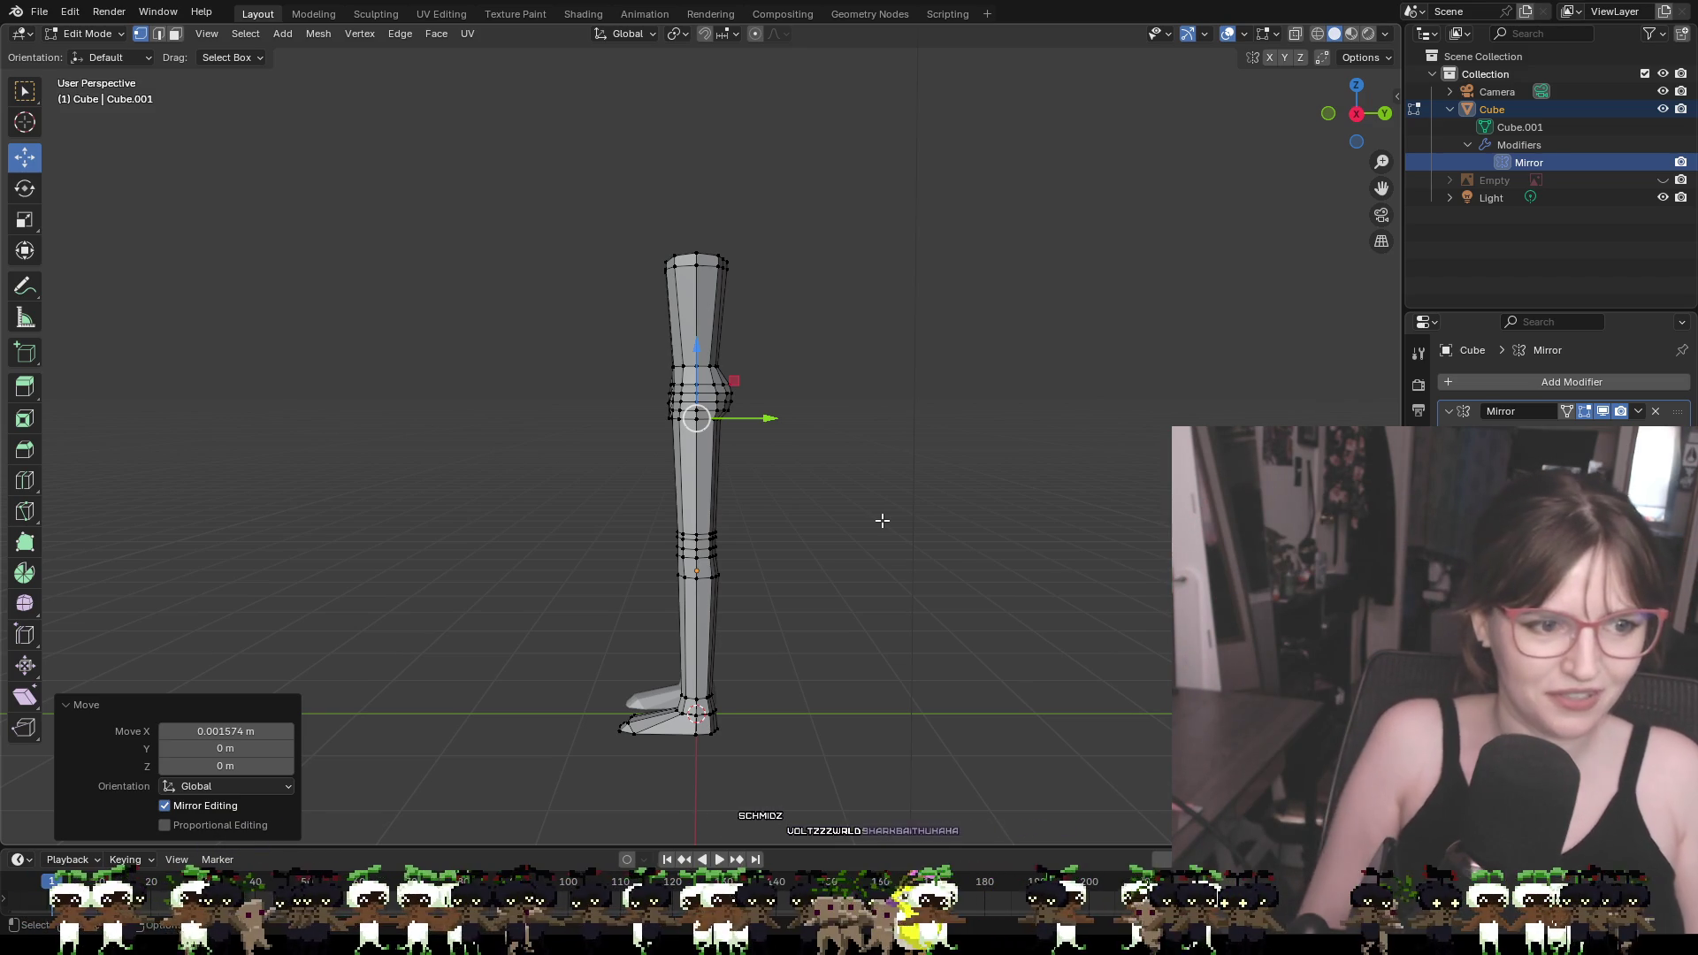
# View the legs straight from the front and show the T-pose reference sketch
pyautogui.moveTo(894, 378)
pyautogui.mouseDown(button='middle')
pyautogui.moveTo(1099, 334)
pyautogui.moveTo(1080, 375)
pyautogui.moveTo(1111, 345)
pyautogui.mouseUp(button='middle')
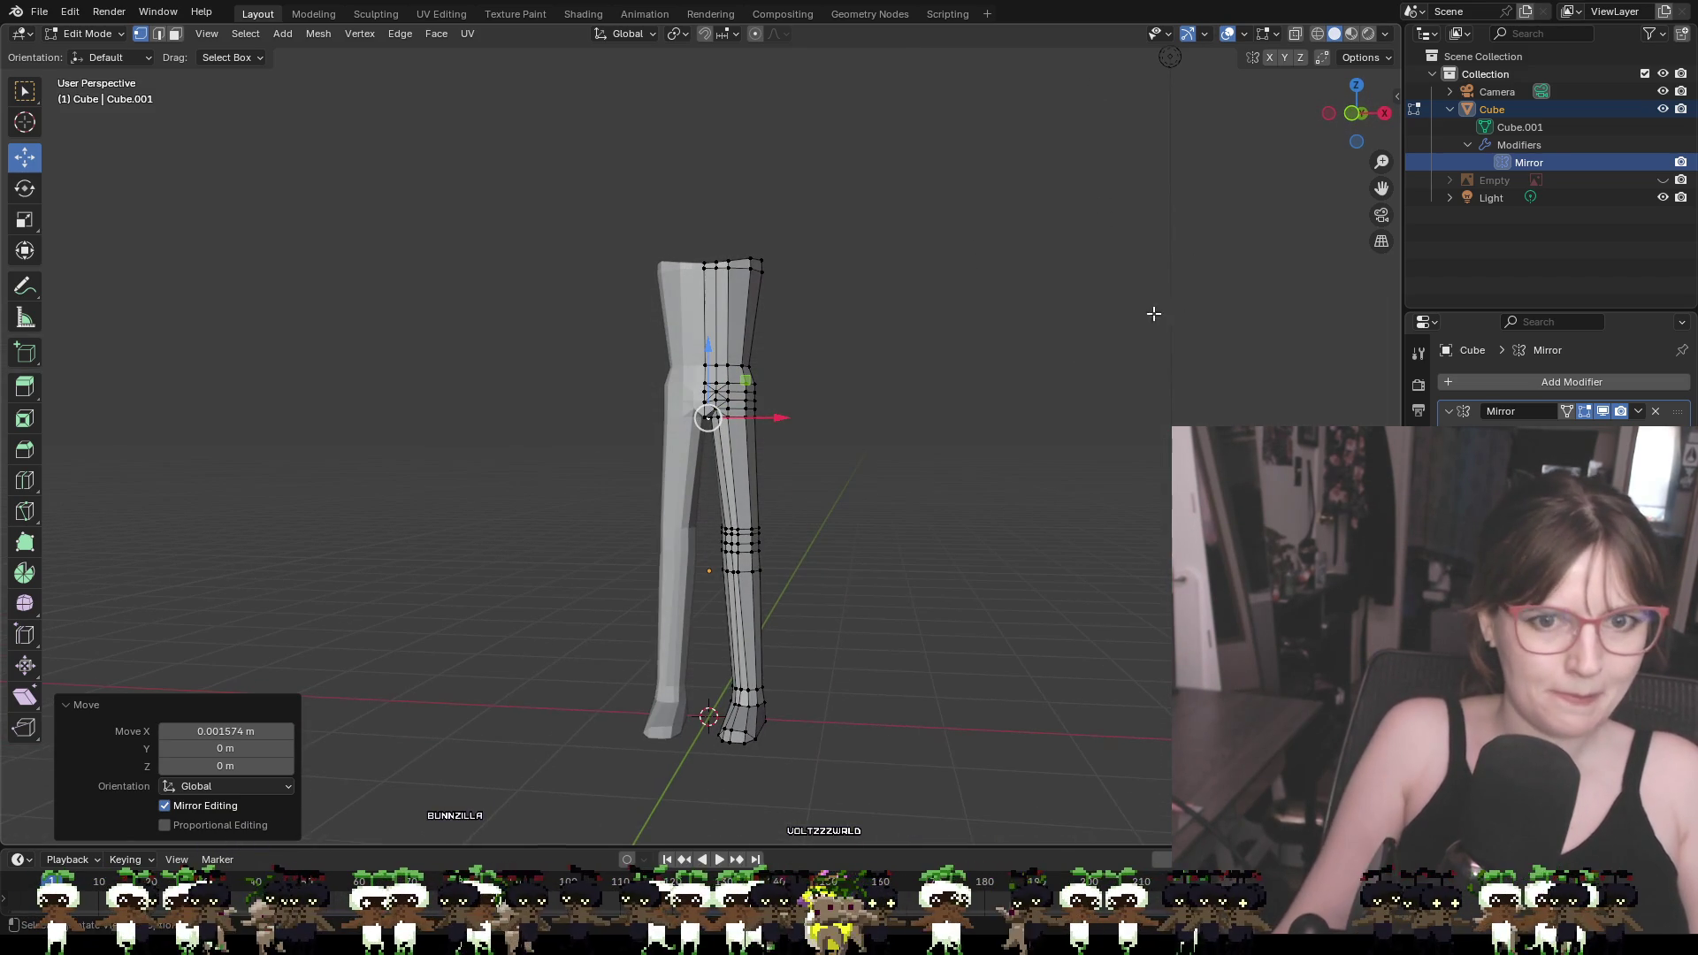
pyautogui.click(1353, 114)
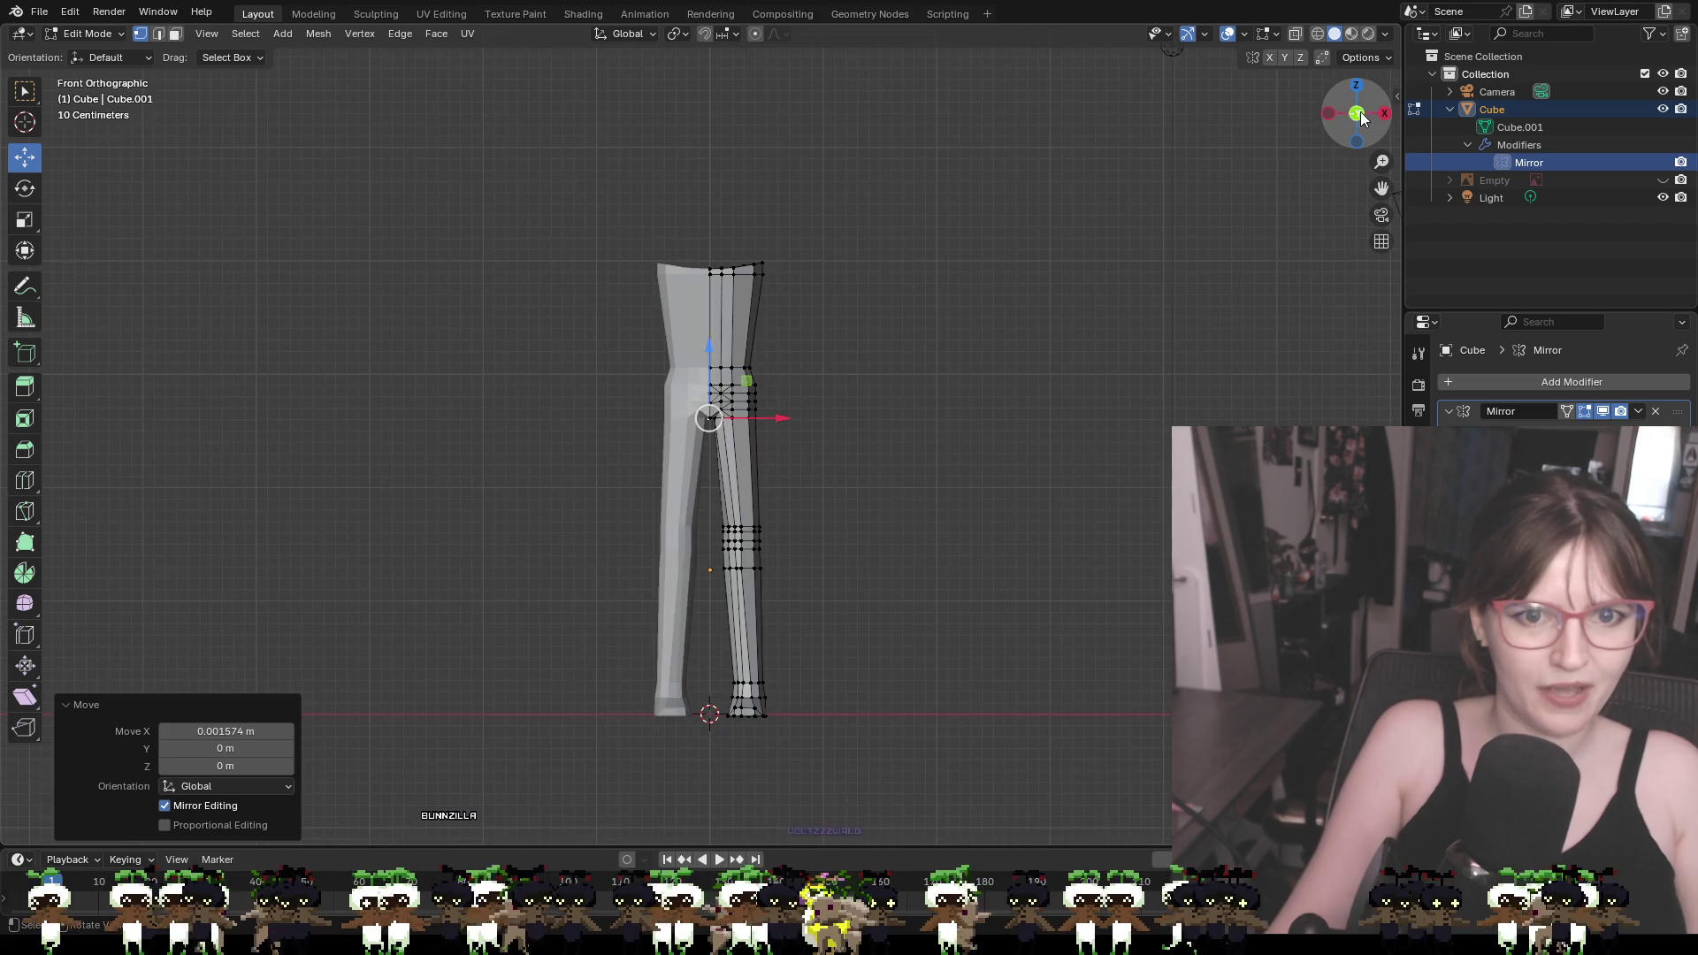
pyautogui.click(1667, 180)
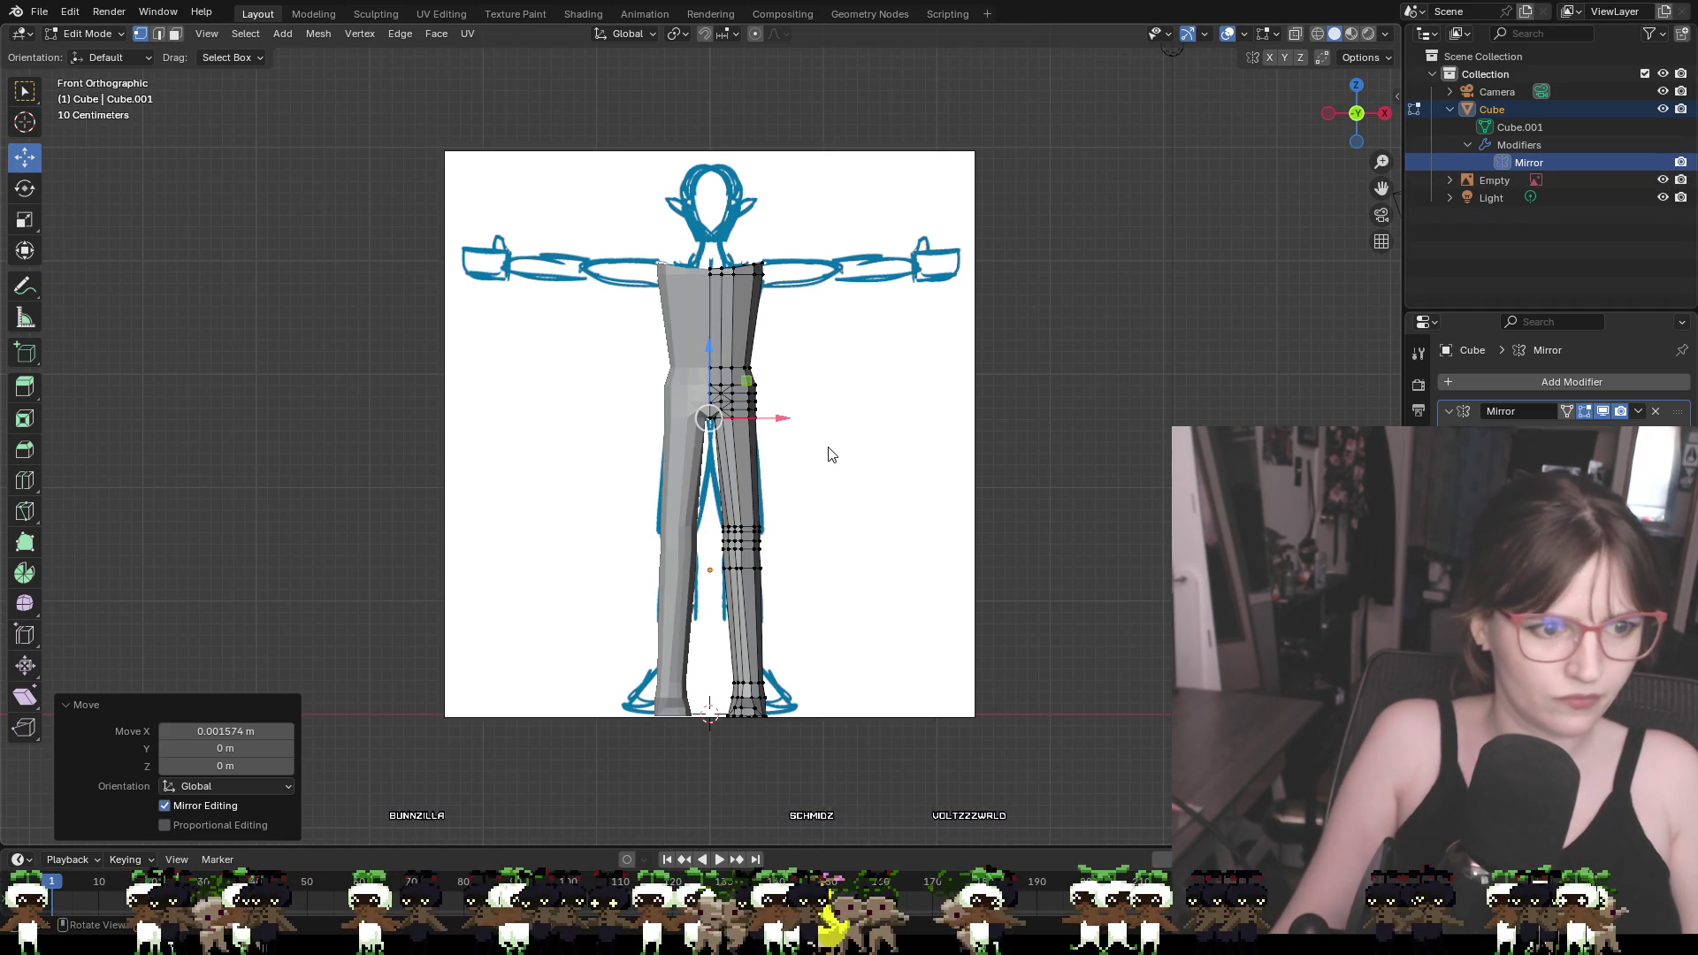
# Deselect the vertices and compare the legs with the sketch from an angle and from the front
pyautogui.scroll(2, 839, 448)
pyautogui.moveTo(841, 448)
pyautogui.mouseDown(button='middle')
pyautogui.moveTo(977, 429)
pyautogui.moveTo(887, 436)
pyautogui.moveTo(853, 375)
pyautogui.moveTo(861, 459)
pyautogui.moveTo(917, 451)
pyautogui.moveTo(857, 459)
pyautogui.moveTo(894, 436)
pyautogui.moveTo(693, 422)
pyautogui.moveTo(825, 451)
pyautogui.moveTo(948, 432)
pyautogui.mouseUp(button='middle')
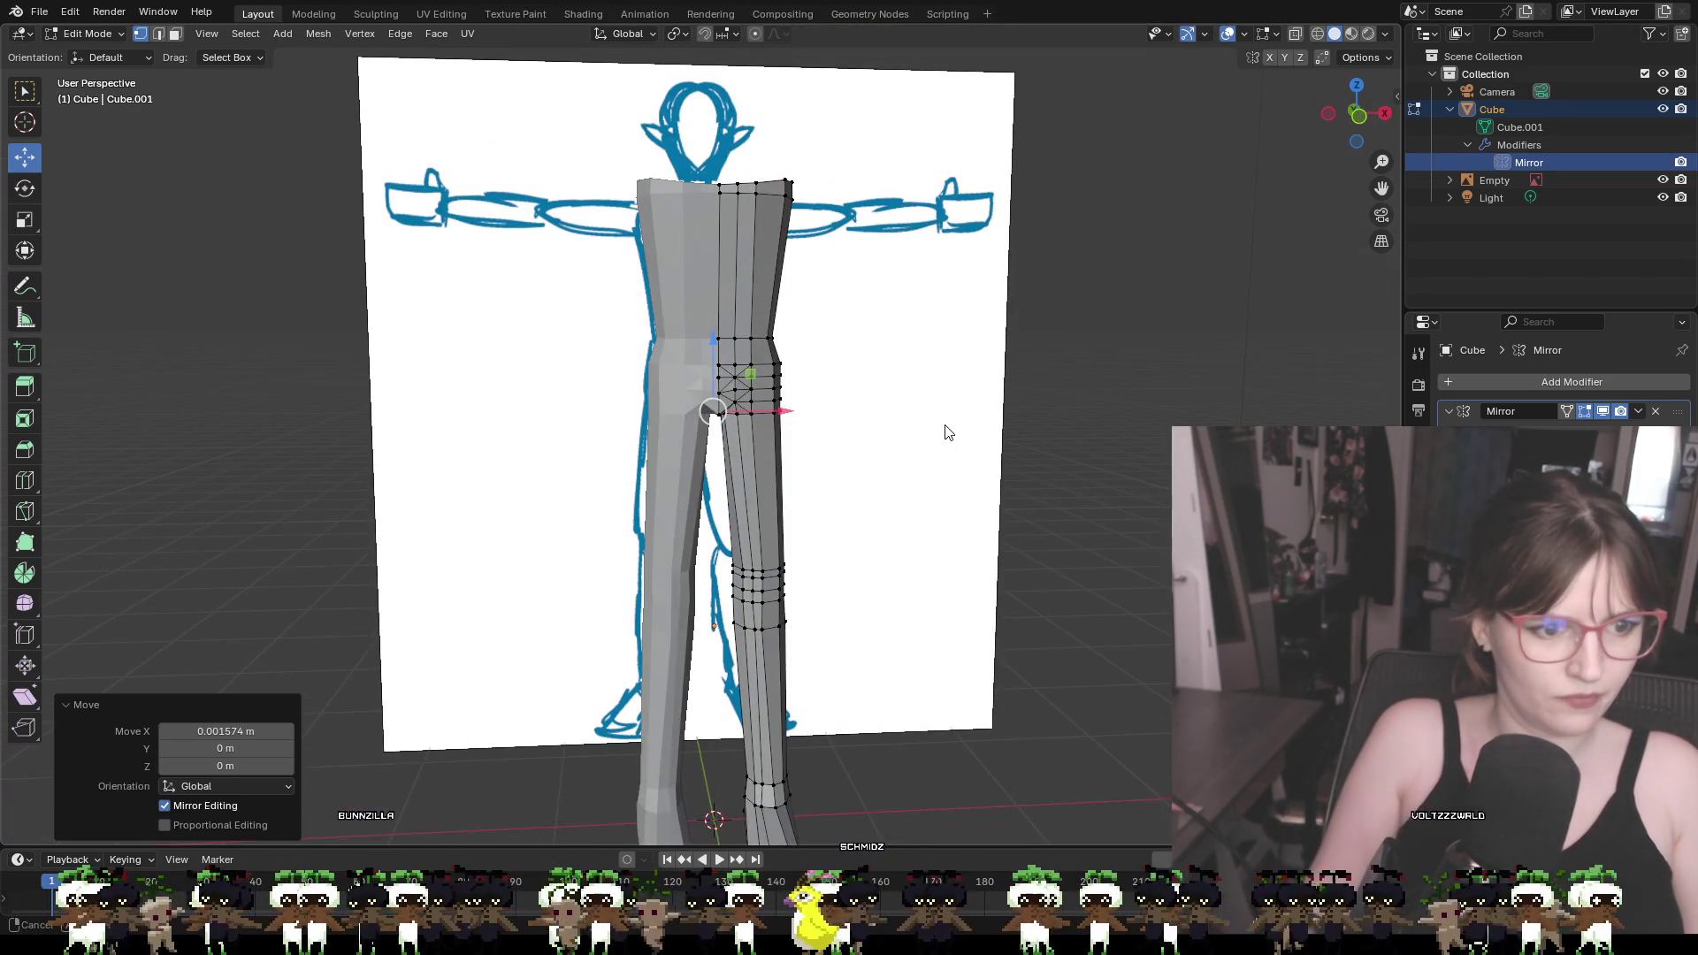
pyautogui.click(562, 303)
pyautogui.scroll(2, 936, 444)
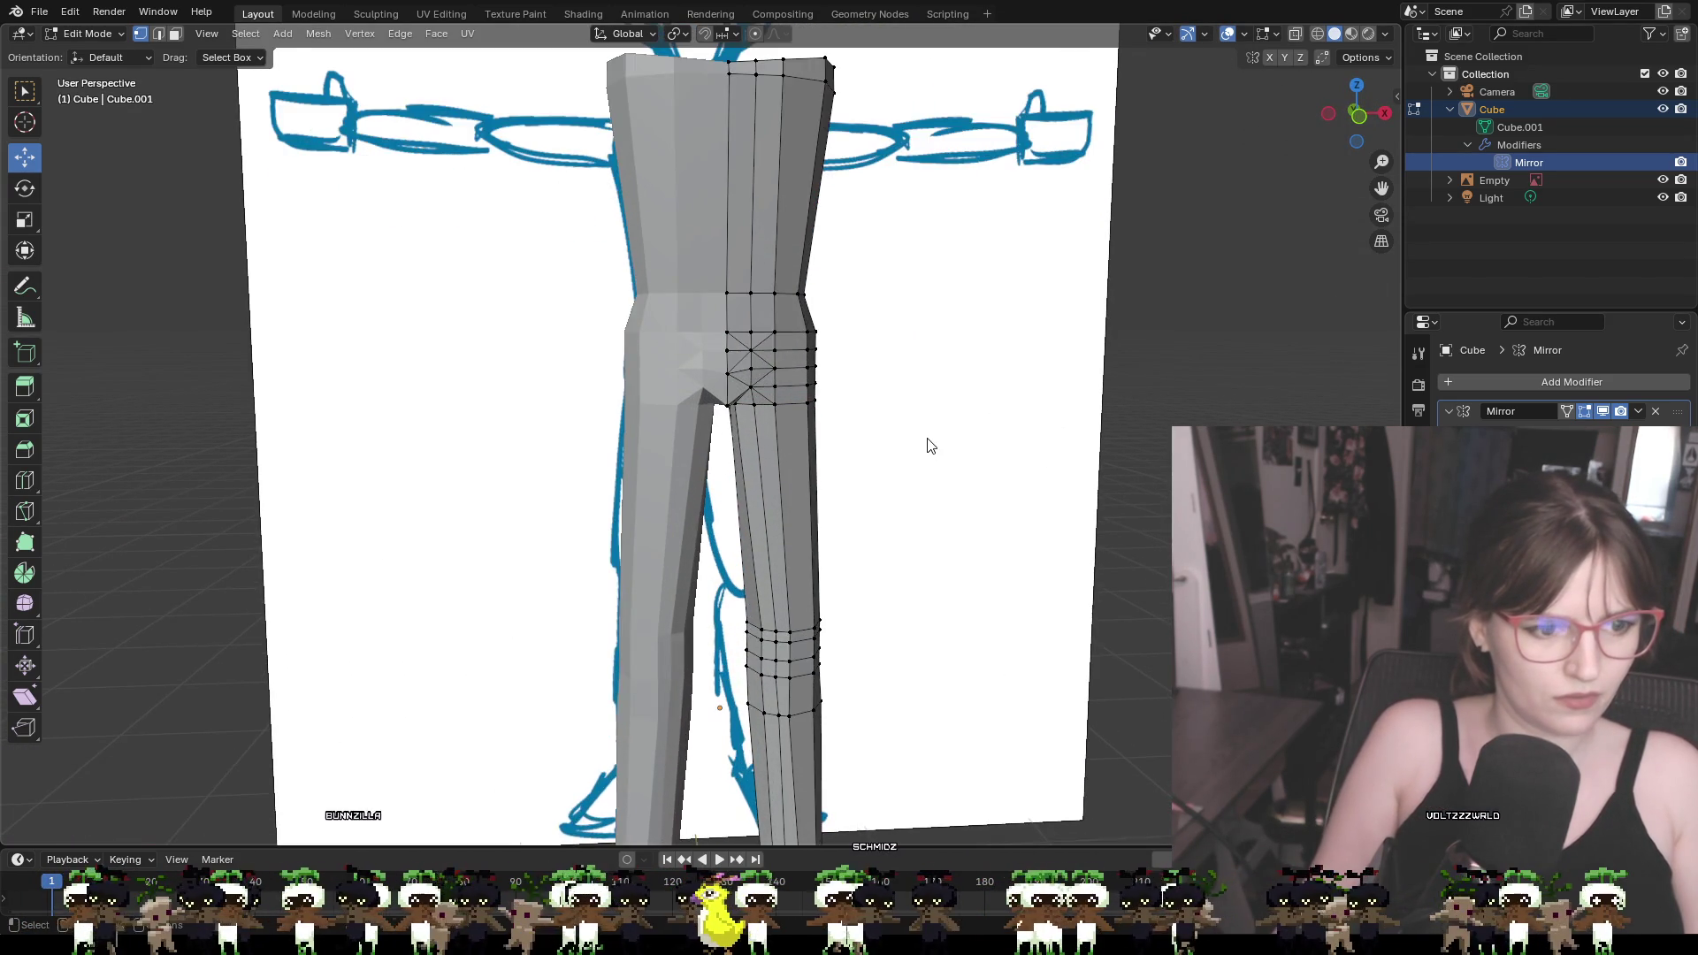
pyautogui.scroll(-4, 925, 443)
pyautogui.moveTo(932, 467)
pyautogui.mouseDown(button='middle')
pyautogui.moveTo(909, 436)
pyautogui.moveTo(926, 481)
pyautogui.moveTo(921, 462)
pyautogui.moveTo(811, 459)
pyautogui.moveTo(918, 443)
pyautogui.mouseUp(button='middle')
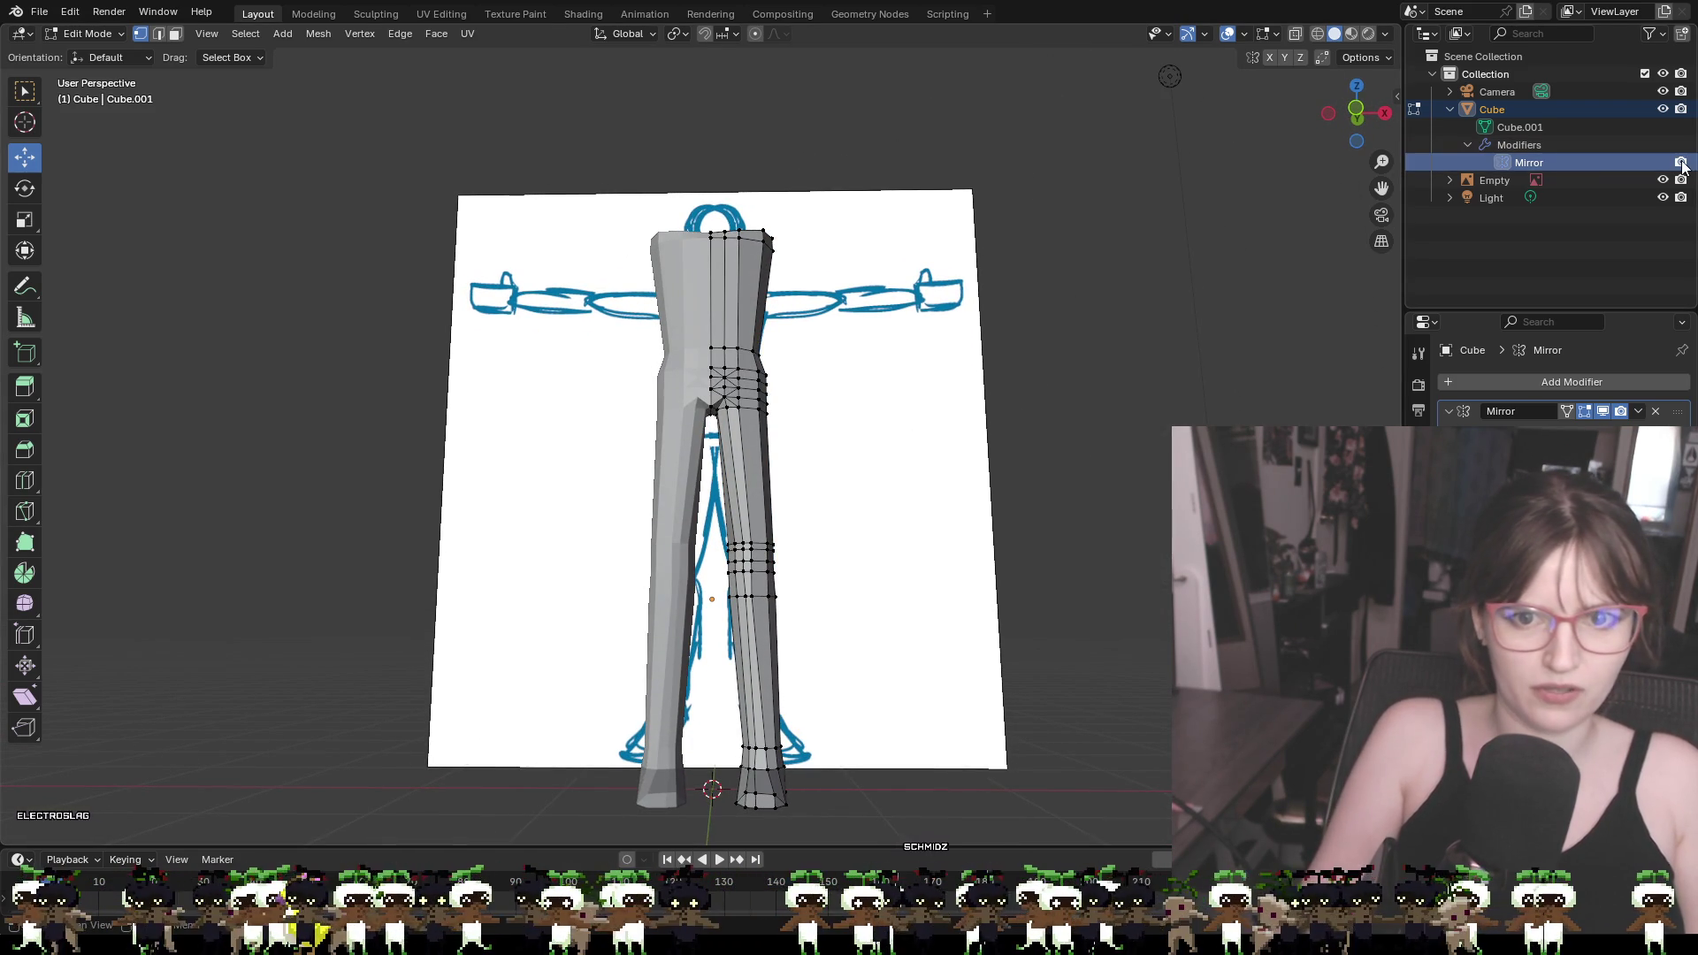
pyautogui.click(1361, 108)
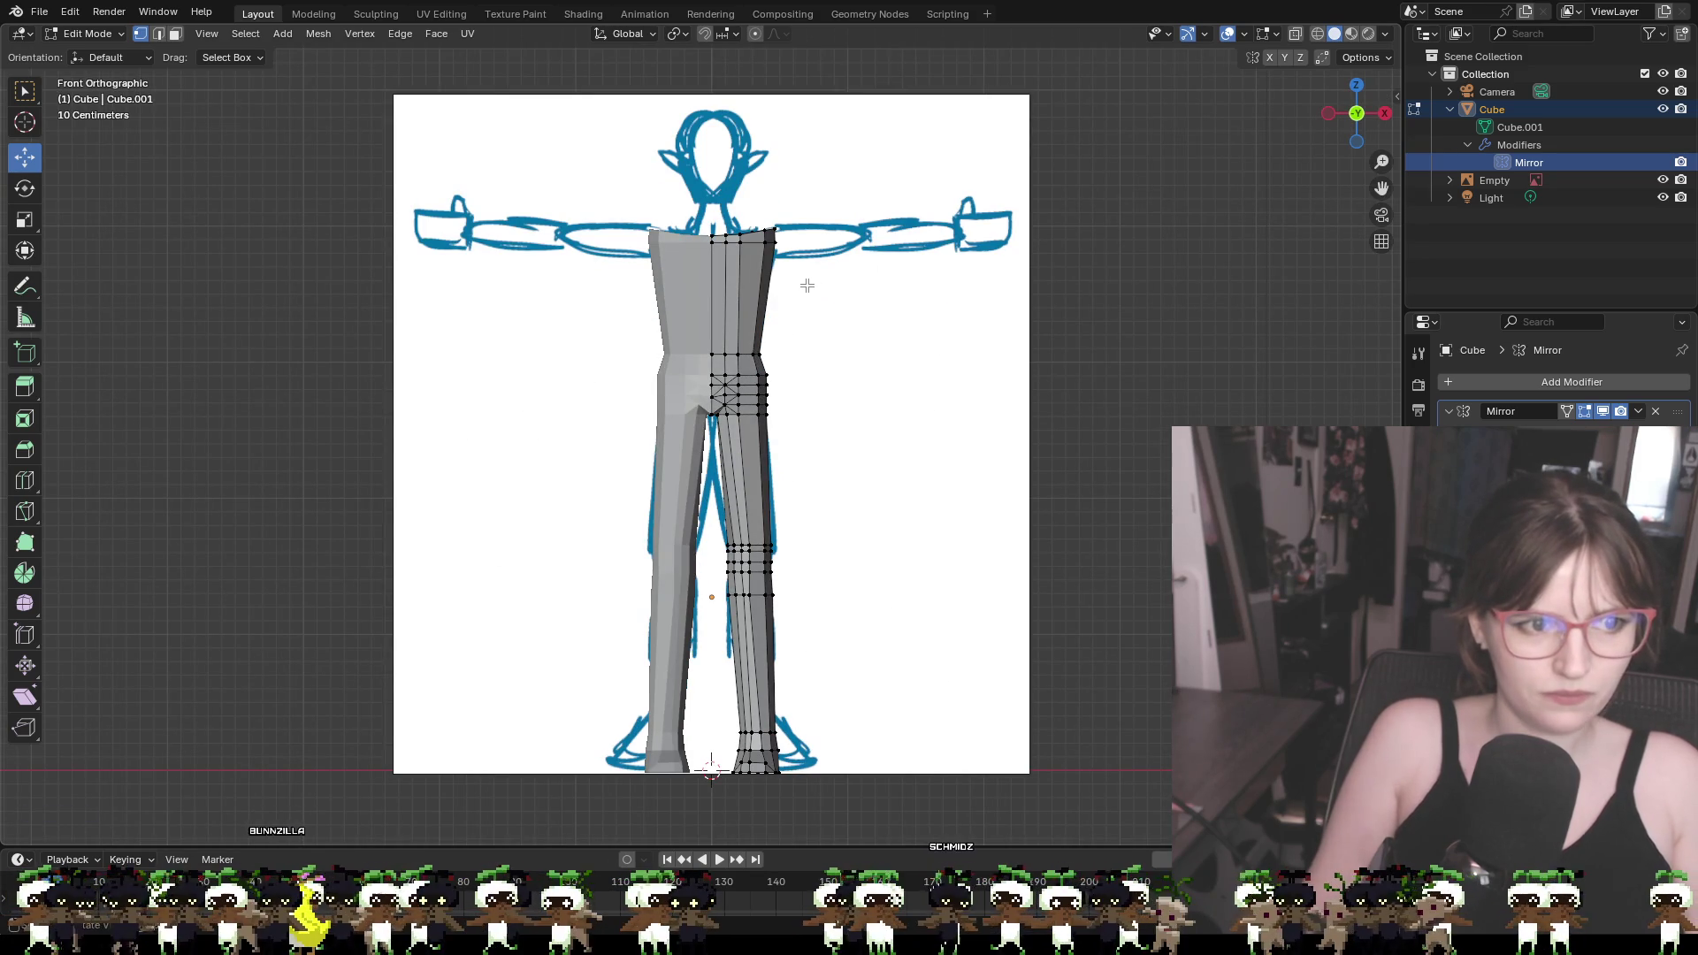
# Box-select the faces around the crotch and frame the view on them
pyautogui.scroll(3, 873, 360)
pyautogui.moveTo(873, 360)
pyautogui.mouseDown(button='middle')
pyautogui.moveTo(994, 360)
pyautogui.moveTo(867, 326)
pyautogui.mouseUp(button='middle')
pyautogui.moveTo(696, 249); pyautogui.dragTo(854, 384)
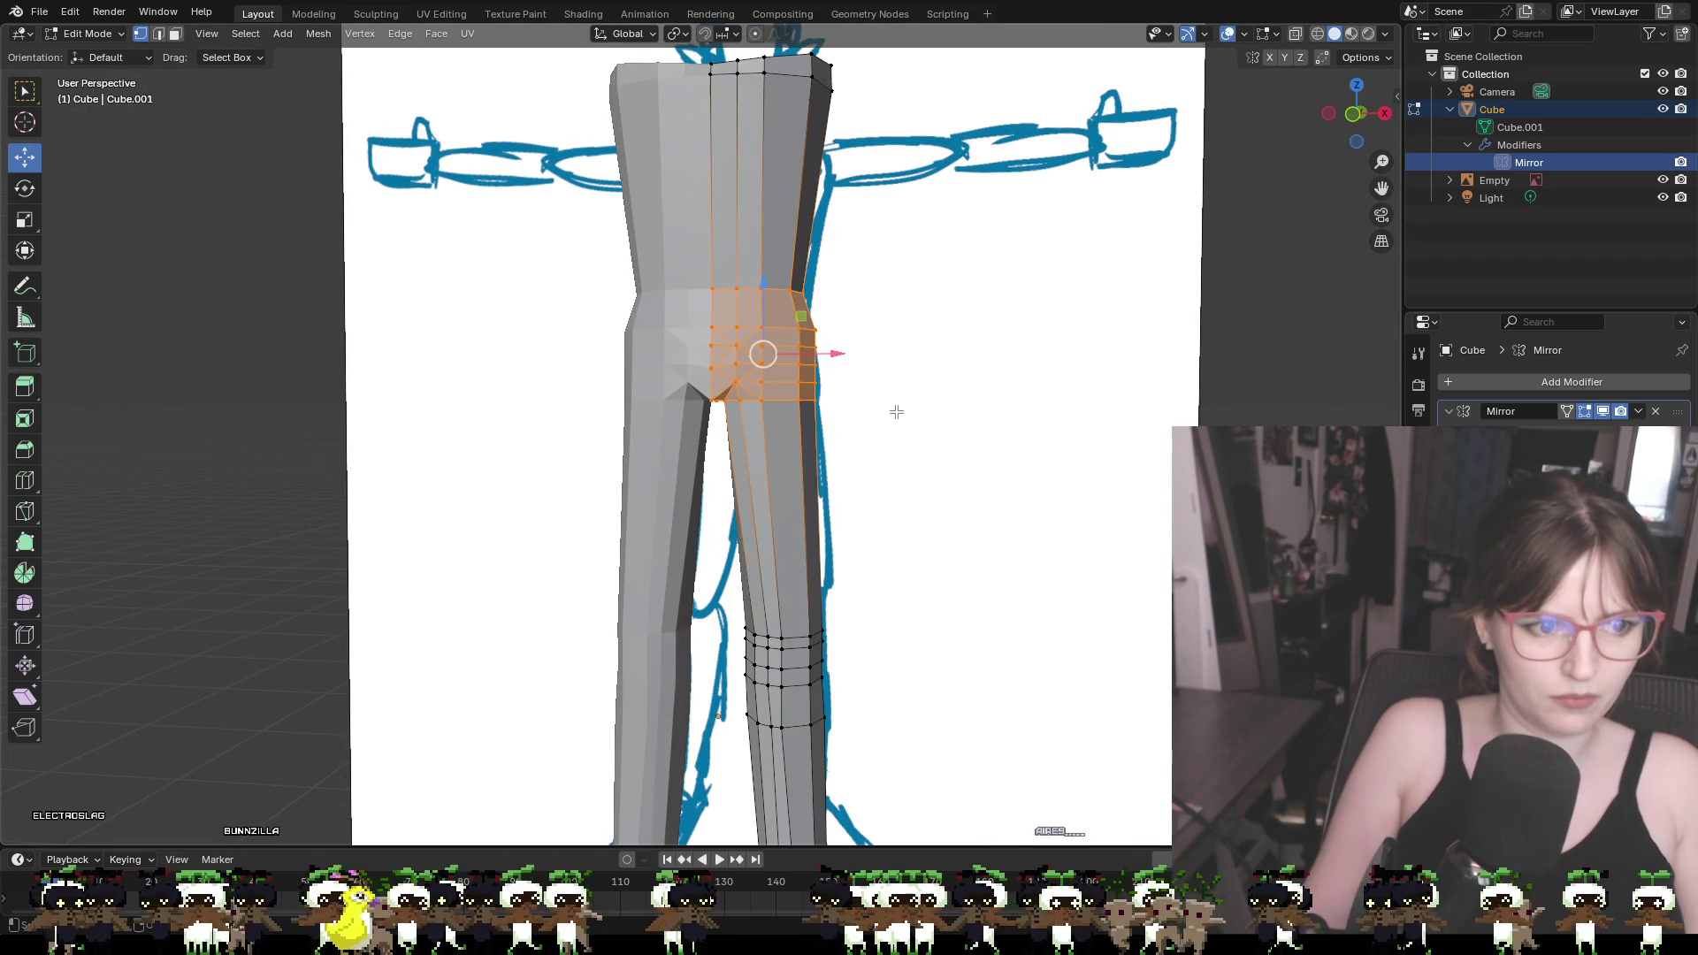
pyautogui.press('KP_Decimal')
# Hide the reference sketch and undo an unwanted knee extrusion
pyautogui.scroll(-3, 730, 386)
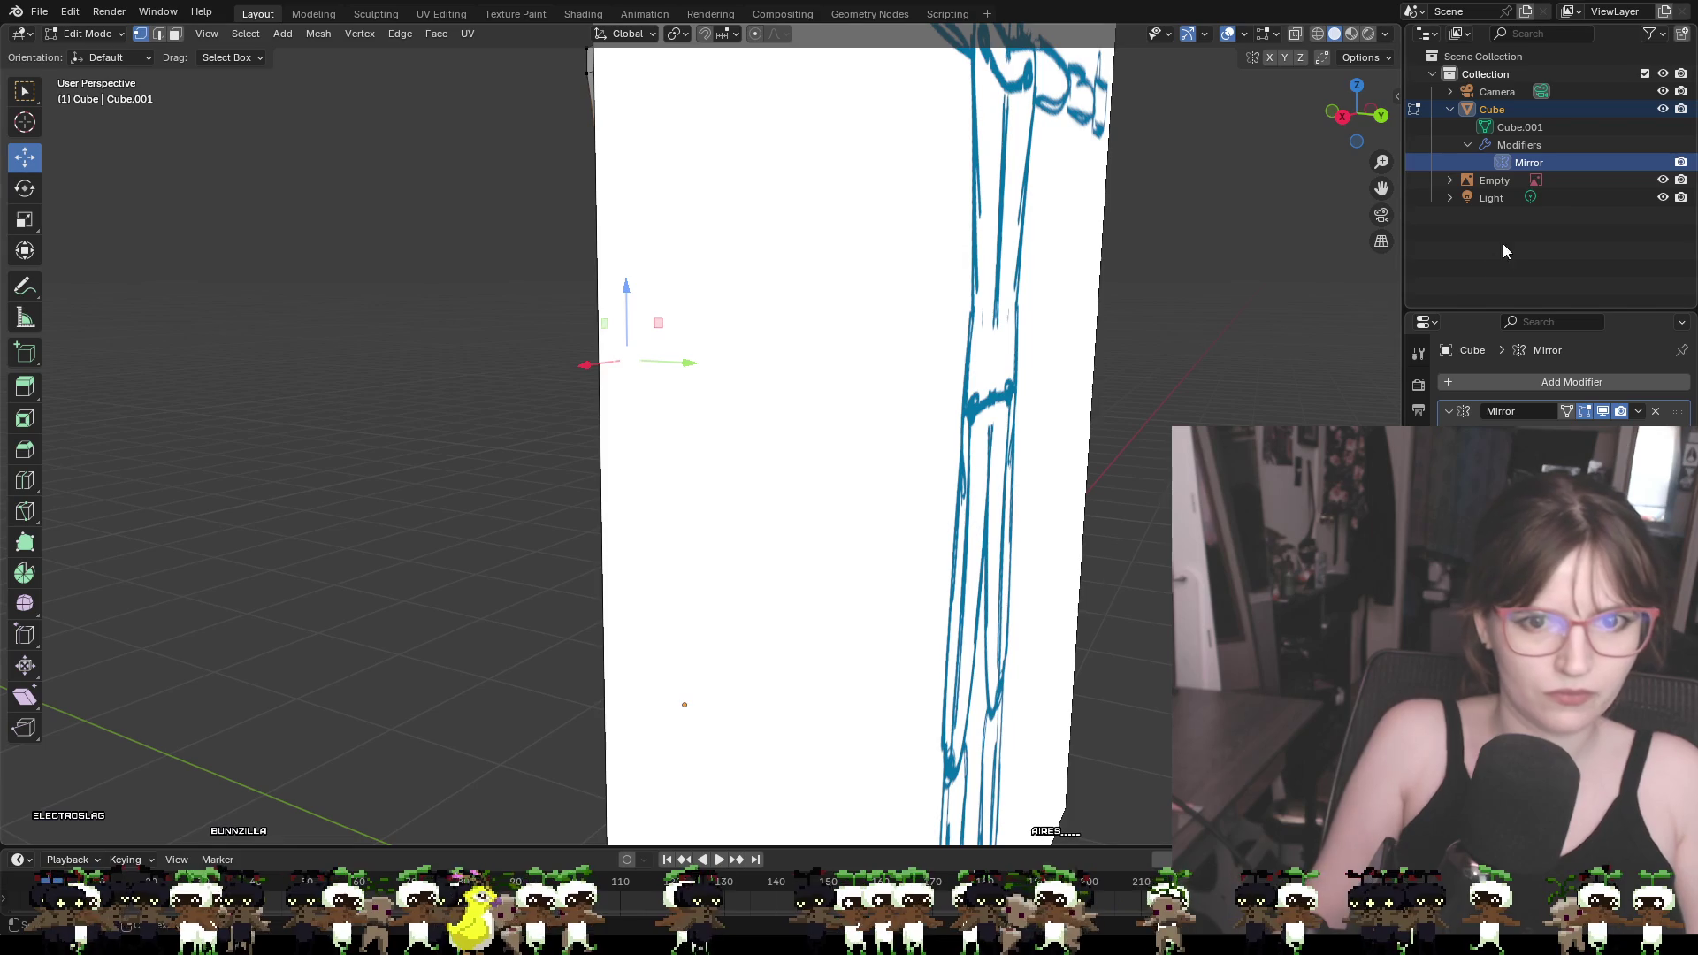
pyautogui.click(1663, 180)
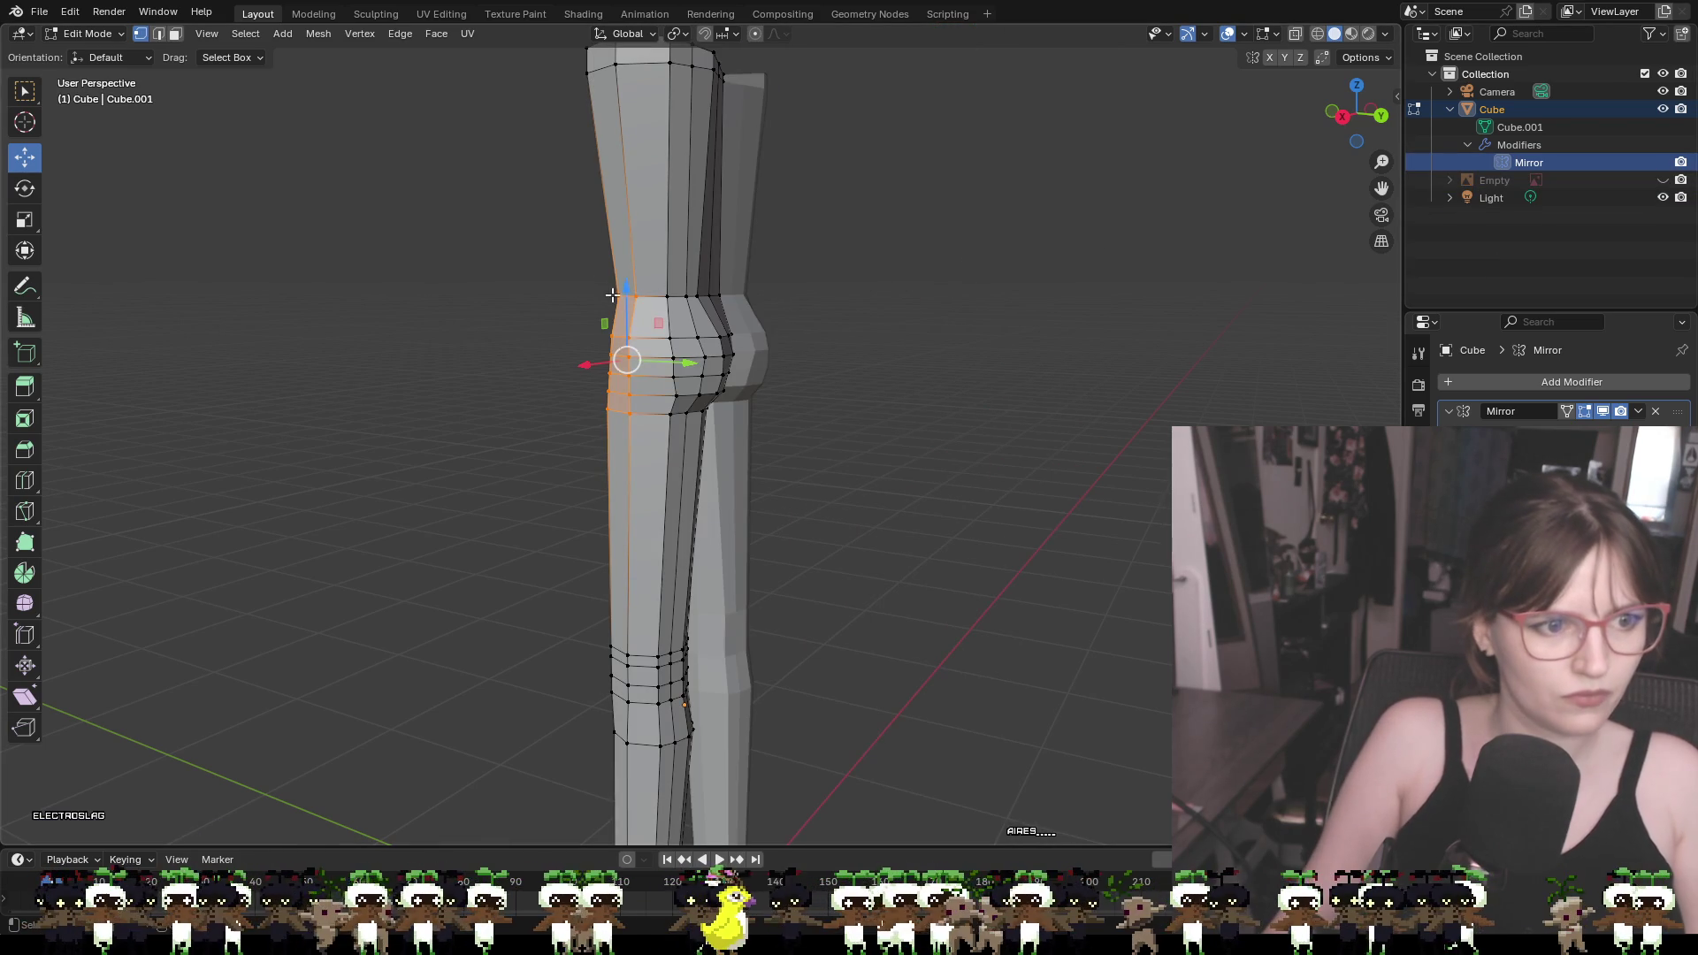
pyautogui.press('e')
pyautogui.click(670, 333)
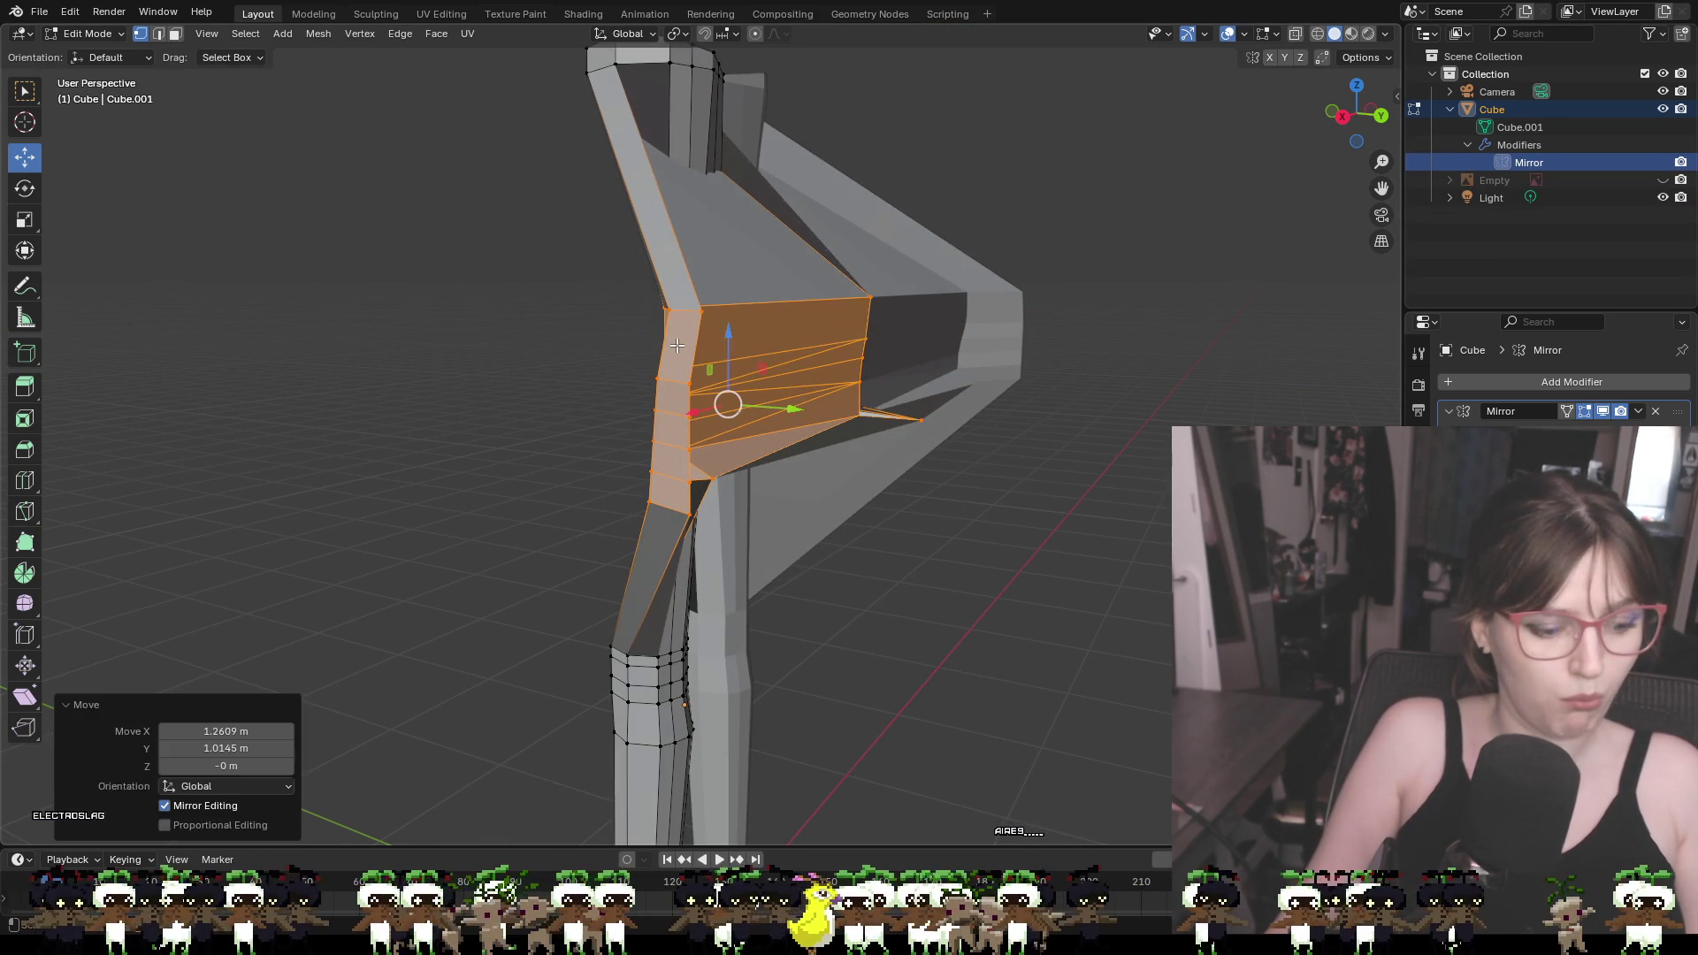
pyautogui.hotkey('ctrl', 'z')
# Select the knee edge loops and lower them straight down along Z, checking both legs
pyautogui.moveTo(793, 423); pyautogui.dragTo(620, 283)
pyautogui.moveTo(940, 387)
pyautogui.mouseDown(button='middle')
pyautogui.moveTo(714, 364)
pyautogui.moveTo(724, 379)
pyautogui.mouseUp(button='middle')
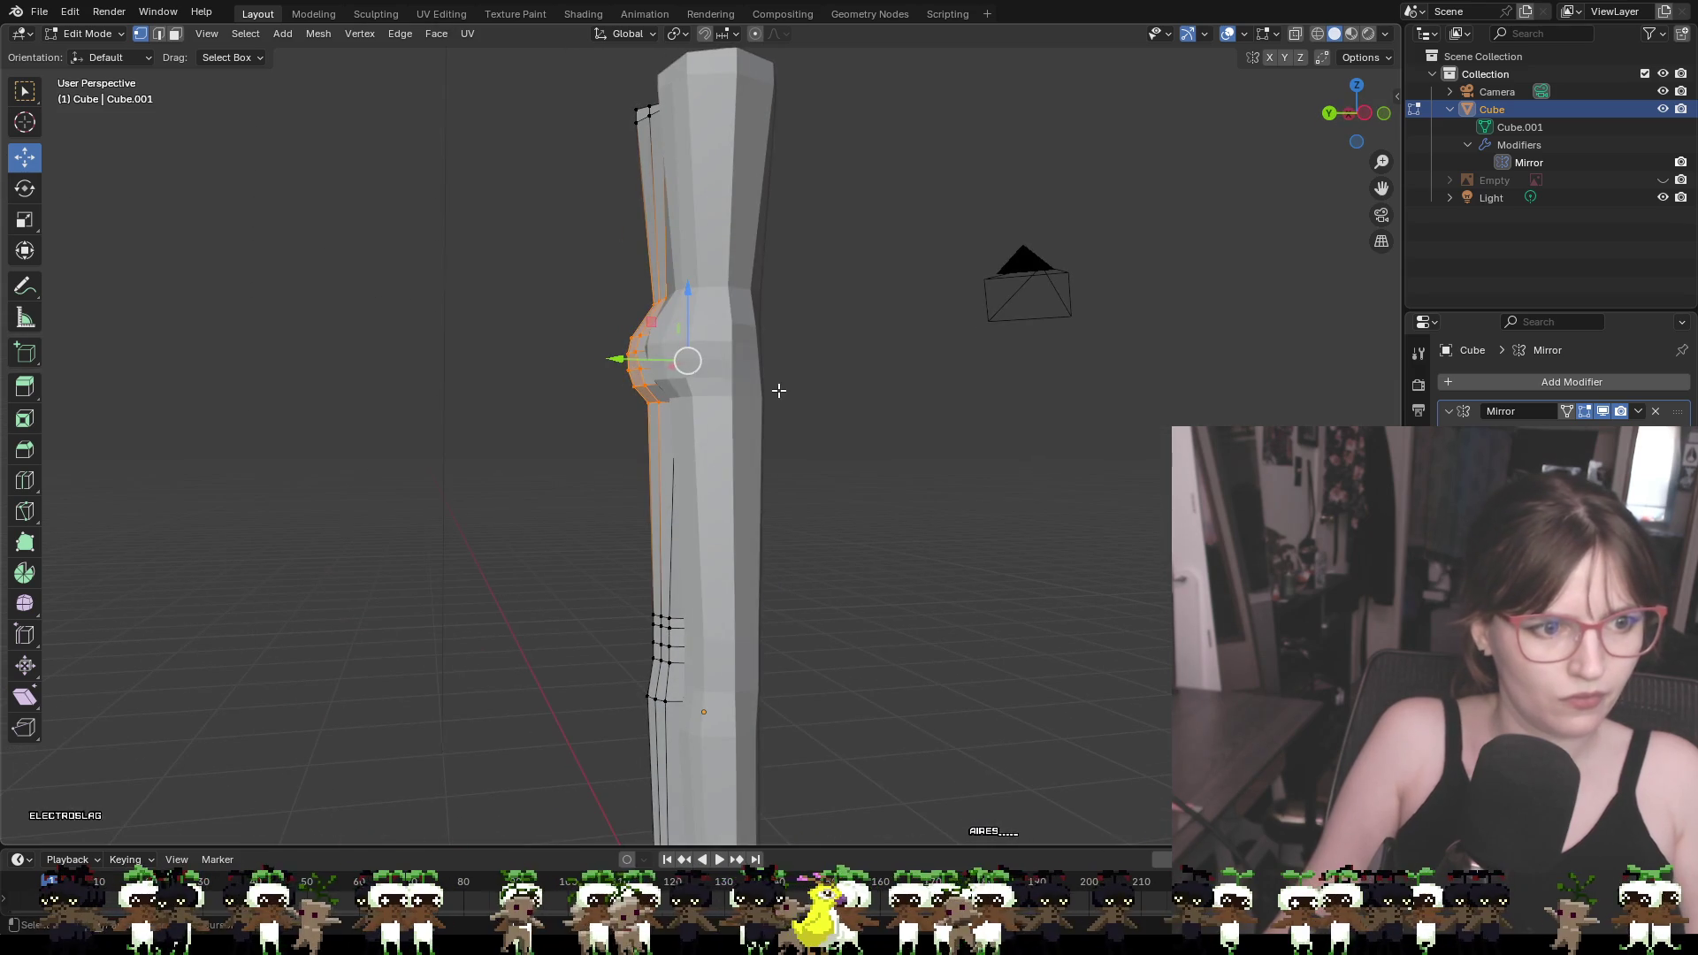
pyautogui.moveTo(817, 406); pyautogui.dragTo(609, 291)
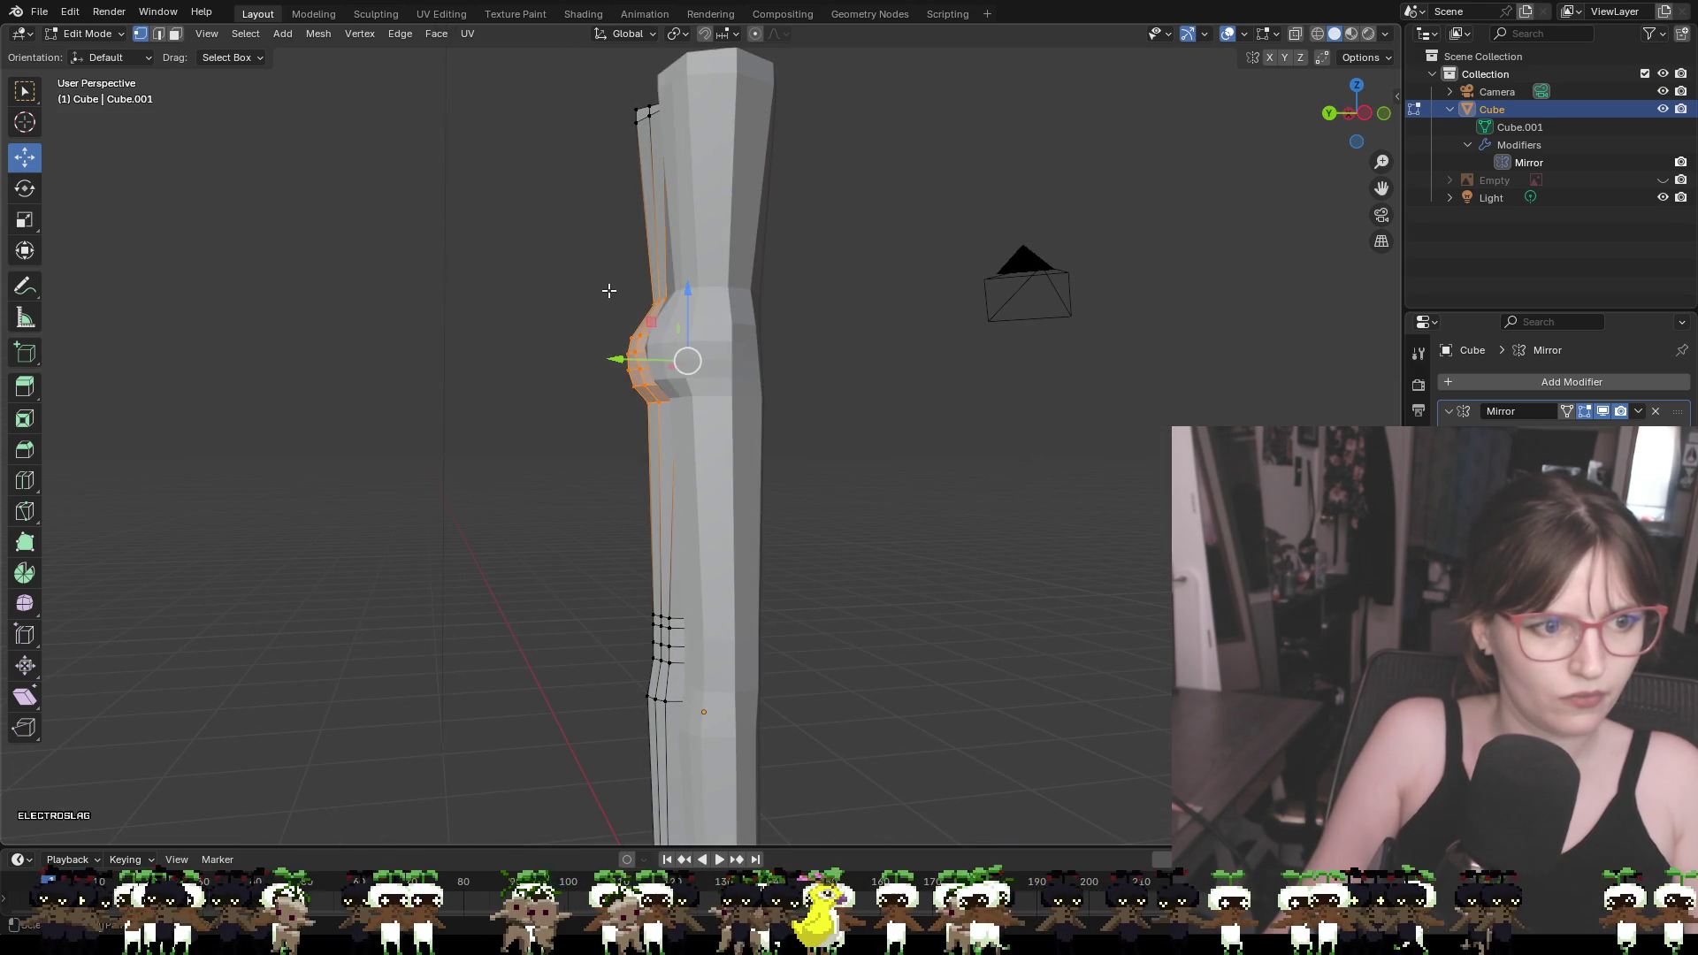
pyautogui.moveTo(907, 383)
pyautogui.mouseDown(button='middle')
pyautogui.moveTo(1017, 354)
pyautogui.moveTo(1126, 258)
pyautogui.moveTo(806, 346)
pyautogui.moveTo(970, 428)
pyautogui.moveTo(887, 451)
pyautogui.moveTo(921, 386)
pyautogui.moveTo(1048, 393)
pyautogui.moveTo(973, 372)
pyautogui.mouseUp(button='middle')
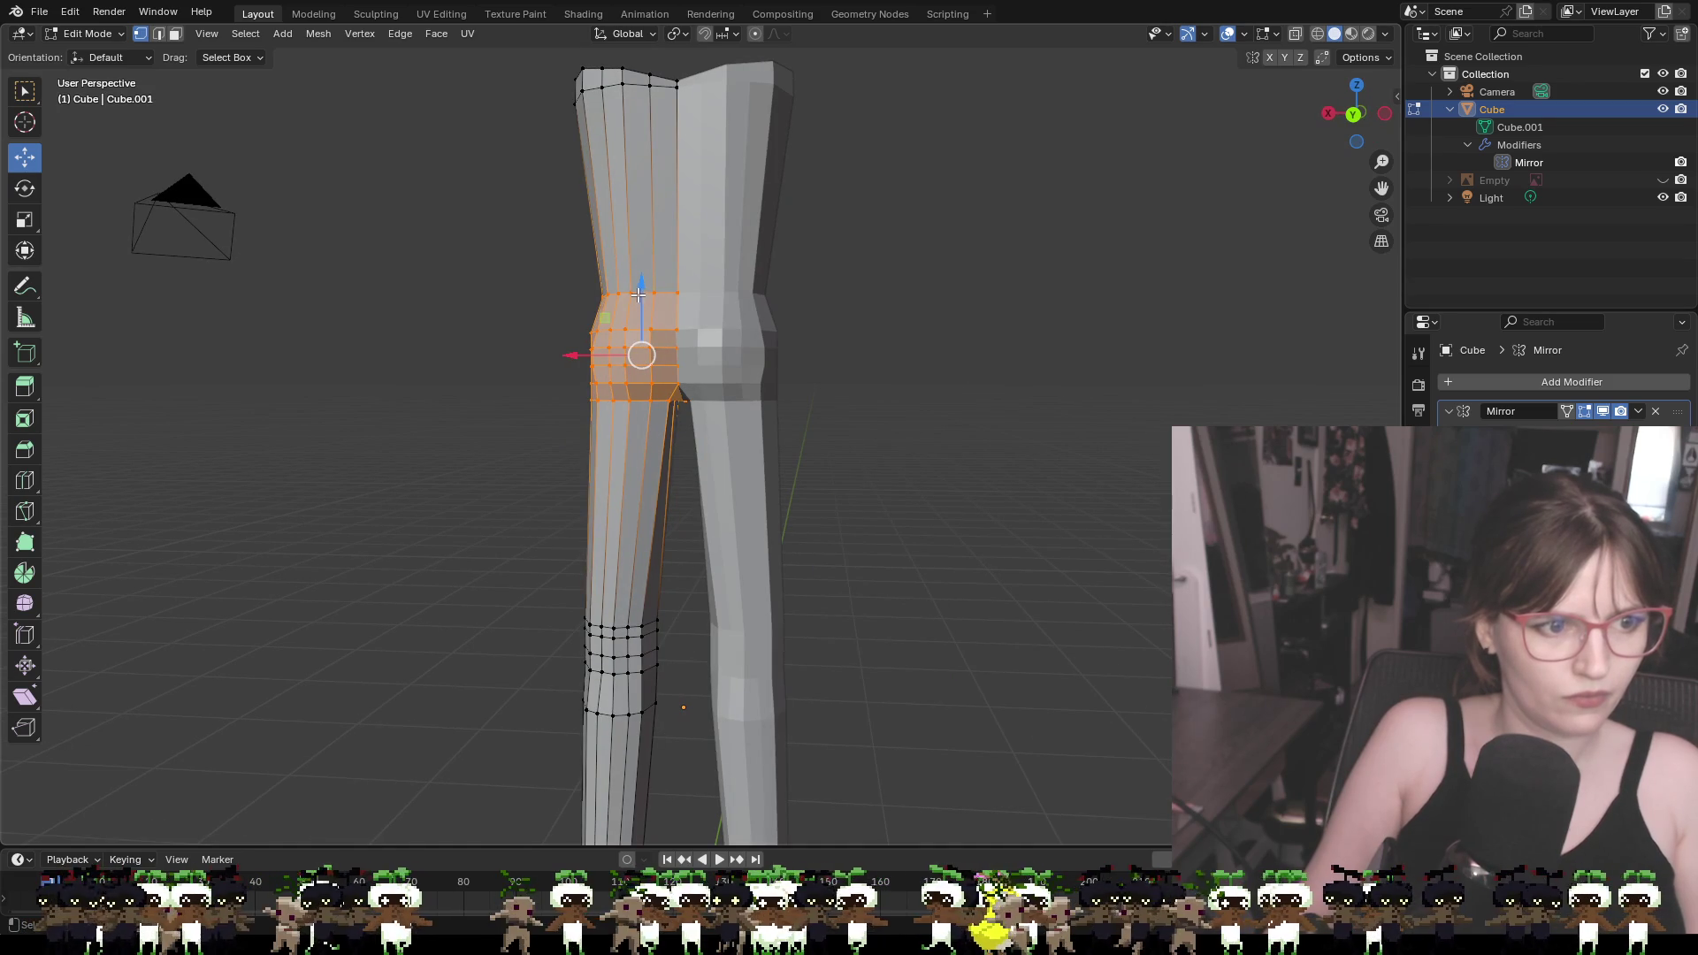
pyautogui.moveTo(637, 293); pyautogui.dragTo(636, 312)
pyautogui.moveTo(910, 390)
pyautogui.mouseDown(button='middle')
pyautogui.moveTo(1032, 368)
pyautogui.moveTo(868, 386)
pyautogui.mouseUp(button='middle')
pyautogui.moveTo(699, 341); pyautogui.dragTo(704, 369)
pyautogui.moveTo(883, 439)
pyautogui.mouseDown(button='middle')
pyautogui.moveTo(1086, 440)
pyautogui.moveTo(1072, 443)
pyautogui.mouseUp(button='middle')
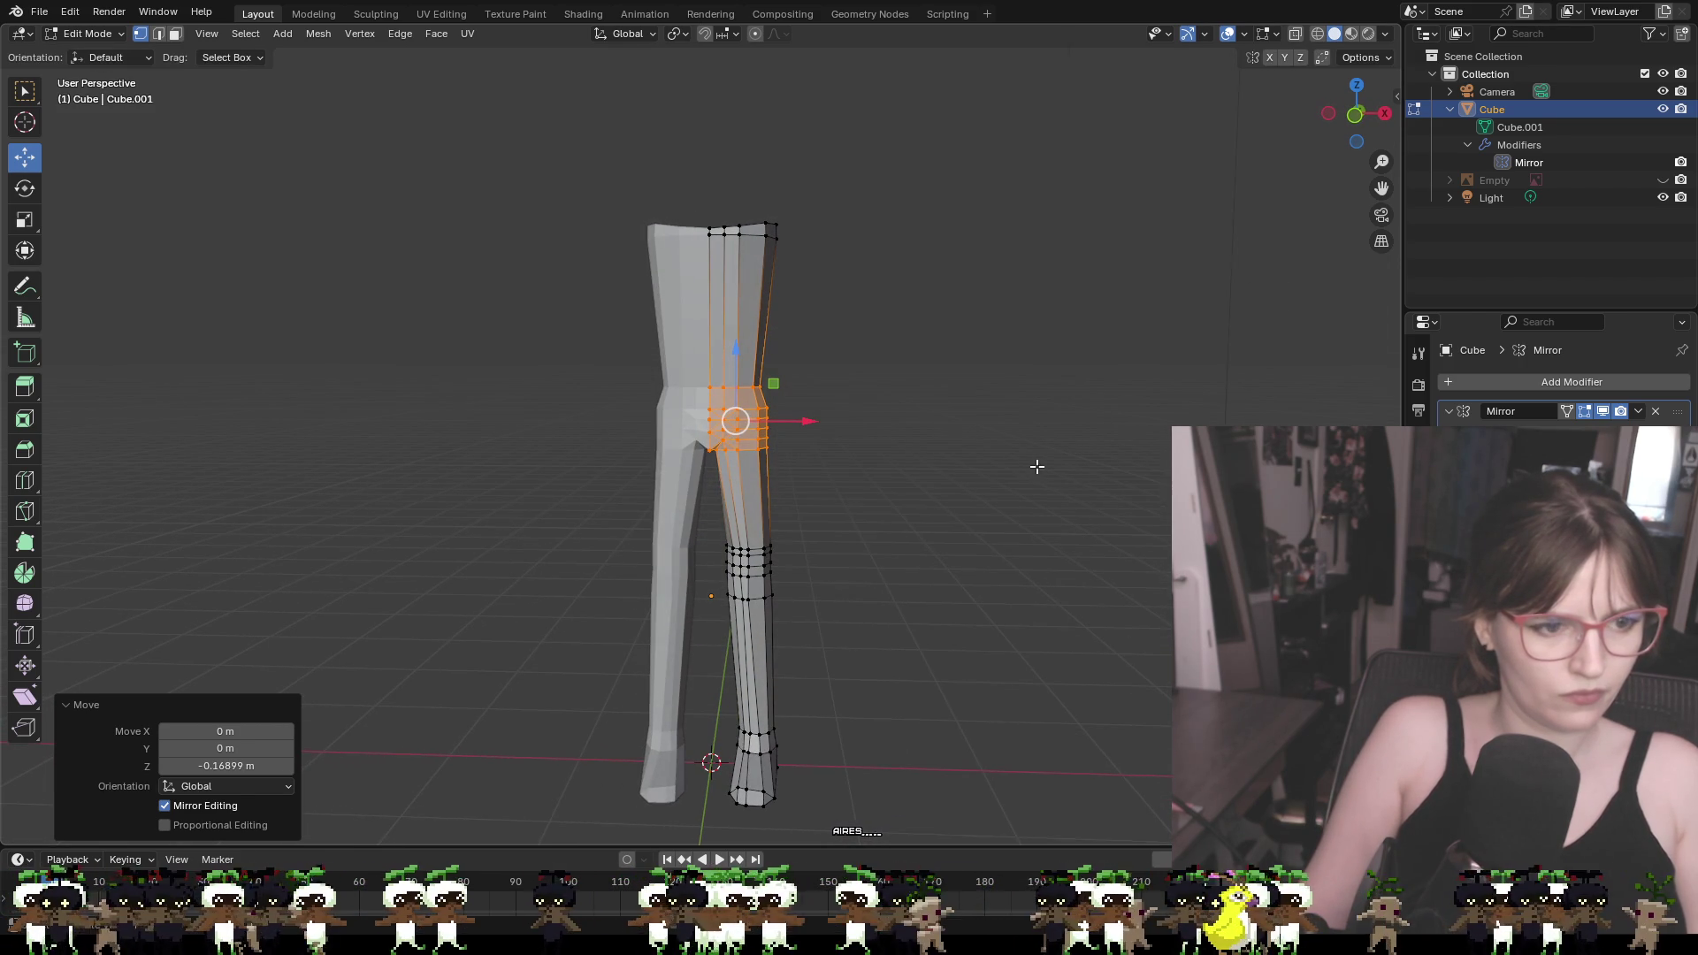
# Select the shin edge loop, lower it, and clear the selection
pyautogui.click(964, 451)
pyautogui.moveTo(911, 604); pyautogui.dragTo(909, 599, button='middle')
pyautogui.moveTo(714, 528); pyautogui.dragTo(818, 628)
pyautogui.moveTo(921, 614); pyautogui.dragTo(622, 520, button='middle')
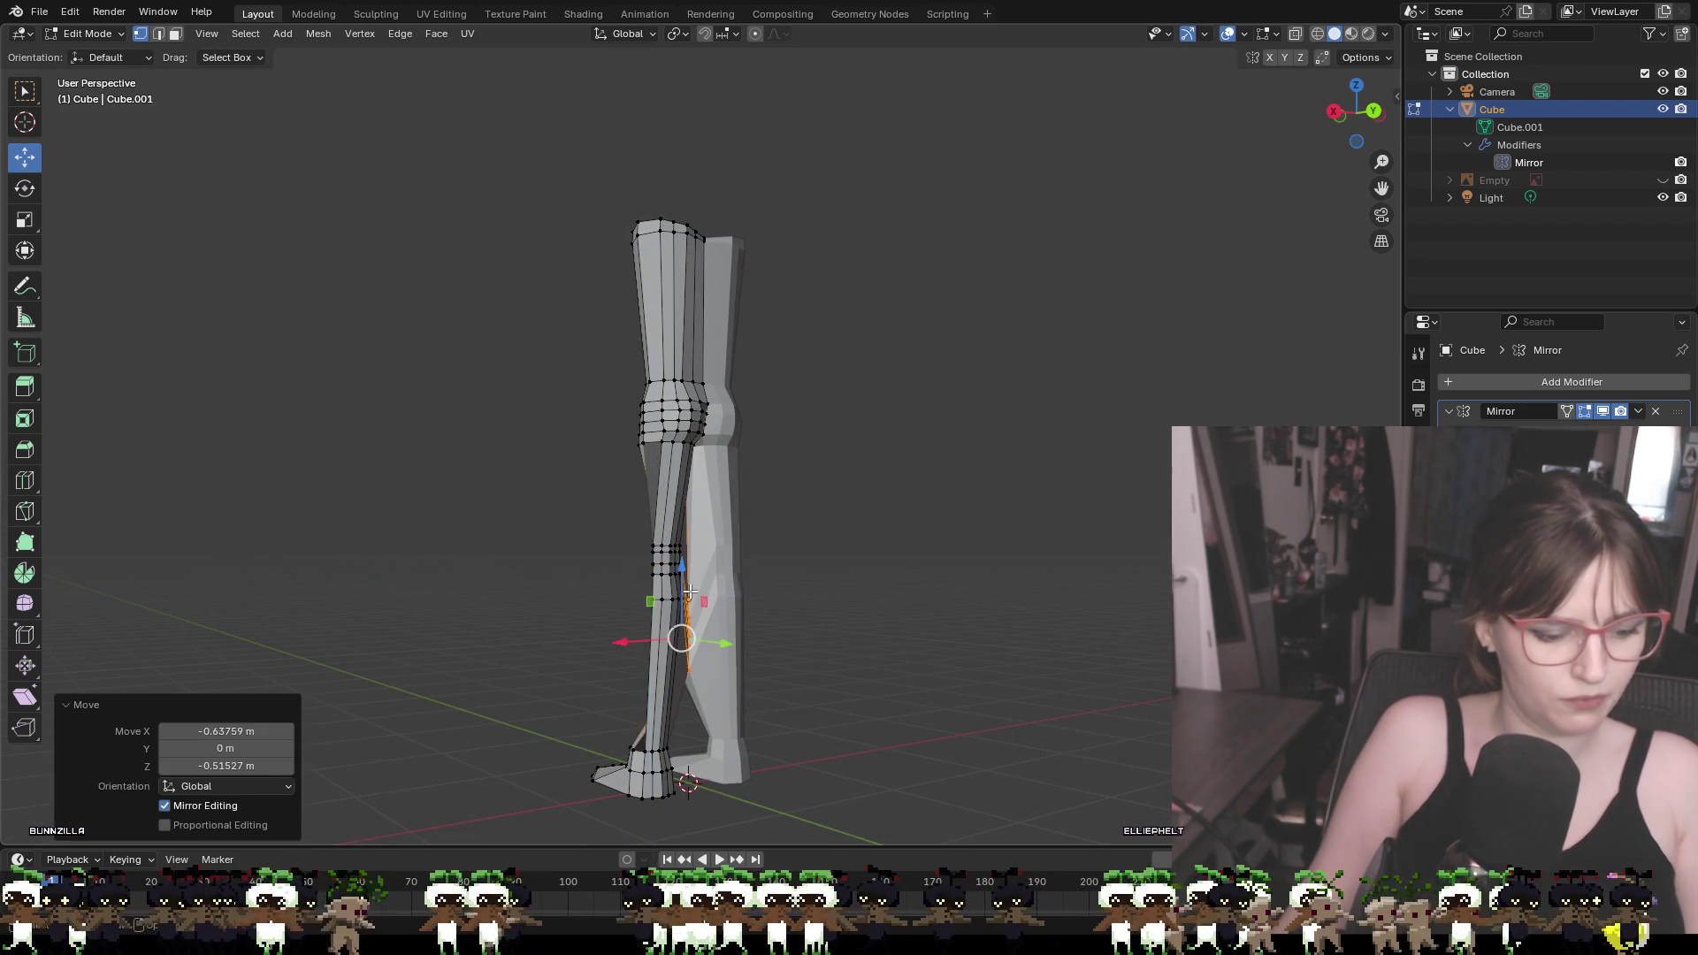
pyautogui.moveTo(857, 628)
pyautogui.mouseDown(button='middle')
pyautogui.moveTo(672, 571)
pyautogui.moveTo(628, 586)
pyautogui.mouseUp(button='middle')
pyautogui.moveTo(763, 607); pyautogui.dragTo(764, 609)
pyautogui.moveTo(764, 608)
pyautogui.mouseDown(button='middle')
pyautogui.moveTo(831, 634)
pyautogui.moveTo(757, 651)
pyautogui.mouseUp(button='middle')
pyautogui.moveTo(740, 513)
pyautogui.mouseDown()
pyautogui.moveTo(739, 540)
pyautogui.moveTo(782, 566)
pyautogui.mouseUp()
pyautogui.scroll(4, 824, 563)
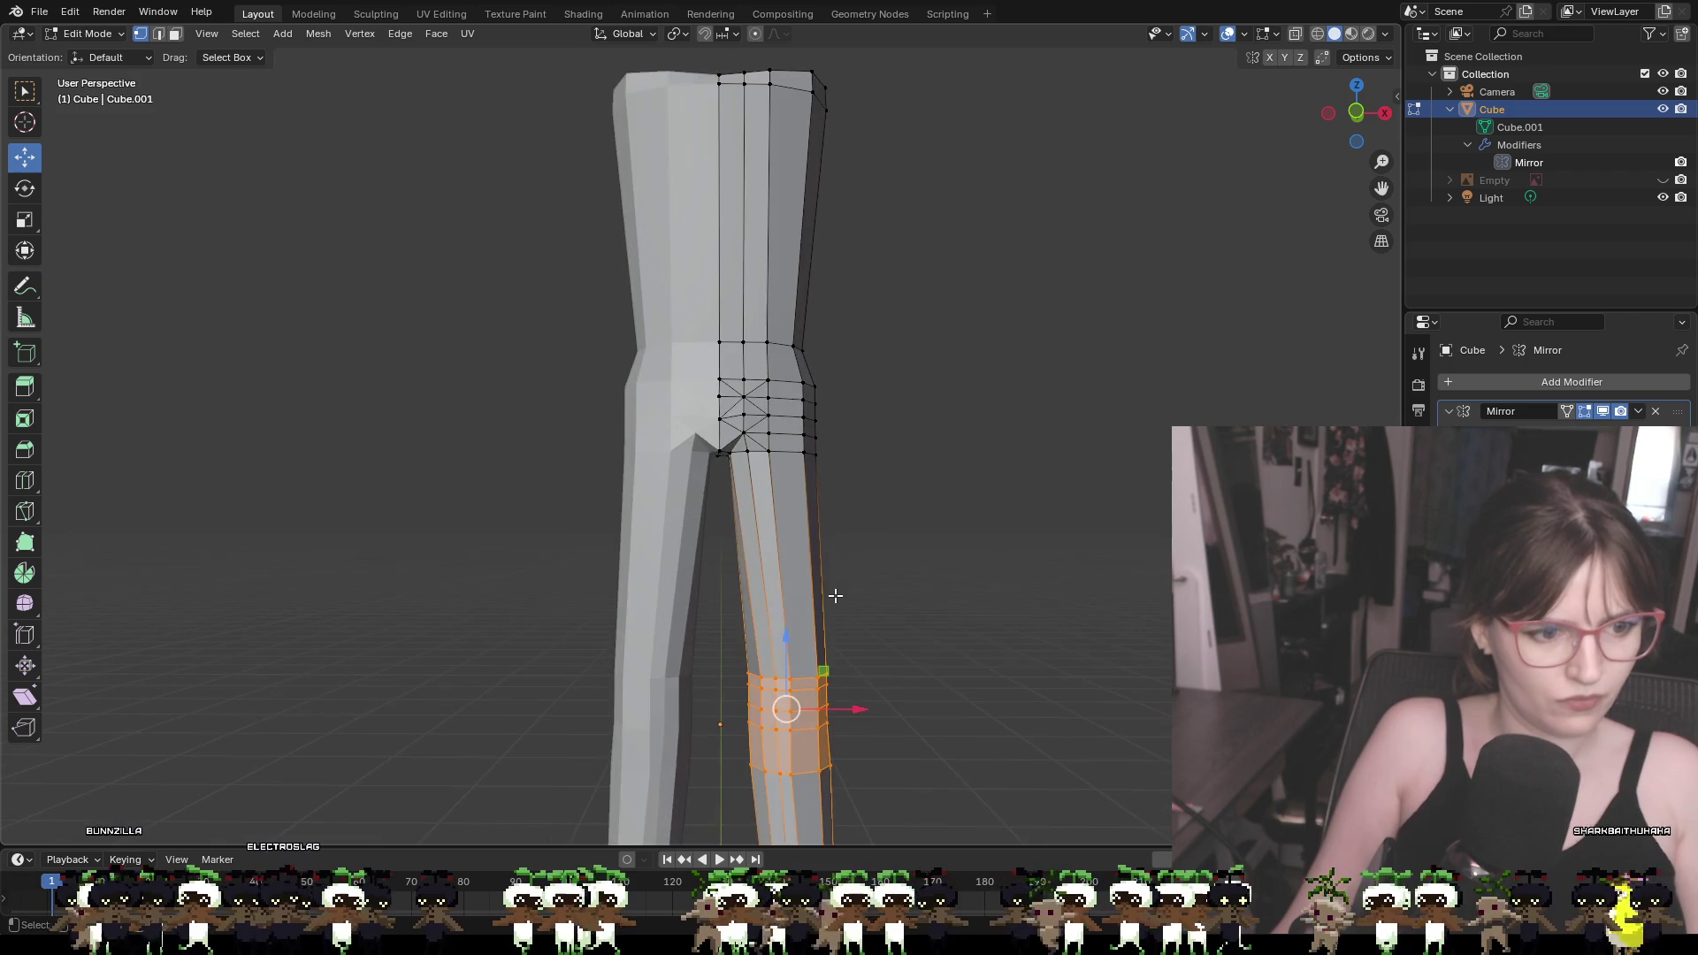
pyautogui.moveTo(900, 641)
pyautogui.mouseDown(button='middle')
pyautogui.moveTo(974, 619)
pyautogui.moveTo(1050, 645)
pyautogui.moveTo(834, 621)
pyautogui.moveTo(837, 653)
pyautogui.moveTo(668, 622)
pyautogui.moveTo(699, 617)
pyautogui.mouseUp(button='middle')
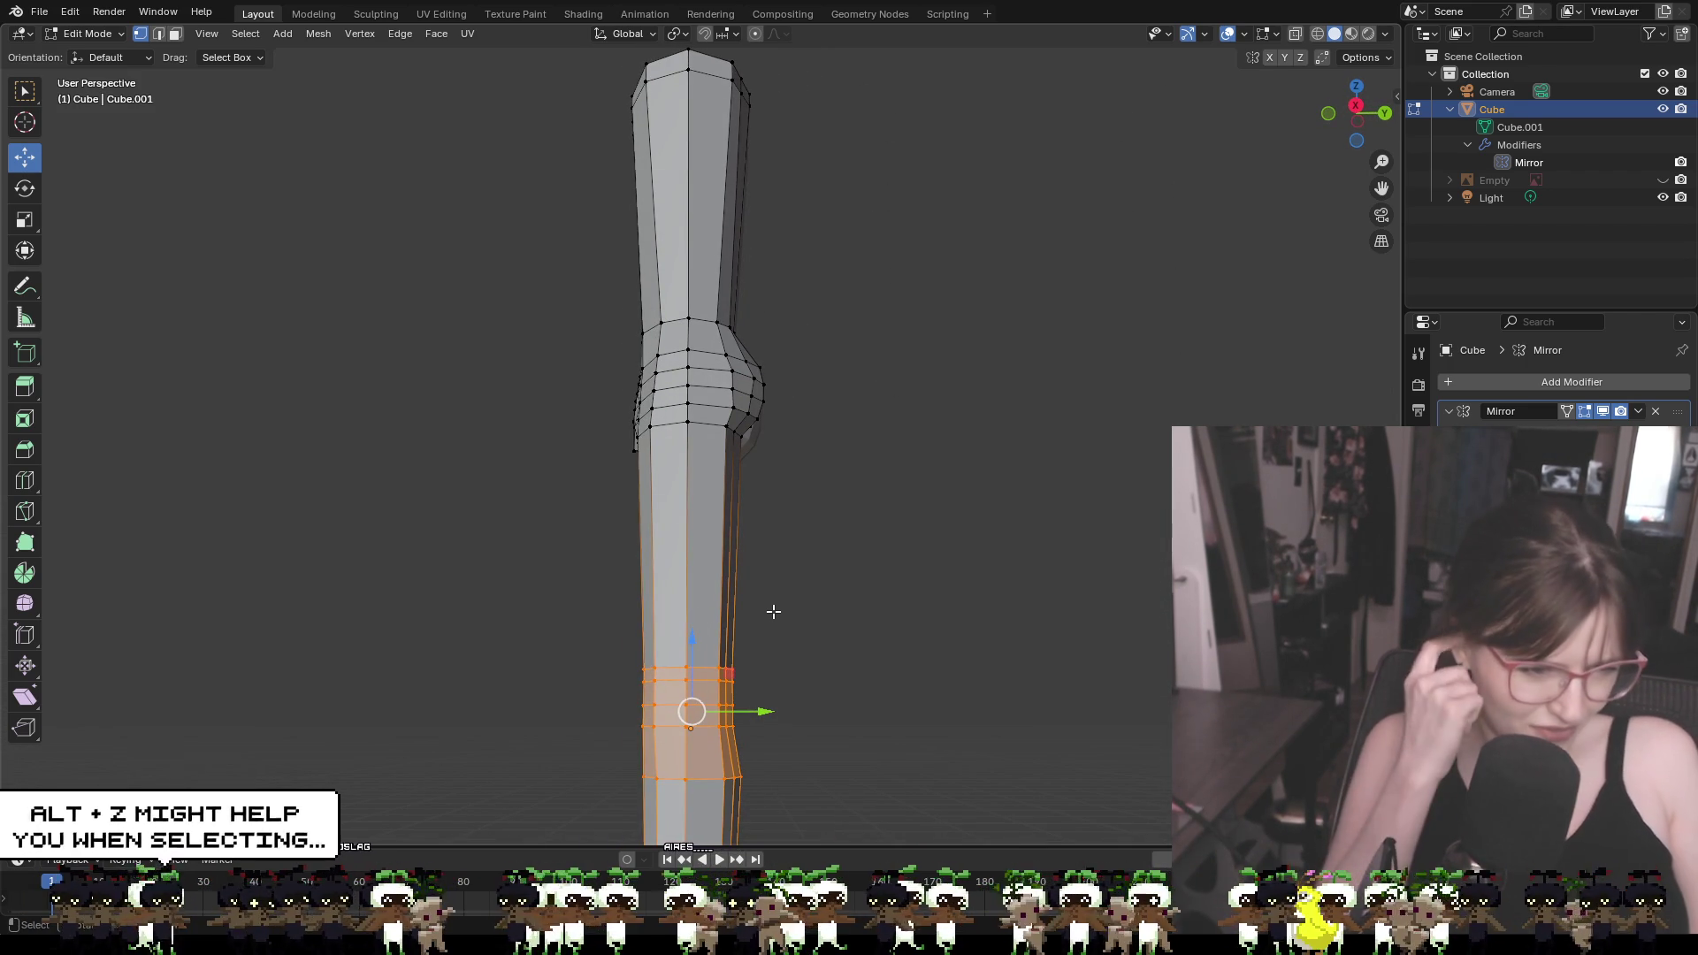
pyautogui.moveTo(836, 609)
pyautogui.mouseDown(button='middle')
pyautogui.moveTo(1046, 607)
pyautogui.moveTo(1027, 620)
pyautogui.mouseUp(button='middle')
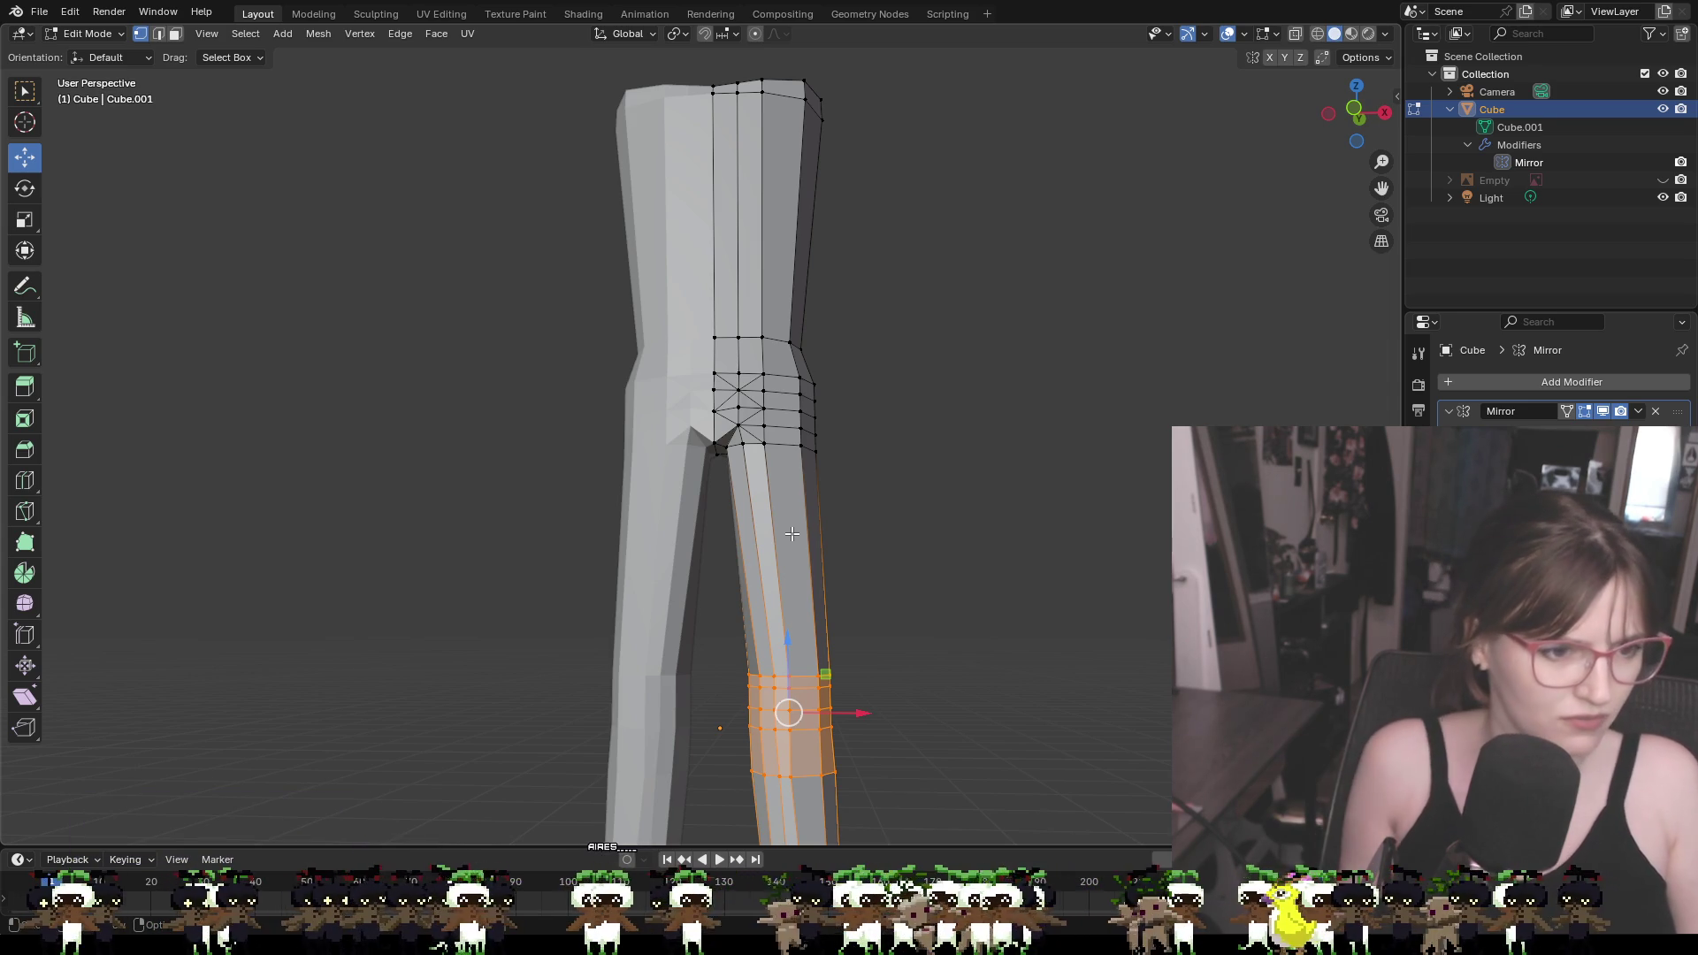
pyautogui.click(984, 541)
# Pull the inner crotch vertex forward about 0.027 m along Y
pyautogui.moveTo(880, 570)
pyautogui.mouseDown(button='middle')
pyautogui.moveTo(906, 549)
pyautogui.moveTo(990, 595)
pyautogui.moveTo(889, 529)
pyautogui.mouseUp(button='middle')
pyautogui.click(721, 403)
pyautogui.moveTo(833, 440)
pyautogui.mouseDown(button='middle')
pyautogui.moveTo(929, 519)
pyautogui.moveTo(1013, 525)
pyautogui.mouseUp(button='middle')
pyautogui.moveTo(766, 415); pyautogui.dragTo(769, 460)
pyautogui.press('g')
pyautogui.press('y')
pyautogui.click(792, 462)
pyautogui.click(914, 486)
pyautogui.moveTo(914, 486)
pyautogui.mouseDown(button='middle')
pyautogui.moveTo(769, 503)
pyautogui.moveTo(819, 505)
pyautogui.moveTo(781, 535)
pyautogui.moveTo(806, 525)
pyautogui.mouseUp(button='middle')
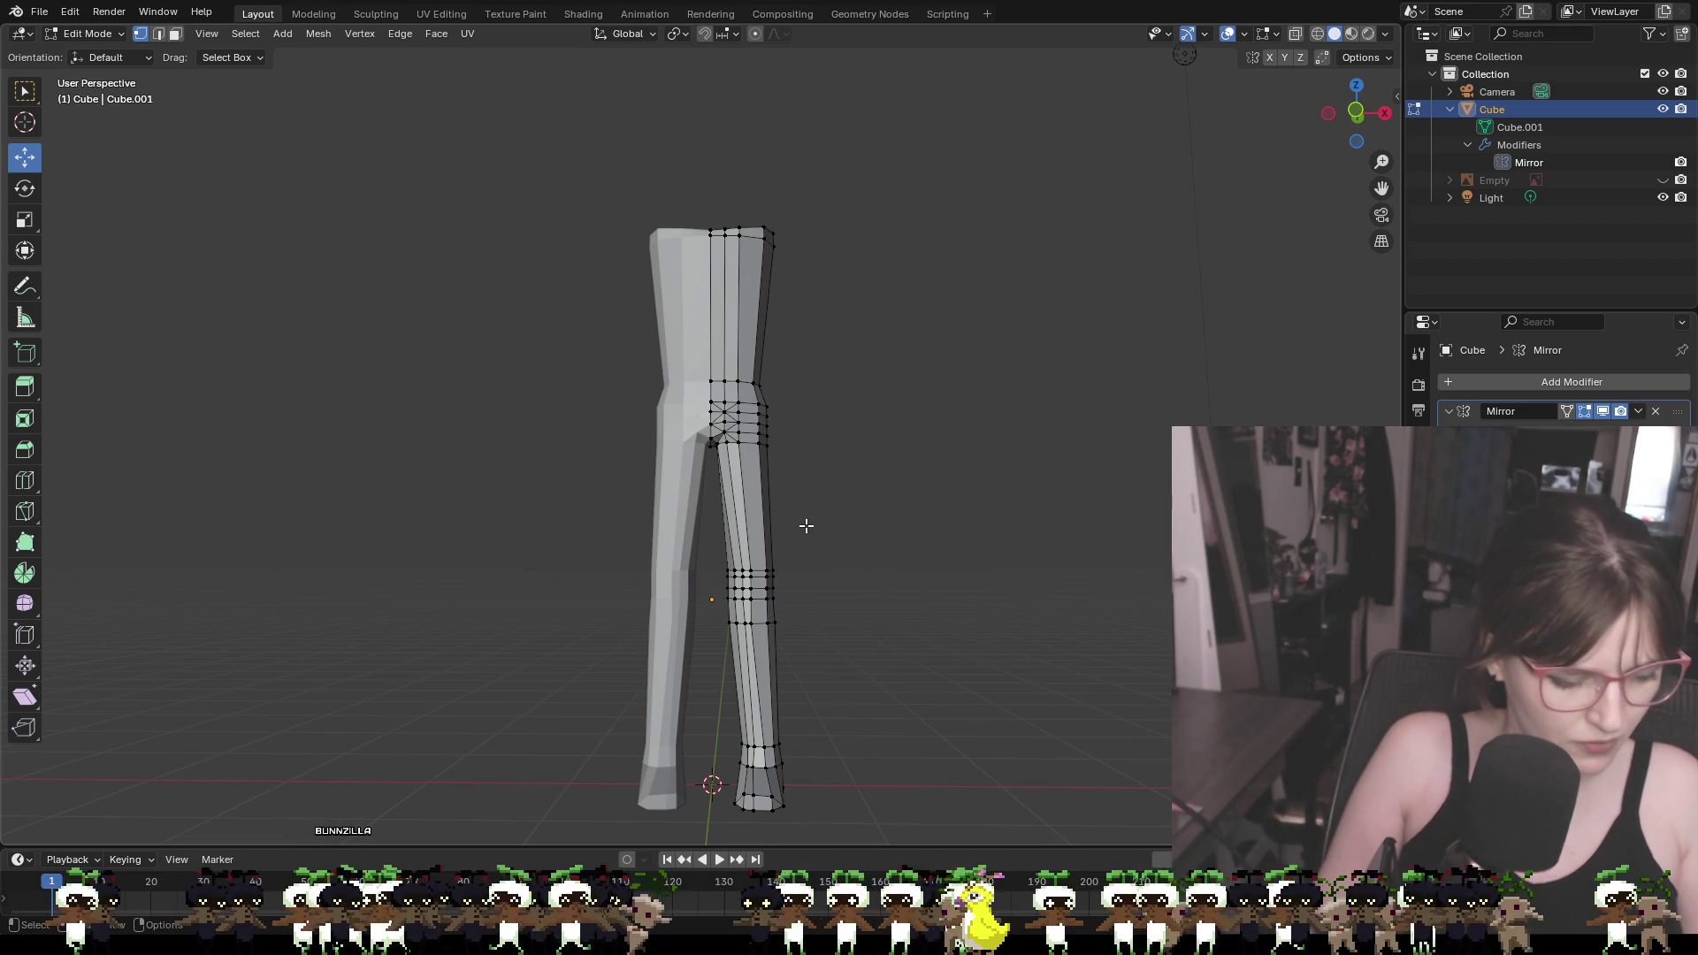
# Toggle X-ray on and off to inspect the mesh, leaving it off
pyautogui.hotkey('alt', 'z')
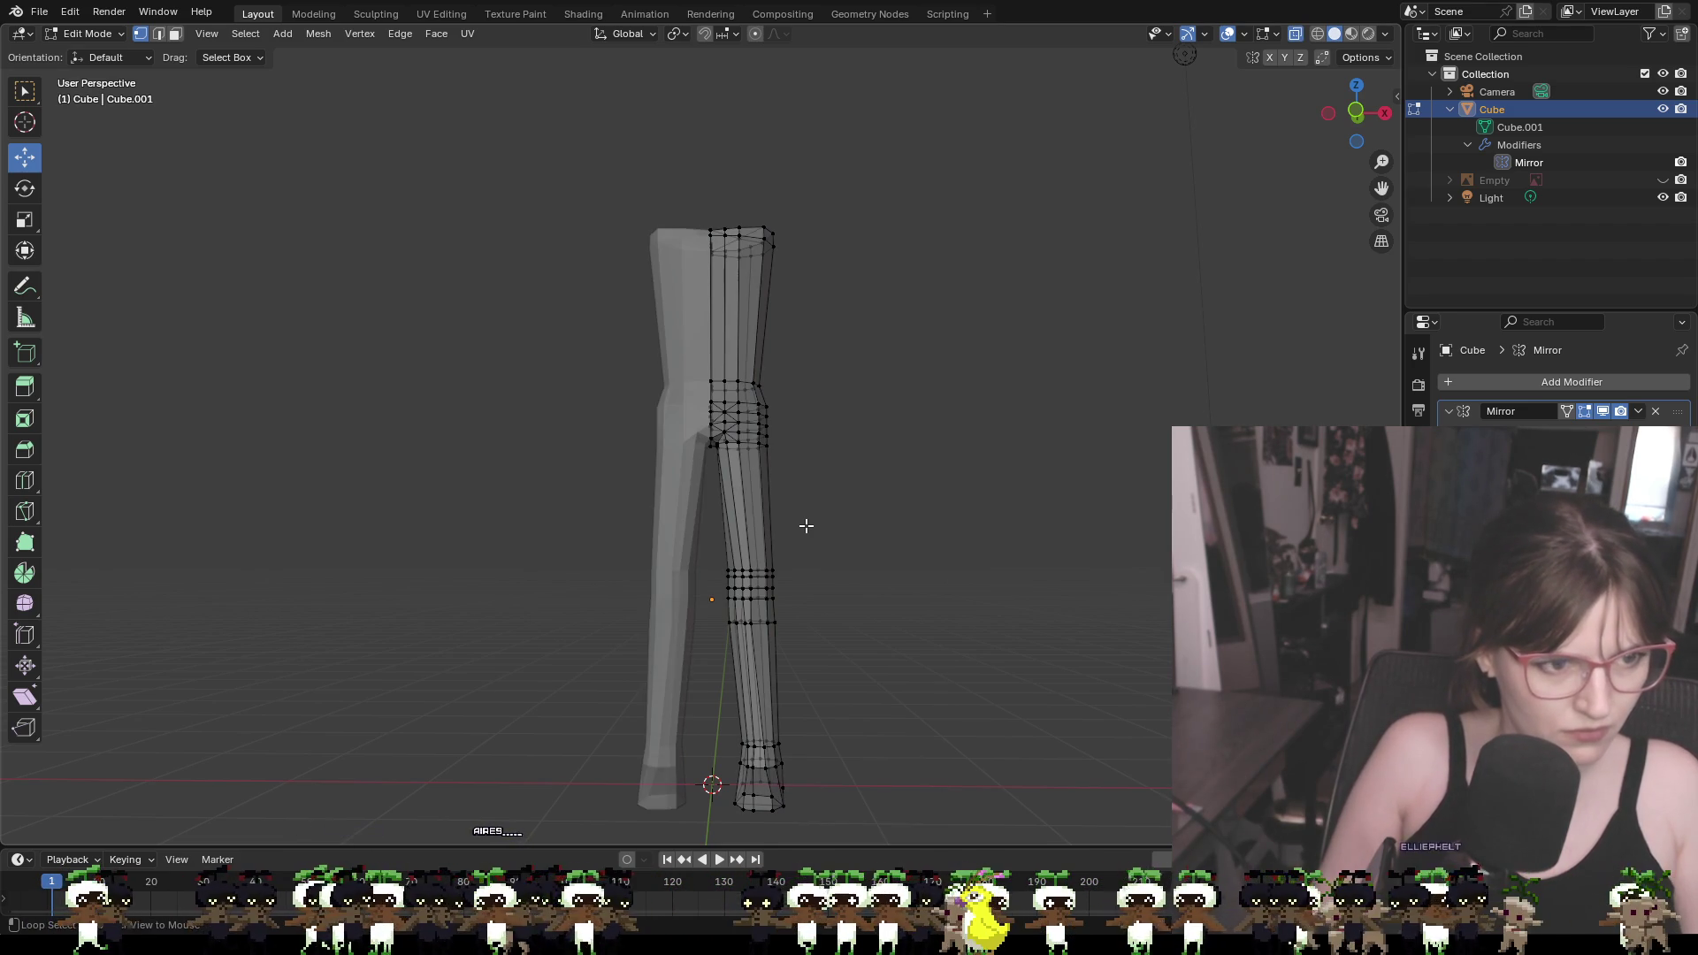
pyautogui.hotkey('alt', 'z')
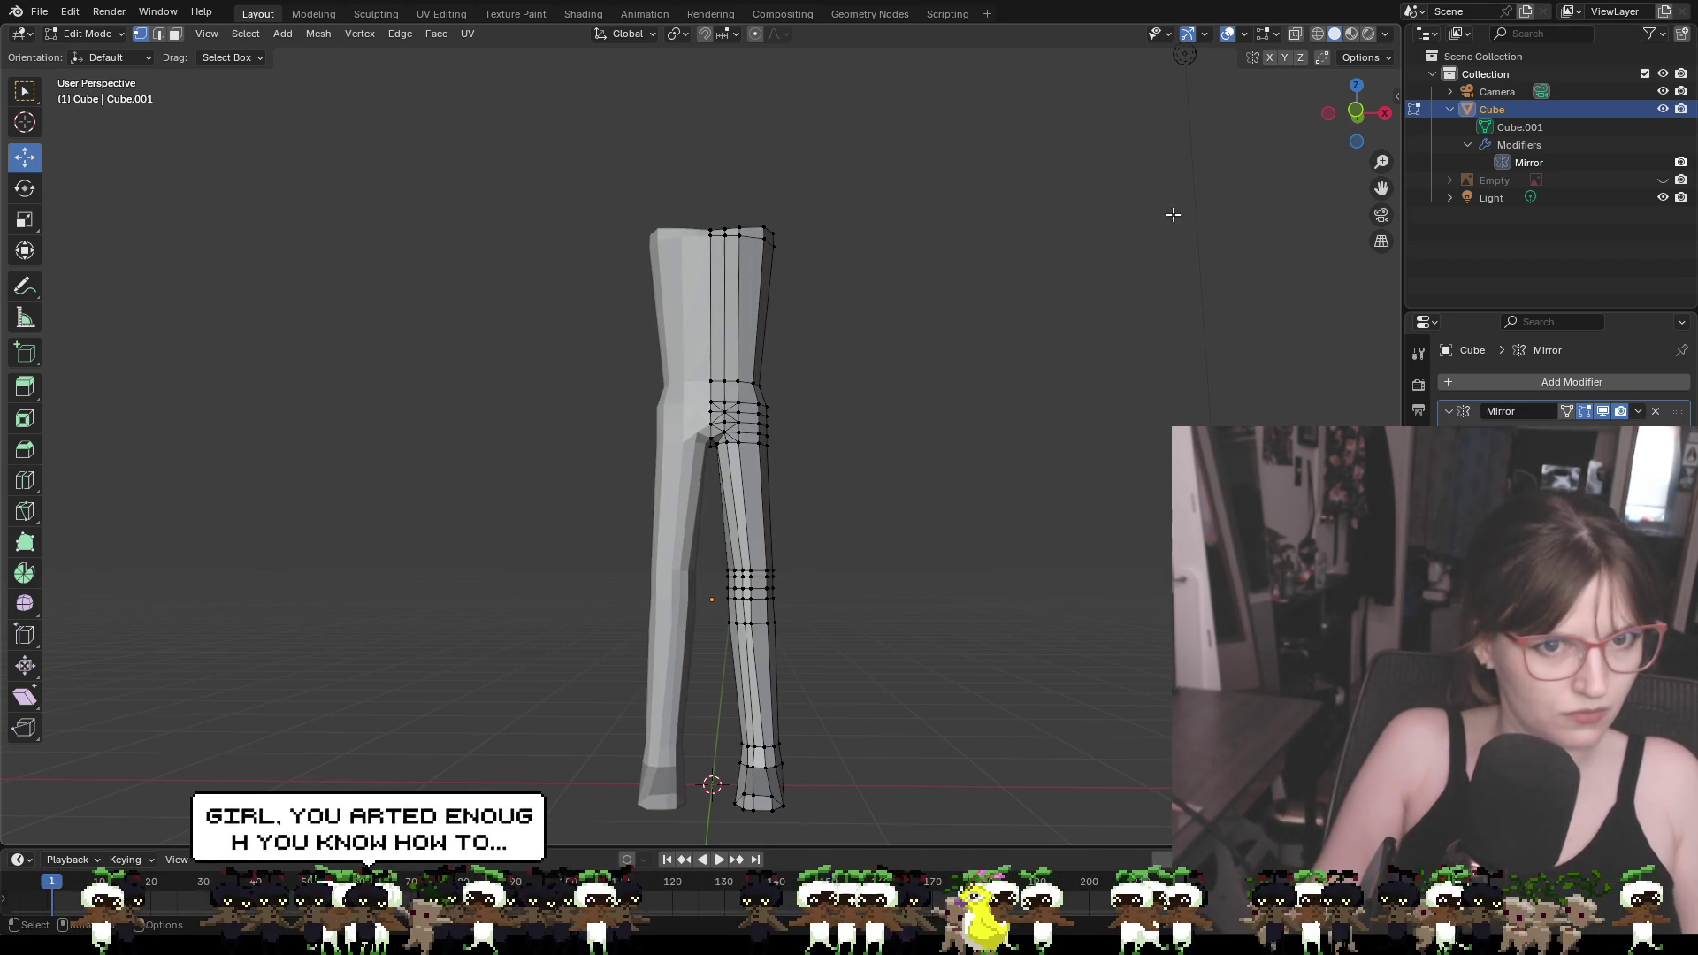
pyautogui.click(1295, 34)
pyautogui.click(1295, 32)
pyautogui.click(1294, 32)
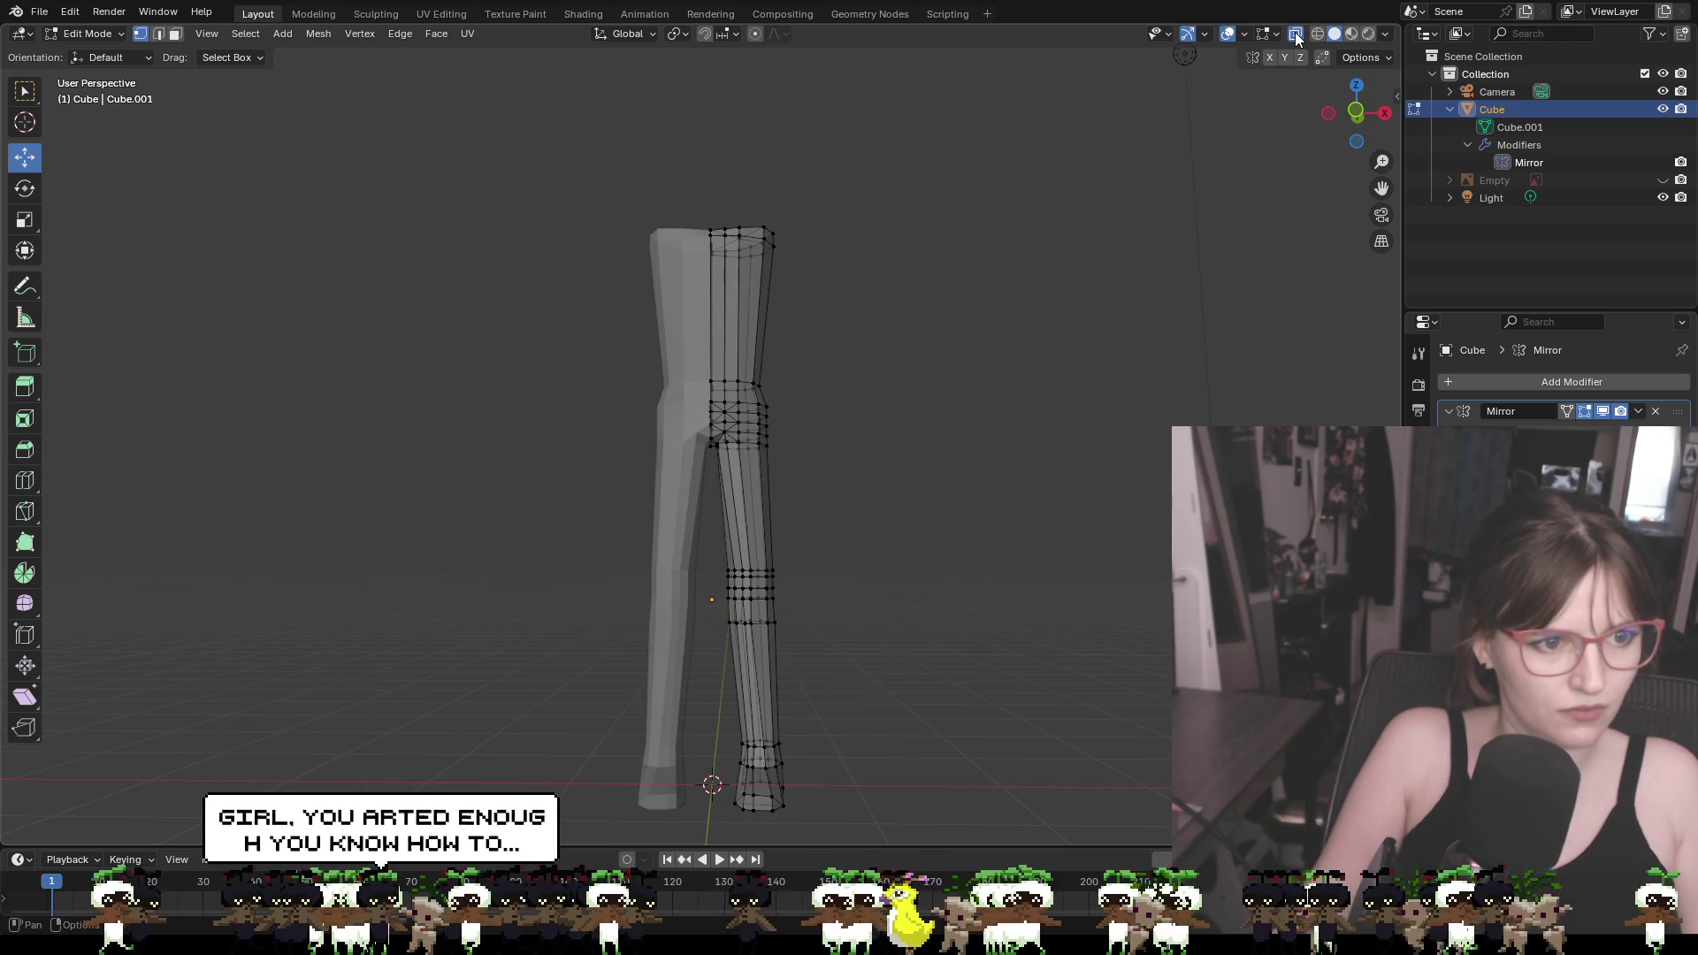
pyautogui.hotkey('alt', 'z')
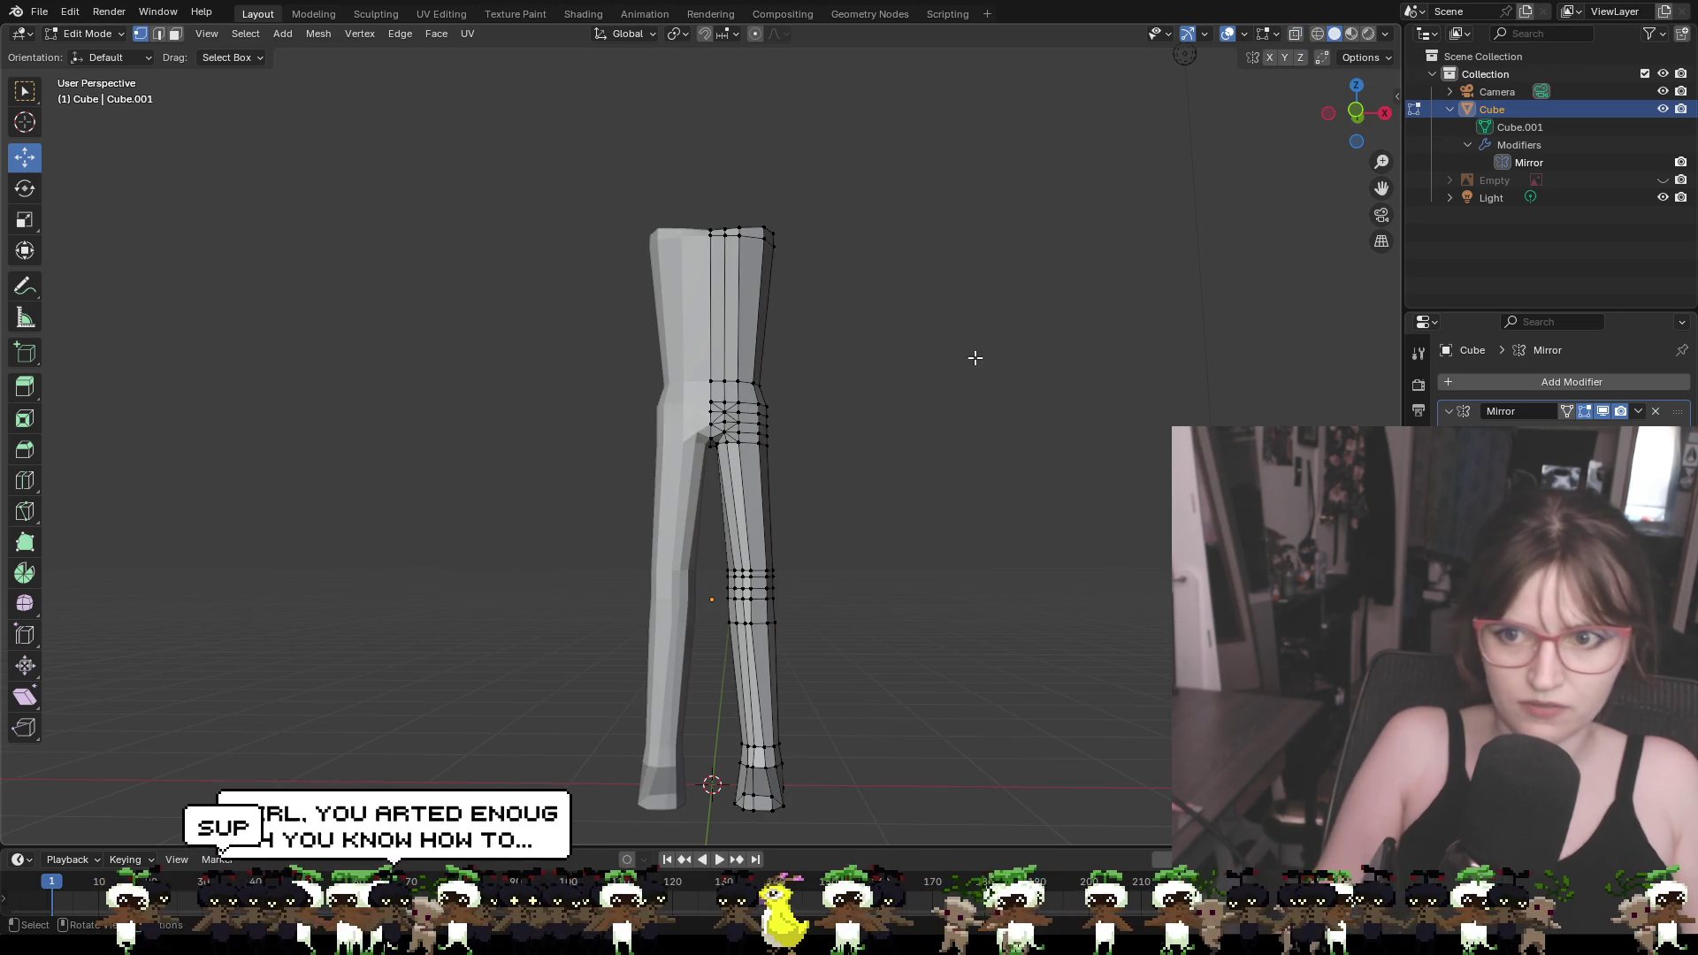
# Orbit and zoom around the legs to inspect the feet from the side
pyautogui.moveTo(977, 366)
pyautogui.mouseDown(button='middle')
pyautogui.moveTo(774, 406)
pyautogui.moveTo(974, 410)
pyautogui.moveTo(1080, 390)
pyautogui.moveTo(769, 389)
pyautogui.moveTo(1011, 399)
pyautogui.moveTo(959, 379)
pyautogui.moveTo(925, 390)
pyautogui.moveTo(971, 398)
pyautogui.mouseUp(button='middle')
pyautogui.scroll(2, 841, 395)
pyautogui.moveTo(952, 537)
pyautogui.mouseDown(button='middle')
pyautogui.moveTo(974, 406)
pyautogui.moveTo(948, 356)
pyautogui.moveTo(629, 284)
pyautogui.moveTo(467, 312)
pyautogui.moveTo(686, 333)
pyautogui.moveTo(730, 357)
pyautogui.mouseUp(button='middle')
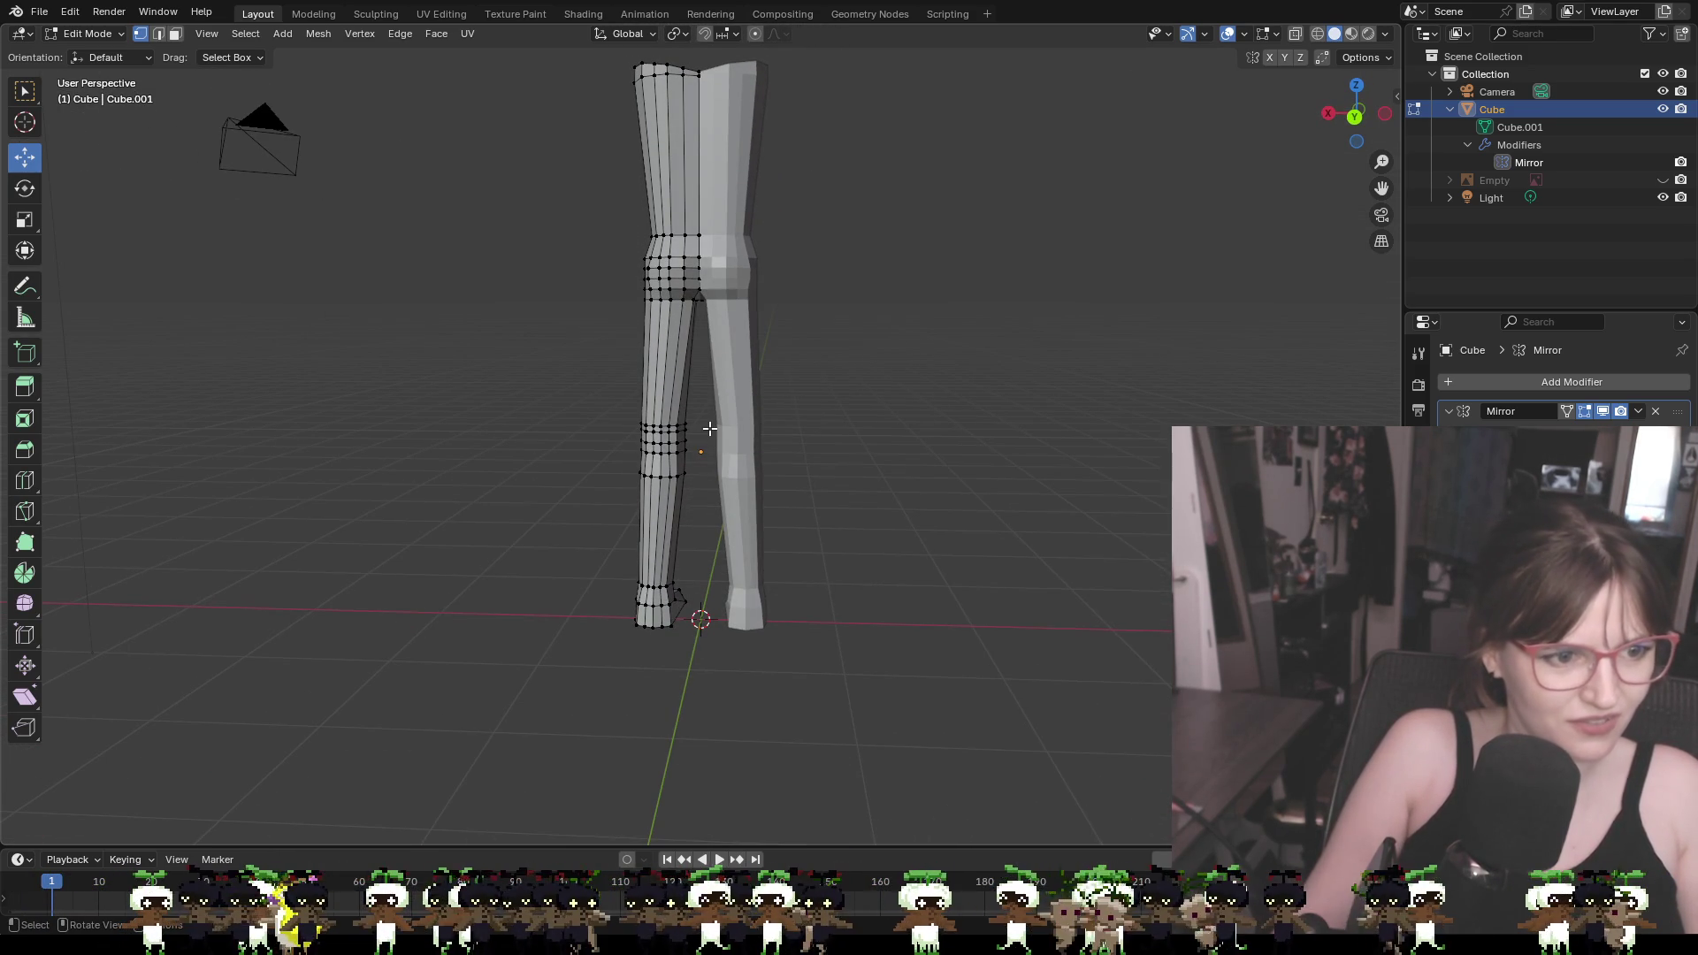
pyautogui.moveTo(700, 440)
pyautogui.mouseDown(button='middle')
pyautogui.moveTo(1122, 428)
pyautogui.moveTo(1076, 413)
pyautogui.moveTo(1115, 448)
pyautogui.moveTo(1121, 425)
pyautogui.moveTo(1080, 443)
pyautogui.moveTo(1095, 440)
pyautogui.mouseUp(button='middle')
pyautogui.scroll(2, 705, 426)
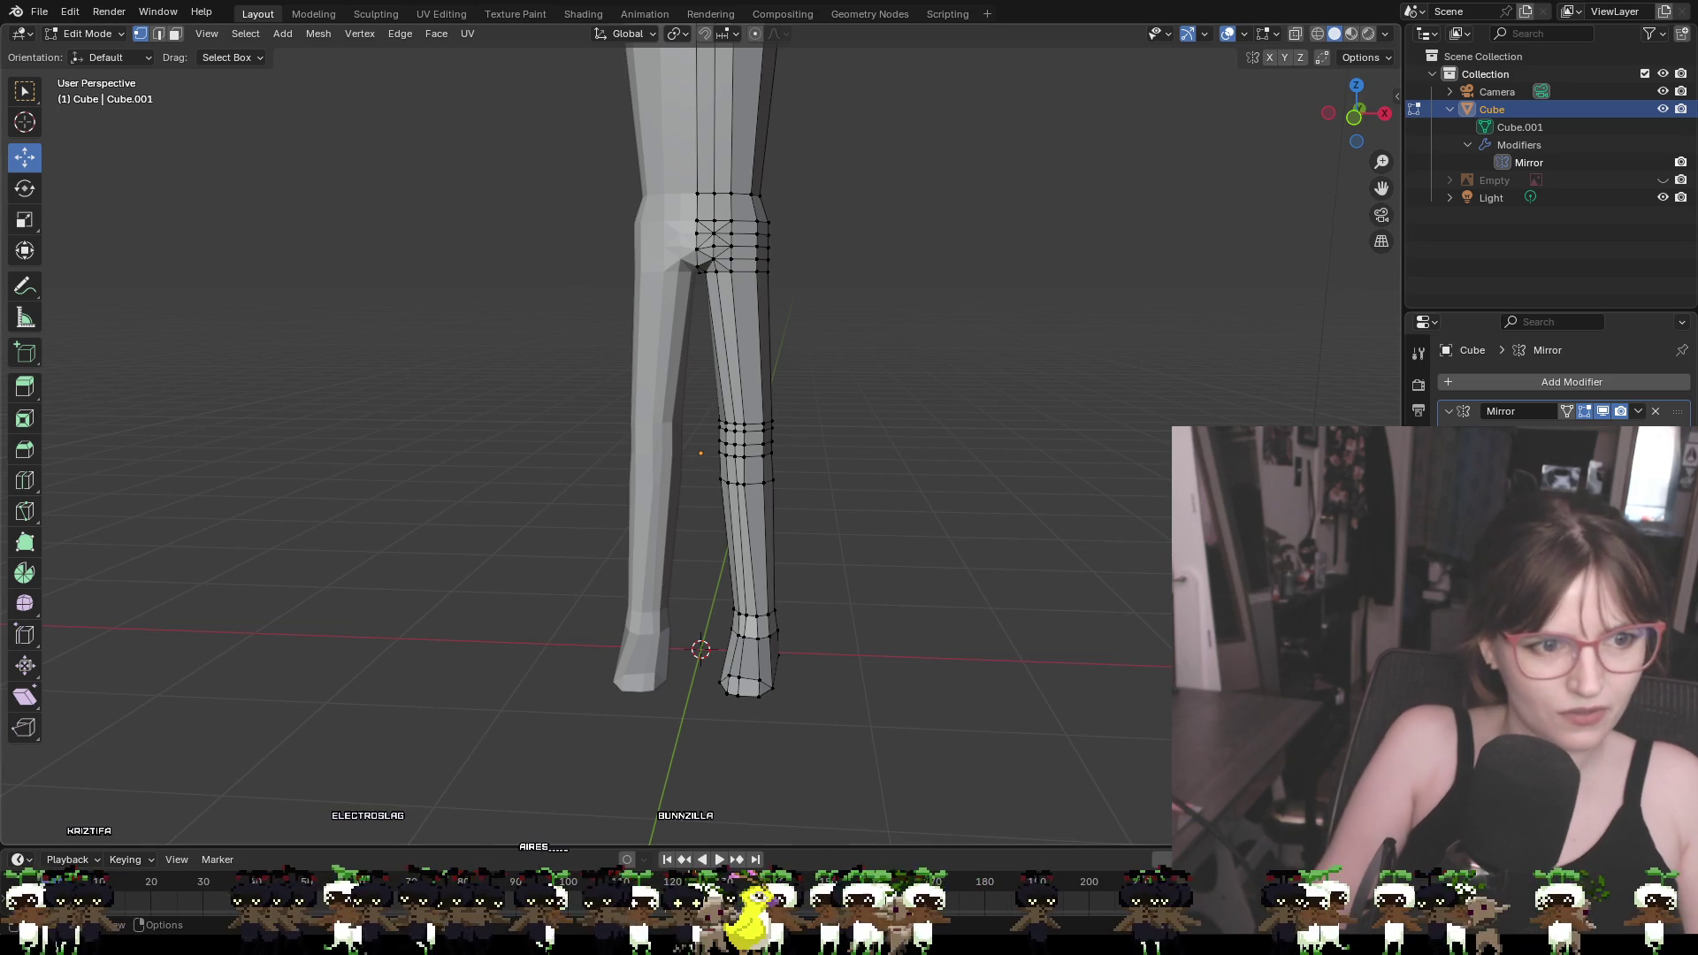
pyautogui.scroll(5, 836, 302)
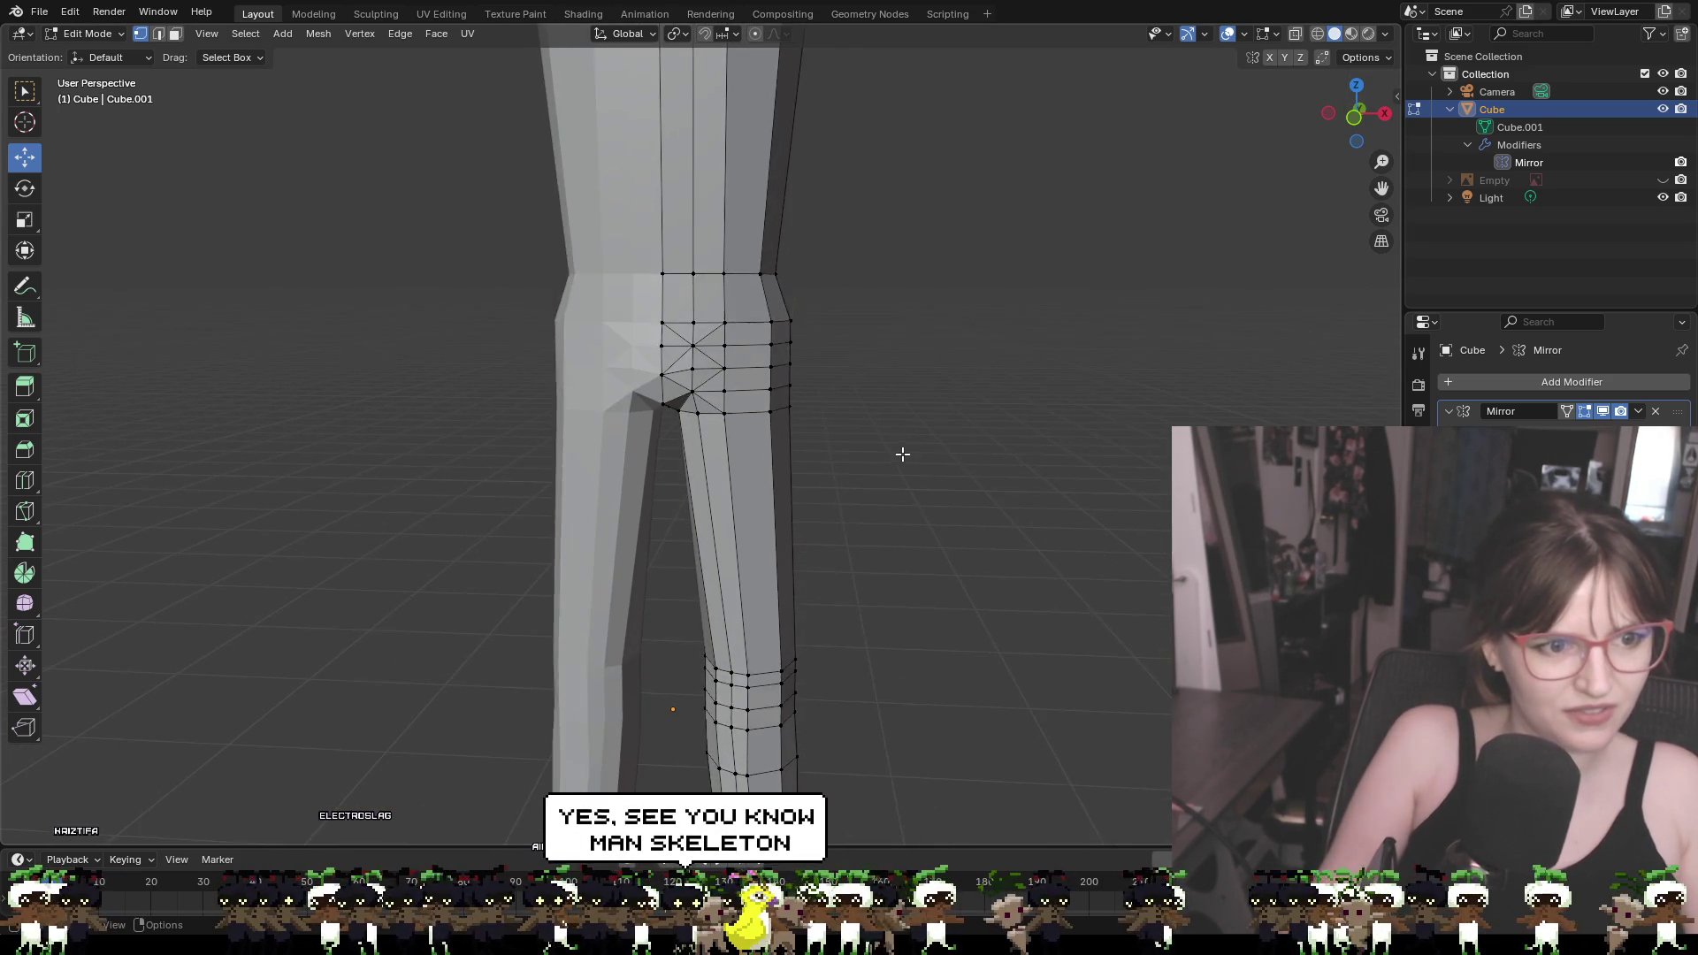
# Select two hip vertices and the crotch vertex and move them sideways along X
pyautogui.moveTo(986, 410)
pyautogui.mouseDown(button='middle')
pyautogui.moveTo(989, 367)
pyautogui.moveTo(970, 380)
pyautogui.mouseUp(button='middle')
pyautogui.click(722, 355)
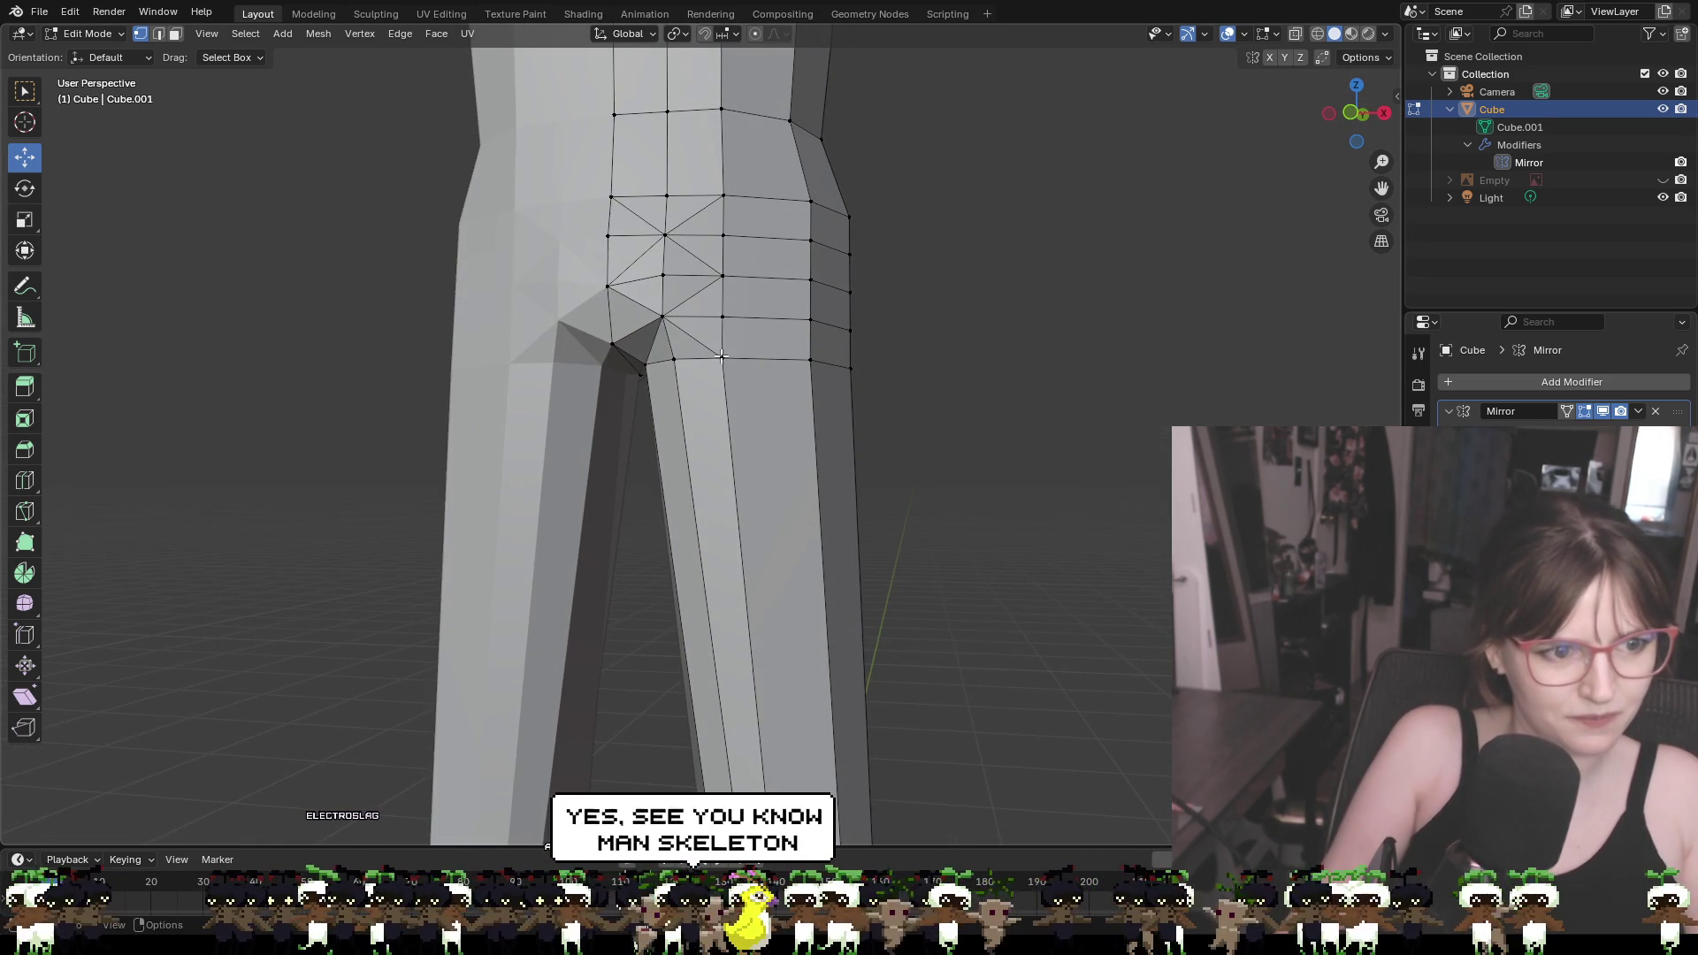
pyautogui.keyDown('shift'); pyautogui.click(722, 317); pyautogui.keyUp('shift')
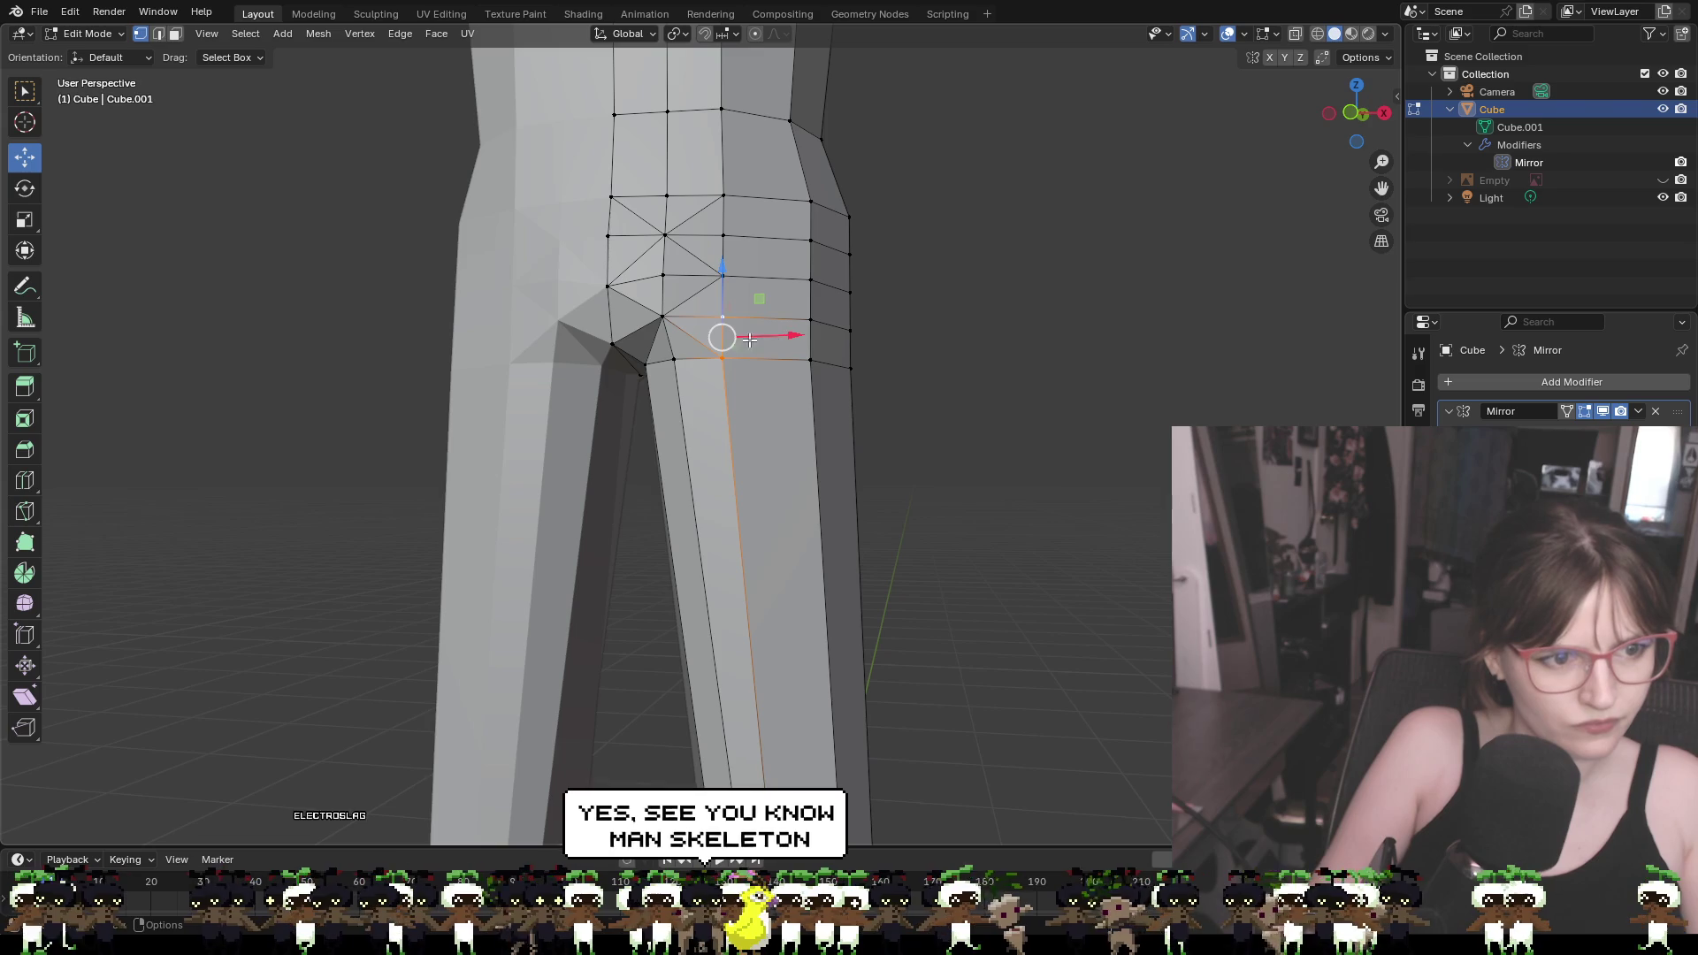
pyautogui.keyDown('shift'); pyautogui.click(673, 359); pyautogui.keyUp('shift')
pyautogui.press('g')
pyautogui.press('x')
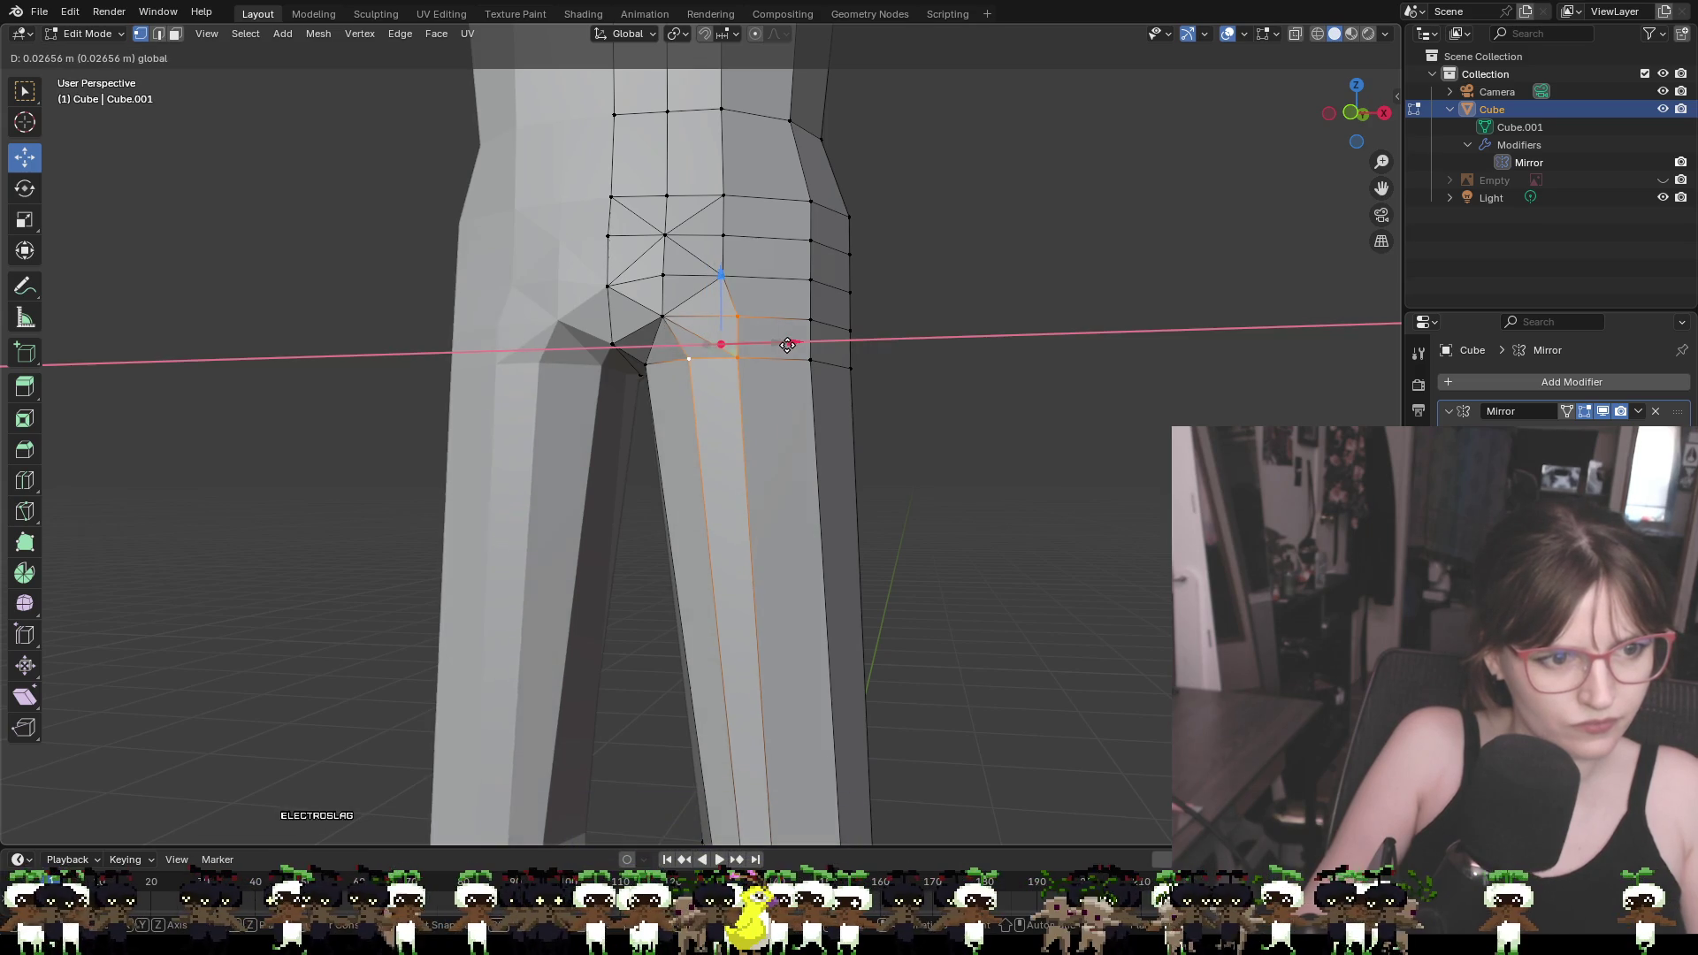
pyautogui.click(792, 344)
# Shift the next two hip vertices sideways along X, one at a time
pyautogui.click(776, 349)
pyautogui.press('g')
pyautogui.press('x')
pyautogui.click(792, 354)
pyautogui.click(747, 317)
pyautogui.press('g')
pyautogui.press('x')
pyautogui.click(784, 311)
# Reposition the higher hip vertex twice, keeping its height fixed (Shift+Z)
pyautogui.click(723, 276)
pyautogui.press('g')
pyautogui.hotkey('shift', 'z')
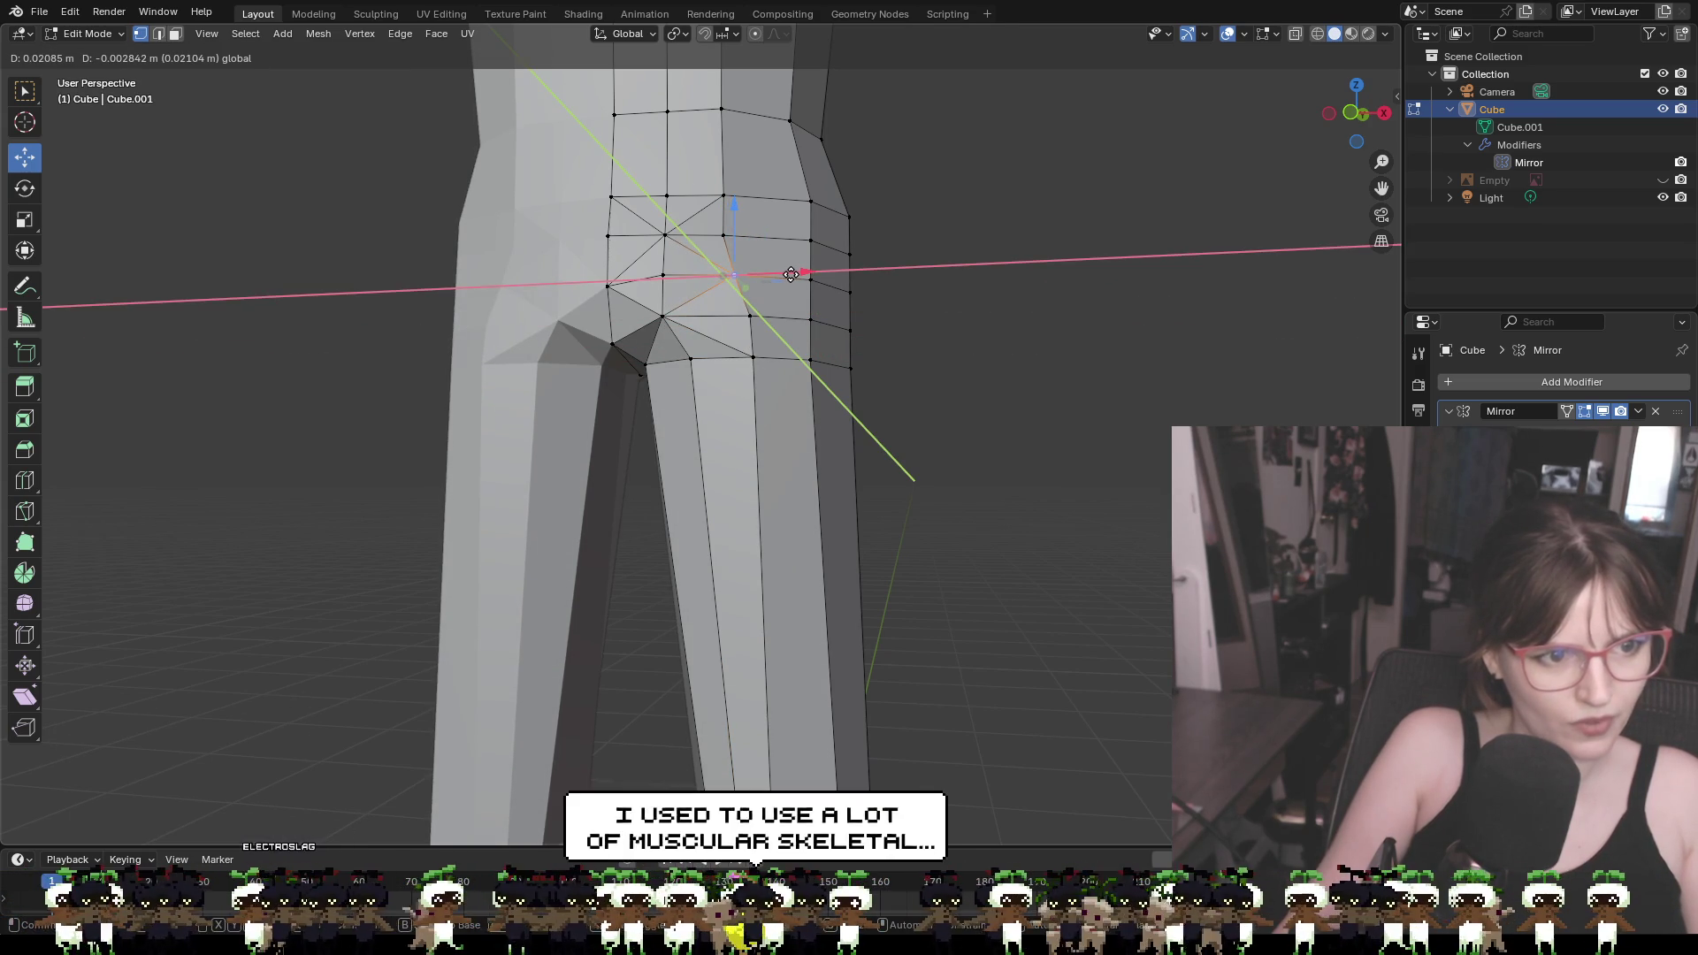
pyautogui.click(790, 275)
pyautogui.press('g')
pyautogui.hotkey('shift', 'z')
pyautogui.click(779, 274)
# Nudge the upper hip vertex and the one beside it along X
pyautogui.click(722, 235)
pyautogui.press('g')
pyautogui.press('x')
pyautogui.click(732, 235)
pyautogui.click(770, 275)
pyautogui.press('g')
pyautogui.press('x')
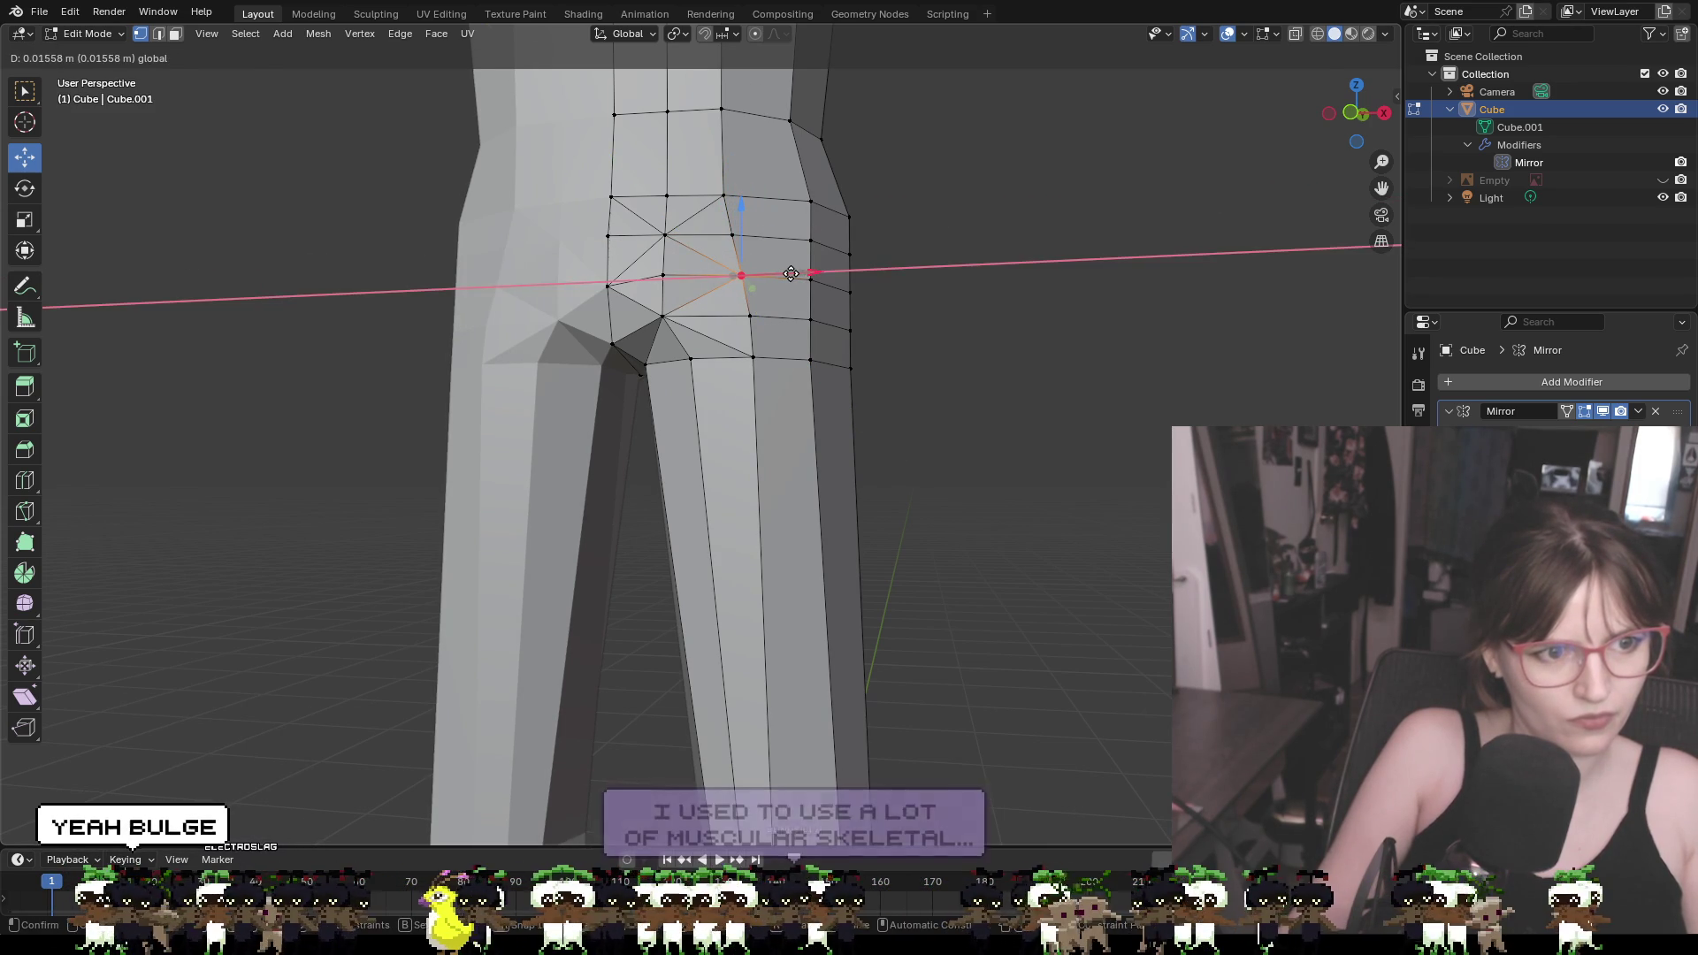
pyautogui.click(785, 270)
# Move the neighbouring hip vertex and the top hip vertex outward along X
pyautogui.click(723, 195)
pyautogui.press('g')
pyautogui.press('x')
pyautogui.click(729, 195)
pyautogui.click(732, 236)
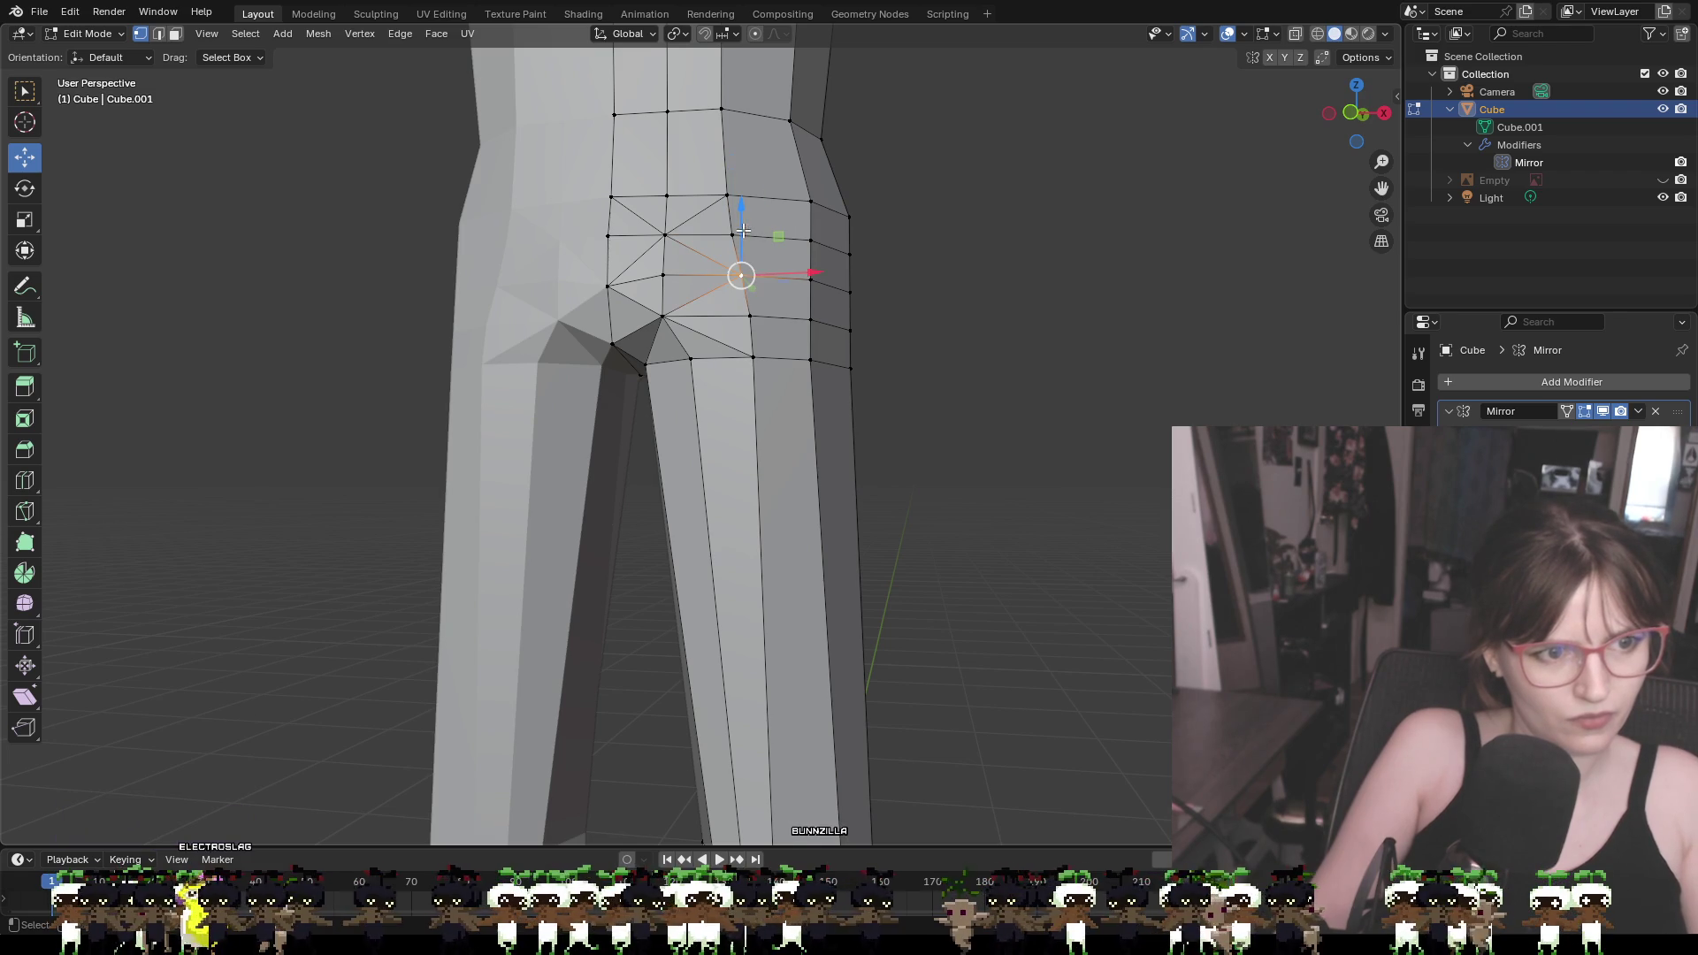
pyautogui.press('g')
pyautogui.press('x')
pyautogui.click(849, 301)
# From a side view, move the knee vertex along the Y axis
pyautogui.moveTo(882, 318)
pyautogui.mouseDown(button='middle')
pyautogui.moveTo(936, 417)
pyautogui.moveTo(804, 397)
pyautogui.mouseUp(button='middle')
pyautogui.scroll(-3, 804, 397)
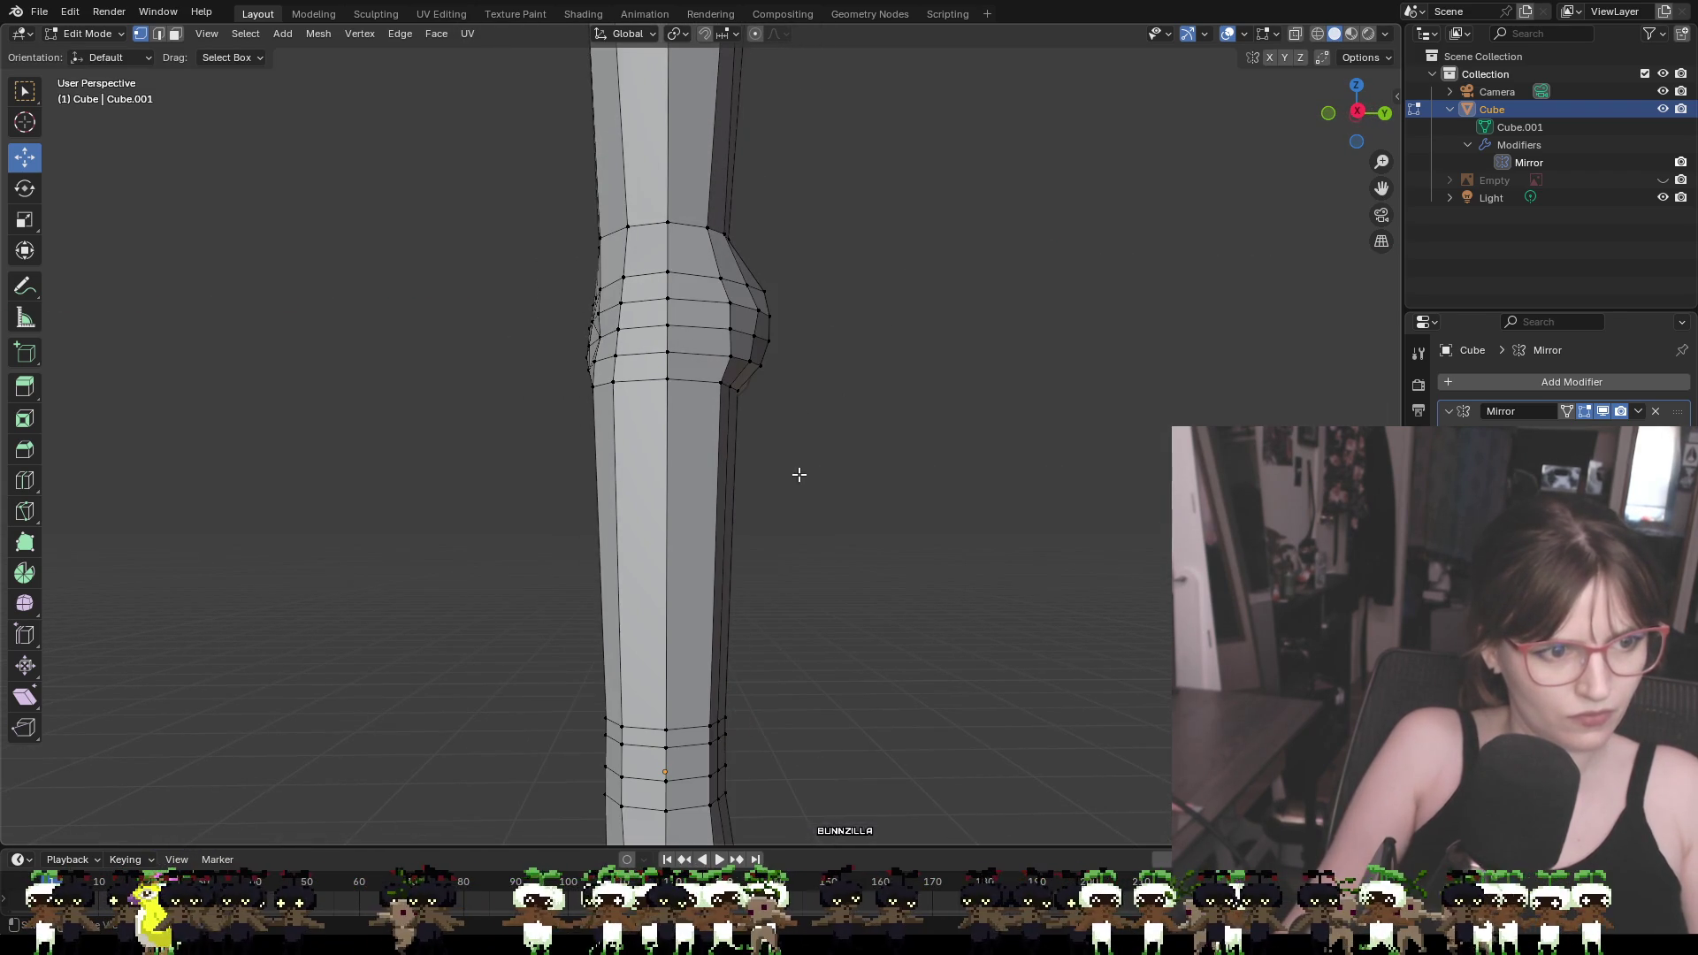
pyautogui.moveTo(763, 456)
pyautogui.mouseDown(button='middle')
pyautogui.moveTo(622, 330)
pyautogui.moveTo(595, 345)
pyautogui.mouseUp(button='middle')
pyautogui.press('g')
pyautogui.press('y')
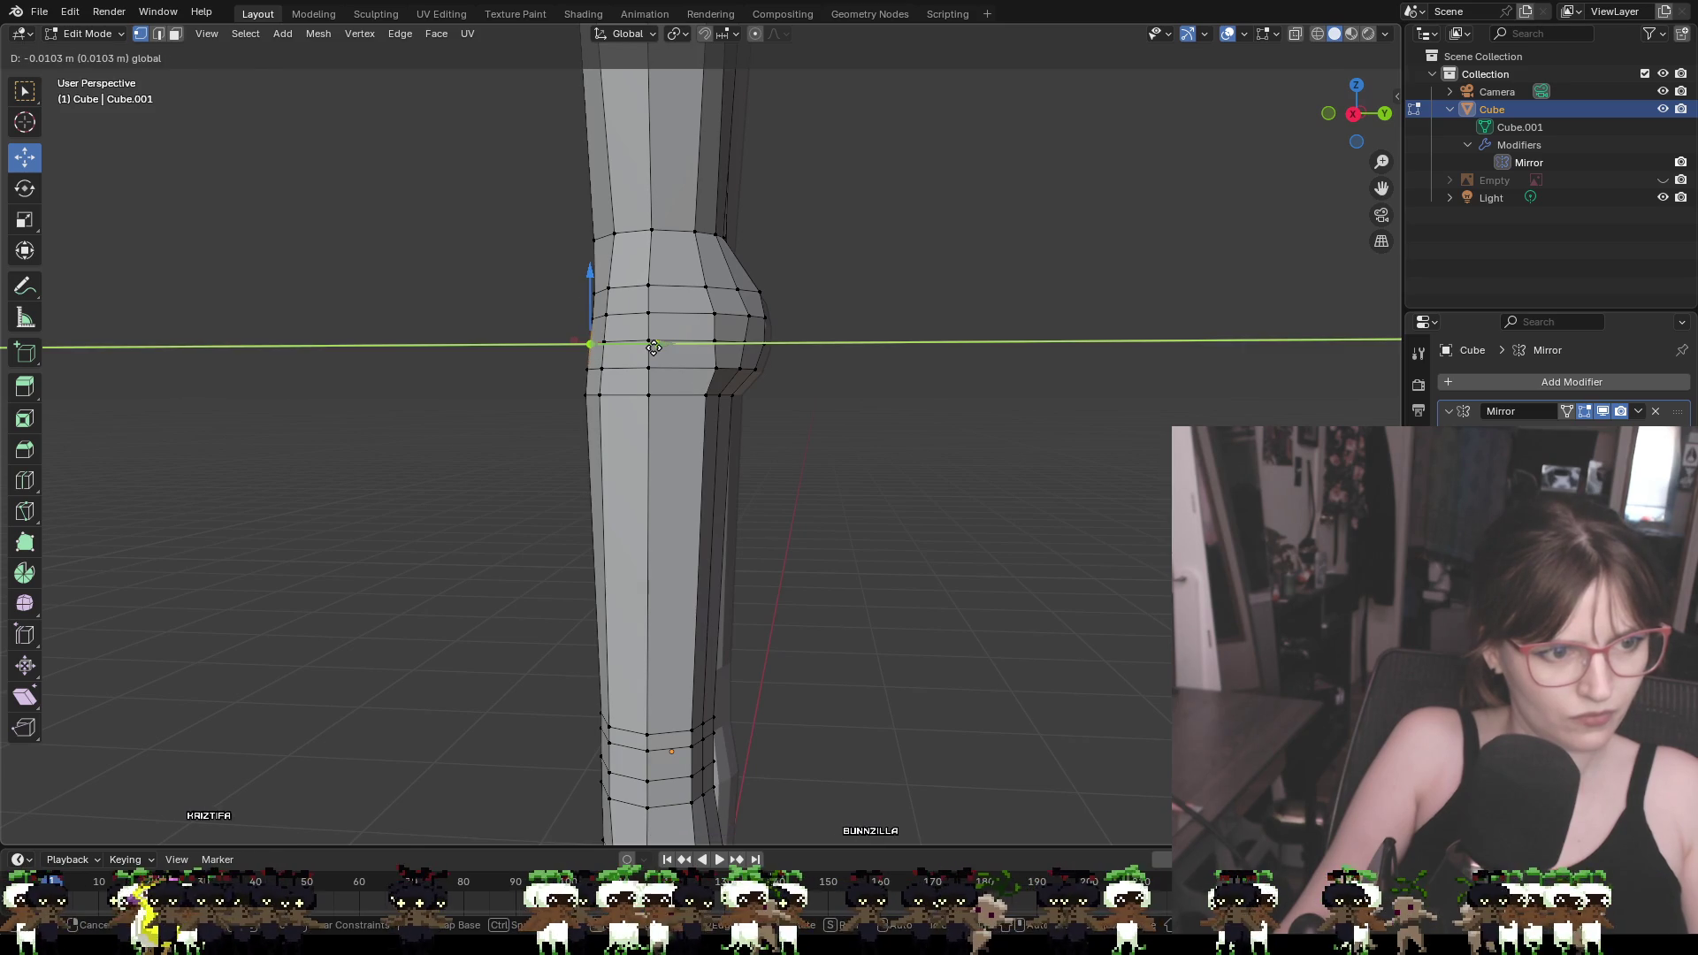
pyautogui.click(653, 347)
# Check the leg from back and front, then slide the crotch vertex along X and lower it
pyautogui.moveTo(792, 448)
pyautogui.mouseDown(button='middle')
pyautogui.moveTo(1160, 447)
pyautogui.moveTo(1065, 428)
pyautogui.moveTo(758, 436)
pyautogui.mouseUp(button='middle')
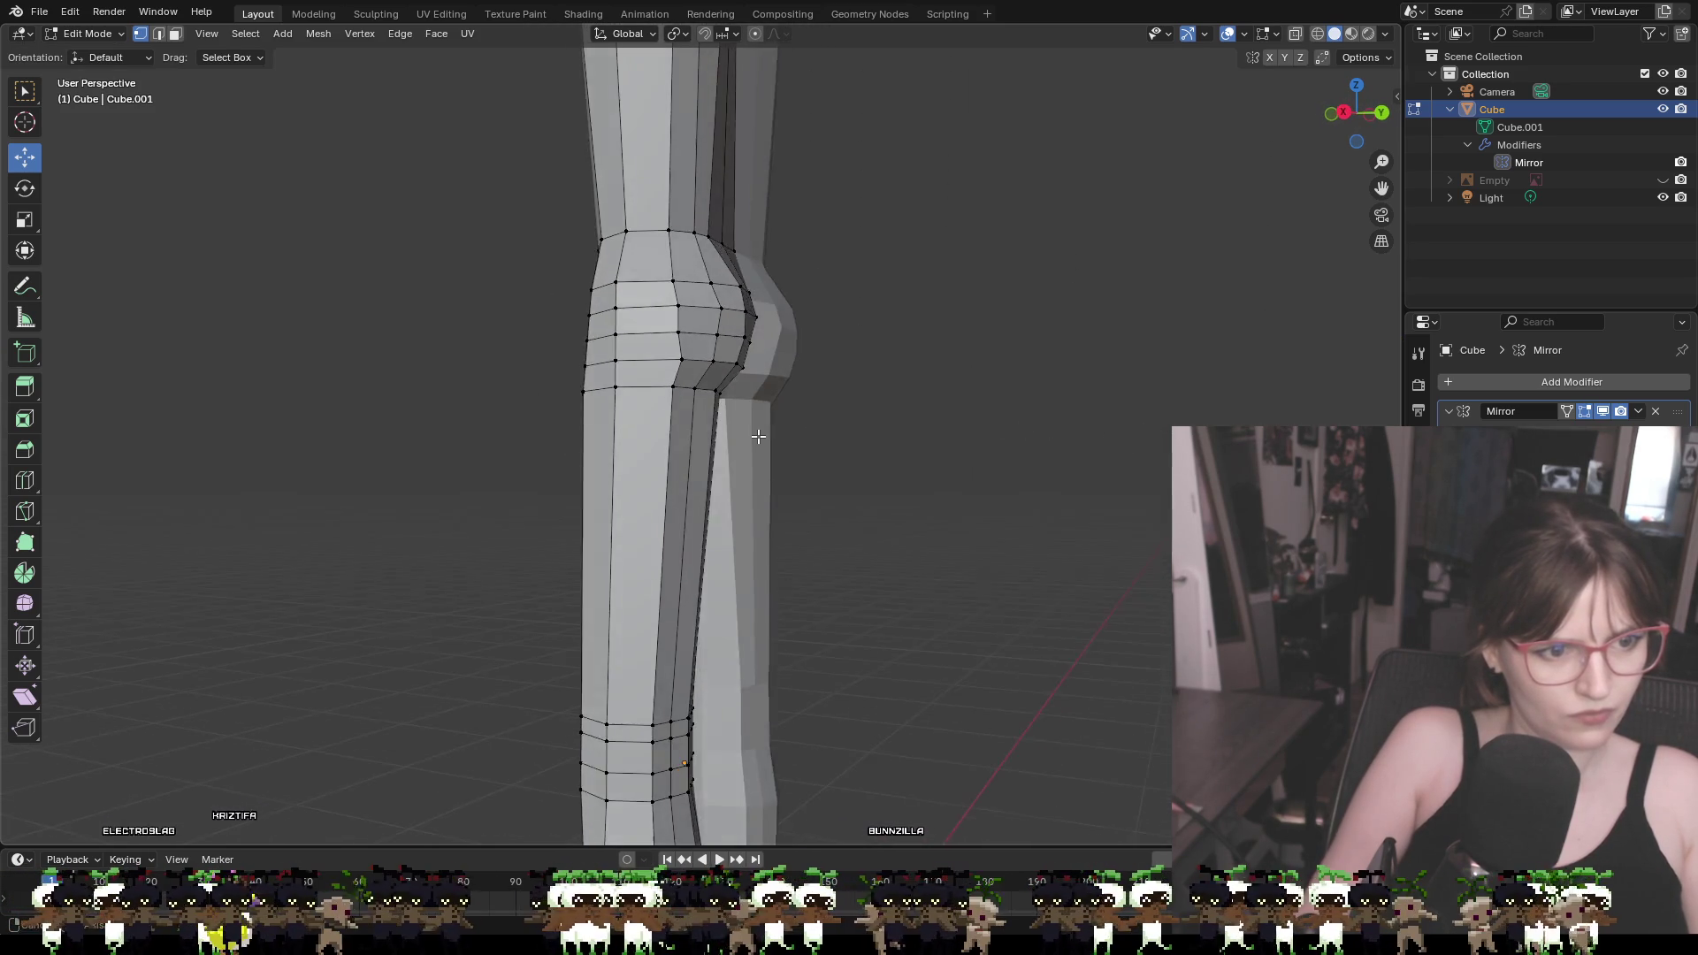
pyautogui.scroll(-8, 758, 437)
pyautogui.moveTo(860, 470); pyautogui.dragTo(876, 491, button='middle')
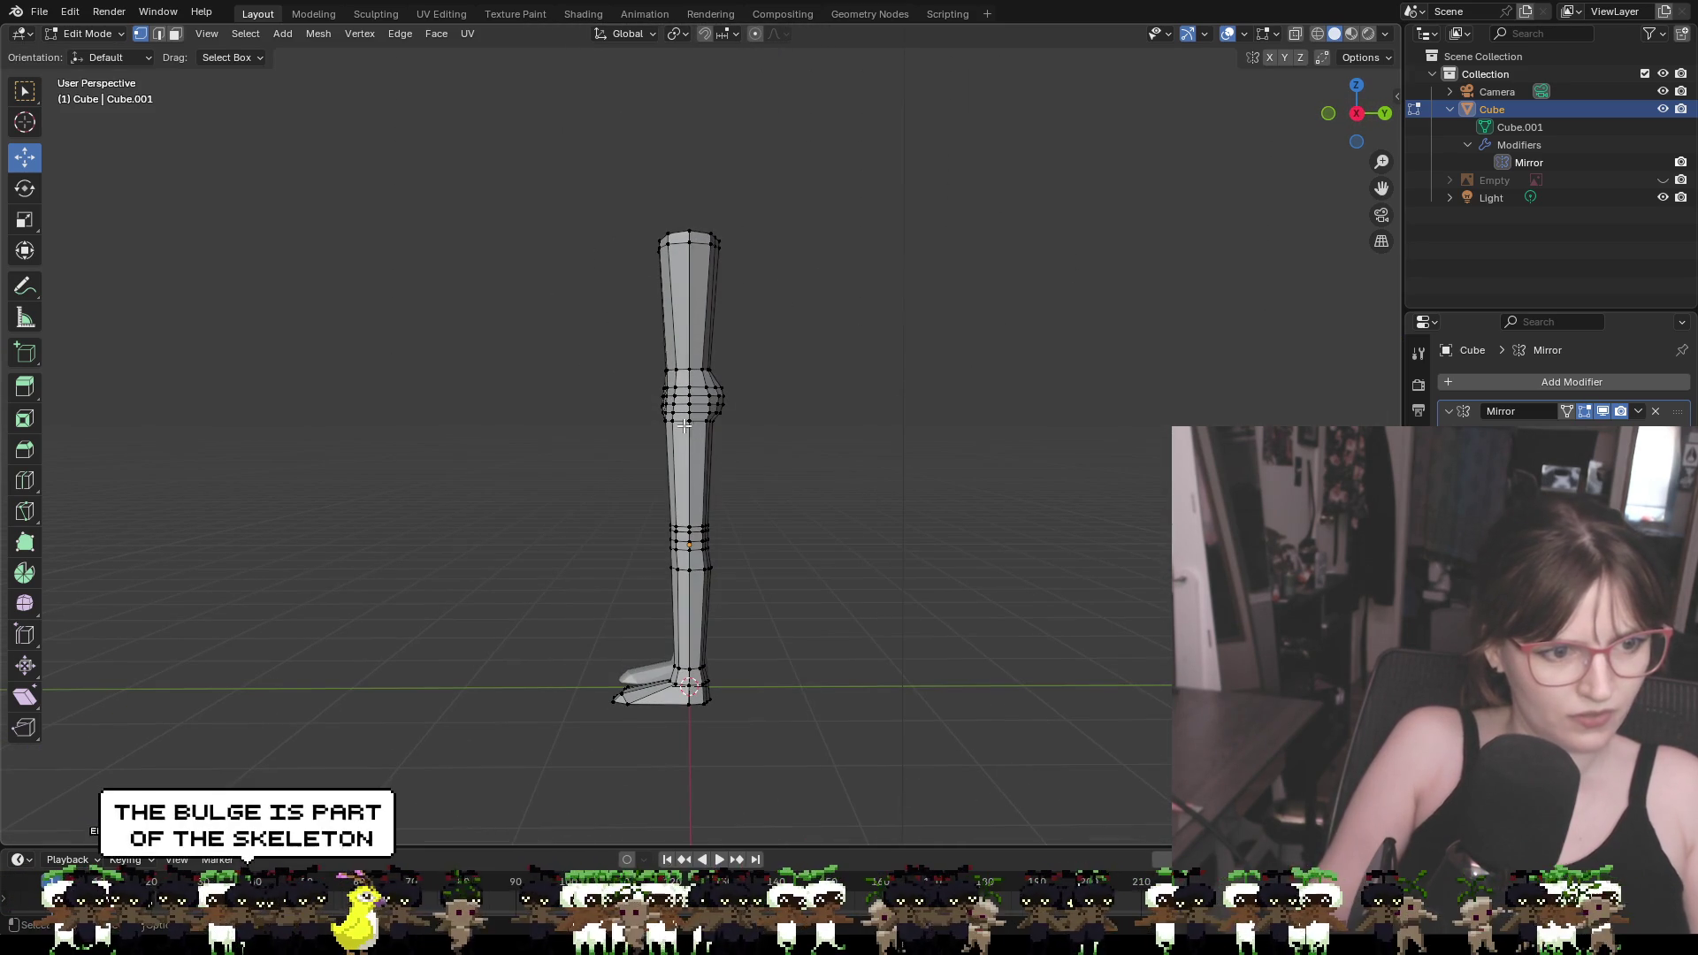
pyautogui.scroll(5, 704, 475)
pyautogui.moveTo(755, 465)
pyautogui.mouseDown(button='middle')
pyautogui.moveTo(1046, 485)
pyautogui.moveTo(1012, 486)
pyautogui.mouseUp(button='middle')
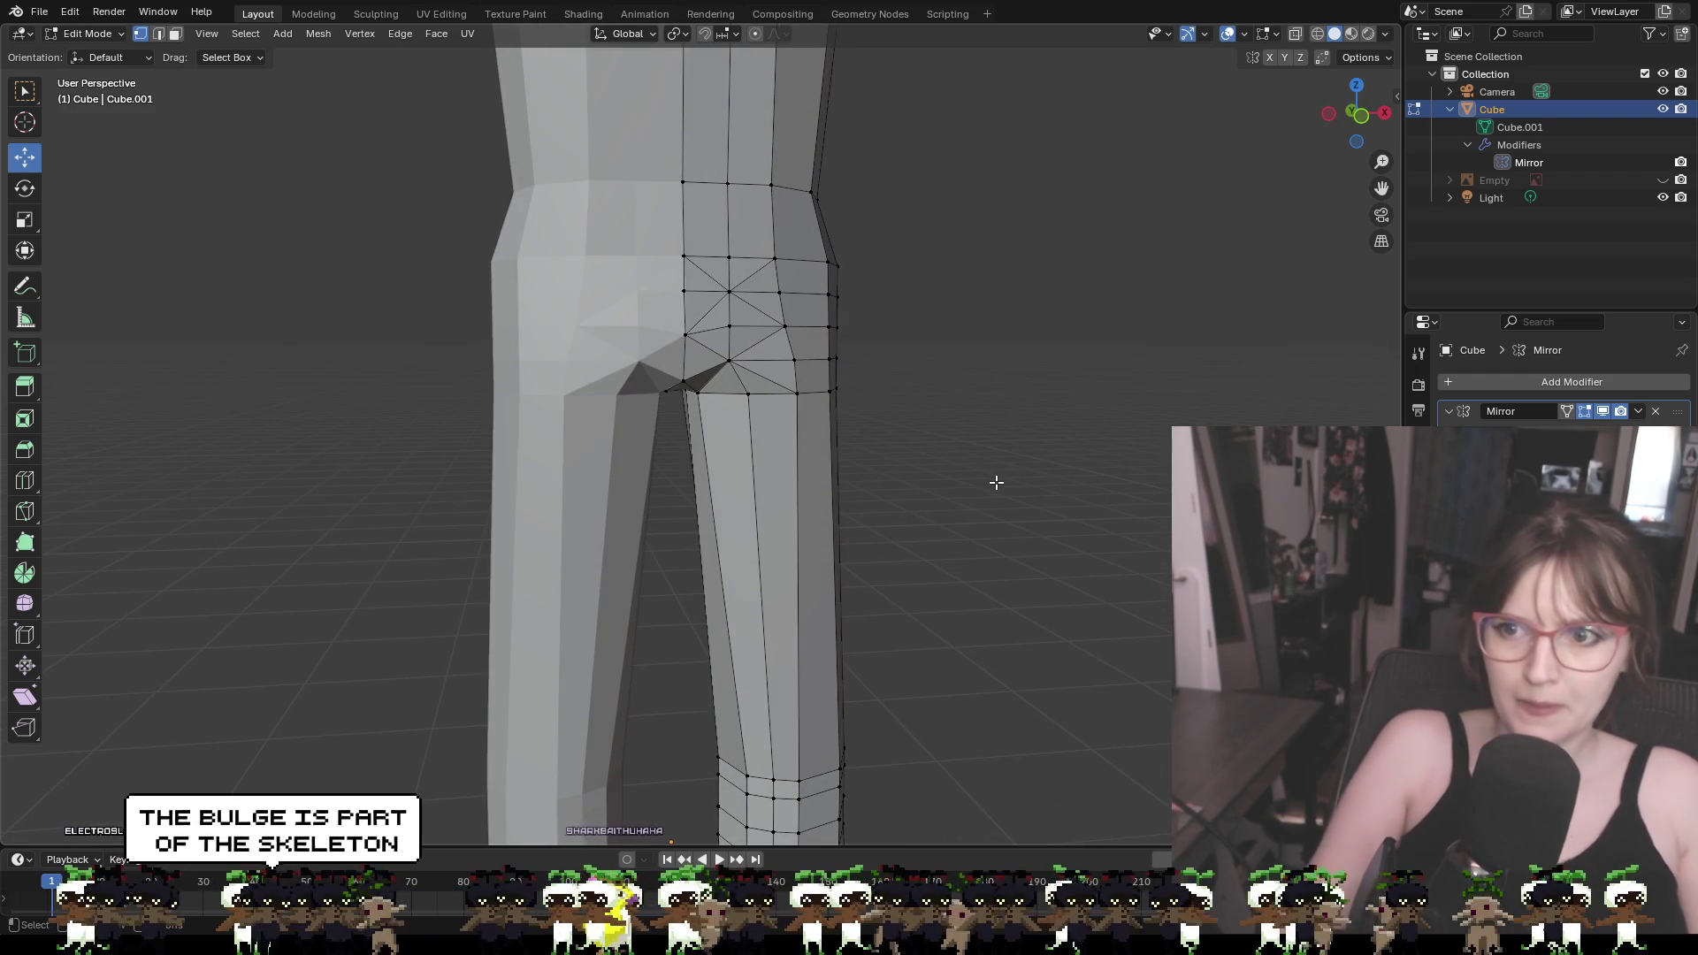
pyautogui.scroll(-2, 996, 484)
pyautogui.scroll(3, 1001, 531)
pyautogui.moveTo(923, 507)
pyautogui.mouseDown(button='middle')
pyautogui.moveTo(970, 478)
pyautogui.moveTo(936, 504)
pyautogui.mouseUp(button='middle')
pyautogui.scroll(-1, 857, 561)
pyautogui.scroll(1, 1010, 587)
pyautogui.moveTo(1010, 587); pyautogui.dragTo(1032, 610, button='middle')
pyautogui.scroll(-2, 830, 470)
pyautogui.moveTo(830, 470)
pyautogui.mouseDown(button='middle')
pyautogui.moveTo(784, 515)
pyautogui.moveTo(807, 504)
pyautogui.moveTo(698, 418)
pyautogui.mouseUp(button='middle')
pyautogui.scroll(1, 834, 514)
pyautogui.moveTo(629, 337); pyautogui.dragTo(648, 340)
pyautogui.moveTo(649, 340)
pyautogui.mouseDown(button='middle')
pyautogui.moveTo(731, 398)
pyautogui.moveTo(796, 390)
pyautogui.moveTo(751, 395)
pyautogui.mouseUp(button='middle')
pyautogui.scroll(-8, 750, 395)
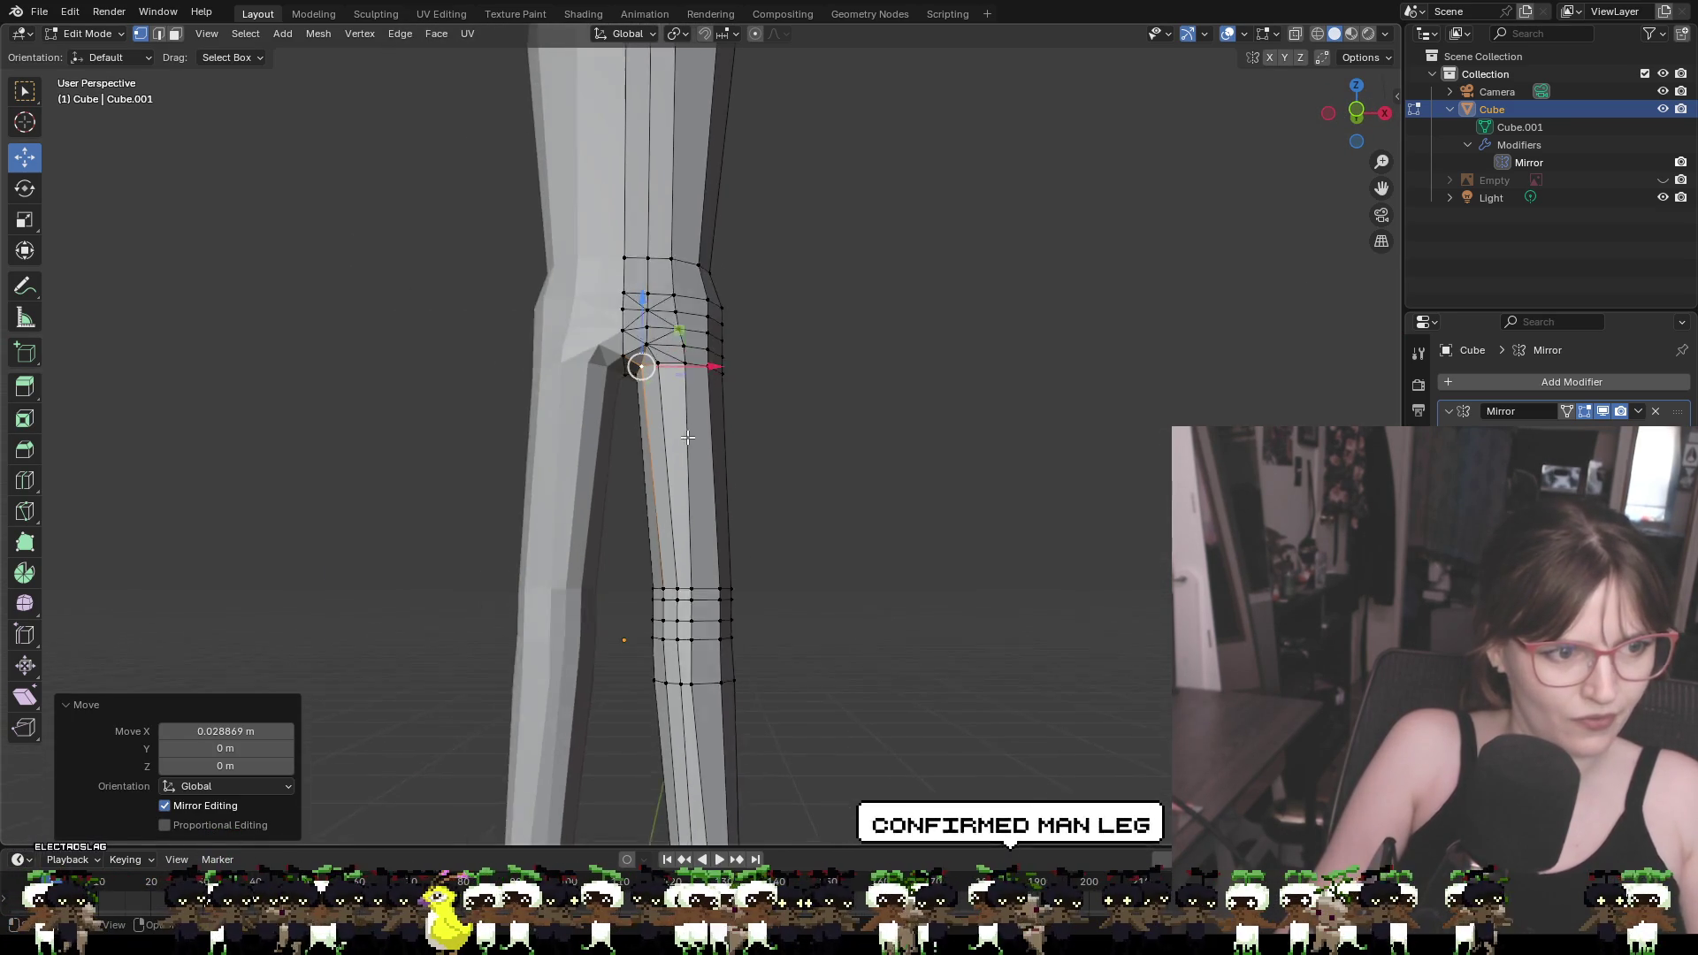
pyautogui.moveTo(718, 537); pyautogui.dragTo(717, 510, button='middle')
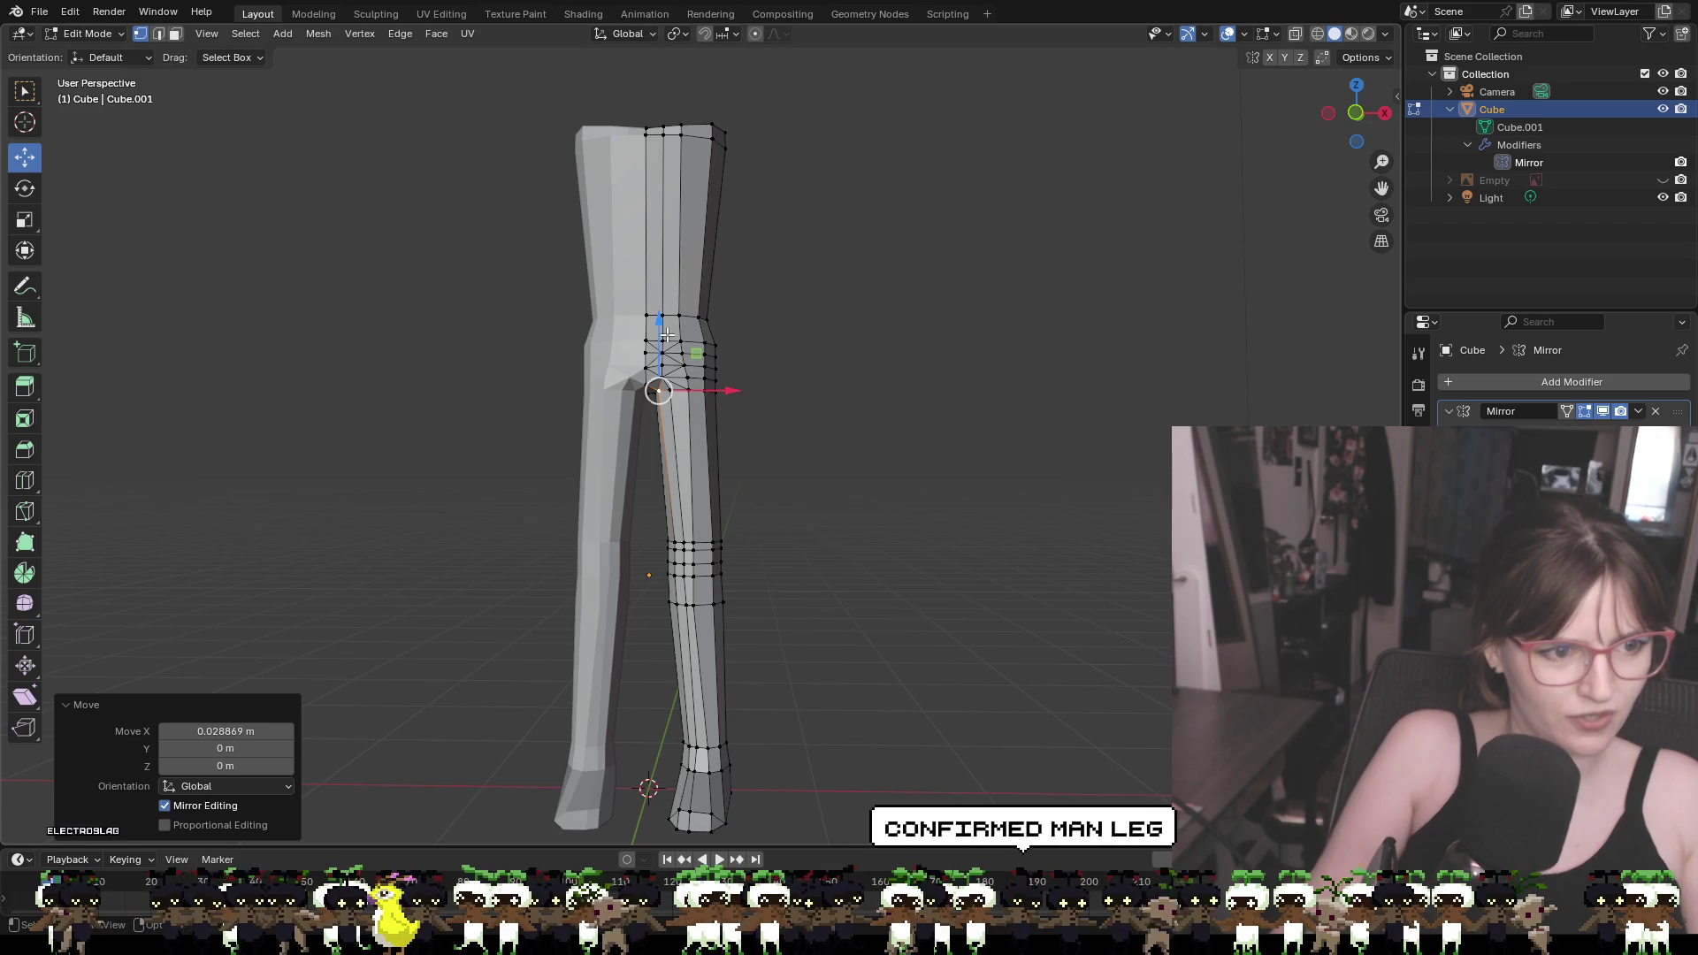
pyautogui.moveTo(657, 344)
pyautogui.mouseDown()
pyautogui.moveTo(677, 378)
pyautogui.moveTo(728, 394)
pyautogui.mouseUp()
# Select the inner-leg edge loop and move it slightly sideways
pyautogui.moveTo(728, 394)
pyautogui.mouseDown(button='middle')
pyautogui.moveTo(793, 364)
pyautogui.moveTo(1057, 398)
pyautogui.moveTo(936, 406)
pyautogui.mouseUp(button='middle')
pyautogui.scroll(5, 936, 405)
pyautogui.moveTo(927, 342); pyautogui.dragTo(865, 334, button='middle')
pyautogui.keyDown('alt'); pyautogui.click(845, 287); pyautogui.keyUp('alt')
pyautogui.keyDown('alt'); pyautogui.click(826, 251); pyautogui.keyUp('alt')
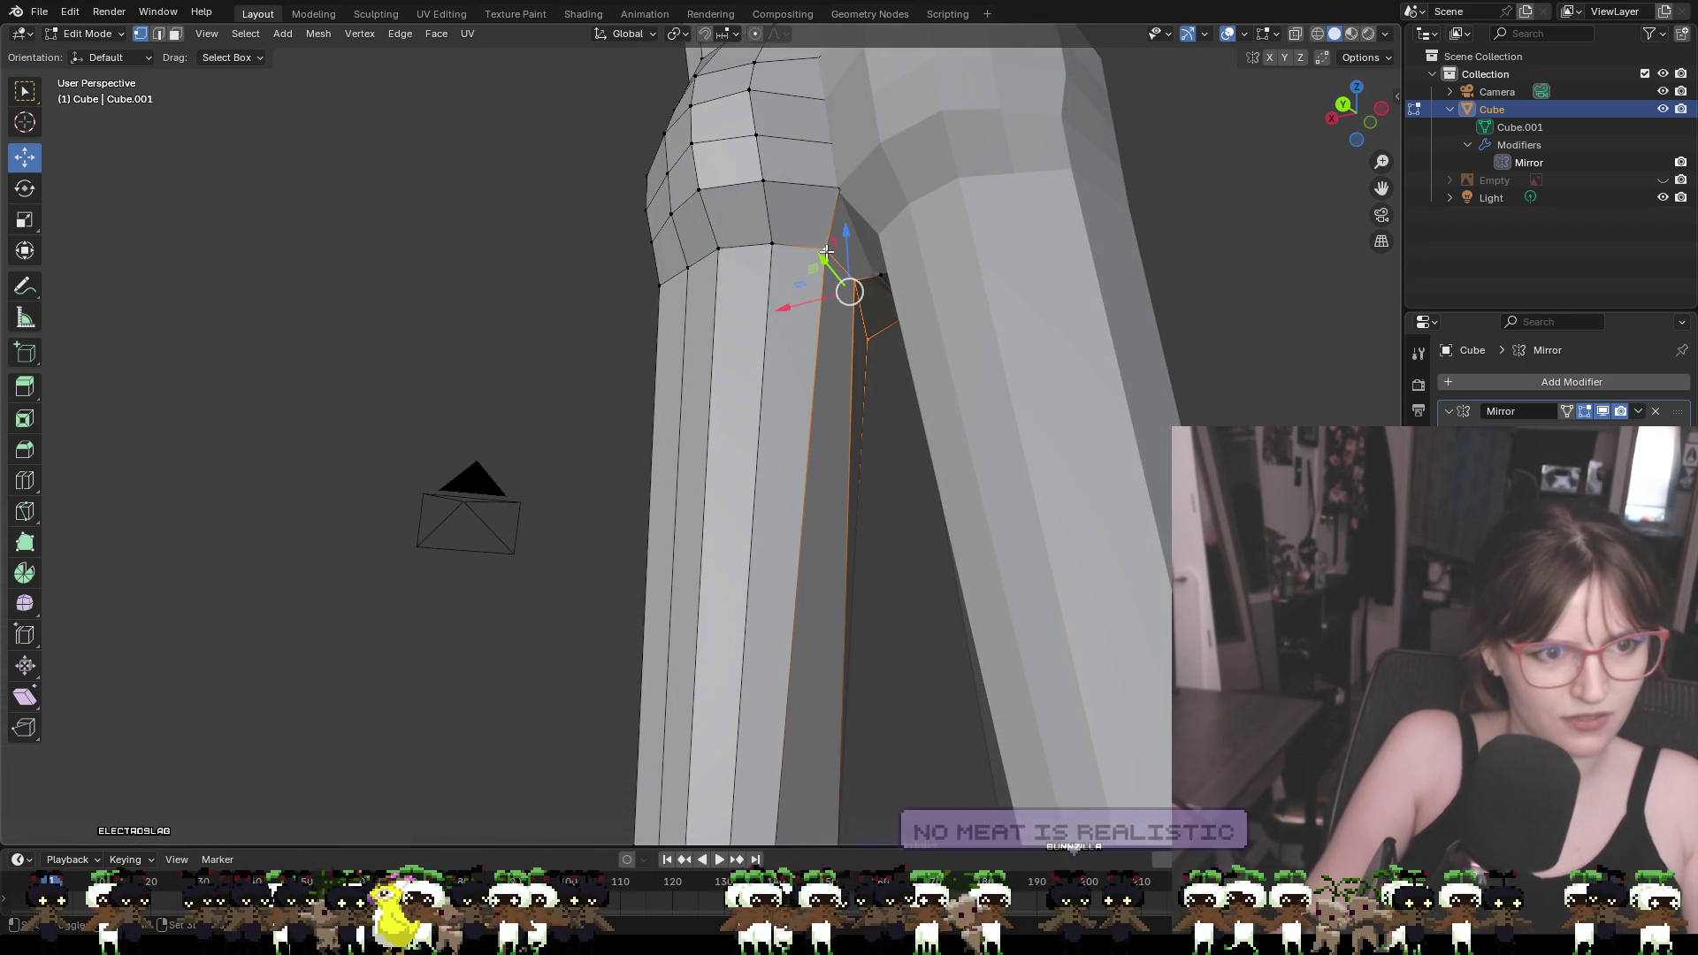
pyautogui.moveTo(782, 245); pyautogui.dragTo(957, 355, button='middle')
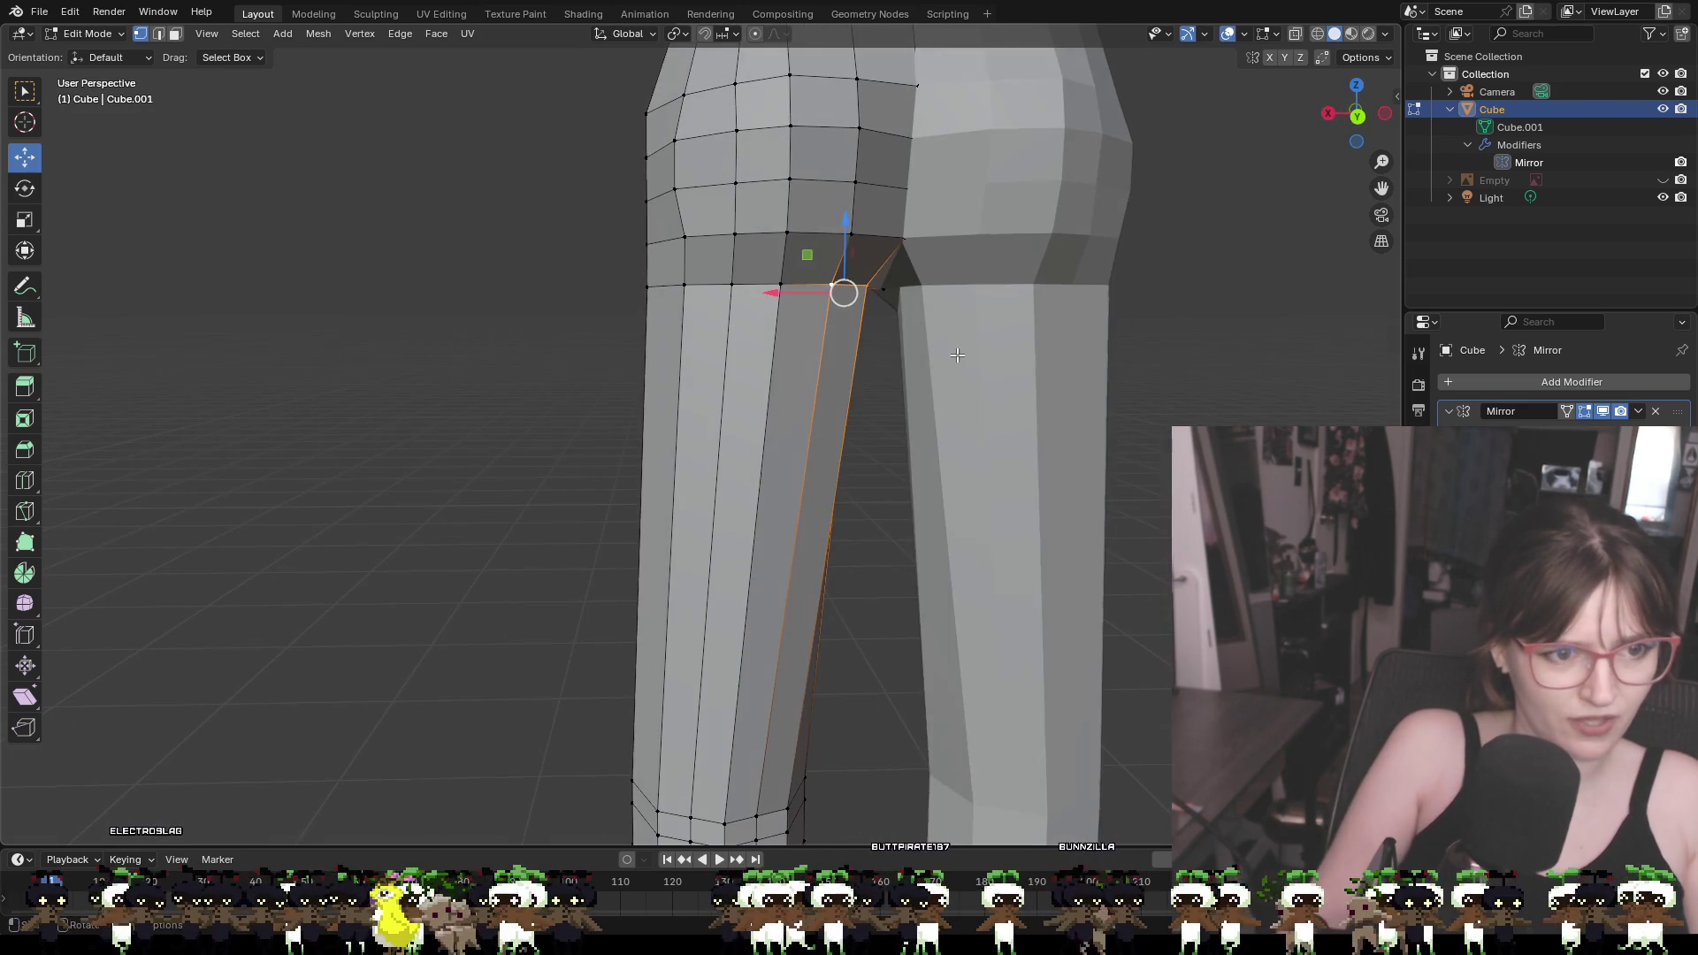
pyautogui.moveTo(777, 297); pyautogui.dragTo(766, 293)
# Slide the top inner-leg vertex along the X axis
pyautogui.moveTo(829, 316)
pyautogui.mouseDown(button='middle')
pyautogui.moveTo(857, 345)
pyautogui.moveTo(619, 277)
pyautogui.moveTo(598, 357)
pyautogui.mouseUp(button='middle')
pyautogui.scroll(5, 485, 234)
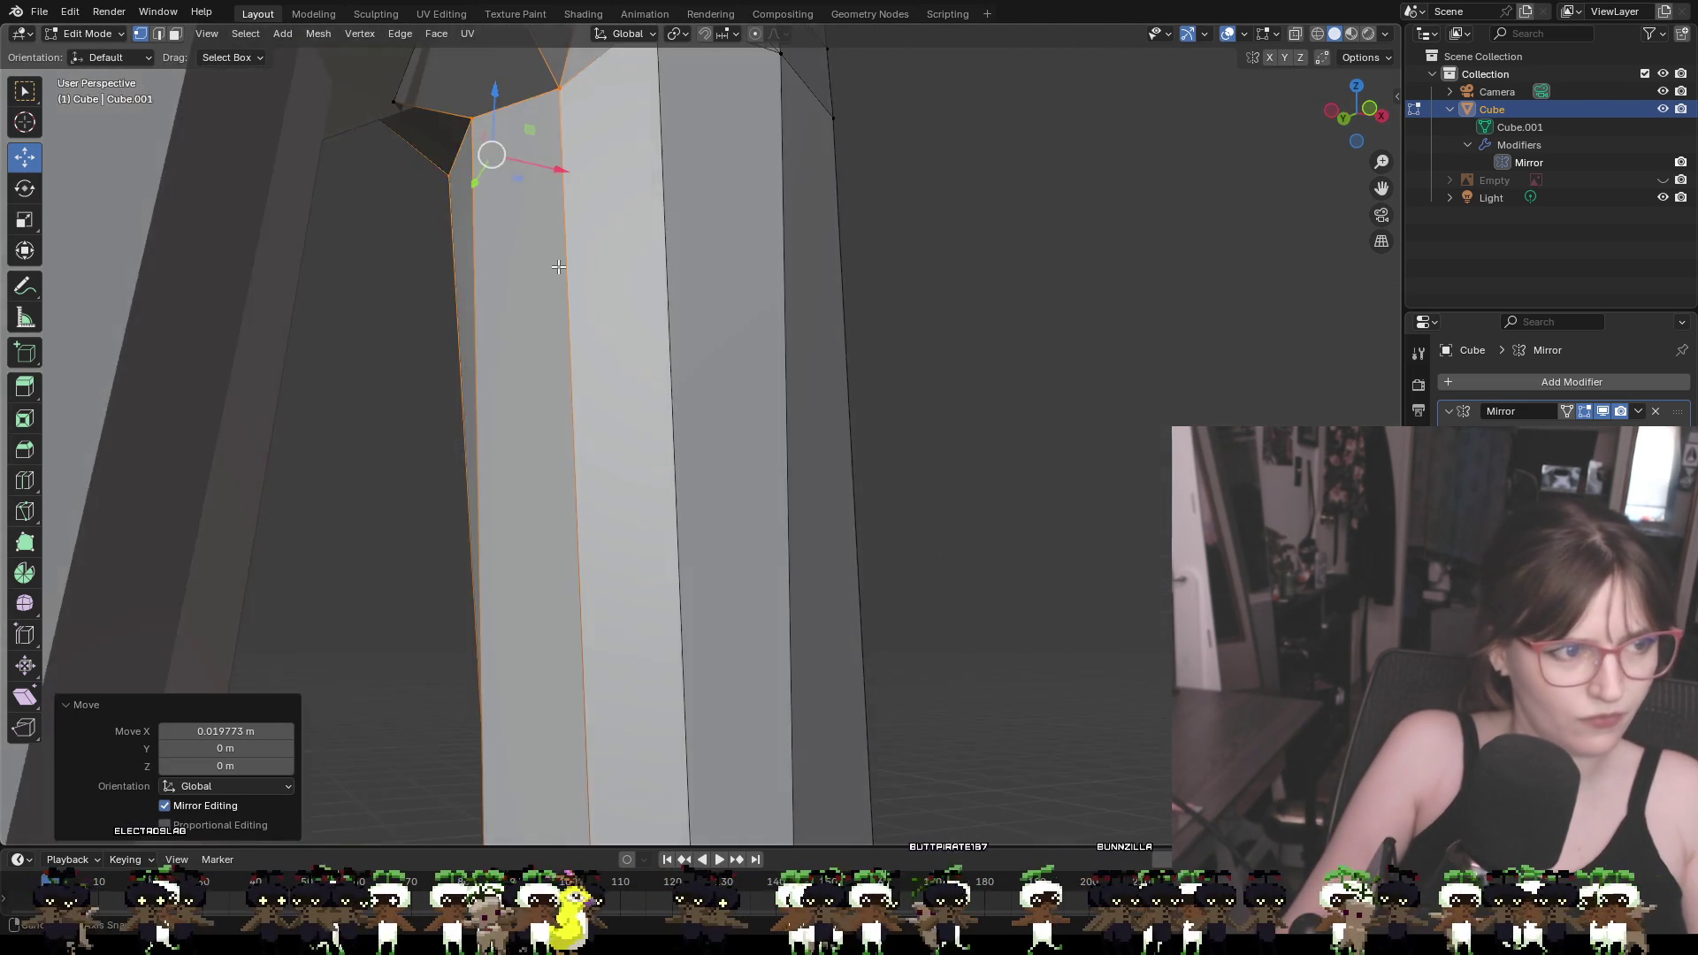
pyautogui.click(380, 131)
pyautogui.moveTo(443, 140); pyautogui.dragTo(454, 144)
pyautogui.moveTo(454, 144)
pyautogui.mouseDown(button='middle')
pyautogui.moveTo(380, 170)
pyautogui.moveTo(455, 184)
pyautogui.moveTo(524, 136)
pyautogui.mouseUp(button='middle')
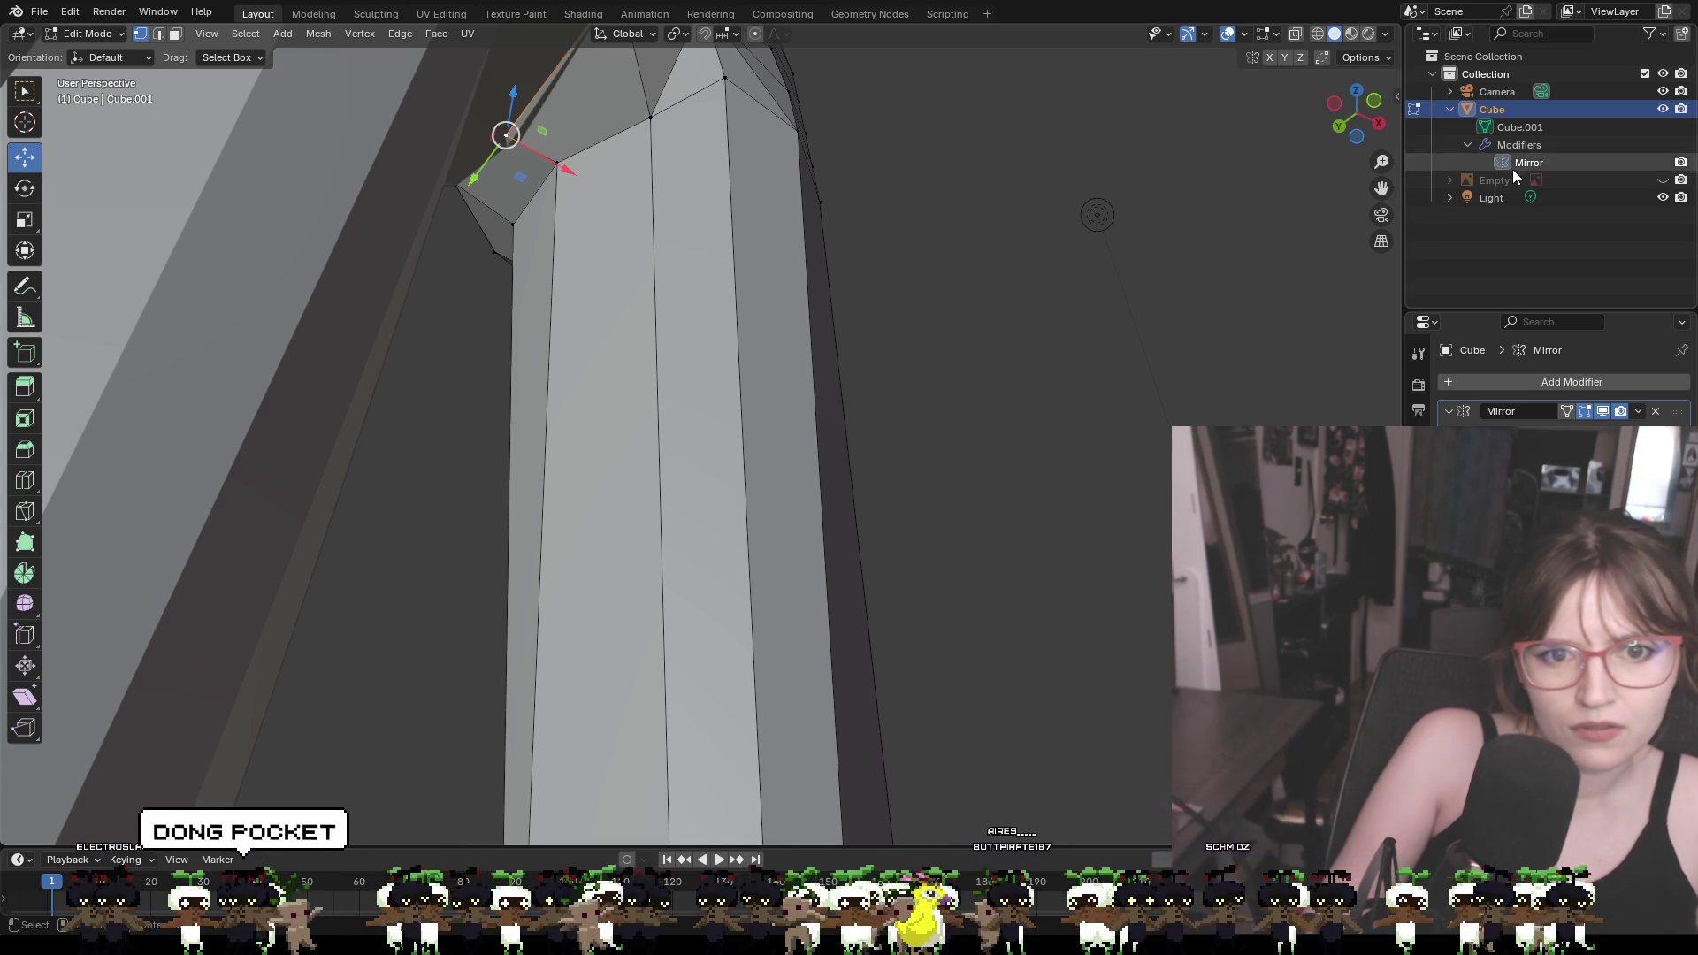
# Hide the Mirror modifier in the viewport; nudge the knee vertex ~0.02 m vertically, 0.009 m along Y
pyautogui.click(1663, 162)
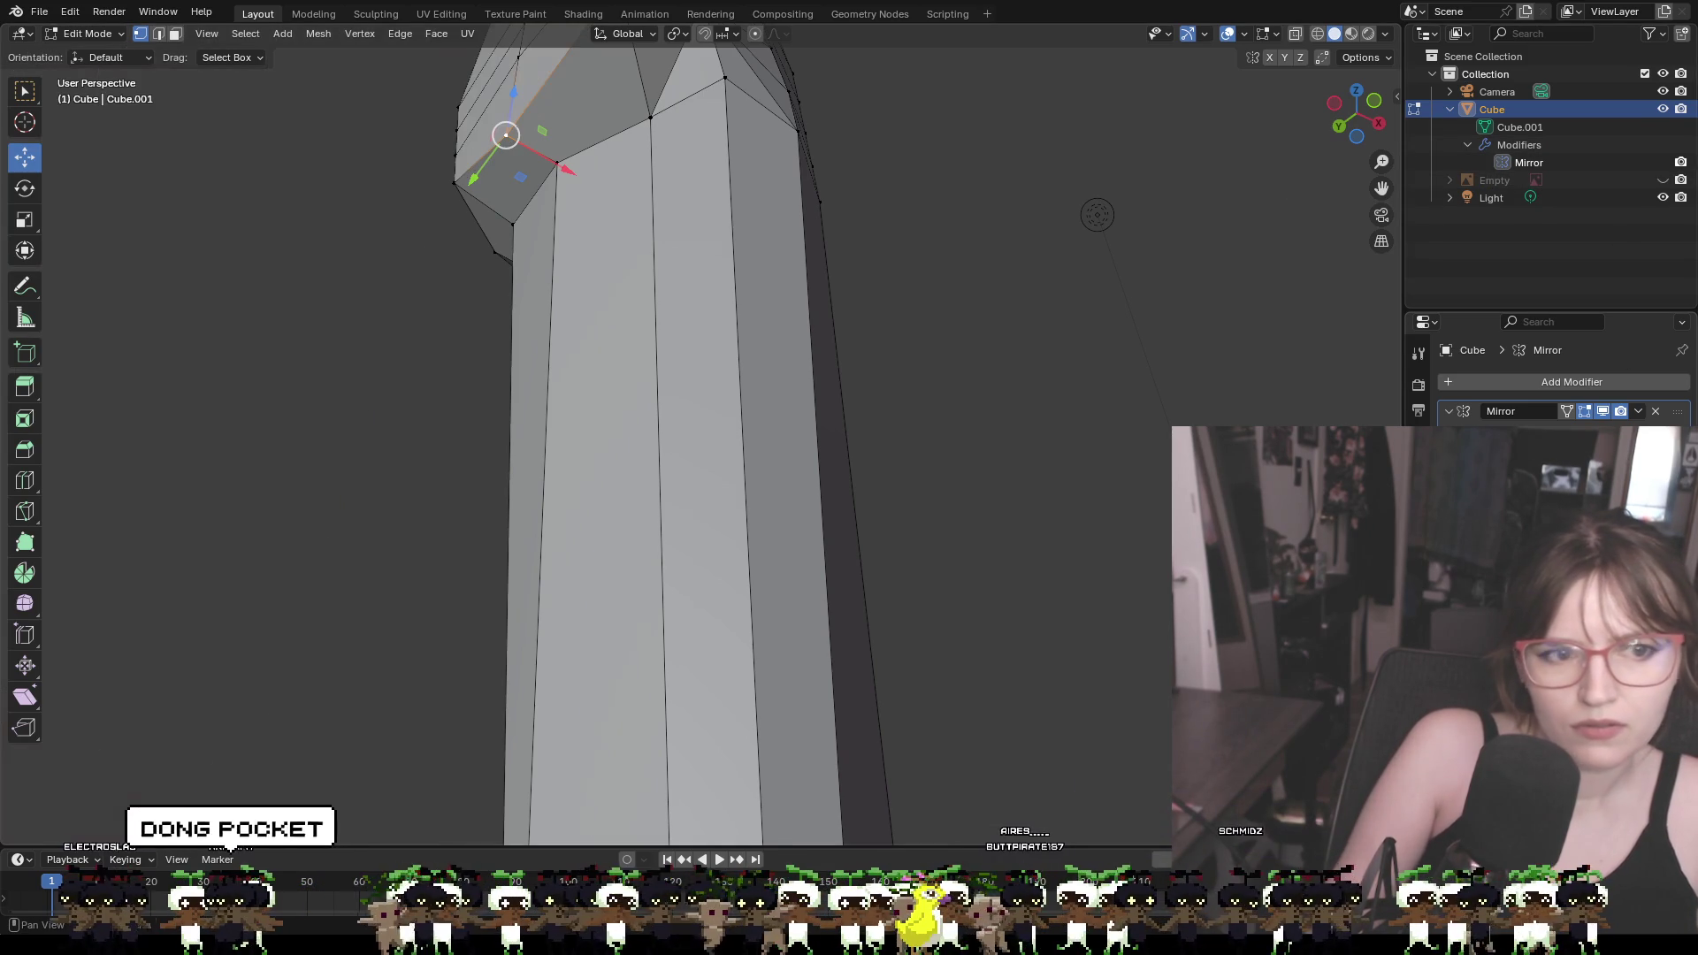
pyautogui.moveTo(547, 160); pyautogui.dragTo(572, 174)
pyautogui.hotkey('ctrl', 'z')
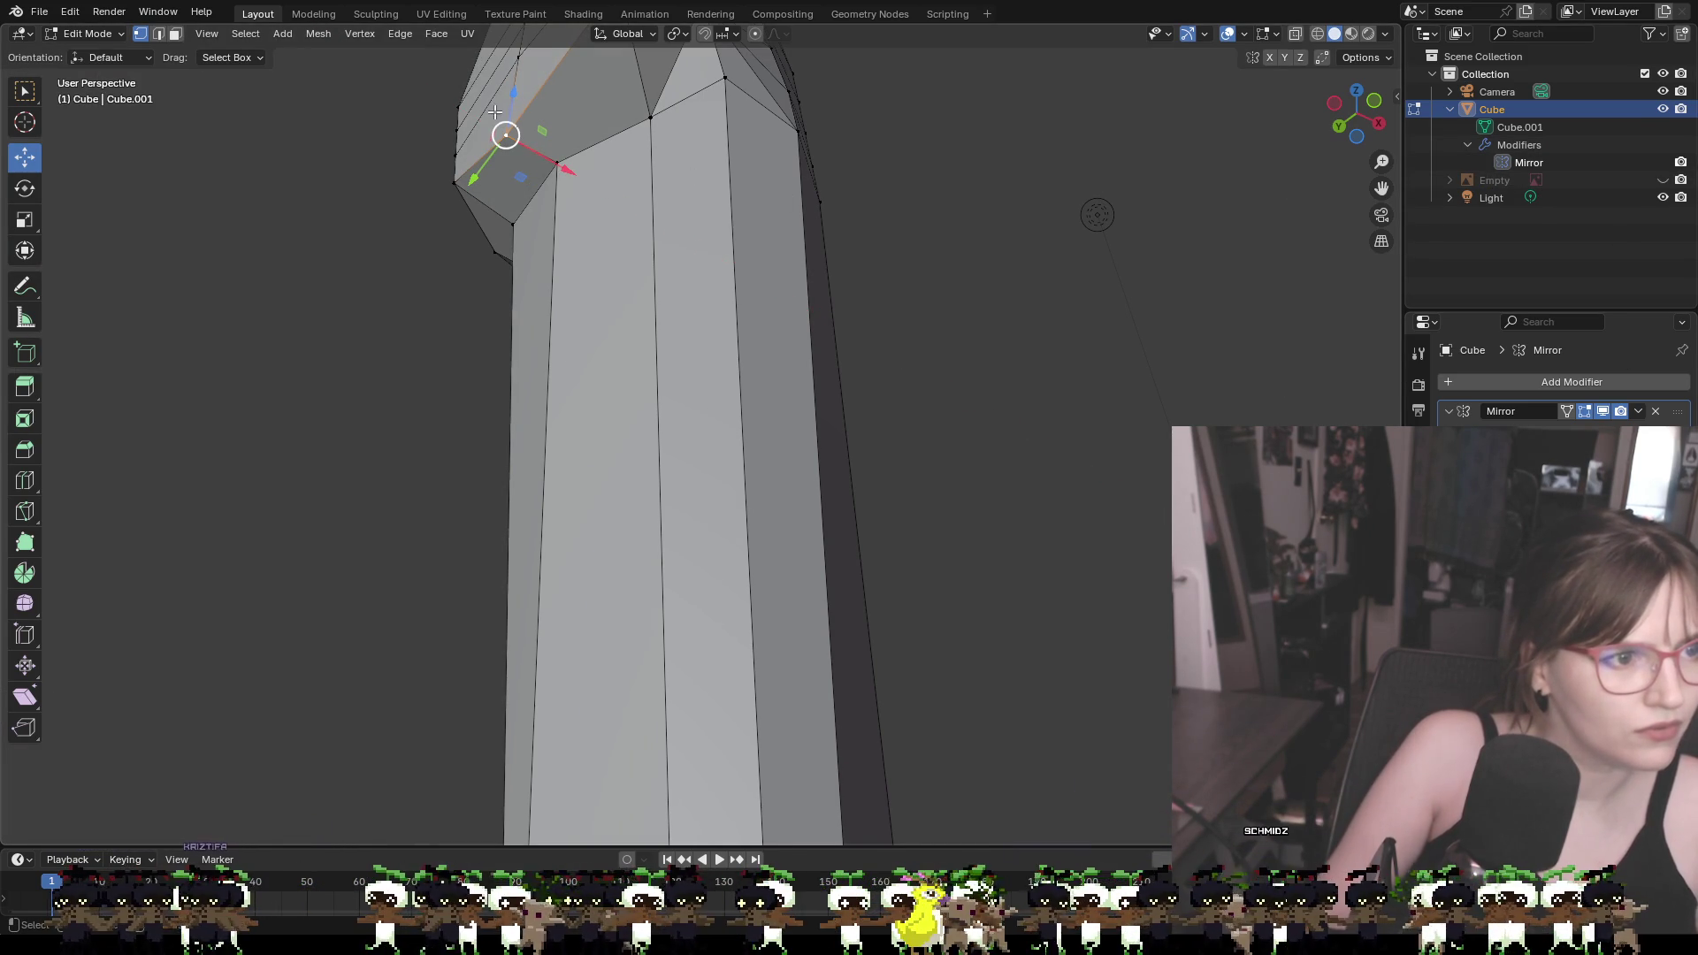
pyautogui.moveTo(510, 95)
pyautogui.mouseDown()
pyautogui.moveTo(511, 81)
pyautogui.moveTo(513, 99)
pyautogui.mouseUp()
pyautogui.moveTo(513, 99)
pyautogui.mouseDown(button='middle')
pyautogui.moveTo(569, 295)
pyautogui.moveTo(644, 223)
pyautogui.mouseUp(button='middle')
pyautogui.moveTo(625, 202); pyautogui.dragTo(629, 202)
pyautogui.moveTo(630, 202)
pyautogui.mouseDown(button='middle')
pyautogui.moveTo(622, 220)
pyautogui.moveTo(788, 236)
pyautogui.moveTo(742, 214)
pyautogui.moveTo(778, 270)
pyautogui.moveTo(824, 290)
pyautogui.moveTo(787, 313)
pyautogui.mouseUp(button='middle')
# Adjust the selected edge along Y and vertically, then shift a nearby knee vertex slightly left
pyautogui.keyDown('shift'); pyautogui.click(670, 228); pyautogui.keyUp('shift')
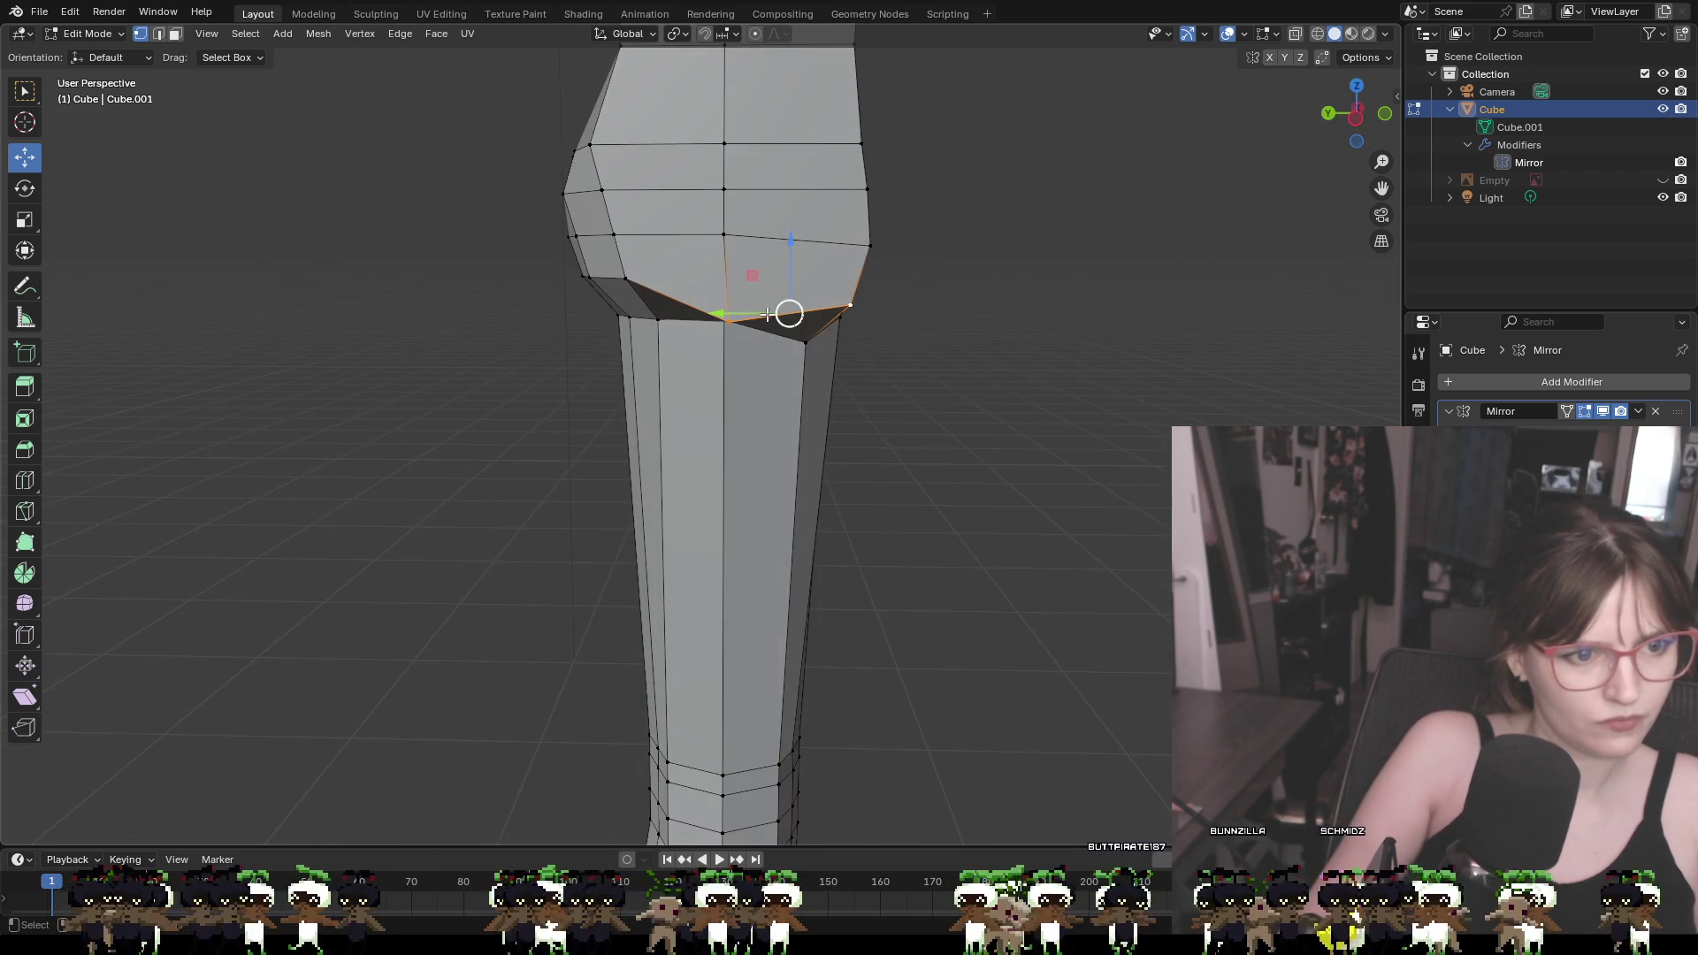
pyautogui.moveTo(753, 312); pyautogui.dragTo(769, 317)
pyautogui.moveTo(806, 251); pyautogui.dragTo(806, 274)
pyautogui.moveTo(736, 322); pyautogui.dragTo(743, 322)
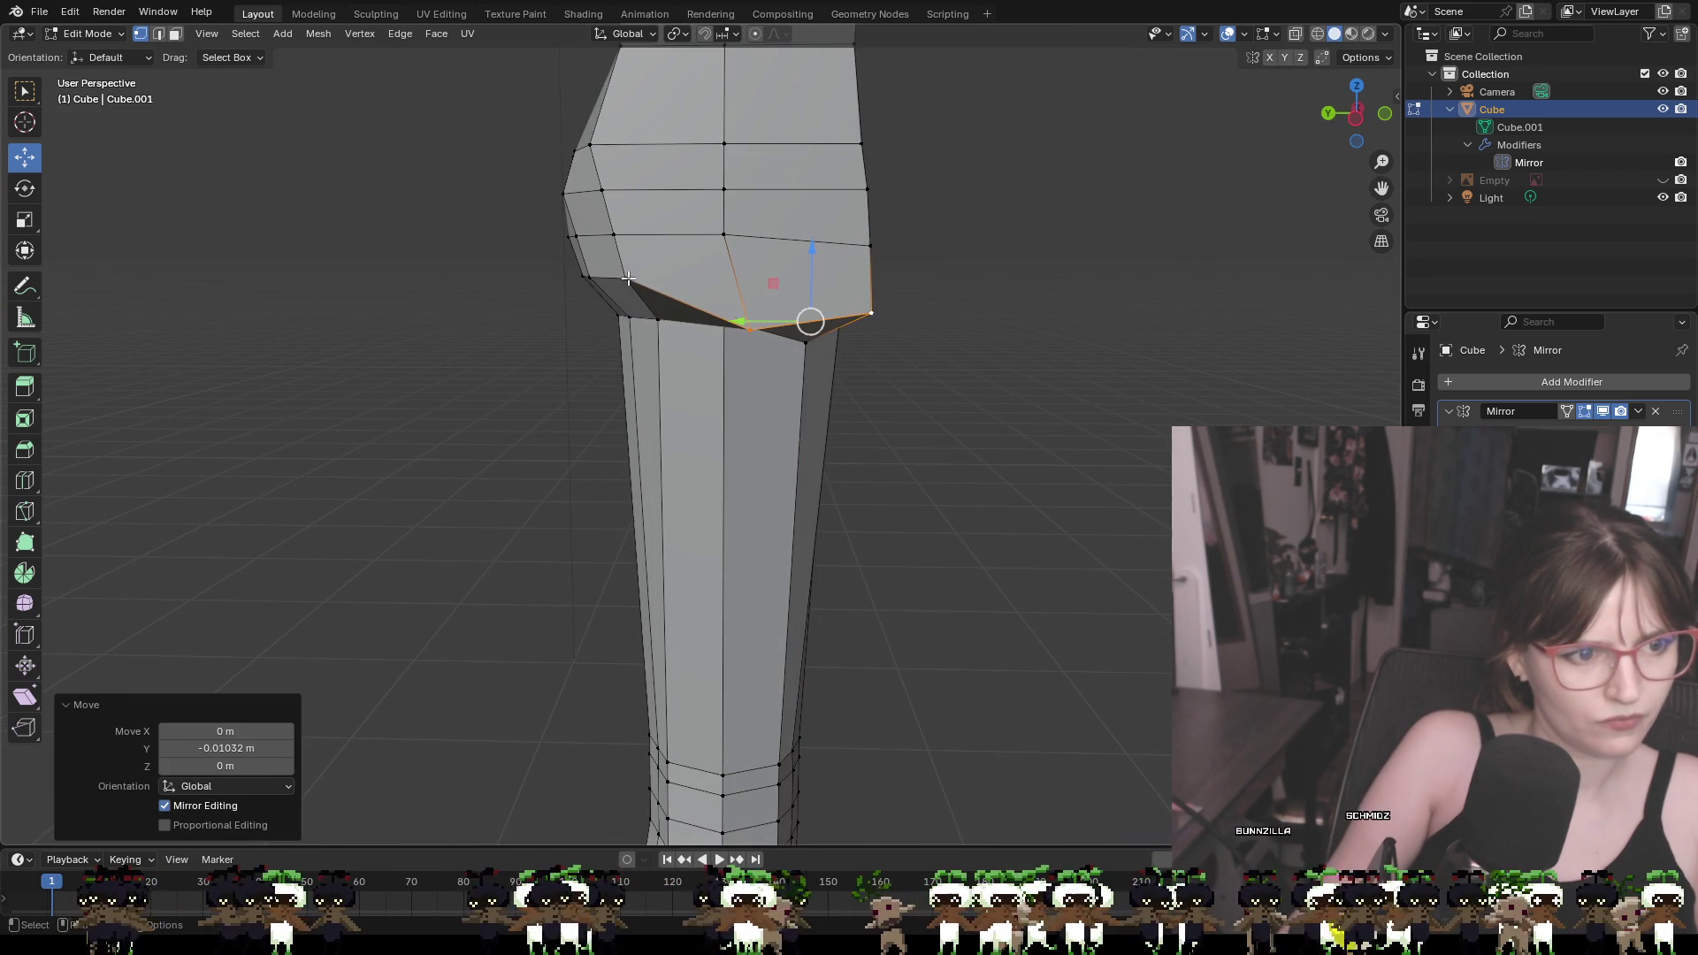
pyautogui.click(625, 279)
pyautogui.moveTo(620, 244)
pyautogui.mouseDown()
pyautogui.moveTo(611, 280)
pyautogui.moveTo(628, 279)
pyautogui.mouseUp()
pyautogui.moveTo(628, 278); pyautogui.dragTo(699, 276, button='middle')
# Select the six-vertex band under the buttock bulge and lower it along Z
pyautogui.keyDown('shift'); pyautogui.click(686, 276); pyautogui.keyUp('shift')
pyautogui.keyDown('shift'); pyautogui.click(686, 314); pyautogui.keyUp('shift')
pyautogui.keyDown('shift'); pyautogui.click(725, 314); pyautogui.keyUp('shift')
pyautogui.keyDown('shift'); pyautogui.click(766, 315); pyautogui.keyUp('shift')
pyautogui.keyDown('shift'); pyautogui.click(792, 316); pyautogui.keyUp('shift')
pyautogui.keyDown('shift'); pyautogui.click(827, 316); pyautogui.keyUp('shift')
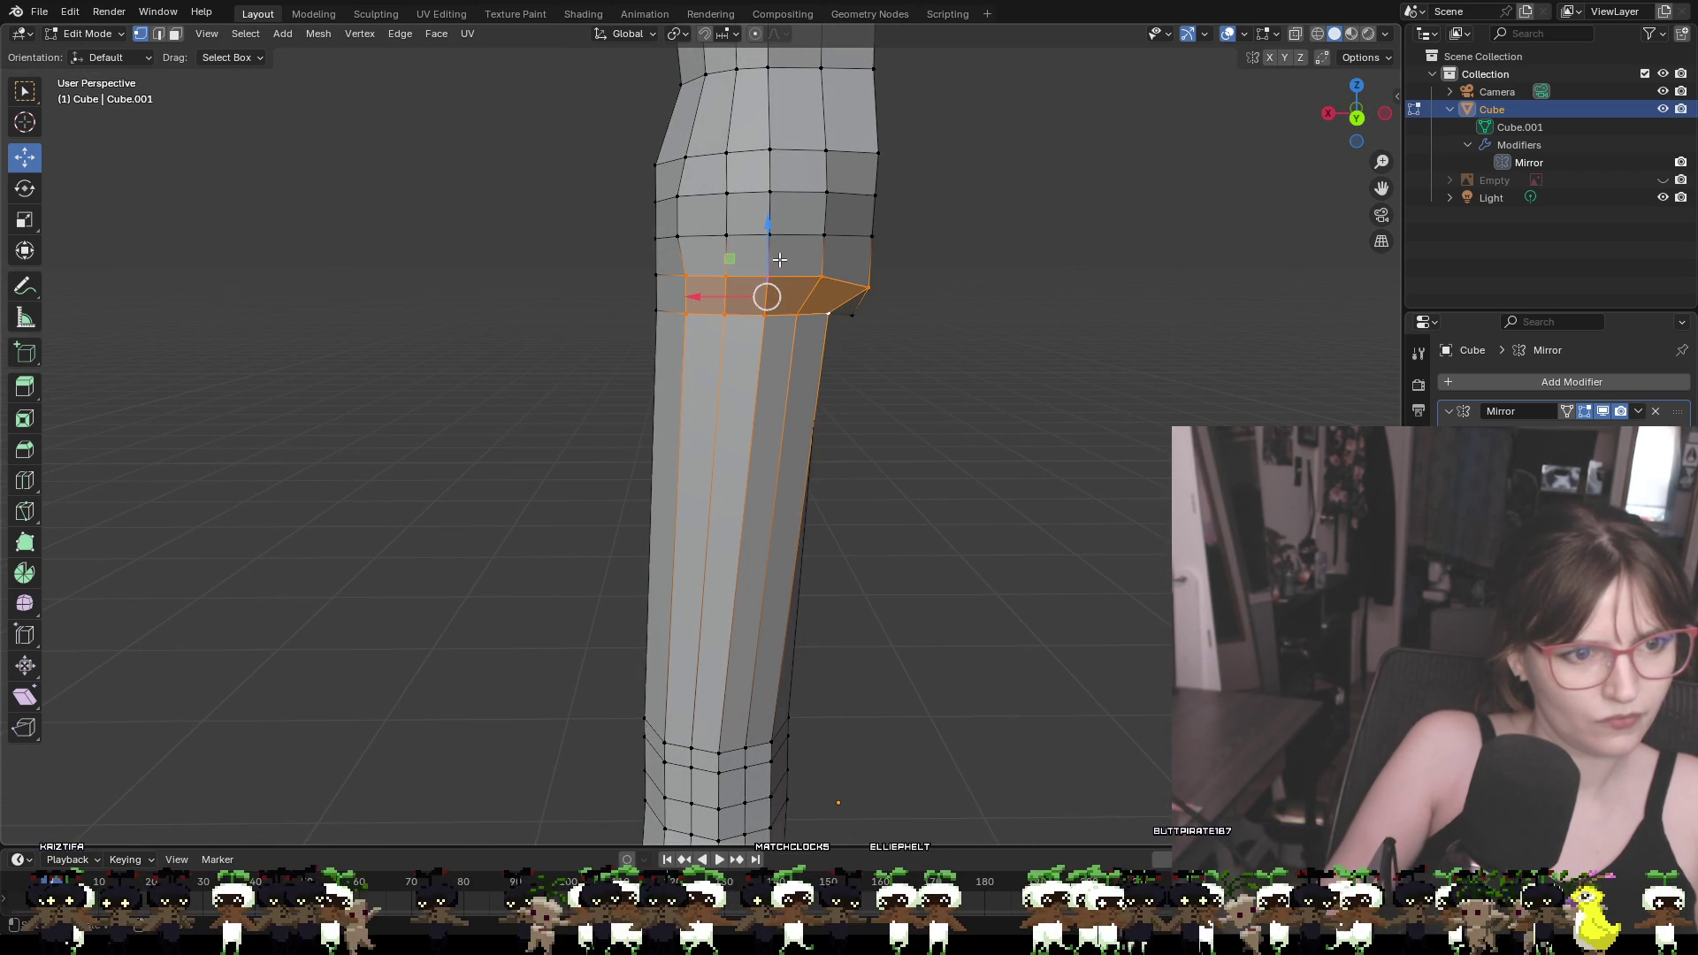
pyautogui.press('g')
pyautogui.press('z')
pyautogui.click(767, 269)
# Move the selected vertices slightly along Y after checking from other angles
pyautogui.moveTo(767, 269); pyautogui.dragTo(720, 300, button='middle')
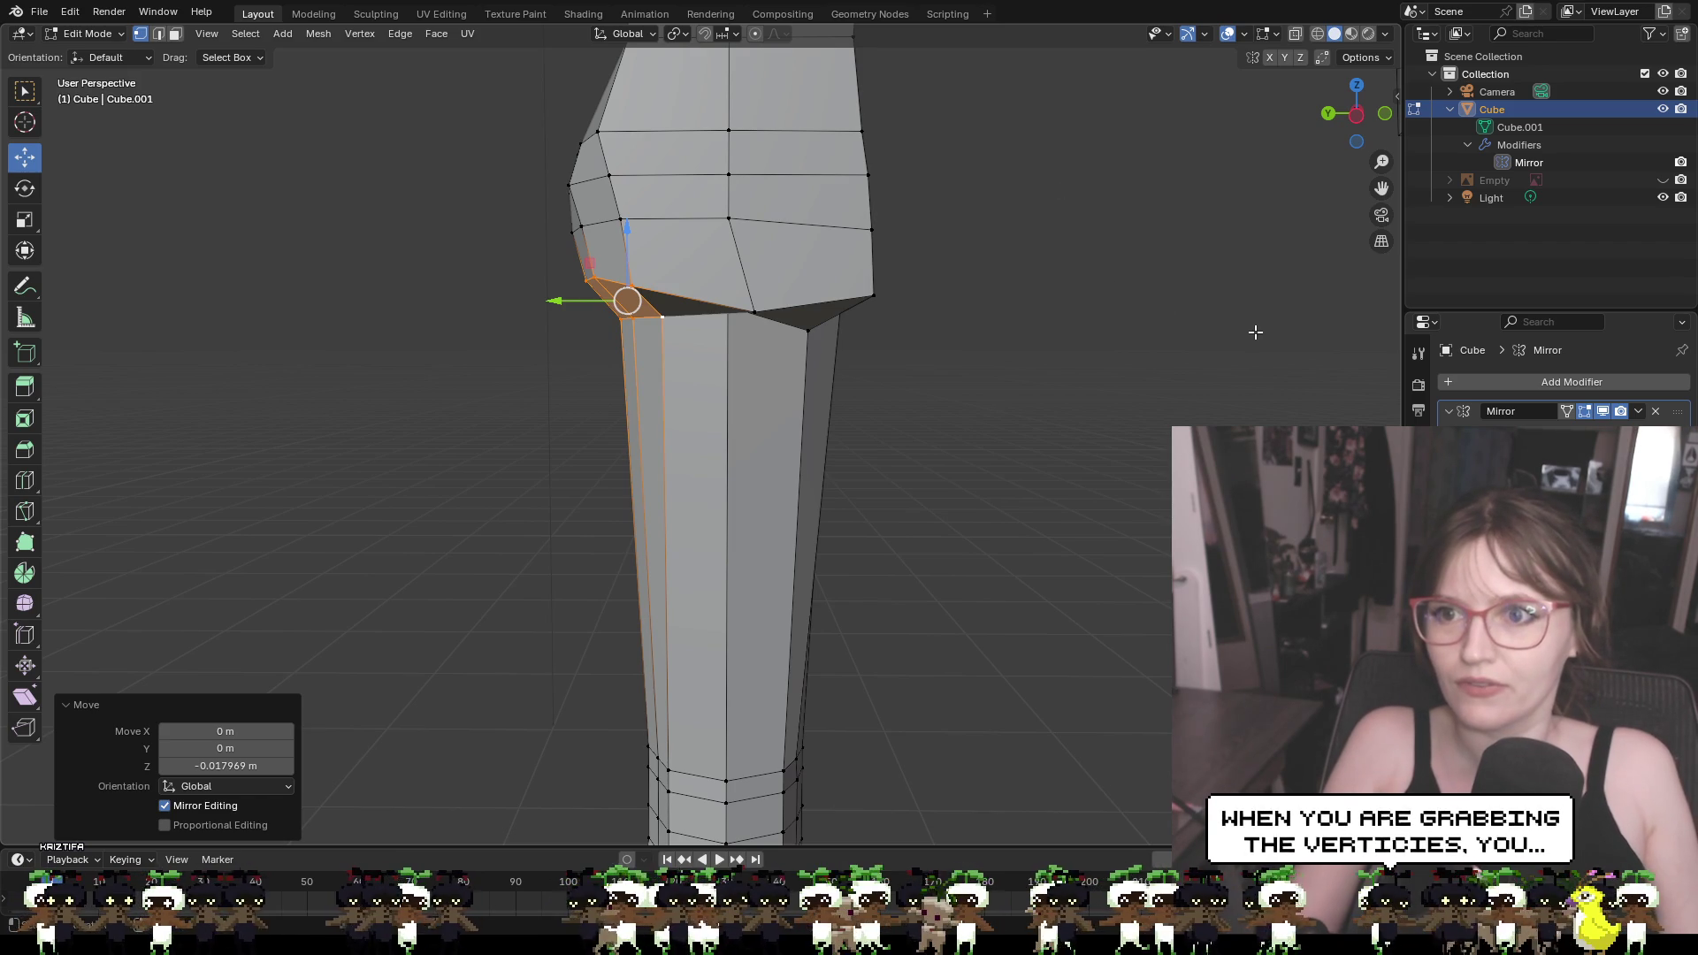
pyautogui.moveTo(1194, 324)
pyautogui.mouseDown(button='middle')
pyautogui.moveTo(952, 322)
pyautogui.moveTo(1103, 292)
pyautogui.moveTo(792, 241)
pyautogui.moveTo(775, 276)
pyautogui.mouseUp(button='middle')
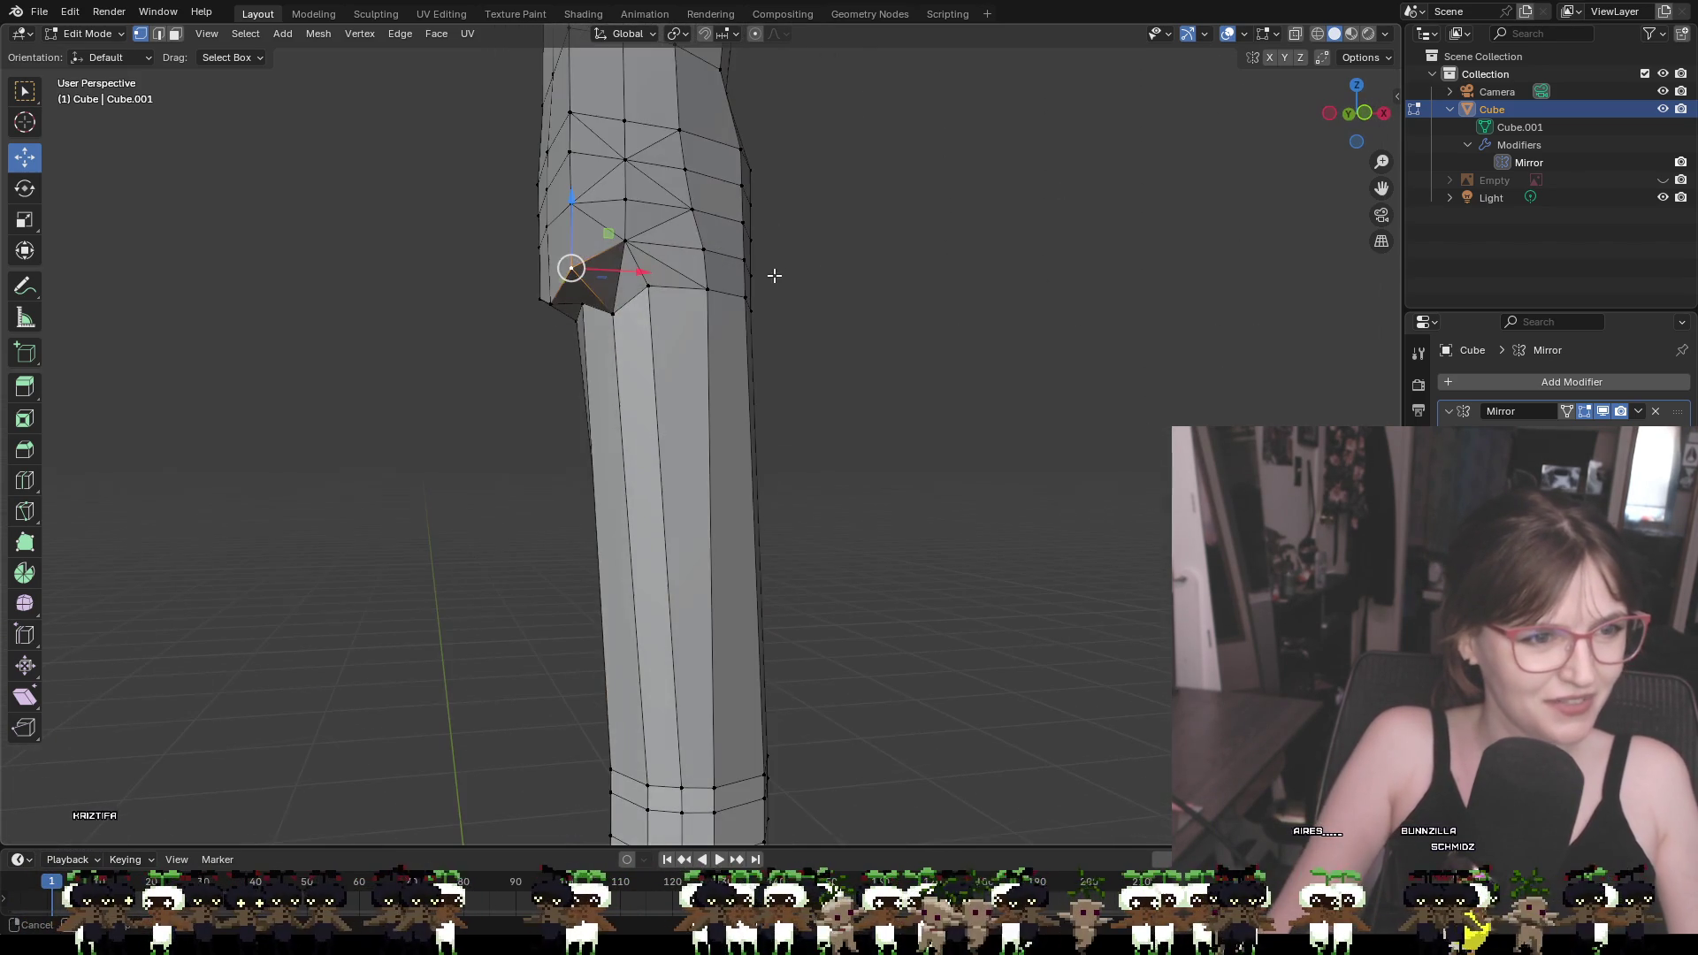
pyautogui.moveTo(591, 238); pyautogui.dragTo(800, 225, button='middle')
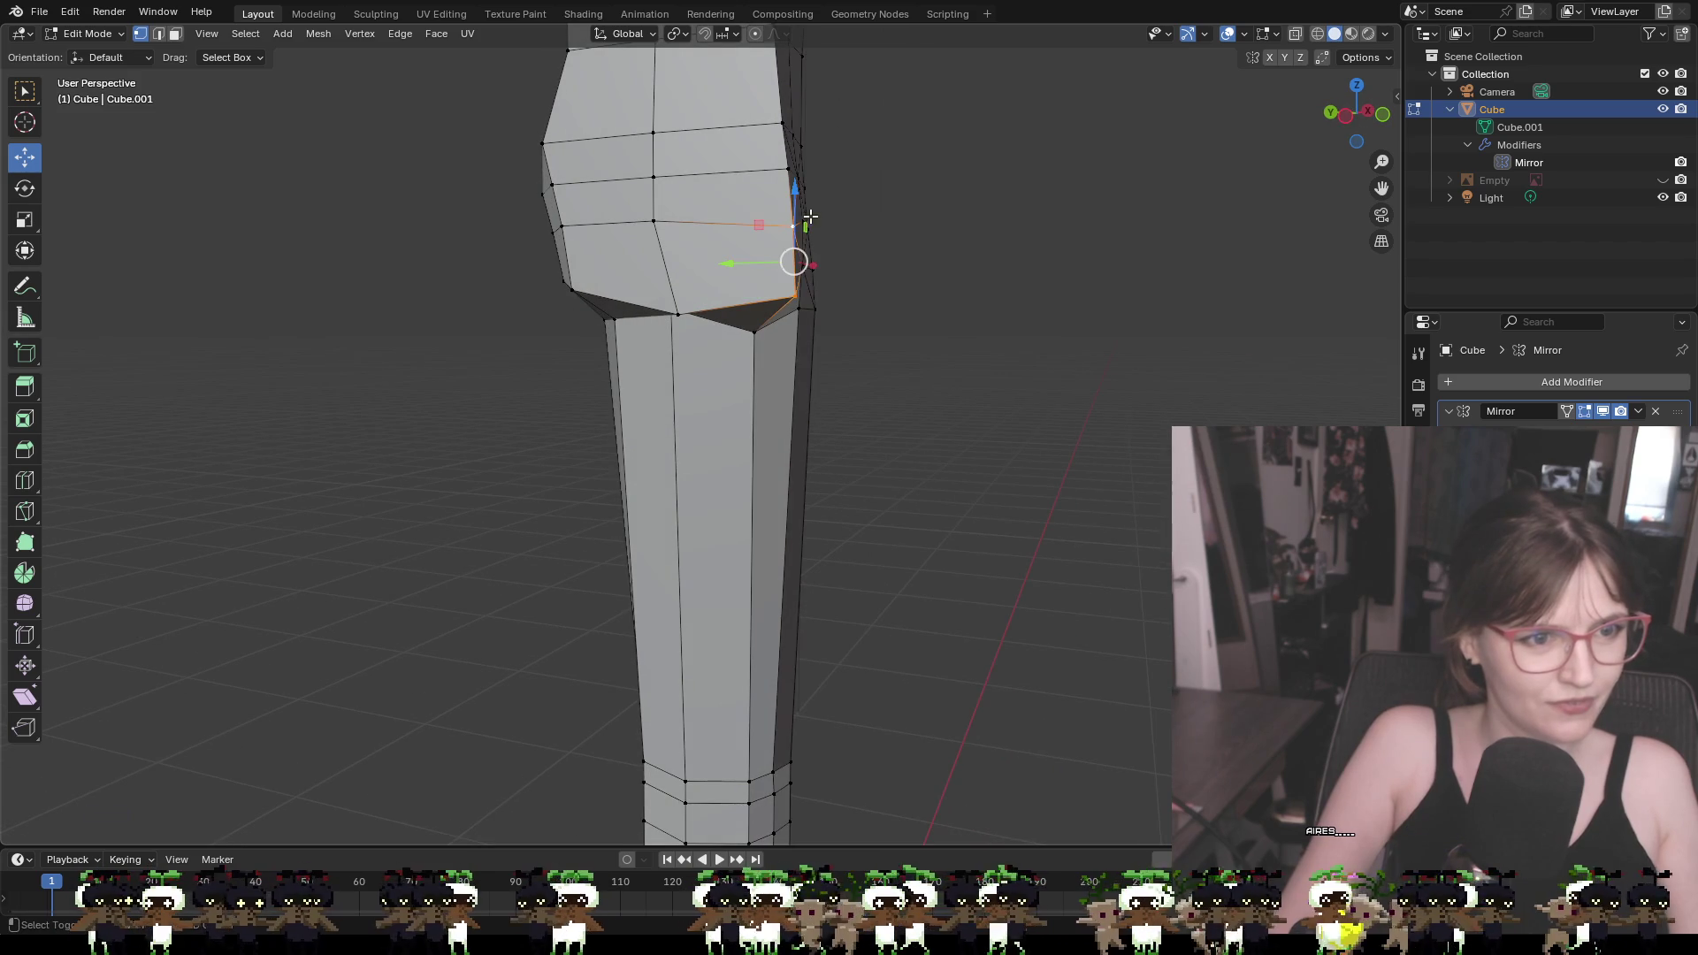
pyautogui.moveTo(762, 263); pyautogui.dragTo(769, 263)
pyautogui.moveTo(770, 263)
pyautogui.mouseDown(button='middle')
pyautogui.moveTo(823, 292)
pyautogui.moveTo(650, 256)
pyautogui.moveTo(792, 257)
pyautogui.mouseUp(button='middle')
# Push three right-edge vertices of the leg slightly along Y
pyautogui.click(841, 207)
pyautogui.keyDown('shift'); pyautogui.click(855, 263); pyautogui.keyUp('shift')
pyautogui.keyDown('shift'); pyautogui.click(860, 335); pyautogui.keyUp('shift')
pyautogui.moveTo(819, 269); pyautogui.dragTo(832, 267)
pyautogui.click(982, 348)
pyautogui.moveTo(983, 348); pyautogui.dragTo(818, 303, button='middle')
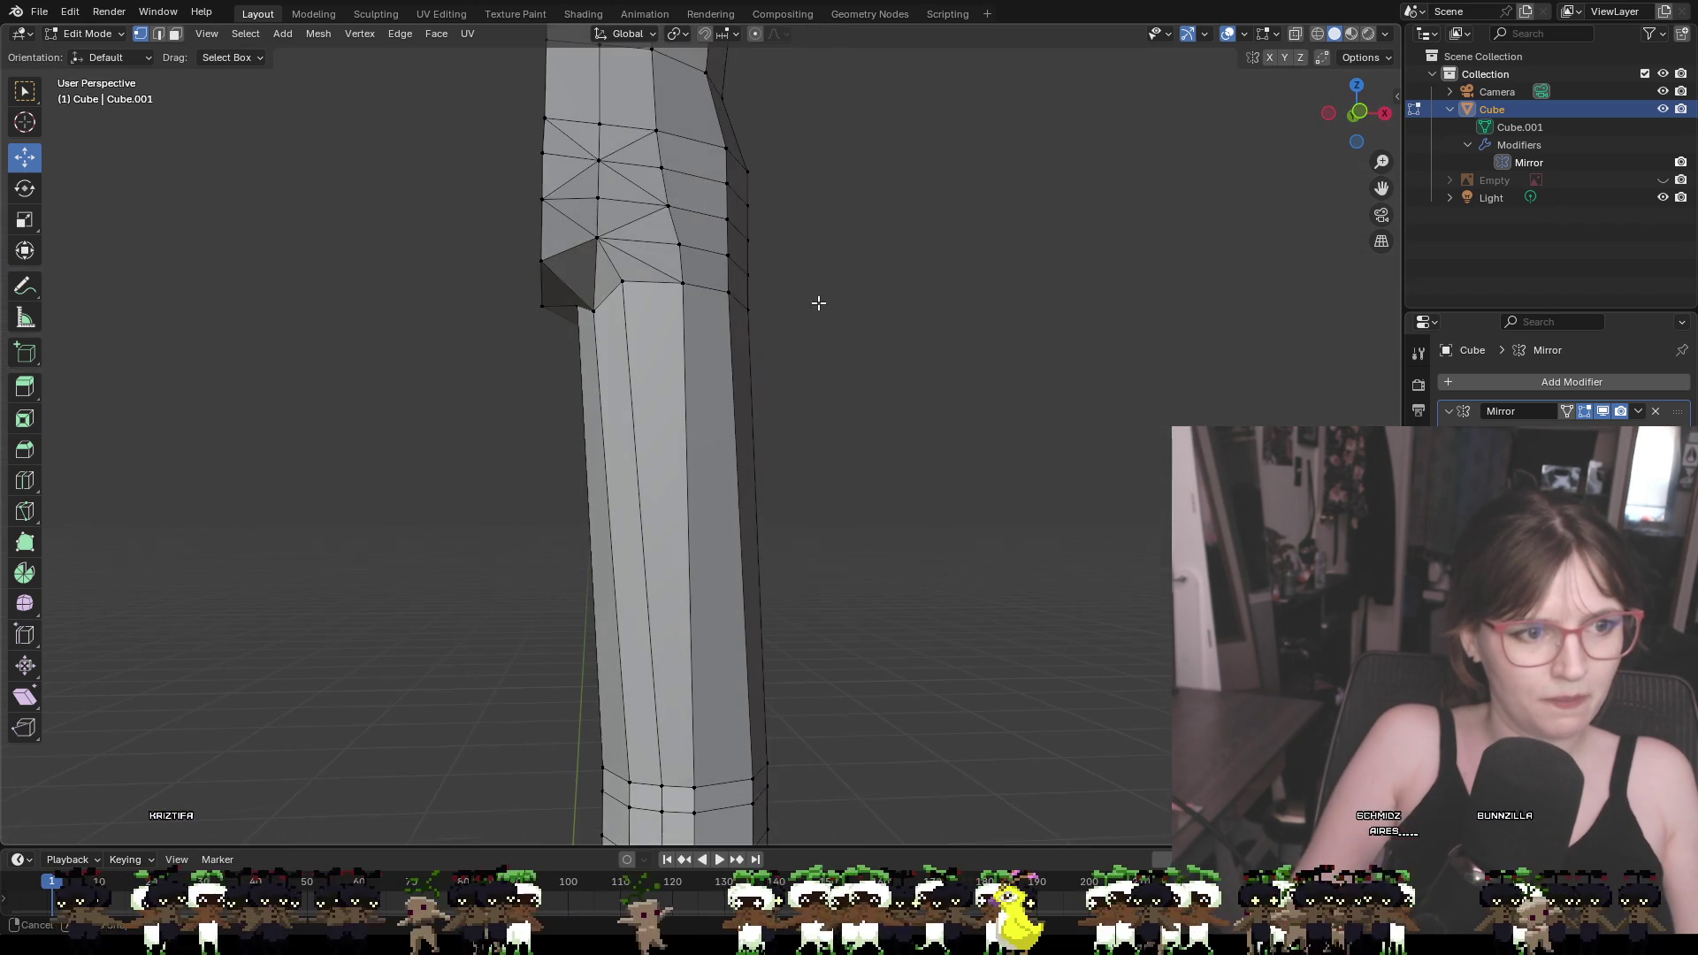
# Lower the notch vertex slightly and shift it along Y
pyautogui.click(541, 260)
pyautogui.moveTo(588, 265); pyautogui.dragTo(789, 289, button='middle')
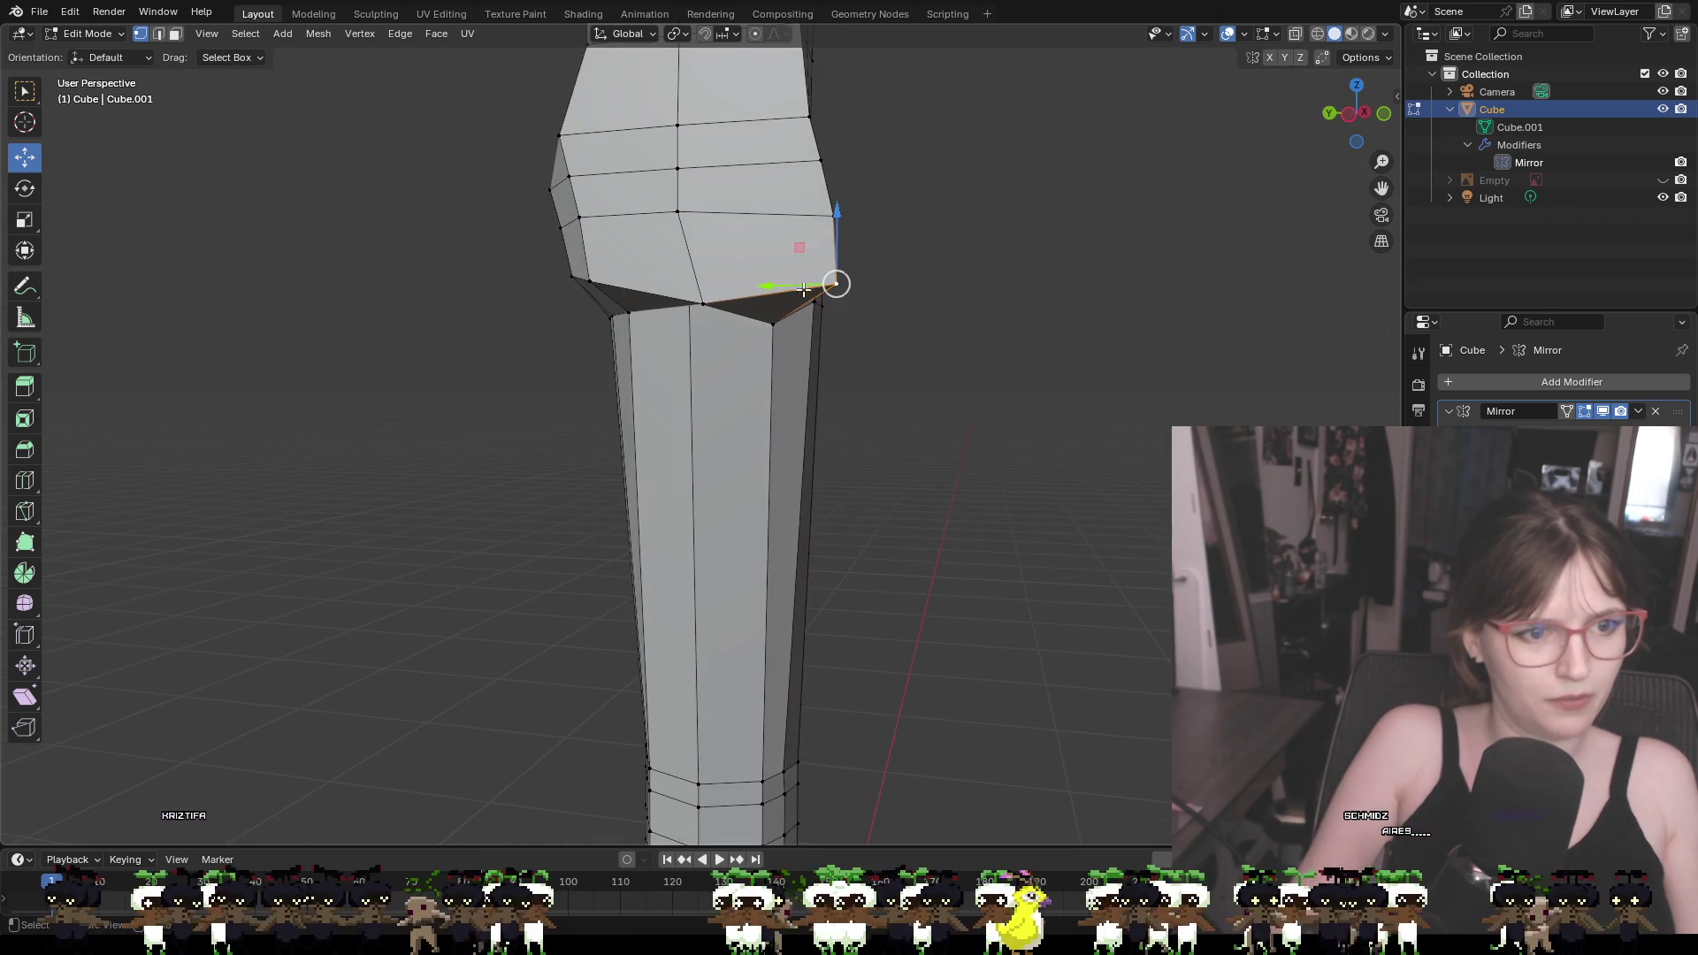
pyautogui.moveTo(832, 241)
pyautogui.mouseDown()
pyautogui.moveTo(834, 284)
pyautogui.moveTo(782, 288)
pyautogui.mouseUp()
pyautogui.moveTo(960, 333)
pyautogui.mouseDown(button='middle')
pyautogui.moveTo(826, 322)
pyautogui.moveTo(963, 342)
pyautogui.mouseUp(button='middle')
# Shift three vertices on the thigh's edge along Y, one at a time
pyautogui.click(584, 224)
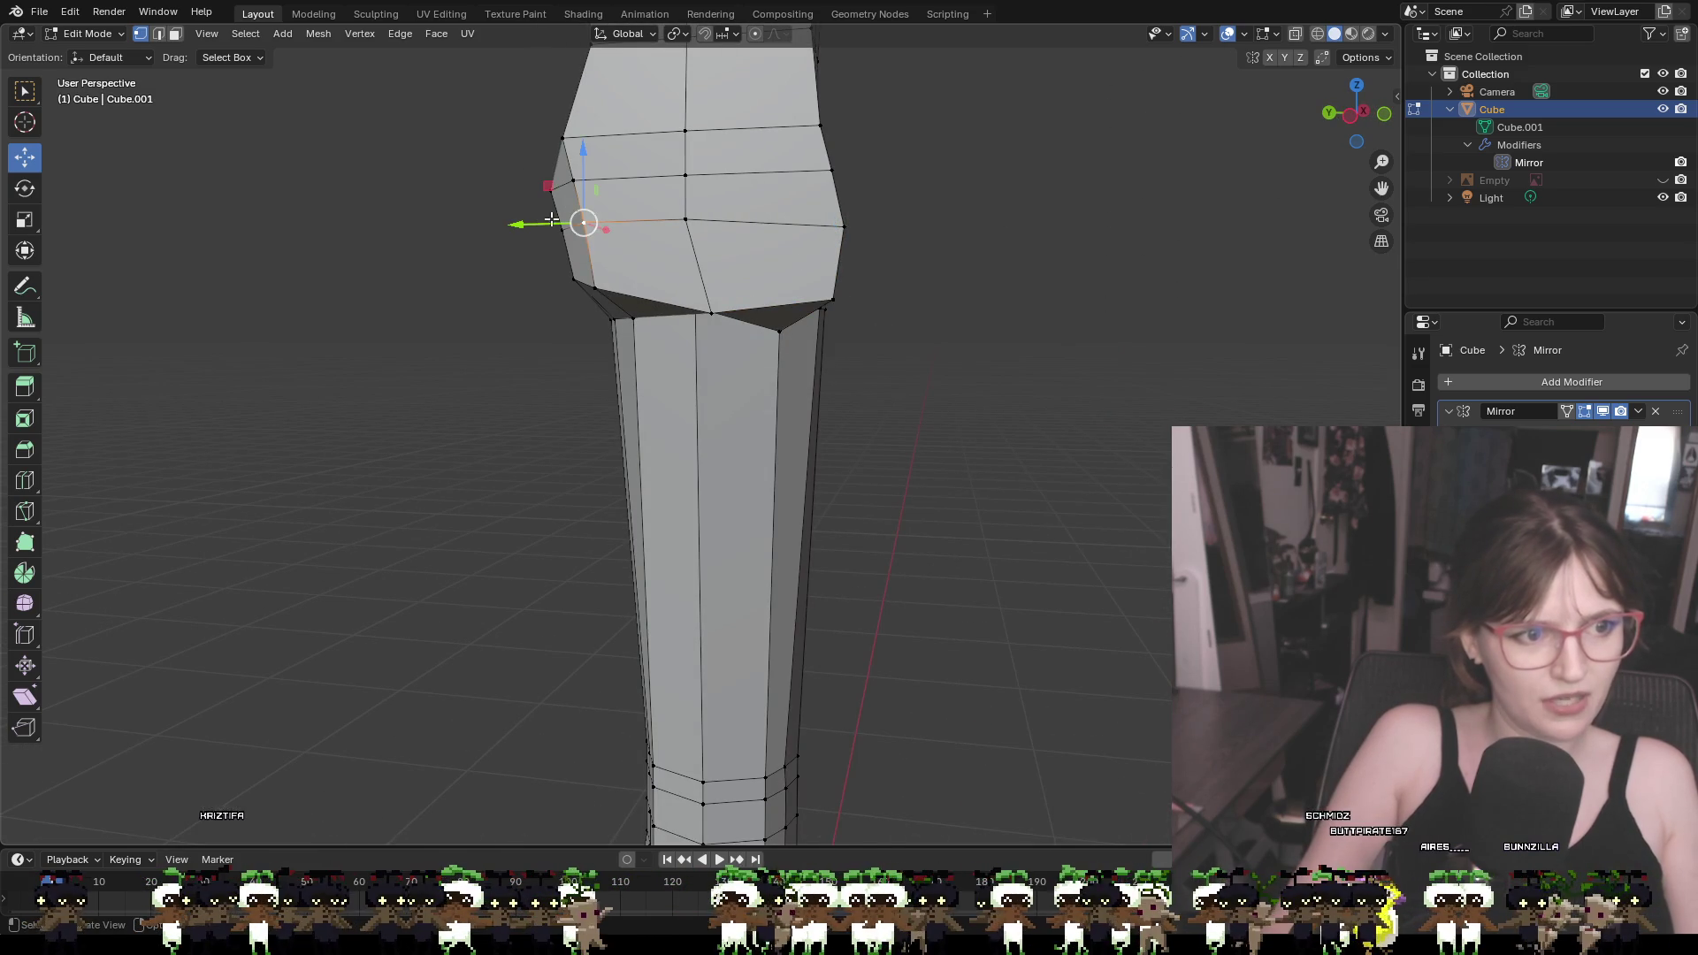
pyautogui.press('g')
pyautogui.press('y')
pyautogui.click(566, 221)
pyautogui.click(542, 184)
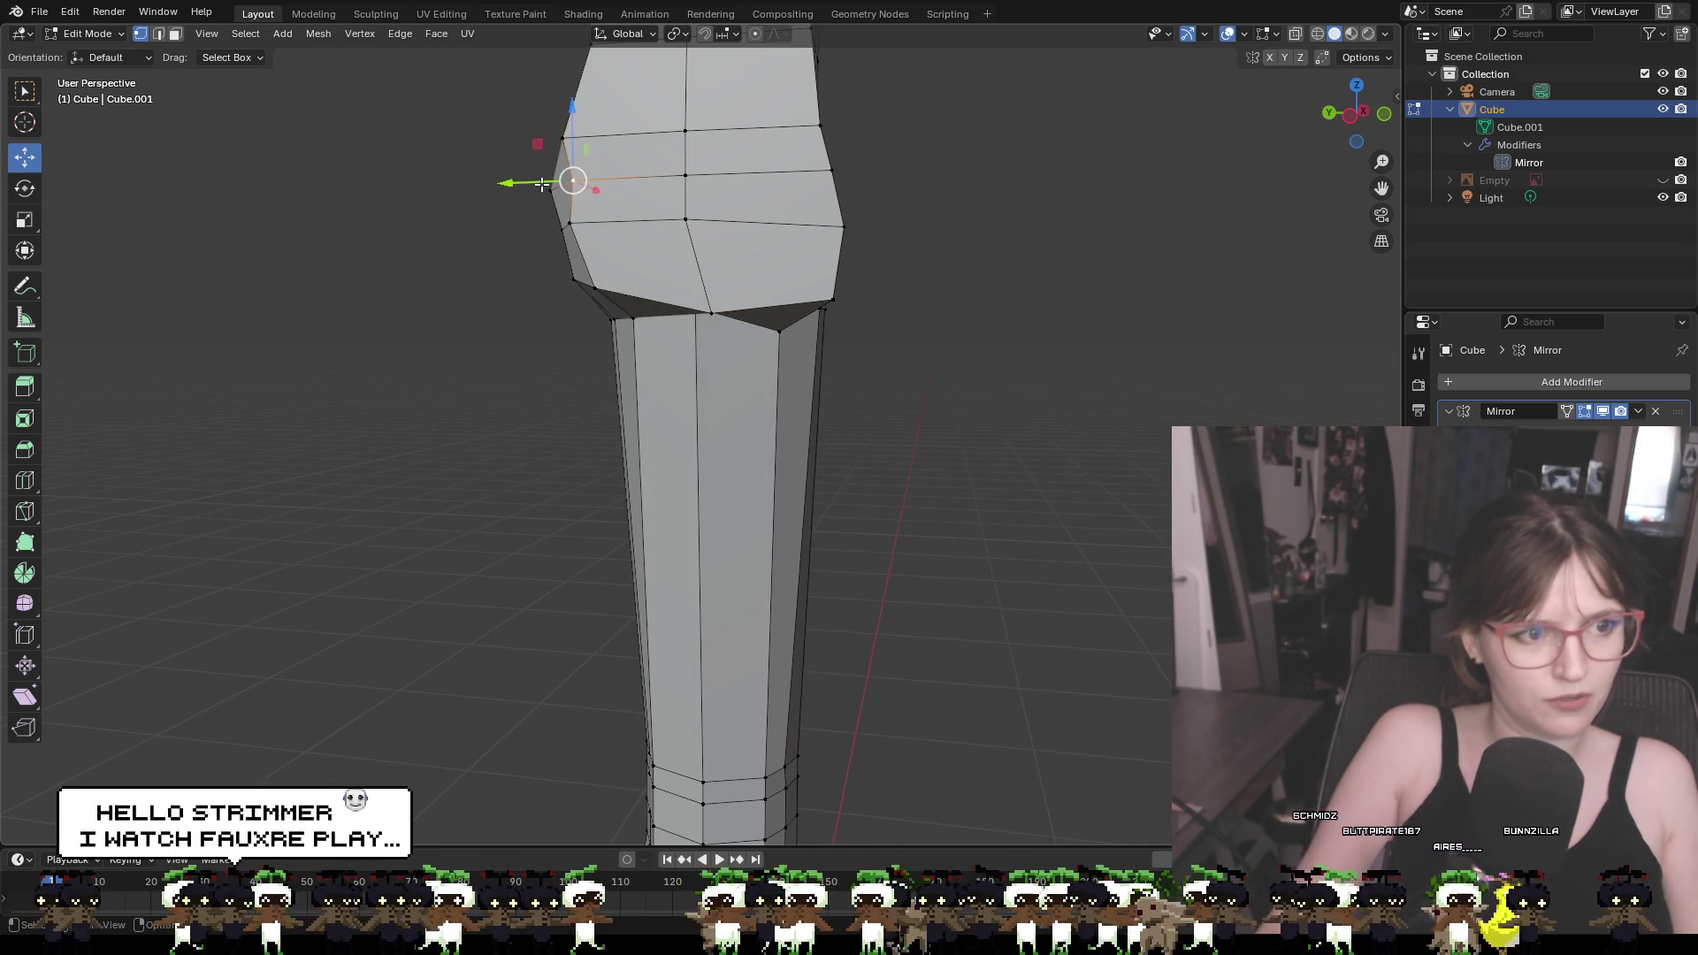
pyautogui.press('g')
pyautogui.press('y')
pyautogui.click(559, 222)
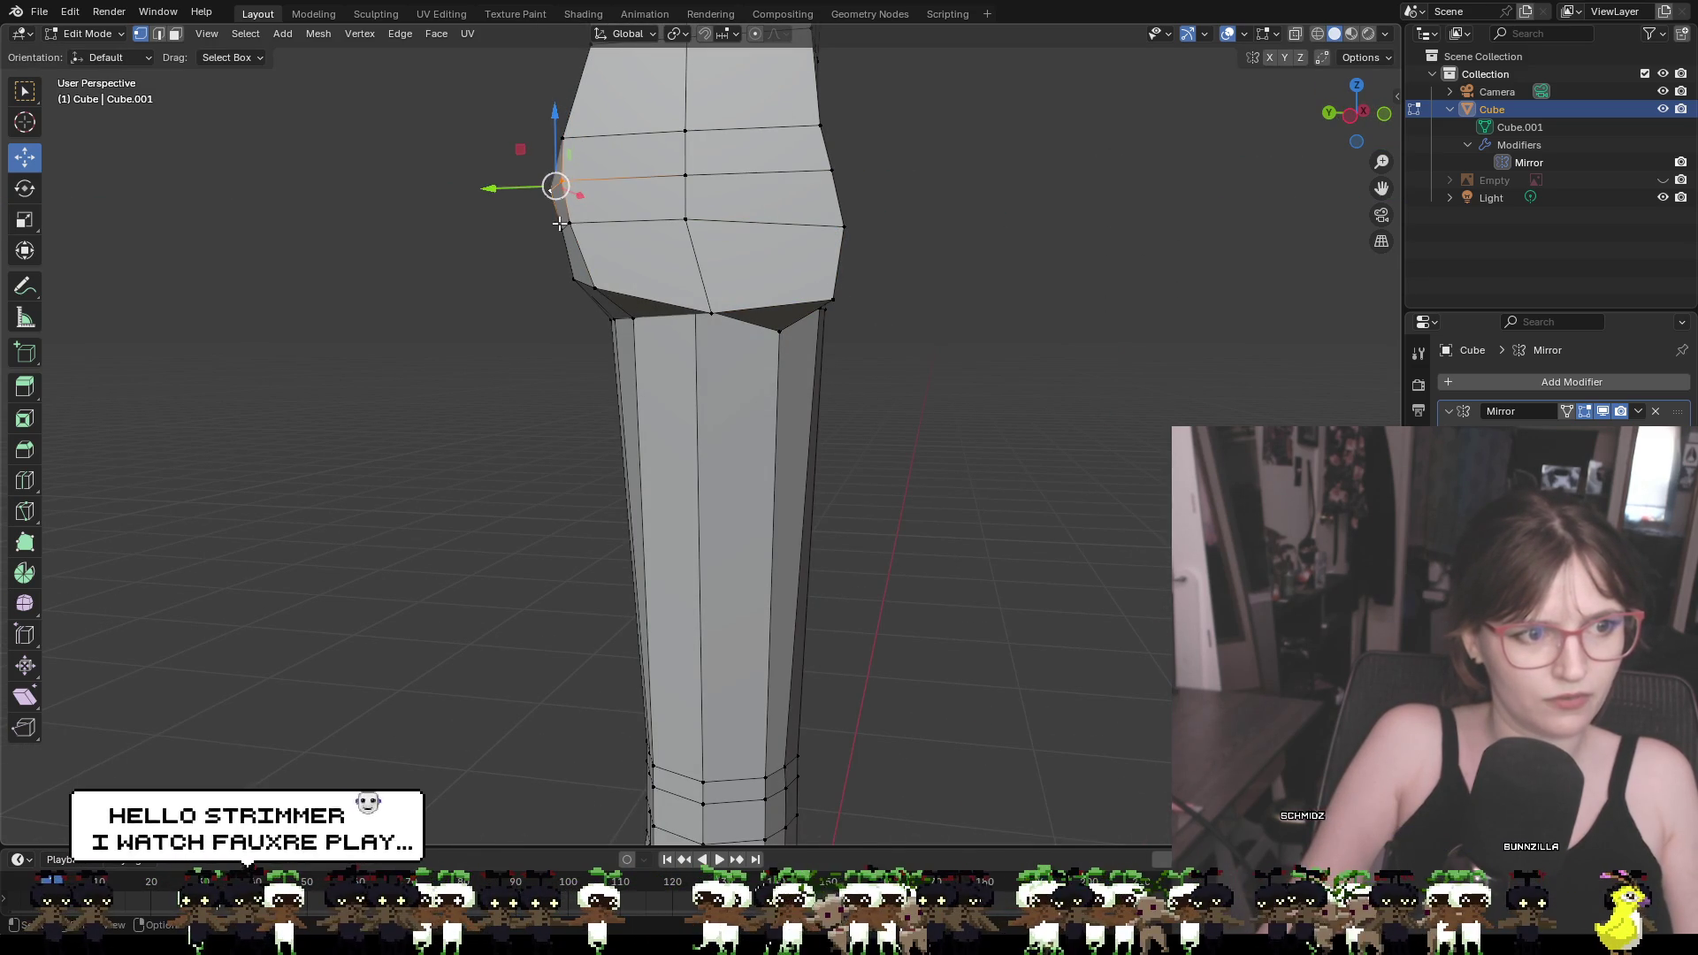
pyautogui.click(559, 223)
pyautogui.press('g')
pyautogui.press('y')
pyautogui.click(568, 192)
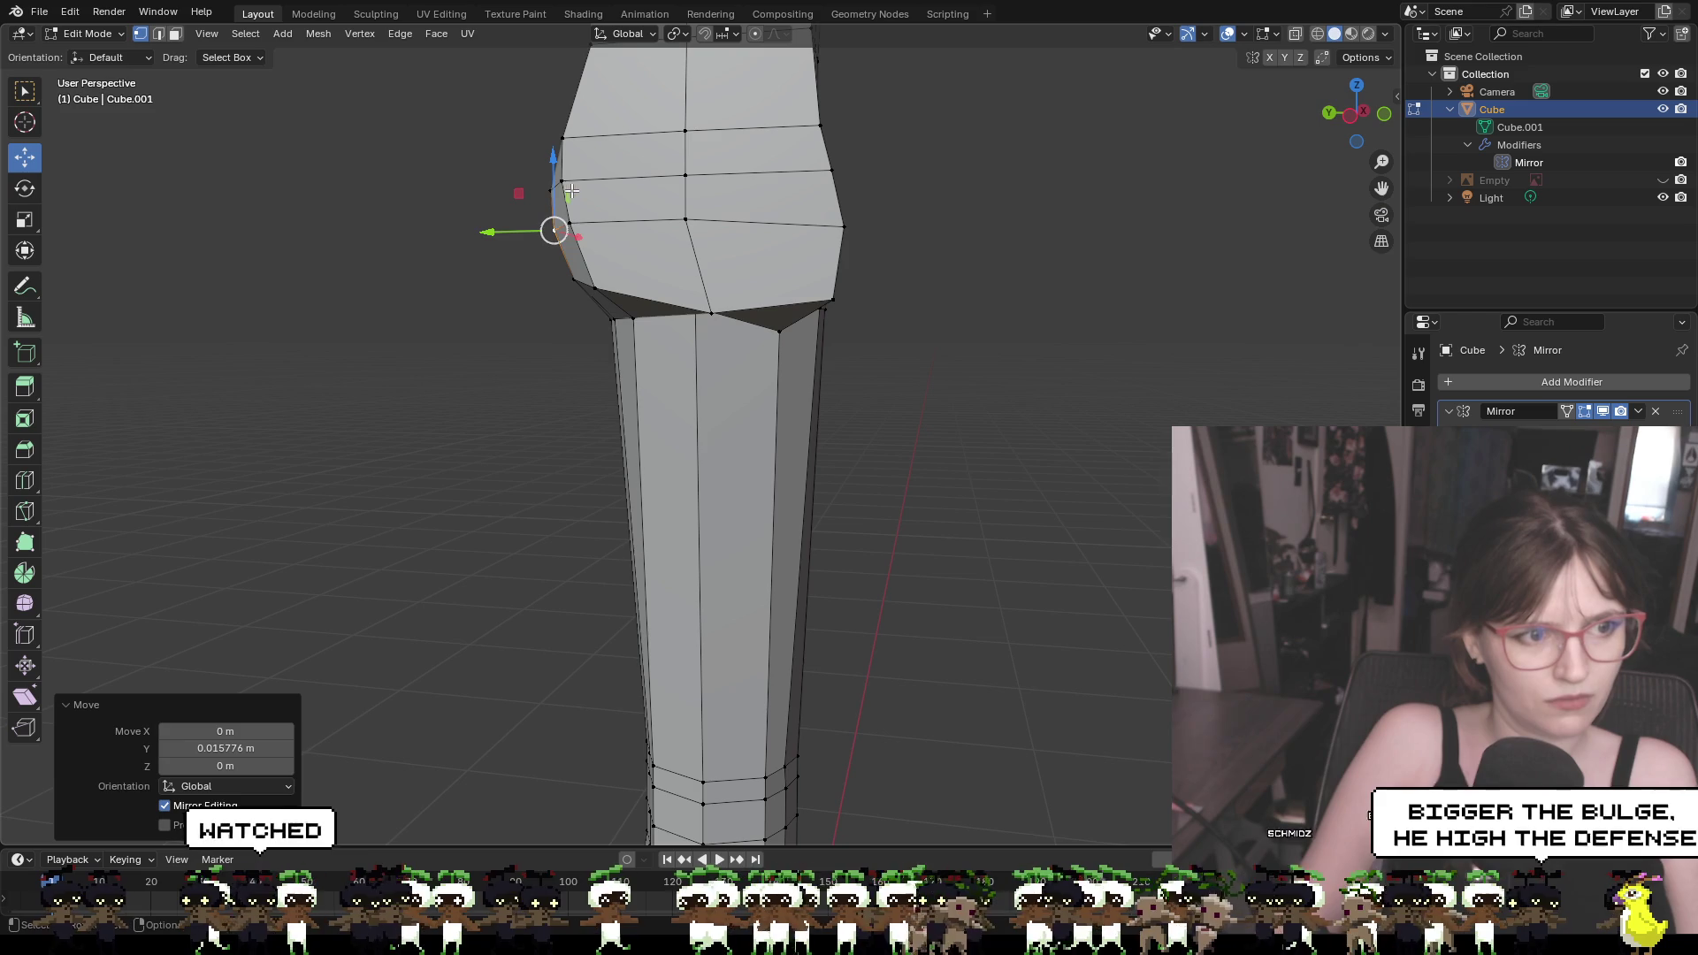
pyautogui.click(1072, 321)
pyautogui.moveTo(1008, 321); pyautogui.dragTo(1223, 318, button='middle')
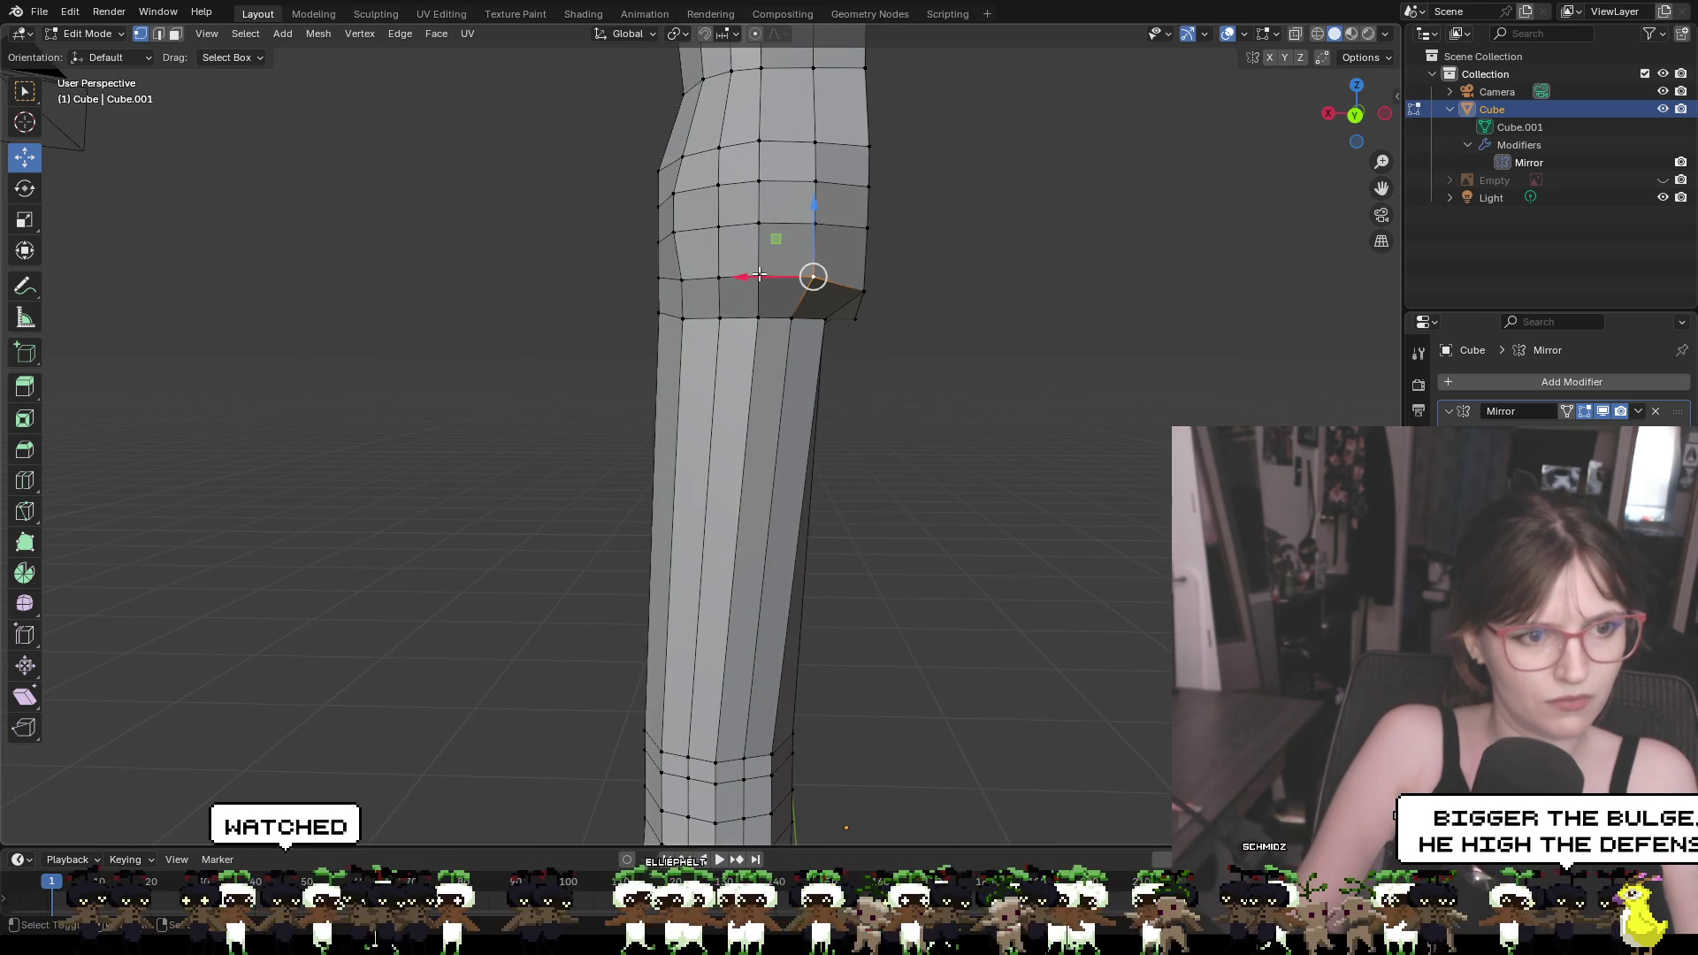
# Lower the bulge vertices about 0.0097 m along Z and inspect the leg from both sides
pyautogui.keyDown('shift'); pyautogui.click(759, 277); pyautogui.keyUp('shift')
pyautogui.press('g')
pyautogui.press('z')
pyautogui.click(856, 276)
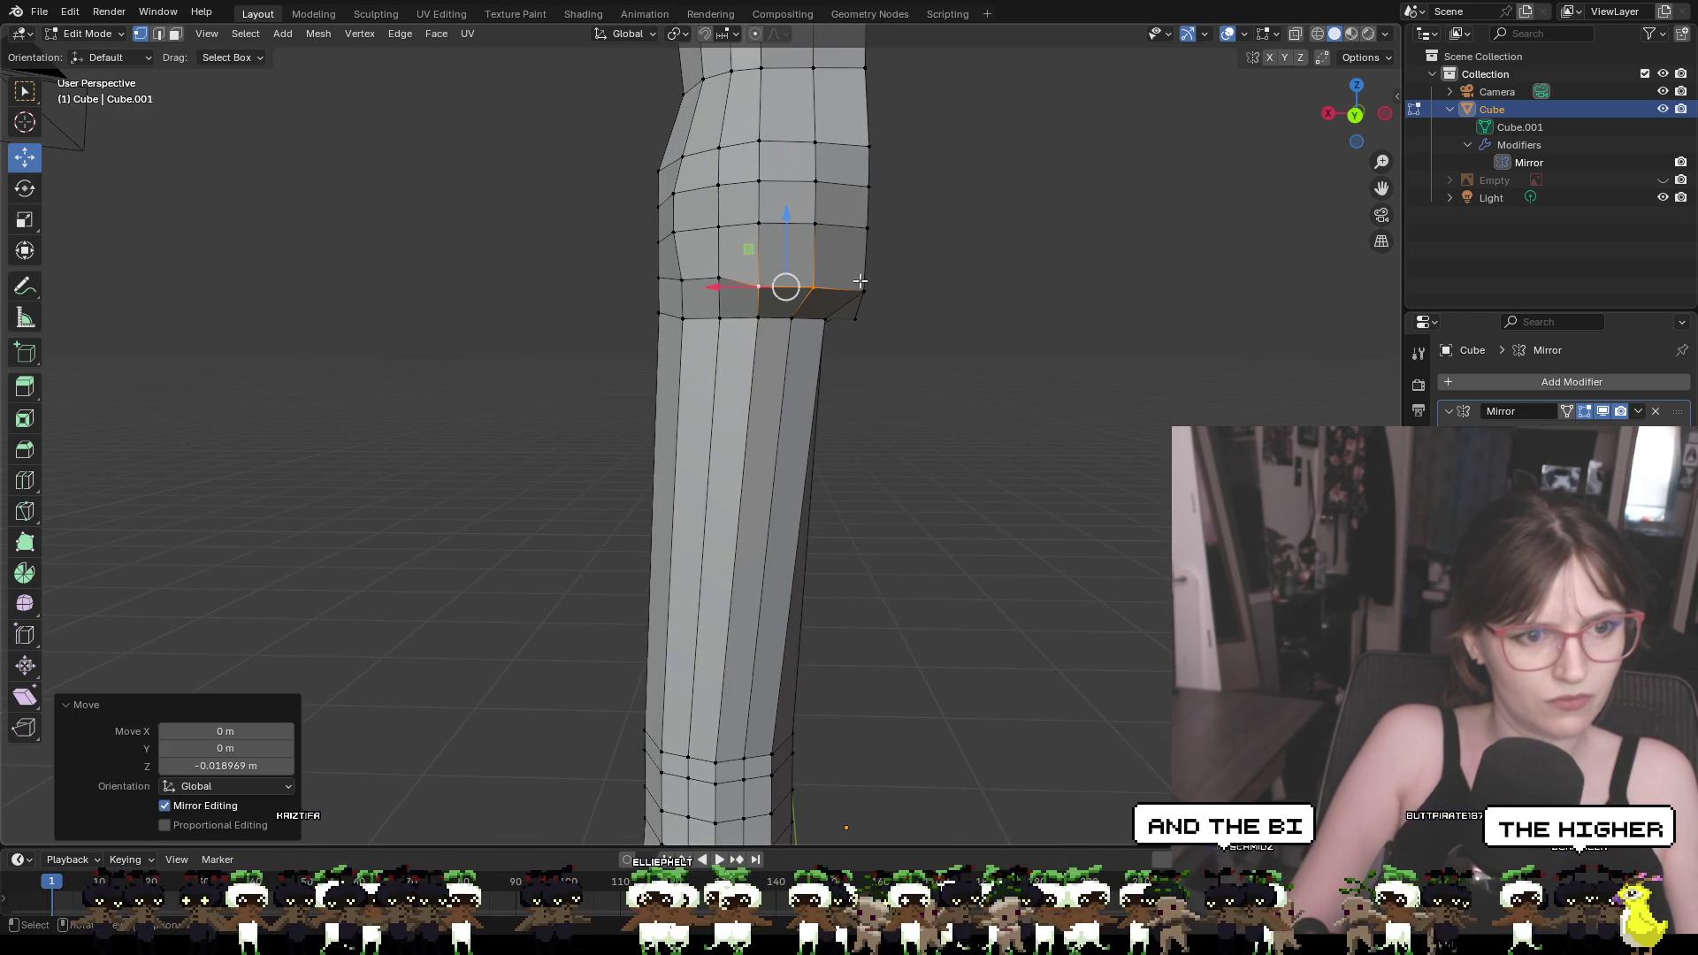
pyautogui.click(719, 274)
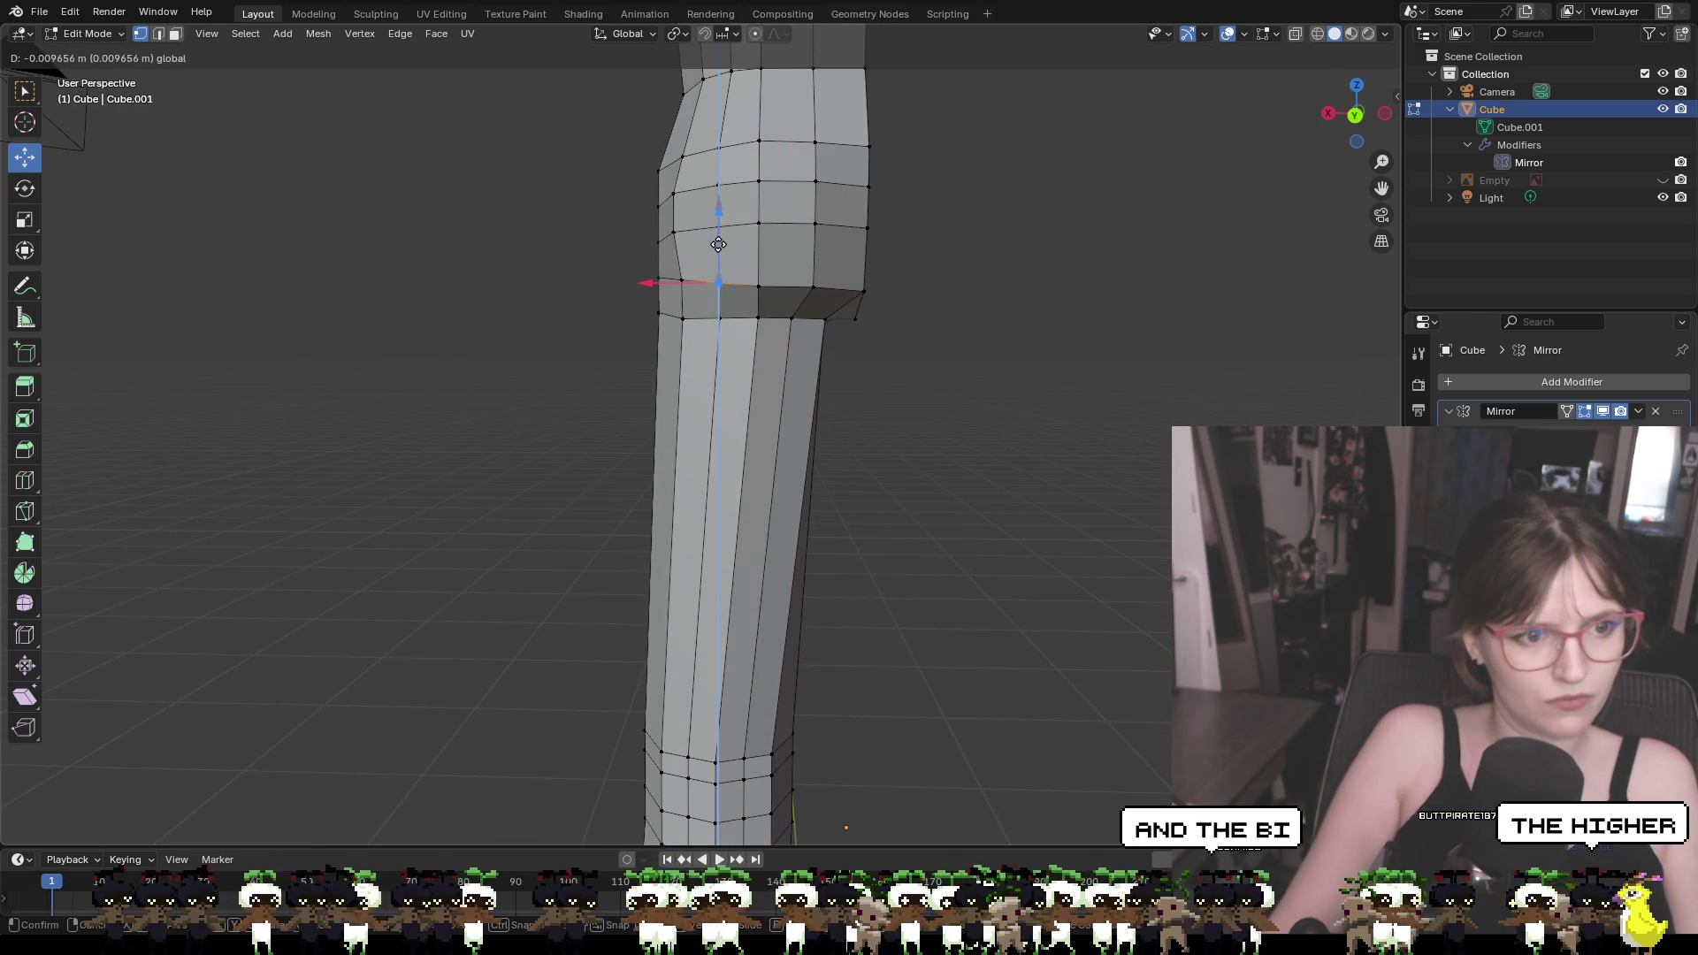
pyautogui.click(712, 246)
pyautogui.moveTo(712, 246); pyautogui.dragTo(1111, 287, button='middle')
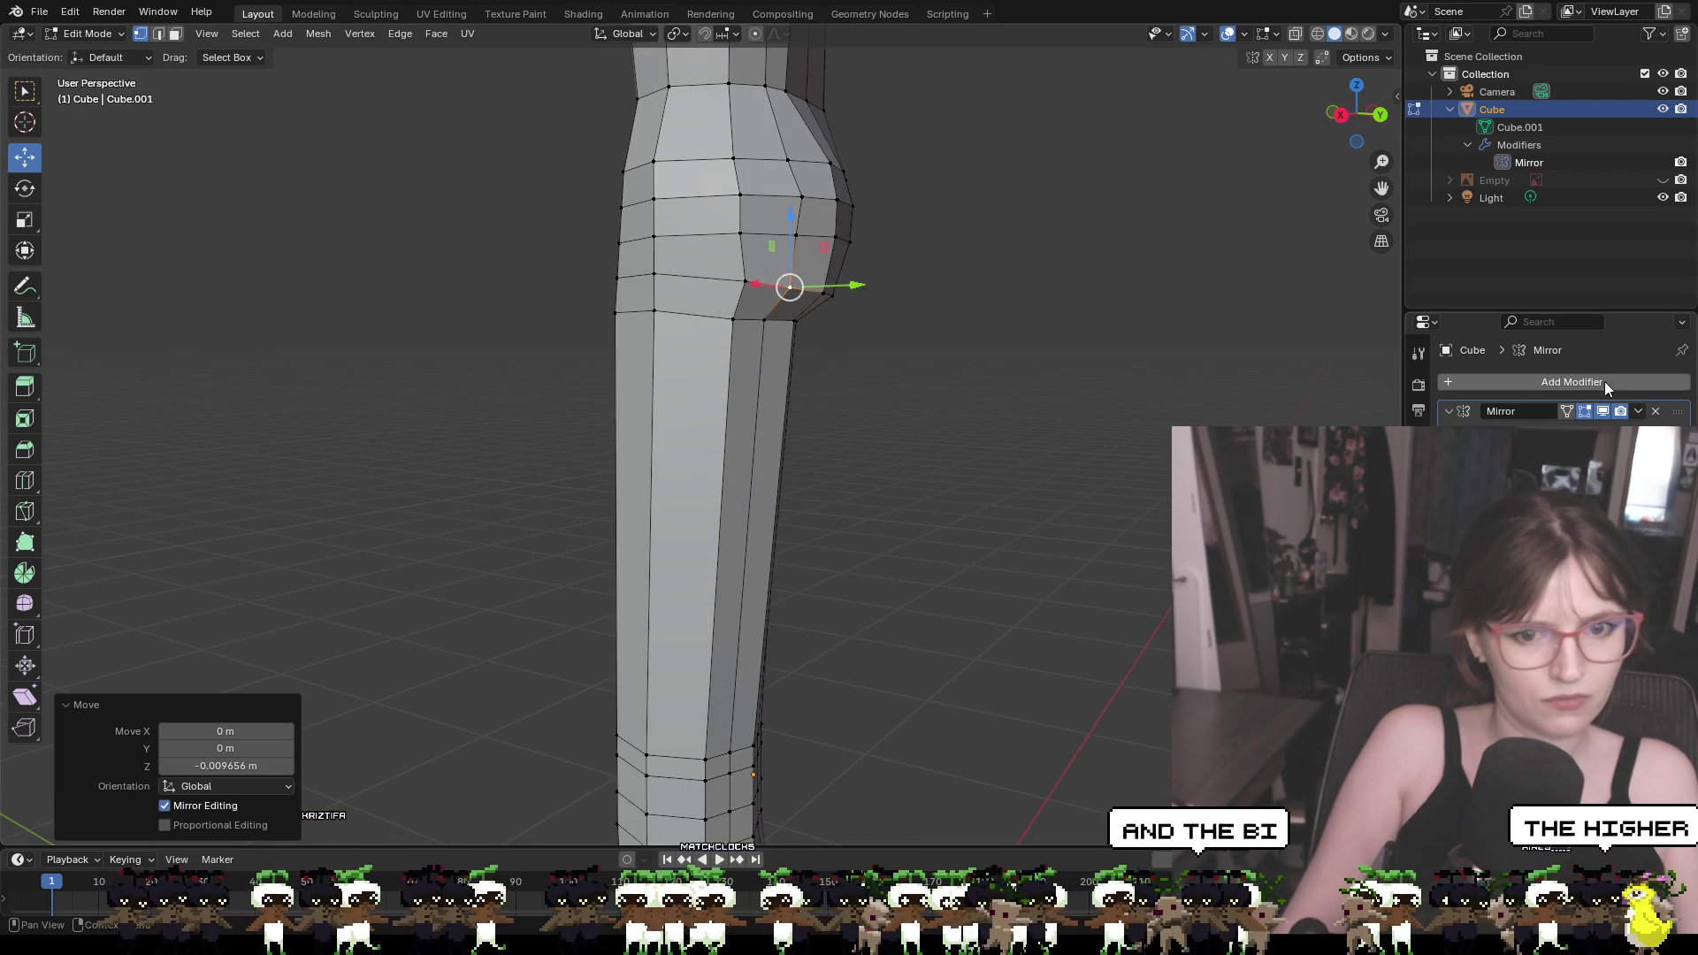
pyautogui.moveTo(790, 286)
pyautogui.mouseDown(button='middle')
pyautogui.moveTo(612, 356)
pyautogui.moveTo(707, 380)
pyautogui.moveTo(836, 369)
pyautogui.moveTo(849, 437)
pyautogui.moveTo(823, 439)
pyautogui.moveTo(838, 442)
pyautogui.mouseUp(button='middle')
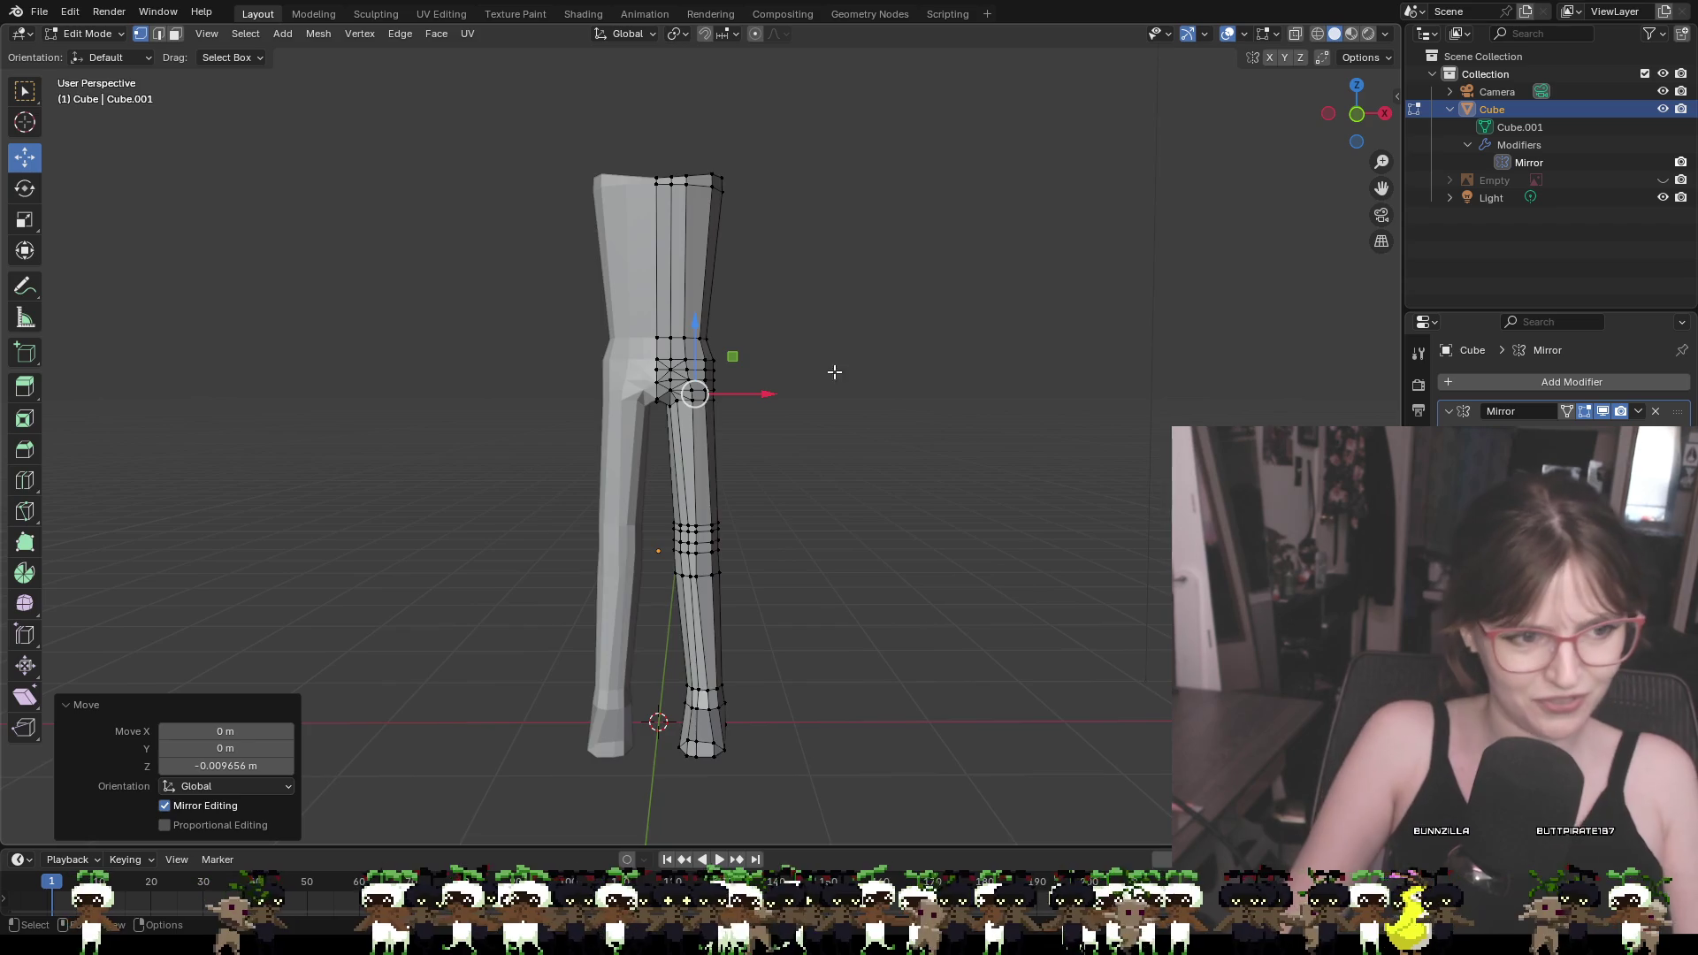
# Select the five vertices along the hip's side edge and push them about 0.0072 m outward along X
pyautogui.scroll(5, 847, 367)
pyautogui.press('KP_Decimal')
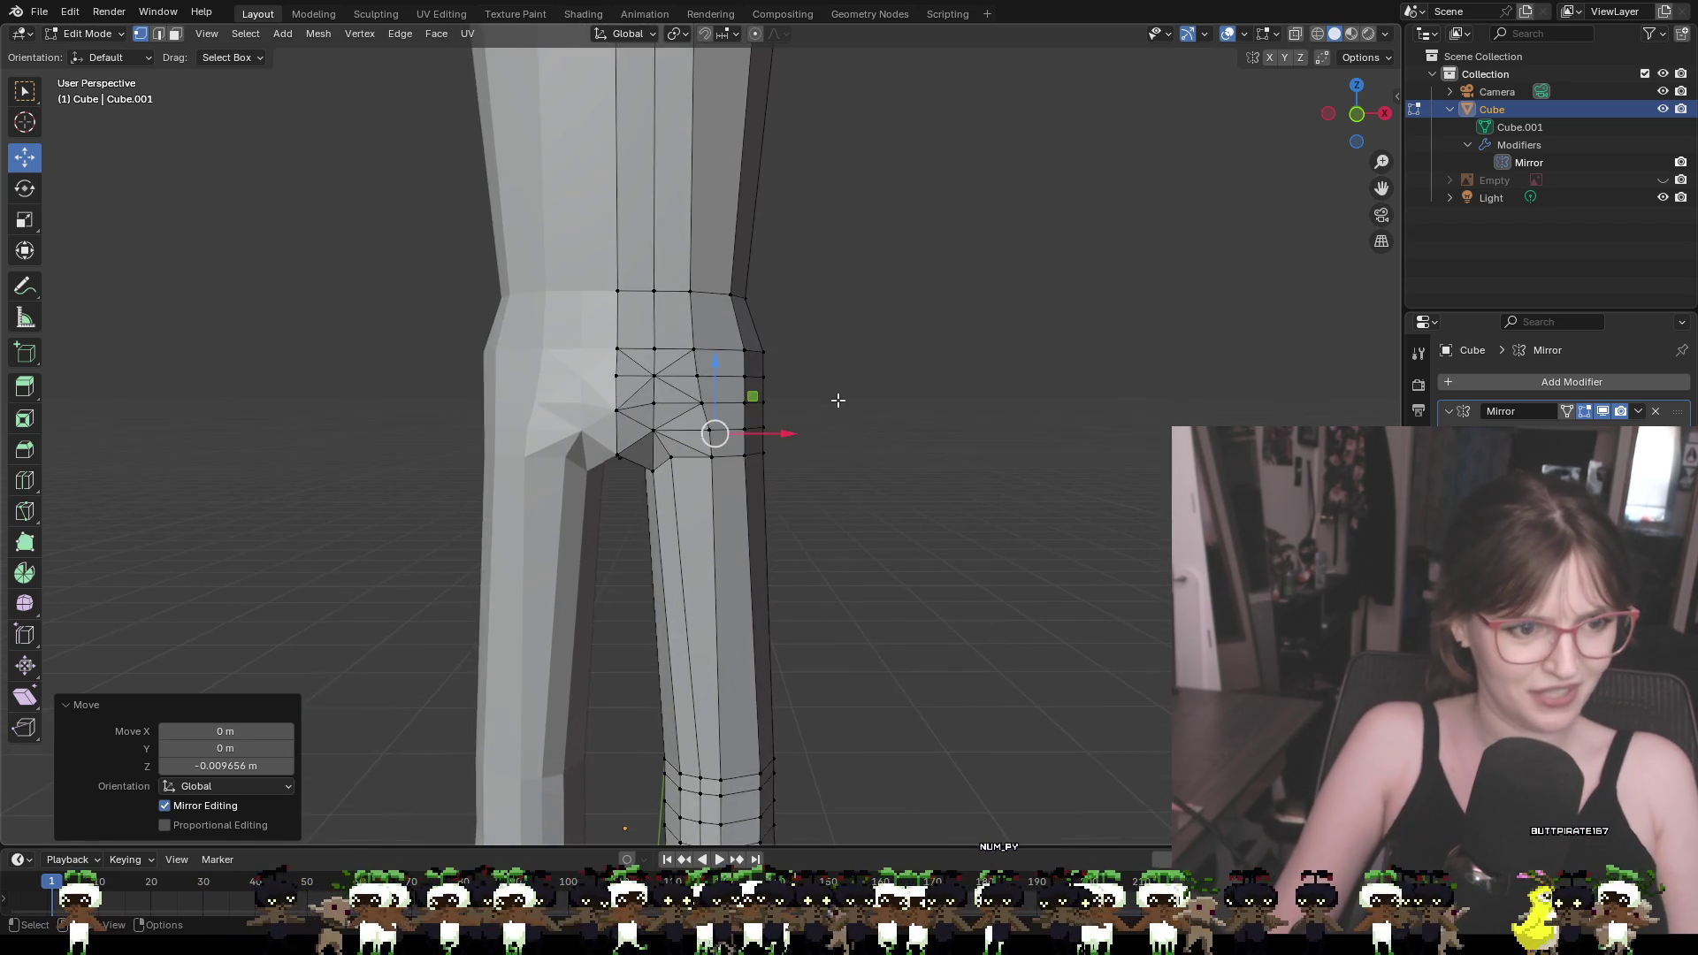
pyautogui.press('KP_6')
pyautogui.press('KP_6')
pyautogui.press('KP_6')
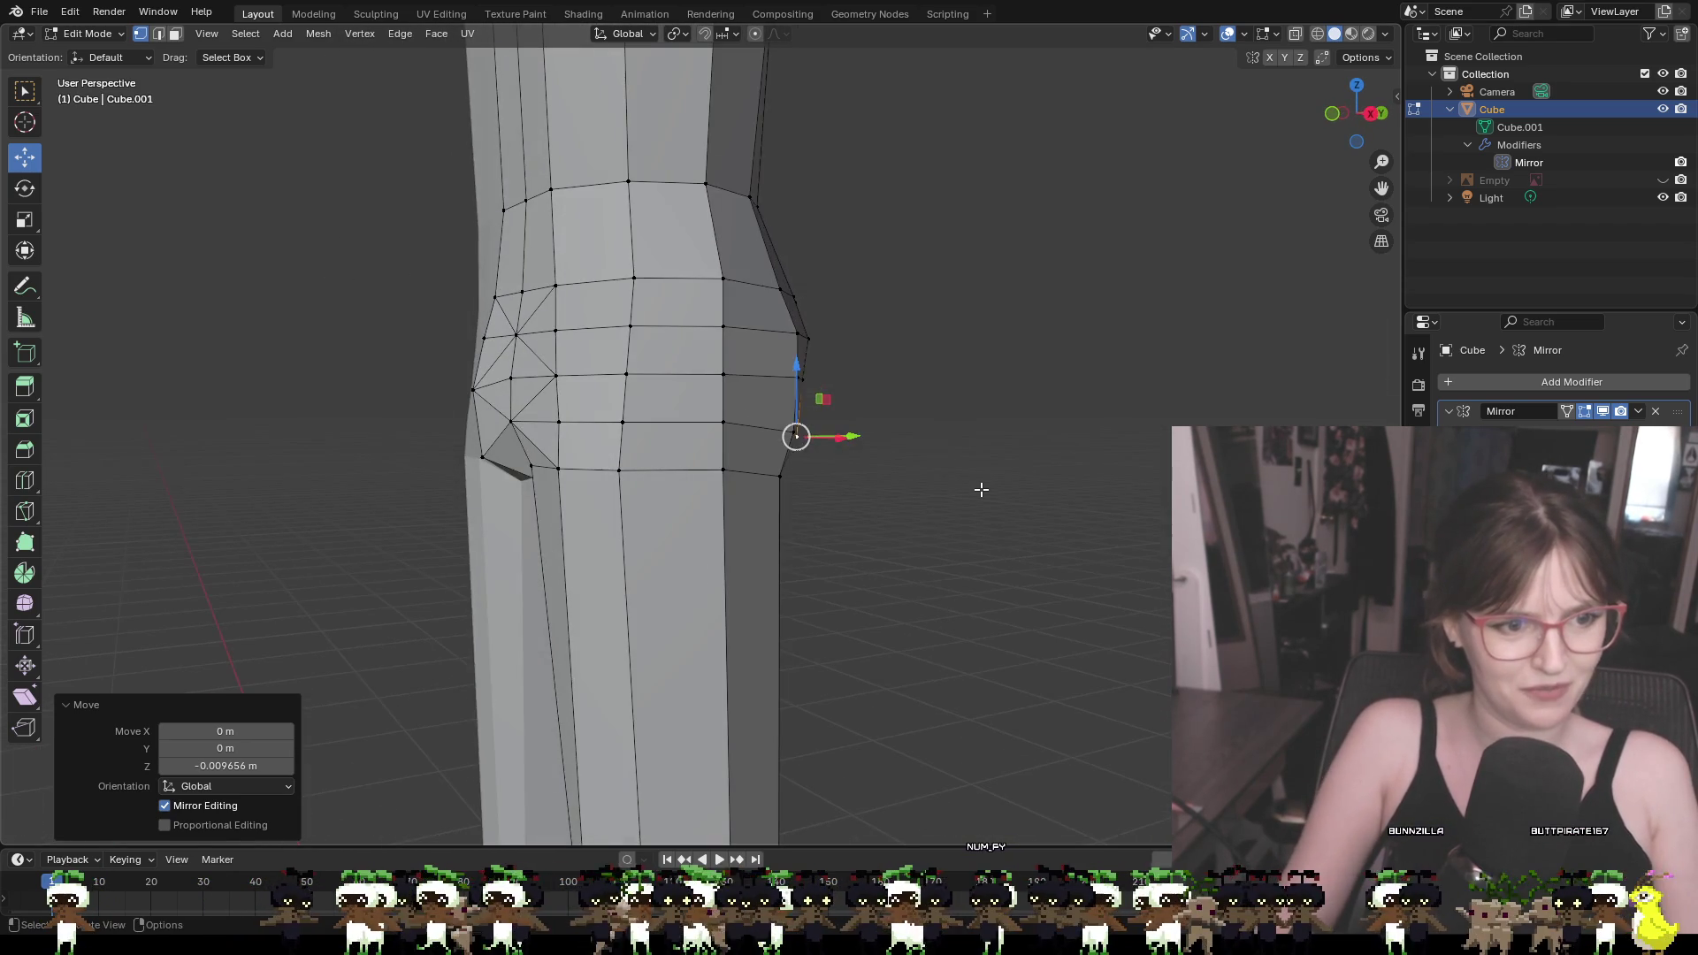
pyautogui.click(981, 489)
pyautogui.press('KP_6')
pyautogui.click(768, 459)
pyautogui.keyDown('shift'); pyautogui.click(767, 412); pyautogui.keyUp('shift')
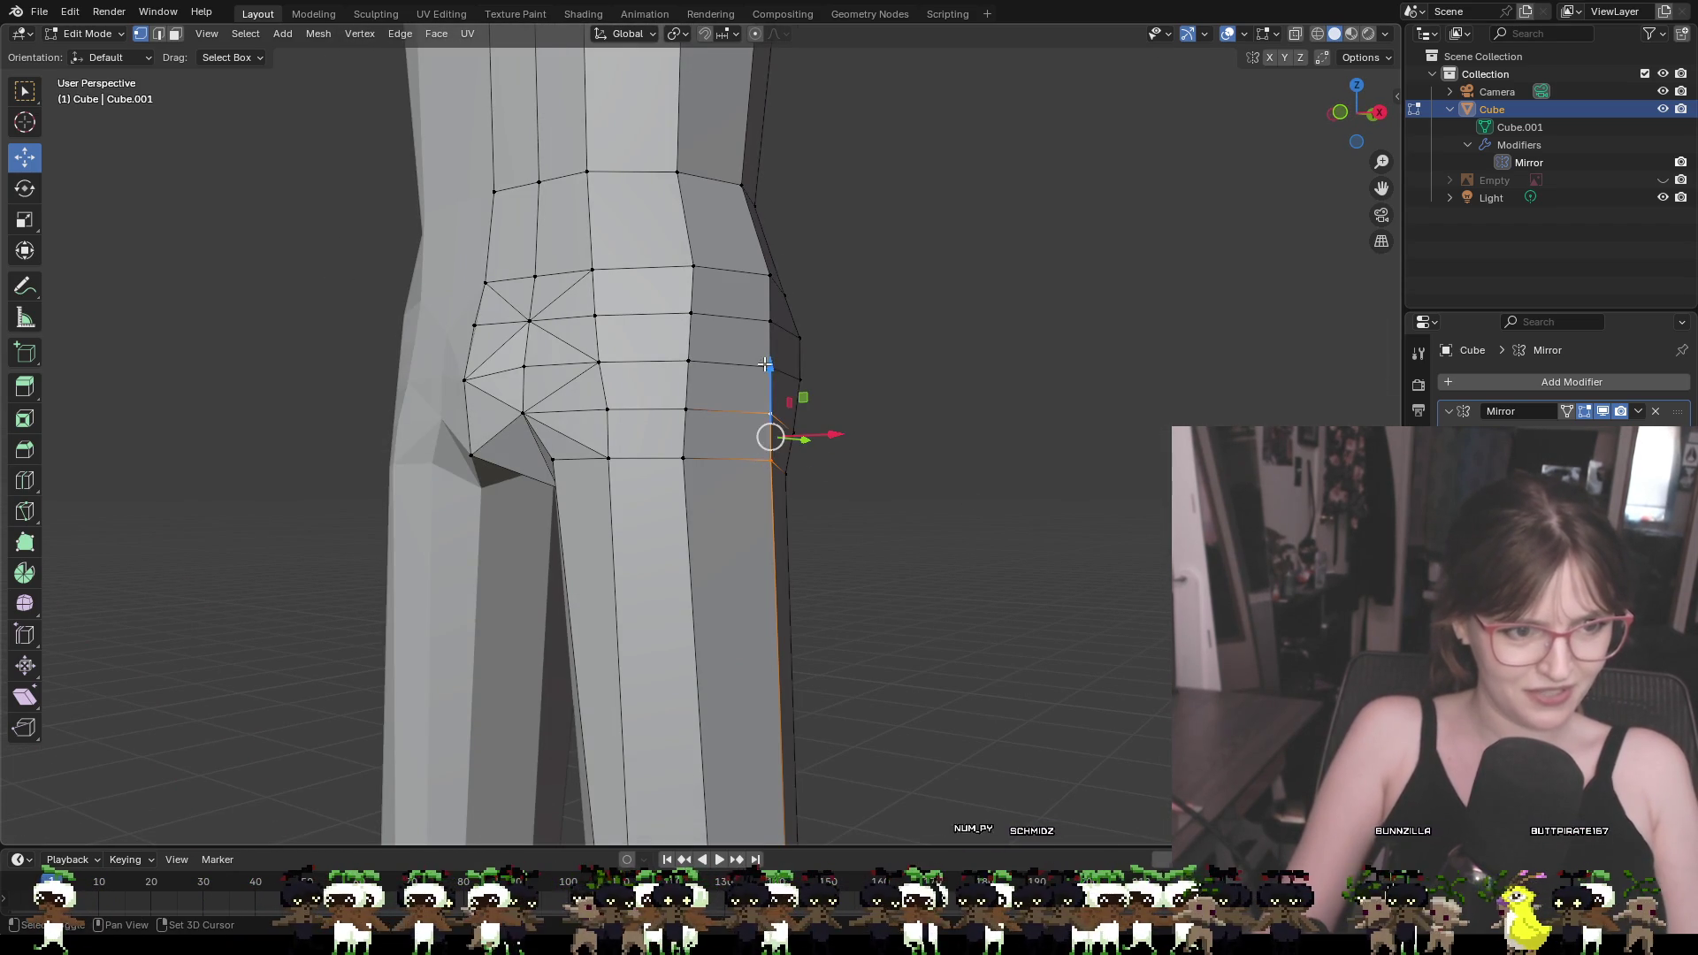
pyautogui.keyDown('shift'); pyautogui.click(768, 366); pyautogui.keyUp('shift')
pyautogui.keyDown('shift'); pyautogui.click(768, 321); pyautogui.keyUp('shift')
pyautogui.keyDown('shift'); pyautogui.click(764, 271); pyautogui.keyUp('shift')
pyautogui.moveTo(922, 447)
pyautogui.mouseDown(button='middle')
pyautogui.moveTo(986, 455)
pyautogui.moveTo(909, 419)
pyautogui.mouseUp(button='middle')
pyautogui.moveTo(877, 379); pyautogui.dragTo(888, 381)
# From a side view, move three more hip-edge vertices outward to widen the hip
pyautogui.click(967, 295)
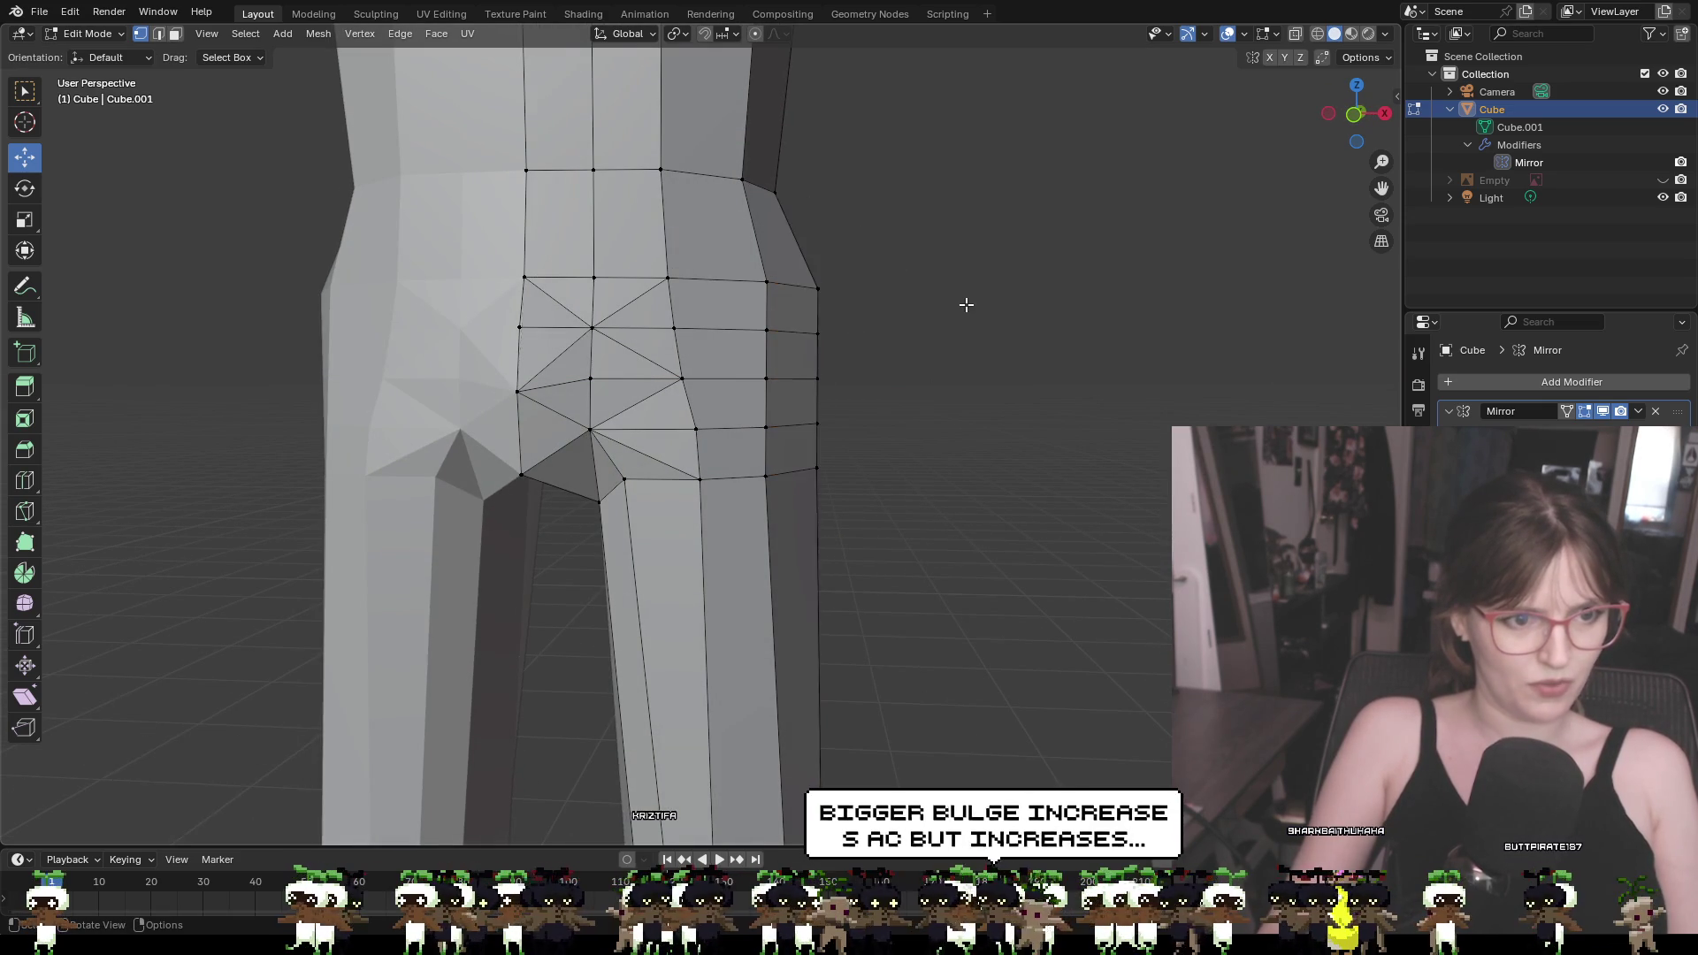
pyautogui.moveTo(967, 295); pyautogui.dragTo(910, 311, button='middle')
pyautogui.scroll(-5, 910, 310)
pyautogui.moveTo(955, 401)
pyautogui.mouseDown(button='middle')
pyautogui.moveTo(986, 440)
pyautogui.moveTo(967, 462)
pyautogui.moveTo(877, 436)
pyautogui.mouseUp(button='middle')
pyautogui.scroll(5, 967, 463)
pyautogui.click(818, 383)
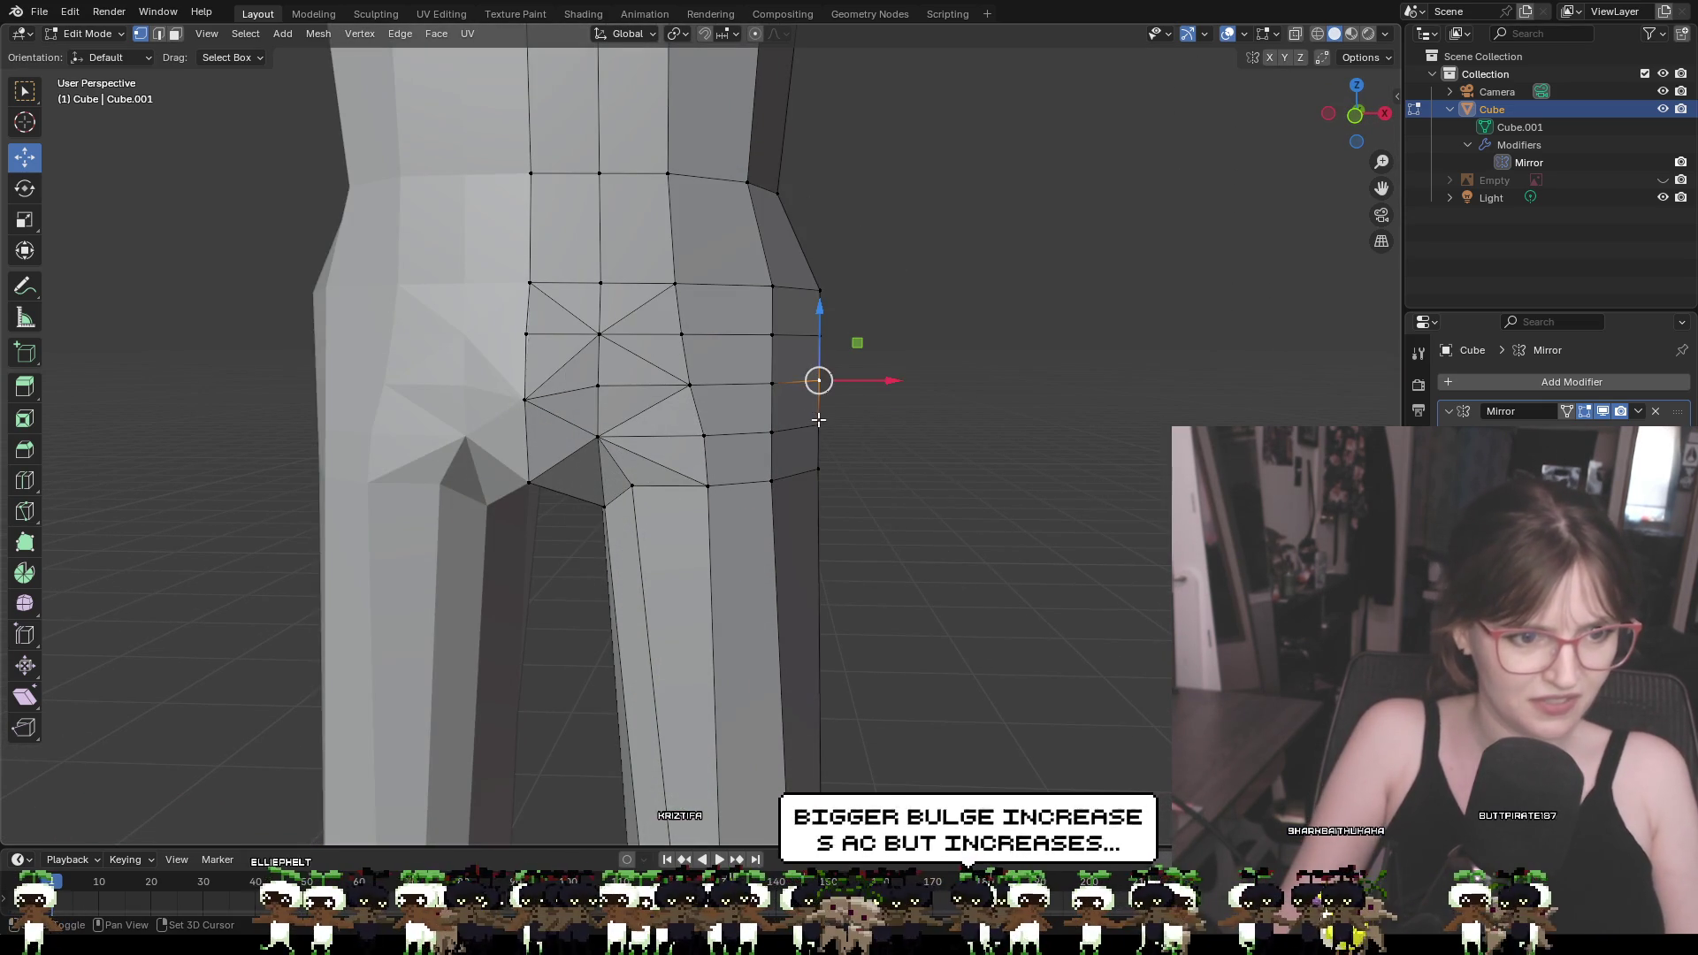
pyautogui.keyDown('shift'); pyautogui.click(819, 426); pyautogui.keyUp('shift')
pyautogui.keyDown('shift'); pyautogui.click(818, 469); pyautogui.keyUp('shift')
pyautogui.moveTo(852, 425); pyautogui.dragTo(858, 422)
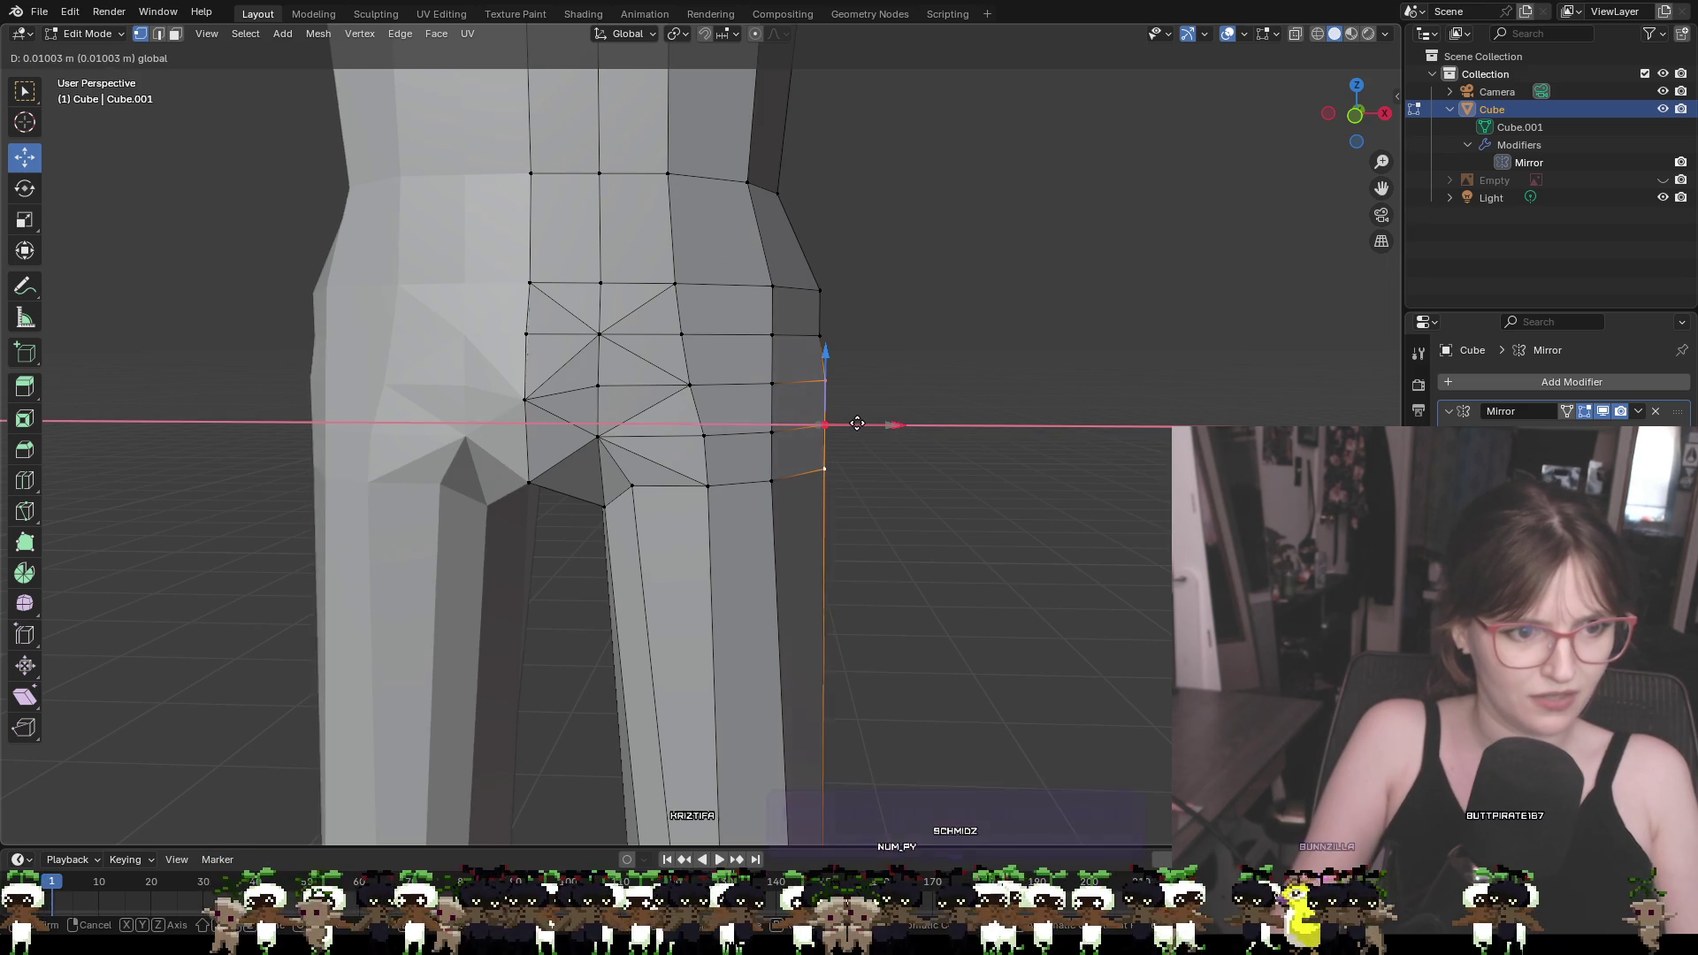
pyautogui.click(858, 422)
# Nudge a single upper hip vertex and two lower hip vertices slightly outward
pyautogui.click(823, 334)
pyautogui.moveTo(849, 334); pyautogui.dragTo(844, 358)
pyautogui.click(825, 428)
pyautogui.keyDown('shift'); pyautogui.click(825, 469); pyautogui.keyUp('shift')
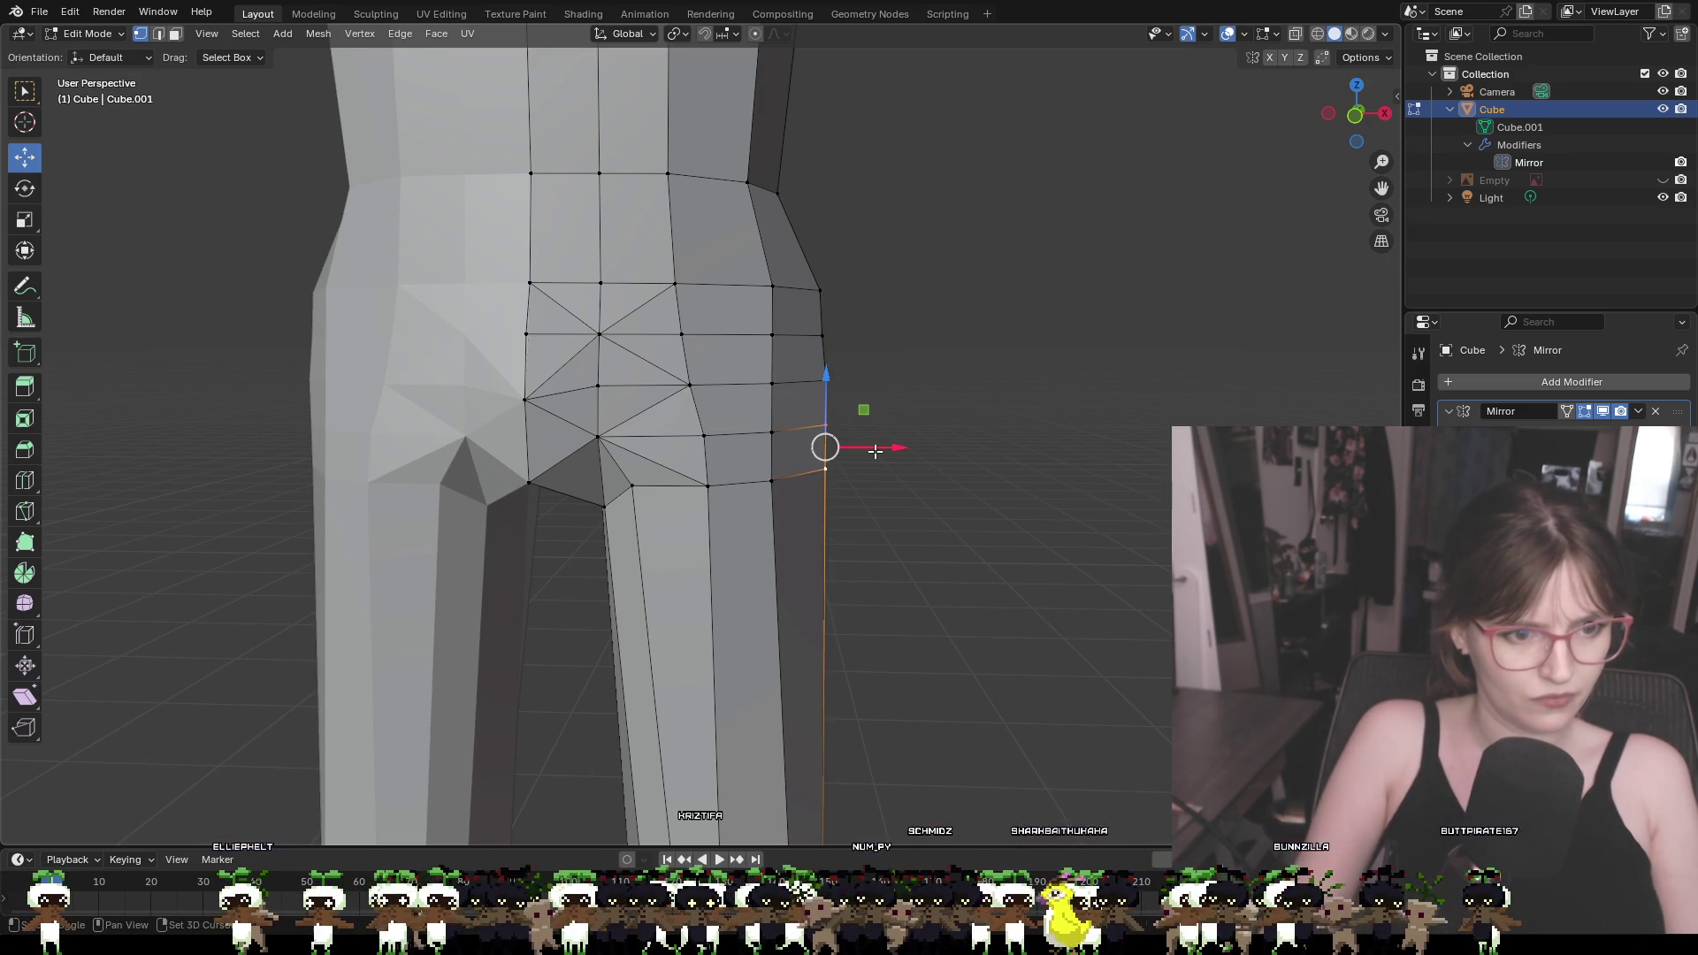
pyautogui.moveTo(878, 451); pyautogui.dragTo(883, 449)
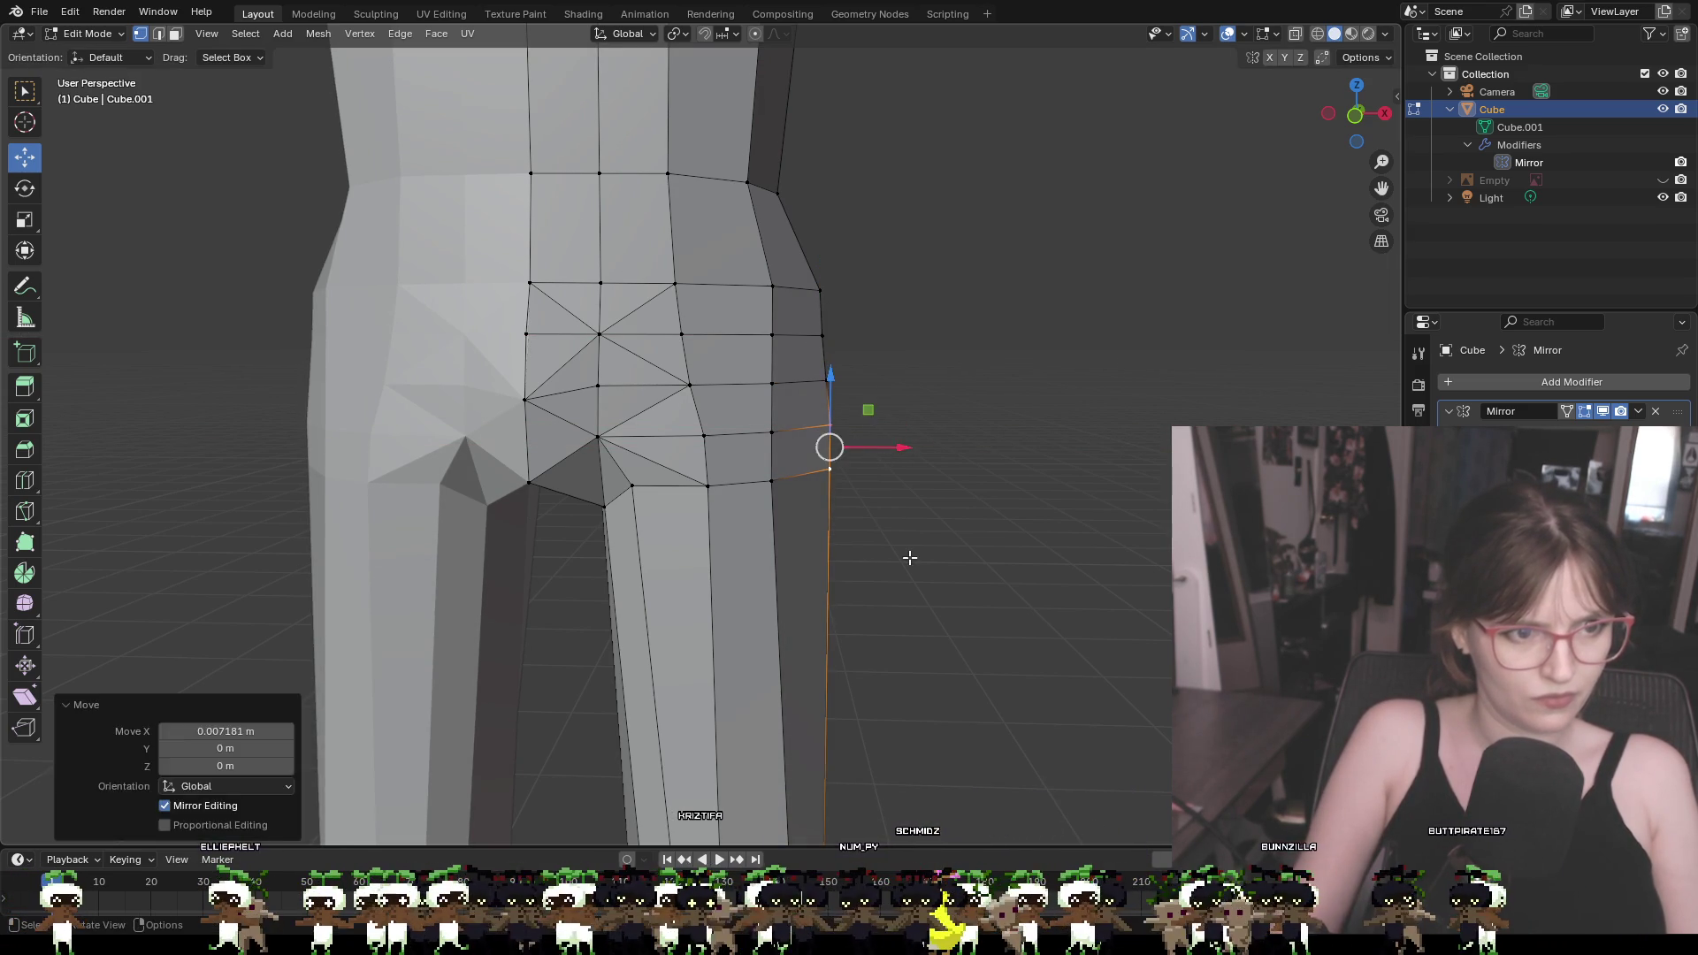
pyautogui.click(906, 570)
pyautogui.moveTo(905, 611)
pyautogui.mouseDown(button='middle')
pyautogui.moveTo(842, 553)
pyautogui.moveTo(663, 595)
pyautogui.moveTo(702, 595)
pyautogui.moveTo(816, 734)
pyautogui.moveTo(876, 593)
pyautogui.mouseUp(button='middle')
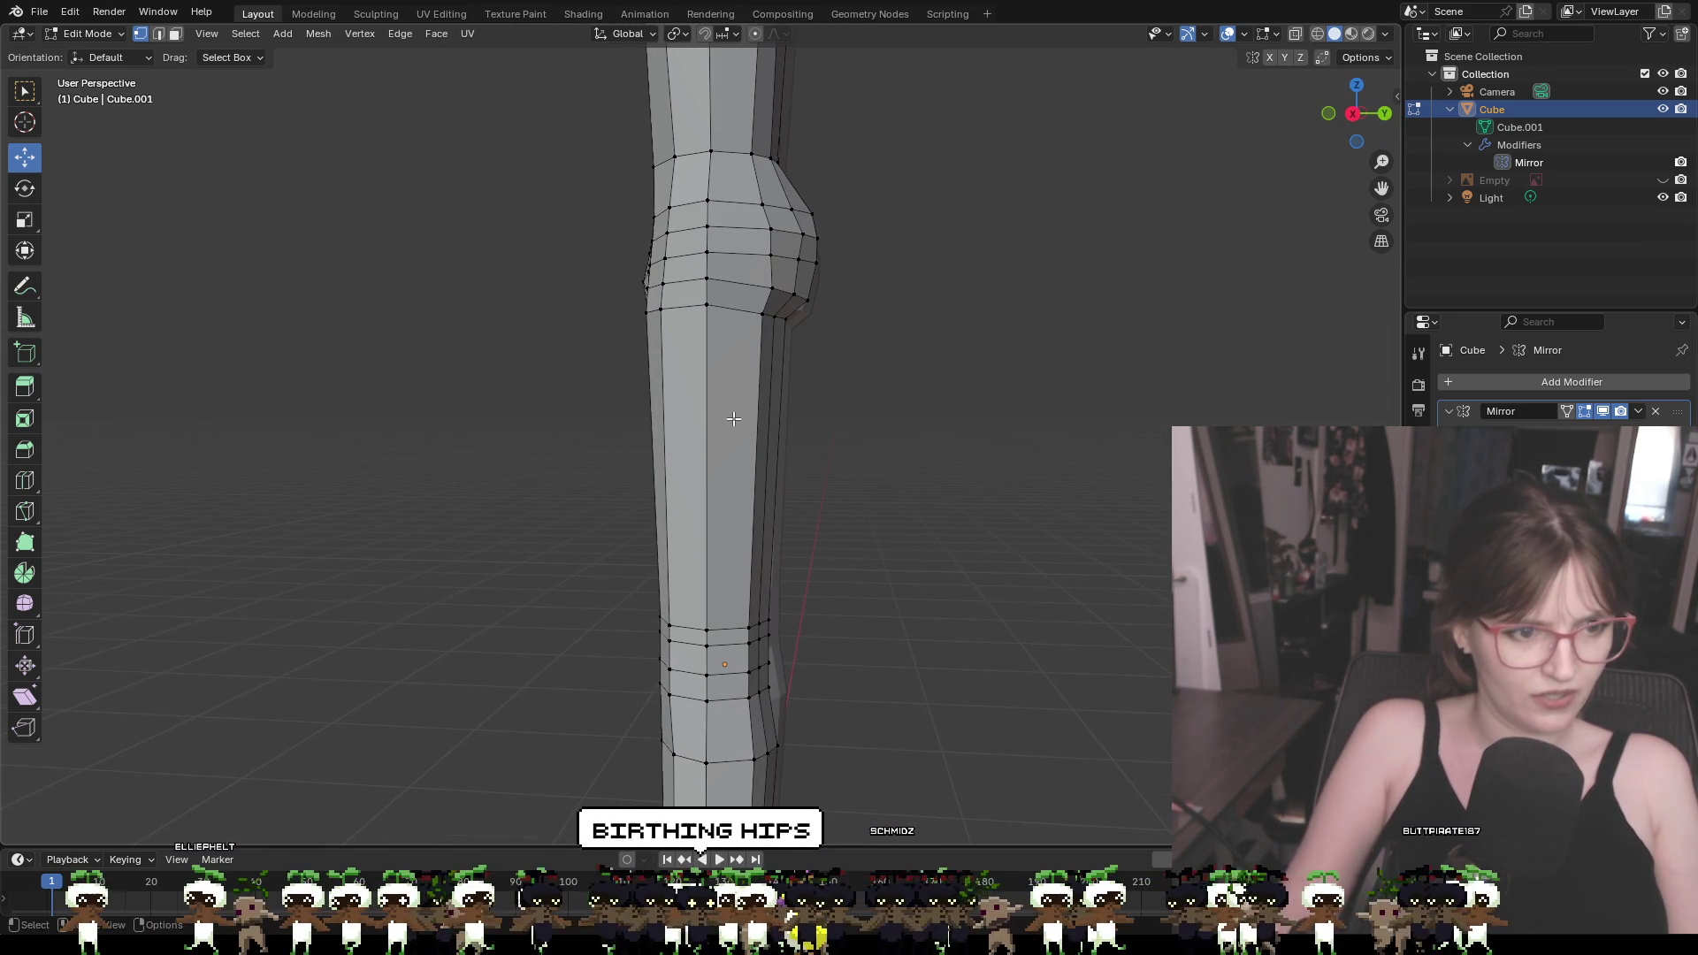
# Add a new edge loop across the thigh with a loop cut
pyautogui.hotkey('ctrl', 'r')
pyautogui.click(731, 413)
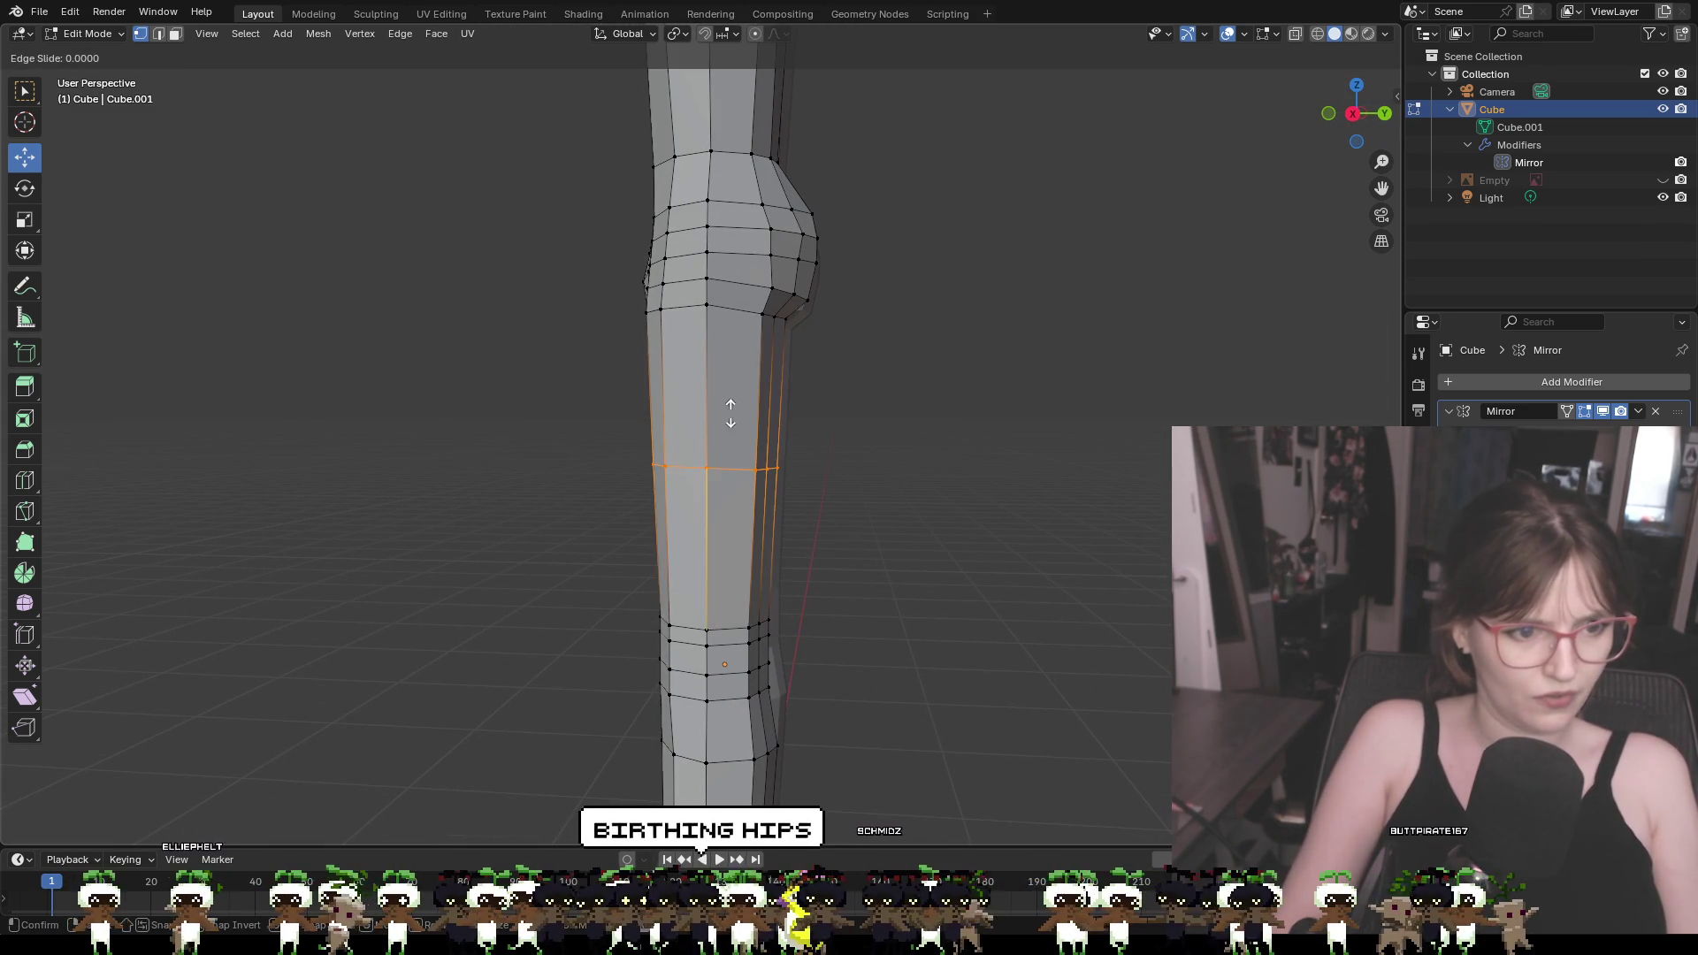
pyautogui.click(730, 413)
pyautogui.click(963, 485)
pyautogui.moveTo(963, 486); pyautogui.dragTo(687, 479, button='middle')
# Shift the leg's vertical edge loops slightly along Y to refine the profile
pyautogui.keyDown('alt'); pyautogui.click(687, 479); pyautogui.keyUp('alt')
pyautogui.moveTo(688, 479); pyautogui.dragTo(734, 481)
pyautogui.moveTo(735, 481); pyautogui.dragTo(1001, 527, button='middle')
pyautogui.moveTo(871, 481); pyautogui.dragTo(874, 483)
pyautogui.click(802, 259)
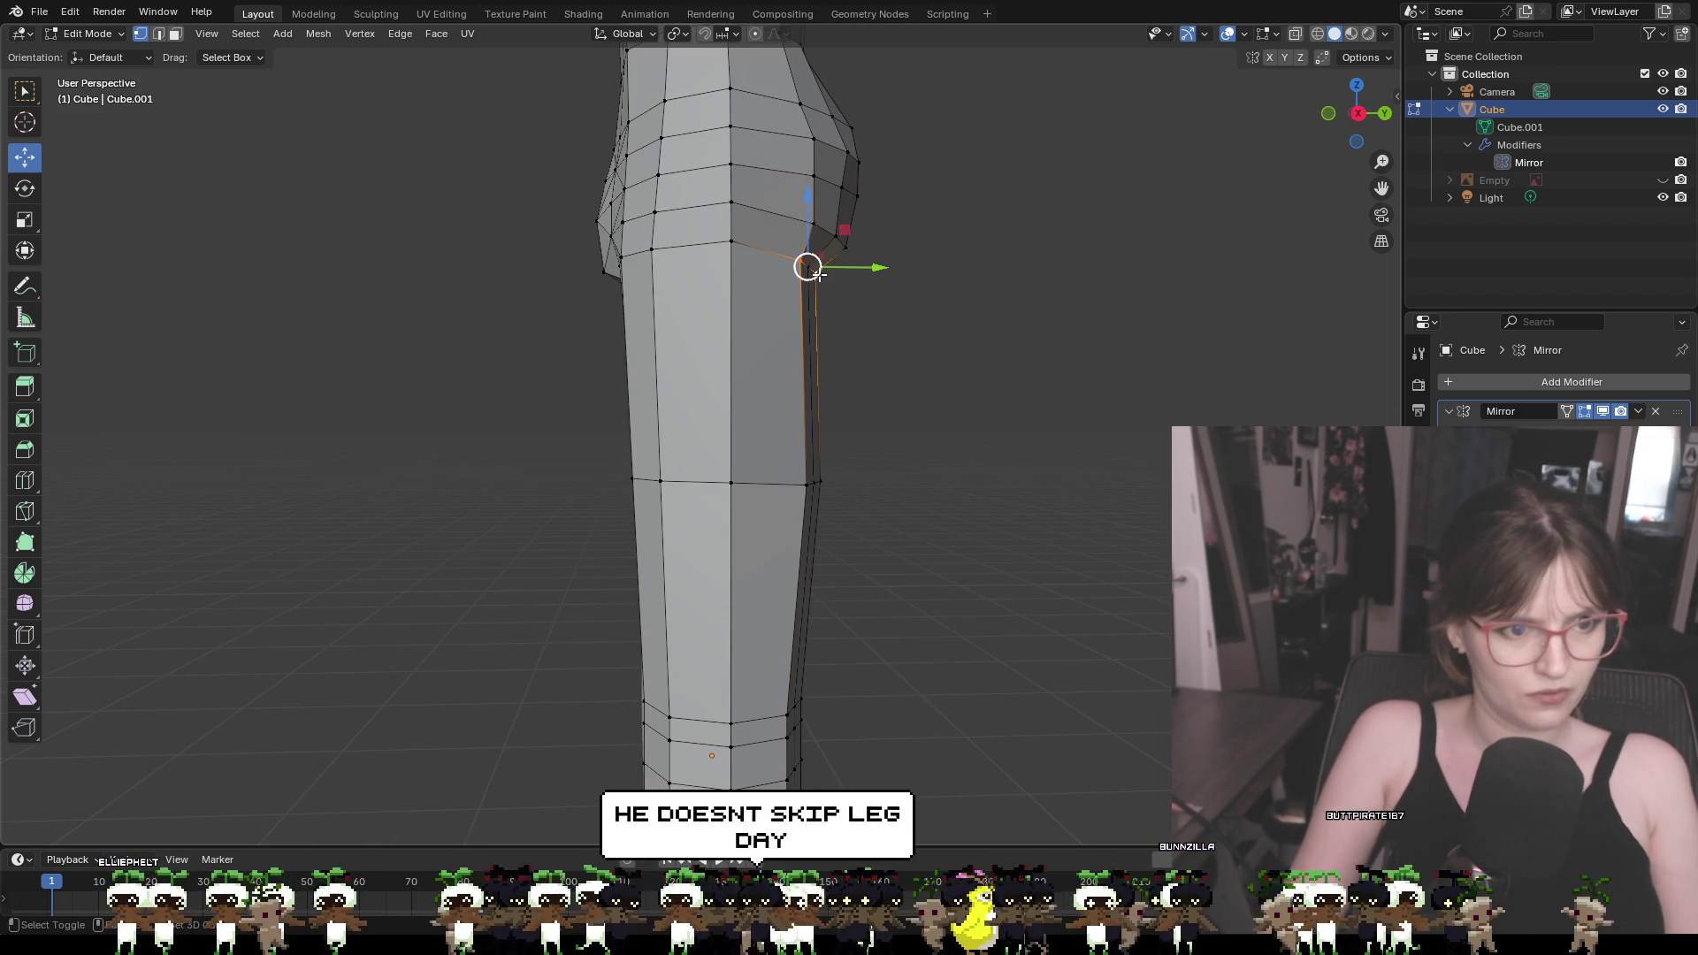
pyautogui.moveTo(808, 268)
pyautogui.mouseDown(button='middle')
pyautogui.moveTo(801, 290)
pyautogui.moveTo(734, 268)
pyautogui.mouseUp(button='middle')
pyautogui.keyDown('alt'); pyautogui.keyDown('shift'); pyautogui.click(783, 232); pyautogui.keyUp('shift'); pyautogui.keyUp('alt')
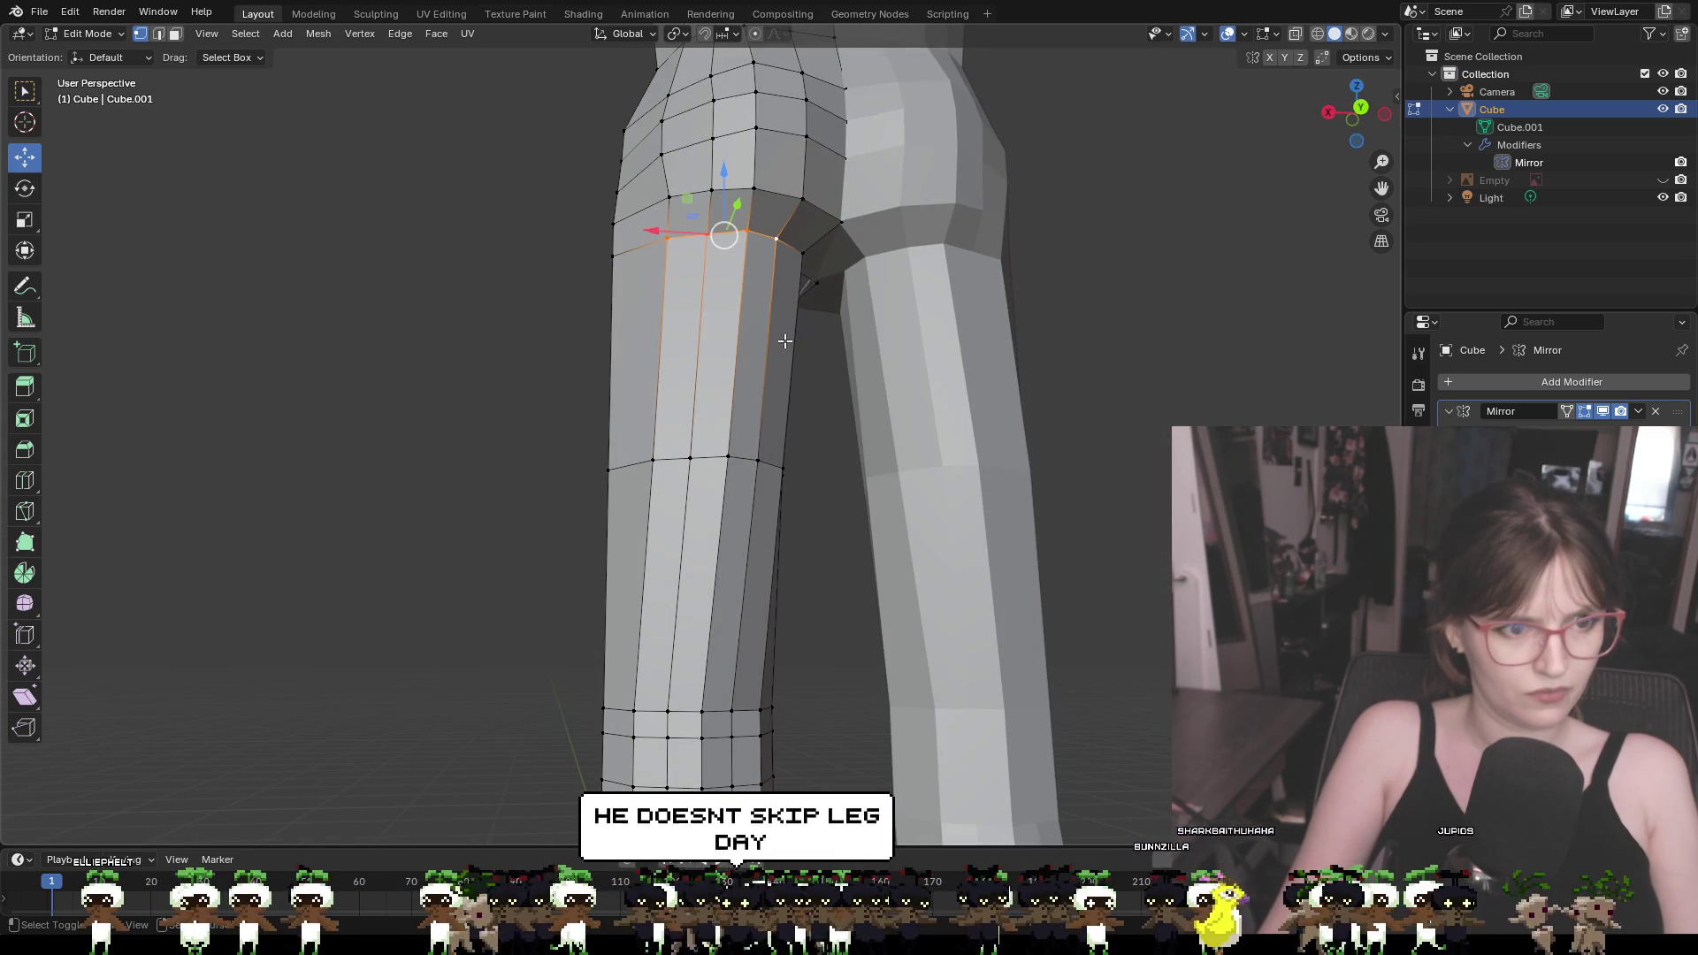
pyautogui.moveTo(803, 251)
pyautogui.mouseDown(button='middle')
pyautogui.moveTo(987, 318)
pyautogui.moveTo(864, 276)
pyautogui.mouseUp(button='middle')
pyautogui.moveTo(864, 276); pyautogui.dragTo(879, 269)
# Move the vertical edge loop on the leg's side slightly outward, constrained to Y
pyautogui.click(852, 500)
pyautogui.keyDown('alt'); pyautogui.click(799, 490); pyautogui.keyUp('alt')
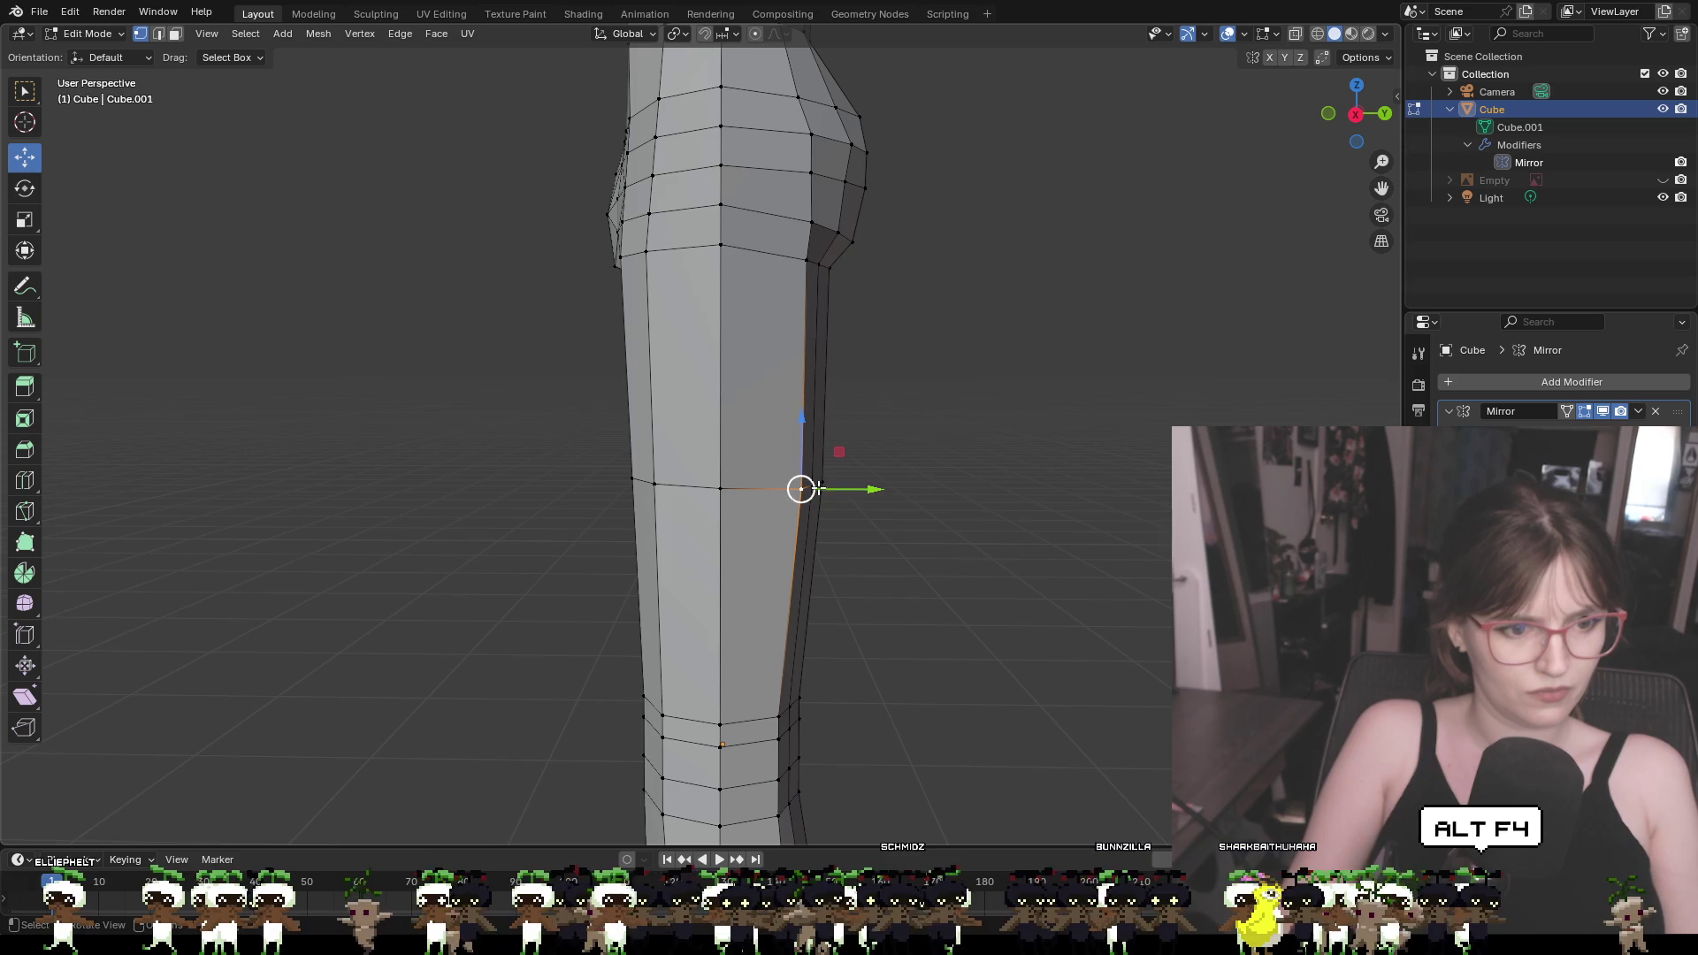
pyautogui.moveTo(814, 483); pyautogui.dragTo(838, 407)
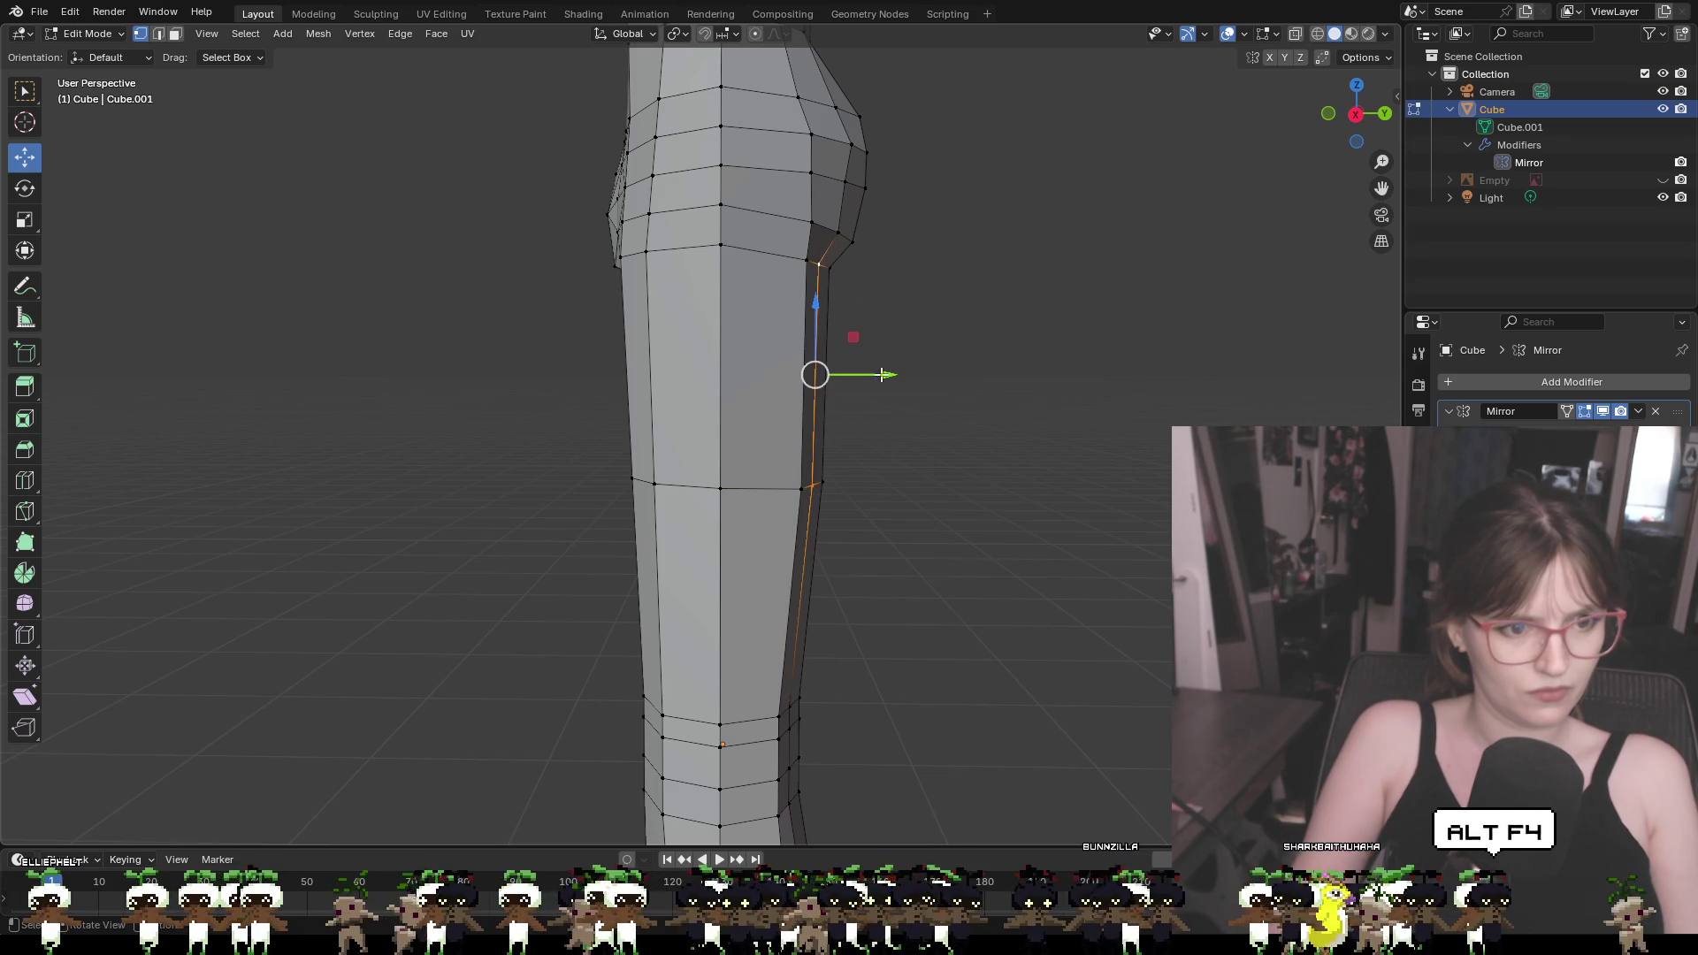
pyautogui.press('g')
pyautogui.press('y')
pyautogui.click(941, 445)
pyautogui.moveTo(941, 445)
pyautogui.mouseDown(button='middle')
pyautogui.moveTo(872, 474)
pyautogui.moveTo(693, 481)
pyautogui.moveTo(853, 475)
pyautogui.mouseUp(button='middle')
pyautogui.scroll(-4, 864, 481)
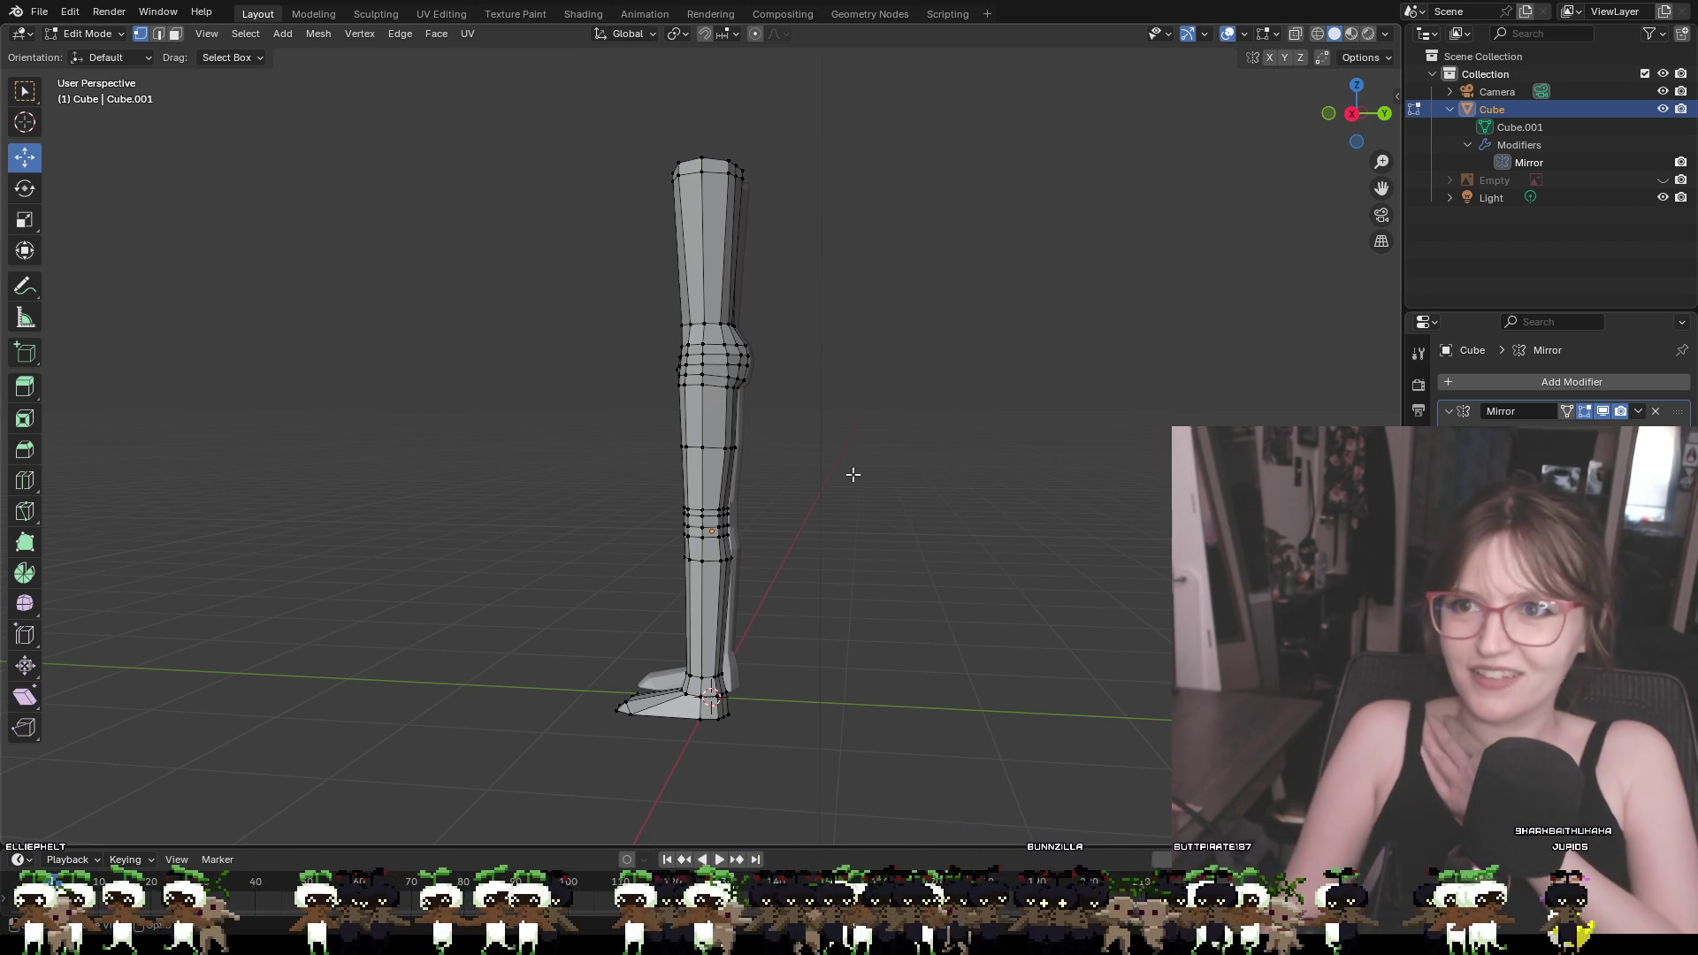
pyautogui.scroll(3, 852, 475)
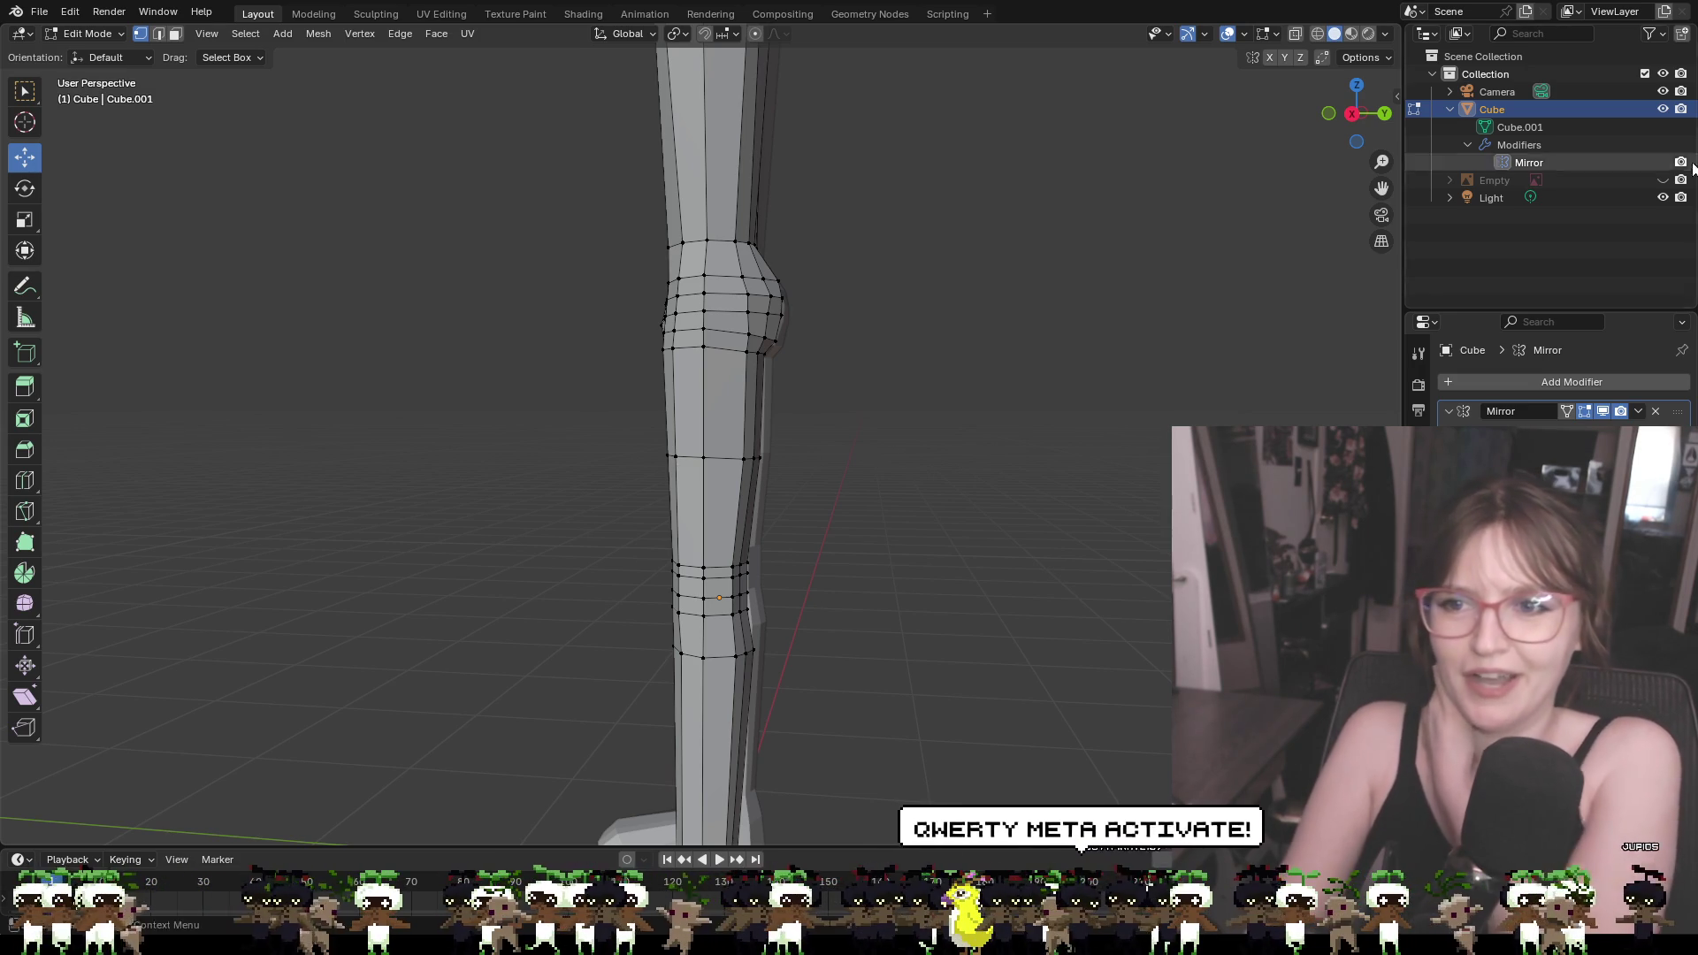
pyautogui.scroll(2, 926, 356)
pyautogui.moveTo(946, 284)
pyautogui.mouseDown(button='middle')
pyautogui.moveTo(899, 318)
pyautogui.moveTo(929, 273)
pyautogui.moveTo(1020, 292)
pyautogui.moveTo(891, 282)
pyautogui.moveTo(911, 289)
pyautogui.moveTo(897, 296)
pyautogui.mouseUp(button='middle')
pyautogui.click(888, 123)
pyautogui.moveTo(888, 123)
pyautogui.mouseDown(button='middle')
pyautogui.moveTo(1073, 194)
pyautogui.moveTo(1042, 167)
pyautogui.moveTo(938, 155)
pyautogui.moveTo(944, 141)
pyautogui.moveTo(911, 221)
pyautogui.moveTo(849, 252)
pyautogui.moveTo(744, 354)
pyautogui.mouseUp(button='middle')
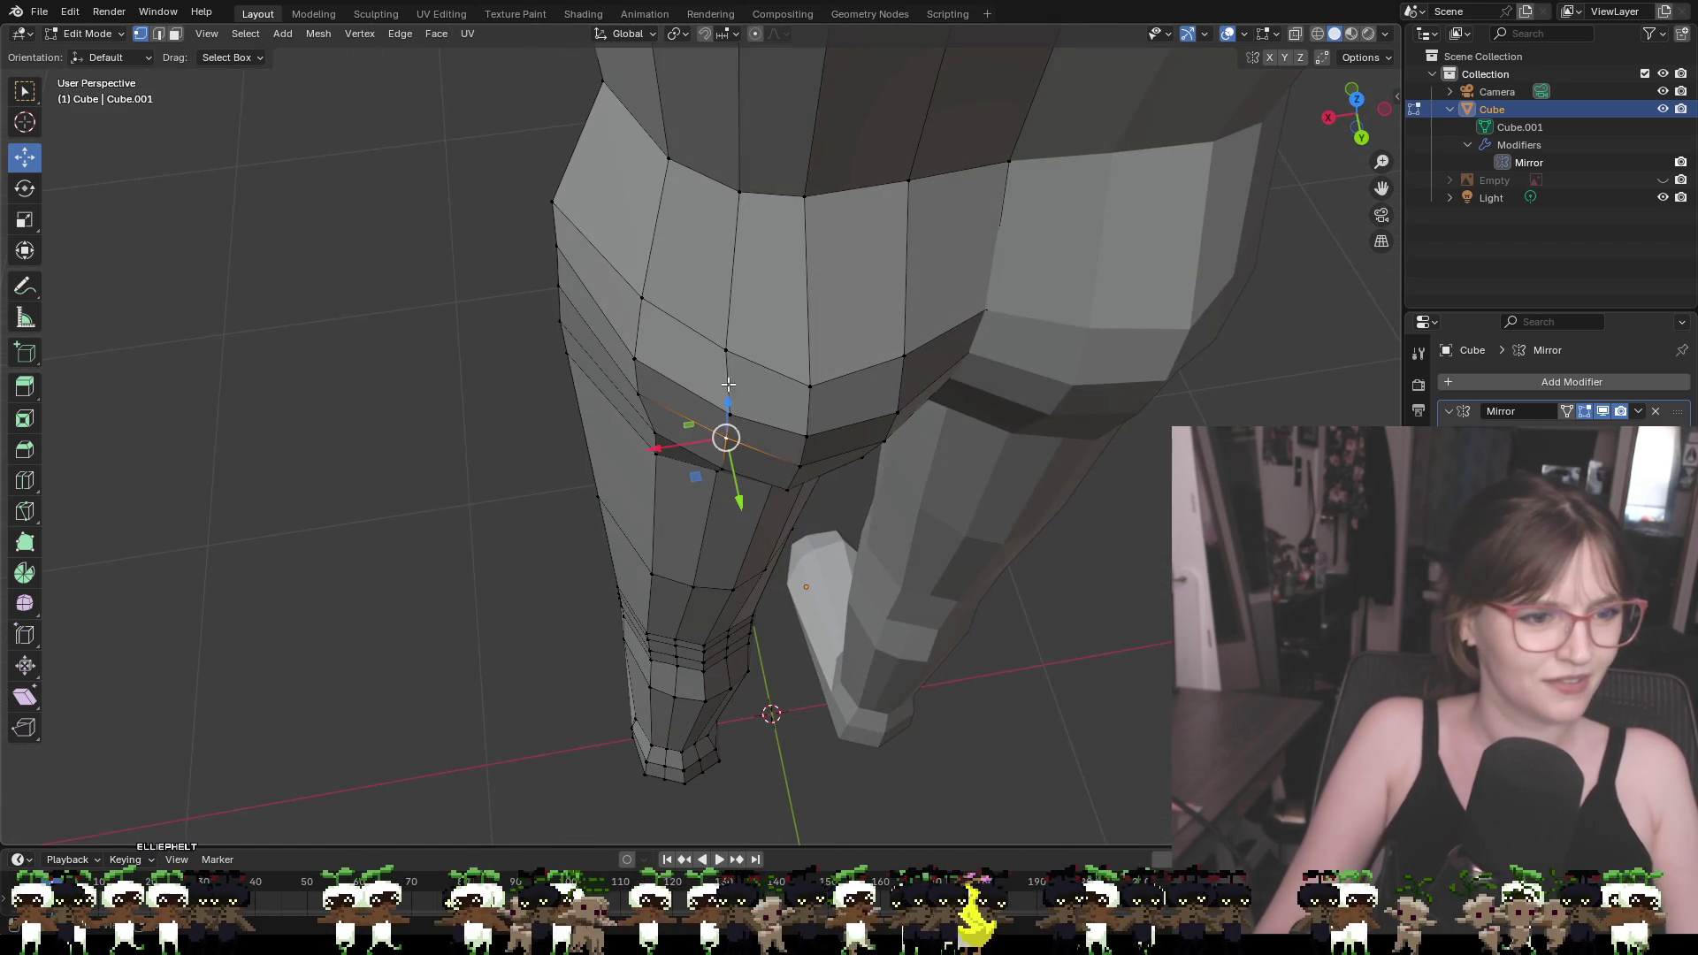
# Shift the buttock and upper-thigh vertices about 0.023 m along X and 0.007 m along Y
pyautogui.moveTo(737, 482); pyautogui.dragTo(732, 491)
pyautogui.click(728, 415)
pyautogui.moveTo(678, 426); pyautogui.dragTo(682, 426)
pyautogui.moveTo(682, 426)
pyautogui.mouseDown(button='middle')
pyautogui.moveTo(86, 479)
pyautogui.moveTo(83, 433)
pyautogui.moveTo(1020, 410)
pyautogui.mouseUp(button='middle')
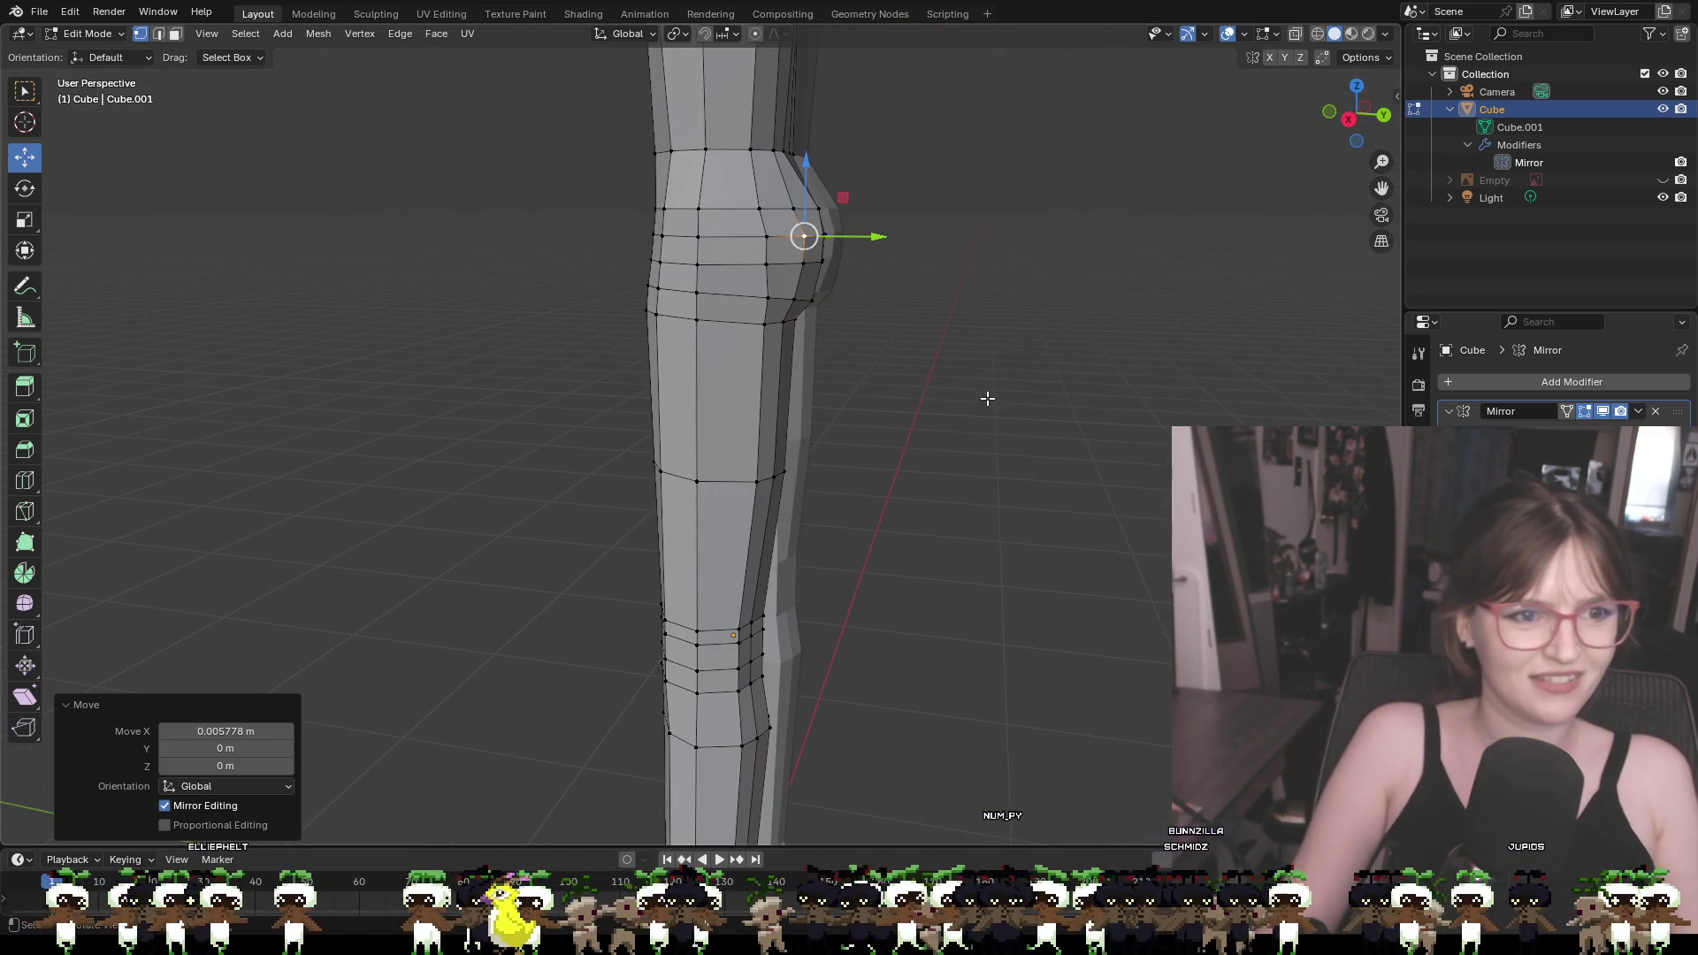
pyautogui.moveTo(880, 299)
pyautogui.mouseDown(button='middle')
pyautogui.moveTo(951, 300)
pyautogui.moveTo(967, 280)
pyautogui.moveTo(940, 299)
pyautogui.moveTo(916, 282)
pyautogui.mouseUp(button='middle')
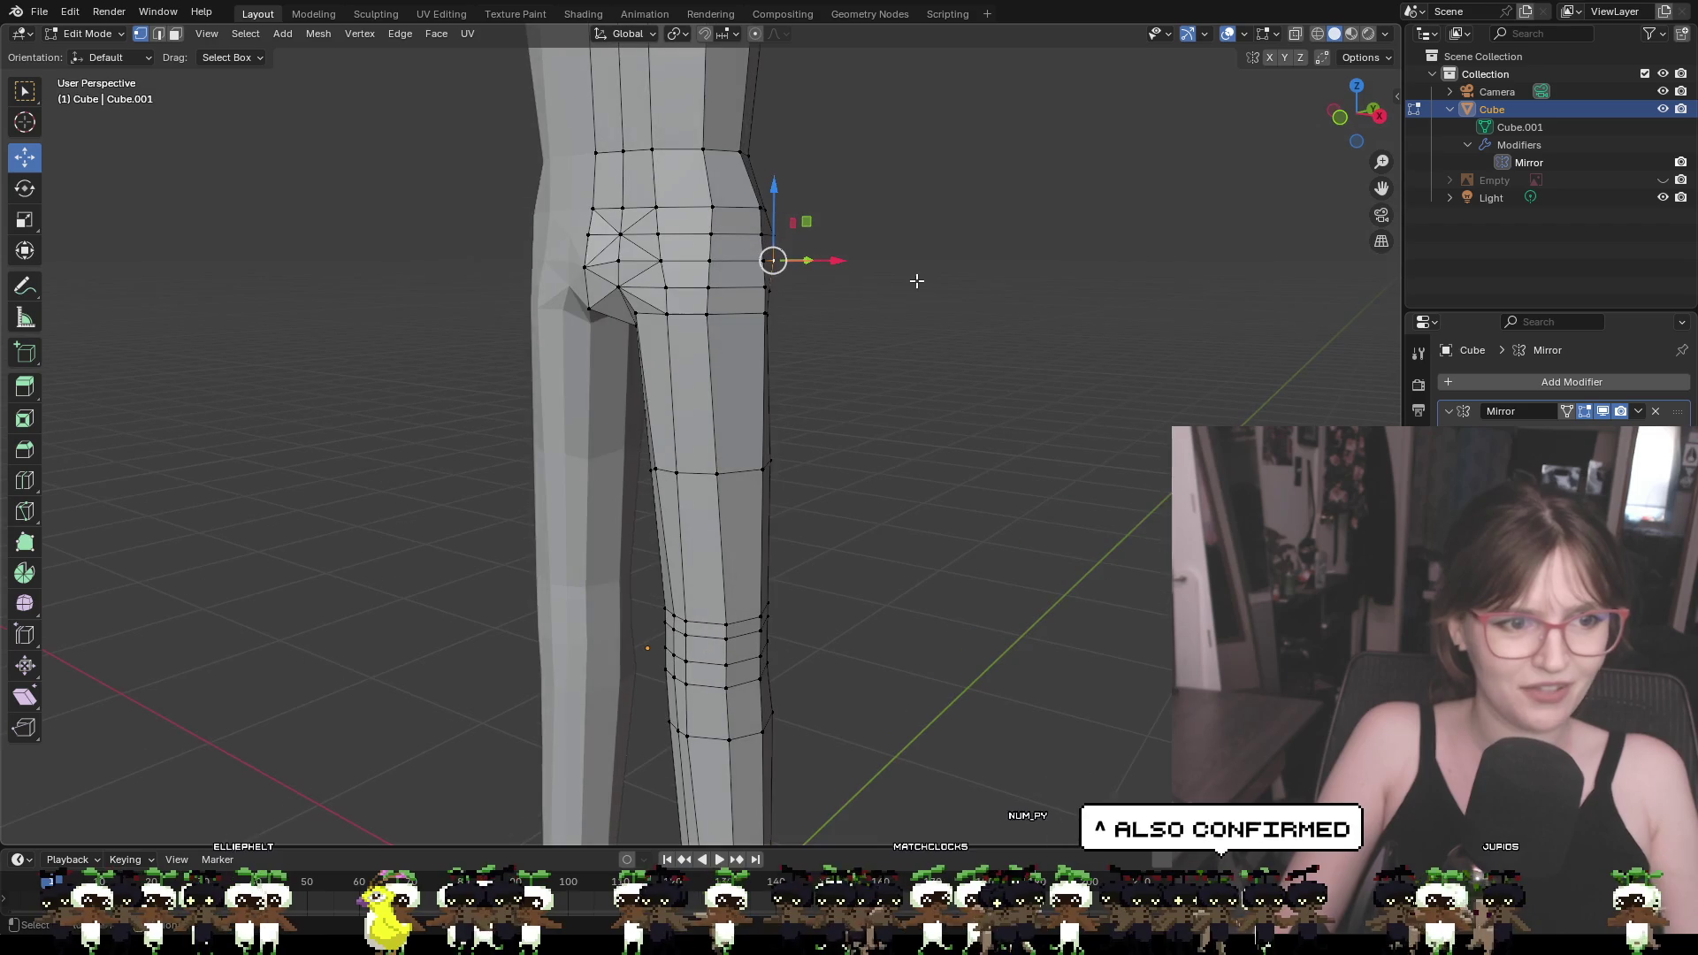
pyautogui.moveTo(827, 266); pyautogui.dragTo(836, 265)
pyautogui.moveTo(889, 283)
pyautogui.mouseDown(button='middle')
pyautogui.moveTo(640, 270)
pyautogui.moveTo(652, 257)
pyautogui.moveTo(993, 353)
pyautogui.moveTo(1300, 375)
pyautogui.mouseUp(button='middle')
pyautogui.moveTo(1046, 353); pyautogui.dragTo(1124, 351, button='middle')
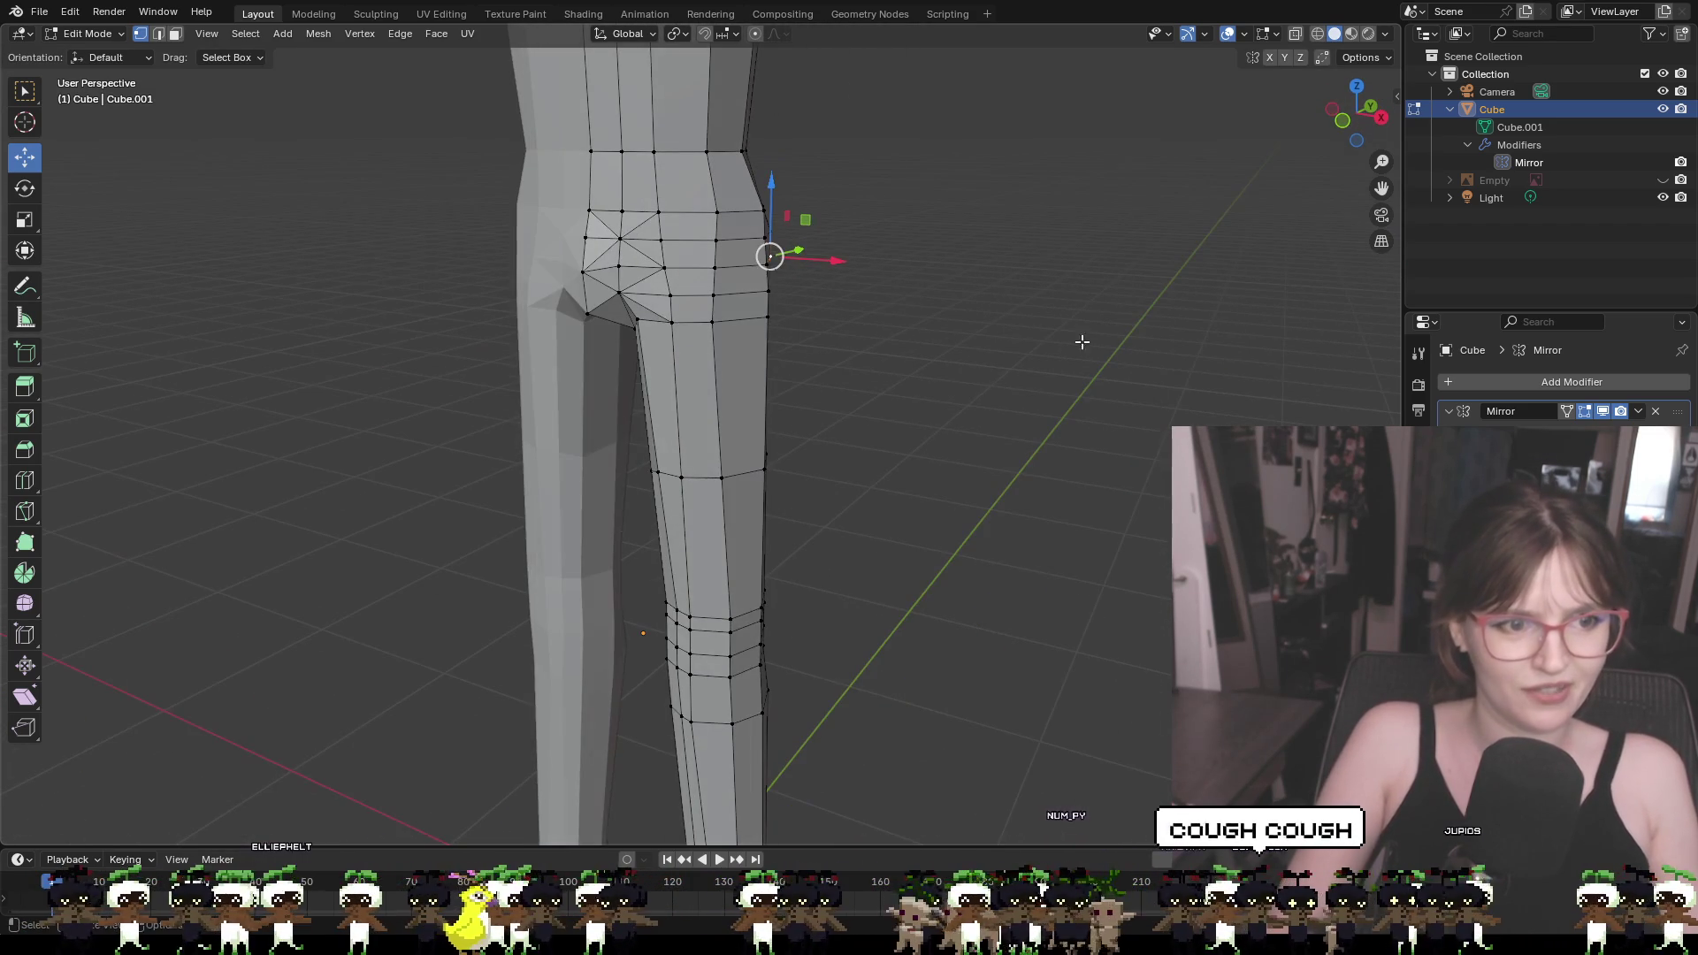
pyautogui.moveTo(763, 265)
pyautogui.mouseDown(button='middle')
pyautogui.moveTo(796, 275)
pyautogui.moveTo(567, 281)
pyautogui.mouseUp(button='middle')
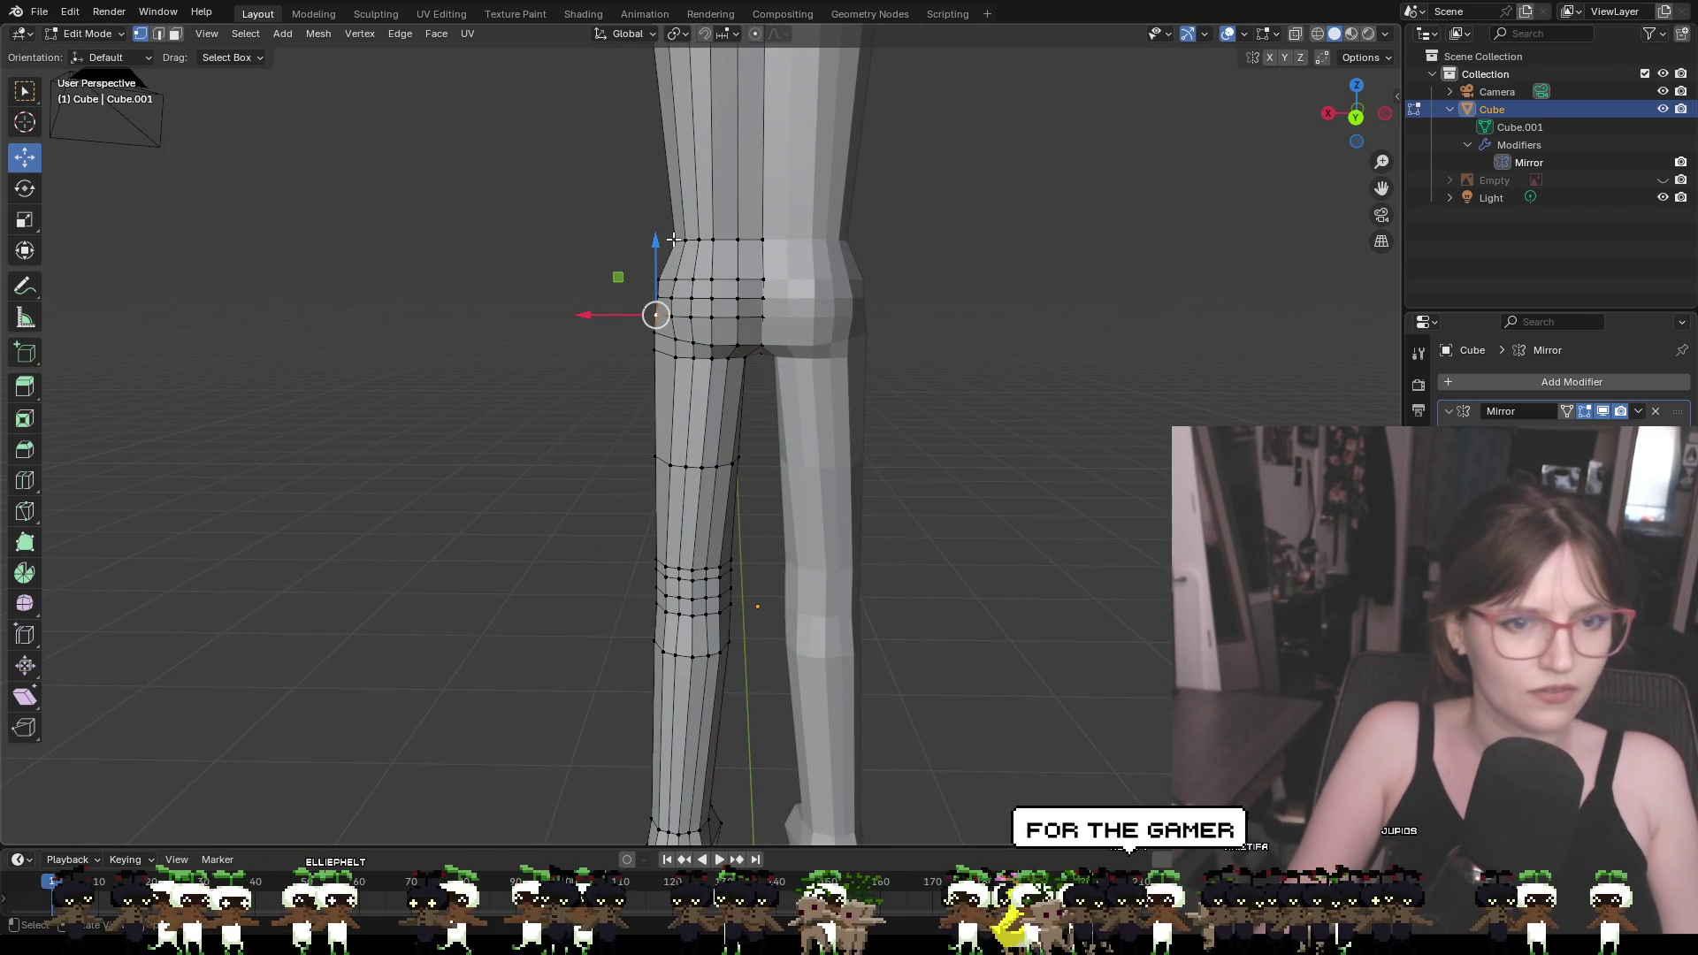
pyautogui.moveTo(725, 239); pyautogui.dragTo(1232, 300, button='middle')
# Nudge the hip vertices slightly along X, then slightly back along Y
pyautogui.moveTo(841, 277)
pyautogui.mouseDown(button='middle')
pyautogui.moveTo(791, 217)
pyautogui.moveTo(782, 240)
pyautogui.mouseUp(button='middle')
pyautogui.moveTo(787, 240); pyautogui.dragTo(797, 240)
pyautogui.moveTo(797, 240)
pyautogui.mouseDown(button='middle')
pyautogui.moveTo(576, 292)
pyautogui.moveTo(777, 277)
pyautogui.moveTo(761, 297)
pyautogui.moveTo(911, 310)
pyautogui.moveTo(914, 265)
pyautogui.moveTo(946, 267)
pyautogui.mouseUp(button='middle')
pyautogui.moveTo(790, 260); pyautogui.dragTo(841, 231, button='middle')
pyautogui.moveTo(681, 236); pyautogui.dragTo(675, 236)
pyautogui.moveTo(676, 236); pyautogui.dragTo(609, 284, button='middle')
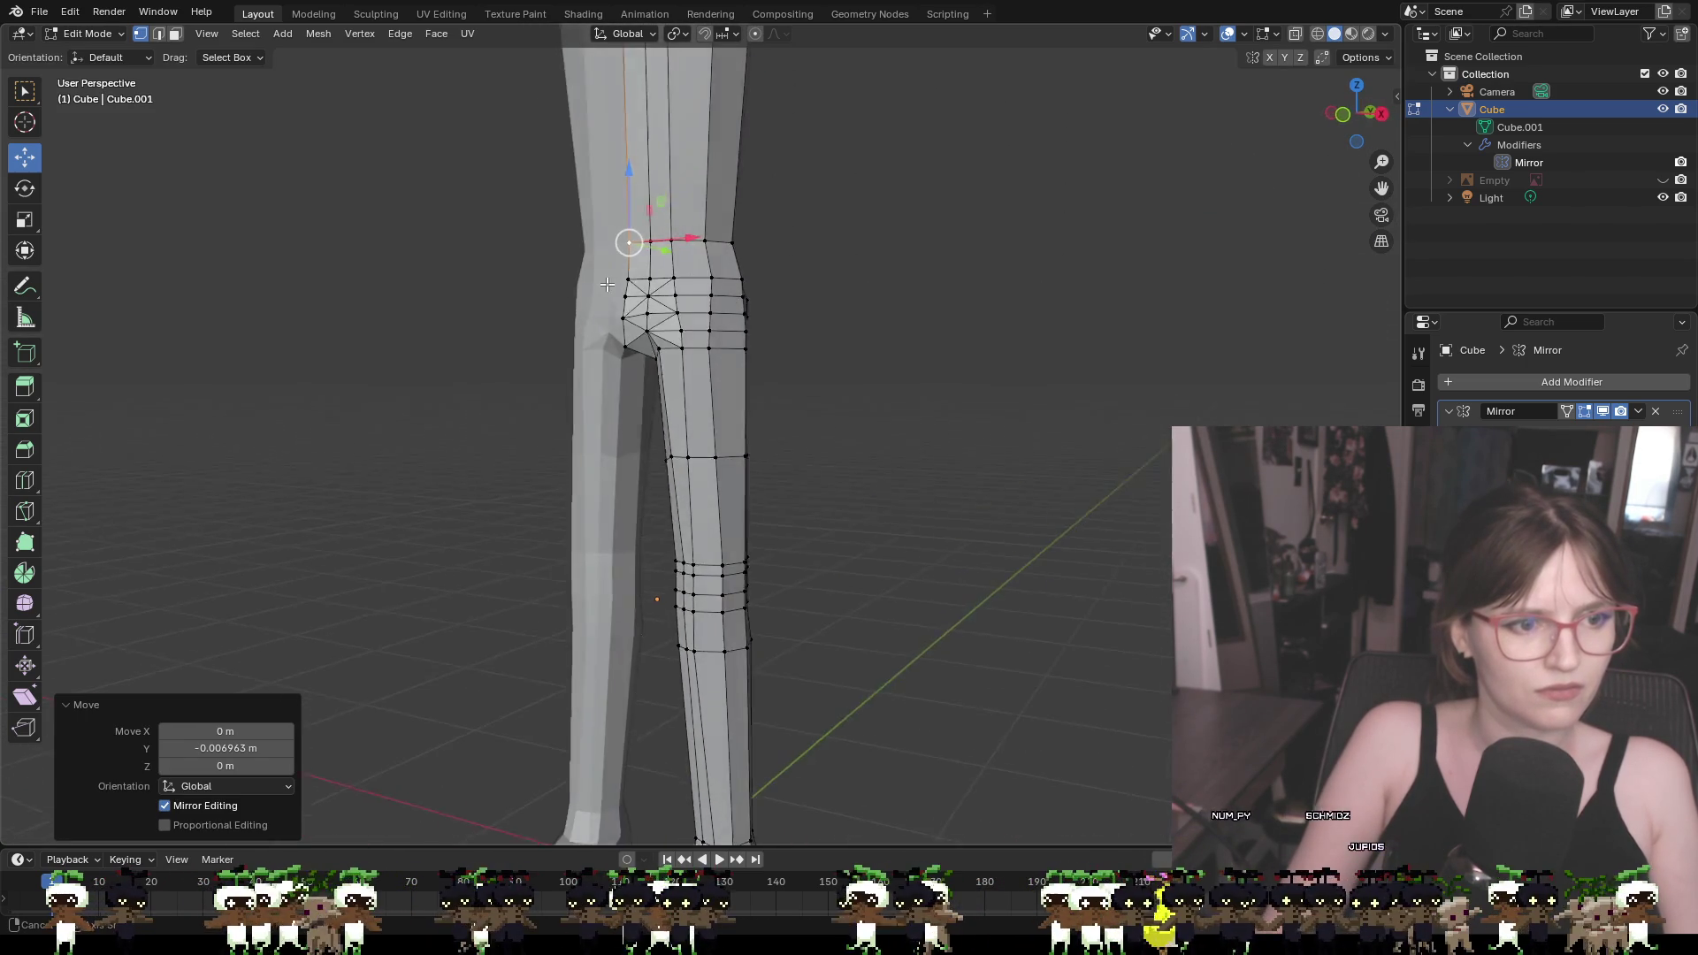
# Zoom in on the lower shin and ankle and select a shin vertex
pyautogui.scroll(-6, 608, 284)
pyautogui.moveTo(804, 311); pyautogui.dragTo(740, 296, button='middle')
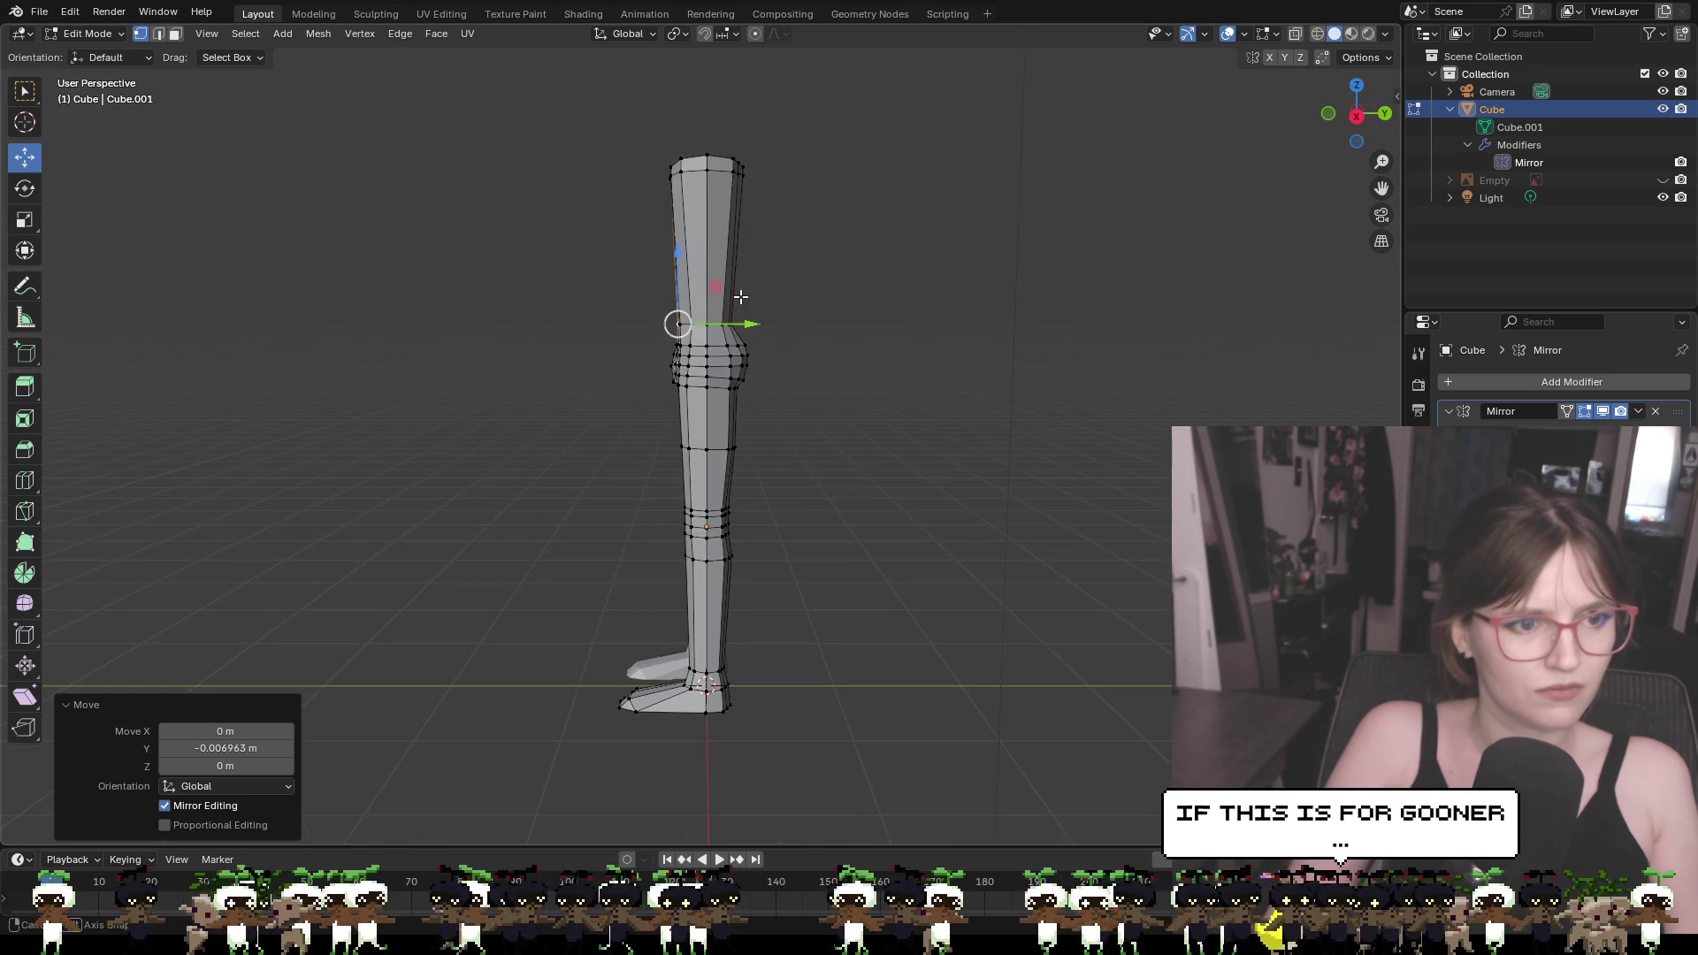
pyautogui.scroll(2, 762, 555)
pyautogui.moveTo(799, 598)
pyautogui.keyDown('shift'); pyautogui.mouseDown(button='middle')
pyautogui.moveTo(824, 576)
pyautogui.moveTo(789, 368)
pyautogui.mouseUp(button='middle'); pyautogui.keyUp('shift')
pyautogui.scroll(3, 716, 312)
pyautogui.click(657, 293)
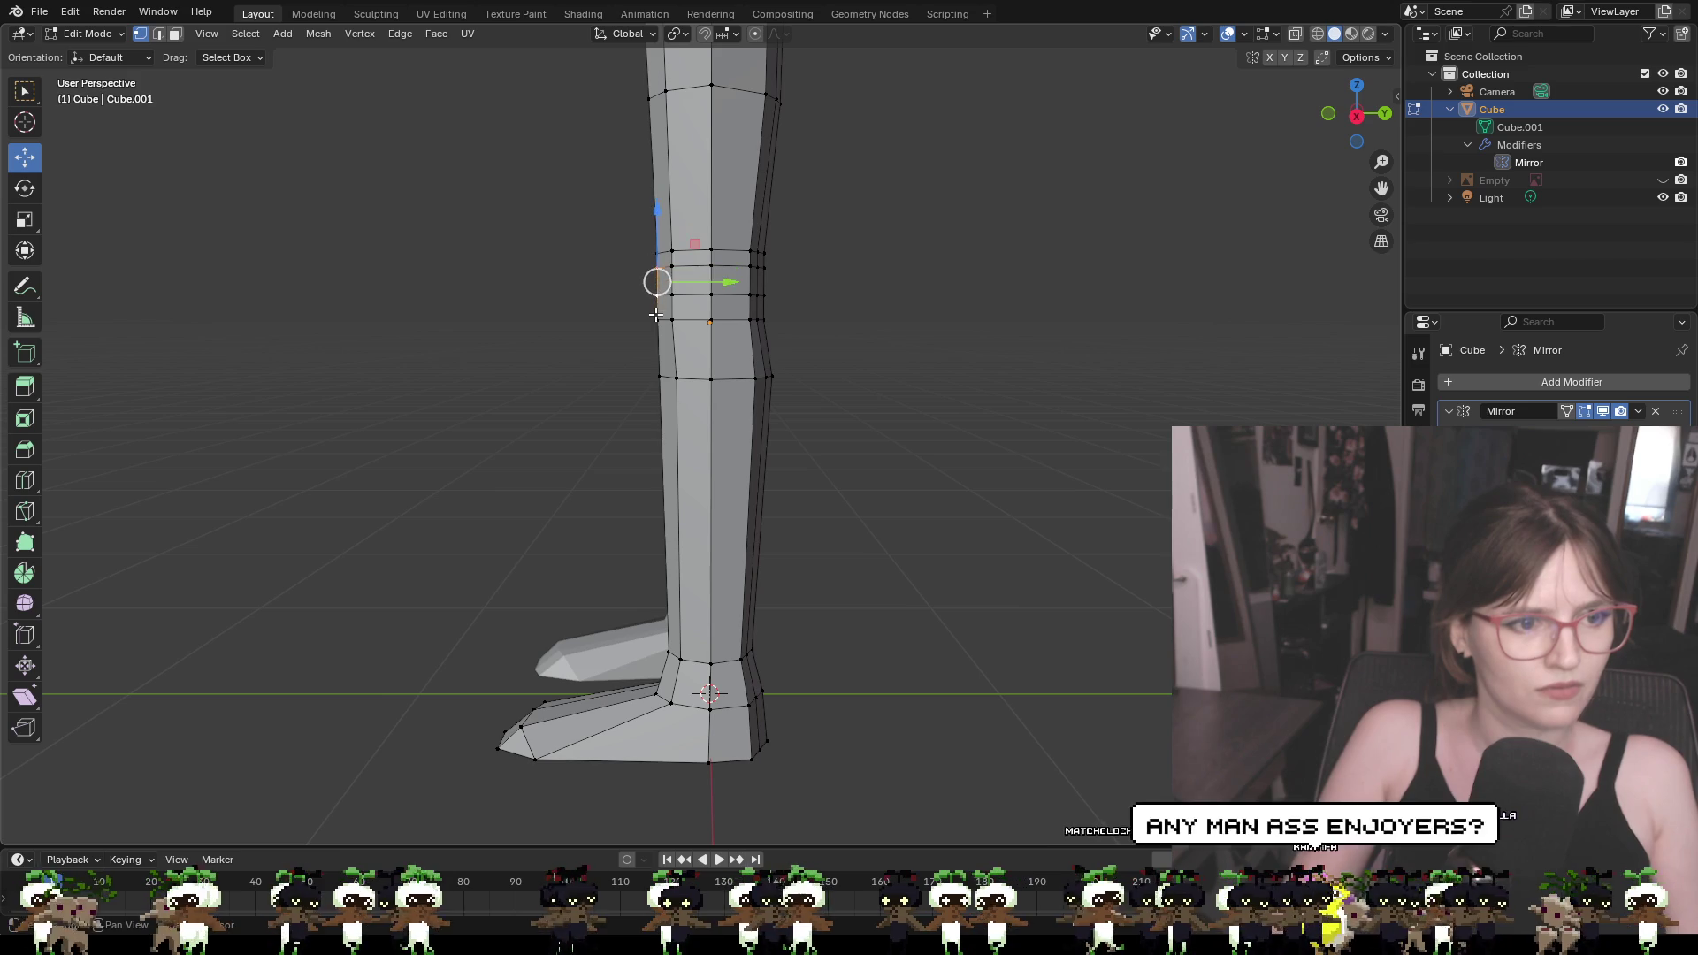
pyautogui.moveTo(688, 316)
pyautogui.mouseDown(button='middle')
pyautogui.moveTo(864, 319)
pyautogui.moveTo(686, 270)
pyautogui.mouseUp(button='middle')
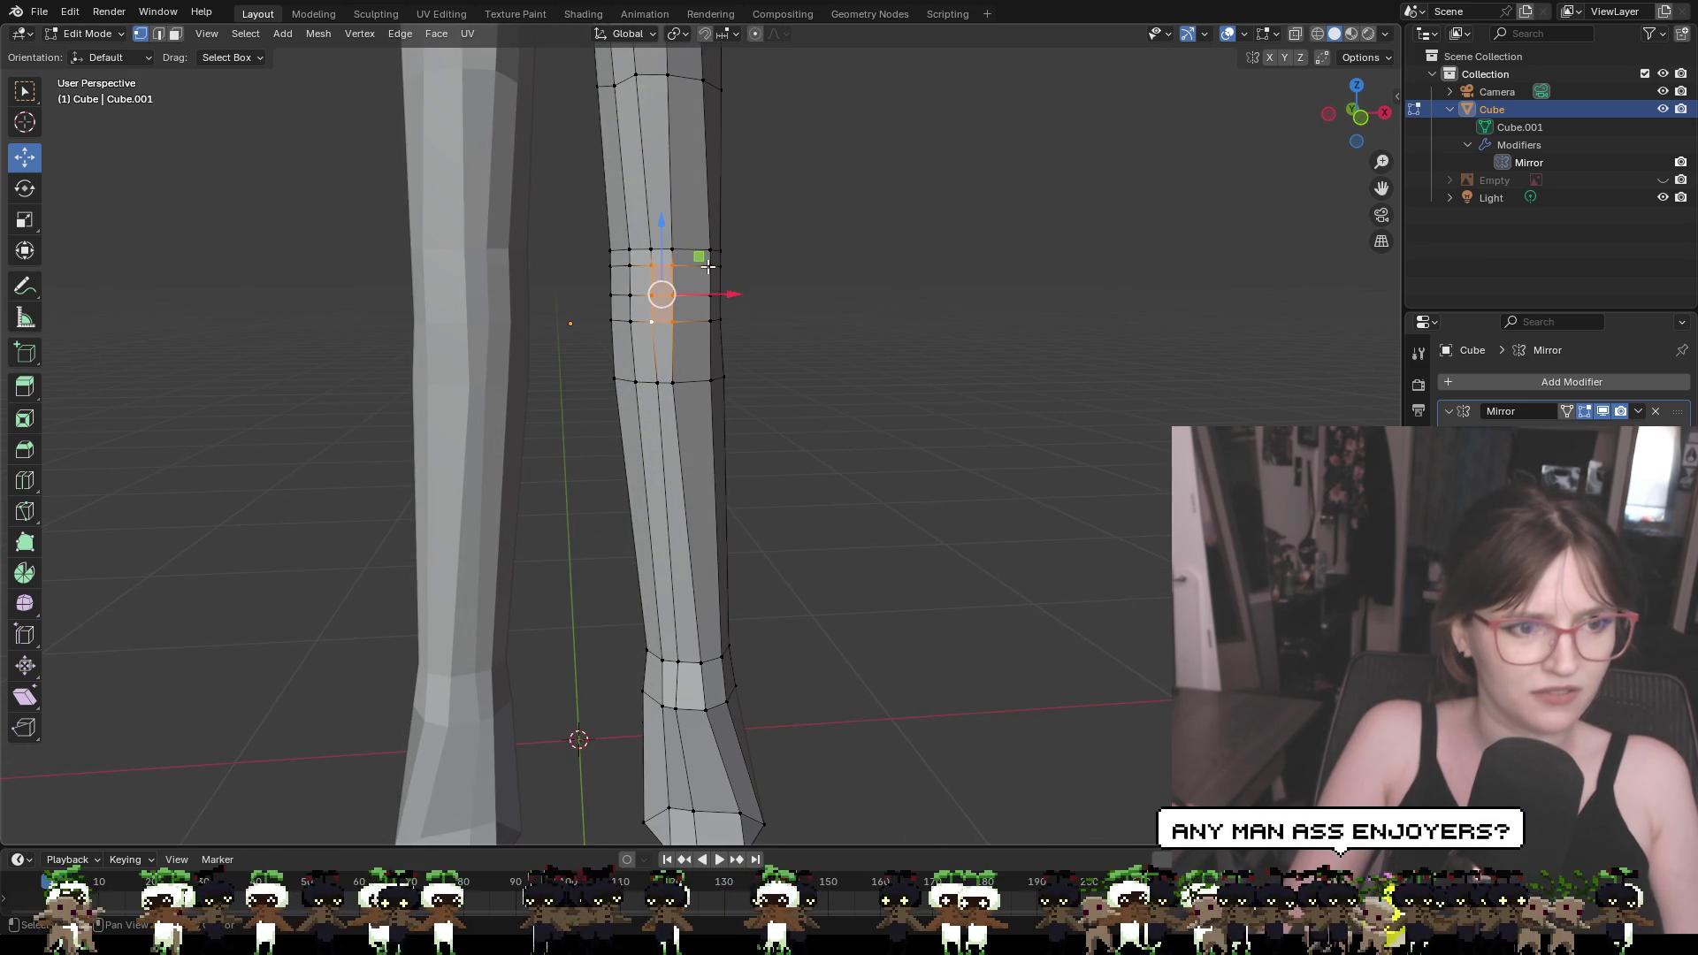
# Nudge the selected shin vertices slightly along Y
pyautogui.moveTo(713, 320); pyautogui.dragTo(712, 319)
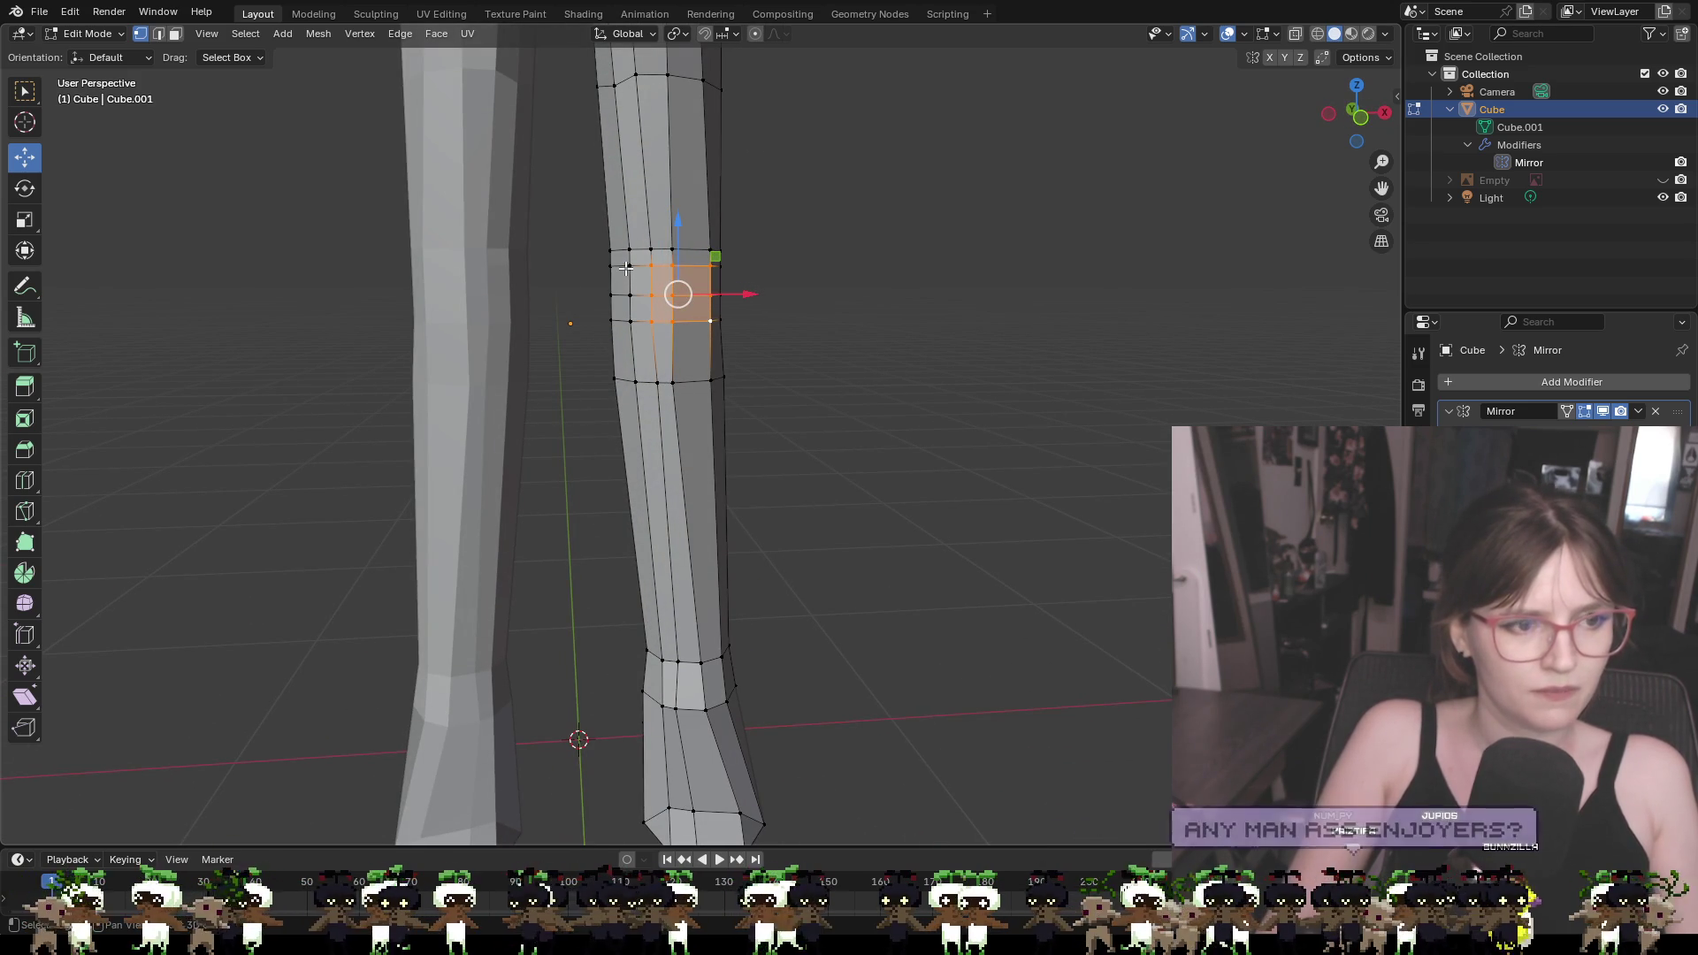
pyautogui.moveTo(808, 333); pyautogui.dragTo(626, 345, button='middle')
pyautogui.moveTo(714, 293); pyautogui.dragTo(708, 295)
pyautogui.click(873, 322)
pyautogui.moveTo(872, 322)
pyautogui.mouseDown(button='middle')
pyautogui.moveTo(1094, 326)
pyautogui.moveTo(1049, 292)
pyautogui.moveTo(1065, 305)
pyautogui.mouseUp(button='middle')
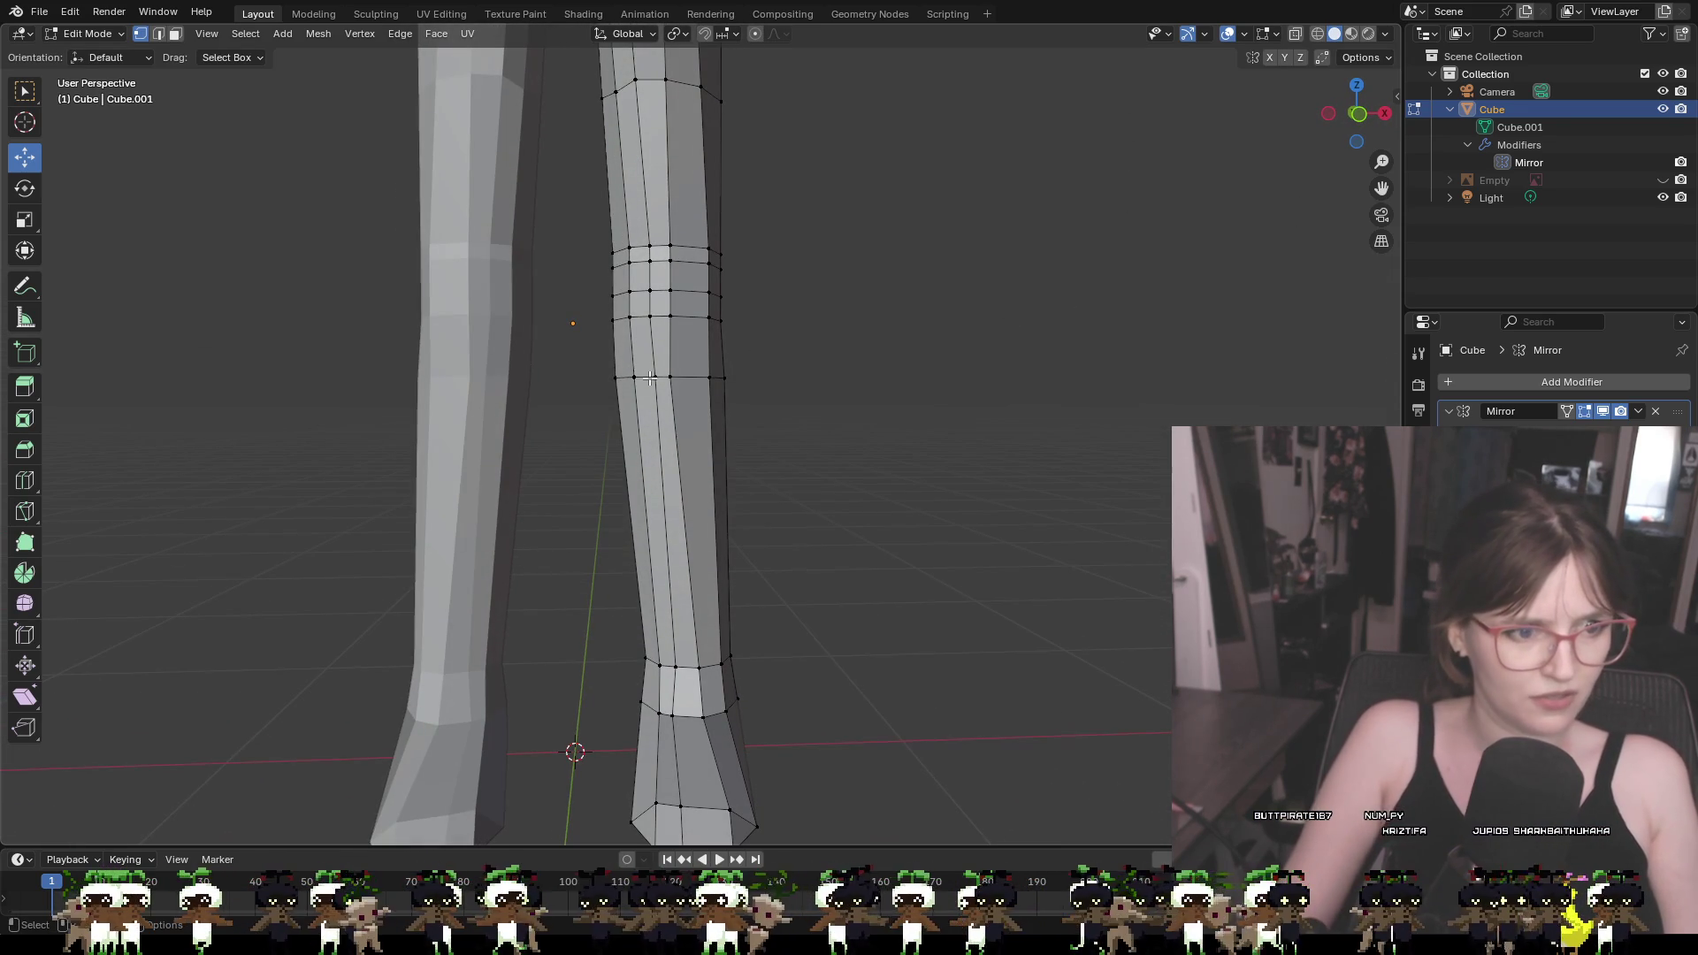
# Push a shin-edge vertex and a lower ankle-ring vertex slightly outward along X
pyautogui.click(619, 379)
pyautogui.click(669, 377)
pyautogui.moveTo(710, 377); pyautogui.dragTo(718, 377)
pyautogui.moveTo(650, 381)
pyautogui.mouseDown(button='middle')
pyautogui.moveTo(531, 394)
pyautogui.moveTo(642, 726)
pyautogui.mouseUp(button='middle')
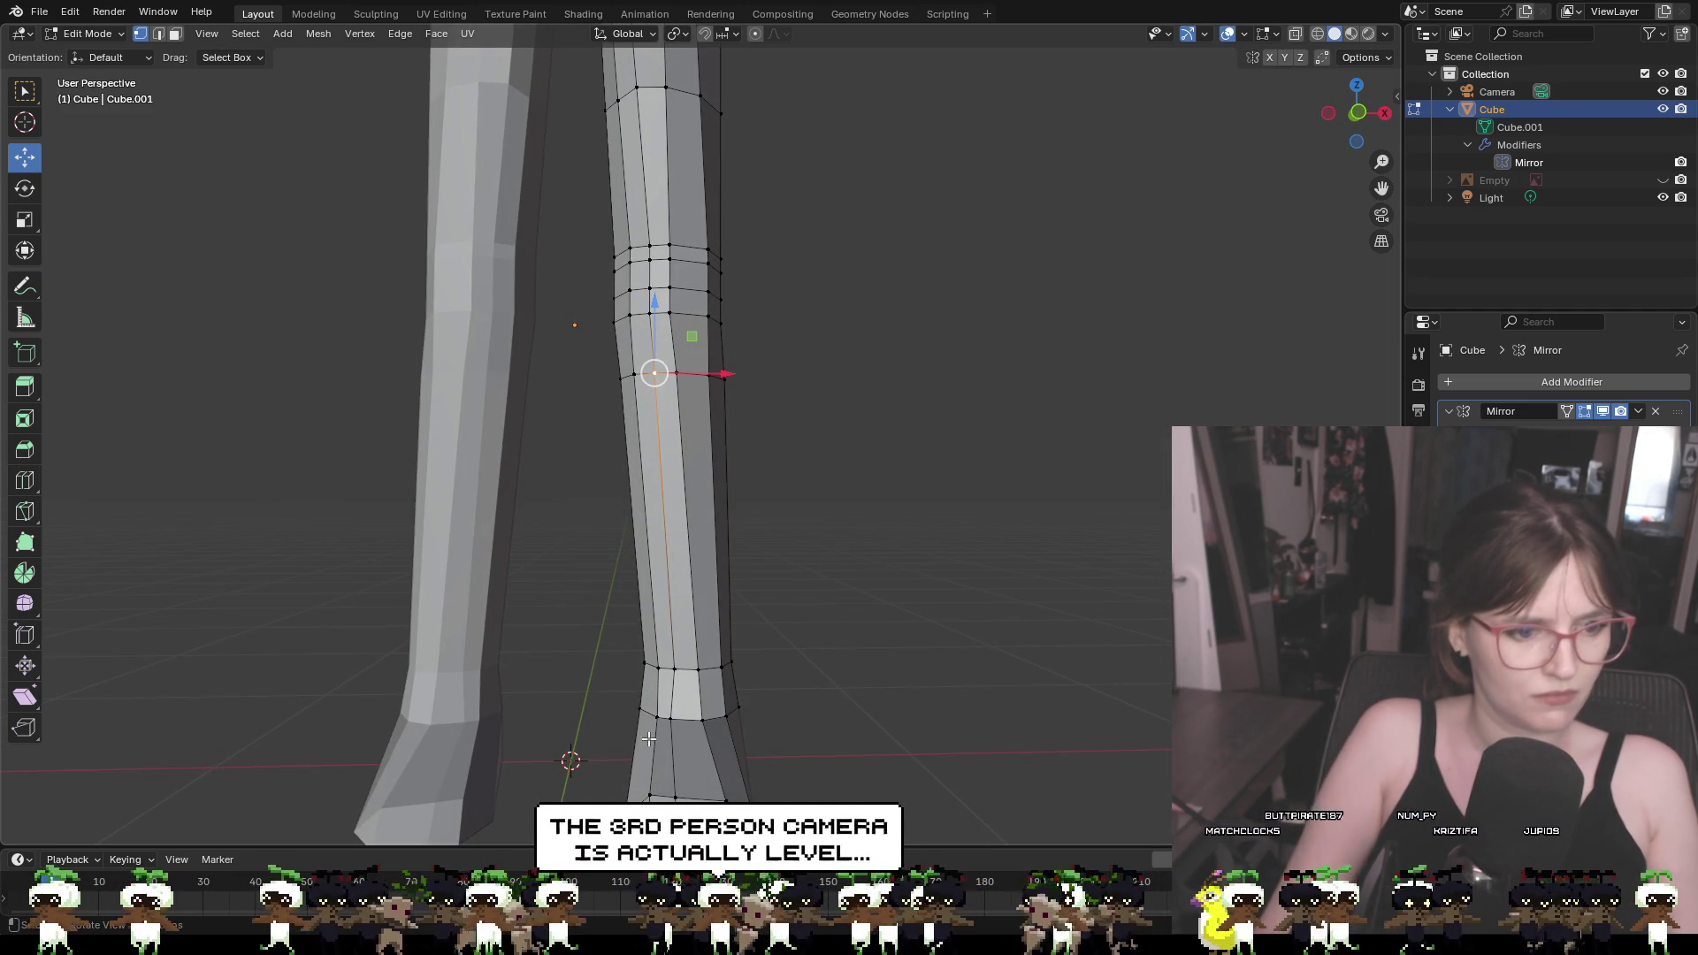
pyautogui.click(677, 718)
pyautogui.moveTo(717, 720); pyautogui.dragTo(723, 721)
# From behind, nudge a vertex on the leg's outer edge slightly sideways
pyautogui.moveTo(706, 390); pyautogui.dragTo(618, 384, button='middle')
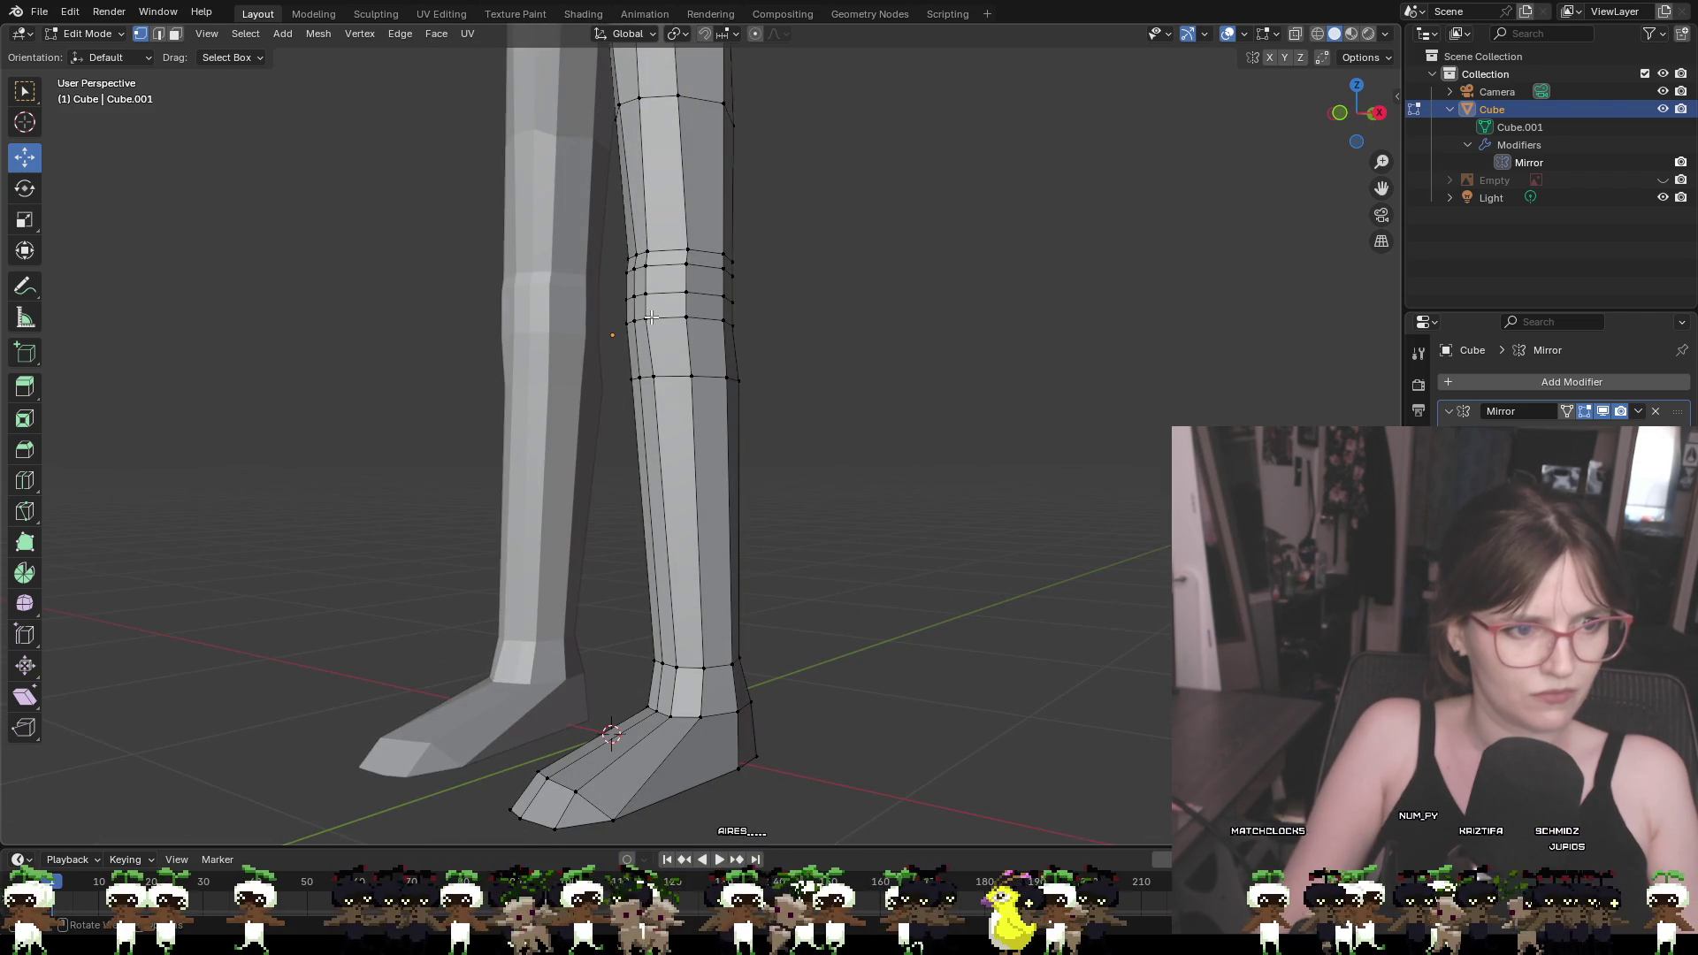
pyautogui.moveTo(888, 462)
pyautogui.mouseDown(button='middle')
pyautogui.moveTo(550, 477)
pyautogui.moveTo(598, 485)
pyautogui.moveTo(597, 418)
pyautogui.mouseUp(button='middle')
pyautogui.scroll(-2, 597, 483)
pyautogui.click(761, 355)
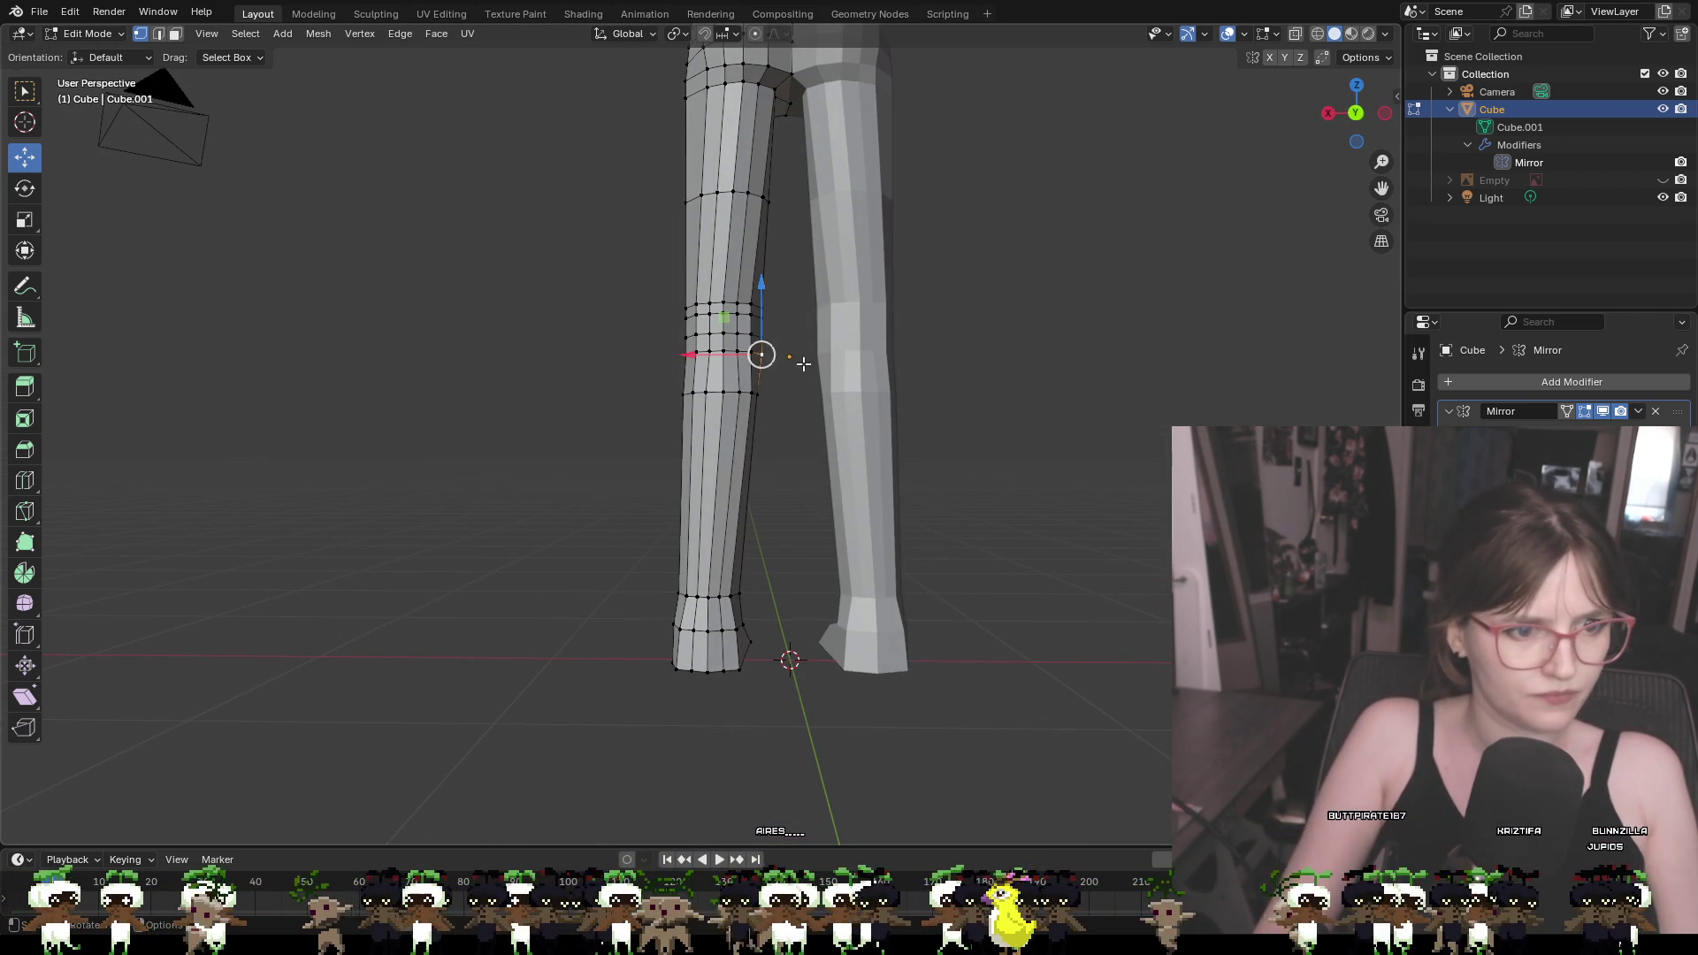
pyautogui.moveTo(719, 355); pyautogui.dragTo(734, 322)
pyautogui.click(761, 337)
pyautogui.click(767, 319)
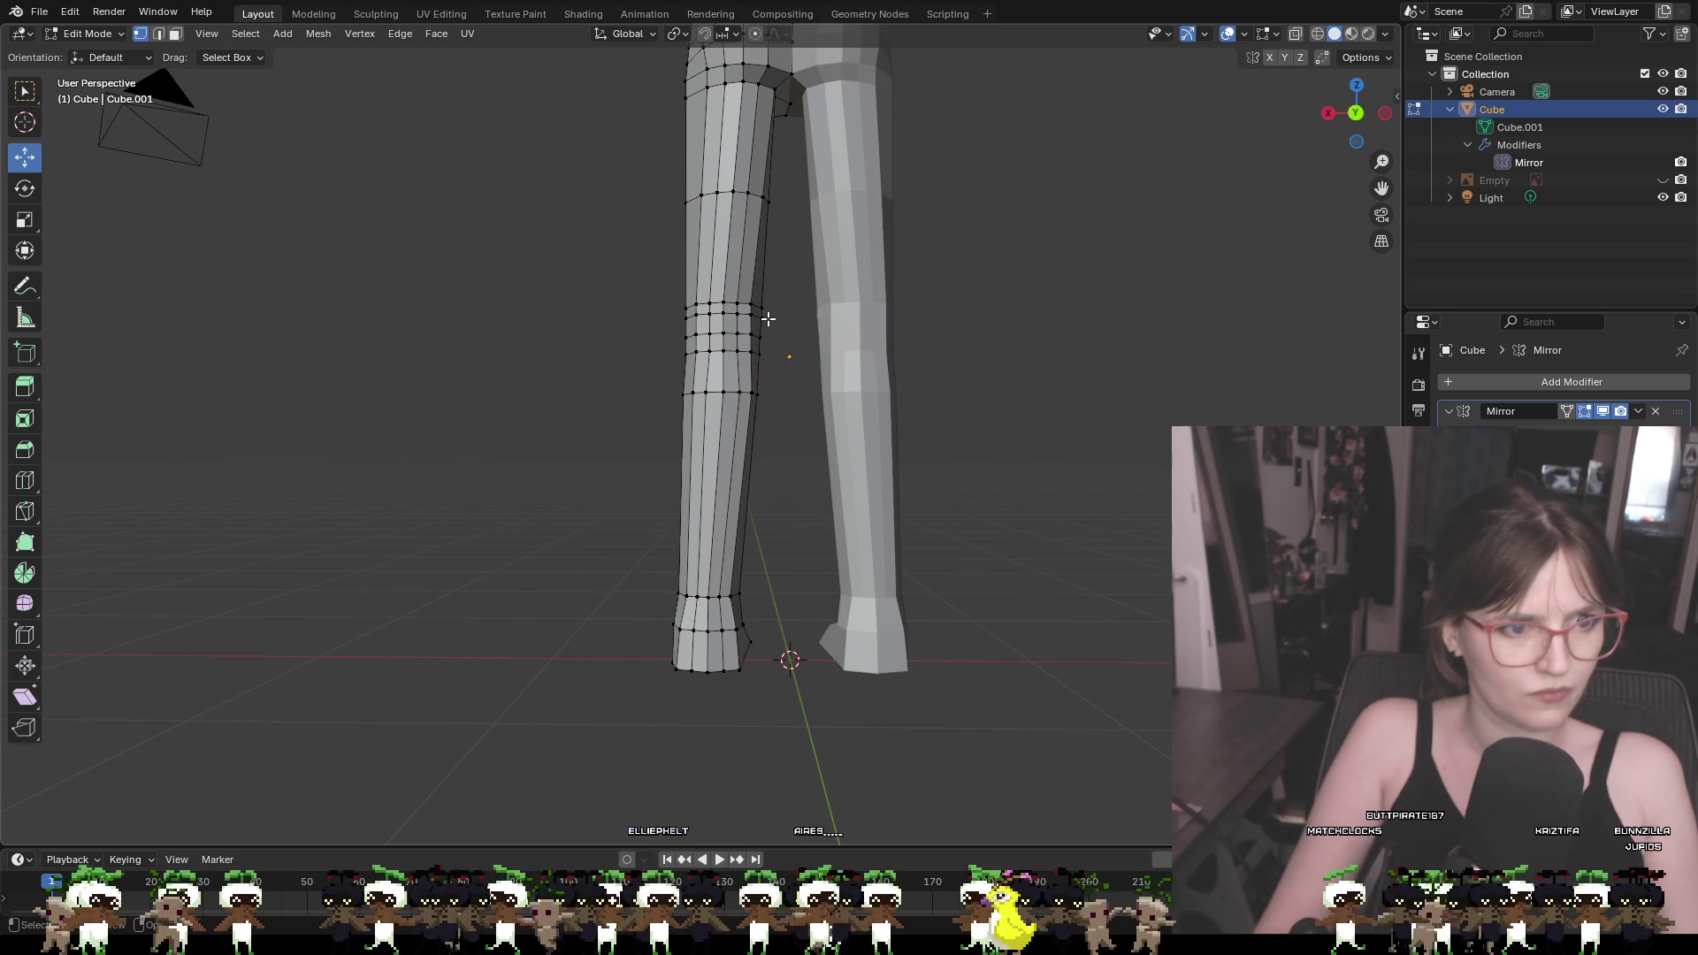
# Box-select the foot's bottom vertex ring and shift it about 0.0246 m along X
pyautogui.moveTo(750, 307)
pyautogui.mouseDown(button='middle')
pyautogui.moveTo(982, 334)
pyautogui.moveTo(1126, 327)
pyautogui.moveTo(814, 309)
pyautogui.moveTo(826, 378)
pyautogui.mouseUp(button='middle')
pyautogui.scroll(-2, 826, 379)
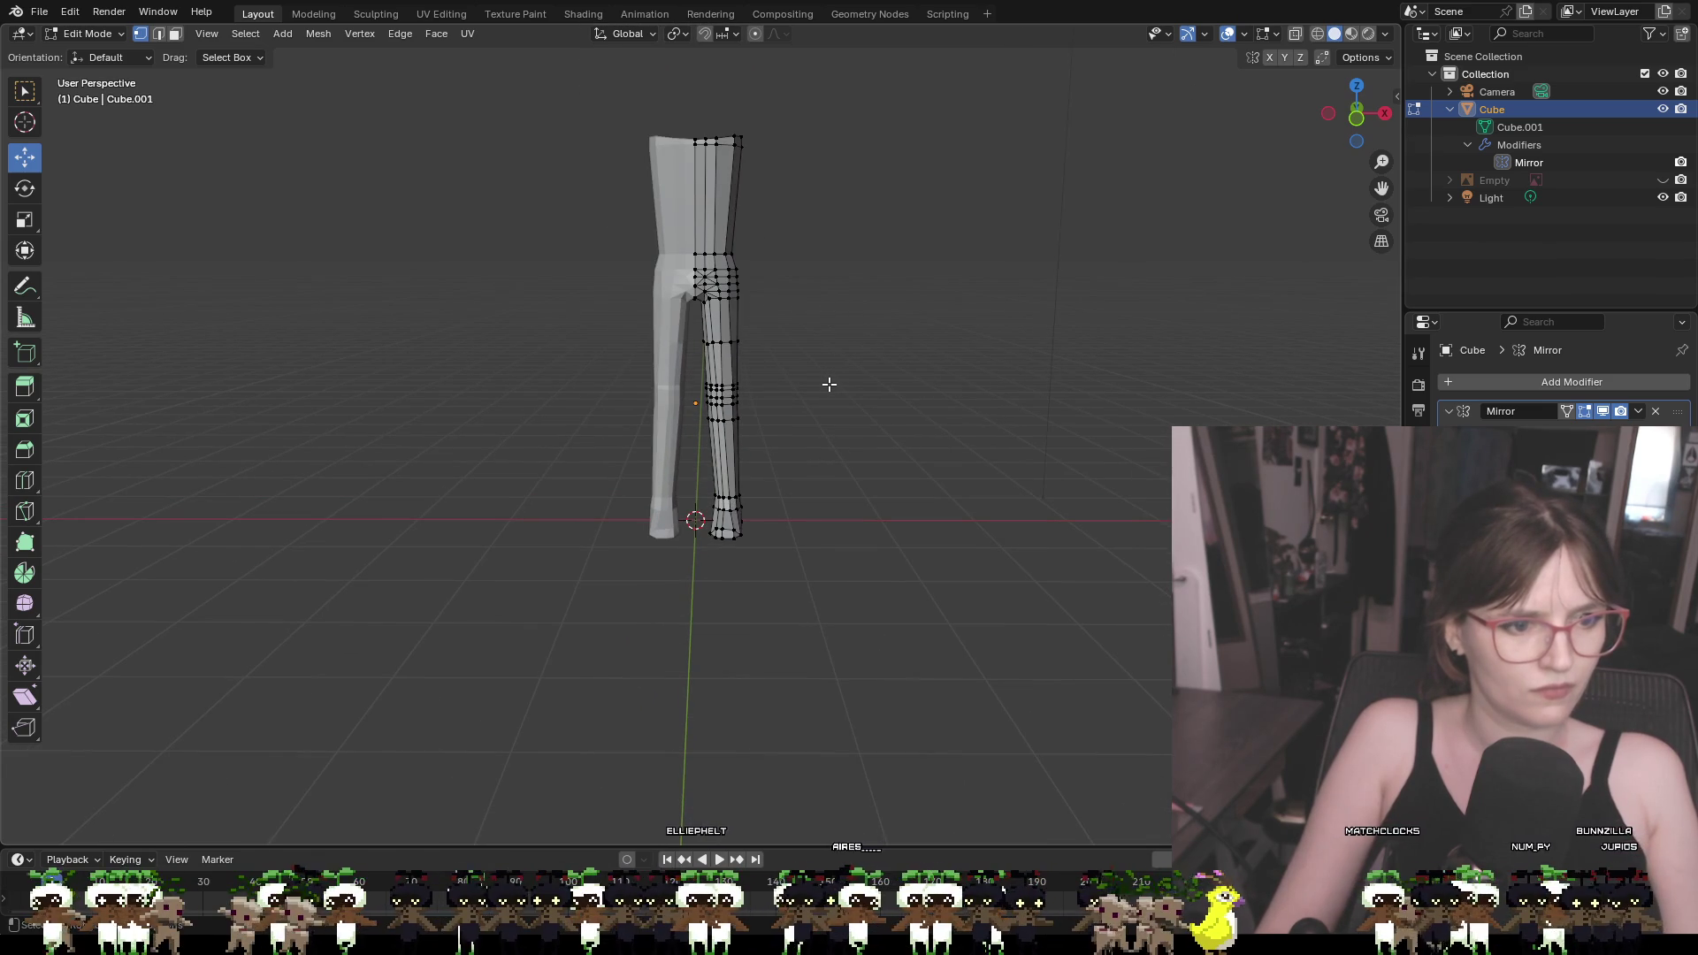
pyautogui.scroll(5, 750, 492)
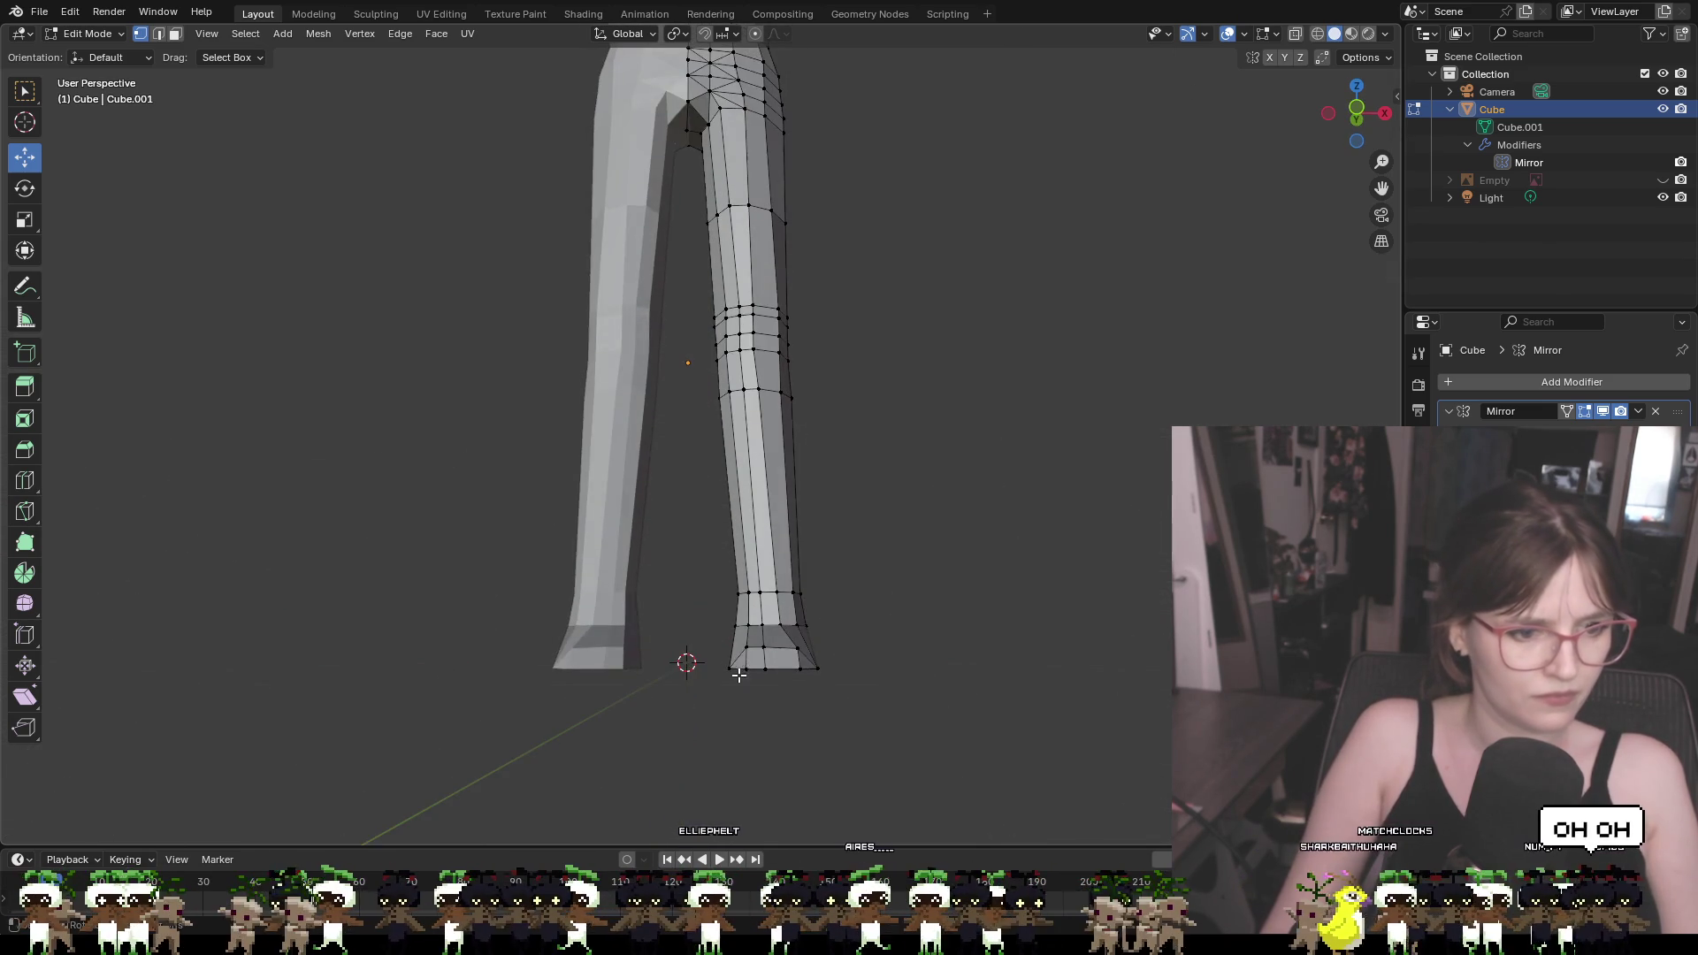
pyautogui.moveTo(717, 678); pyautogui.dragTo(862, 772)
pyautogui.moveTo(828, 699); pyautogui.dragTo(842, 696)
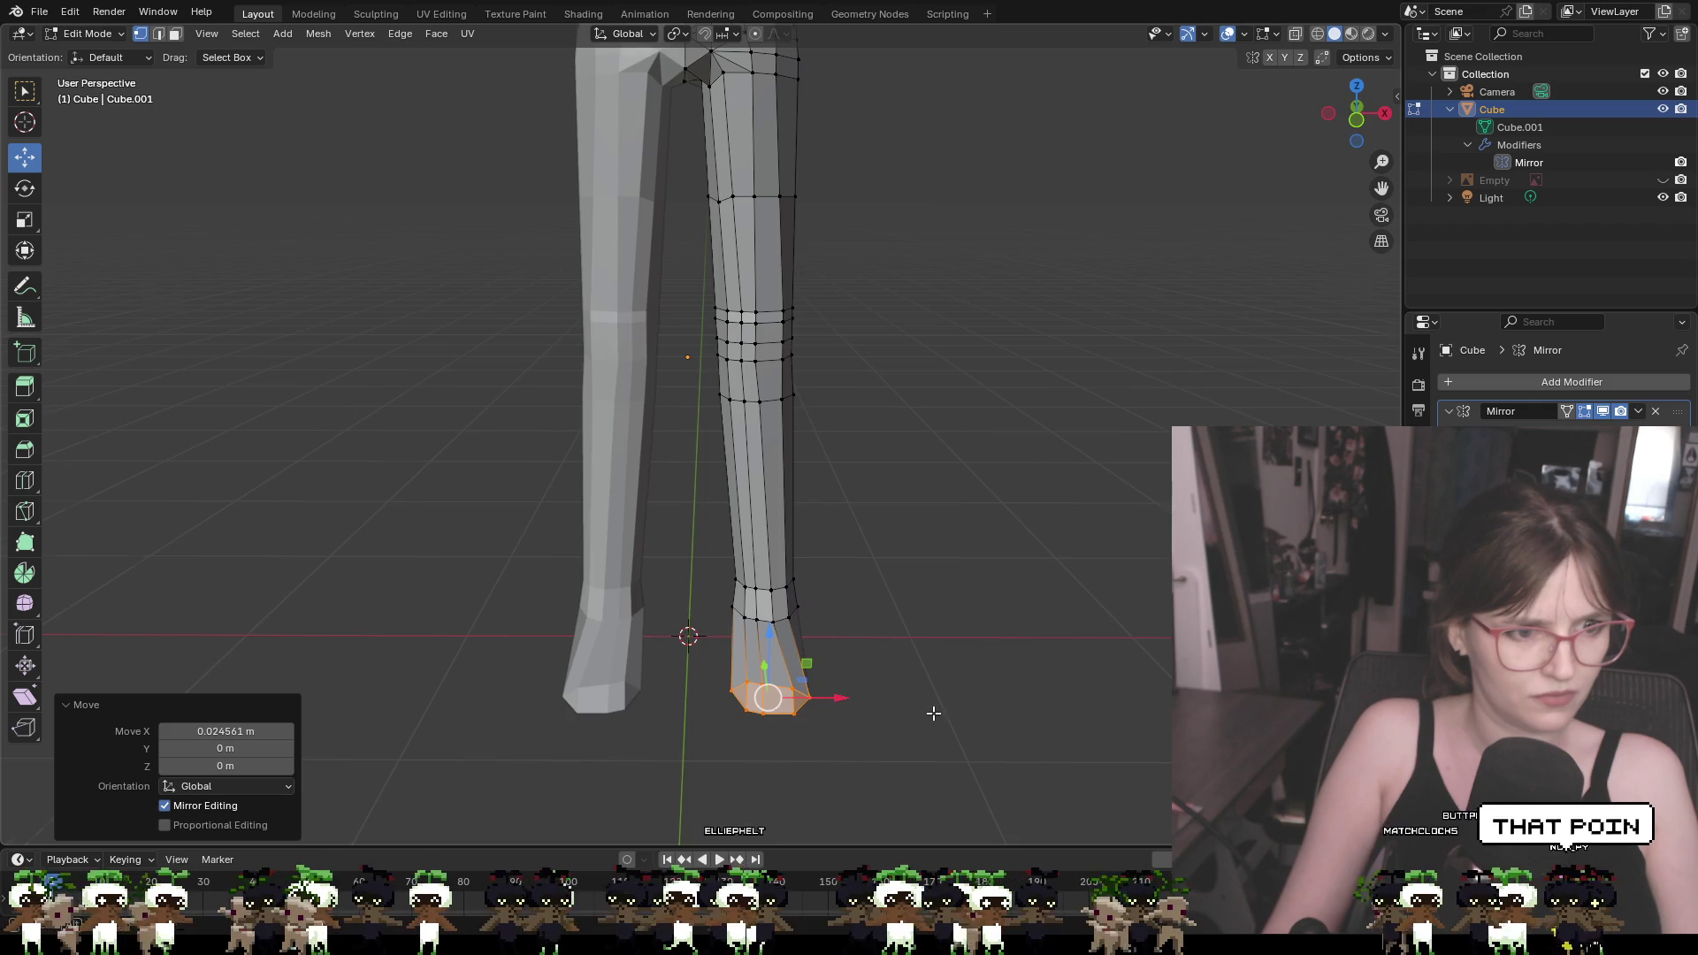
pyautogui.scroll(-3, 933, 713)
pyautogui.click(962, 693)
pyautogui.moveTo(963, 693)
pyautogui.mouseDown(button='middle')
pyautogui.moveTo(979, 698)
pyautogui.moveTo(561, 697)
pyautogui.moveTo(610, 717)
pyautogui.moveTo(902, 664)
pyautogui.moveTo(974, 803)
pyautogui.moveTo(970, 686)
pyautogui.mouseUp(button='middle')
pyautogui.moveTo(929, 281)
pyautogui.mouseDown(button='middle')
pyautogui.moveTo(894, 470)
pyautogui.moveTo(873, 343)
pyautogui.mouseUp(button='middle')
pyautogui.scroll(4, 873, 342)
pyautogui.moveTo(908, 235)
pyautogui.mouseDown(button='middle')
pyautogui.moveTo(867, 395)
pyautogui.moveTo(791, 384)
pyautogui.mouseUp(button='middle')
pyautogui.scroll(3, 944, 363)
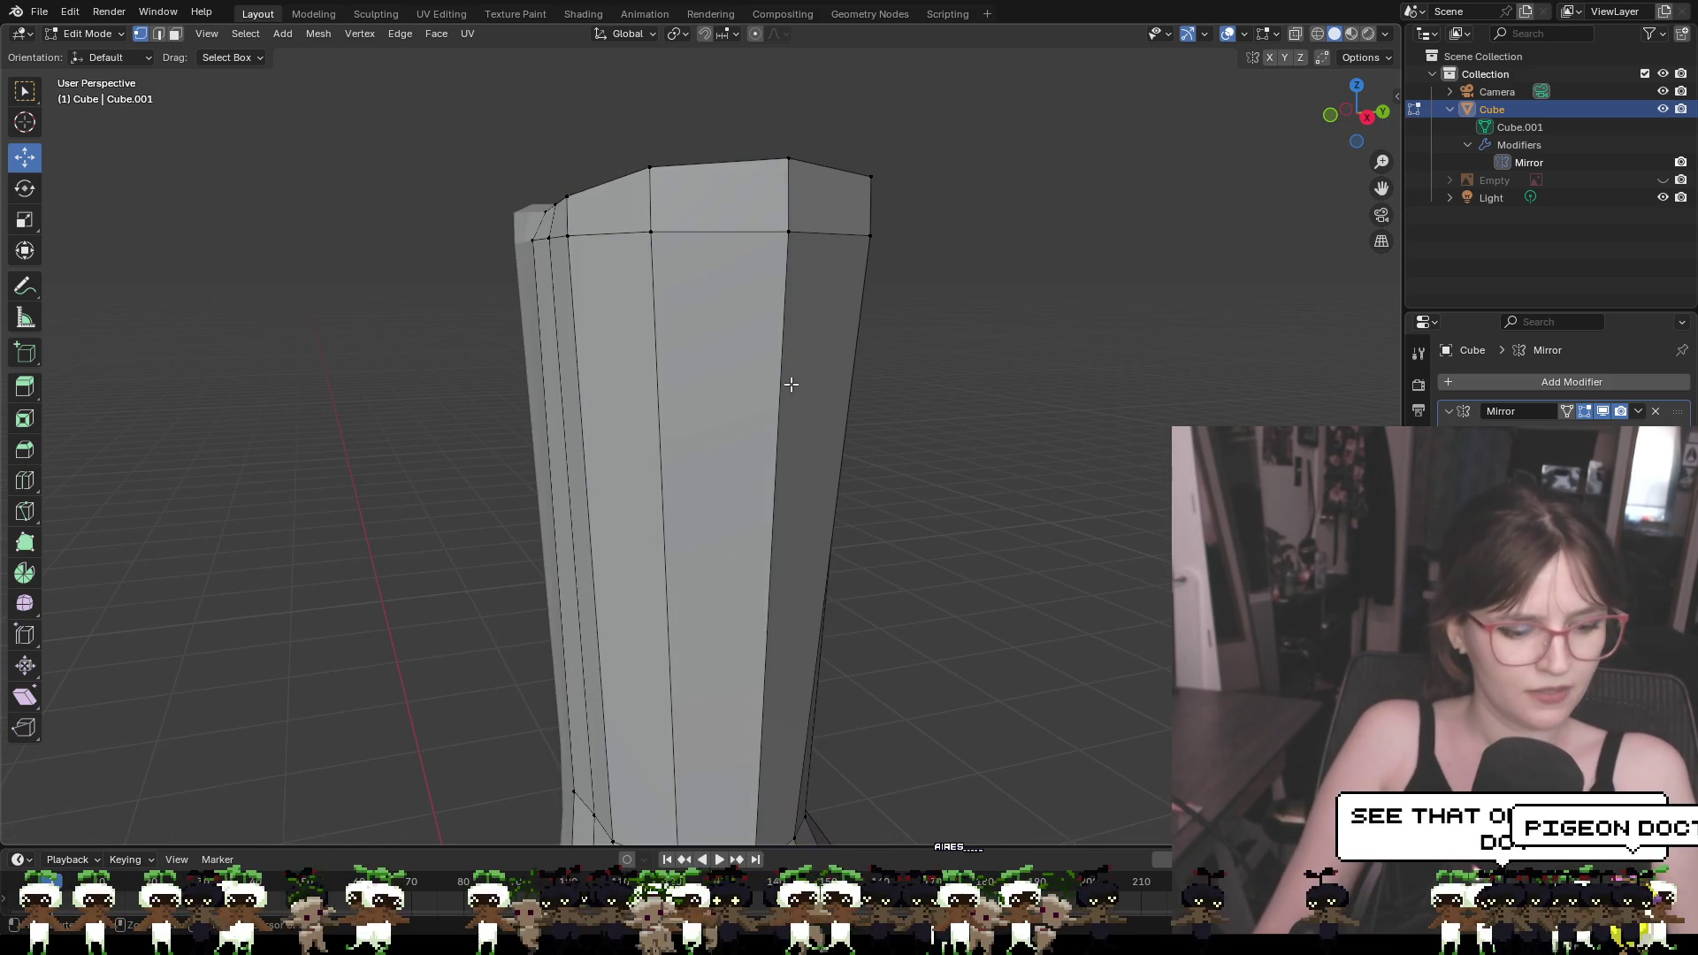
# Loop-cut three edge loops around the torso, slide them up toward the chest, then deselect all
pyautogui.hotkey('ctrl', 'r')
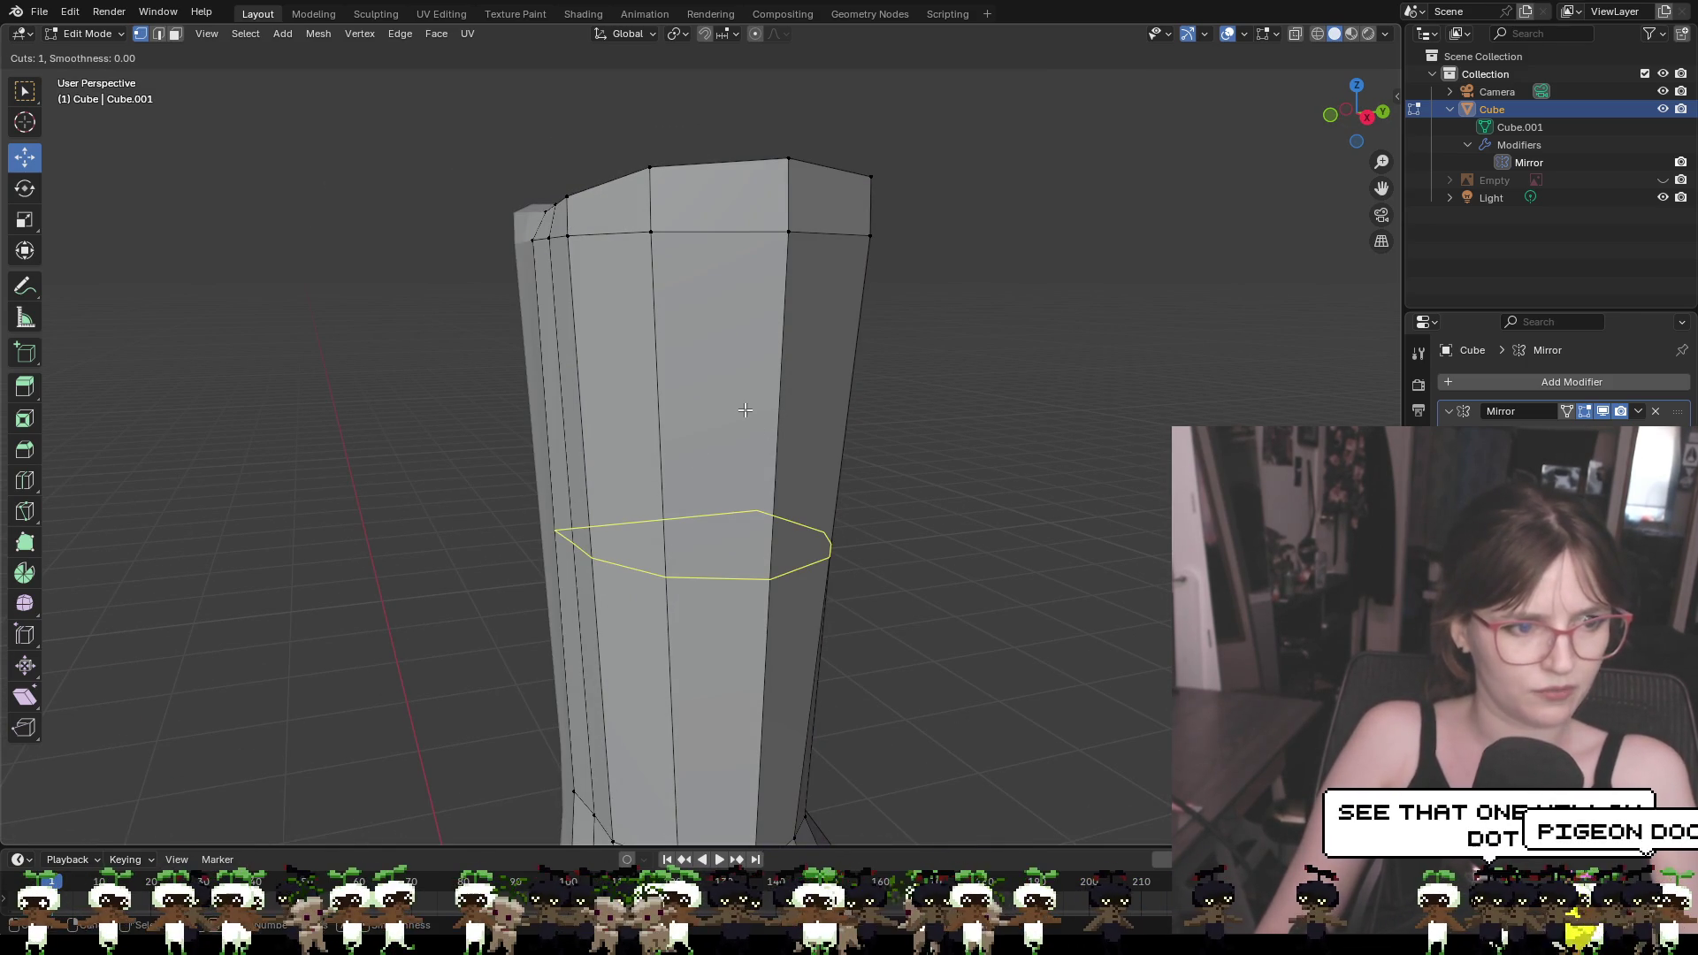
pyautogui.scroll(4, 746, 410)
pyautogui.scroll(-2, 745, 414)
pyautogui.click(746, 414)
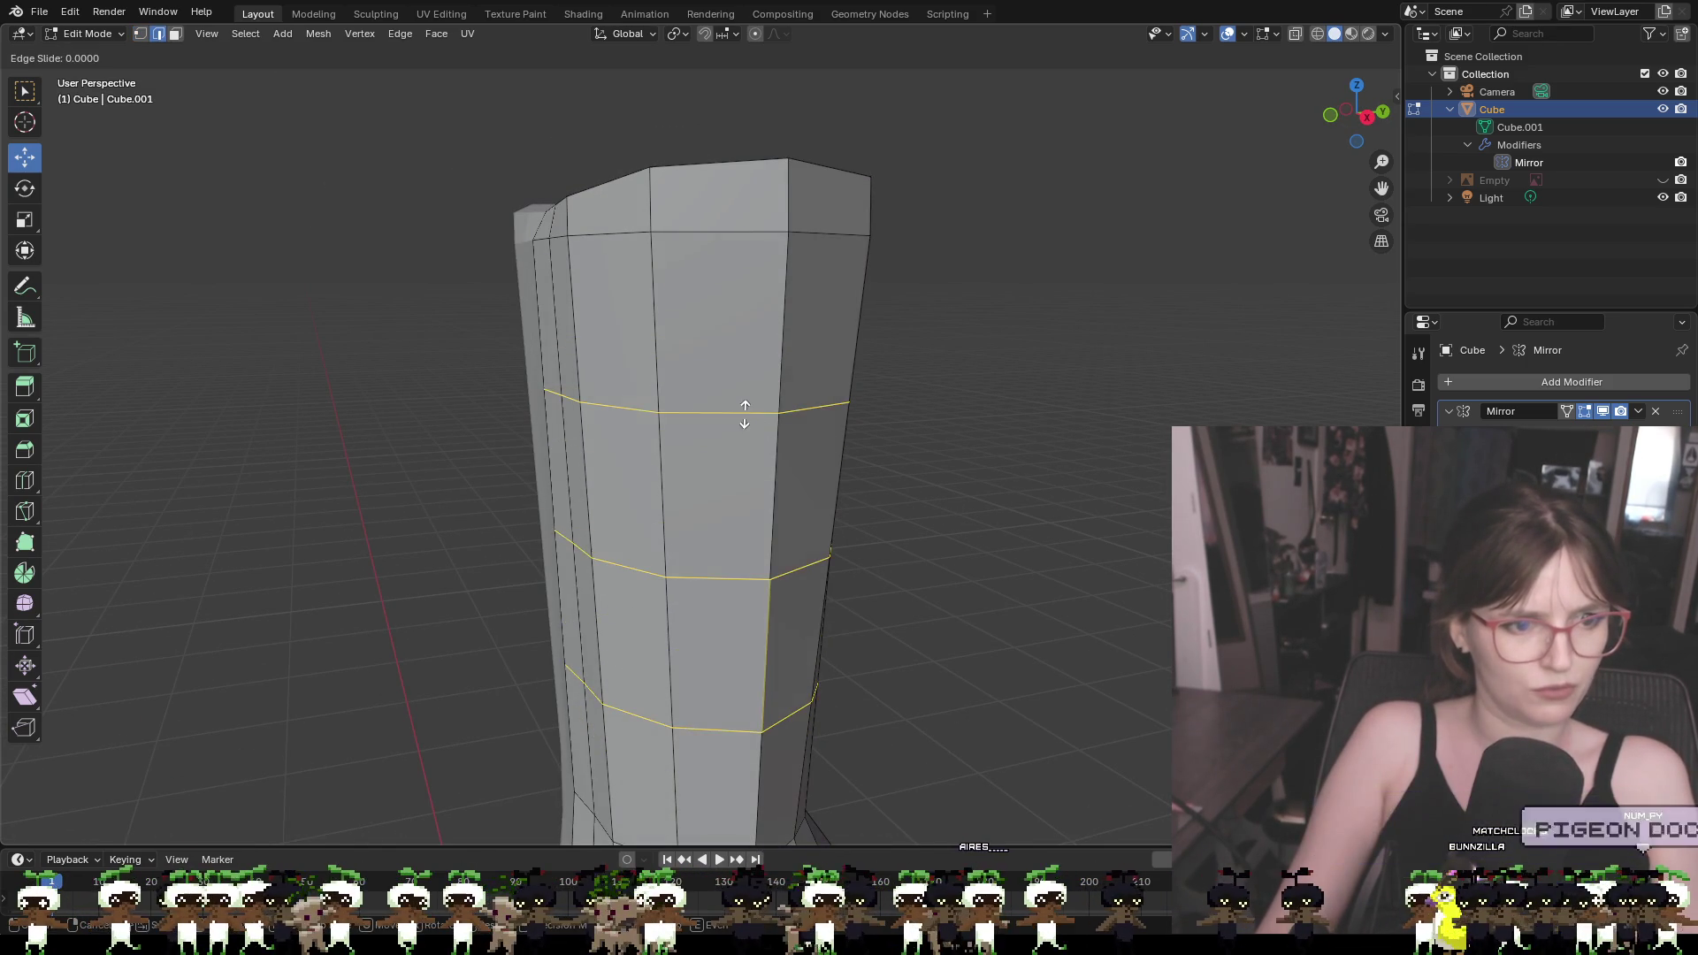
pyautogui.click(742, 314)
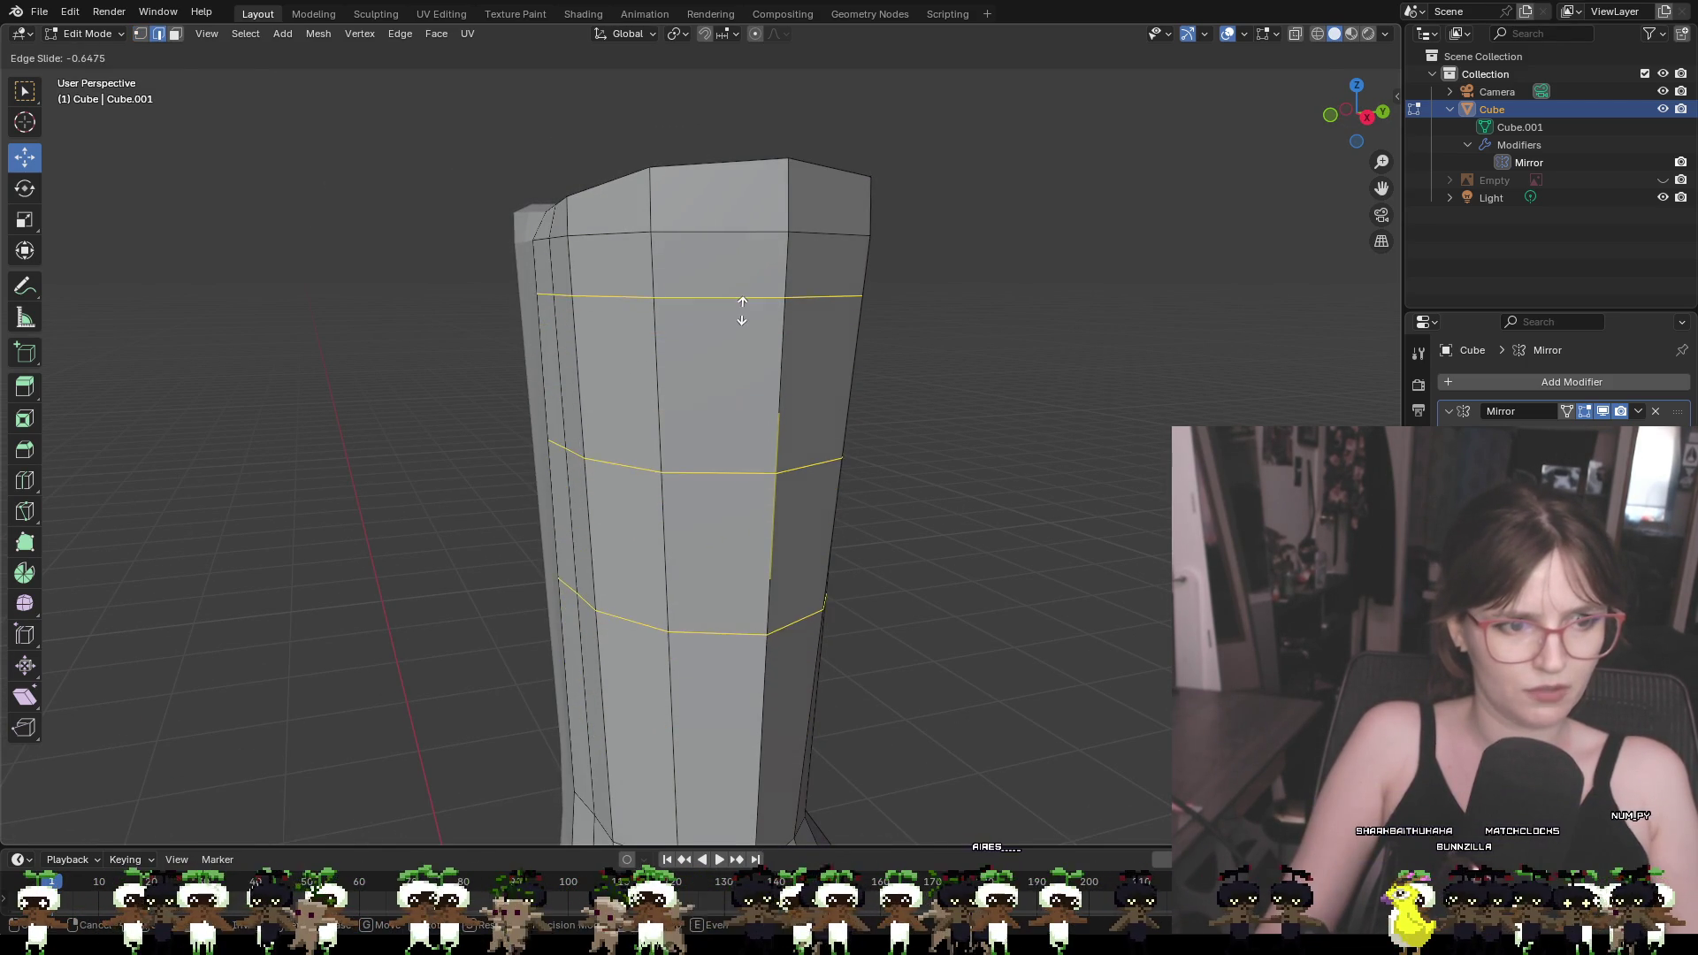
pyautogui.press('1')
pyautogui.hotkey('alt', 'a')
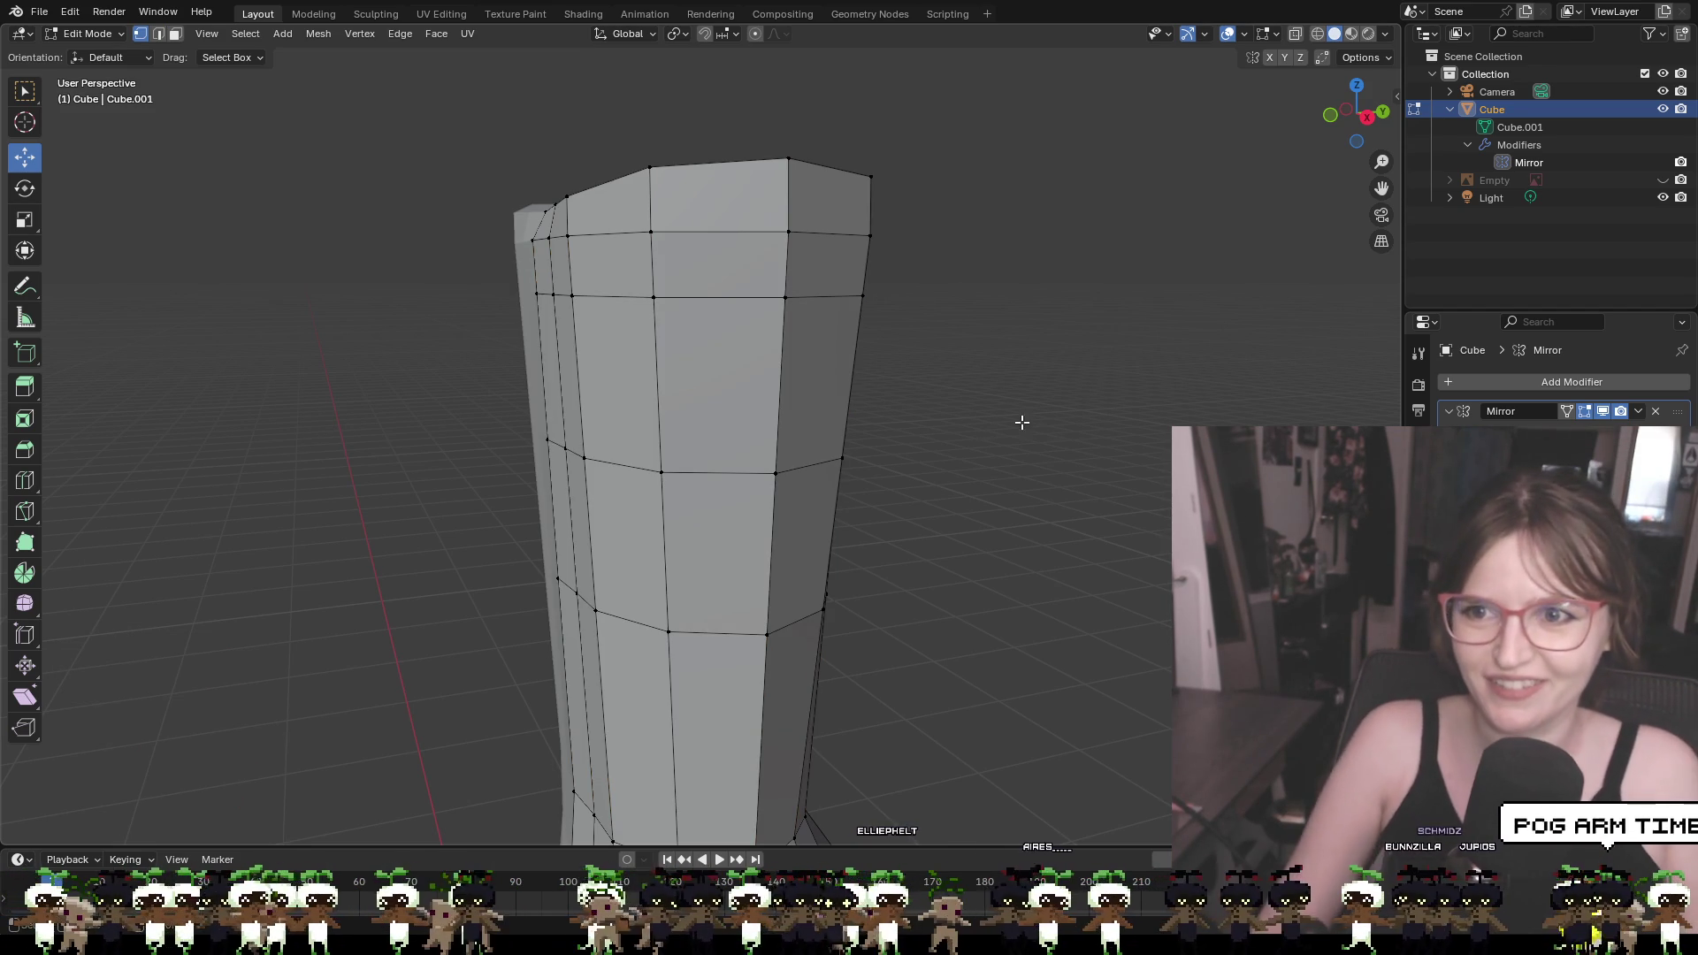
# Orbit around to inspect the torso and legs, ending in front orthographic view
pyautogui.scroll(-2, 1123, 469)
pyautogui.moveTo(1119, 474); pyautogui.dragTo(1056, 575, button='middle')
pyautogui.scroll(-4, 1044, 562)
pyautogui.moveTo(1107, 443)
pyautogui.mouseDown(button='middle')
pyautogui.moveTo(1103, 607)
pyautogui.moveTo(1084, 602)
pyautogui.moveTo(1072, 433)
pyautogui.mouseUp(button='middle')
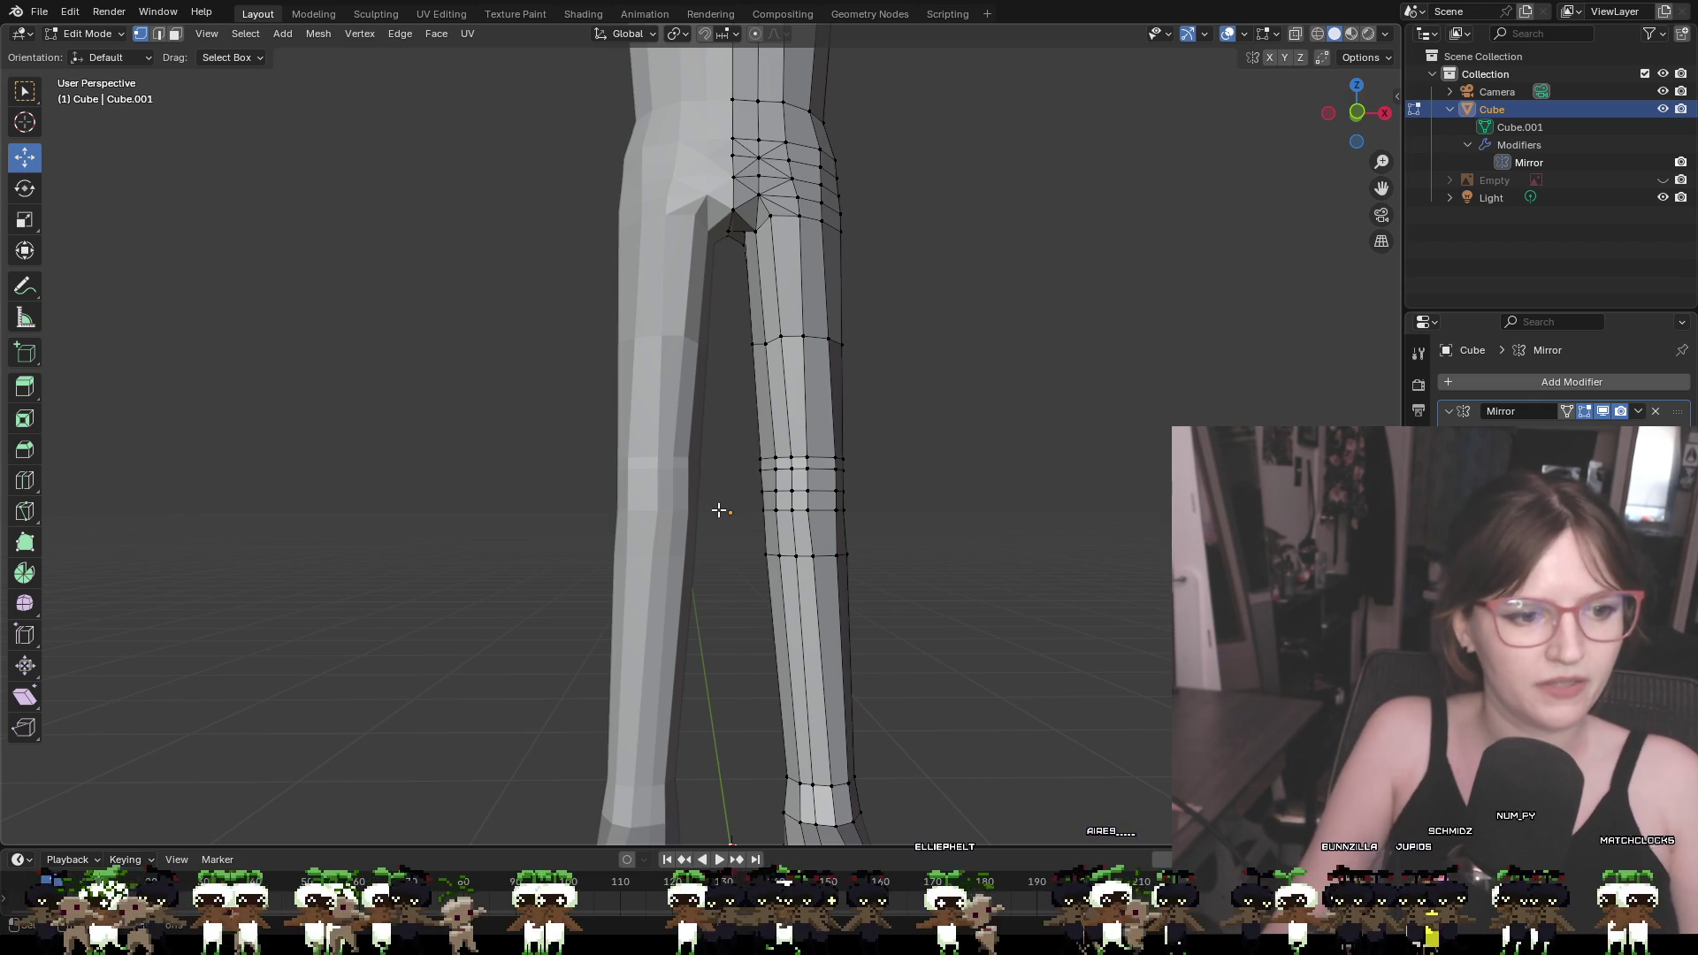
pyautogui.scroll(3, 719, 511)
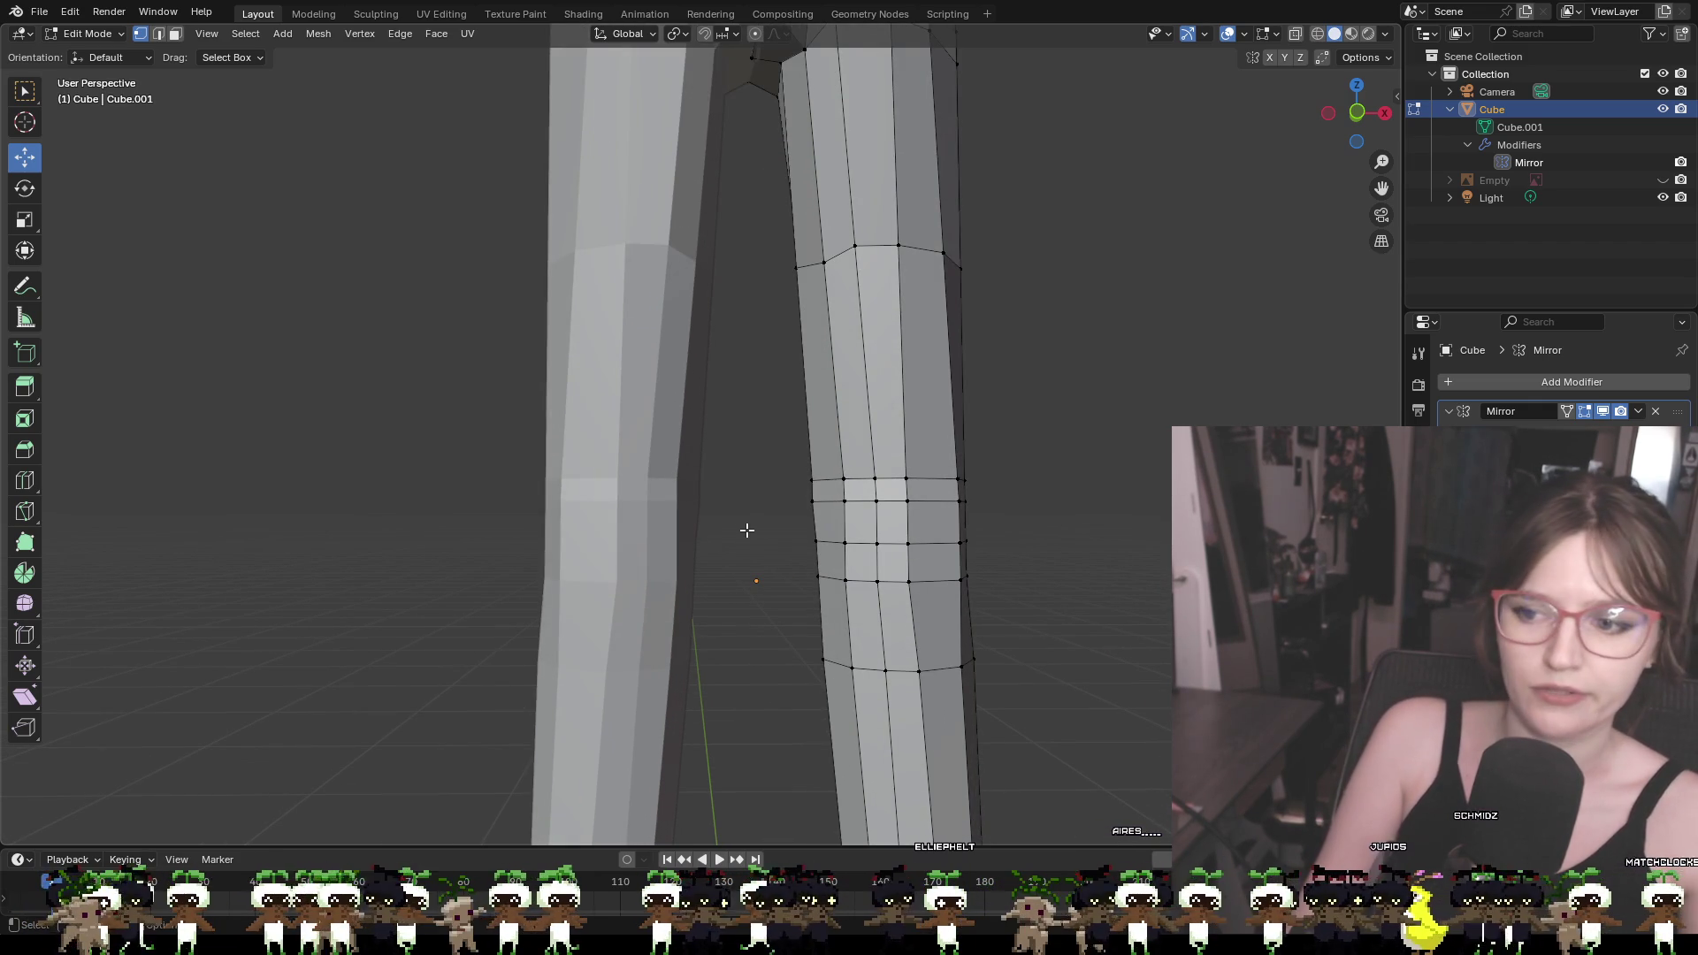
pyautogui.scroll(-5, 748, 529)
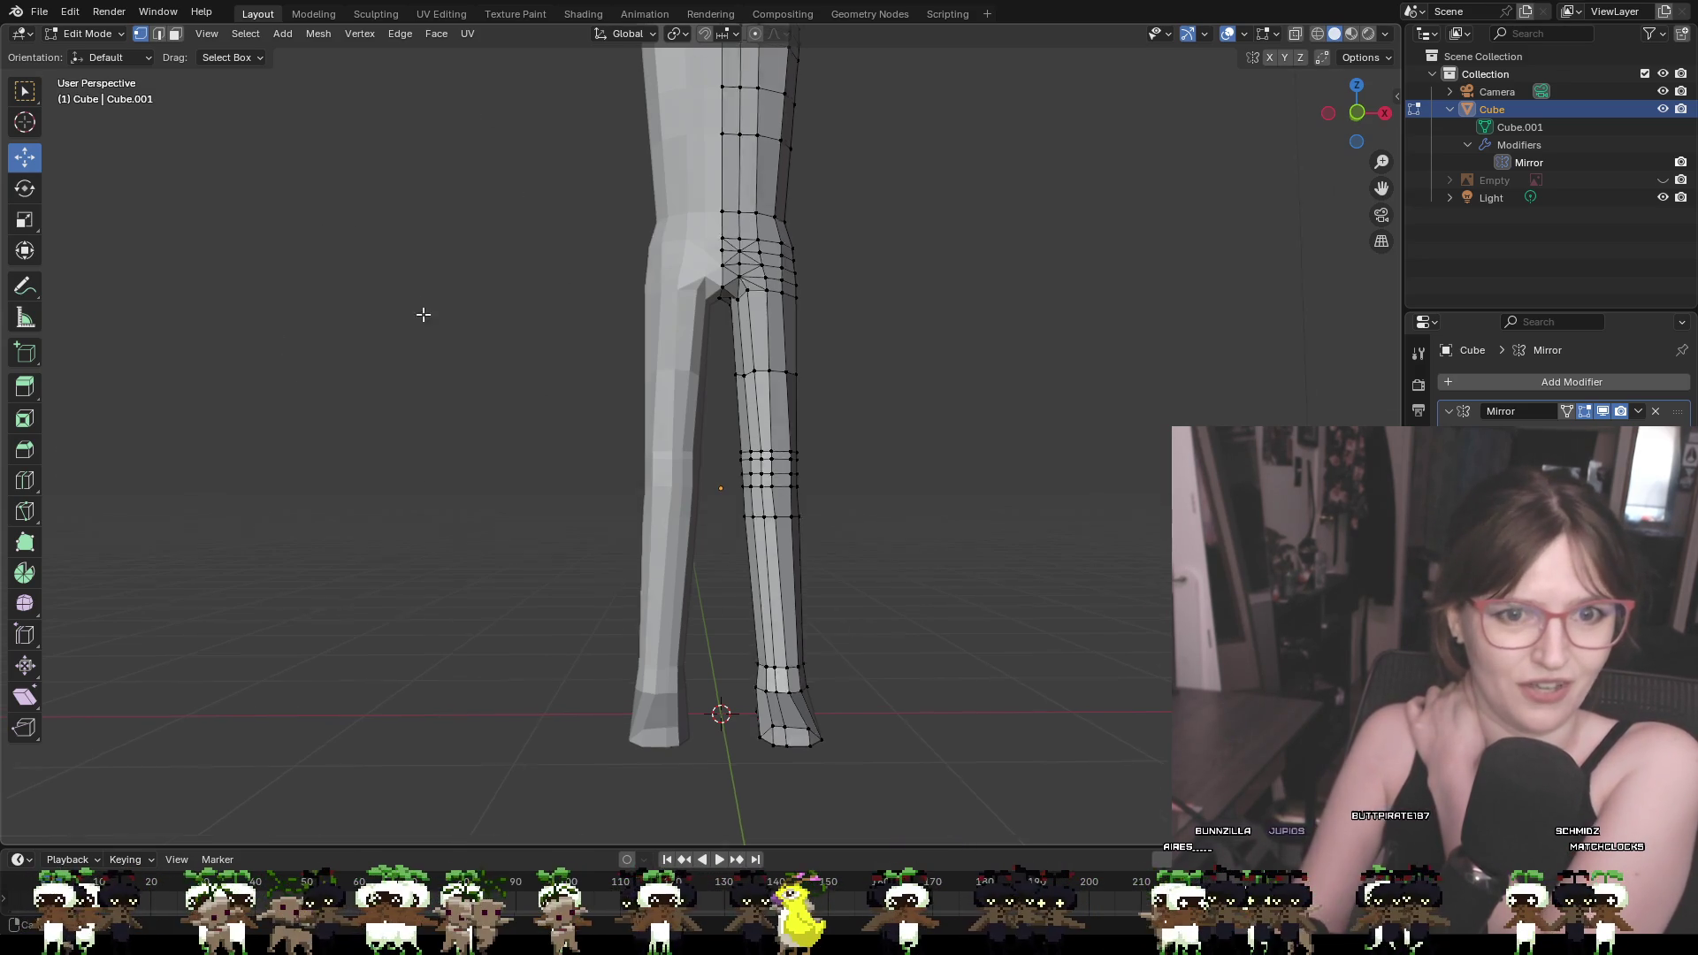
pyautogui.click(1357, 115)
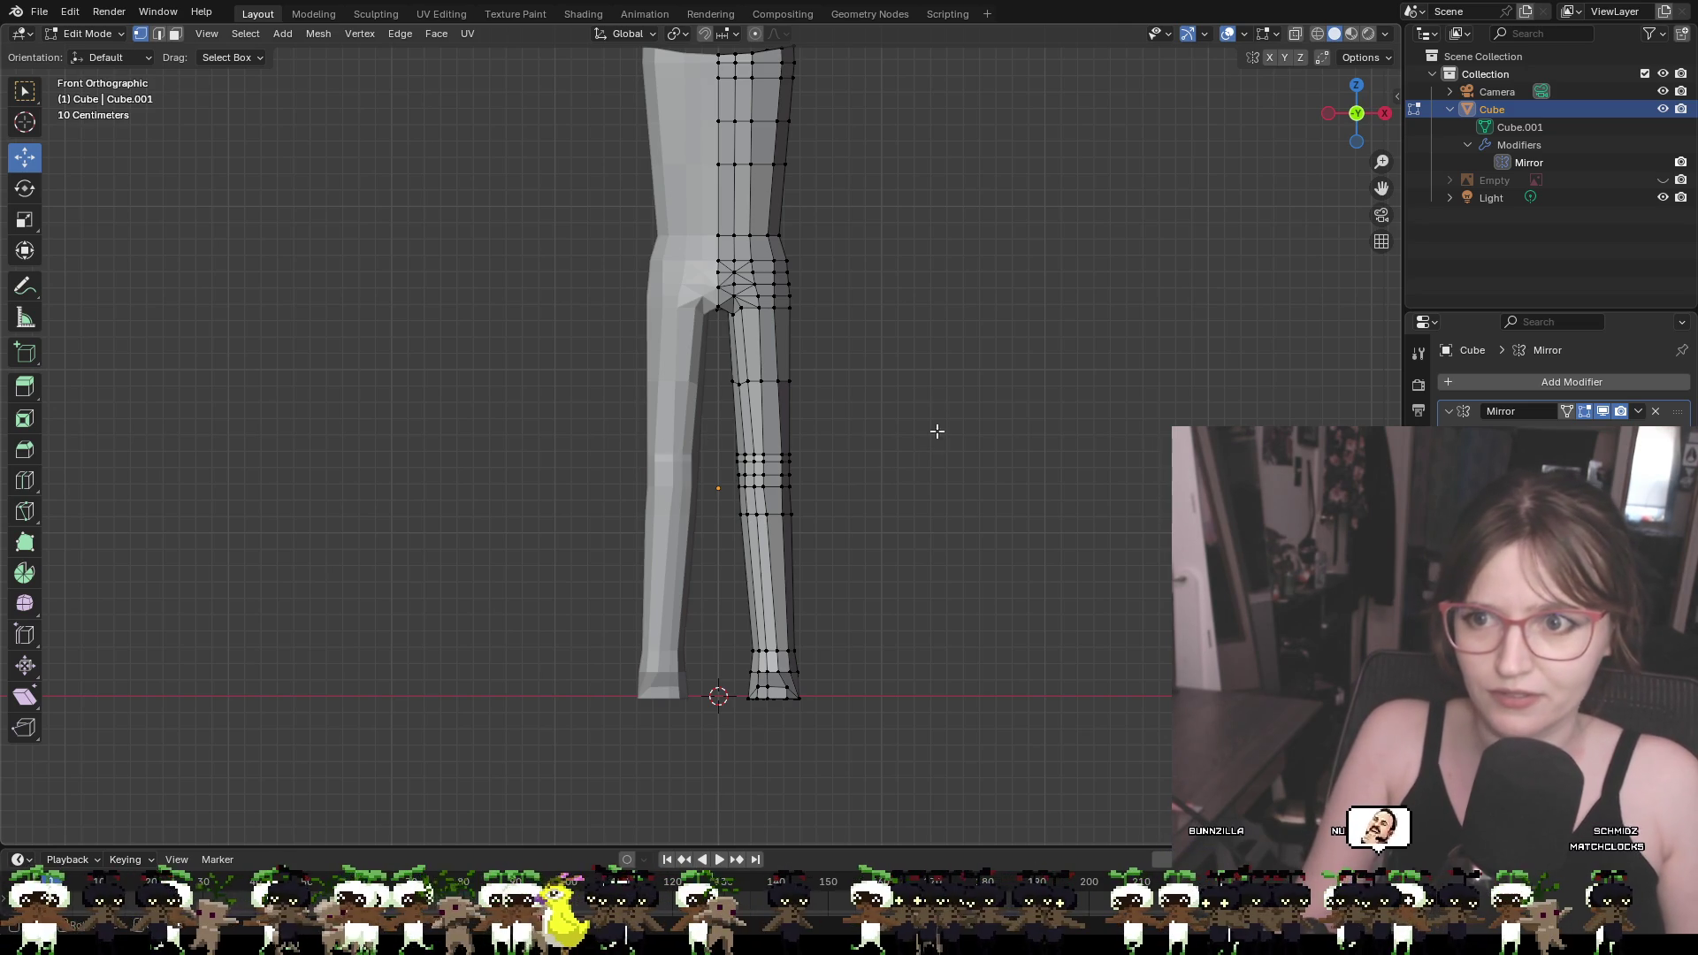
# Raise the torso's top centre vertex and neighbouring top vertices upward to form the shoulder line
pyautogui.moveTo(957, 328)
pyautogui.keyDown('shift'); pyautogui.mouseDown(button='middle')
pyautogui.moveTo(937, 474)
pyautogui.moveTo(970, 448)
pyautogui.moveTo(944, 546)
pyautogui.moveTo(849, 528)
pyautogui.moveTo(812, 560)
pyautogui.moveTo(831, 582)
pyautogui.moveTo(862, 545)
pyautogui.moveTo(963, 569)
pyautogui.moveTo(820, 561)
pyautogui.mouseUp(button='middle'); pyautogui.keyUp('shift')
pyautogui.scroll(3, 914, 574)
pyautogui.scroll(2, 911, 433)
pyautogui.scroll(2, 674, 448)
pyautogui.moveTo(674, 447)
pyautogui.mouseDown(button='middle')
pyautogui.moveTo(936, 443)
pyautogui.moveTo(898, 371)
pyautogui.moveTo(1097, 463)
pyautogui.moveTo(1084, 516)
pyautogui.moveTo(963, 496)
pyautogui.moveTo(1006, 487)
pyautogui.mouseUp(button='middle')
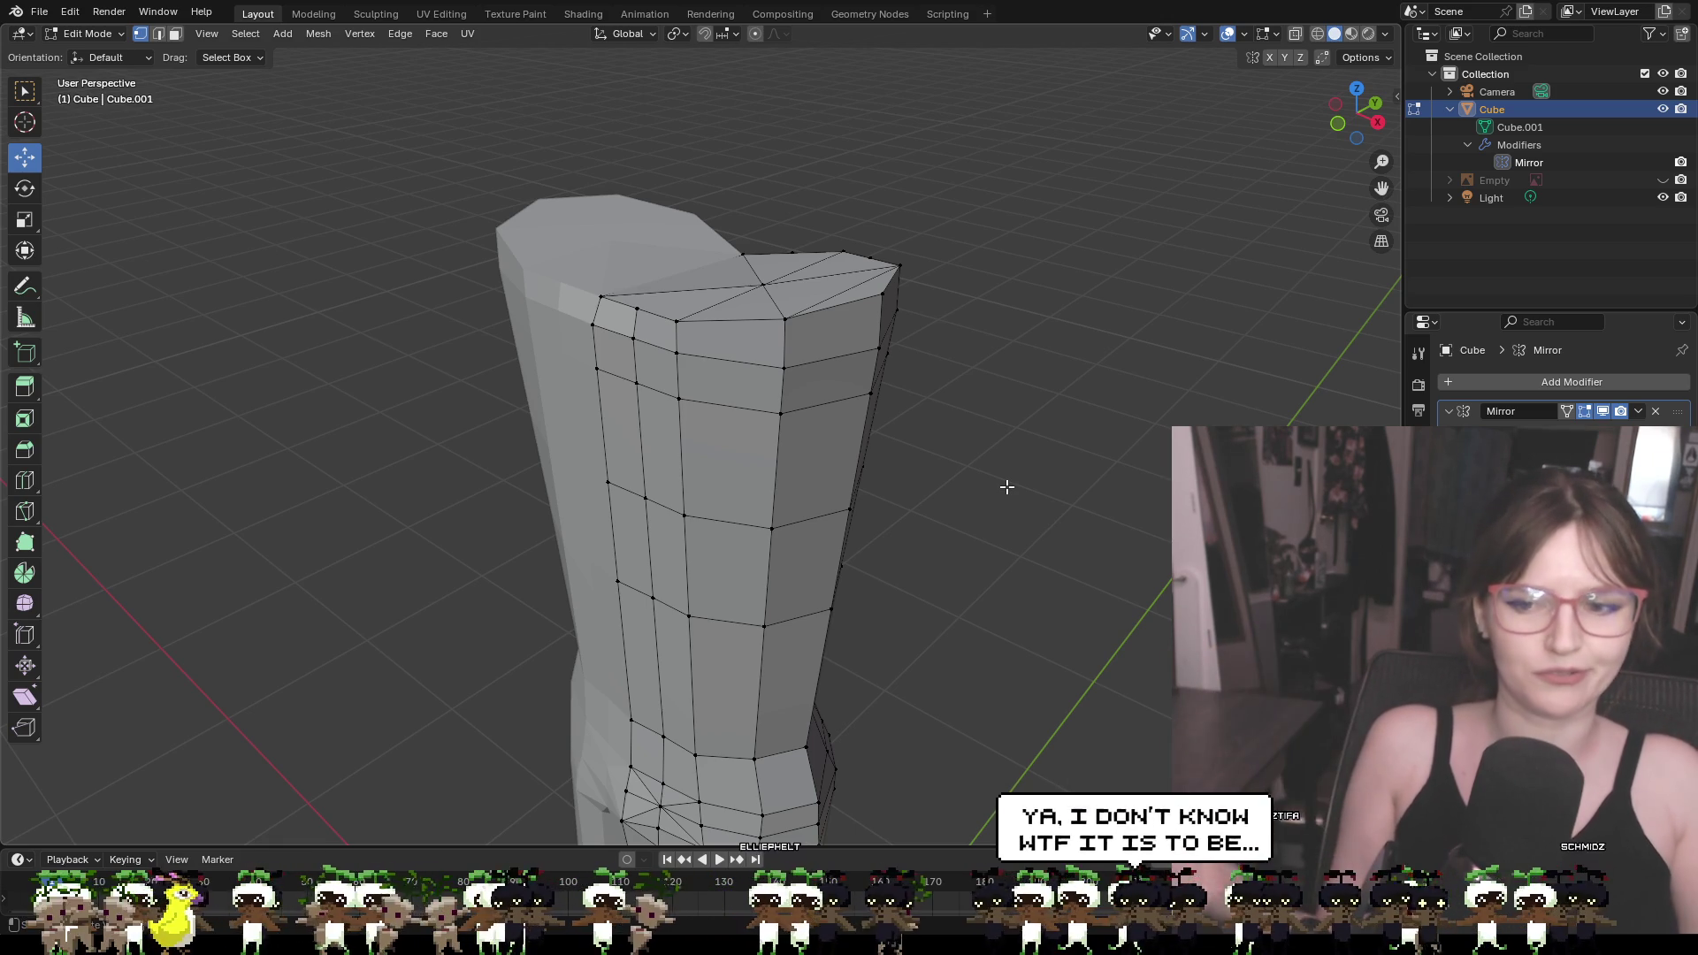
pyautogui.moveTo(918, 455)
pyautogui.mouseDown(button='middle')
pyautogui.moveTo(770, 292)
pyautogui.moveTo(851, 226)
pyautogui.mouseUp(button='middle')
pyautogui.click(745, 275)
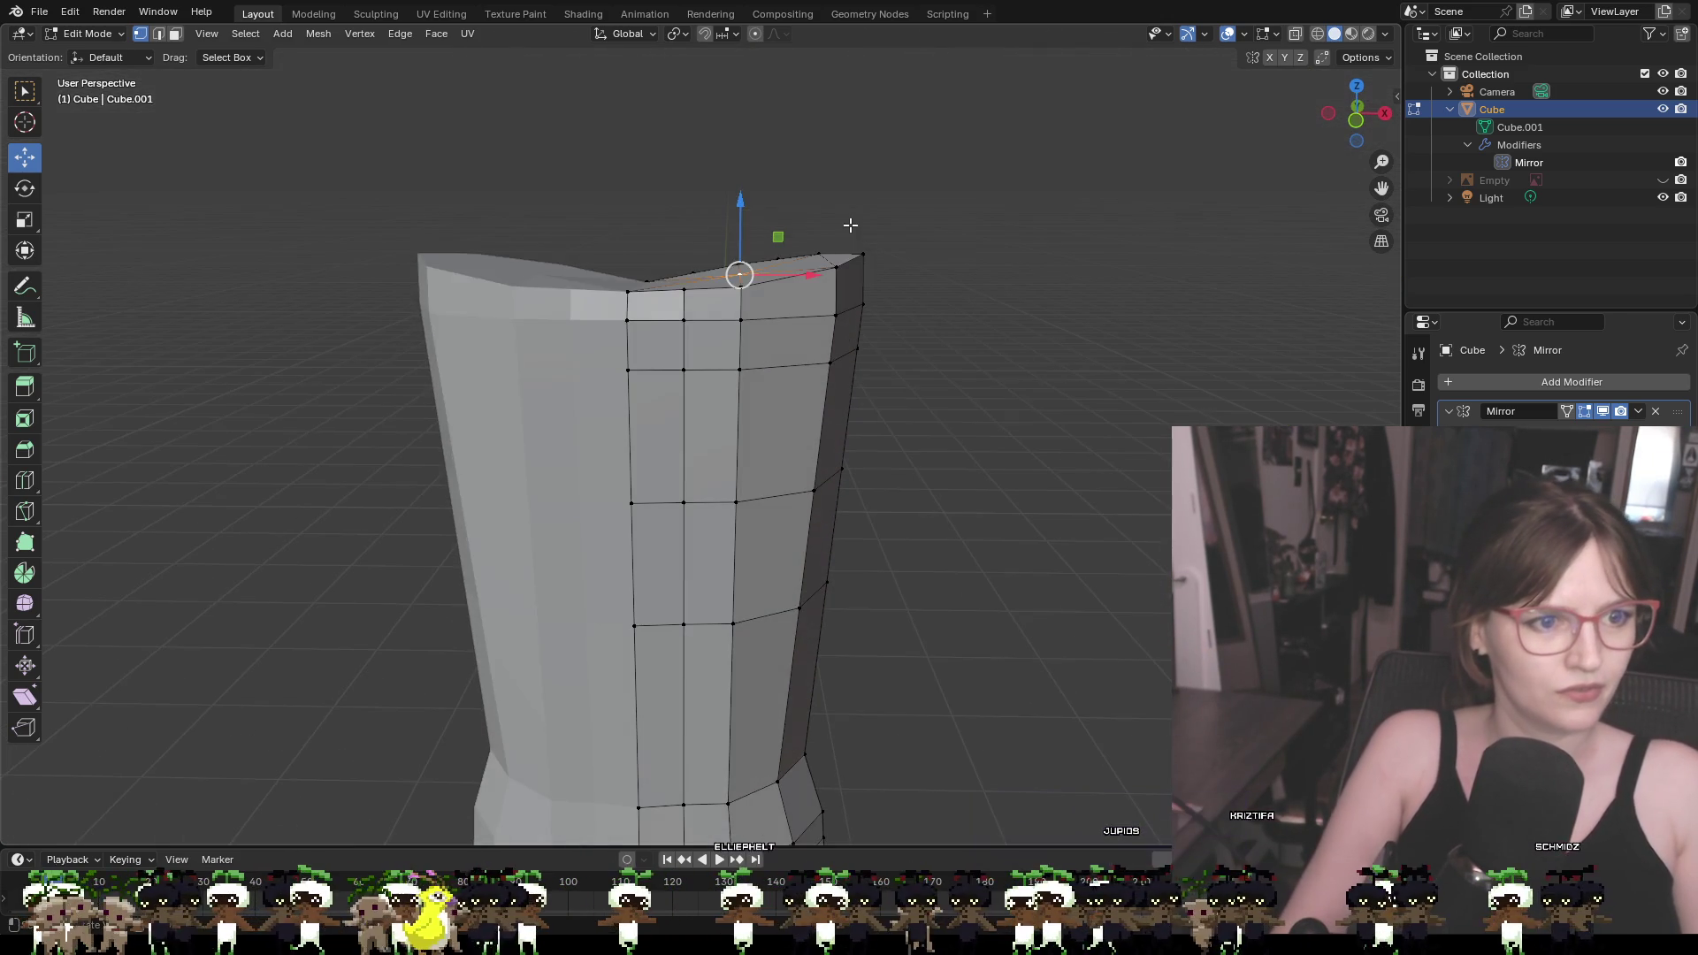
pyautogui.moveTo(742, 207)
pyautogui.mouseDown()
pyautogui.moveTo(737, 167)
pyautogui.moveTo(801, 176)
pyautogui.mouseUp()
pyautogui.keyDown('shift'); pyautogui.click(821, 250); pyautogui.keyUp('shift')
pyautogui.click(1011, 303)
# Switch to front orthographic view and show the T-pose reference sketch behind the body
pyautogui.moveTo(1011, 303)
pyautogui.mouseDown(button='middle')
pyautogui.moveTo(1008, 354)
pyautogui.moveTo(1044, 344)
pyautogui.moveTo(1000, 284)
pyautogui.moveTo(1018, 380)
pyautogui.moveTo(993, 428)
pyautogui.moveTo(581, 329)
pyautogui.moveTo(1038, 356)
pyautogui.moveTo(1079, 289)
pyautogui.mouseUp(button='middle')
pyautogui.scroll(-3, 1080, 305)
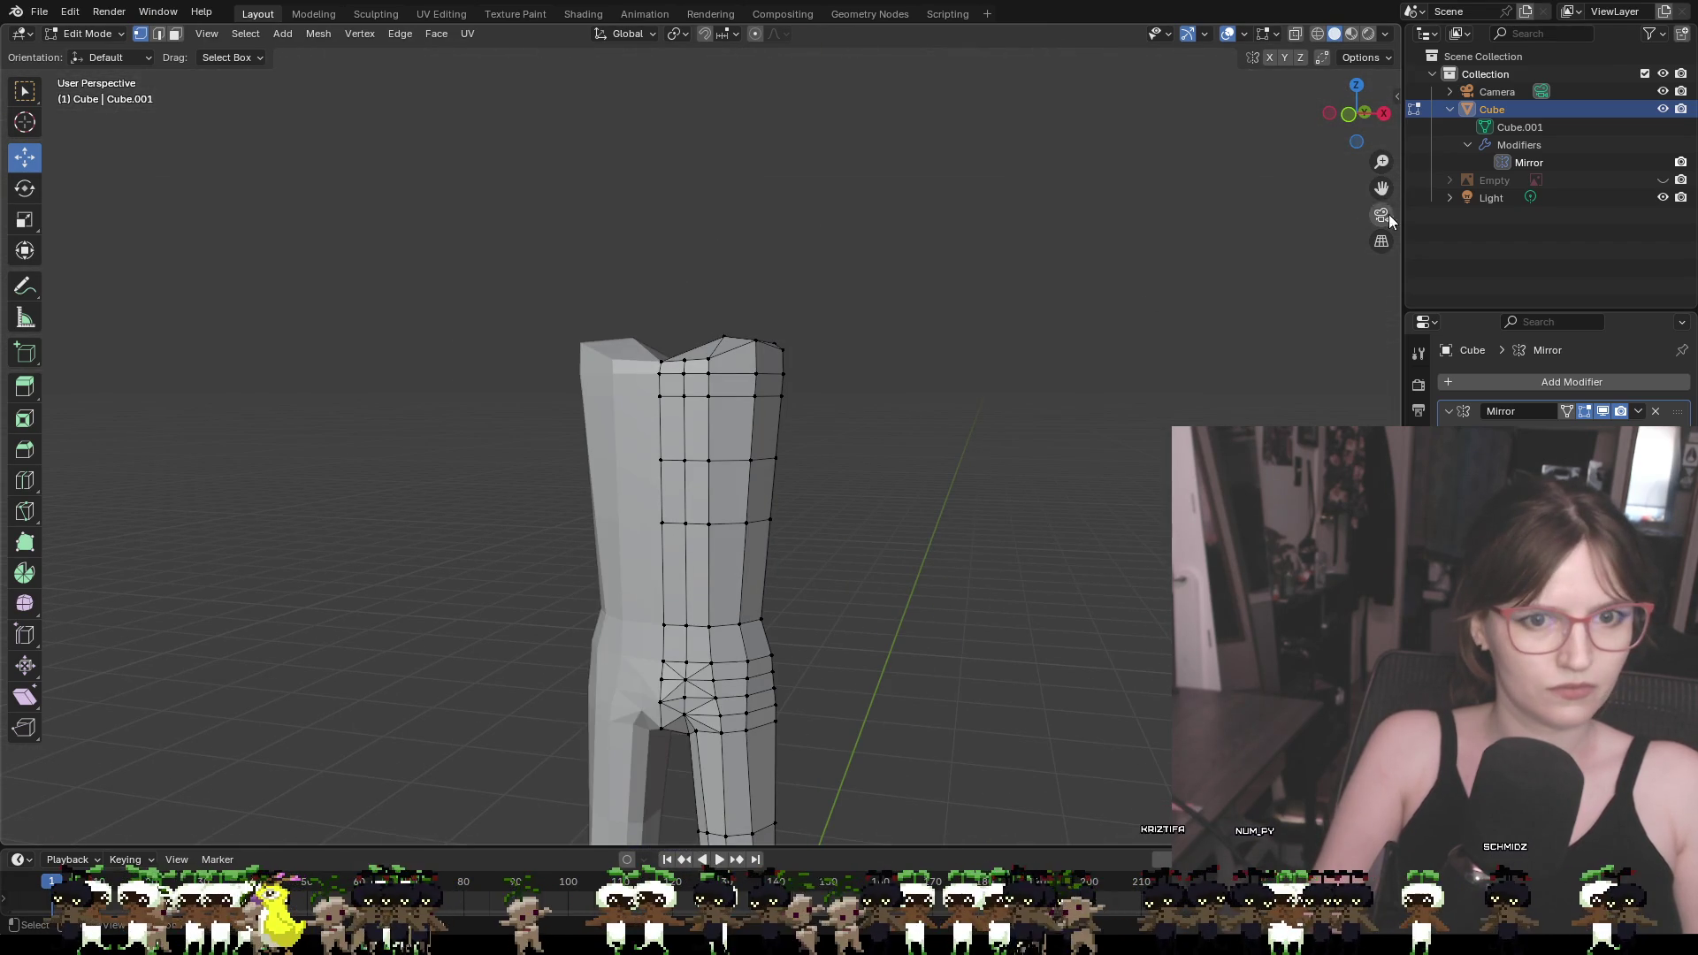
pyautogui.click(1348, 113)
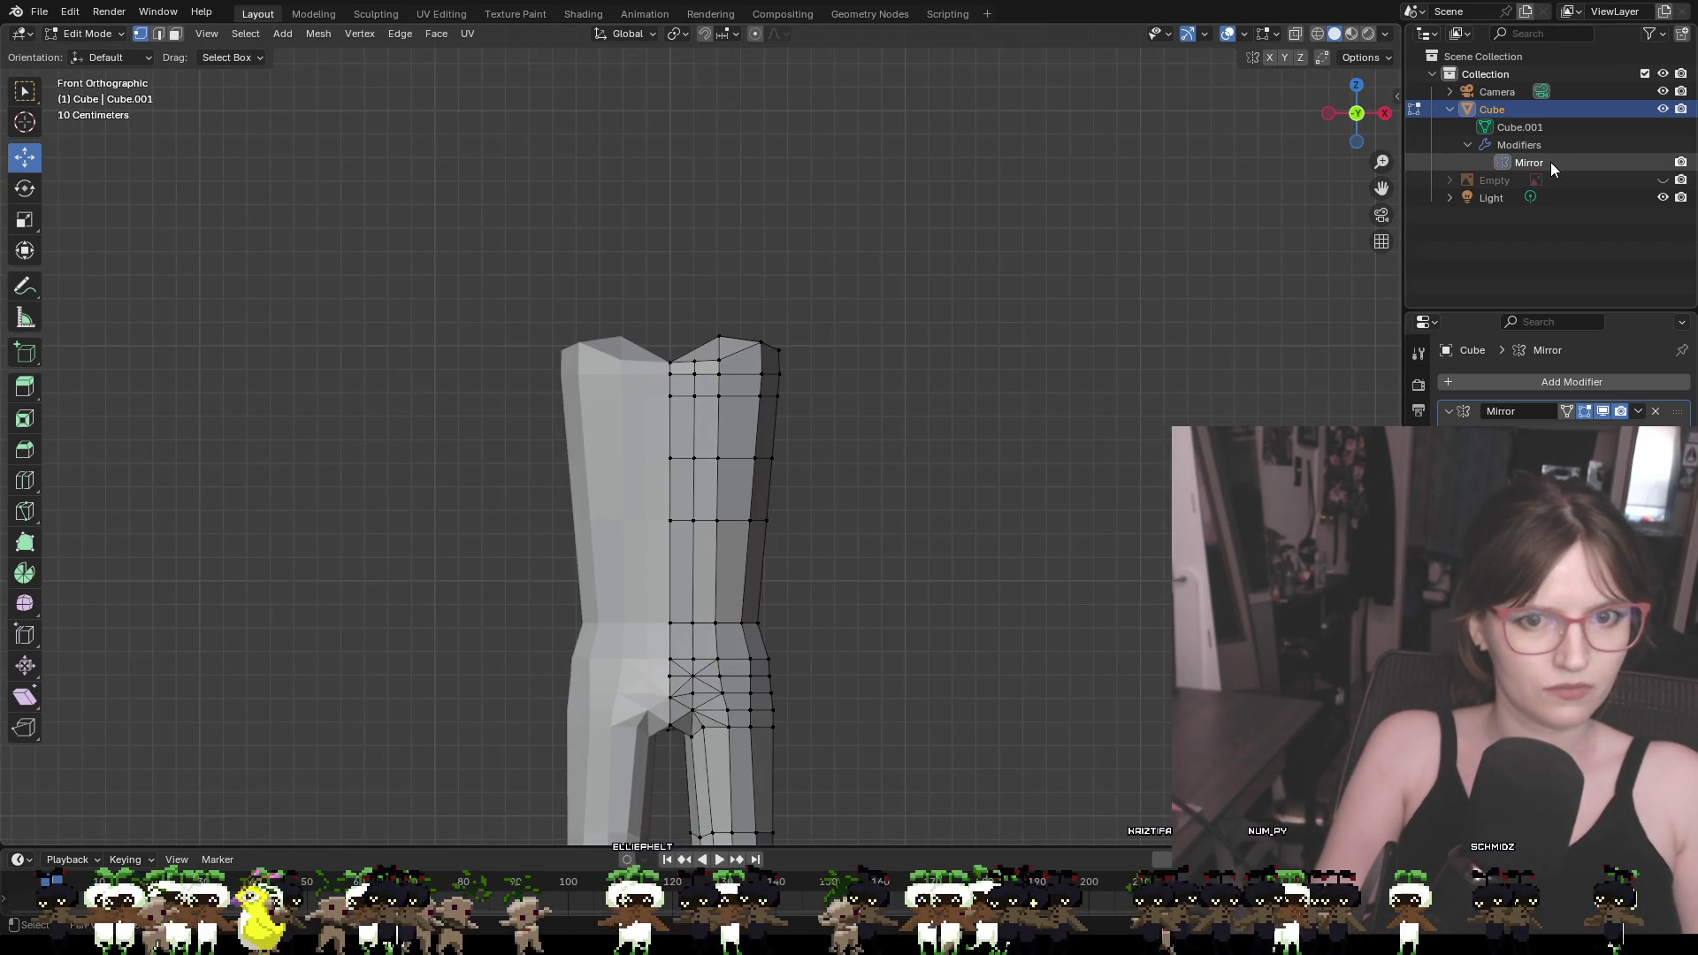
pyautogui.click(1663, 180)
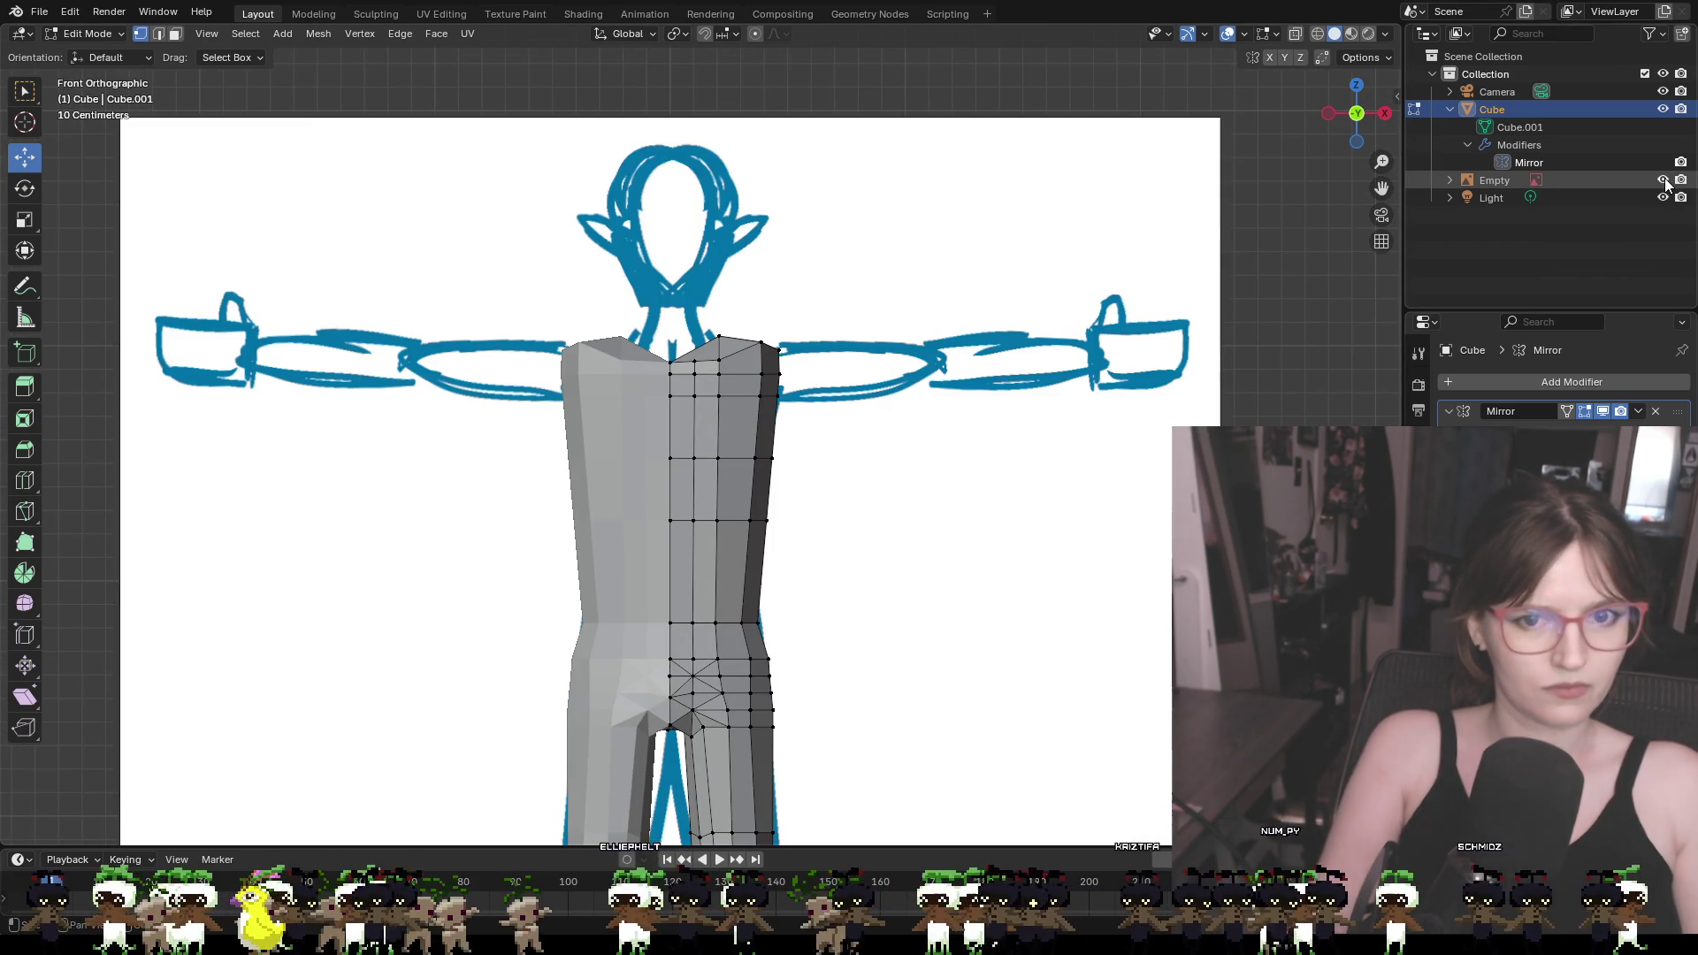
pyautogui.moveTo(955, 399); pyautogui.dragTo(978, 405, button='middle')
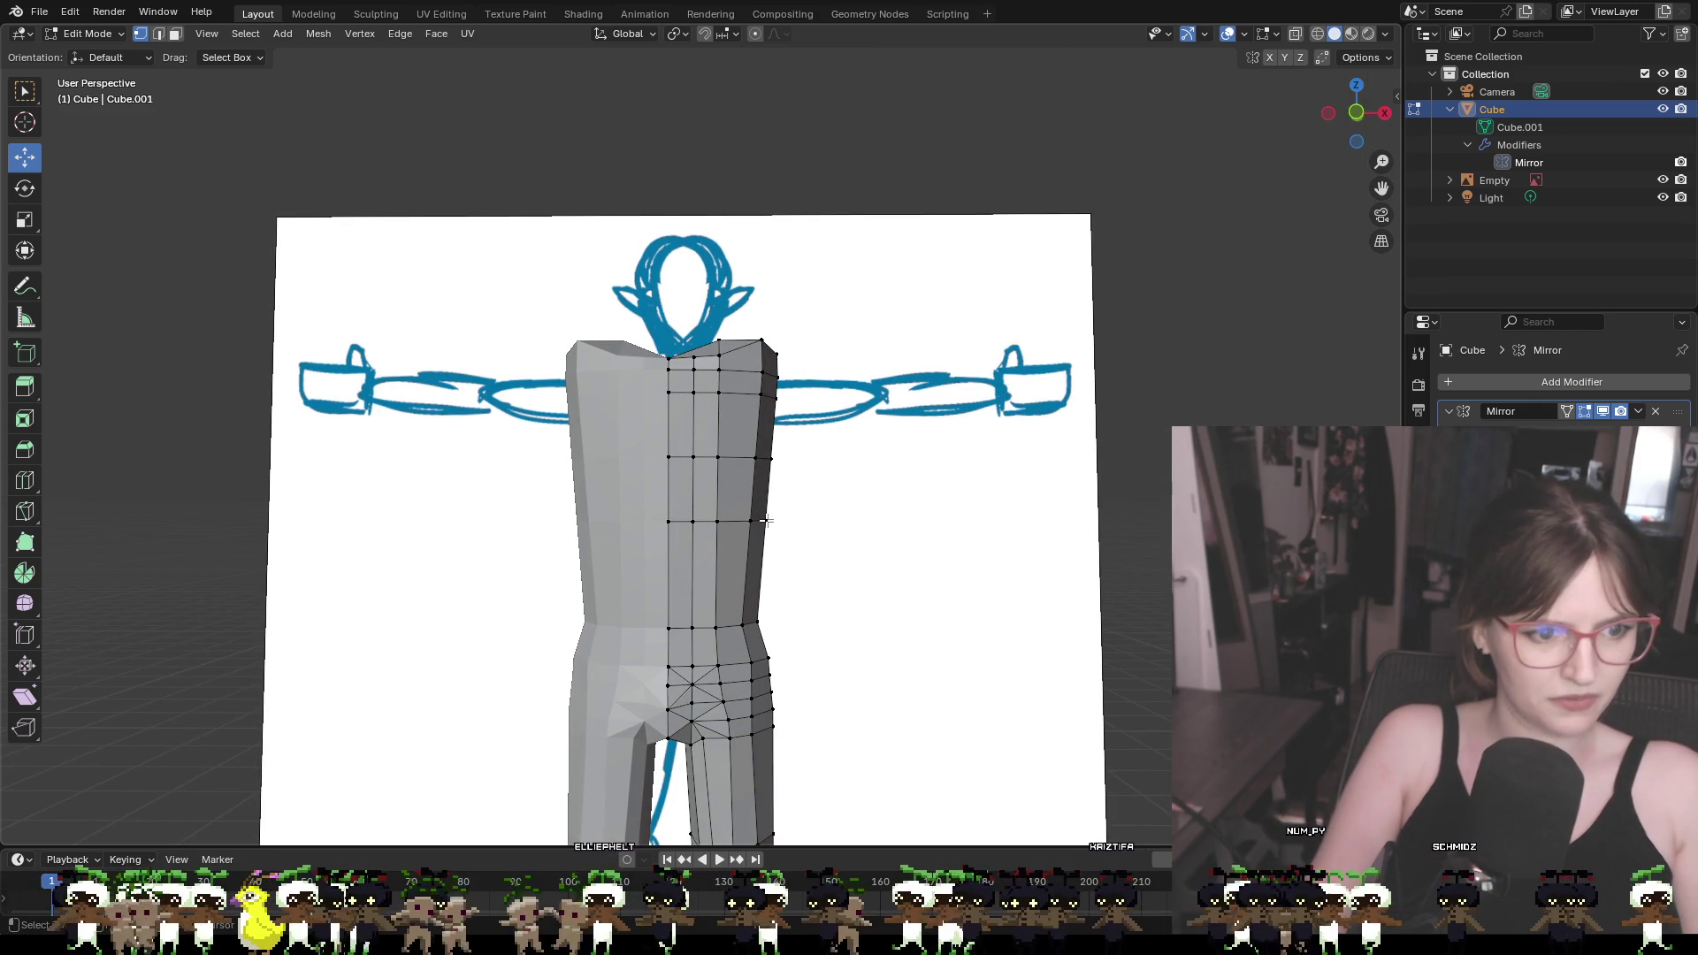
pyautogui.click(766, 521)
pyautogui.keyDown('shift'); pyautogui.click(758, 458); pyautogui.keyUp('shift')
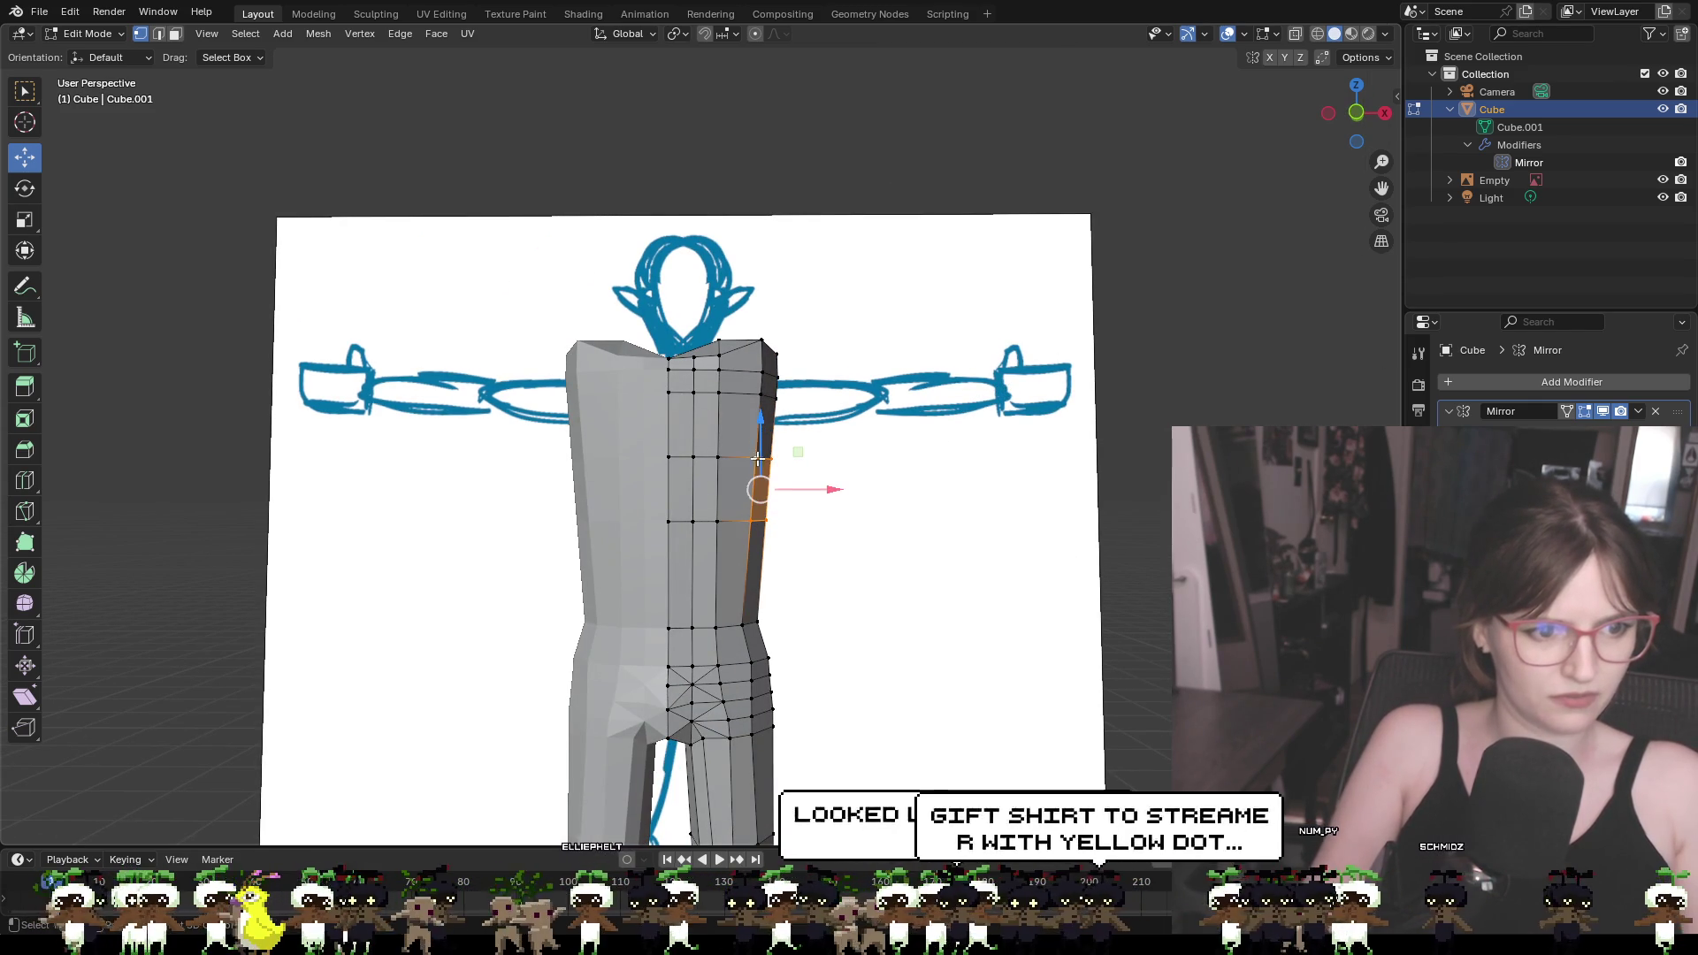
pyautogui.moveTo(758, 458)
pyautogui.mouseDown(button='middle')
pyautogui.moveTo(772, 477)
pyautogui.moveTo(763, 610)
pyautogui.mouseUp(button='middle')
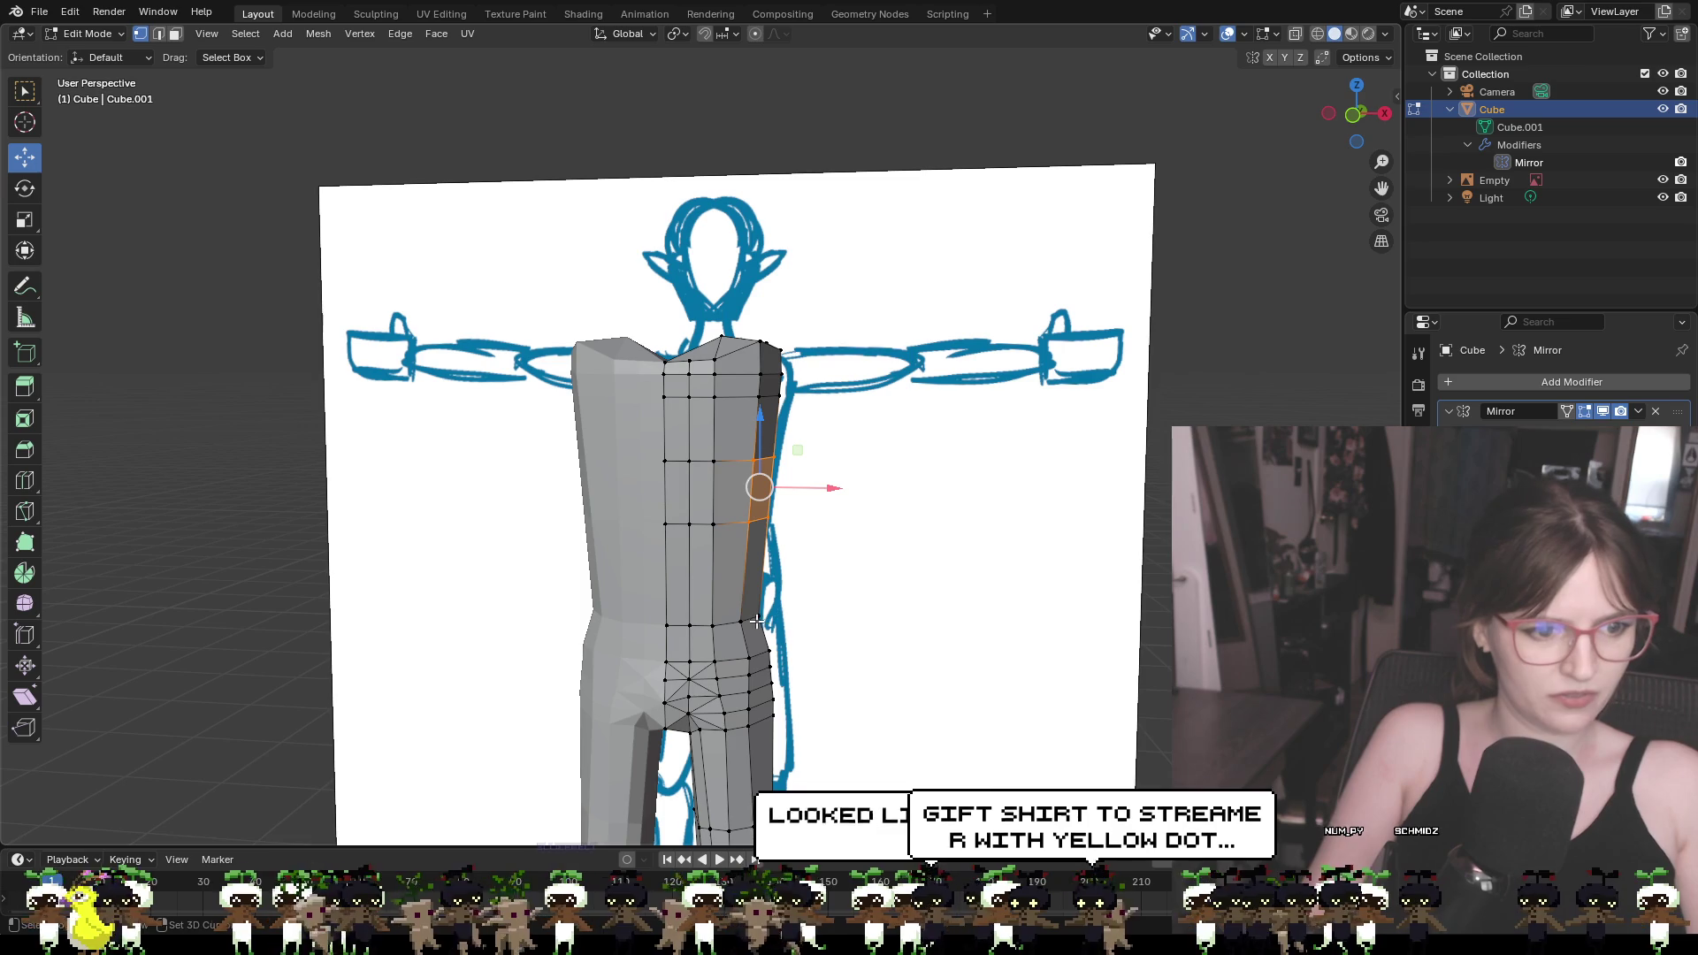
pyautogui.moveTo(1353, 113); pyautogui.dragTo(1359, 125)
pyautogui.click(1359, 122)
pyautogui.click(1358, 120)
pyautogui.moveTo(814, 490); pyautogui.dragTo(810, 492)
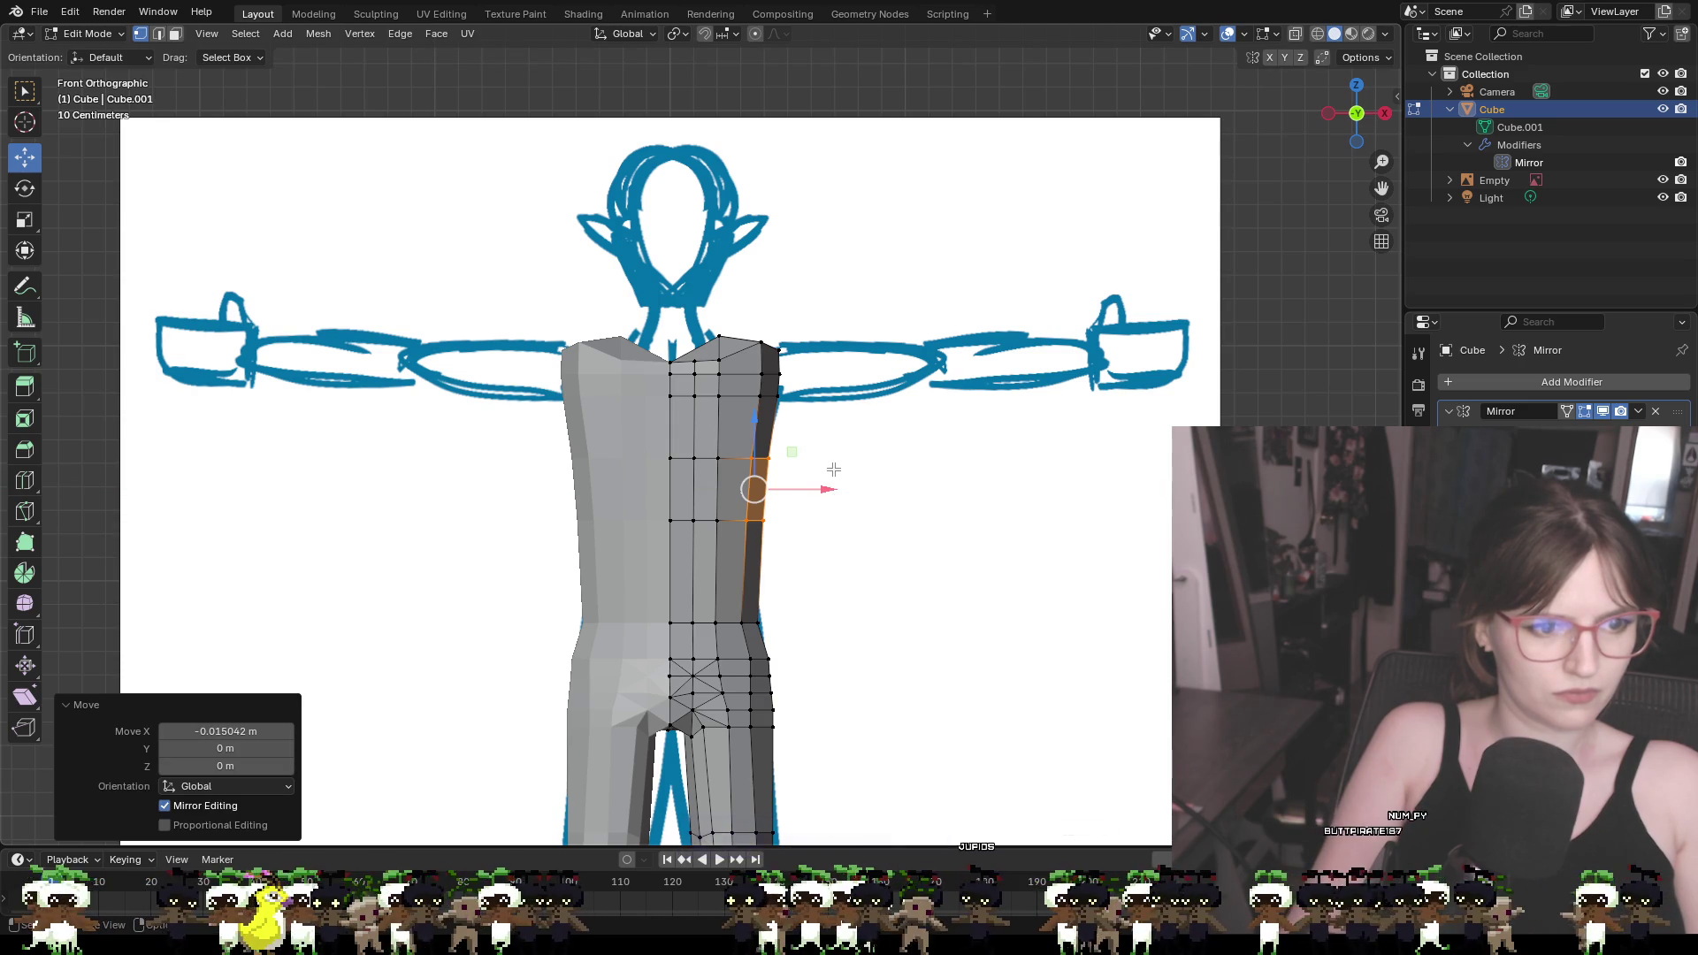
pyautogui.click(847, 470)
pyautogui.moveTo(800, 451); pyautogui.dragTo(802, 441, button='middle')
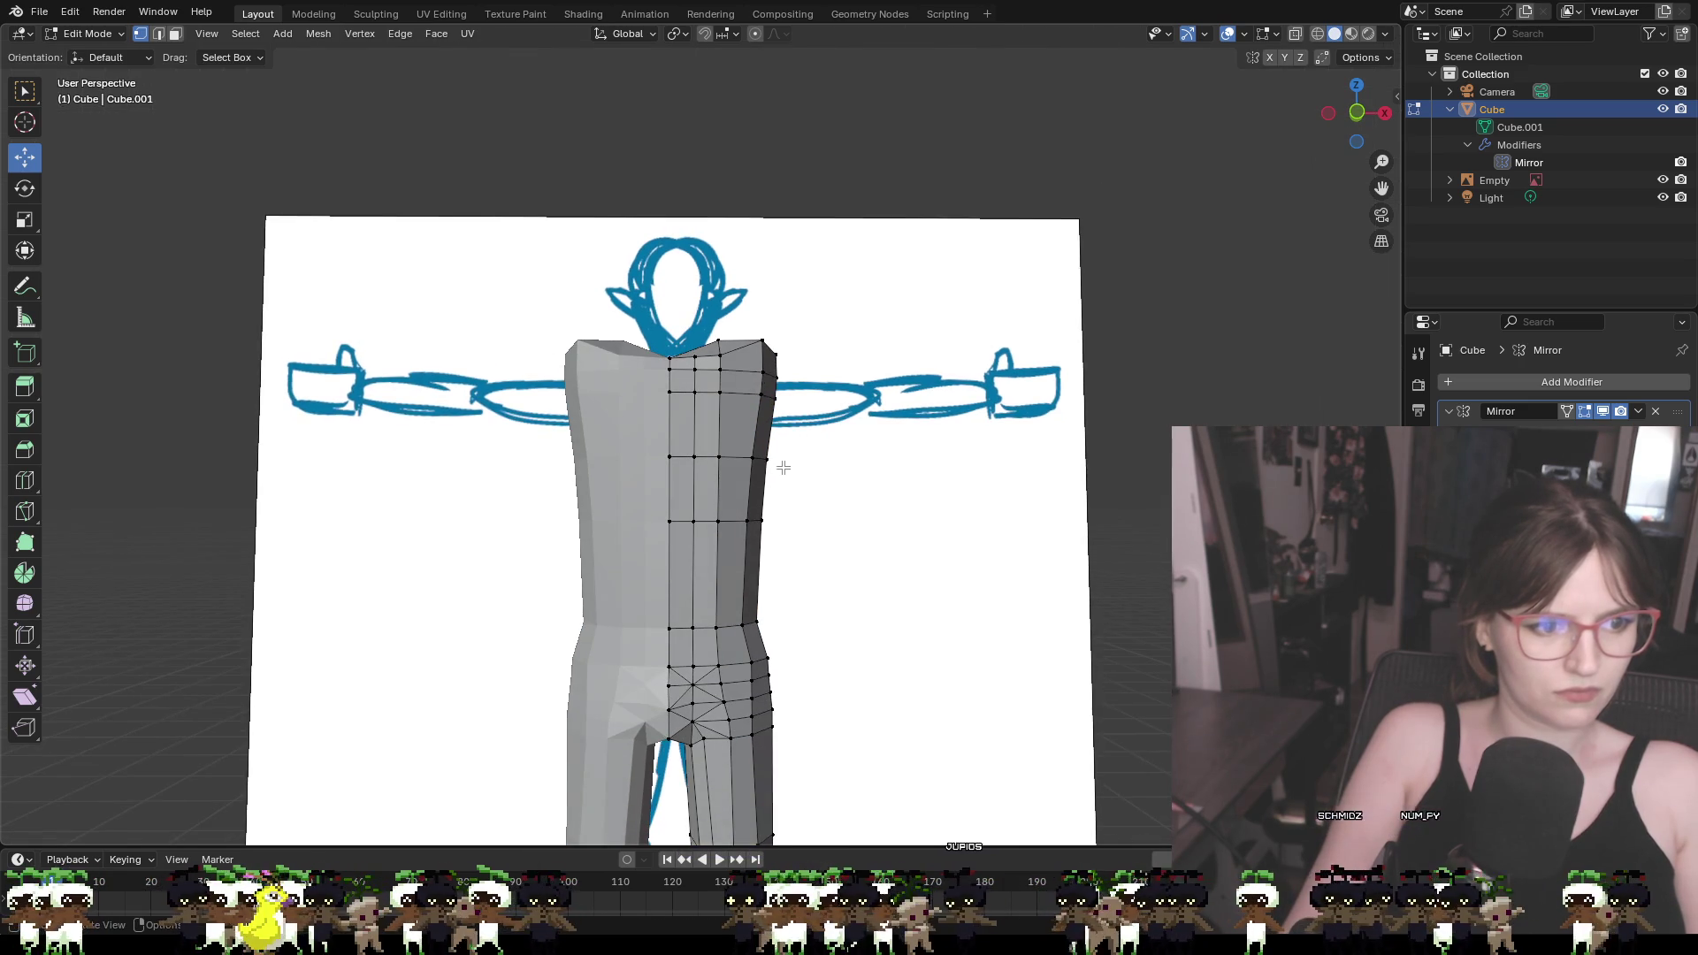
pyautogui.scroll(-4, 787, 464)
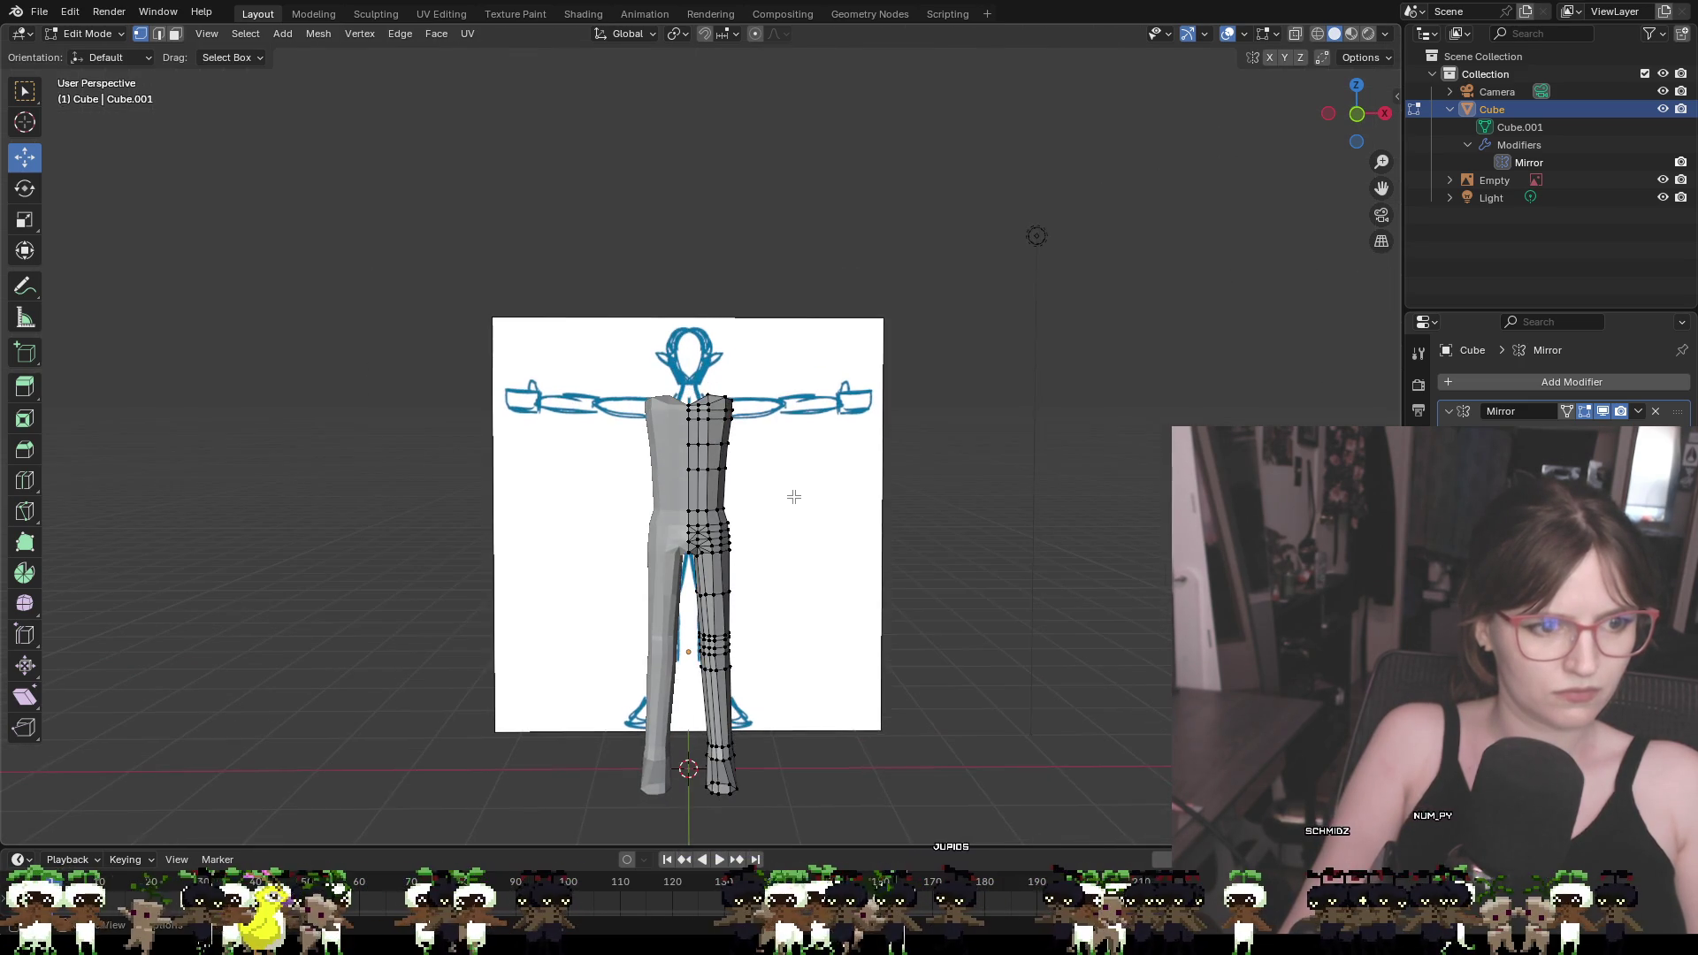
pyautogui.scroll(3, 751, 465)
pyautogui.moveTo(763, 506); pyautogui.dragTo(650, 520, button='middle')
pyautogui.click(743, 629)
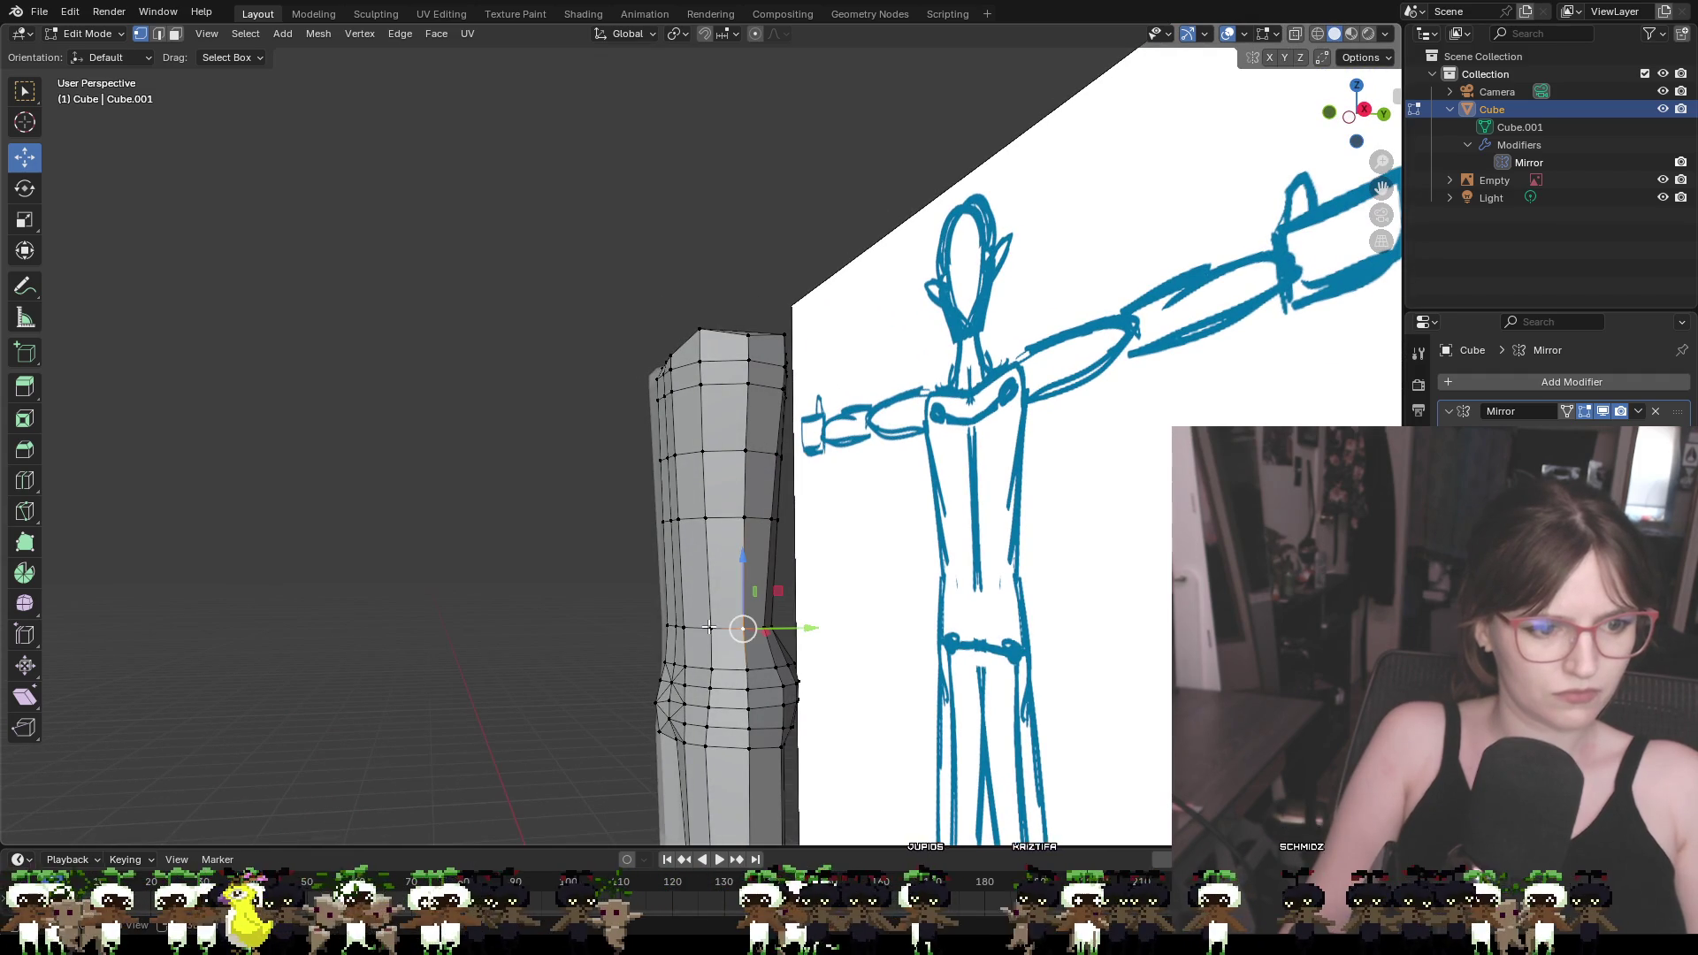
pyautogui.keyDown('shift'); pyautogui.click(711, 628); pyautogui.keyUp('shift')
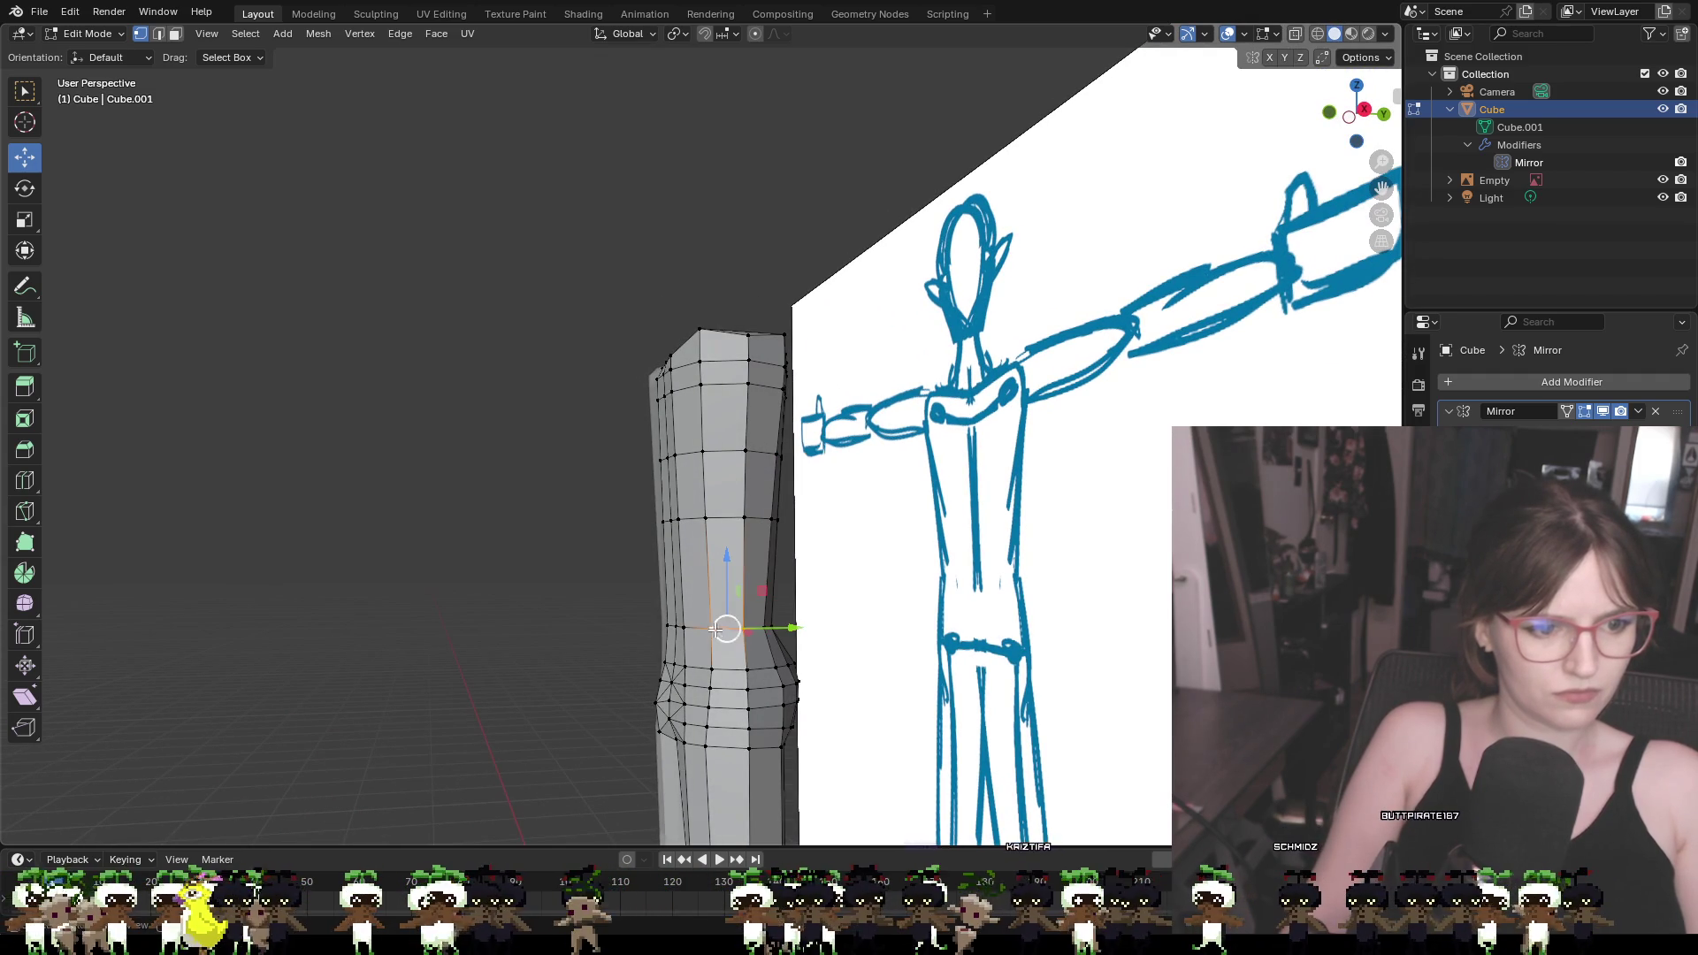
pyautogui.keyDown('shift'); pyautogui.click(775, 519); pyautogui.keyUp('shift')
pyautogui.keyDown('shift'); pyautogui.click(708, 517); pyautogui.keyUp('shift')
pyautogui.moveTo(854, 562); pyautogui.dragTo(1015, 568, button='middle')
pyautogui.moveTo(804, 578); pyautogui.dragTo(801, 577)
pyautogui.click(823, 604)
pyautogui.scroll(-3, 864, 653)
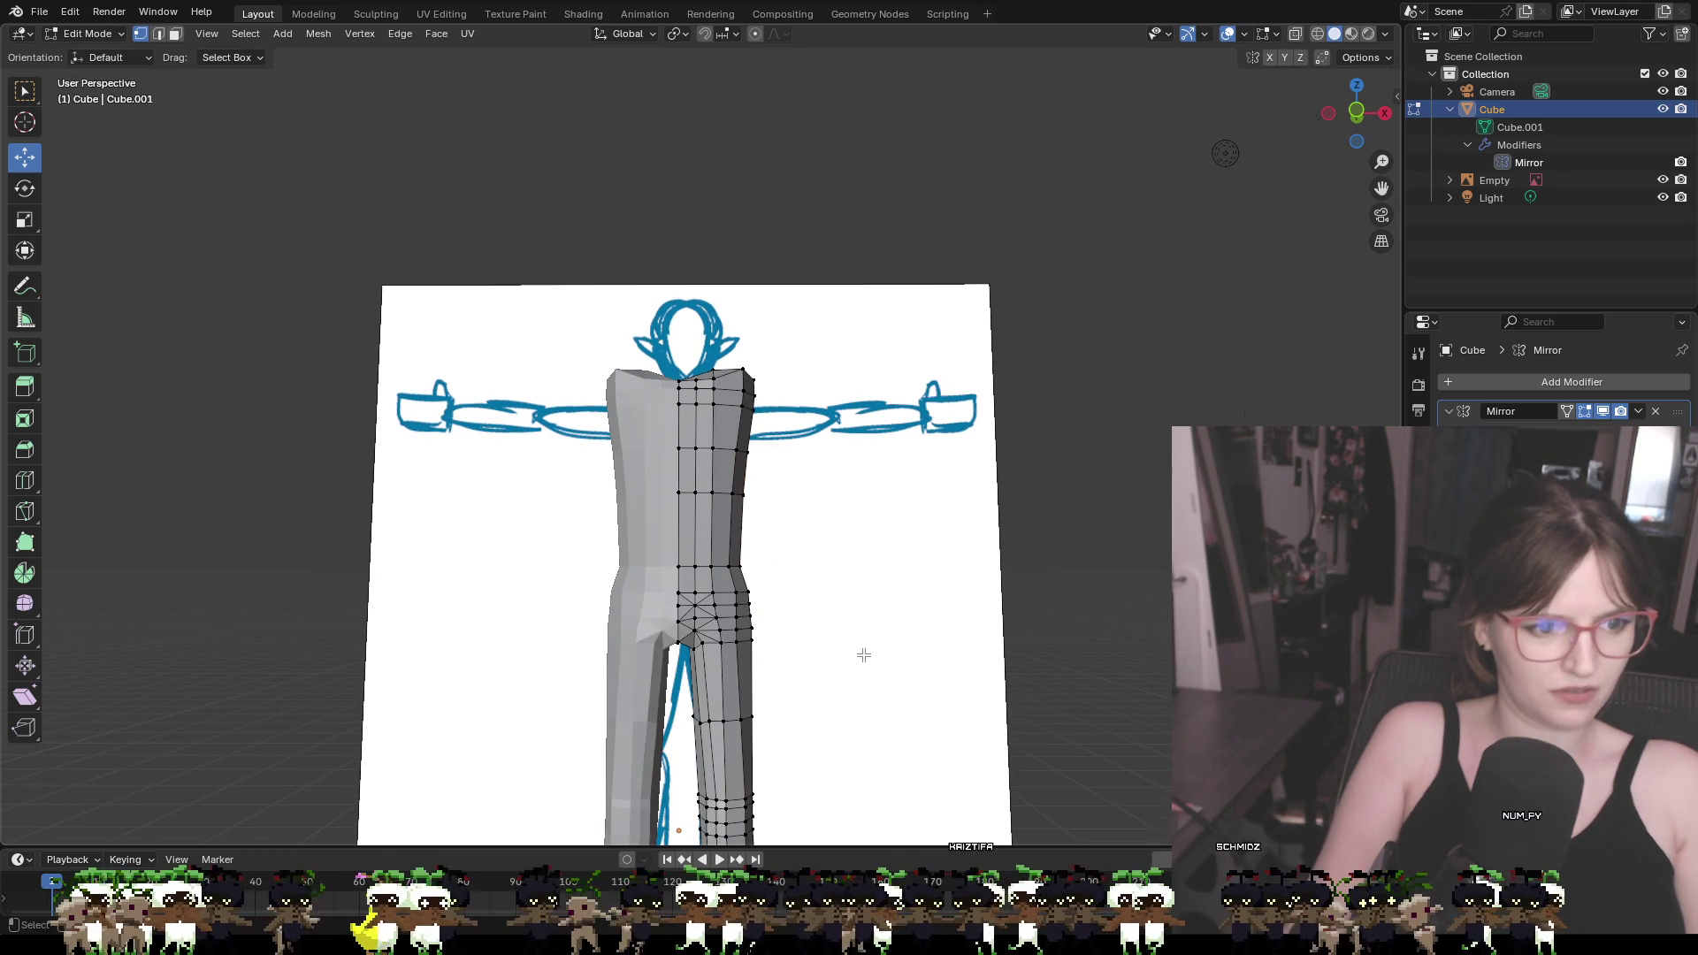
pyautogui.keyDown('shift'); pyautogui.click(743, 591); pyautogui.keyUp('shift')
pyautogui.click(844, 610)
pyautogui.scroll(-2, 815, 557)
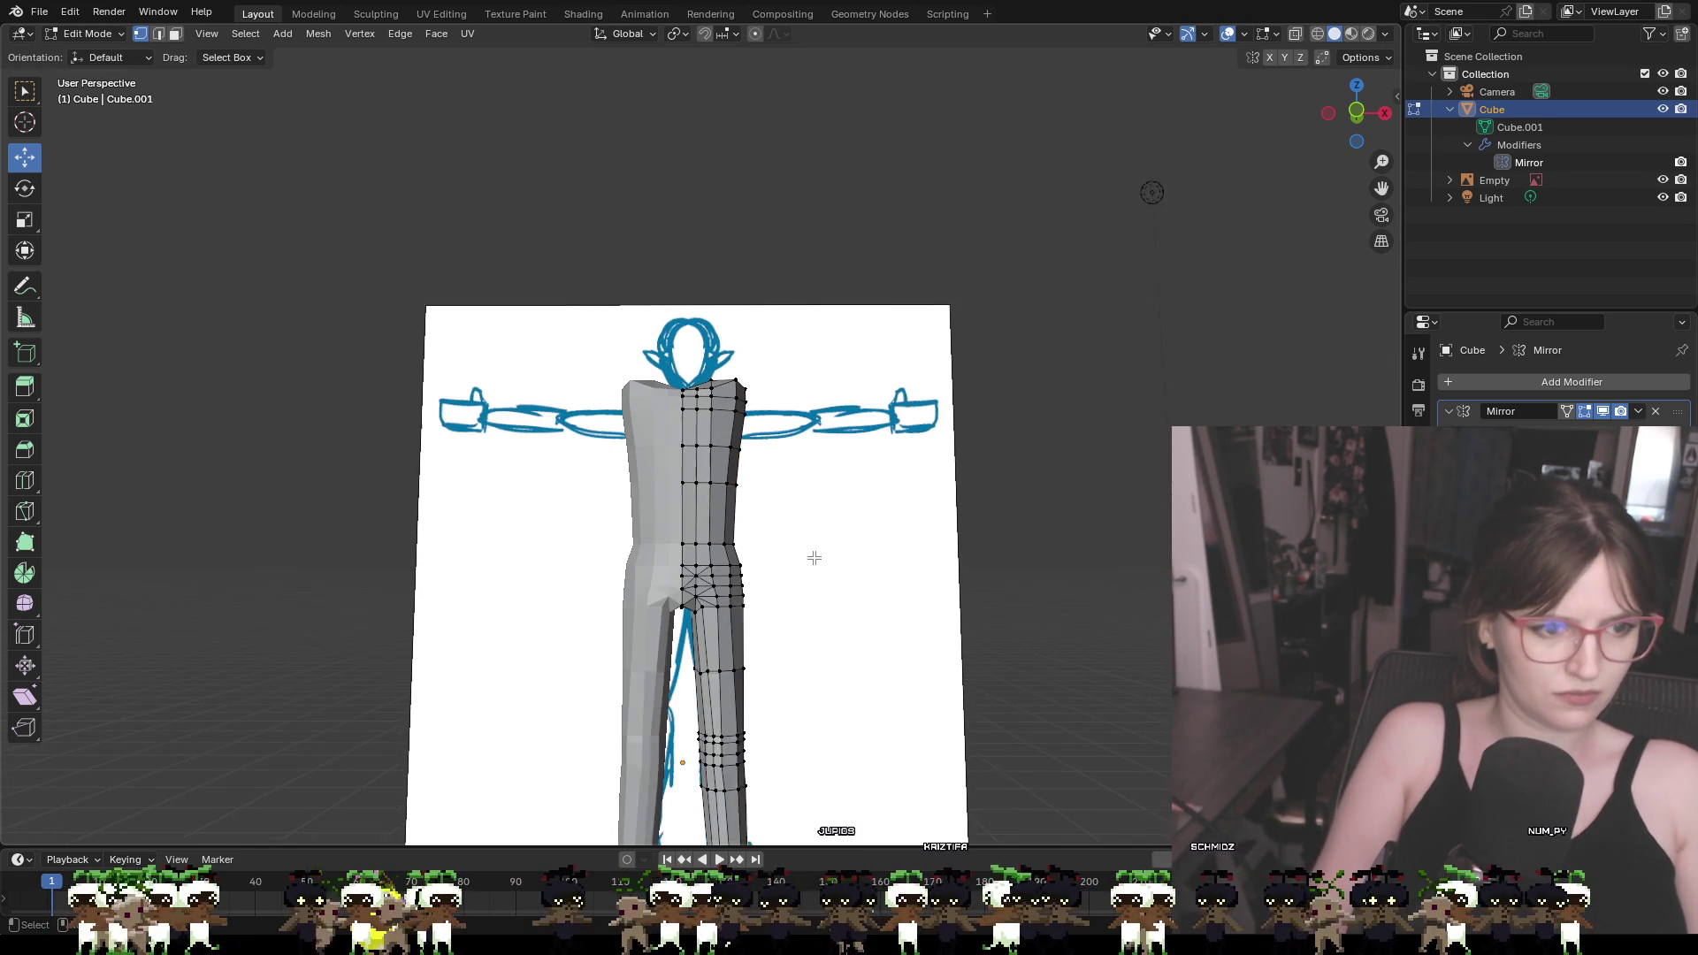
pyautogui.click(1356, 111)
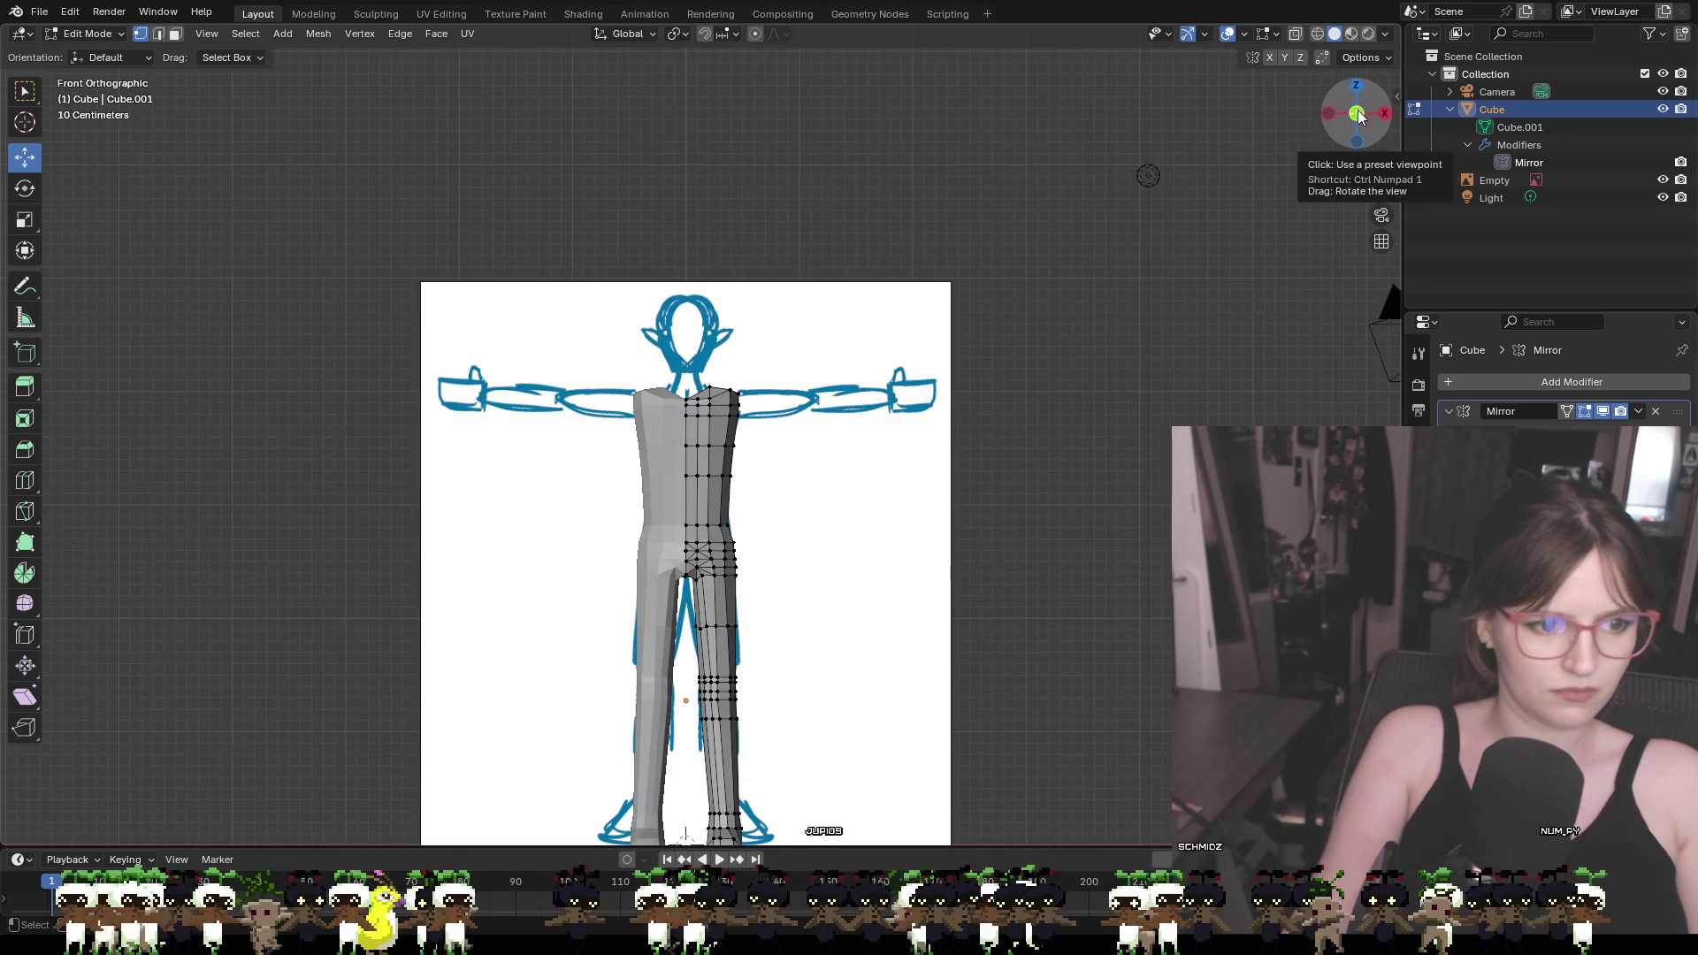
pyautogui.moveTo(919, 451); pyautogui.dragTo(915, 449, button='middle')
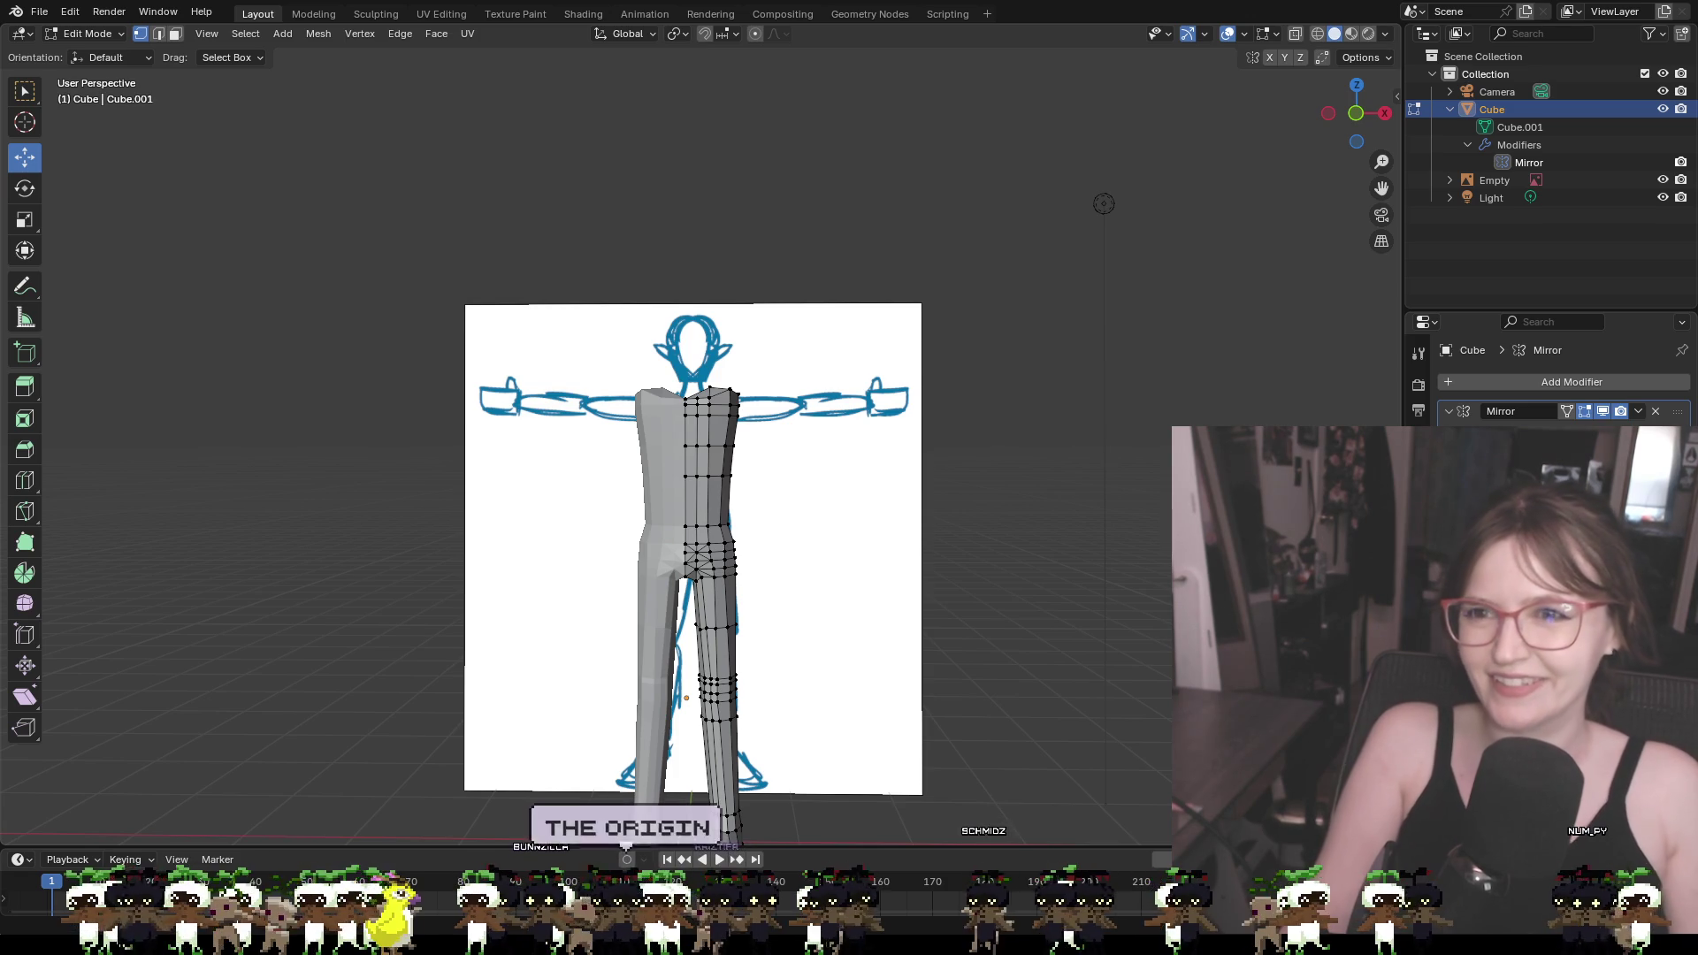
pyautogui.keyDown('shift'); pyautogui.moveTo(879, 680); pyautogui.dragTo(946, 539, button='middle'); pyautogui.keyUp('shift')
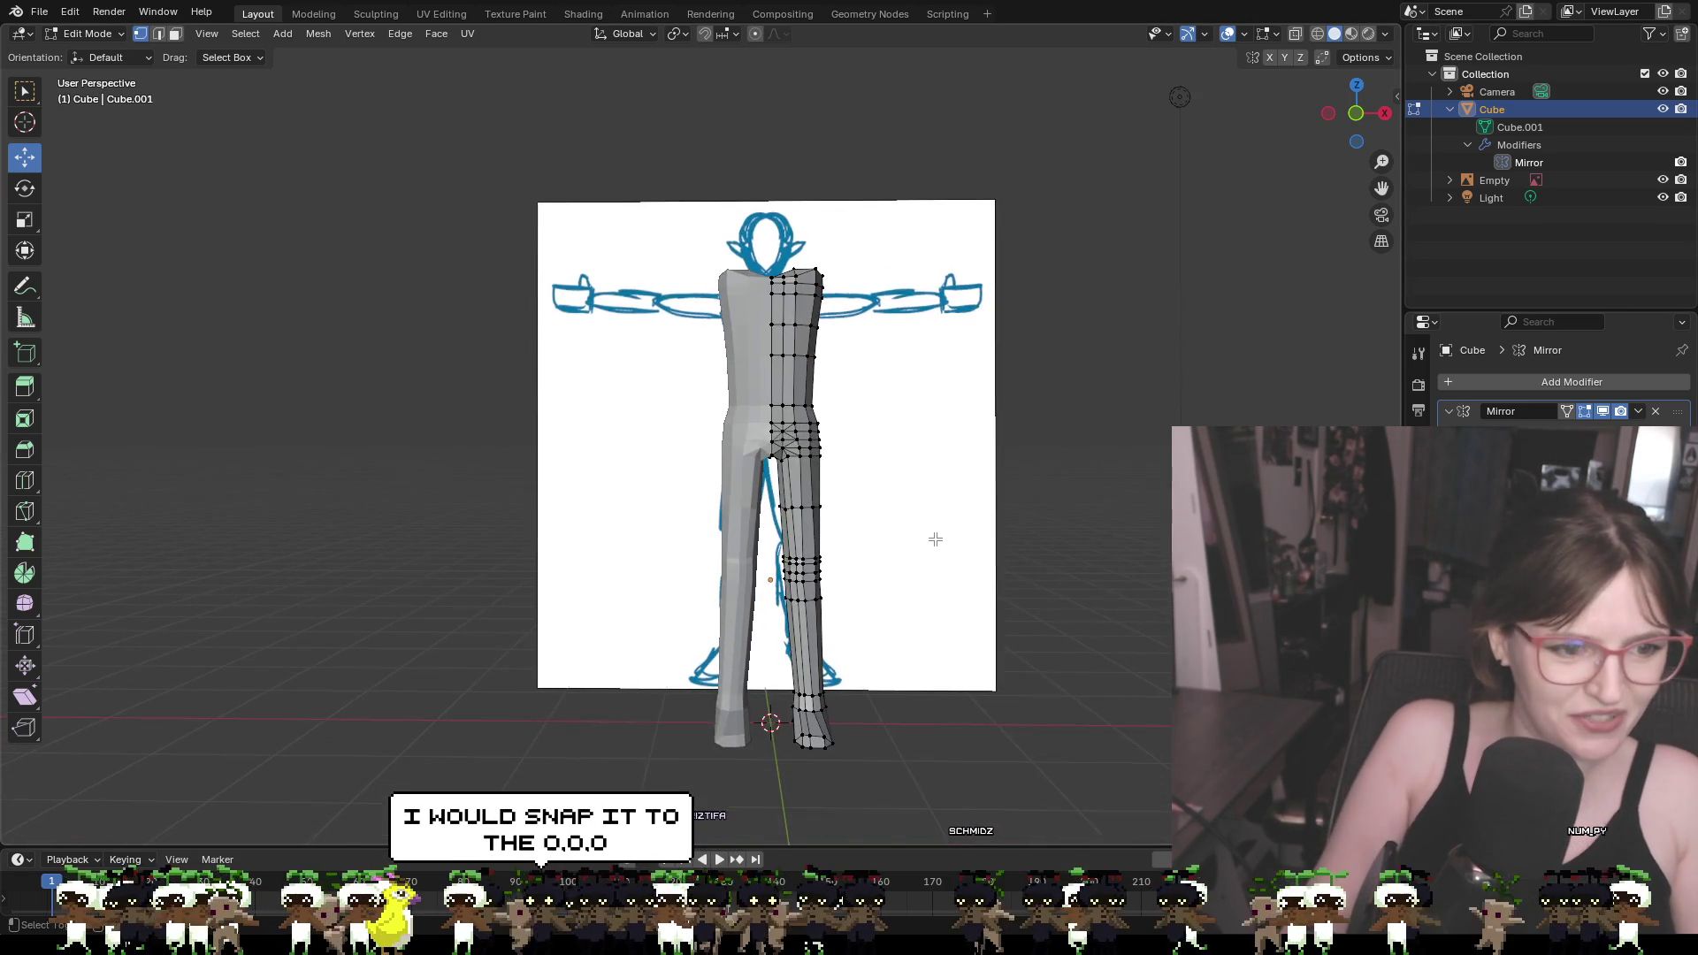
pyautogui.scroll(10, 947, 540)
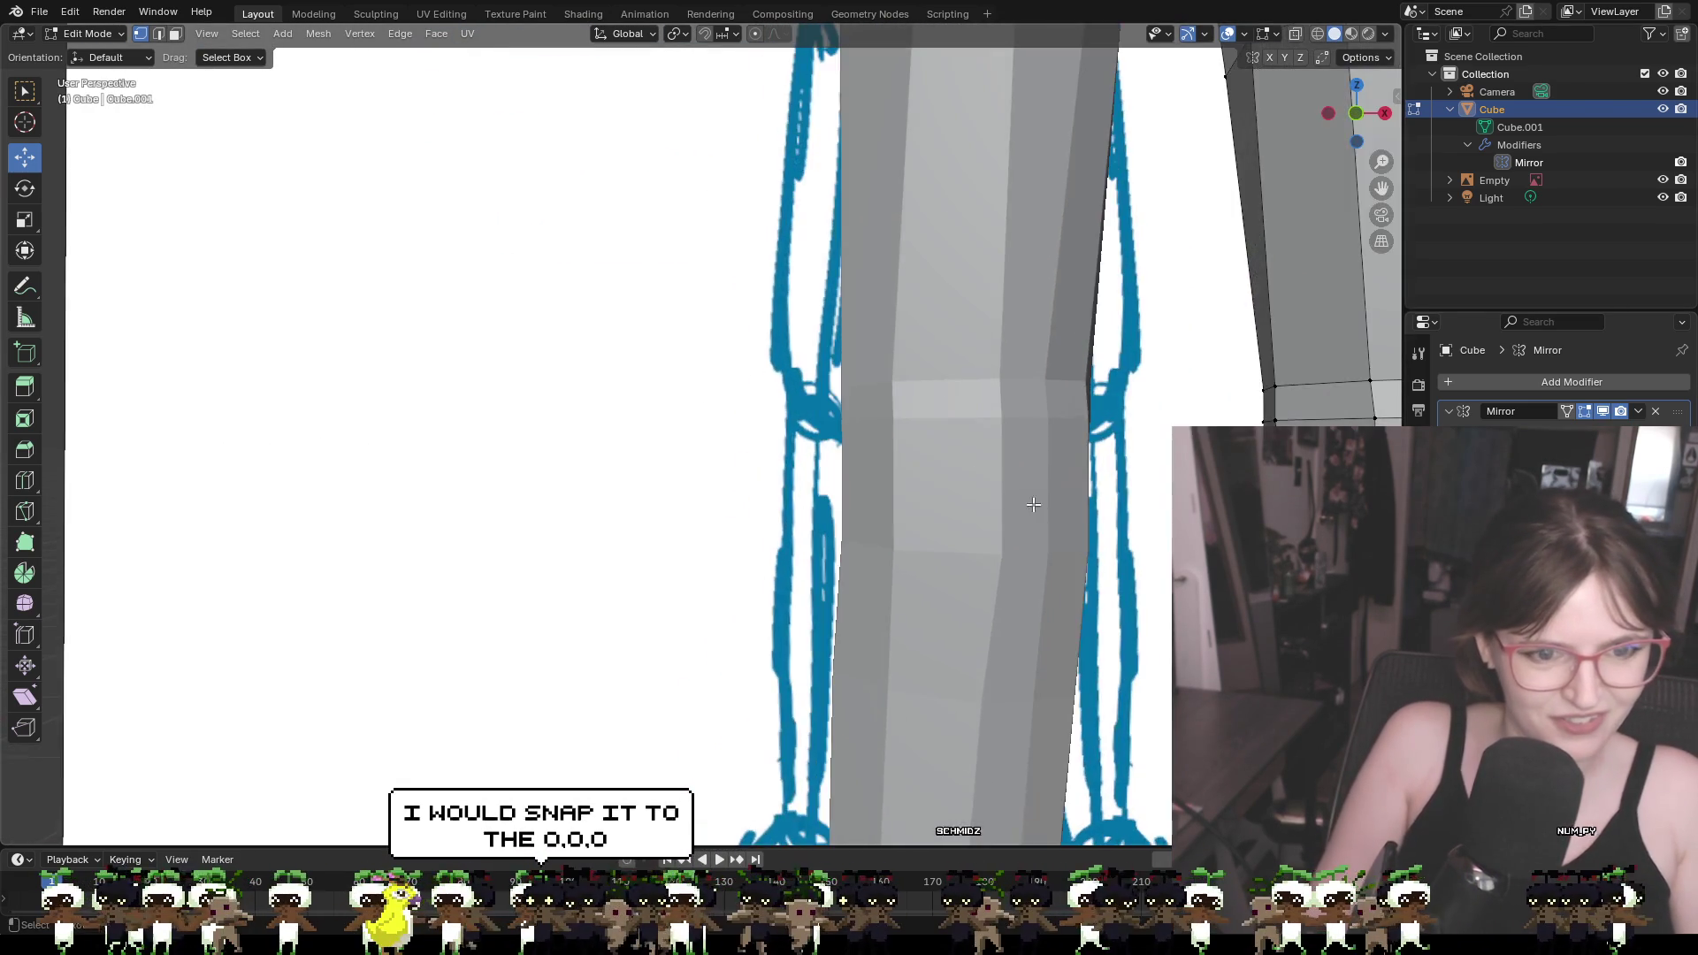
pyautogui.keyDown('ctrl'); pyautogui.scroll(-5, 1003, 490); pyautogui.keyUp('ctrl')
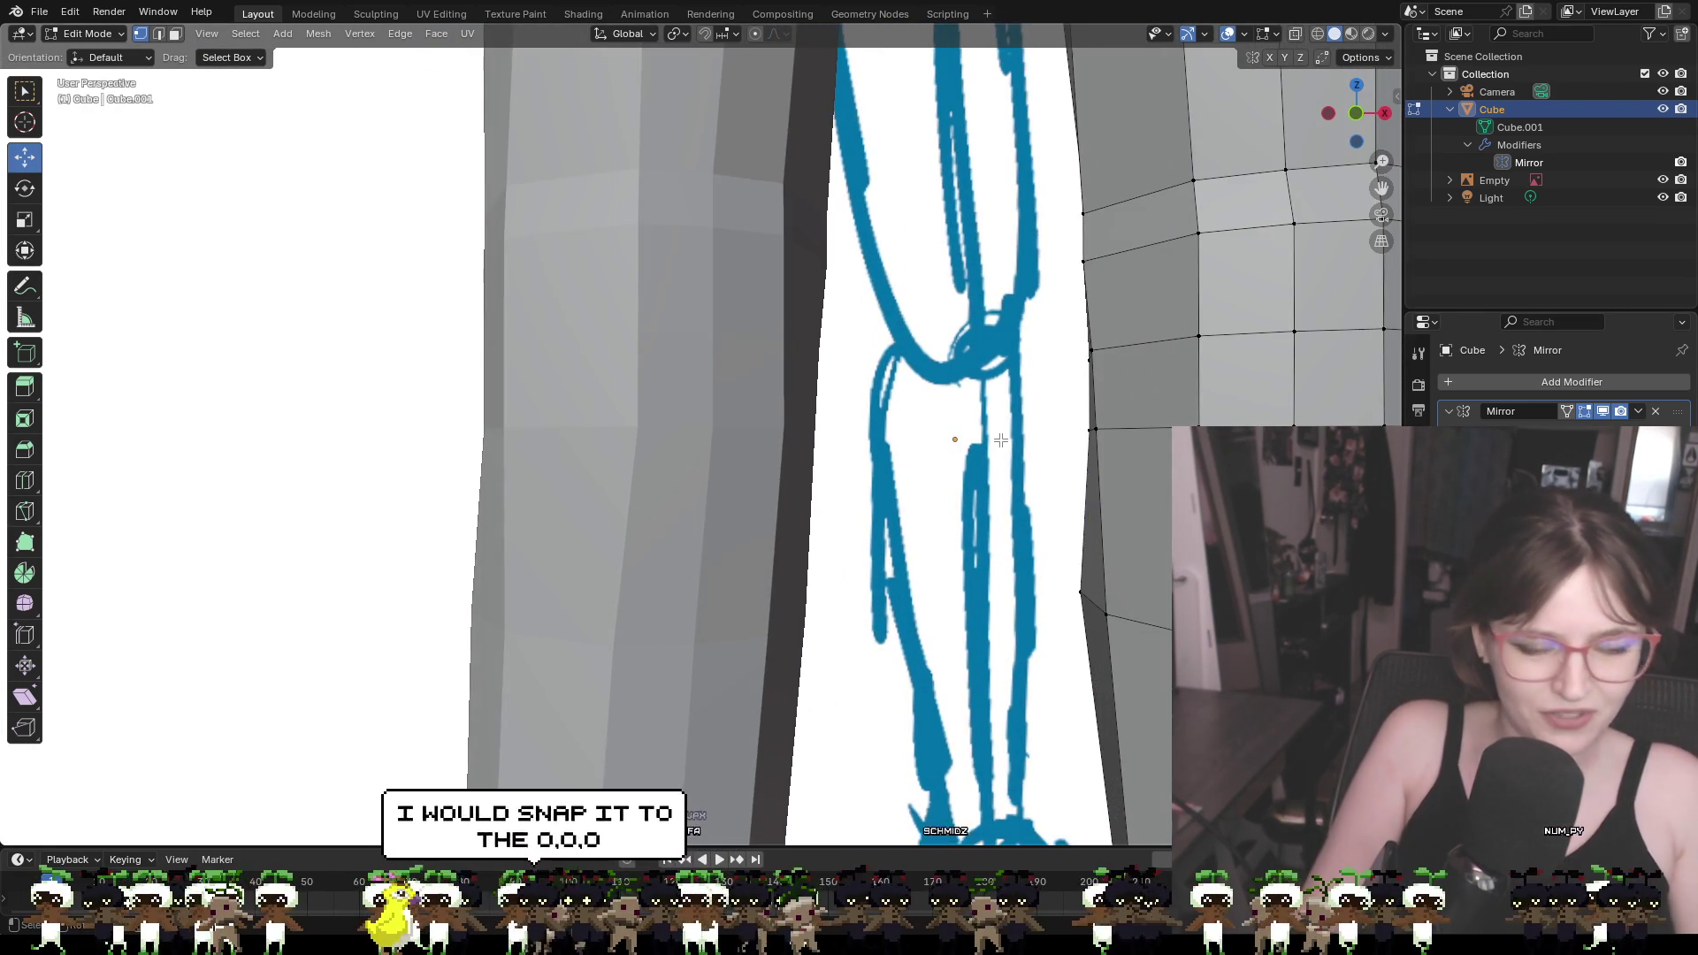
pyautogui.scroll(-6, 996, 437)
pyautogui.scroll(3, 947, 439)
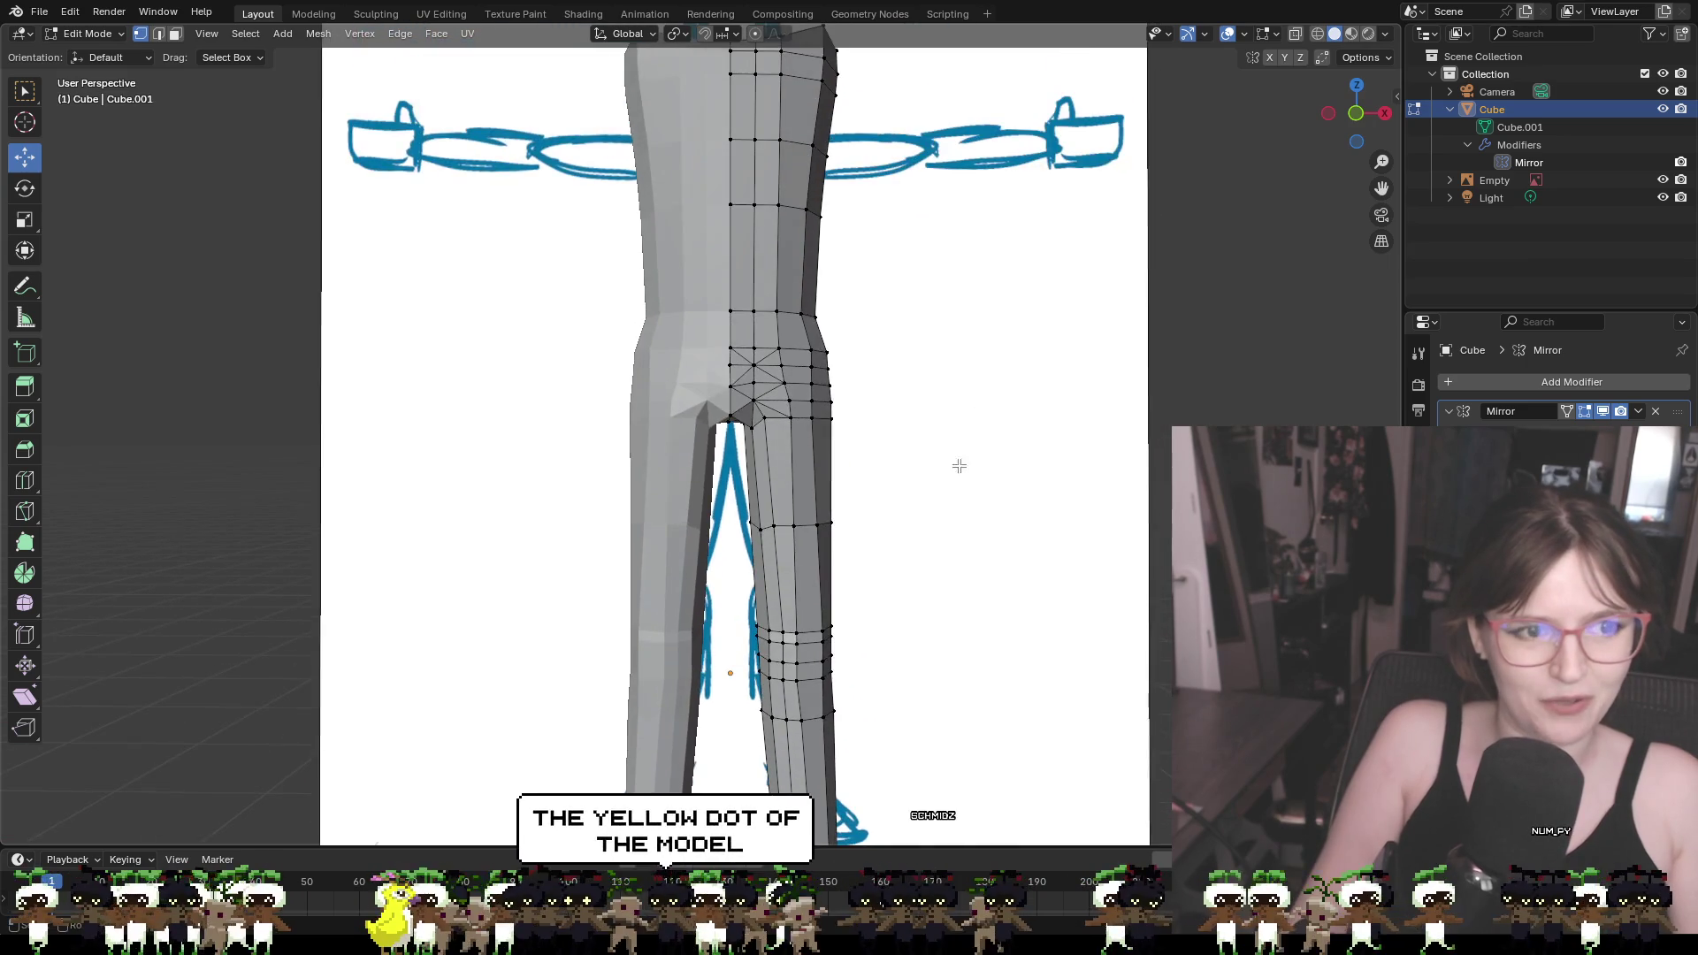
pyautogui.scroll(-4, 1001, 504)
pyautogui.moveTo(1001, 518)
pyautogui.mouseDown(button='middle')
pyautogui.moveTo(707, 495)
pyautogui.moveTo(1088, 508)
pyautogui.moveTo(813, 516)
pyautogui.moveTo(1028, 512)
pyautogui.mouseUp(button='middle')
pyautogui.moveTo(1005, 444)
pyautogui.keyDown('shift'); pyautogui.mouseDown(button='middle')
pyautogui.moveTo(940, 576)
pyautogui.moveTo(944, 519)
pyautogui.moveTo(1009, 482)
pyautogui.mouseUp(button='middle'); pyautogui.keyUp('shift')
pyautogui.scroll(-2, 944, 519)
pyautogui.scroll(2, 971, 501)
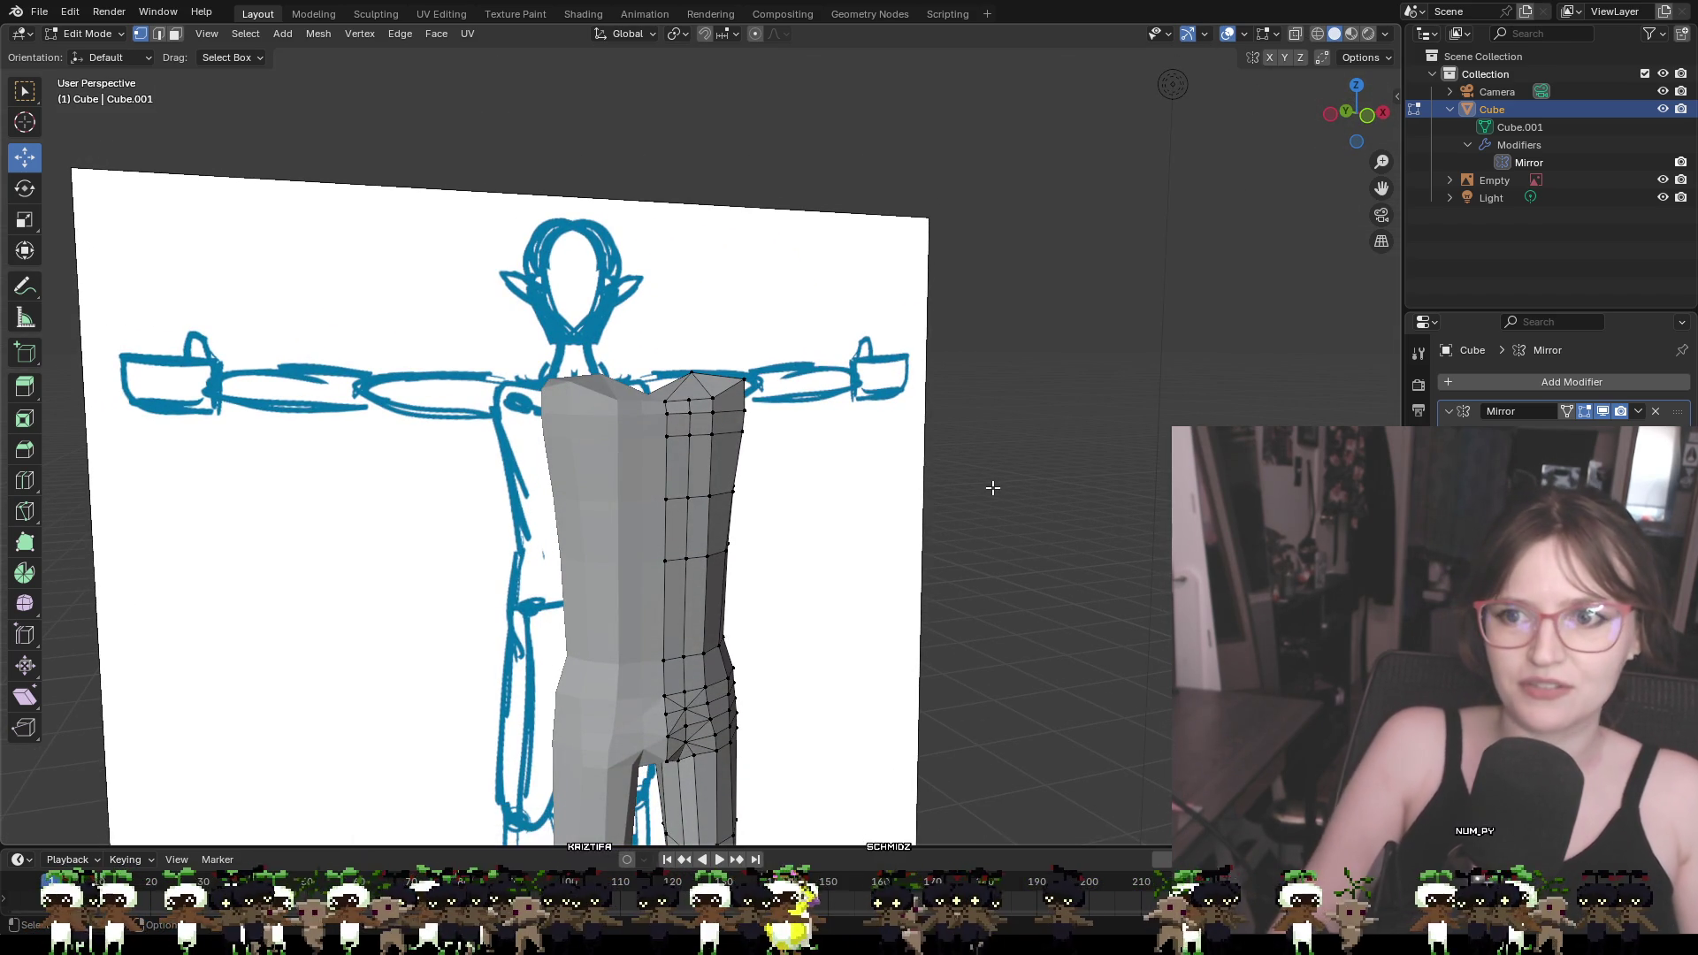
pyautogui.moveTo(921, 483); pyautogui.dragTo(878, 497, button='middle')
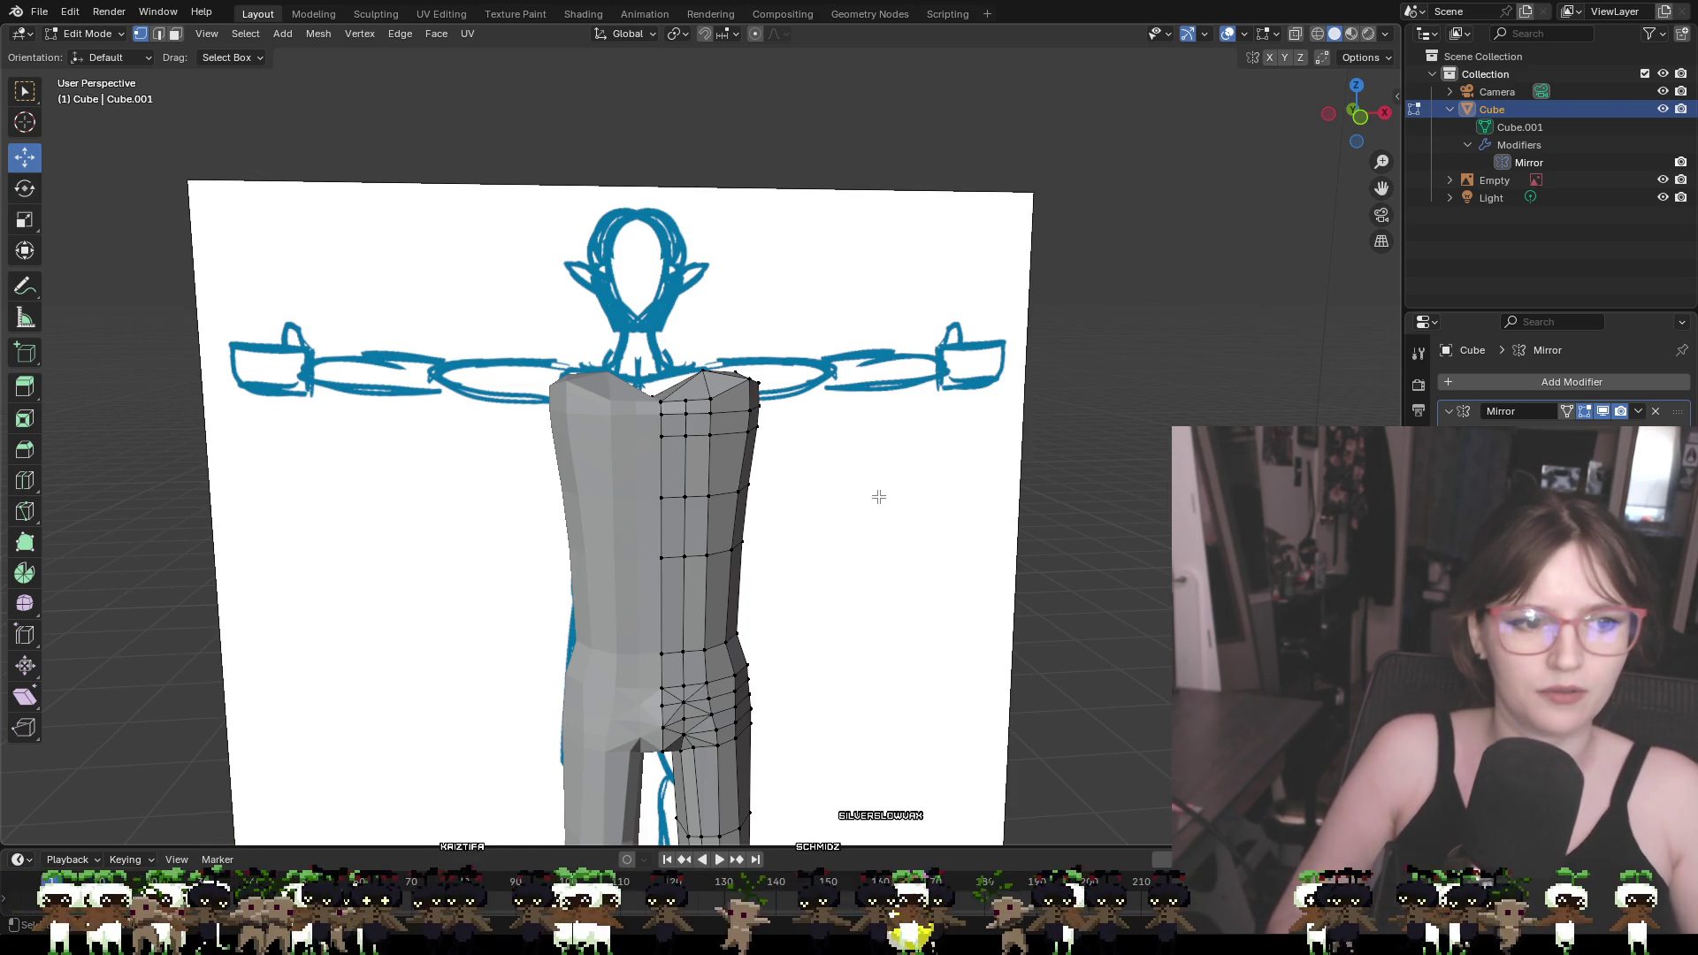
pyautogui.scroll(3, 876, 400)
pyautogui.moveTo(905, 369)
pyautogui.mouseDown(button='middle')
pyautogui.moveTo(763, 383)
pyautogui.moveTo(1096, 462)
pyautogui.moveTo(925, 449)
pyautogui.mouseUp(button='middle')
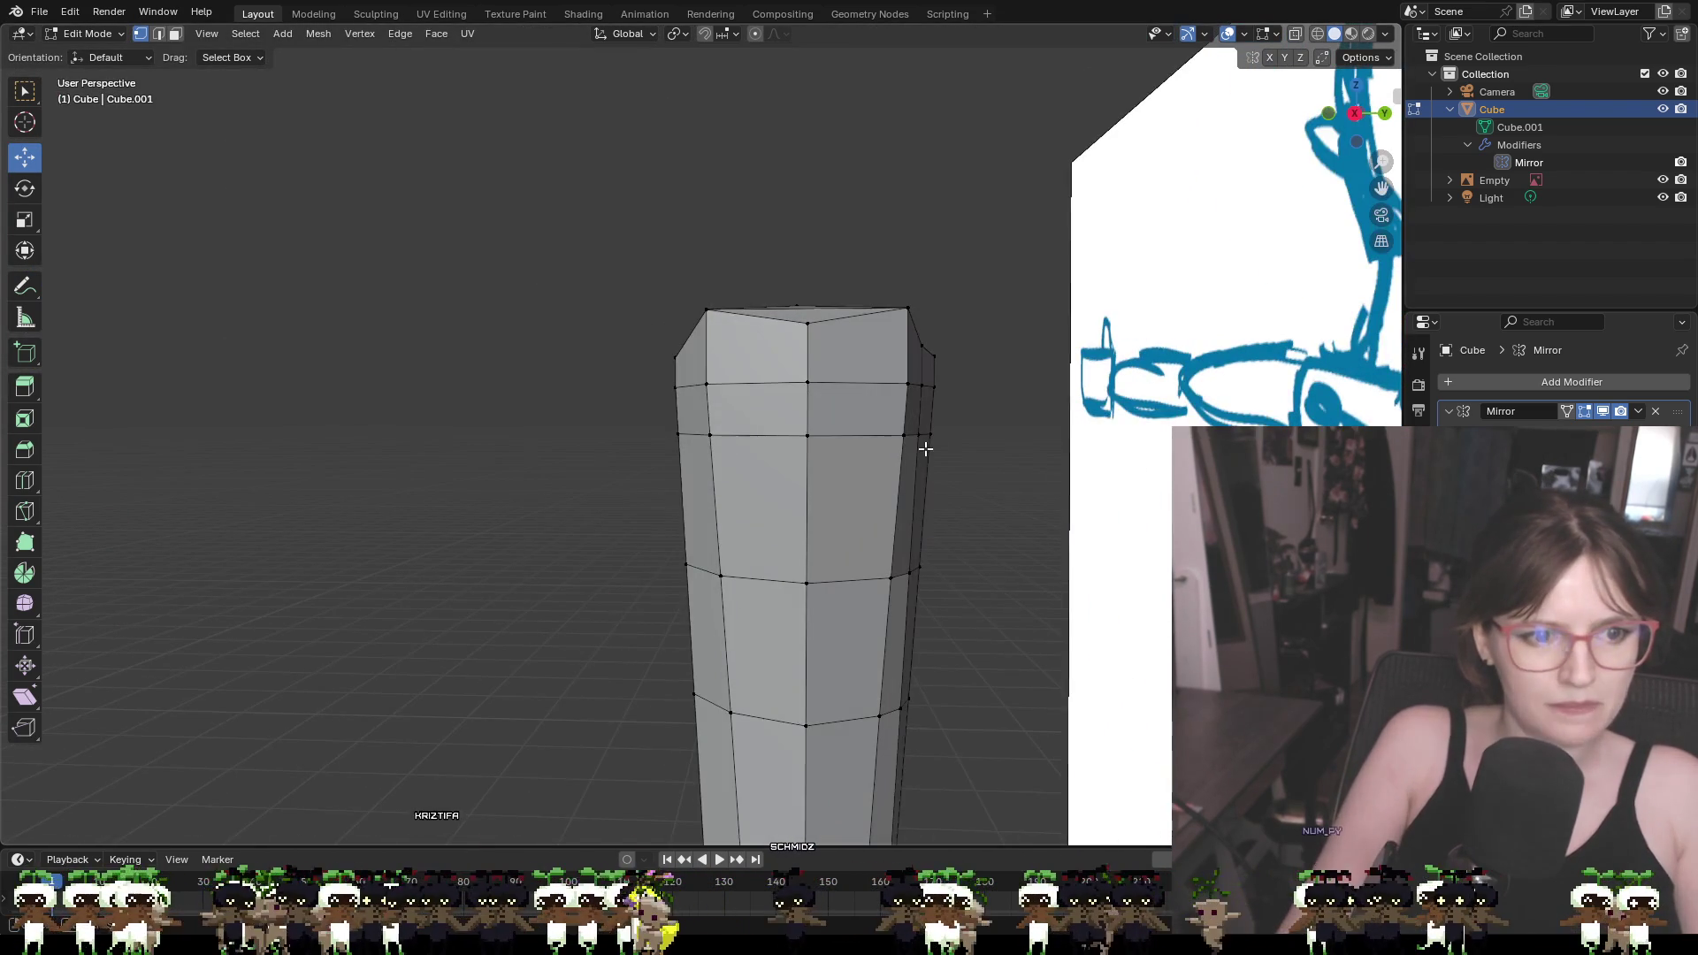
# Knife-cut new edges from the top vertex down the left side to the lower middle vertex
pyautogui.press('k')
pyautogui.click(807, 324)
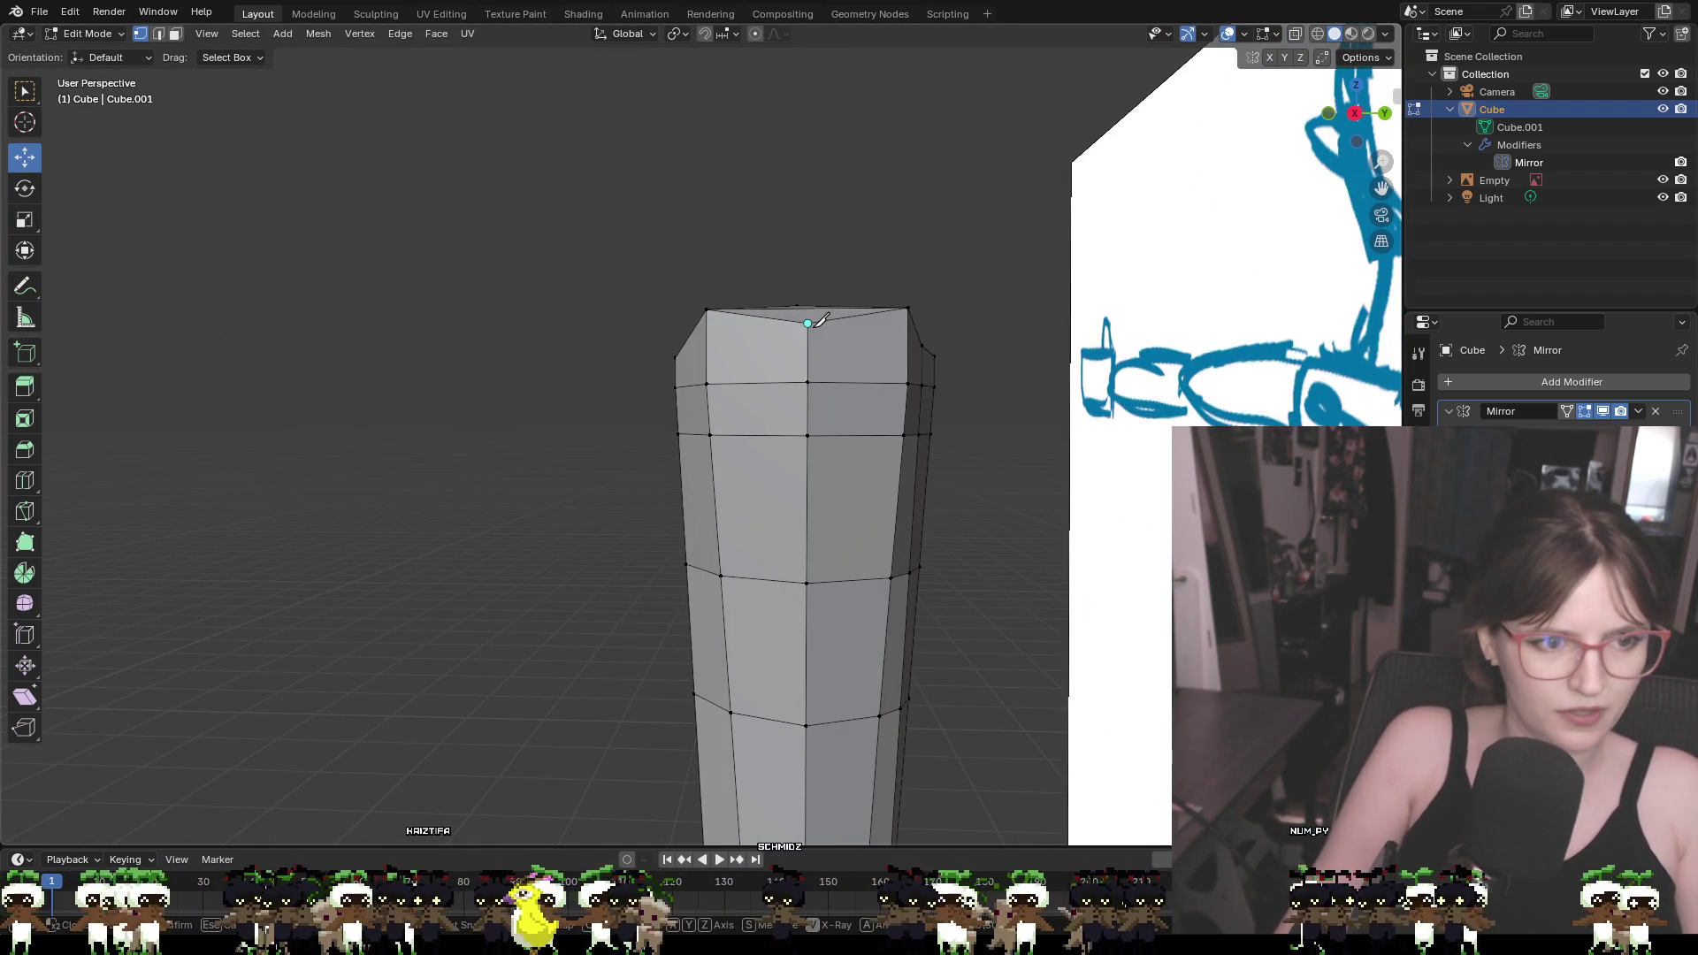
pyautogui.click(706, 384)
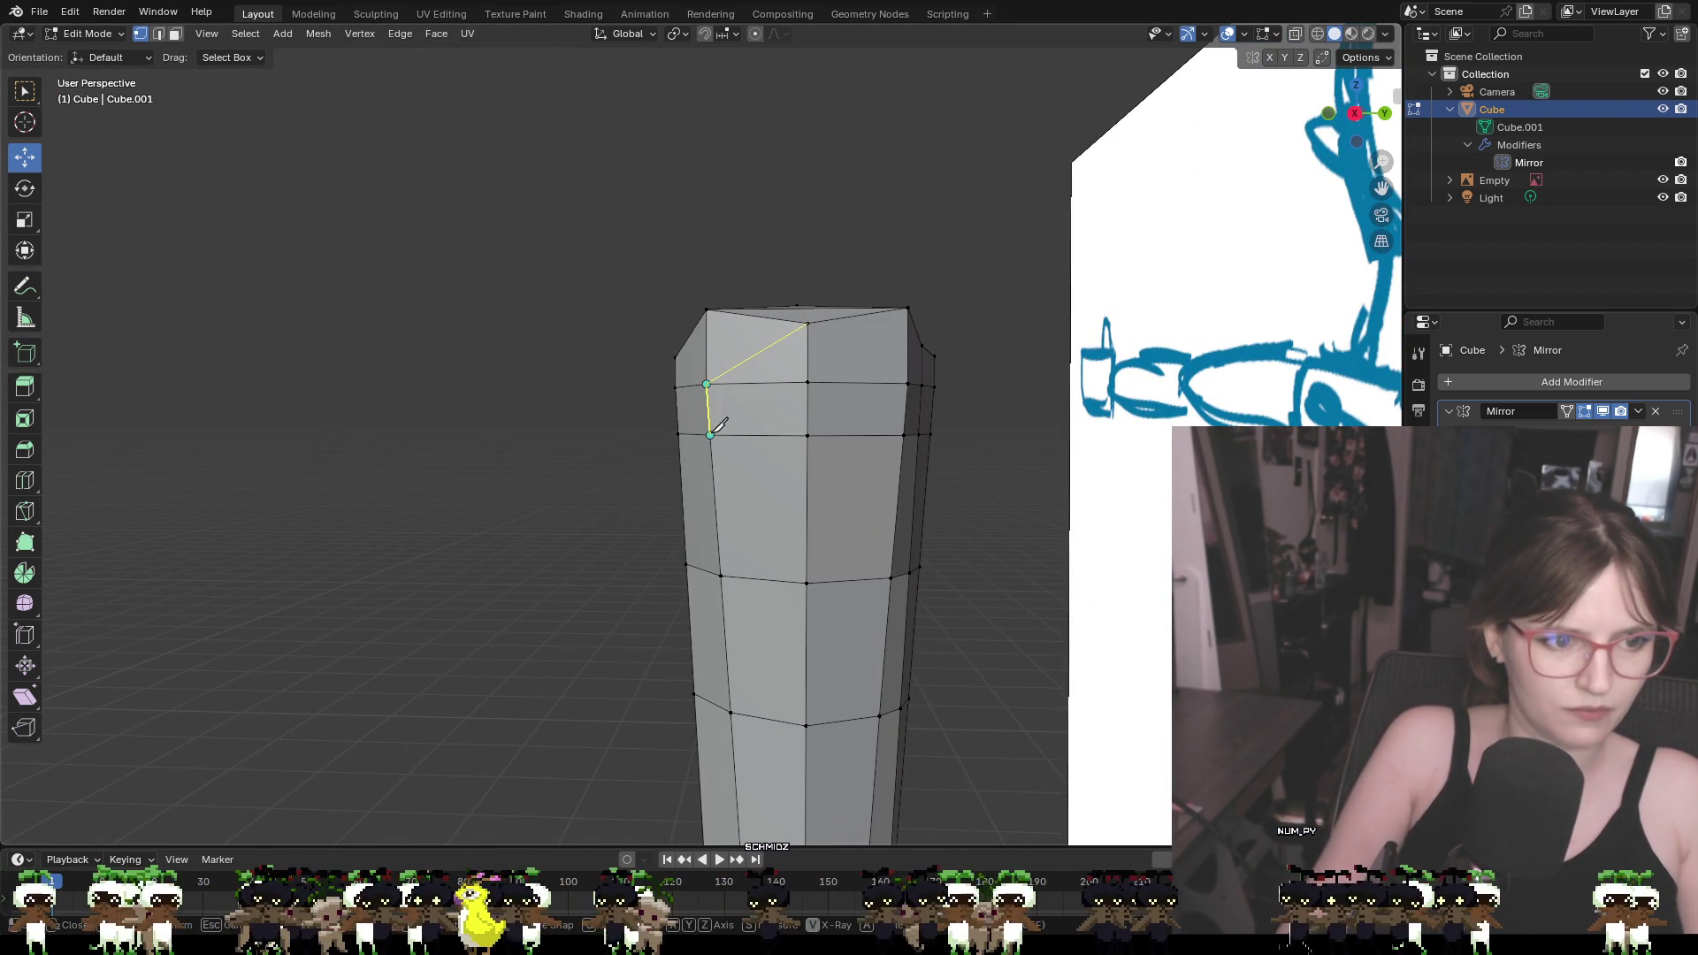
pyautogui.click(710, 435)
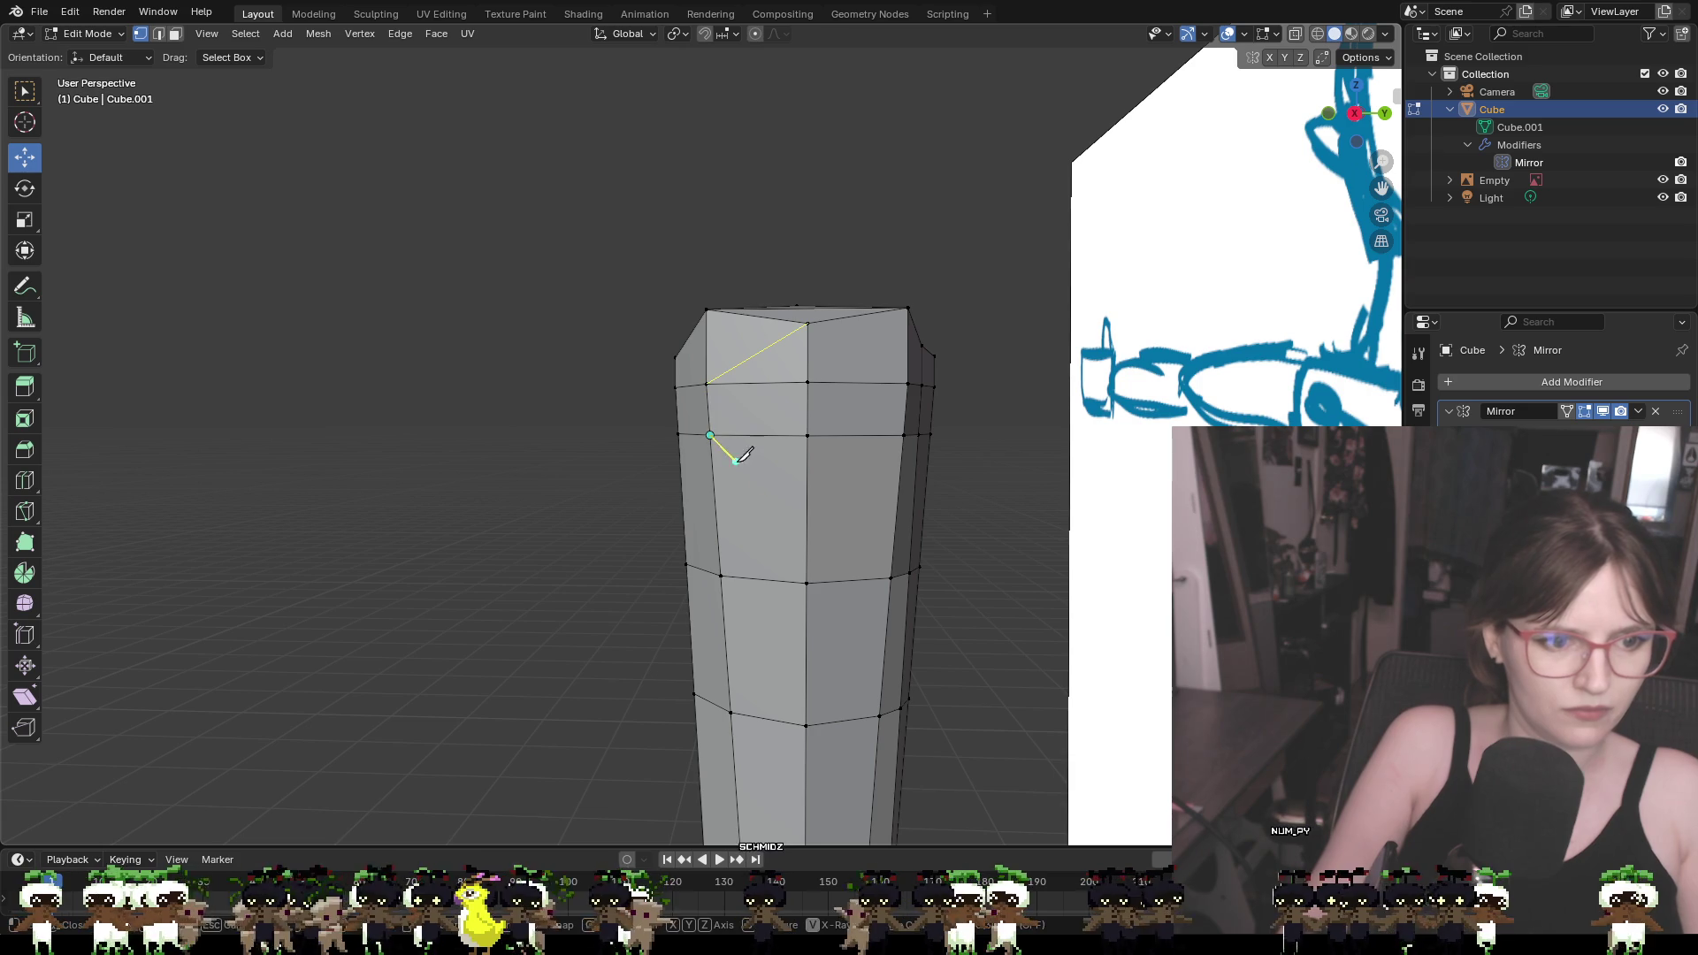
pyautogui.click(807, 582)
pyautogui.press('Return')
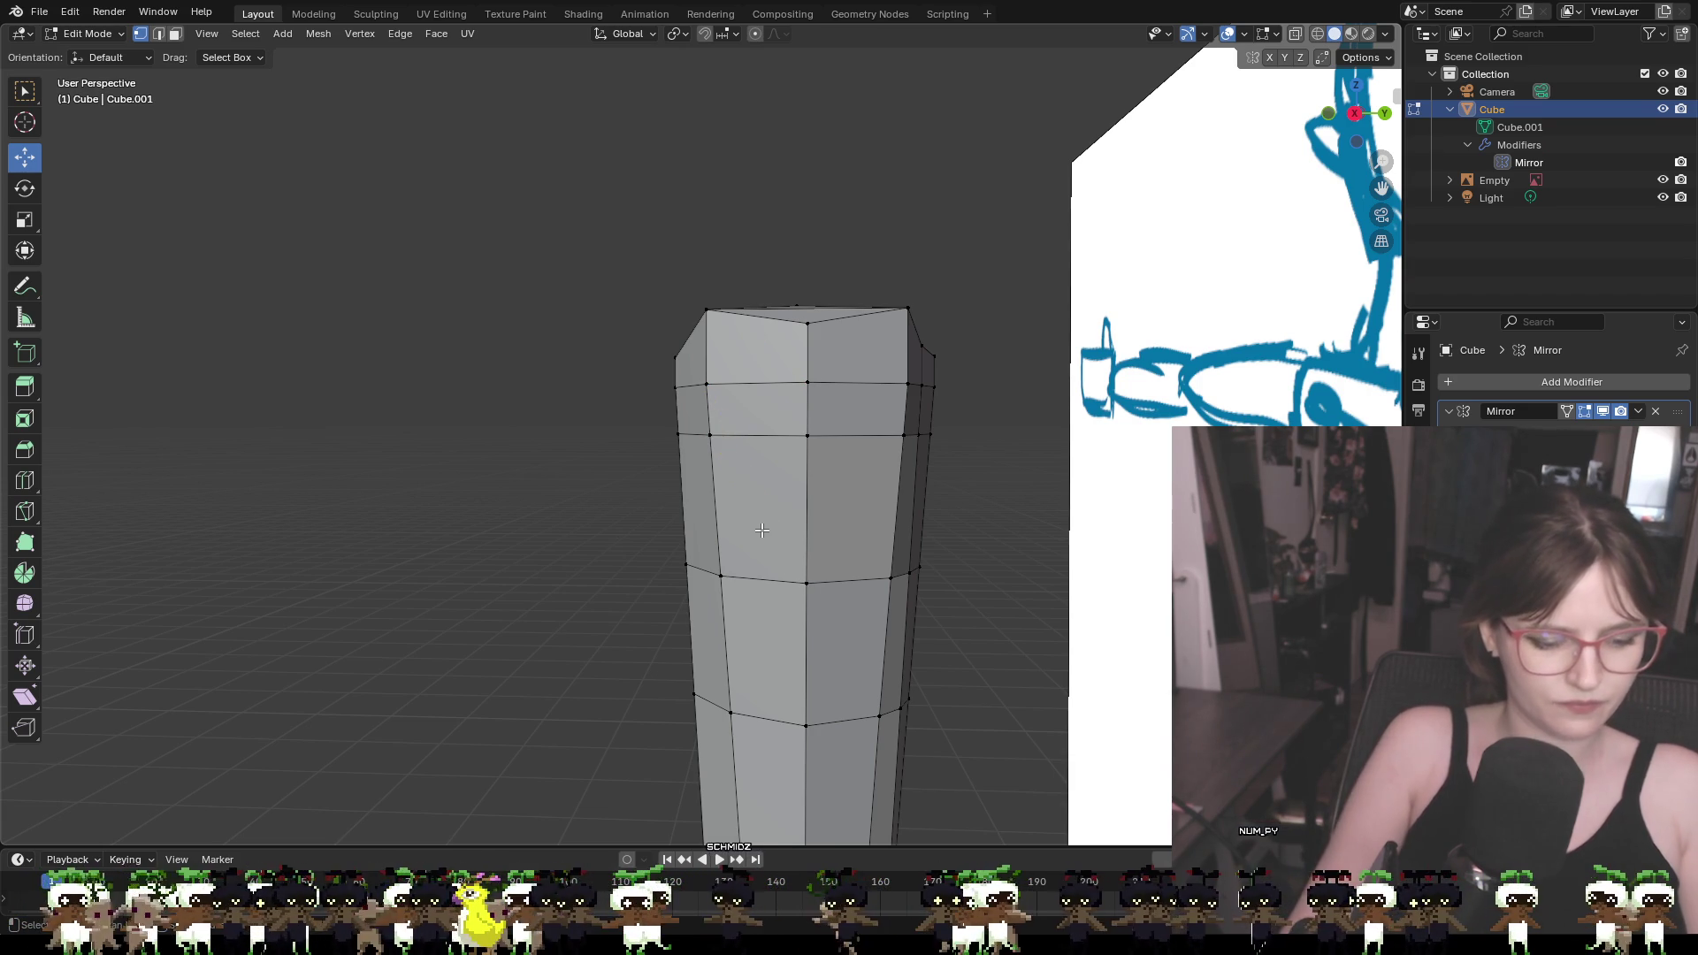
# Add a centred horizontal edge loop around the middle of the torso column
pyautogui.hotkey('ctrl', 'r')
pyautogui.click(724, 502)
pyautogui.rightClick(724, 503)
pyautogui.click(1058, 607)
pyautogui.moveTo(1058, 608); pyautogui.dragTo(1148, 595, button='middle')
pyautogui.scroll(-2, 978, 720)
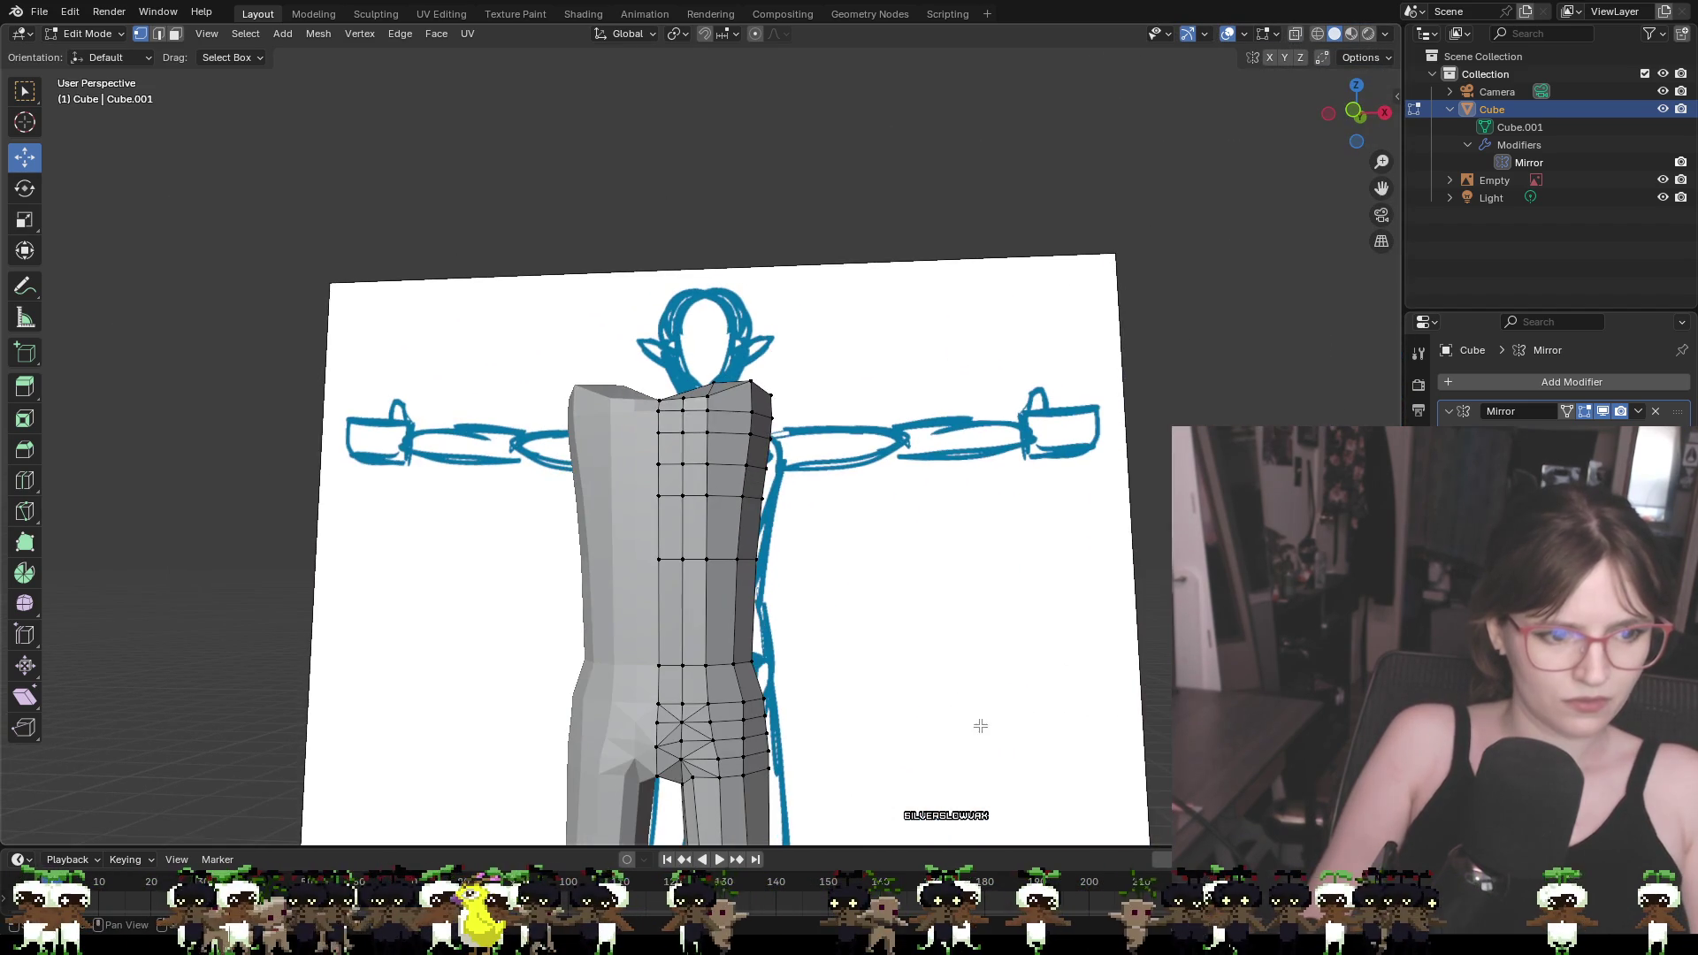
# Add a centred horizontal edge loop across the waist
pyautogui.moveTo(1042, 649); pyautogui.dragTo(1046, 633, button='middle')
pyautogui.scroll(2, 973, 620)
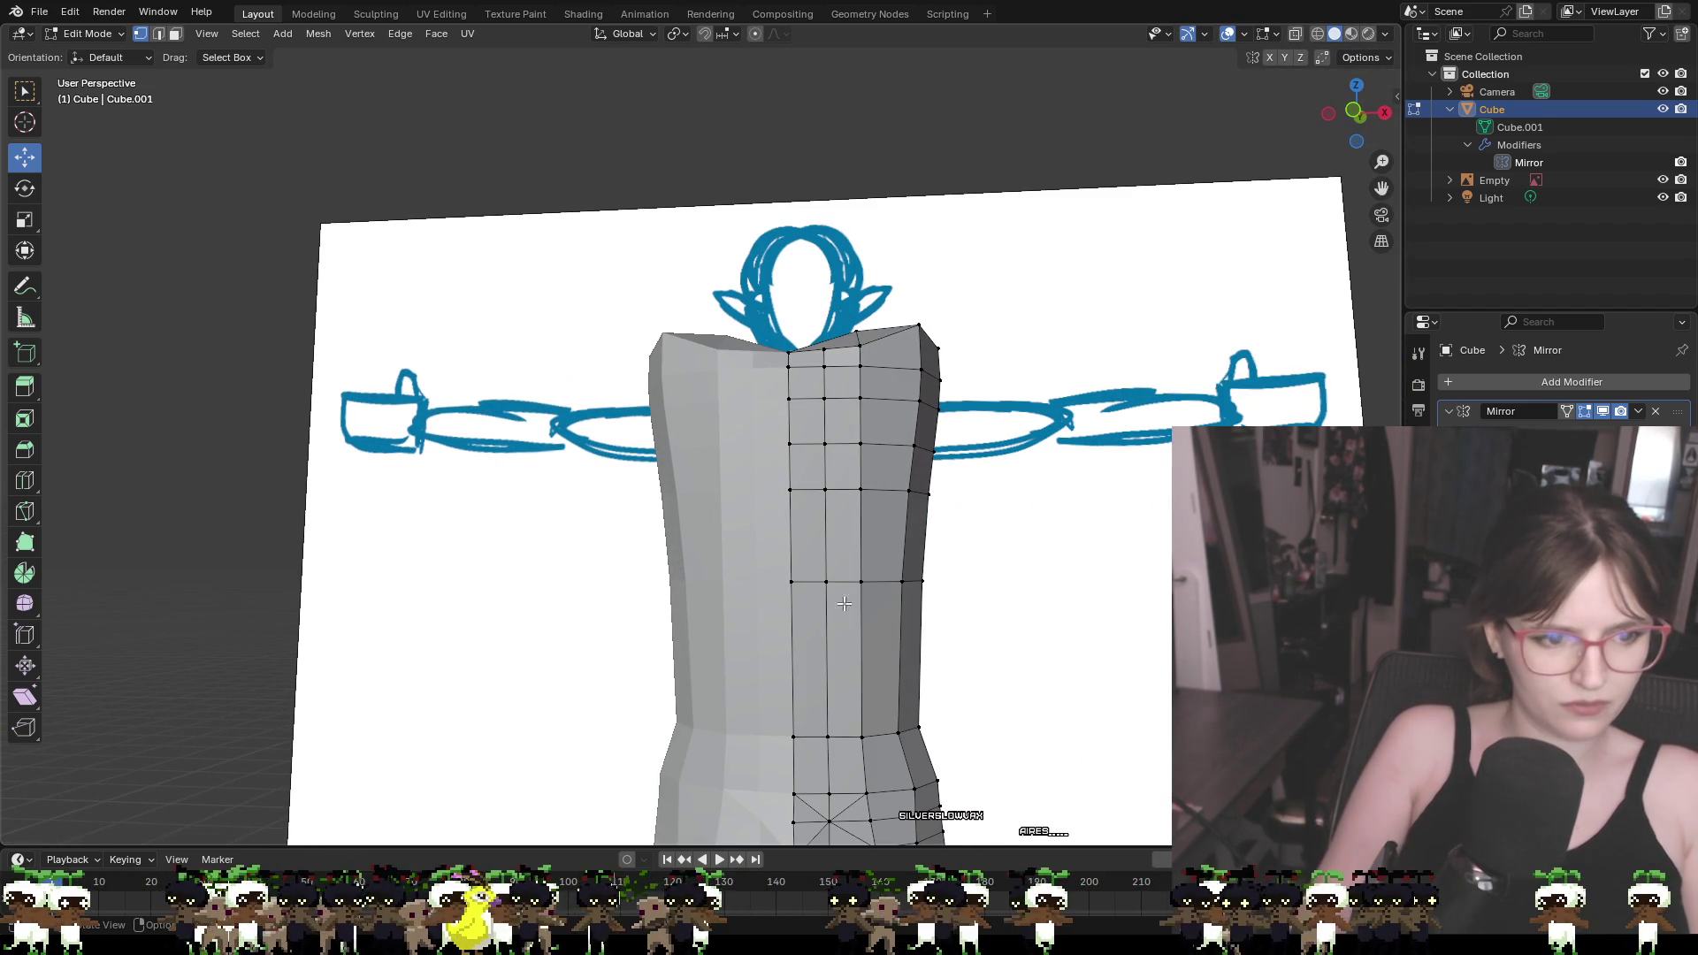
pyautogui.hotkey('ctrl', 'r')
pyautogui.click(843, 659)
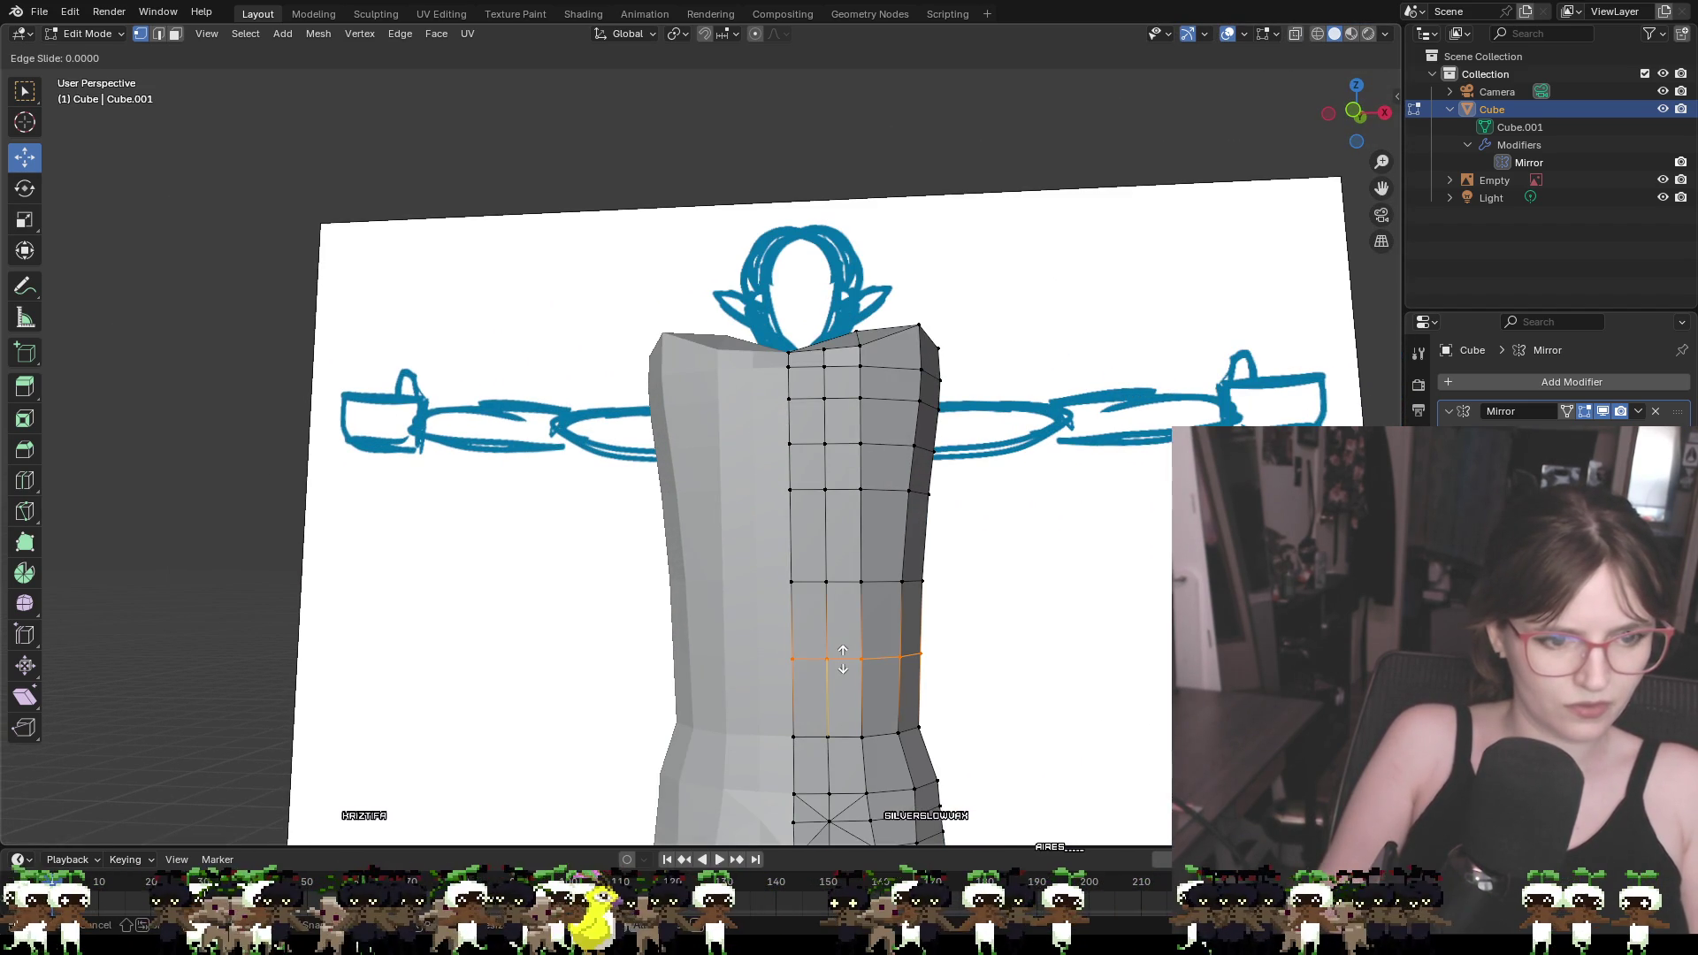
pyautogui.rightClick(846, 658)
# Slide the waist side edges inward along X, about 0.0156 m, to narrow the waist
pyautogui.click(910, 656)
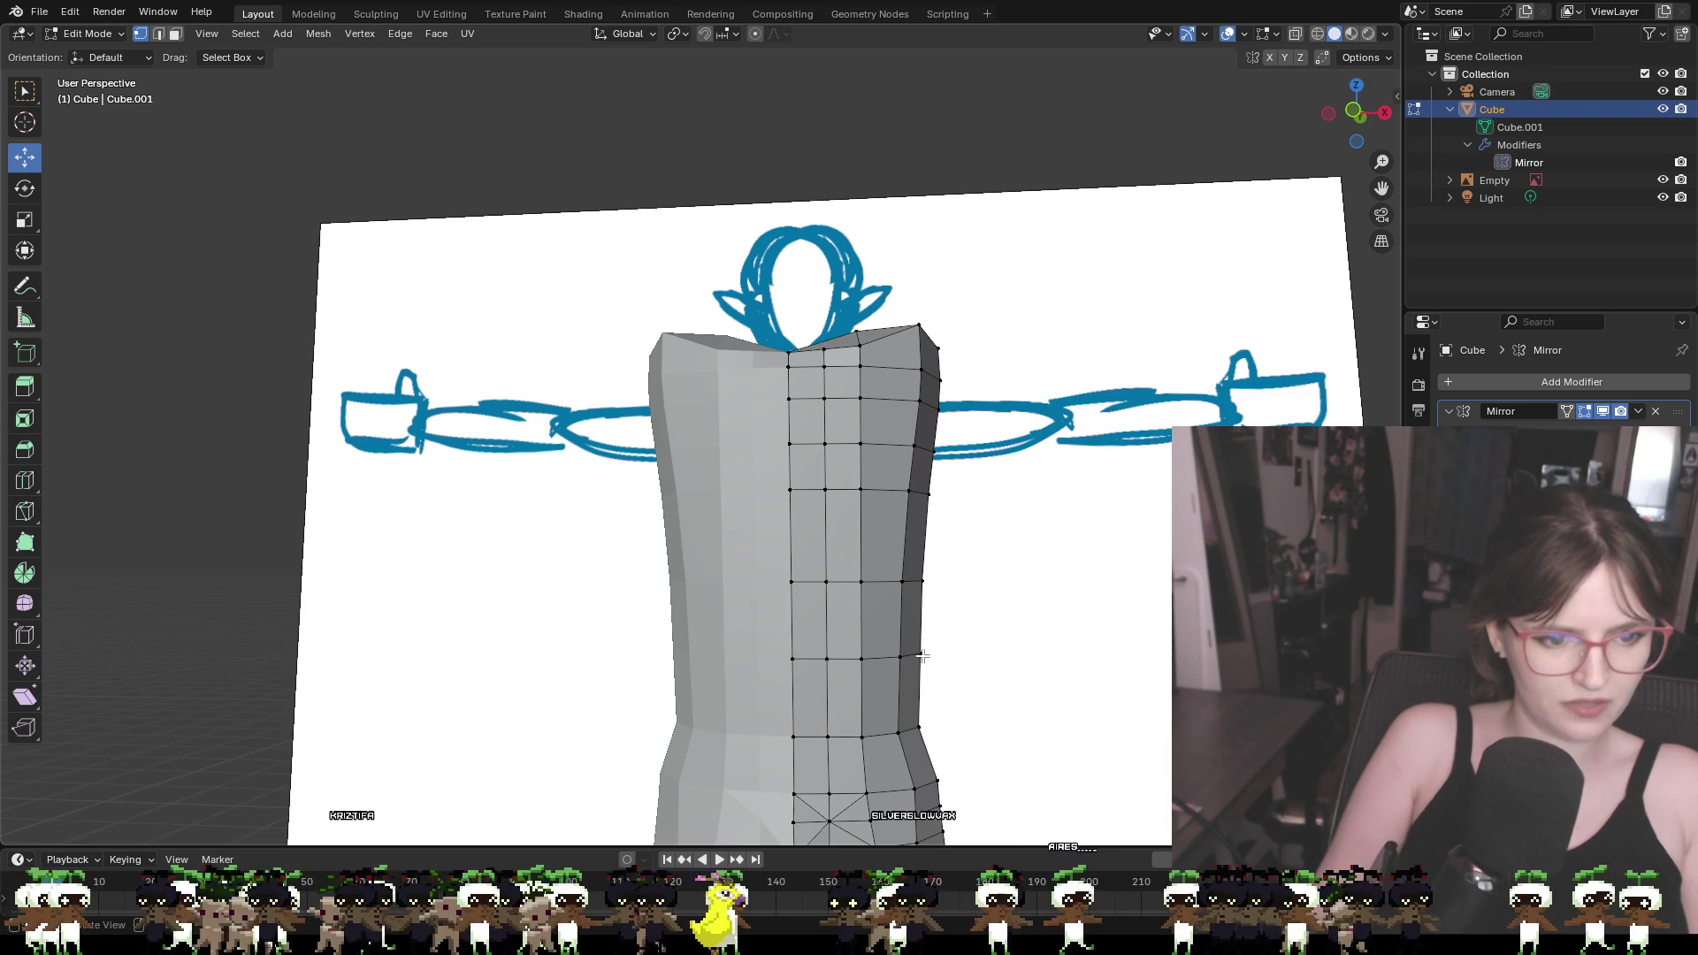
pyautogui.moveTo(982, 656); pyautogui.dragTo(964, 662)
pyautogui.click(997, 705)
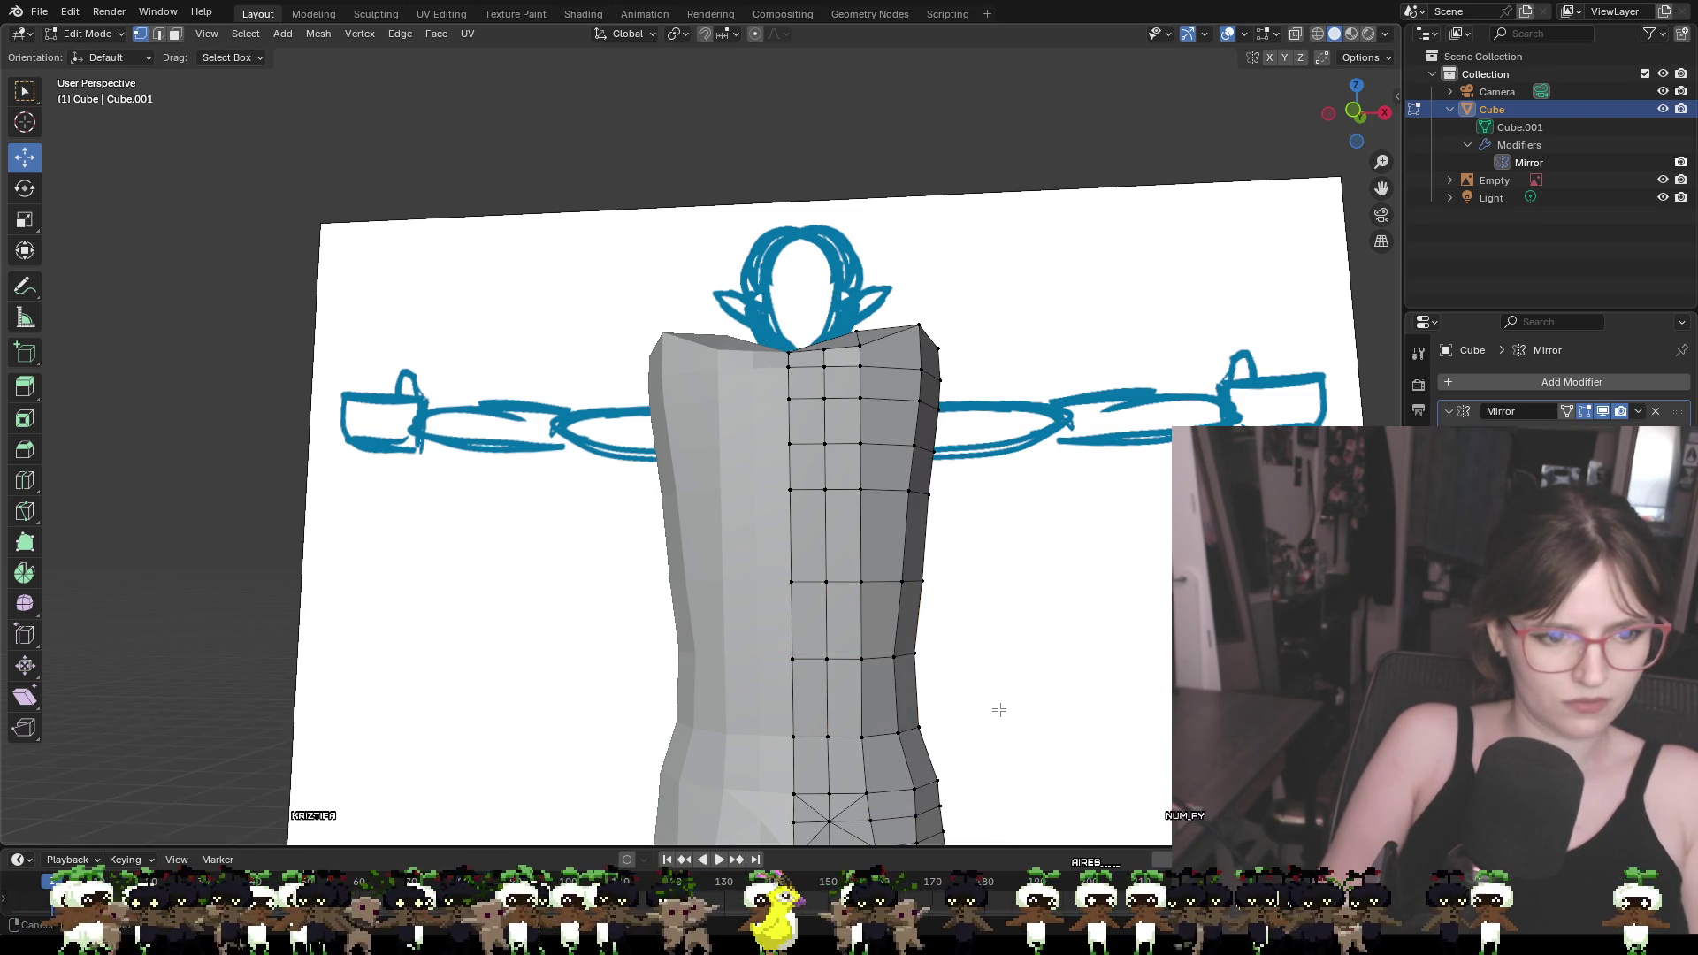
pyautogui.moveTo(997, 705)
pyautogui.mouseDown(button='middle')
pyautogui.moveTo(708, 682)
pyautogui.moveTo(787, 742)
pyautogui.moveTo(925, 658)
pyautogui.mouseUp(button='middle')
pyautogui.click(924, 659)
pyautogui.moveTo(957, 653); pyautogui.dragTo(955, 654)
pyautogui.scroll(-3, 1004, 687)
# Shift a hip vertex left along X to follow the sketch's outline
pyautogui.moveTo(1004, 686); pyautogui.dragTo(997, 702, button='middle')
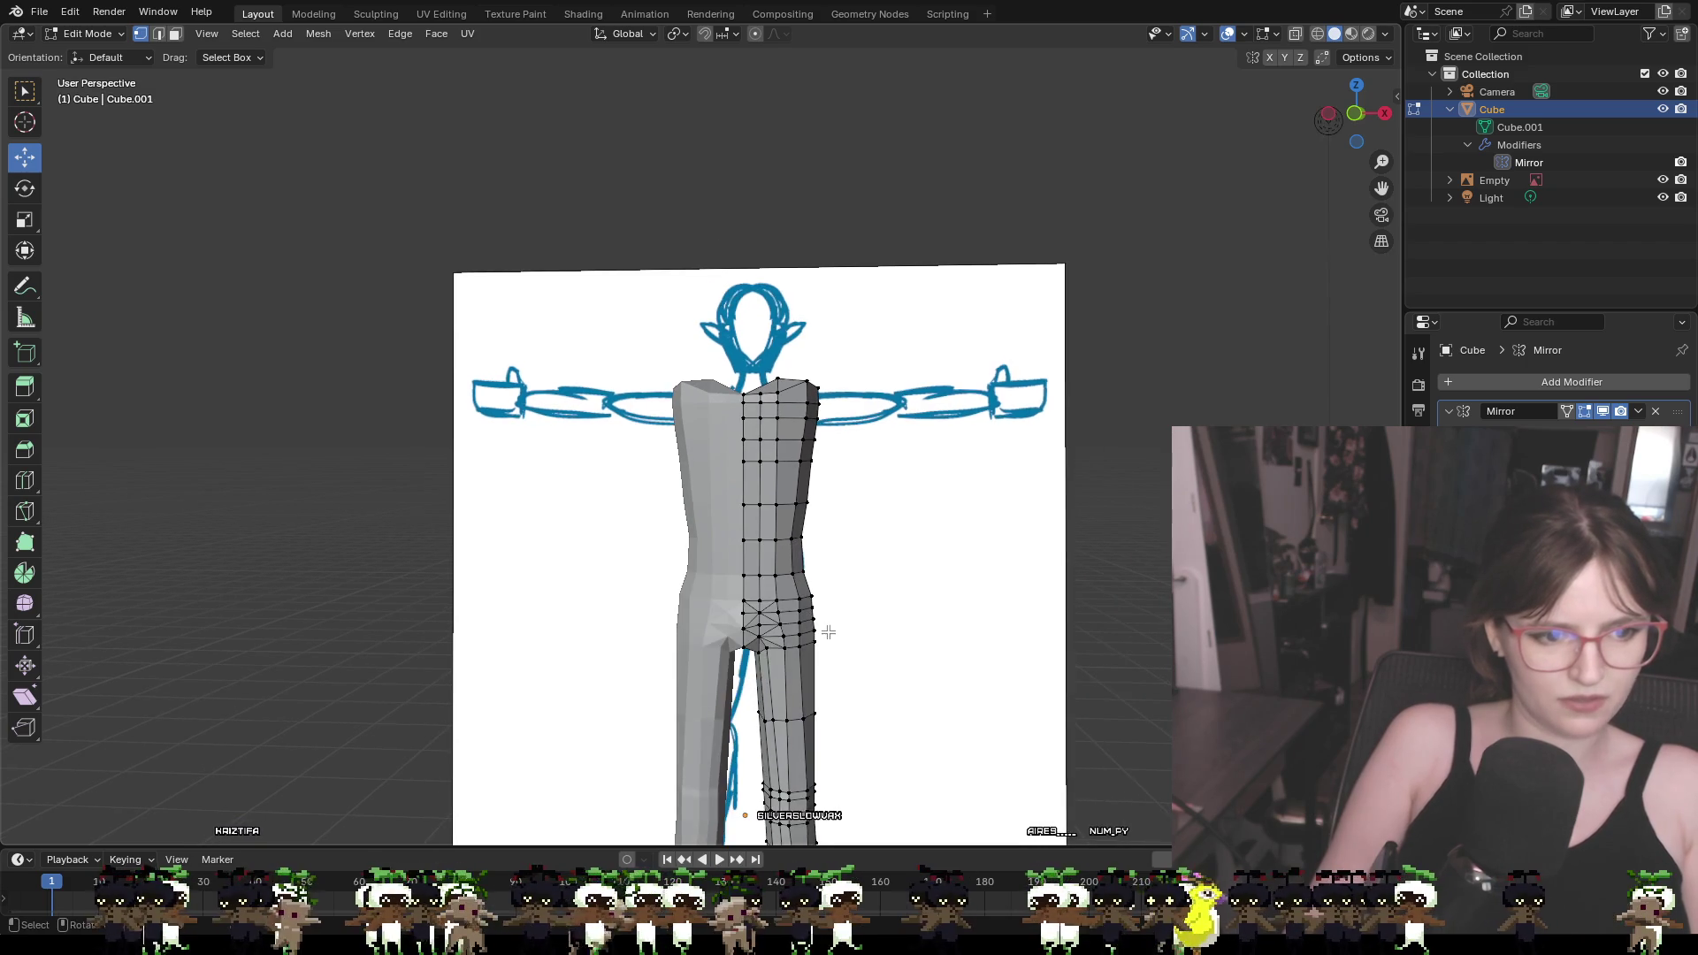
pyautogui.scroll(-2, 841, 675)
pyautogui.scroll(1, 832, 688)
pyautogui.keyDown('shift'); pyautogui.moveTo(839, 703); pyautogui.dragTo(769, 398, button='middle'); pyautogui.keyUp('shift')
pyautogui.scroll(3, 763, 389)
pyautogui.click(796, 348)
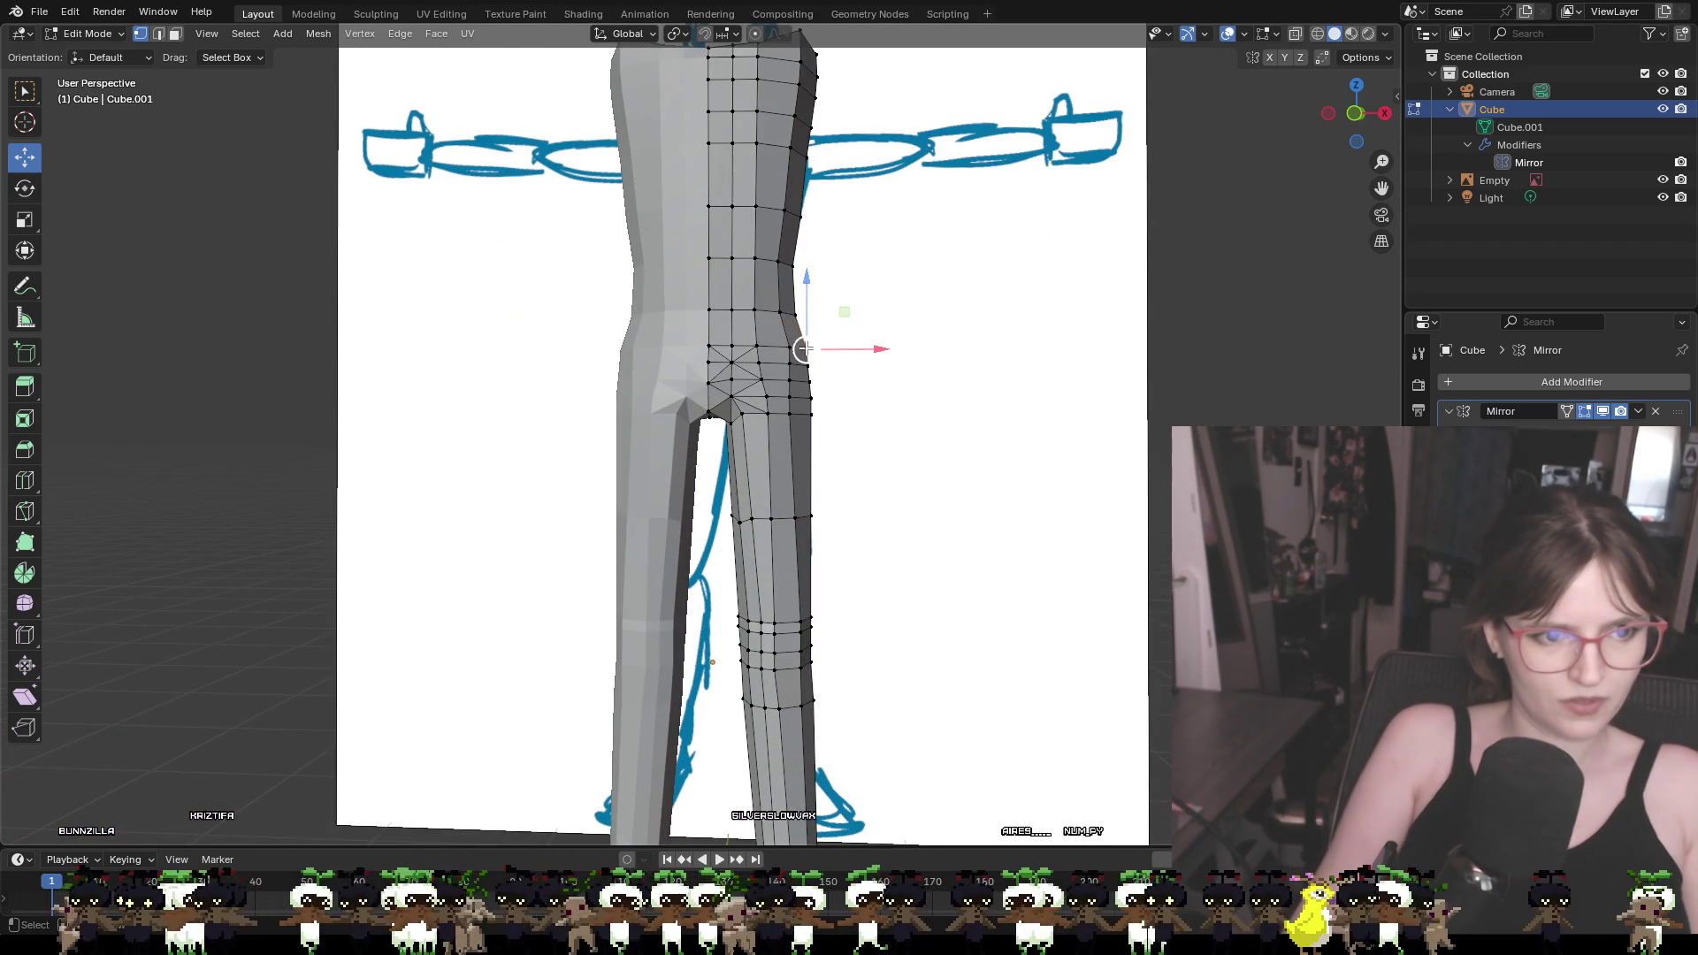
pyautogui.moveTo(887, 380)
pyautogui.mouseDown(button='middle')
pyautogui.moveTo(999, 393)
pyautogui.moveTo(981, 391)
pyautogui.mouseUp(button='middle')
pyautogui.press('g')
pyautogui.press('x')
pyautogui.click(797, 320)
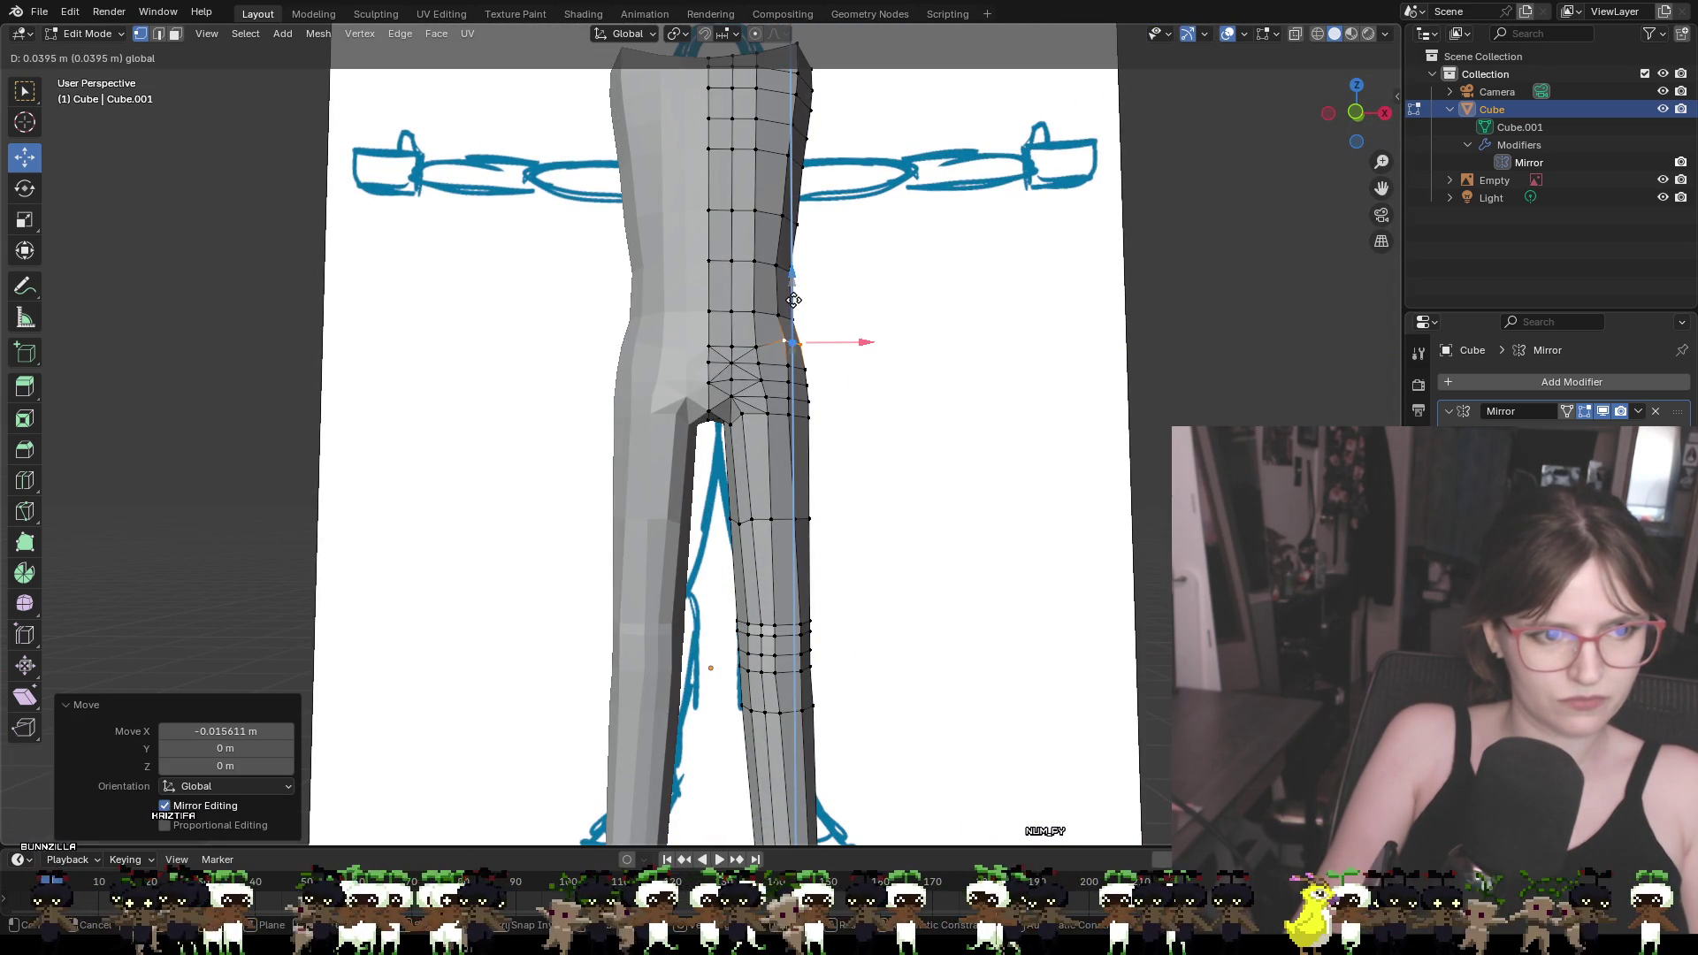
pyautogui.click(902, 428)
pyautogui.moveTo(902, 428); pyautogui.dragTo(894, 448, button='middle')
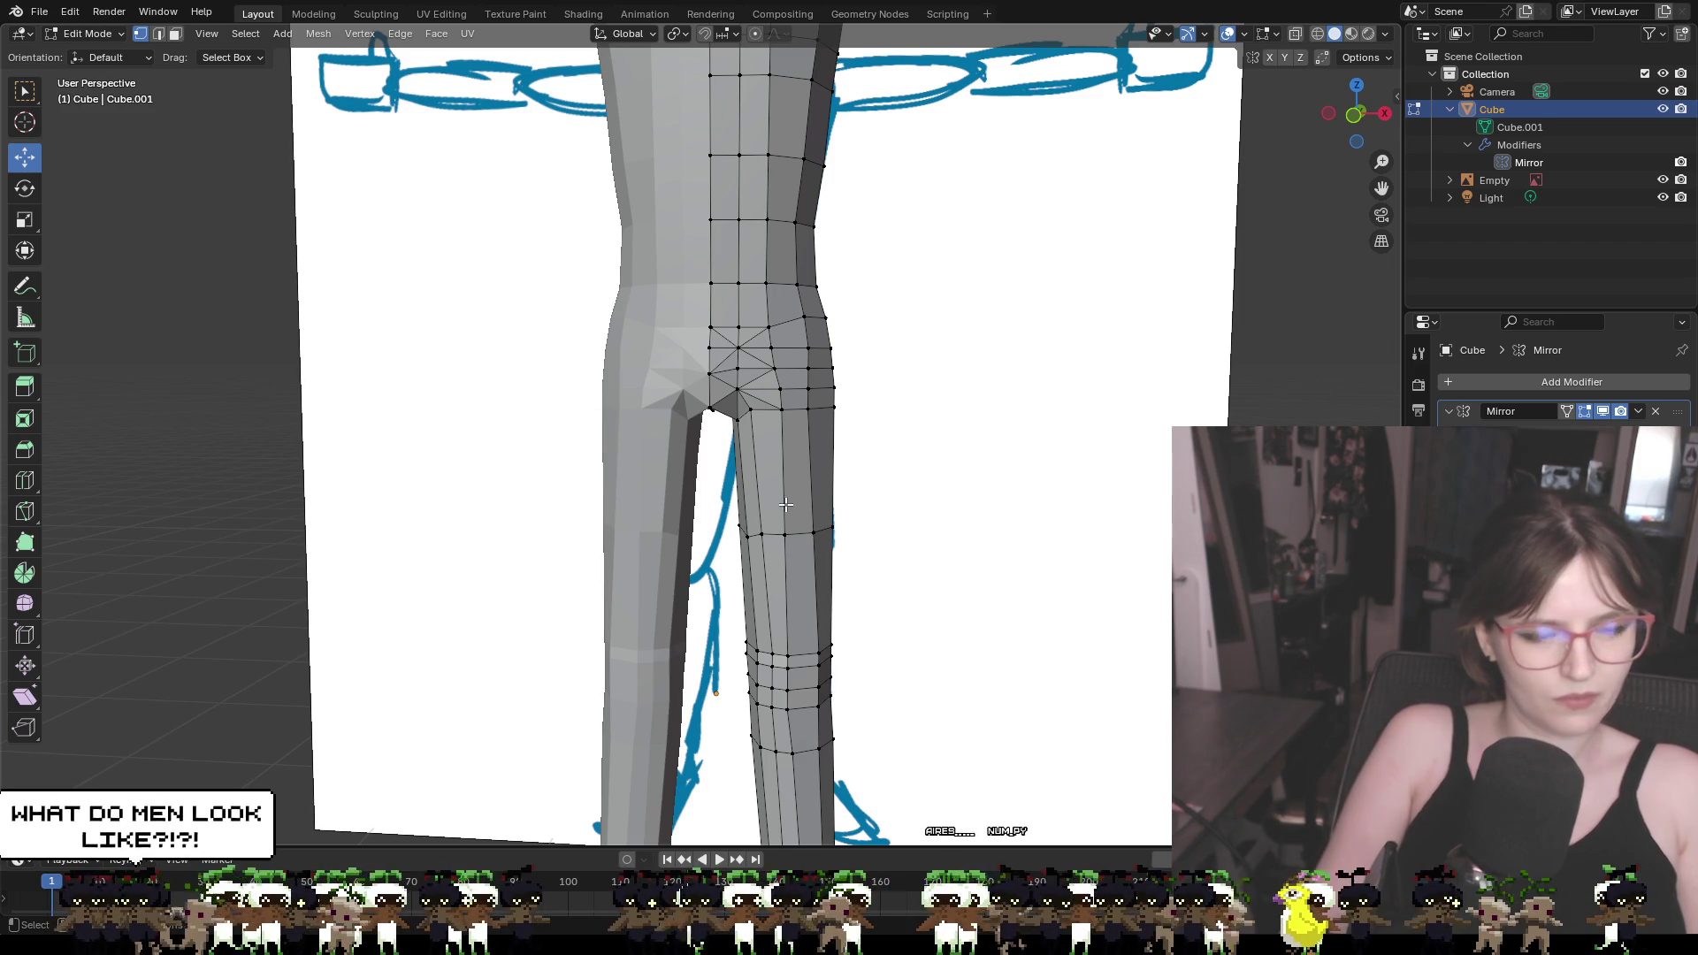
pyautogui.moveTo(963, 384)
pyautogui.keyDown('shift'); pyautogui.mouseDown(button='middle')
pyautogui.moveTo(978, 474)
pyautogui.moveTo(932, 383)
pyautogui.mouseUp(button='middle'); pyautogui.keyUp('shift')
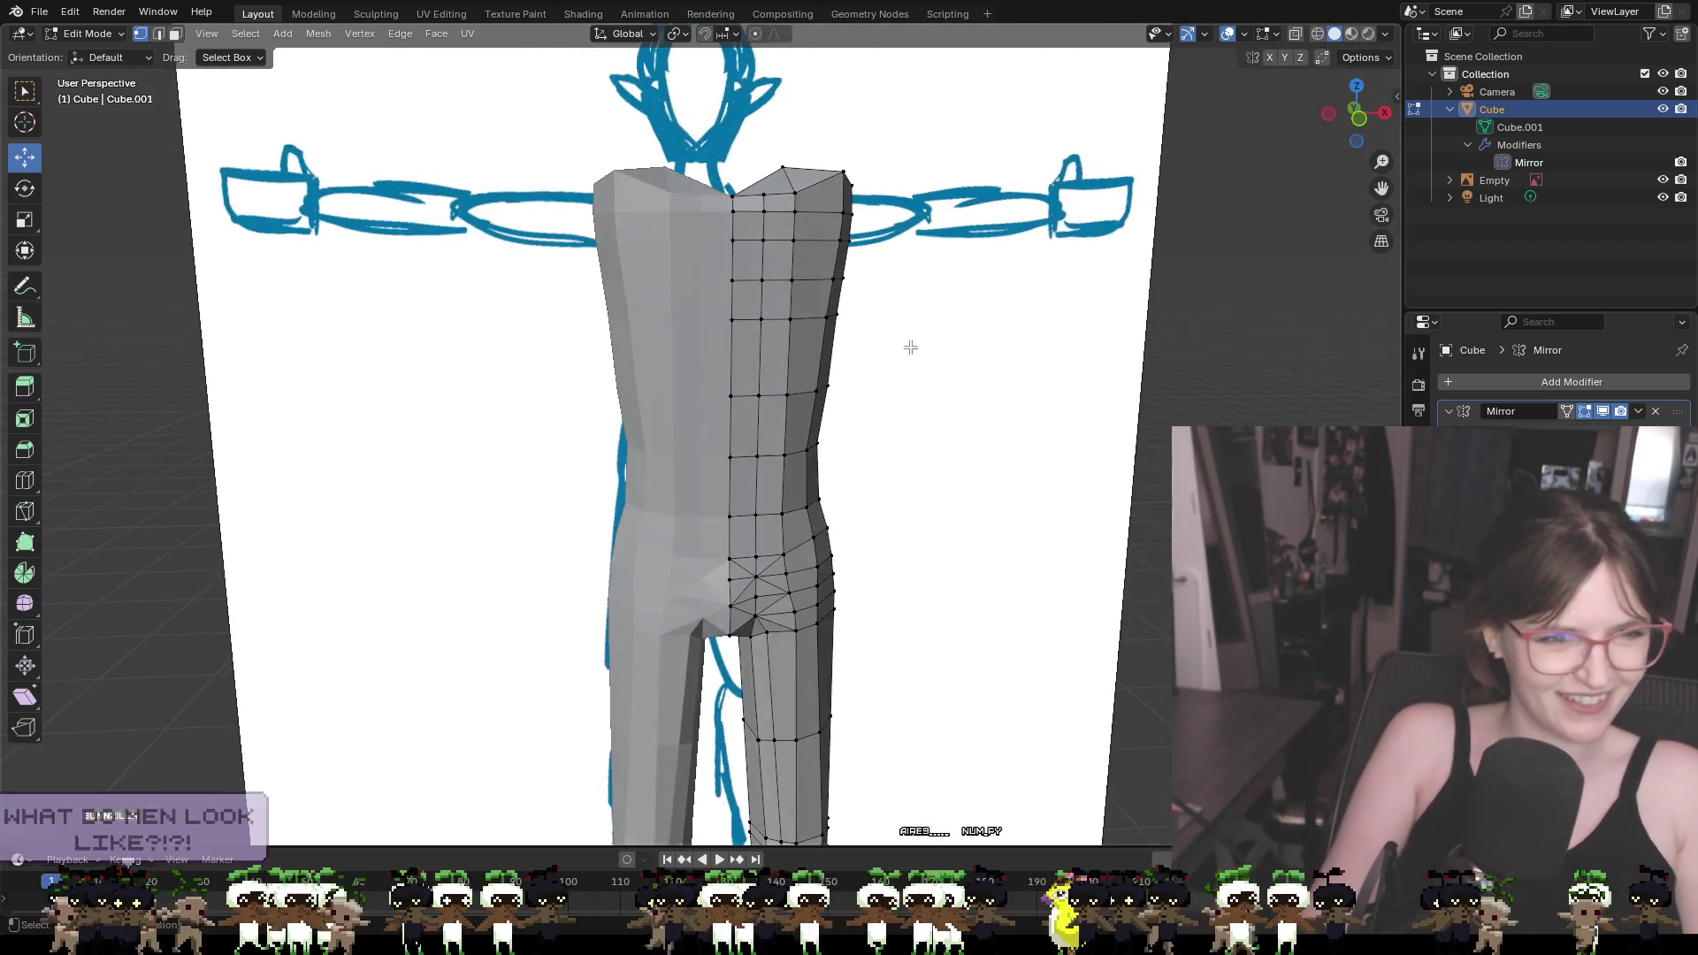
pyautogui.scroll(3, 1038, 186)
pyautogui.moveTo(1039, 185)
pyautogui.keyDown('shift'); pyautogui.mouseDown(button='middle')
pyautogui.moveTo(797, 450)
pyautogui.moveTo(727, 388)
pyautogui.moveTo(938, 417)
pyautogui.moveTo(910, 428)
pyautogui.mouseUp(button='middle'); pyautogui.keyUp('shift')
pyautogui.scroll(4, 928, 408)
pyautogui.scroll(-5, 938, 417)
pyautogui.scroll(2, 1035, 445)
pyautogui.moveTo(1034, 445)
pyautogui.mouseDown(button='middle')
pyautogui.moveTo(855, 456)
pyautogui.moveTo(979, 288)
pyautogui.moveTo(899, 294)
pyautogui.moveTo(1016, 277)
pyautogui.moveTo(693, 292)
pyautogui.moveTo(864, 300)
pyautogui.moveTo(803, 325)
pyautogui.moveTo(867, 284)
pyautogui.moveTo(706, 264)
pyautogui.moveTo(762, 242)
pyautogui.moveTo(705, 368)
pyautogui.moveTo(672, 365)
pyautogui.moveTo(779, 368)
pyautogui.mouseUp(button='middle')
pyautogui.scroll(3, 900, 294)
pyautogui.scroll(3, 864, 300)
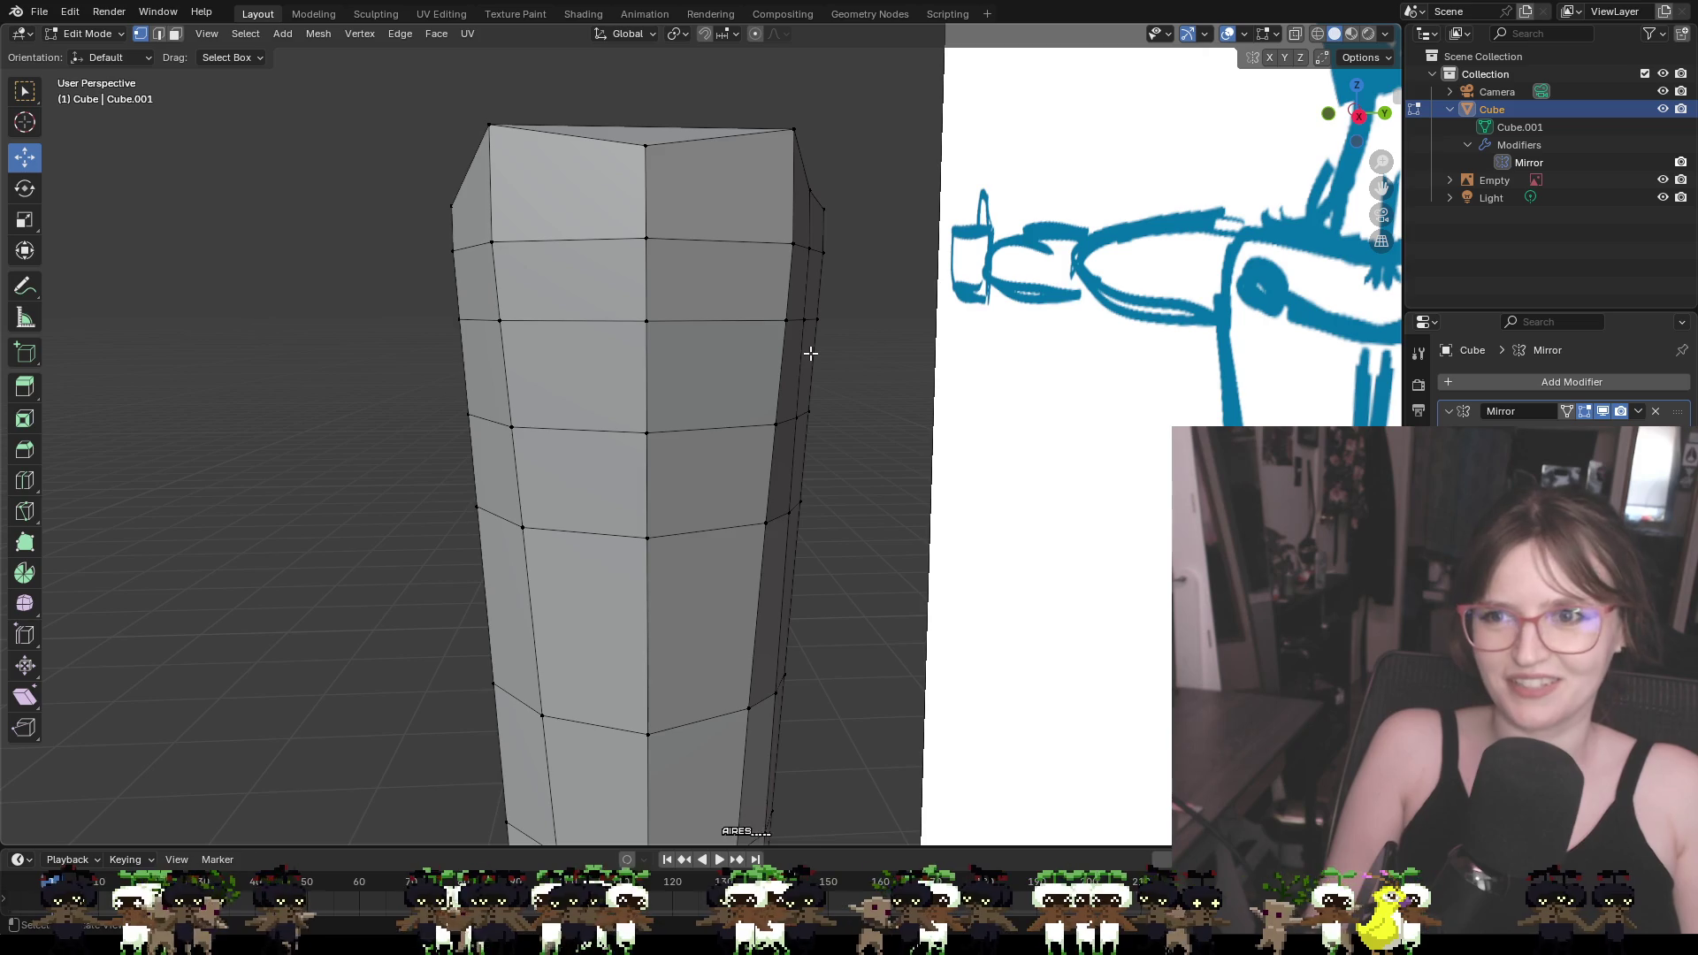
pyautogui.moveTo(705, 257)
pyautogui.mouseDown(button='middle')
pyautogui.moveTo(979, 349)
pyautogui.moveTo(918, 360)
pyautogui.mouseUp(button='middle')
pyautogui.scroll(-5, 893, 315)
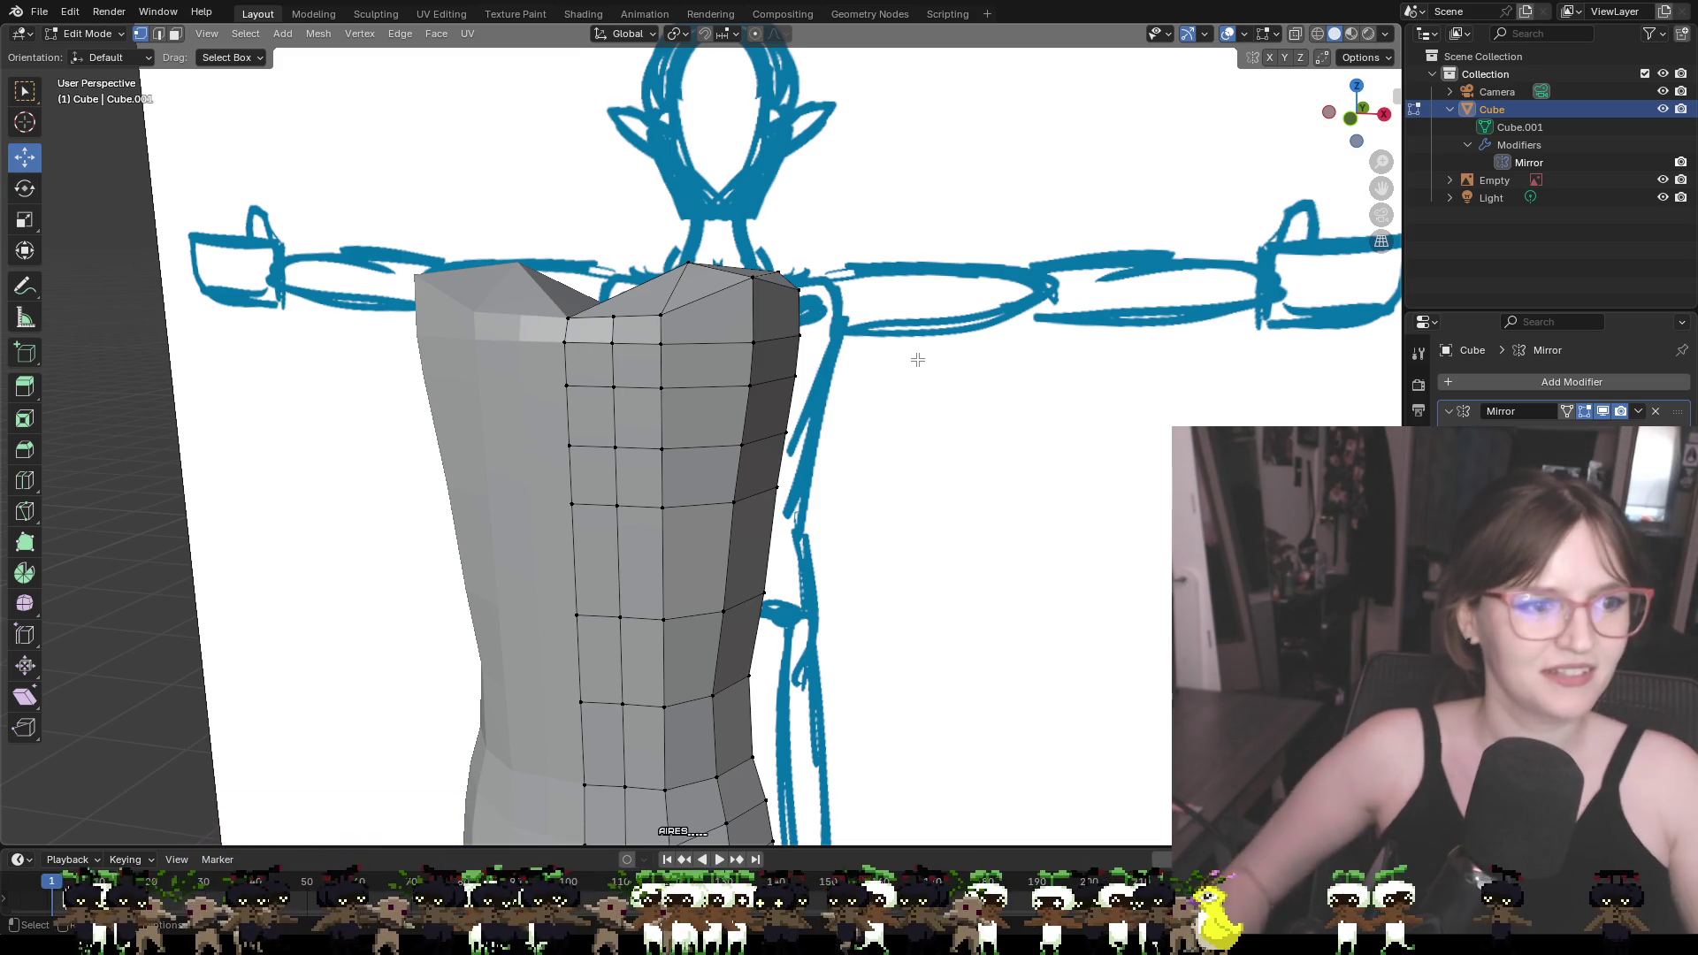
pyautogui.moveTo(918, 329)
pyautogui.mouseDown(button='middle')
pyautogui.moveTo(743, 313)
pyautogui.moveTo(778, 310)
pyautogui.moveTo(1038, 404)
pyautogui.moveTo(1138, 404)
pyautogui.mouseUp(button='middle')
pyautogui.scroll(1, 688, 316)
pyautogui.moveTo(896, 377)
pyautogui.mouseDown(button='middle')
pyautogui.moveTo(796, 378)
pyautogui.moveTo(895, 378)
pyautogui.mouseUp(button='middle')
pyautogui.click(1370, 118)
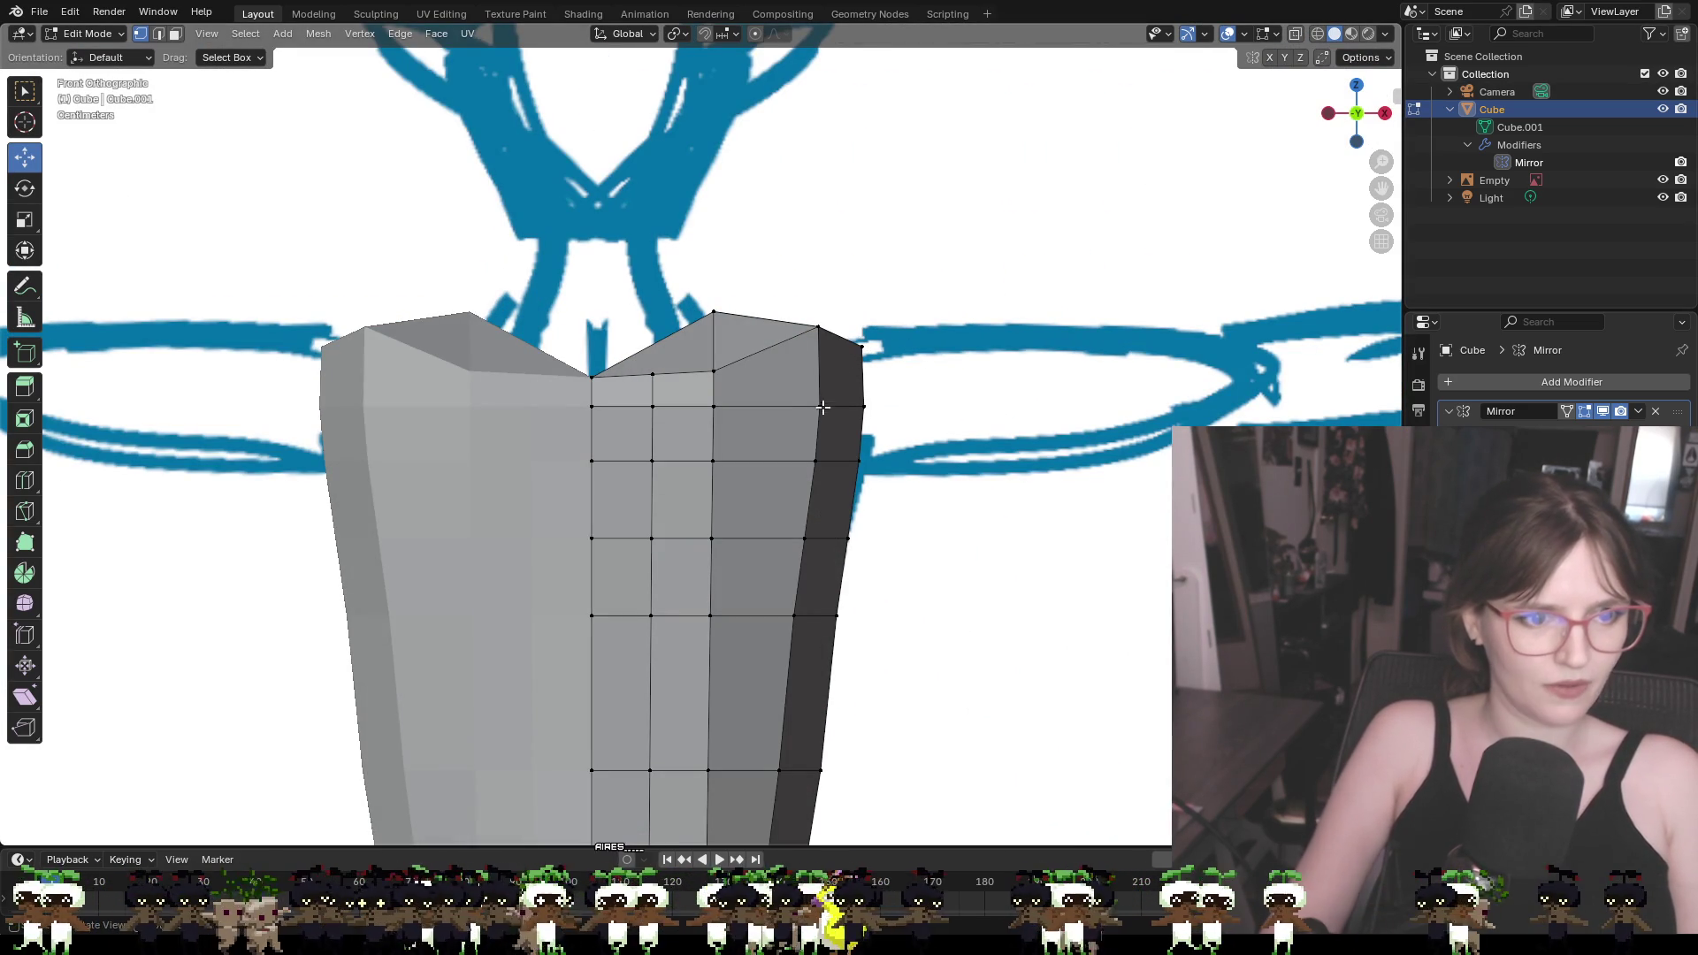
pyautogui.moveTo(823, 403)
pyautogui.mouseDown(button='middle')
pyautogui.moveTo(1079, 510)
pyautogui.moveTo(1077, 448)
pyautogui.moveTo(1008, 341)
pyautogui.moveTo(956, 417)
pyautogui.mouseUp(button='middle')
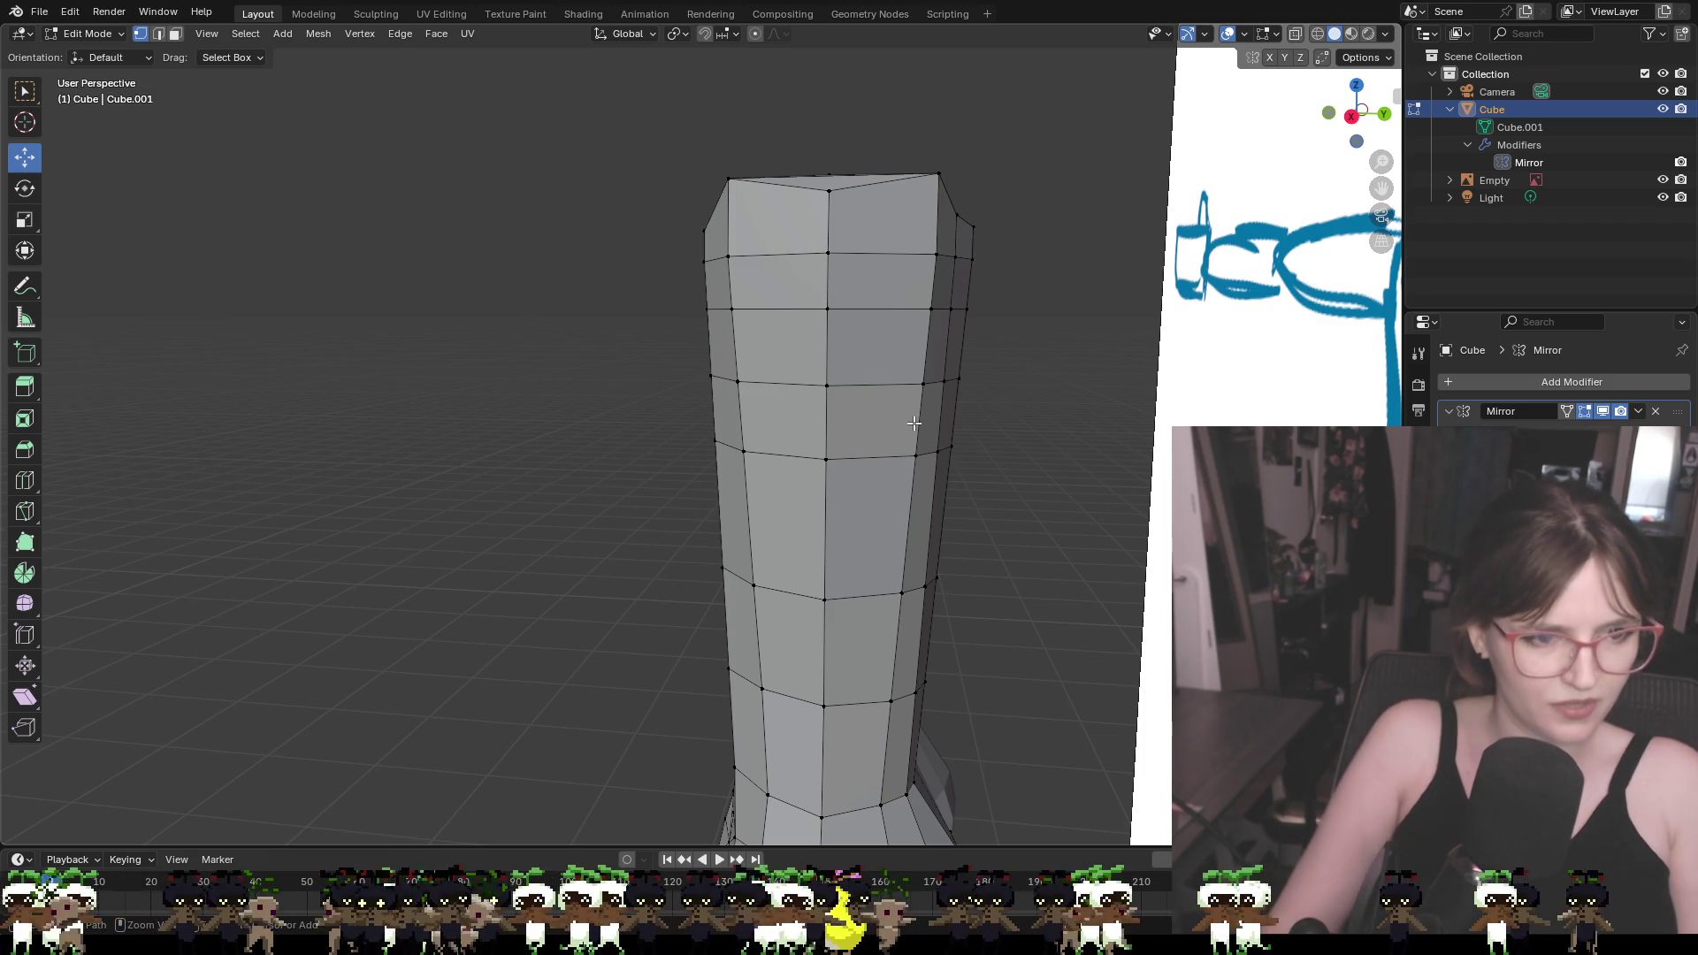
# Try a vertical loop cut on the torso, then cancel and undo it
pyautogui.hotkey('ctrl', 'r')
pyautogui.click(795, 286)
pyautogui.rightClick(796, 285)
pyautogui.click(896, 300)
pyautogui.hotkey('ctrl', 'r')
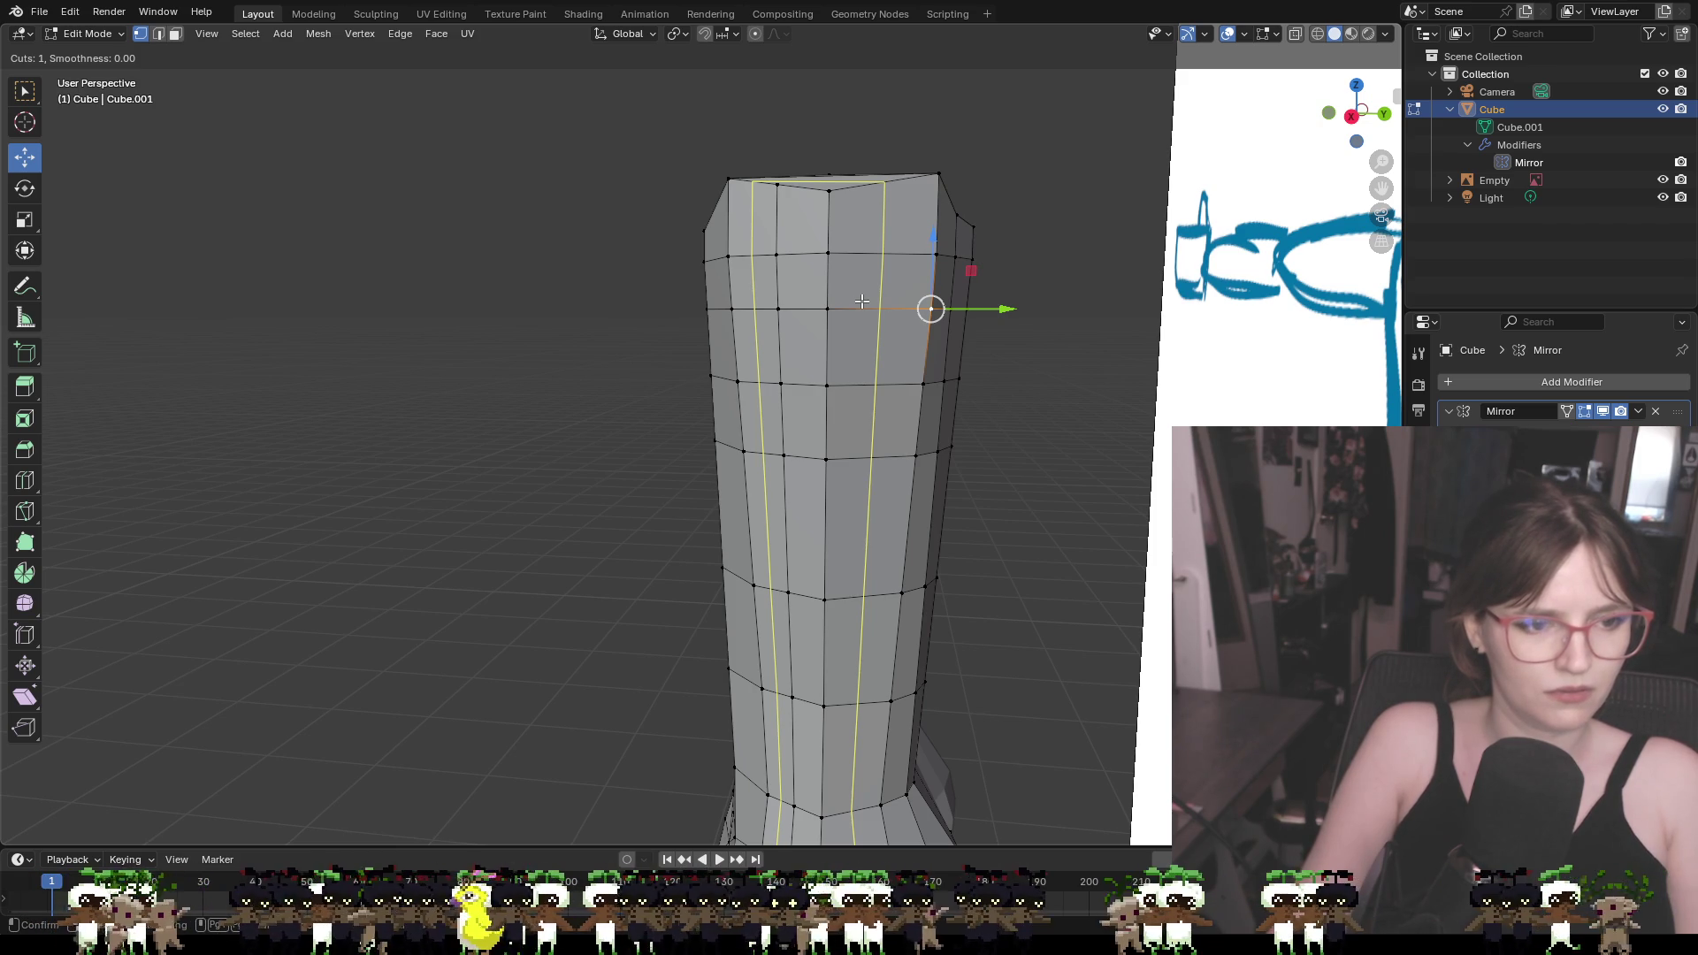
pyautogui.press('Escape')
pyautogui.hotkey('ctrl', 'z')
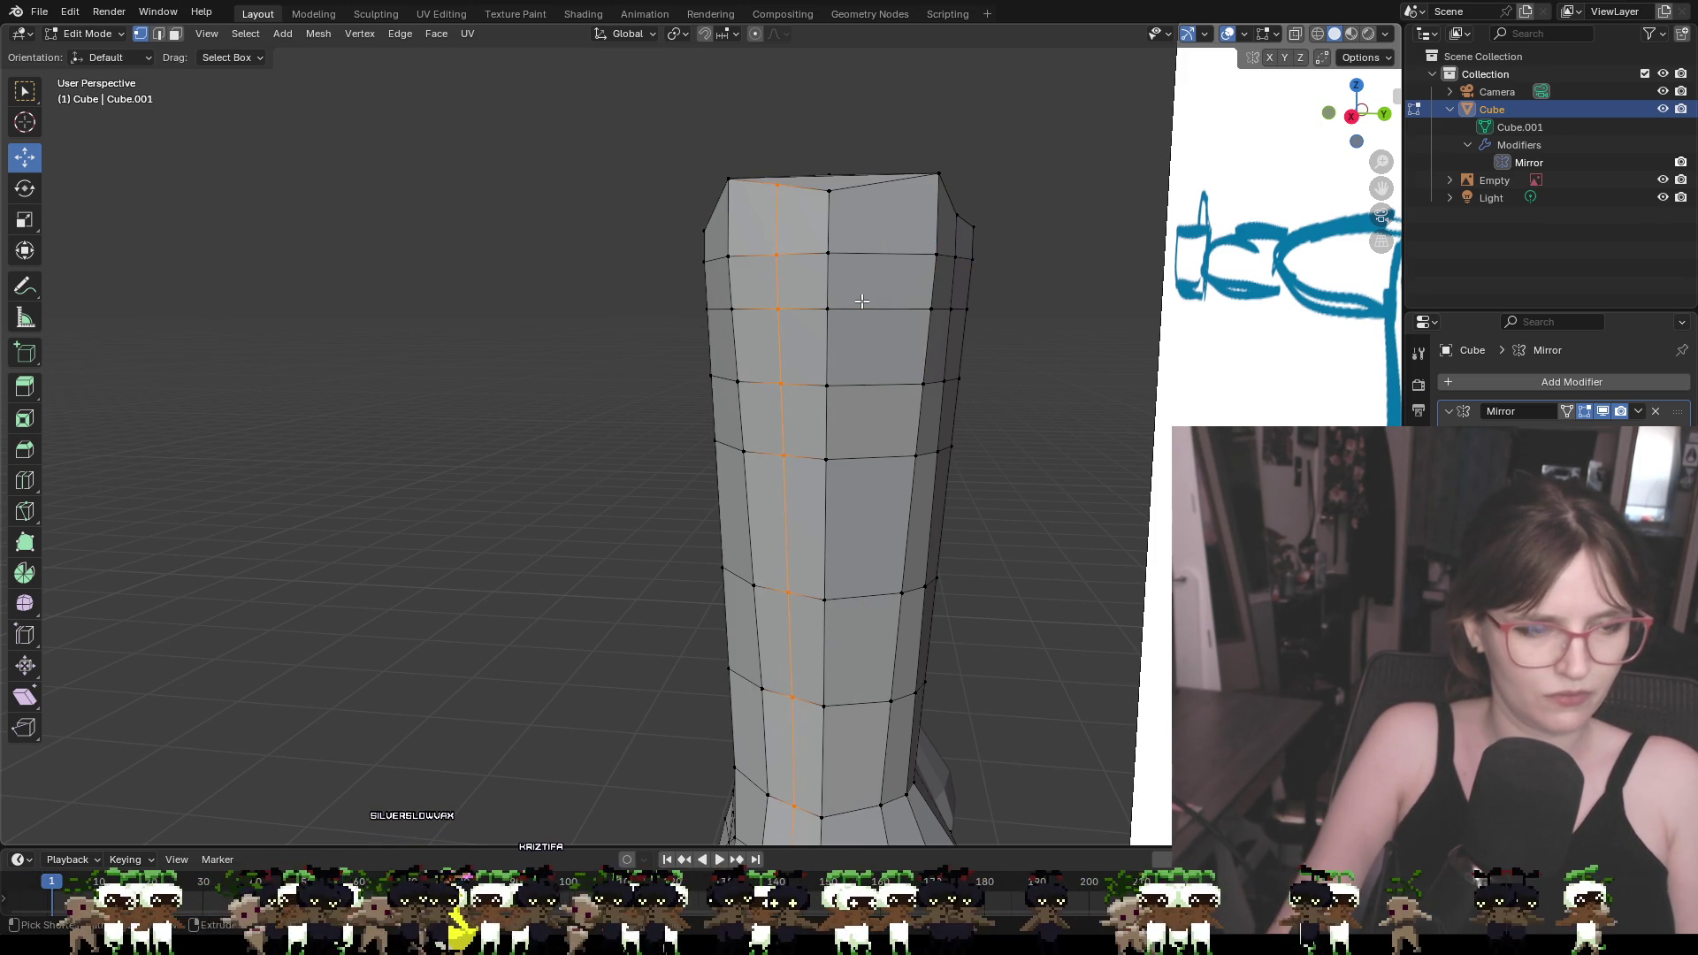
pyautogui.hotkey('ctrl', 'z')
# Add centred vertical edge loops on the left and right of the column, cancelling an extra cut
pyautogui.hotkey('ctrl', 'r')
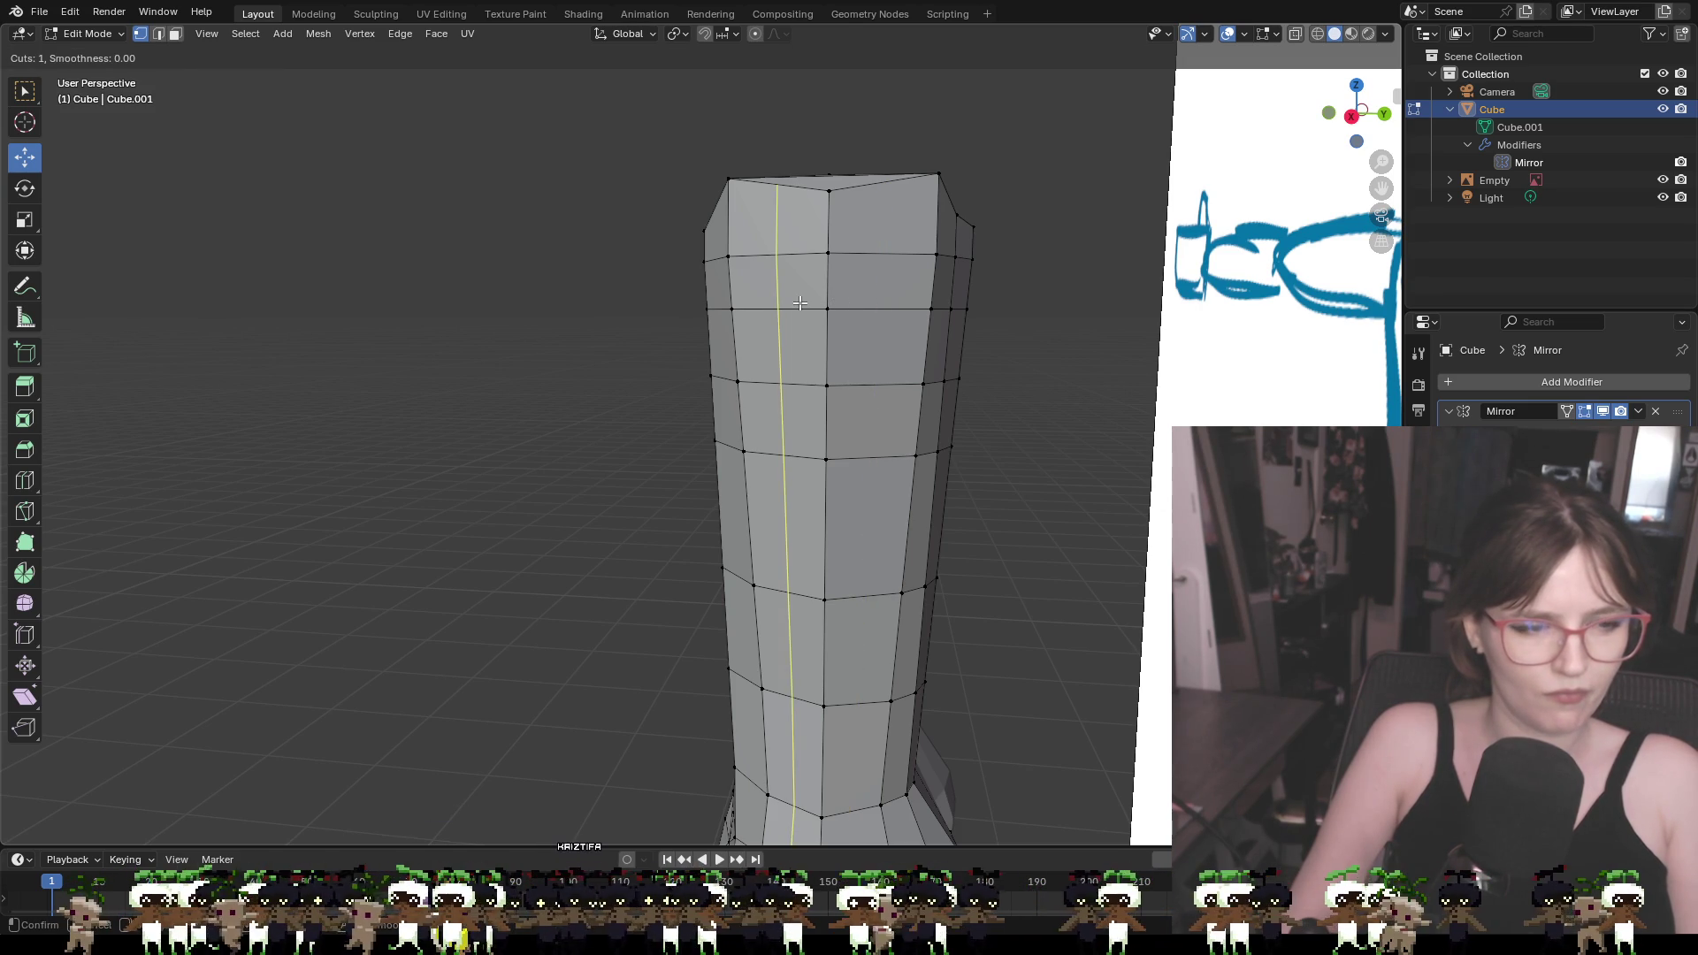
pyautogui.click(800, 304)
pyautogui.rightClick(800, 303)
pyautogui.hotkey('ctrl', 'r')
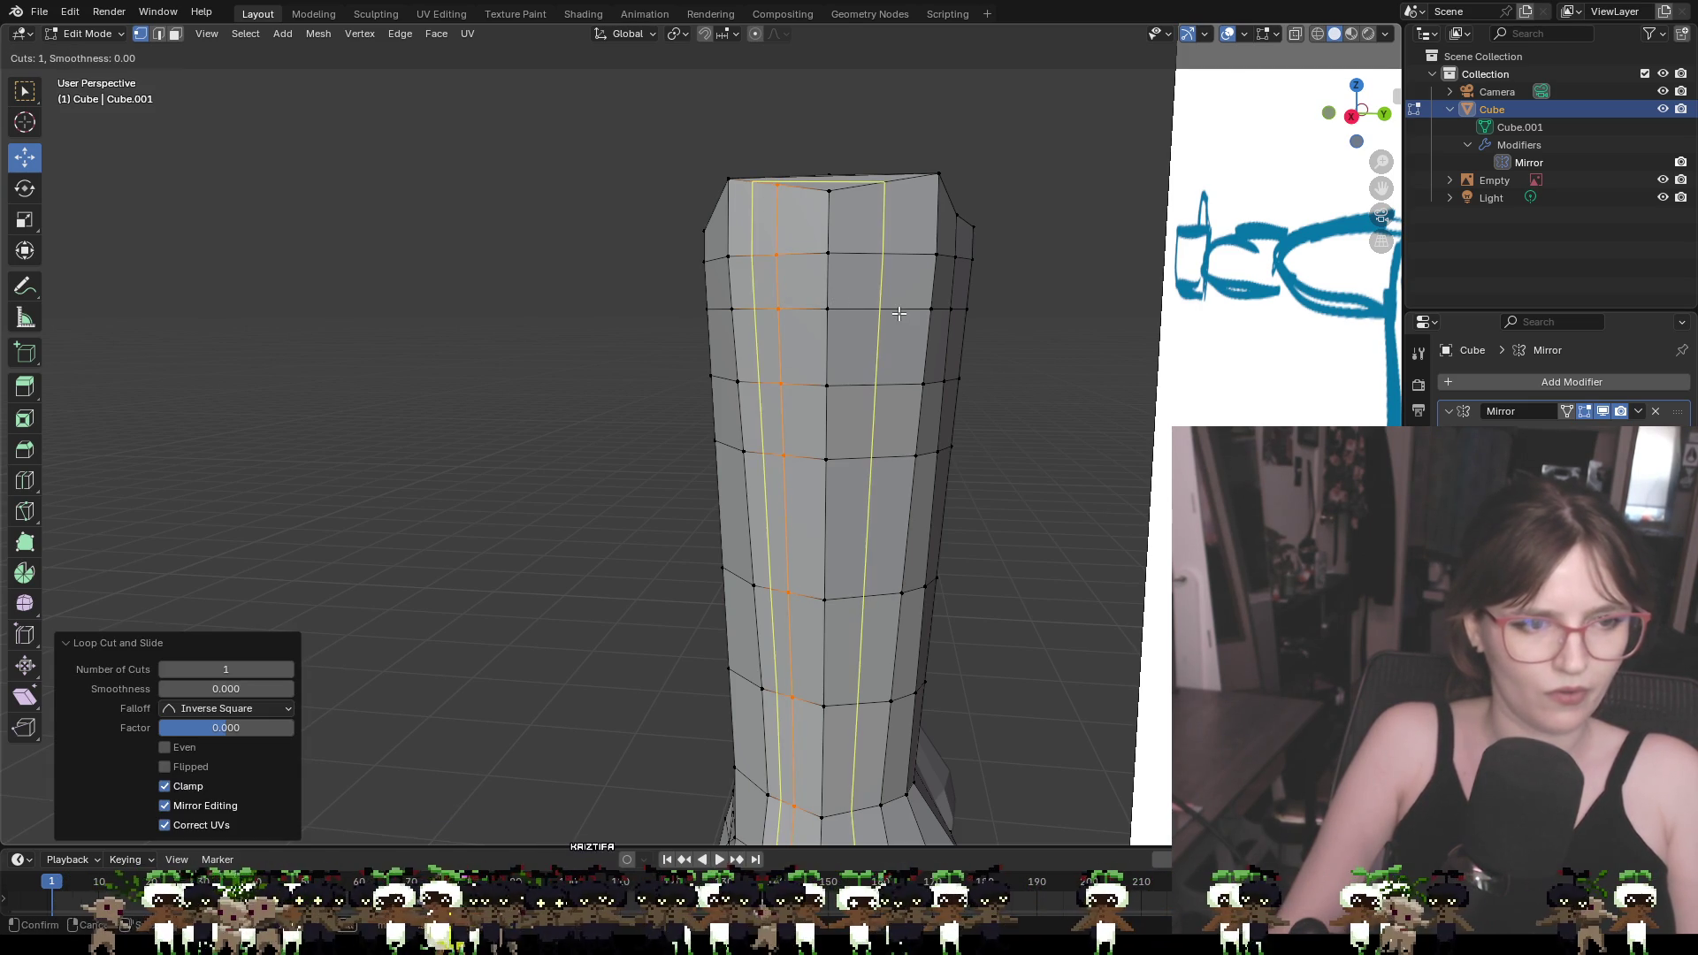
pyautogui.click(899, 314)
pyautogui.rightClick(899, 313)
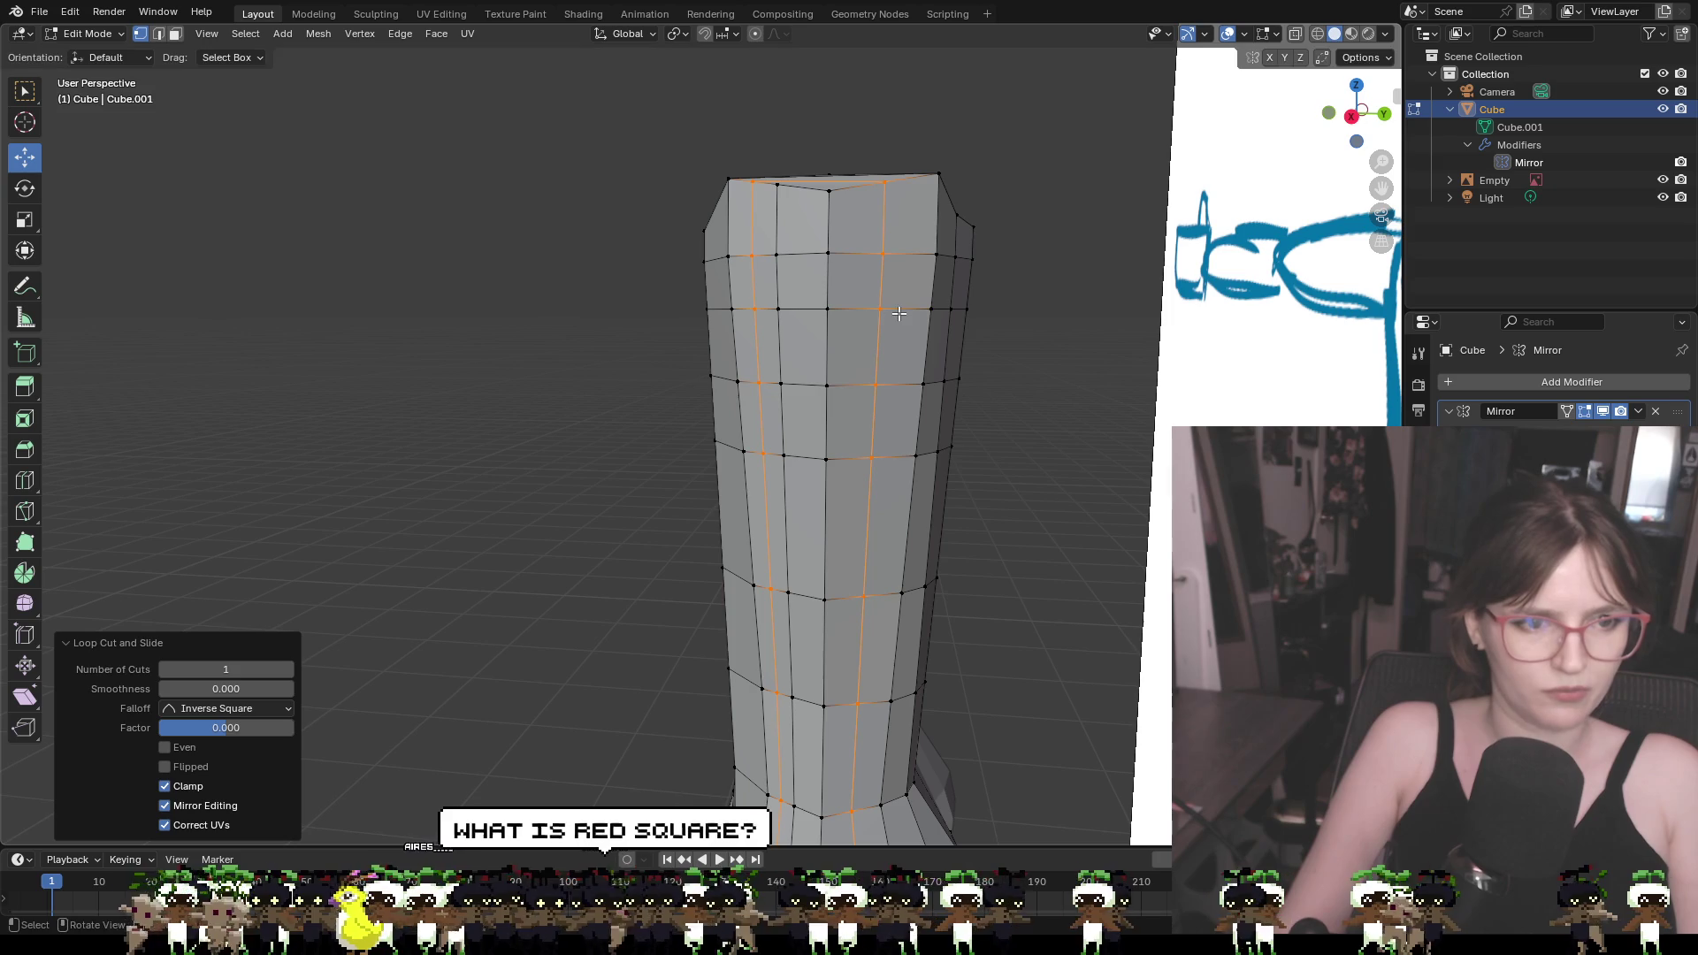
pyautogui.hotkey('ctrl', 'r')
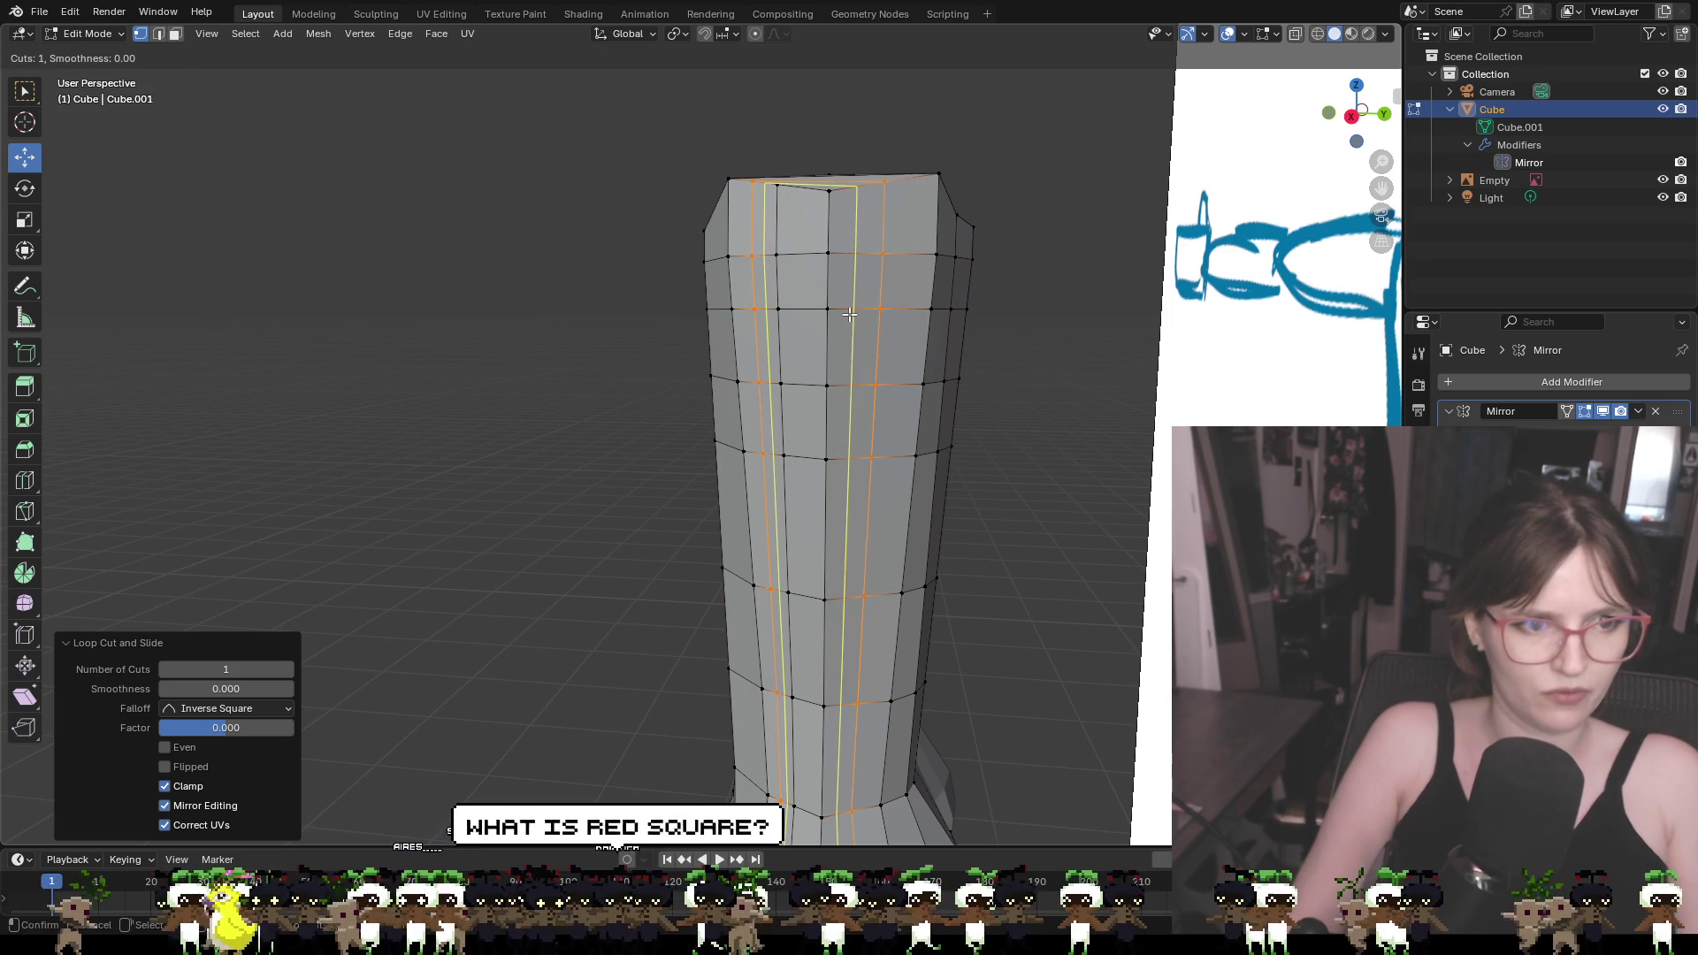
pyautogui.rightClick(849, 314)
# Clear the selection and orbit beside the sketch, abandoning a knife cut
pyautogui.click(1076, 359)
pyautogui.moveTo(1075, 364); pyautogui.dragTo(1070, 361, button='middle')
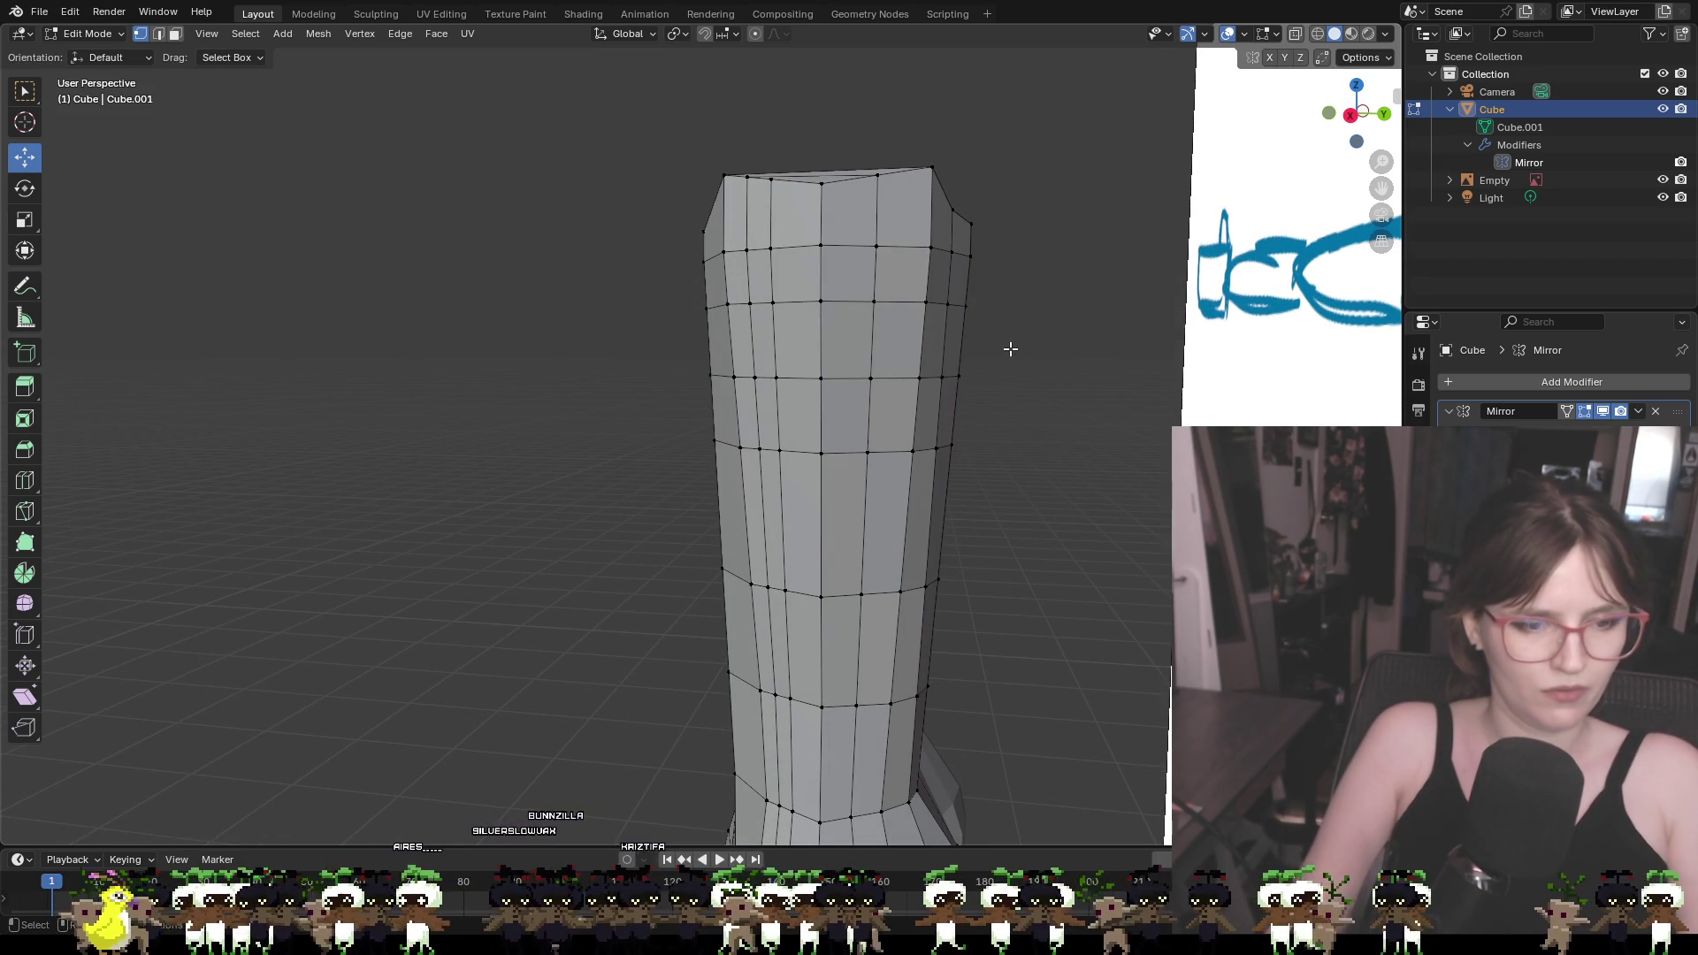
pyautogui.press('k')
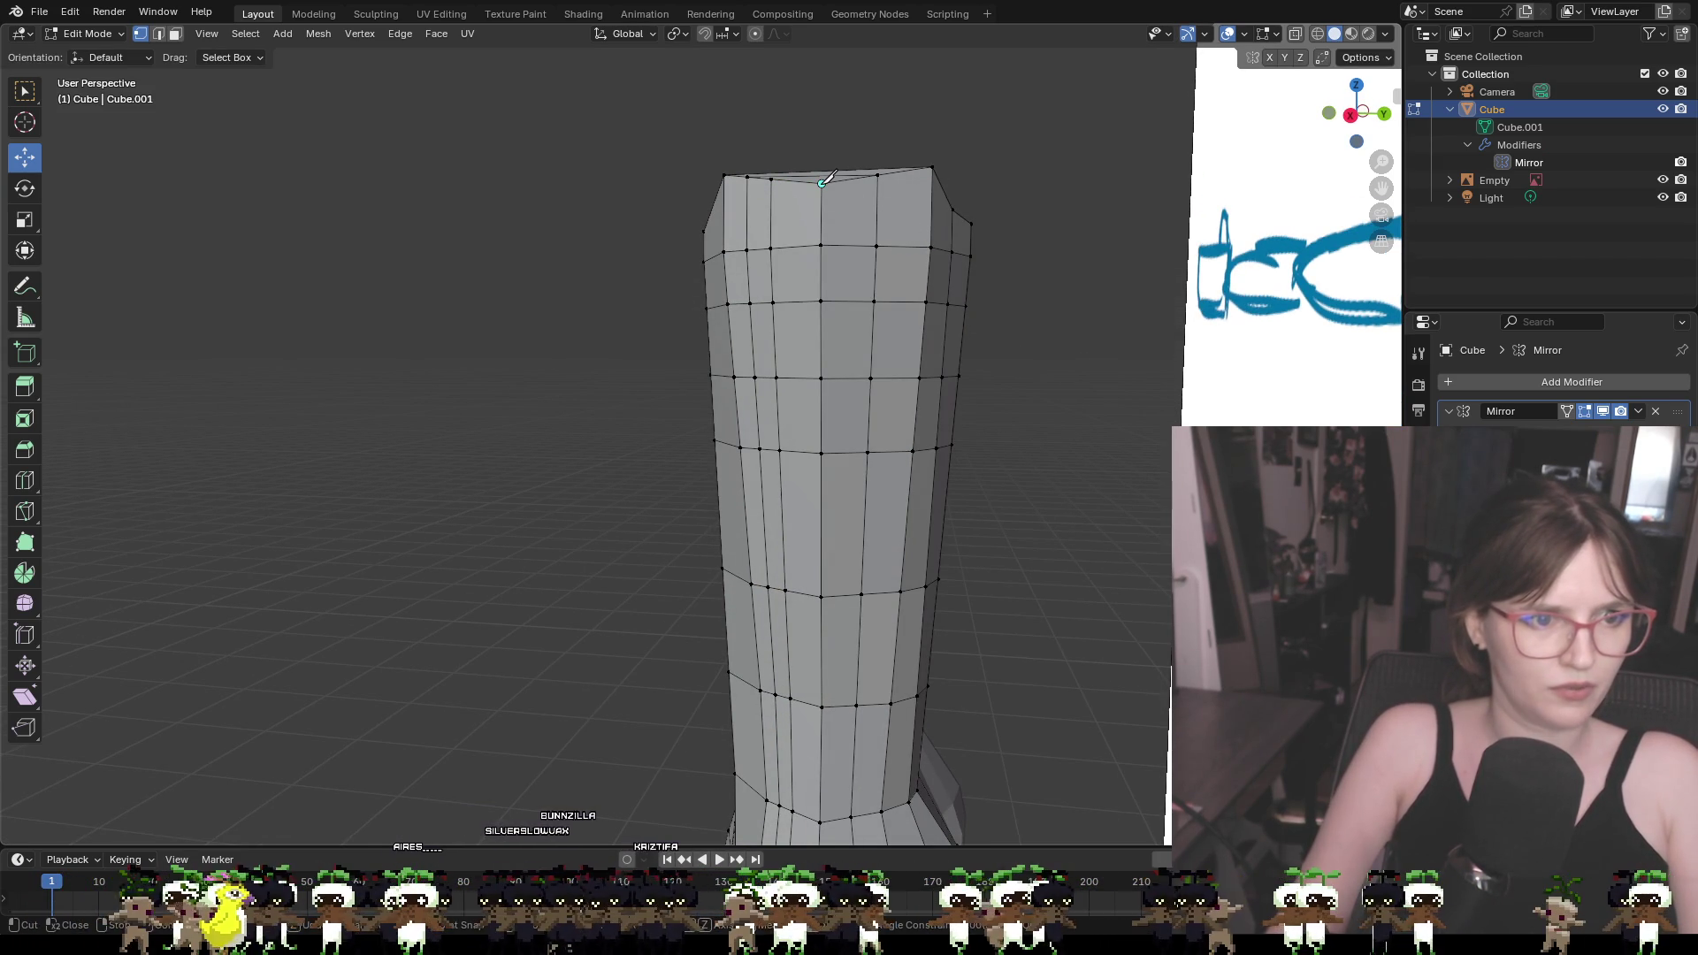
pyautogui.press('Escape')
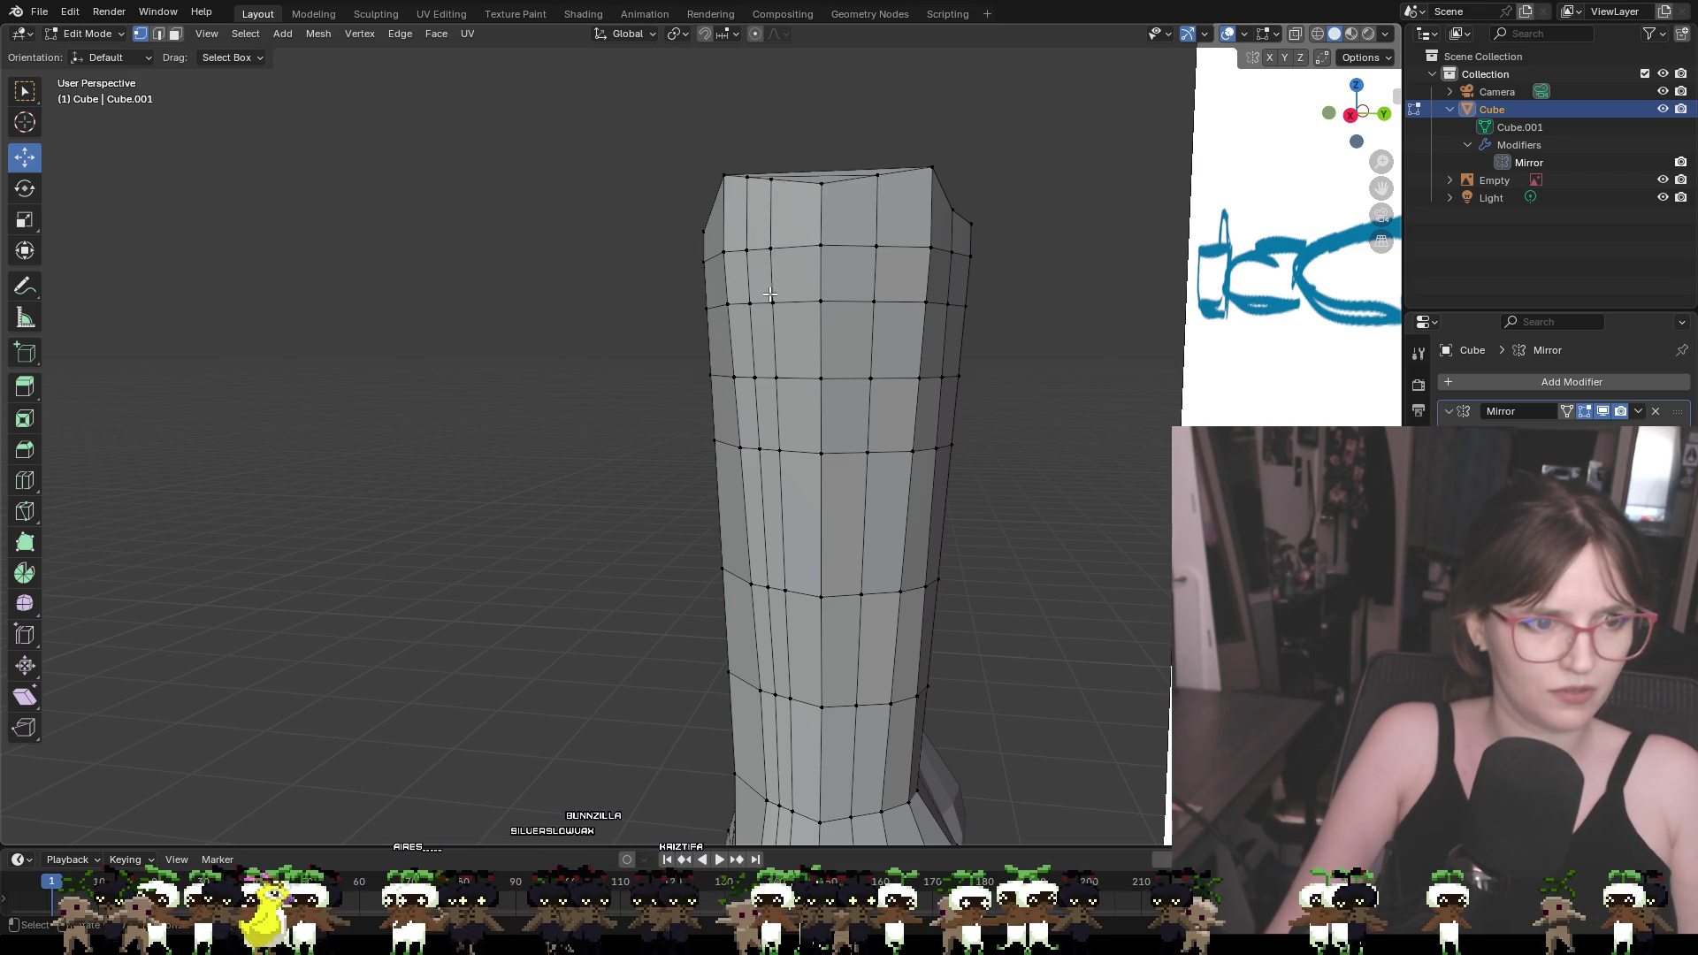
pyautogui.moveTo(792, 278); pyautogui.dragTo(522, 226, button='middle')
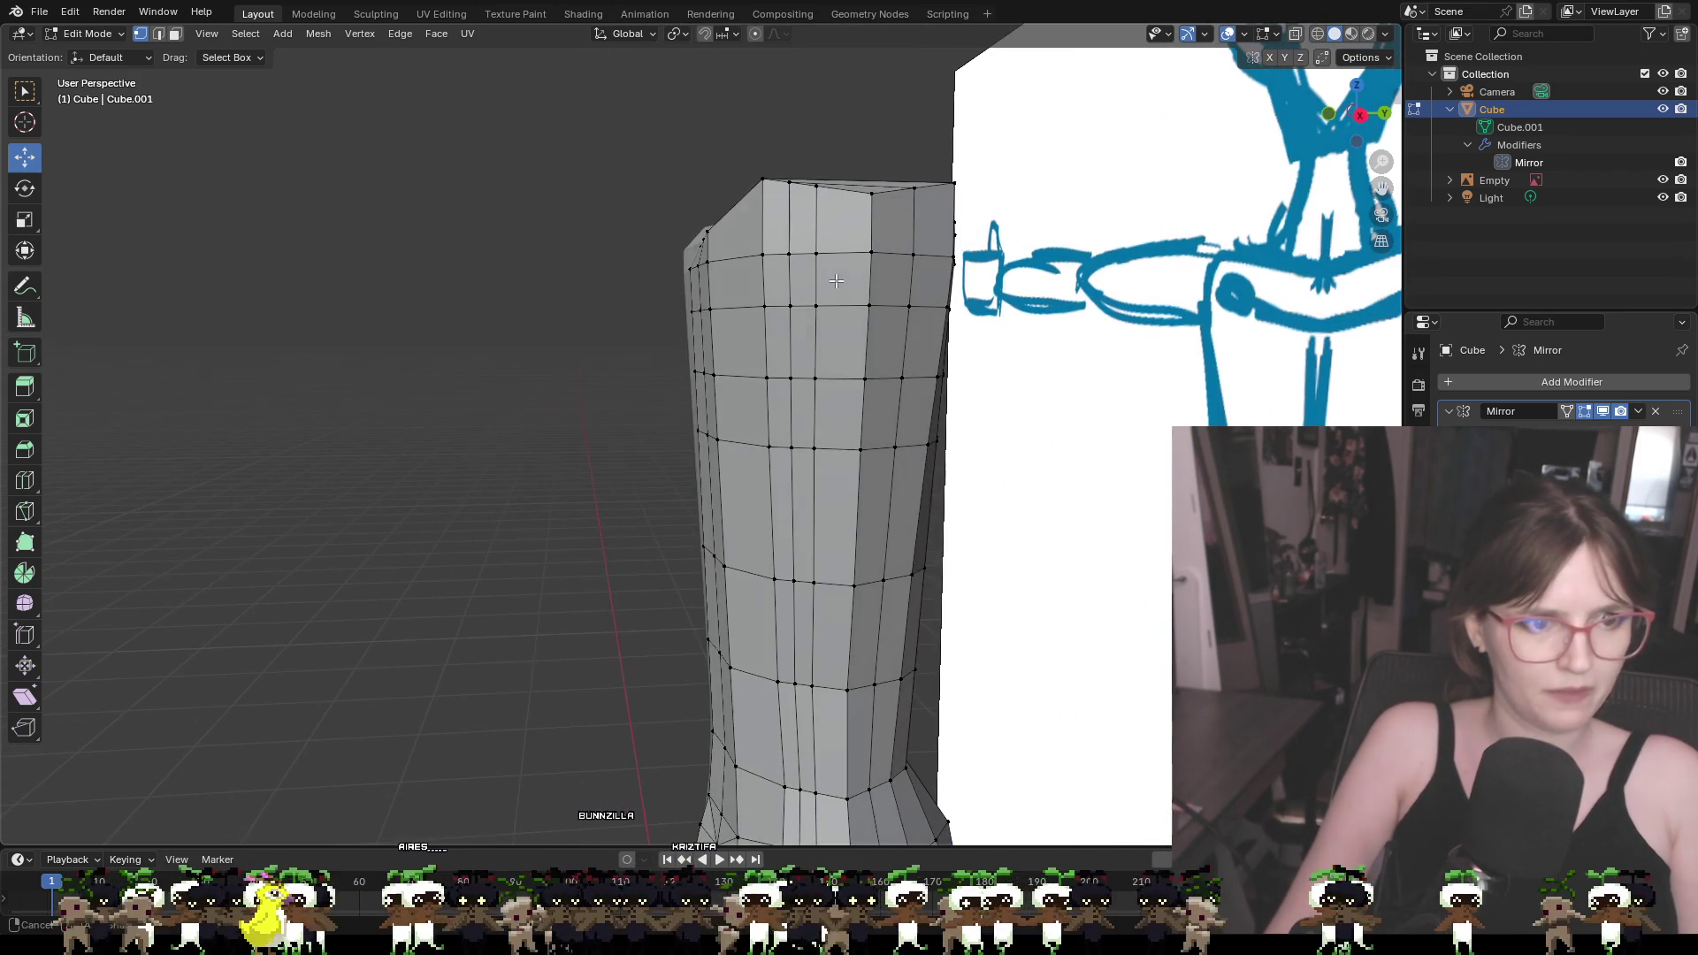
# Select two faces at the column top and snap to the front view
pyautogui.click(176, 34)
pyautogui.click(847, 221)
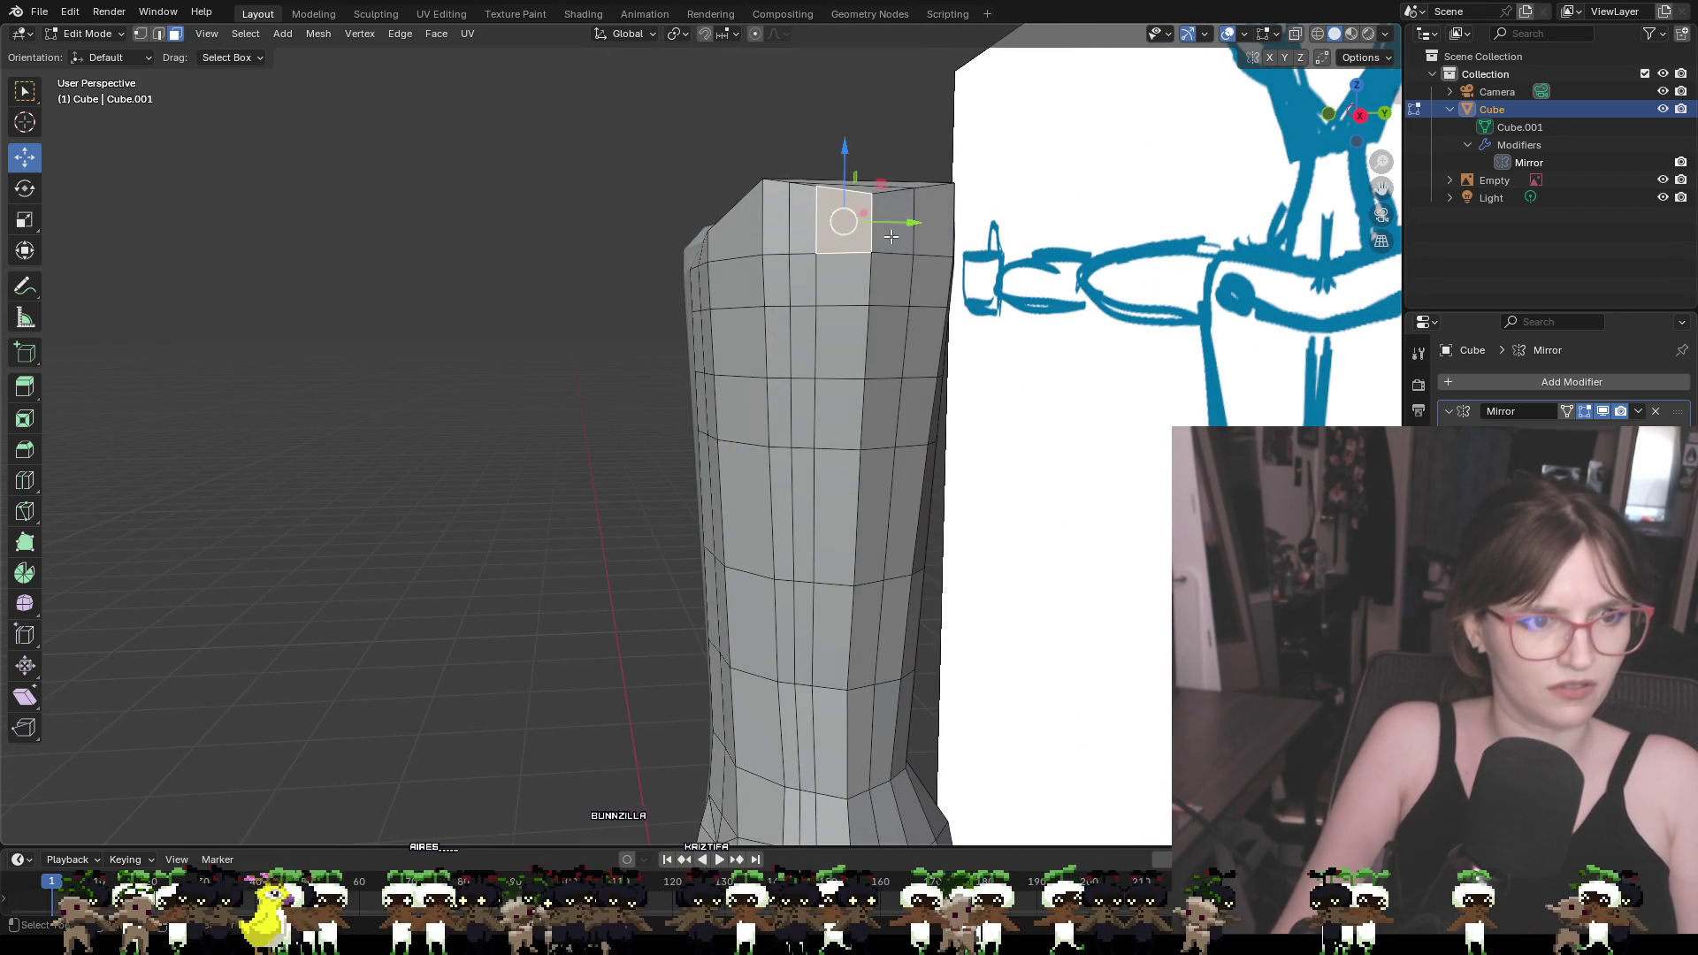
pyautogui.keyDown('shift'); pyautogui.click(876, 278); pyautogui.keyUp('shift')
pyautogui.moveTo(886, 319)
pyautogui.mouseDown(button='middle')
pyautogui.moveTo(1083, 334)
pyautogui.moveTo(832, 305)
pyautogui.moveTo(896, 303)
pyautogui.mouseUp(button='middle')
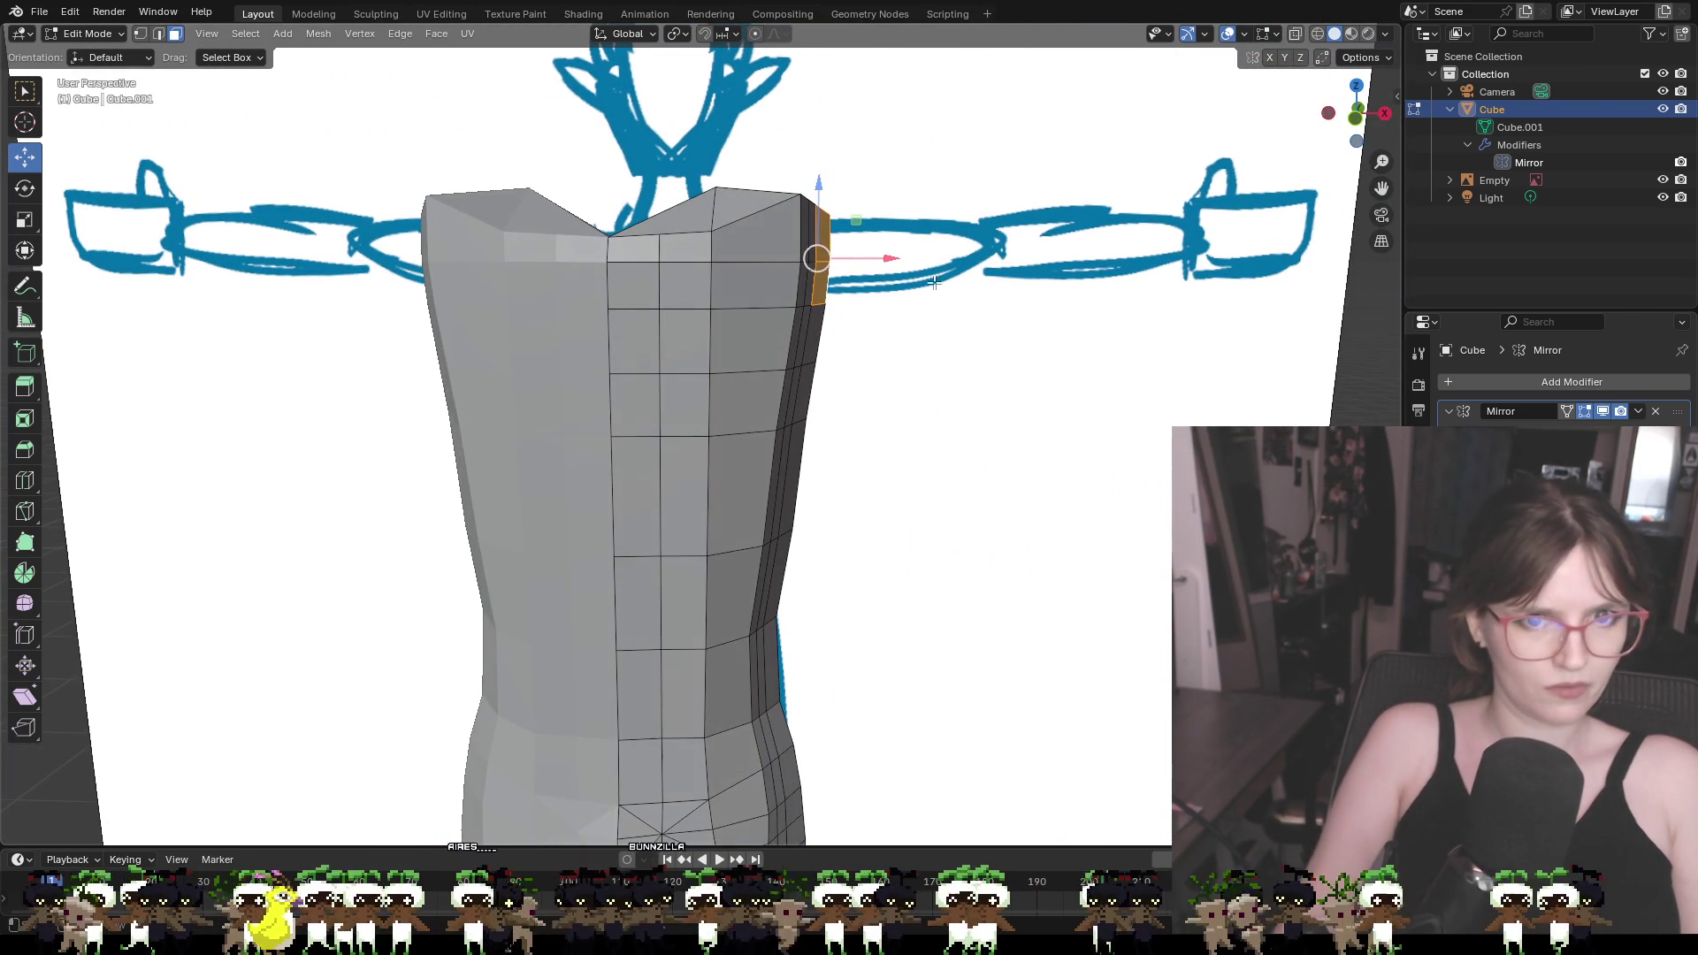
pyautogui.click(1354, 117)
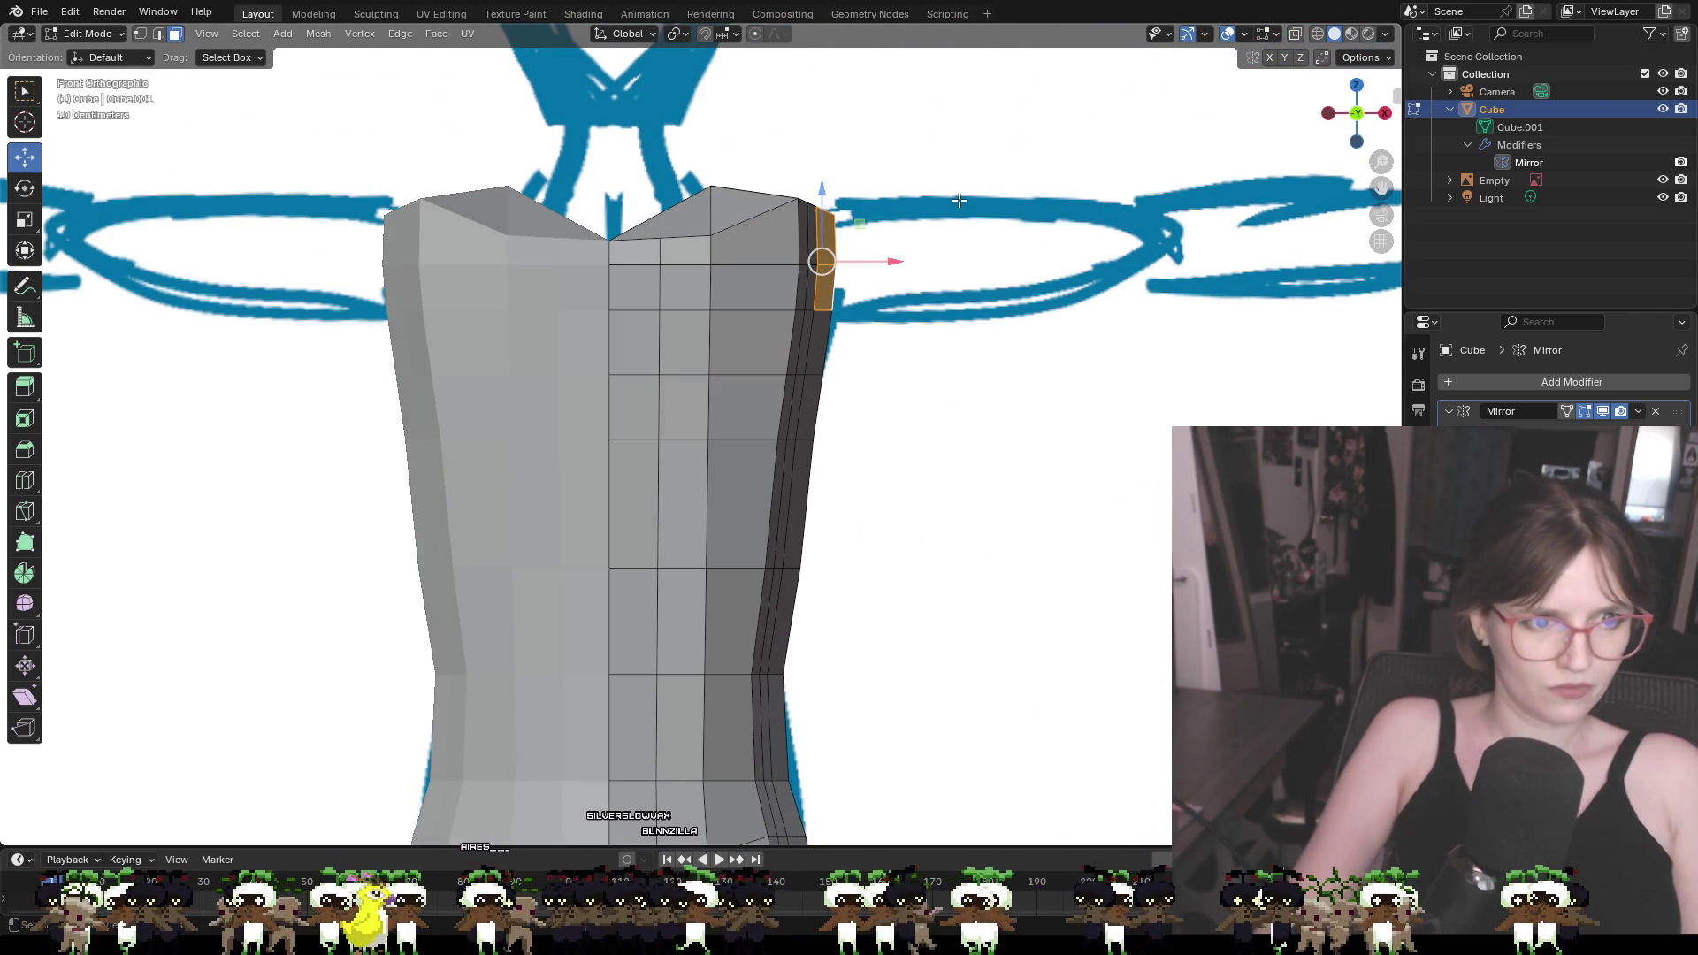
# Add a horizontal edge loop across the upper torso just below the shoulder line
pyautogui.hotkey('ctrl', 'r')
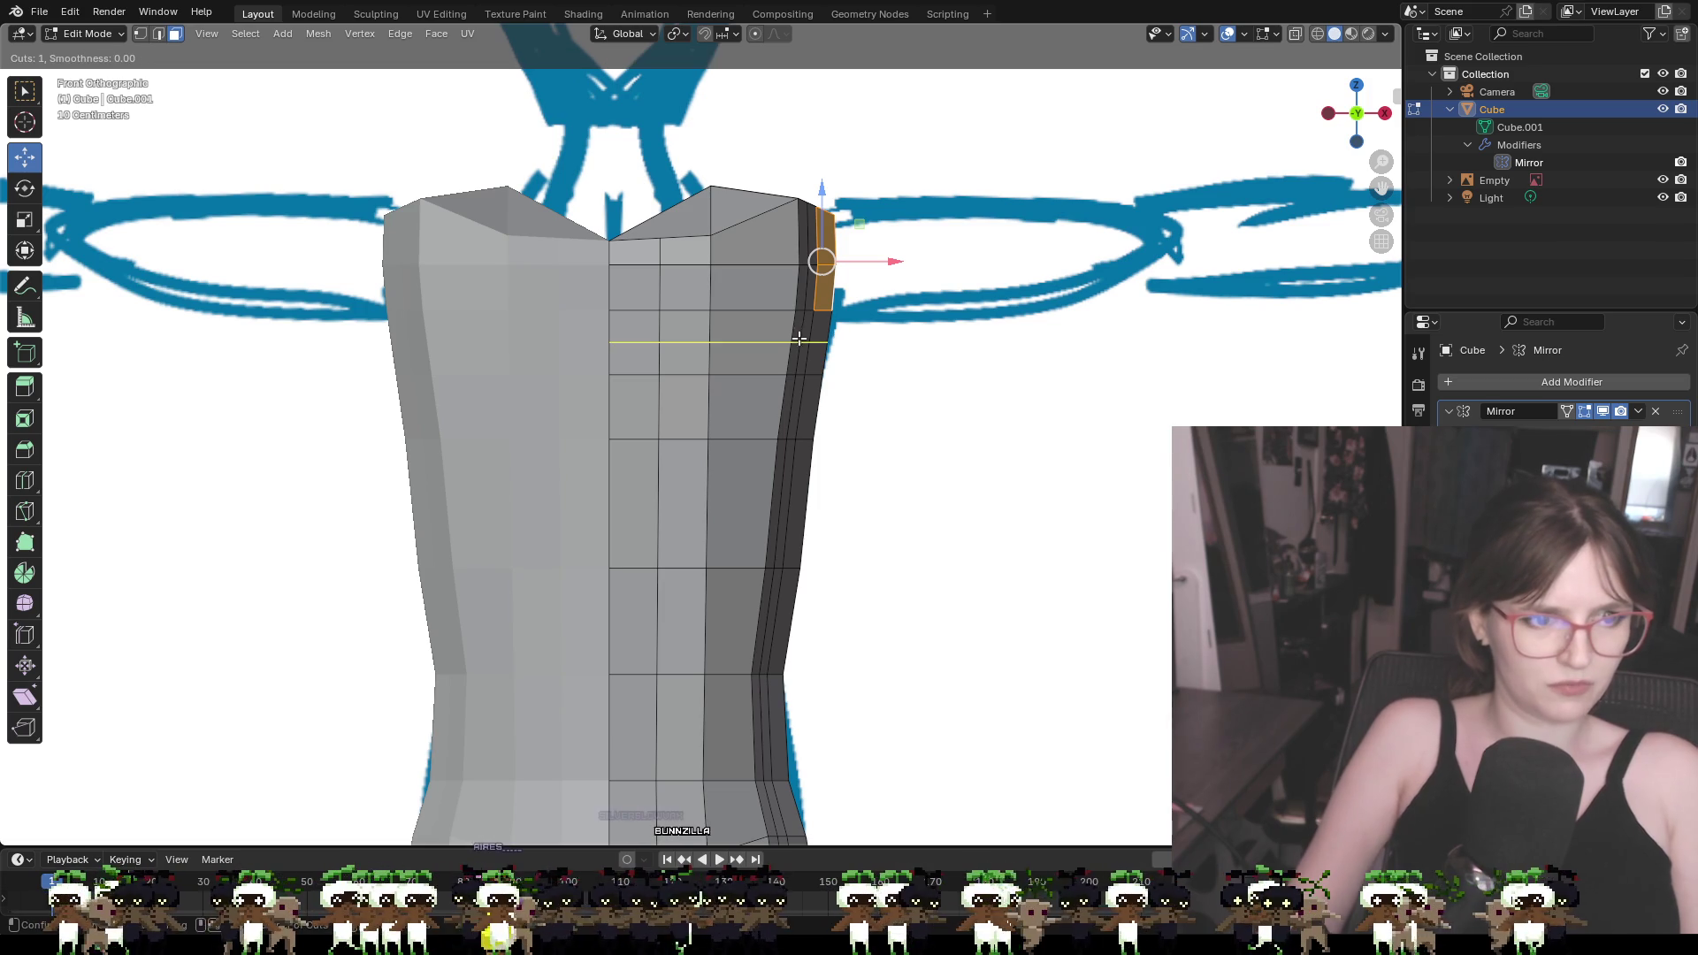
pyautogui.click(785, 342)
pyautogui.rightClick(720, 341)
pyautogui.click(1016, 409)
pyautogui.moveTo(1016, 409)
pyautogui.mouseDown(button='middle')
pyautogui.moveTo(848, 410)
pyautogui.moveTo(842, 336)
pyautogui.mouseUp(button='middle')
# Check the body top, then switch from the side view to the front view
pyautogui.click(842, 228)
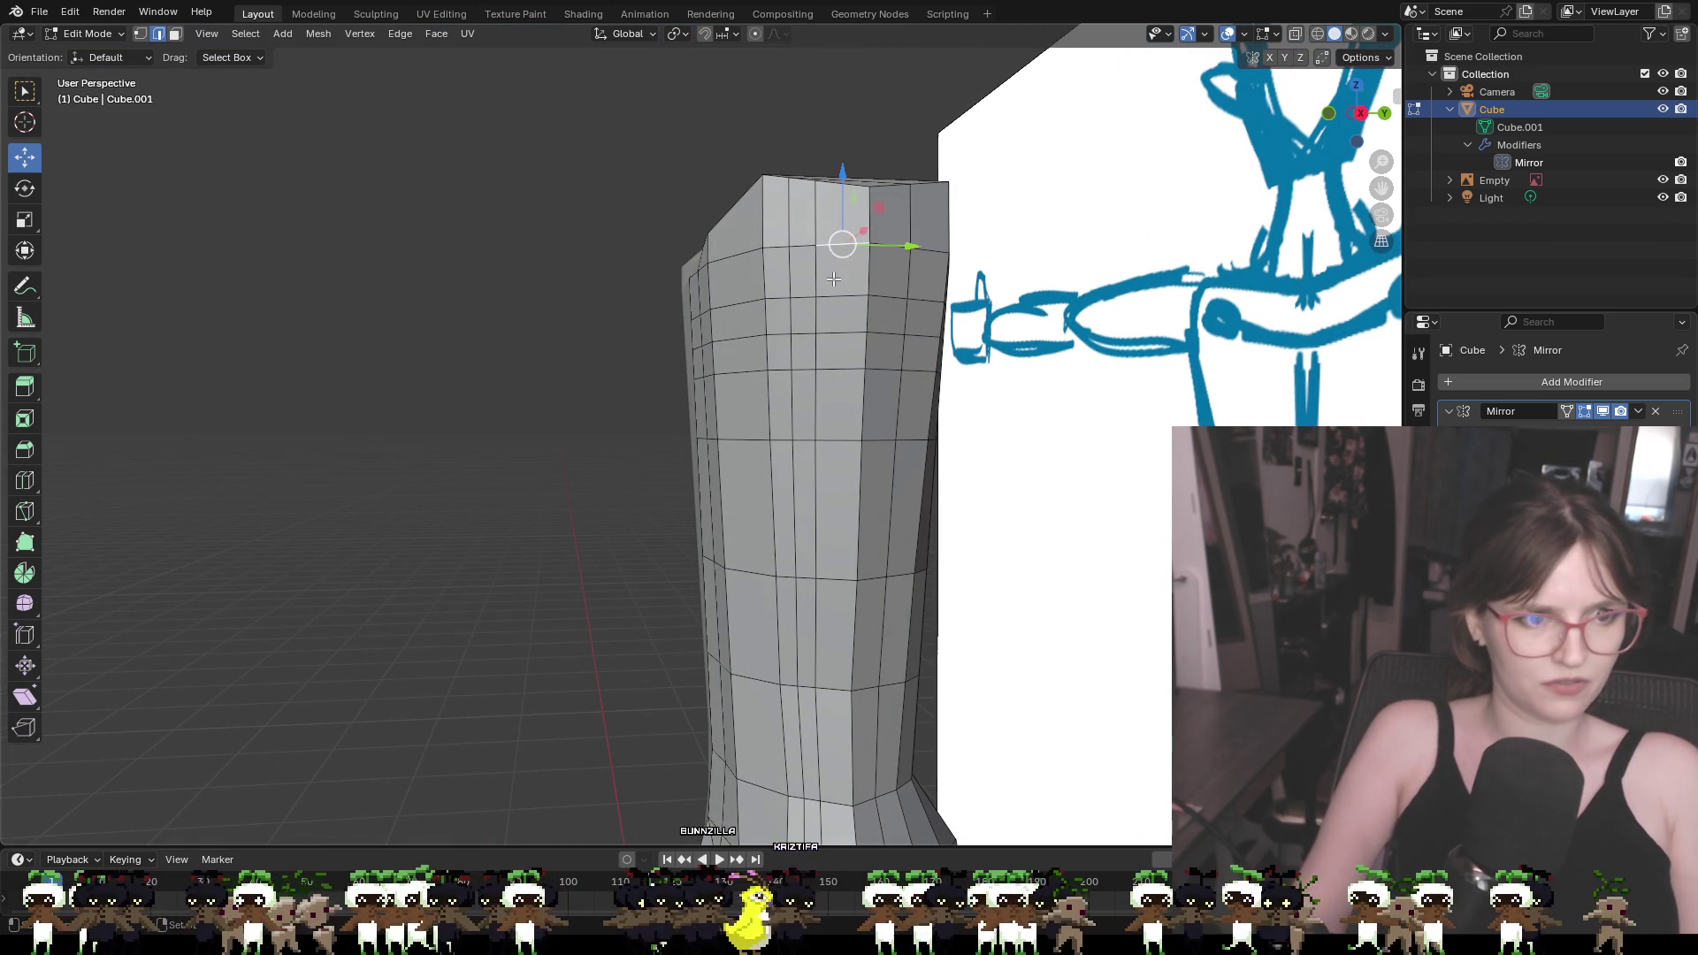
pyautogui.click(1026, 308)
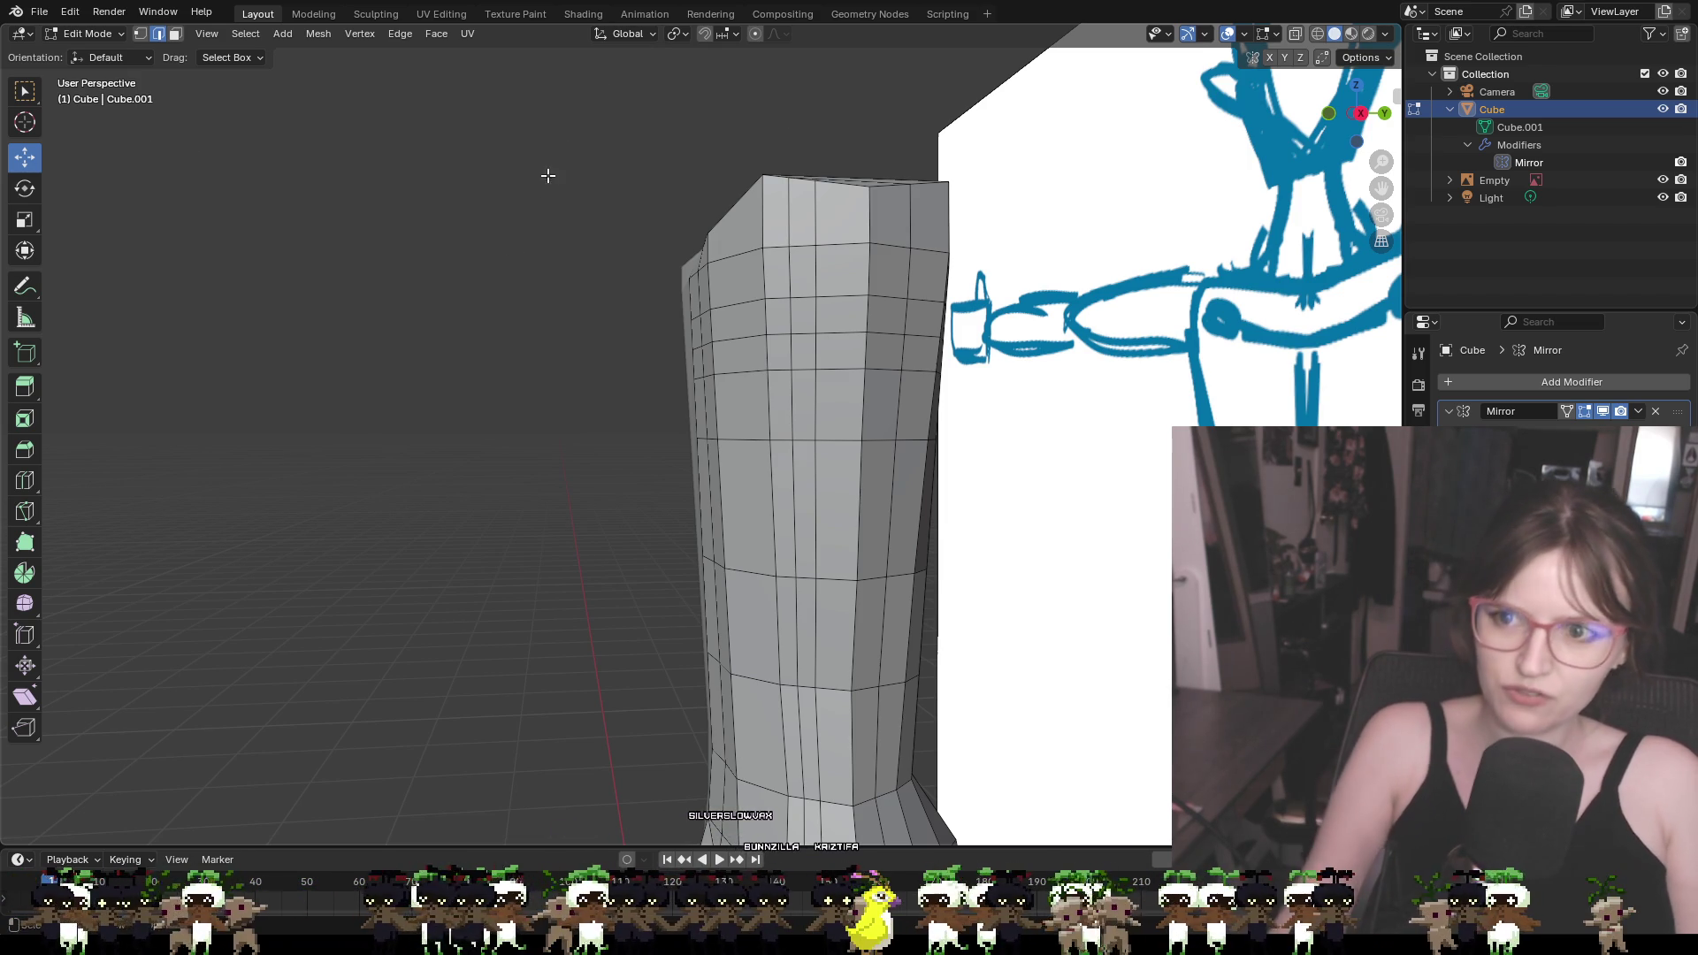
pyautogui.moveTo(1367, 115); pyautogui.dragTo(1362, 115)
pyautogui.click(1359, 116)
pyautogui.click(1386, 117)
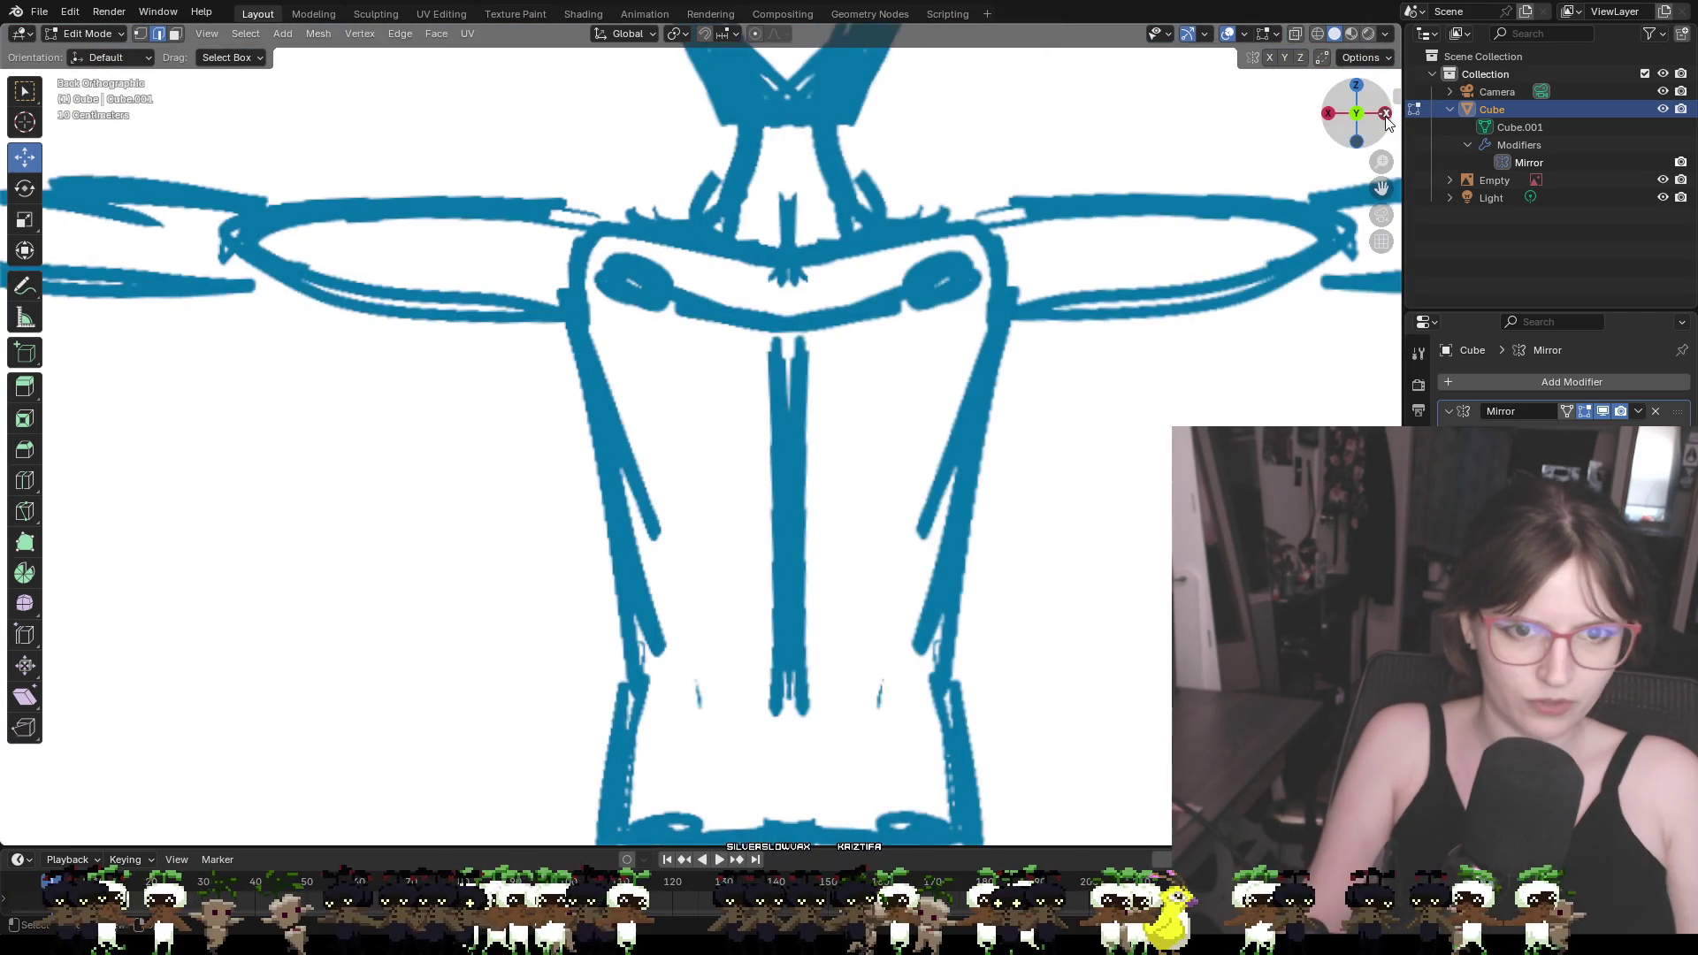
# Frame the whole figure over the T-pose sketch in front view, legs in view
pyautogui.click(1386, 117)
pyautogui.click(1386, 117)
pyautogui.scroll(-8, 956, 489)
pyautogui.moveTo(873, 625)
pyautogui.keyDown('shift'); pyautogui.mouseDown(button='middle')
pyautogui.moveTo(891, 406)
pyautogui.moveTo(853, 539)
pyautogui.mouseUp(button='middle'); pyautogui.keyUp('shift')
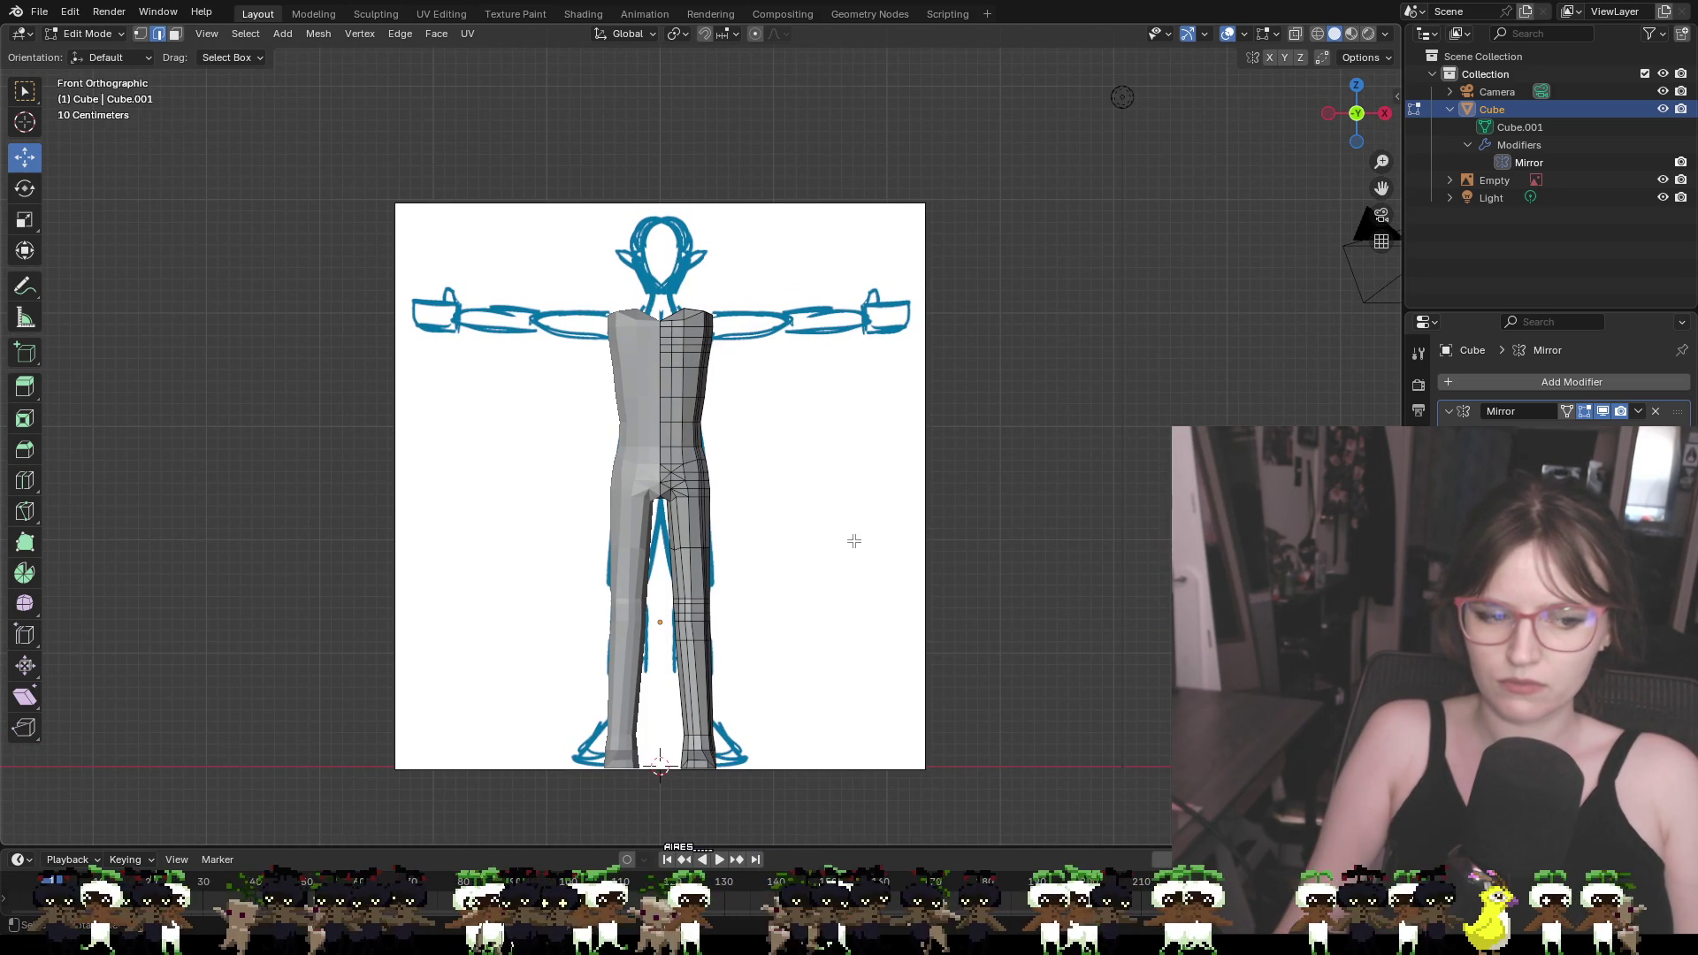
pyautogui.keyDown('shift'); pyautogui.moveTo(802, 710); pyautogui.dragTo(848, 578, button='middle'); pyautogui.keyUp('shift')
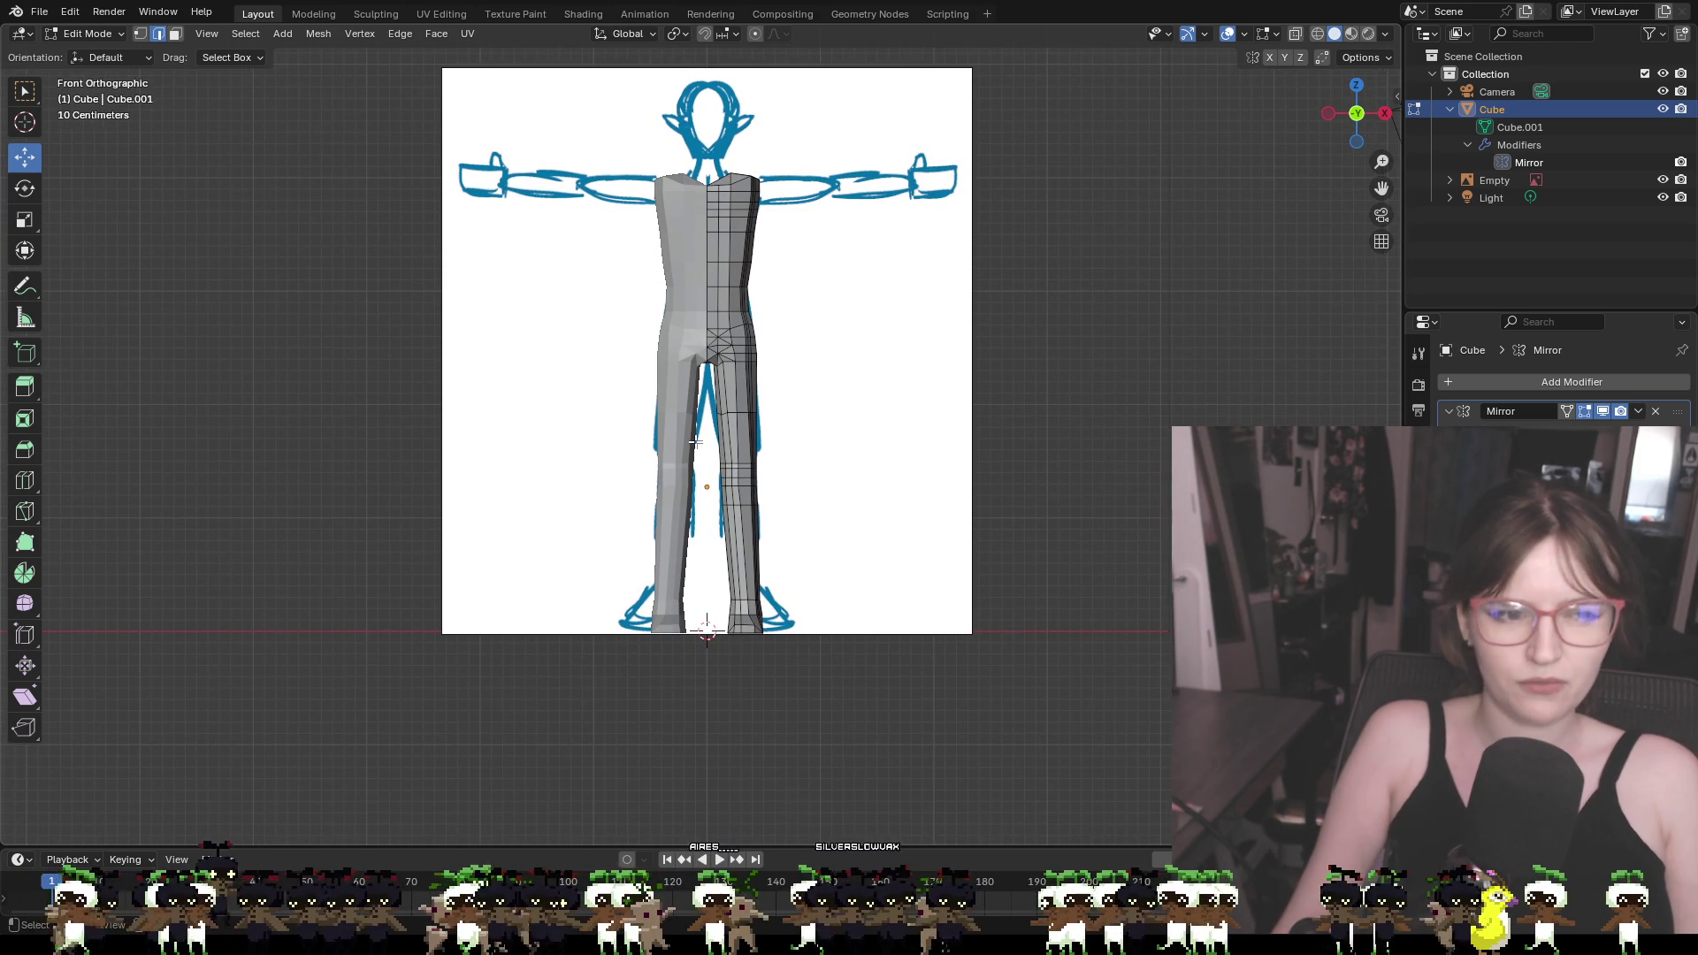
pyautogui.scroll(4, 848, 579)
pyautogui.moveTo(921, 530)
pyautogui.keyDown('shift'); pyautogui.mouseDown(button='middle')
pyautogui.moveTo(1010, 341)
pyautogui.moveTo(833, 344)
pyautogui.moveTo(978, 310)
pyautogui.moveTo(1076, 360)
pyautogui.moveTo(1145, 357)
pyautogui.moveTo(1106, 352)
pyautogui.mouseUp(button='middle'); pyautogui.keyUp('shift')
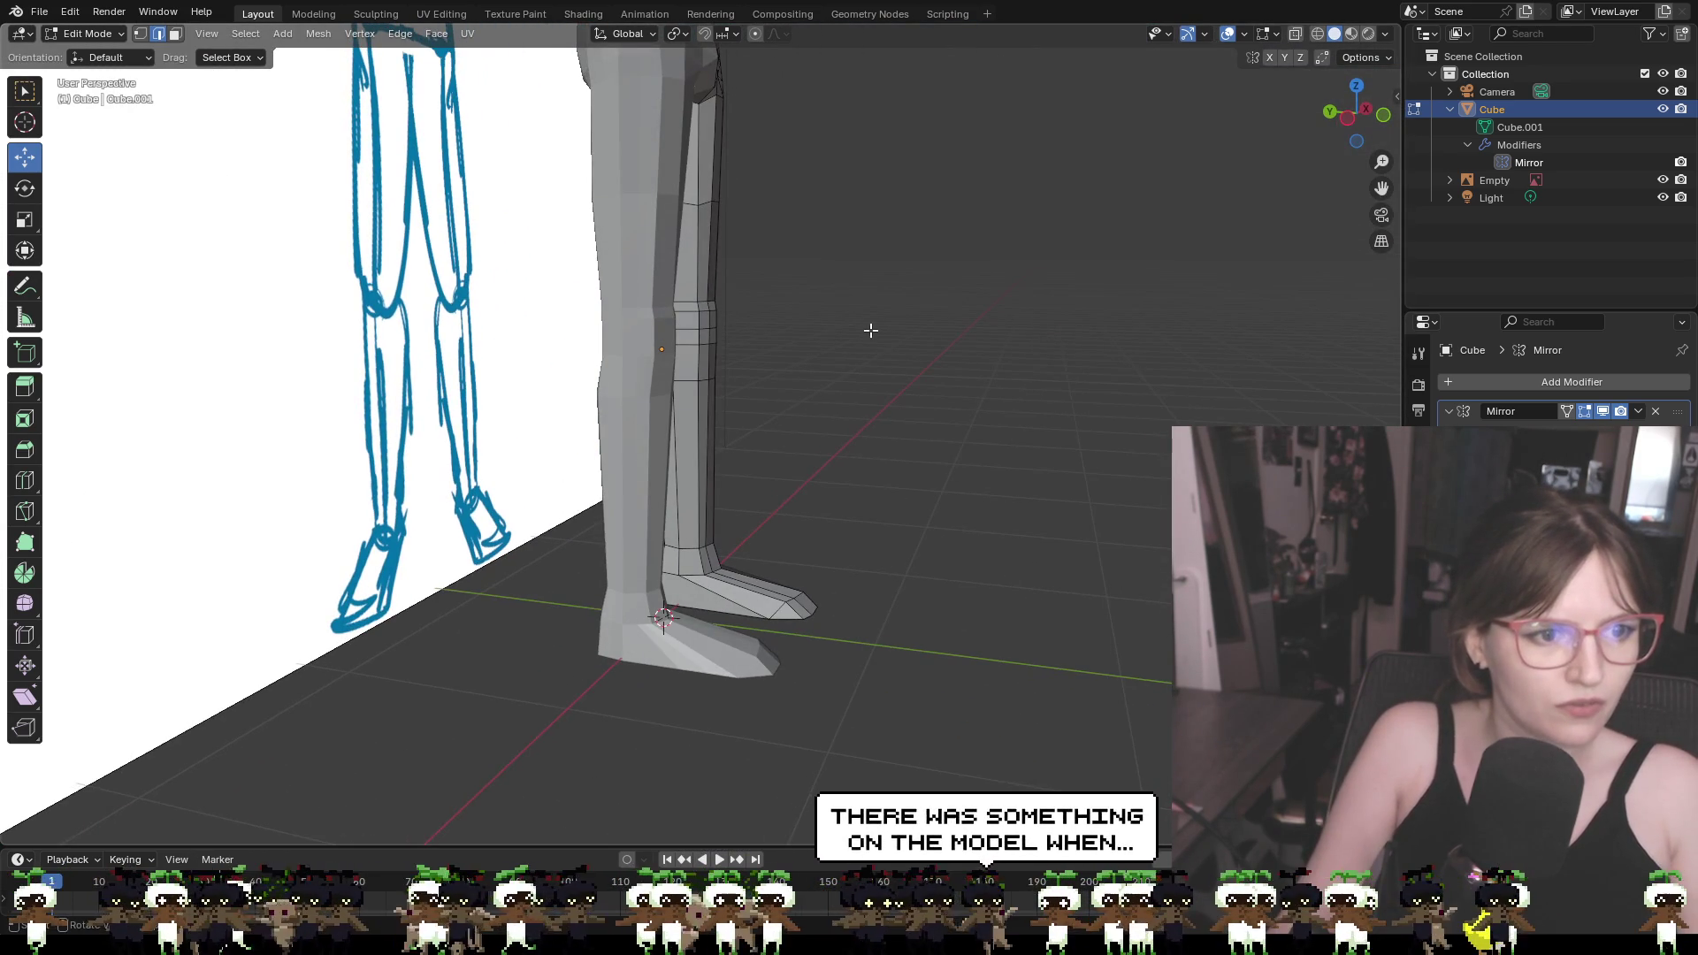
# Nudge the leg part slightly along X and orbit behind the reference sheet
pyautogui.moveTo(706, 305); pyautogui.dragTo(631, 310, button='middle')
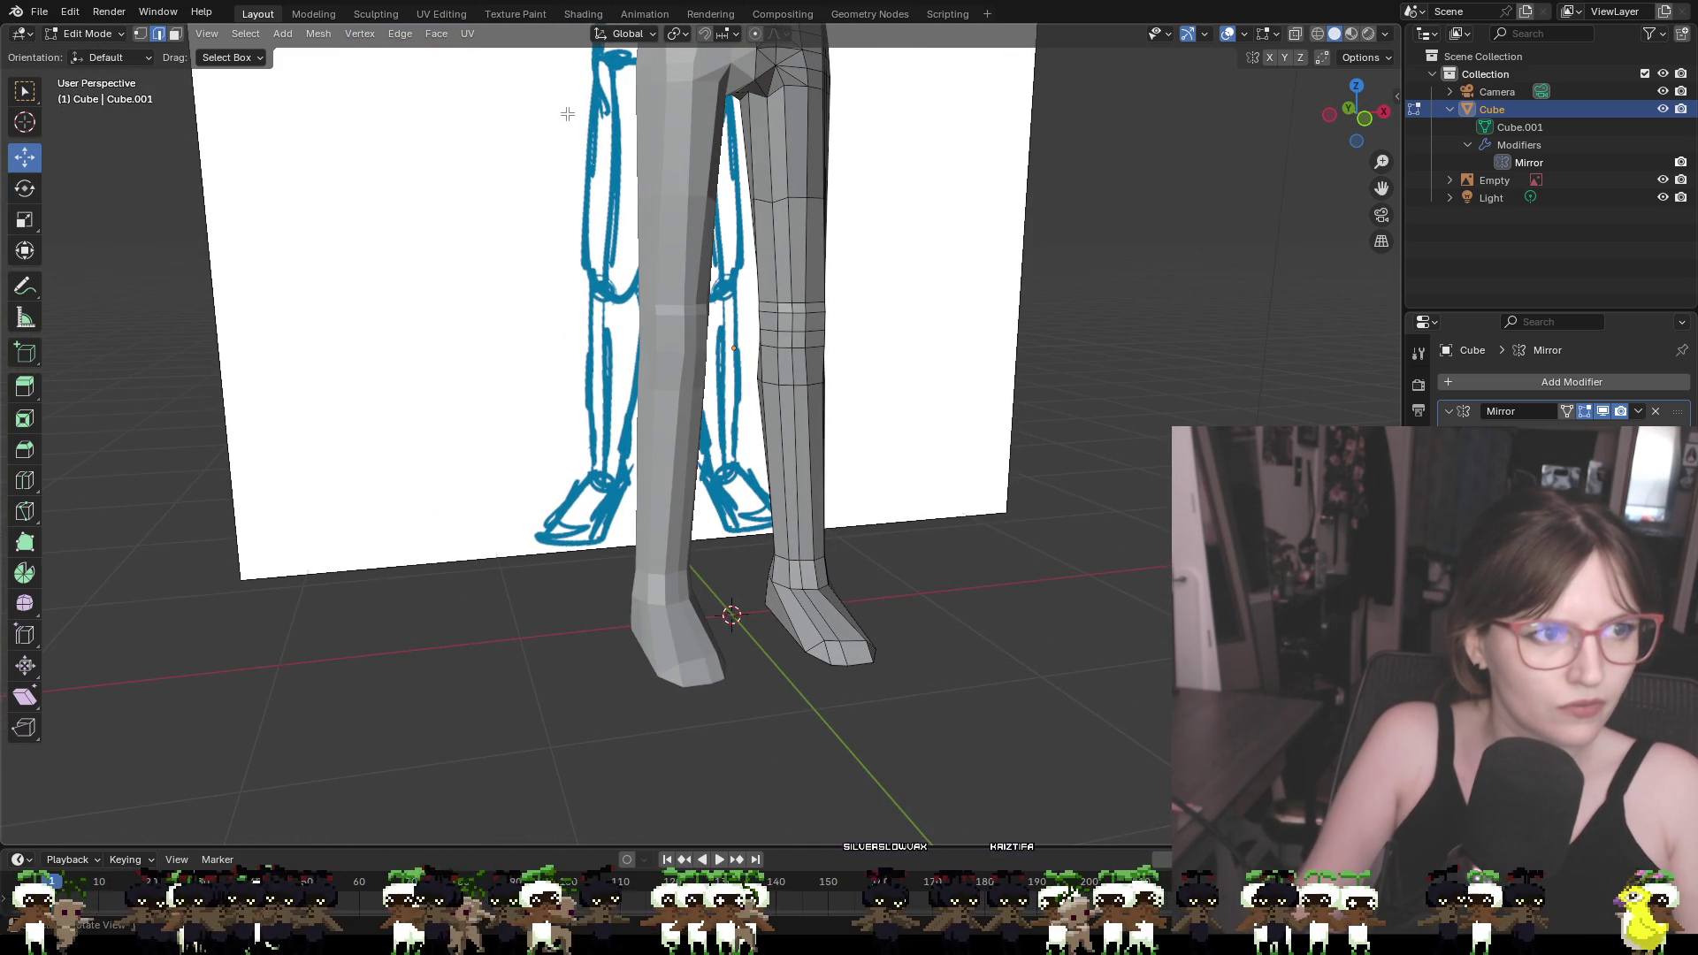
pyautogui.moveTo(762, 310); pyautogui.dragTo(838, 316, button='middle')
pyautogui.moveTo(844, 317); pyautogui.dragTo(844, 317)
pyautogui.moveTo(959, 342)
pyautogui.mouseDown(button='middle')
pyautogui.moveTo(967, 315)
pyautogui.moveTo(1008, 335)
pyautogui.moveTo(1209, 341)
pyautogui.moveTo(963, 330)
pyautogui.mouseUp(button='middle')
pyautogui.scroll(-5, 963, 330)
pyautogui.moveTo(1100, 291); pyautogui.dragTo(1055, 634, button='middle')
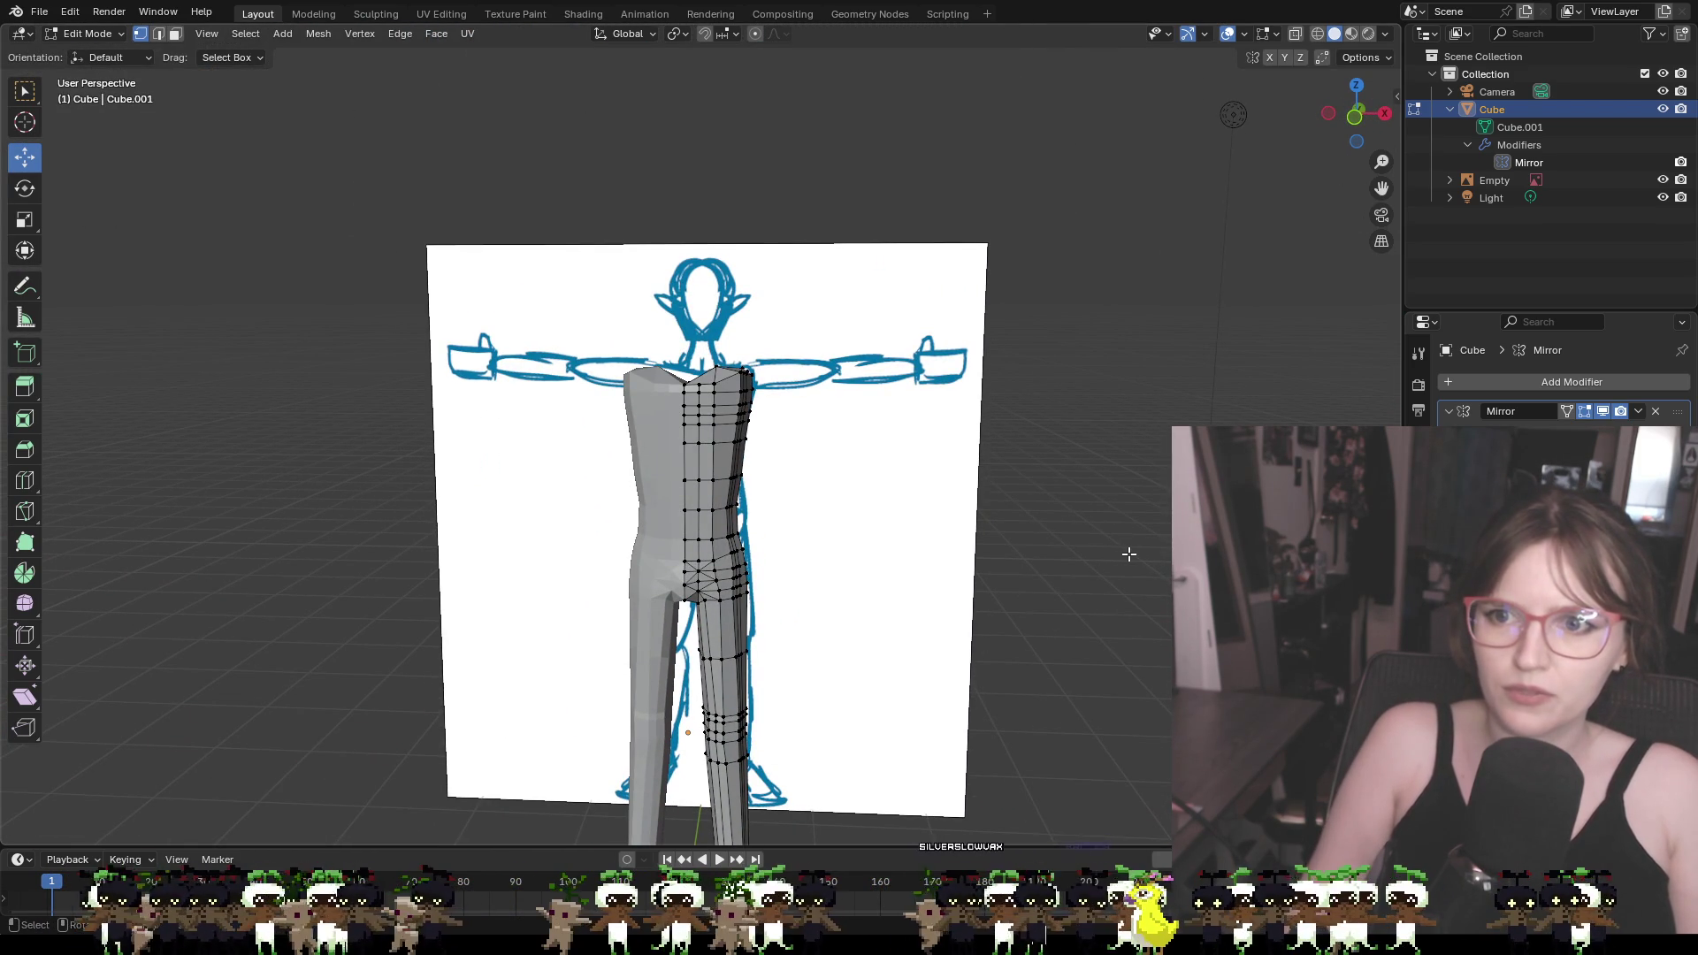
pyautogui.moveTo(1048, 382)
pyautogui.mouseDown(button='middle')
pyautogui.moveTo(698, 808)
pyautogui.moveTo(615, 395)
pyautogui.mouseUp(button='middle')
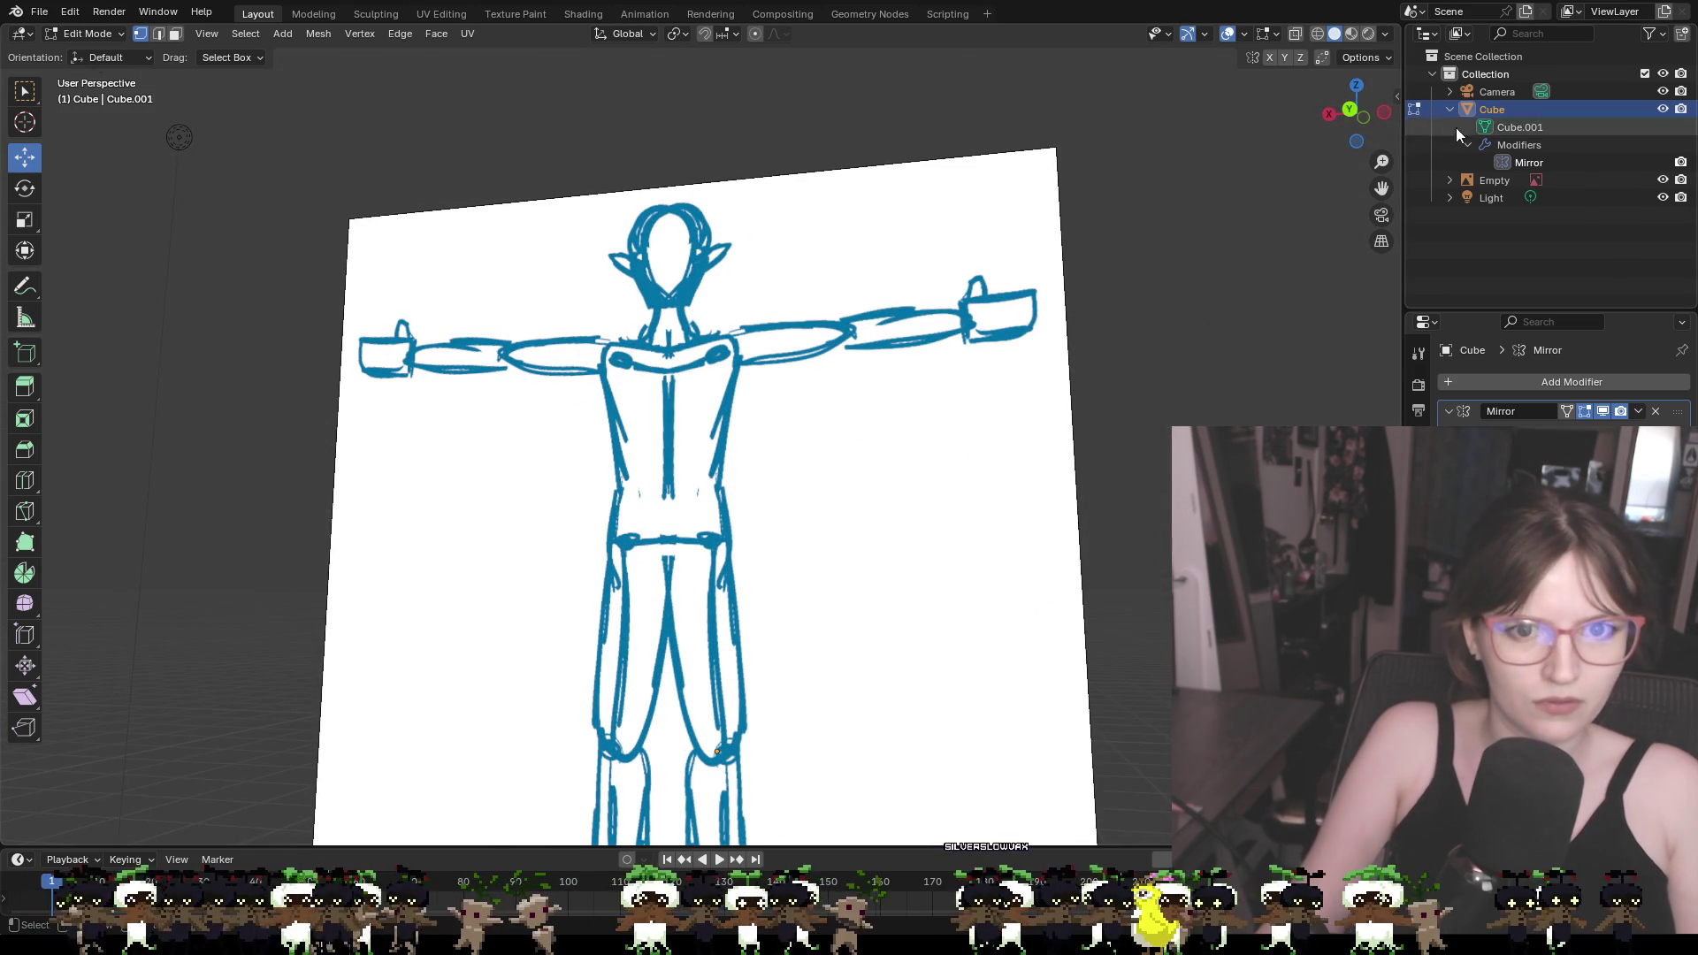
# Hide the reference sketch and inspect the faces beside the centre seam
pyautogui.click(1664, 180)
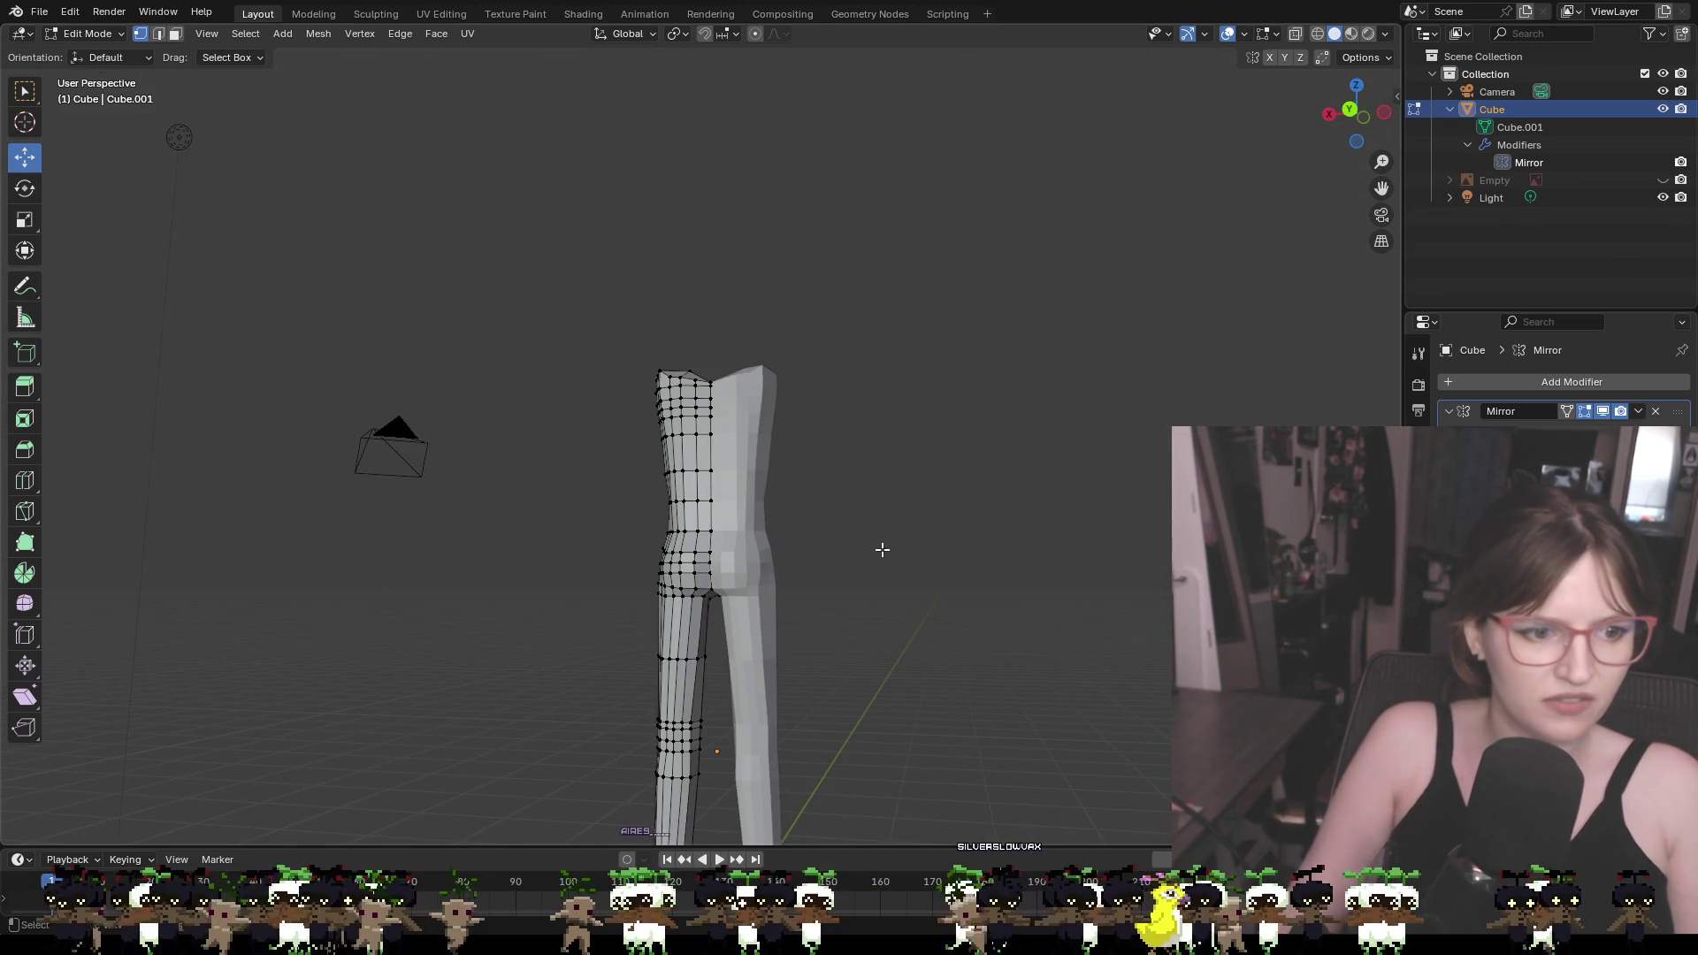
pyautogui.moveTo(880, 546); pyautogui.dragTo(929, 607, button='middle')
pyautogui.scroll(3, 752, 500)
pyautogui.scroll(2, 752, 501)
pyautogui.click(722, 488)
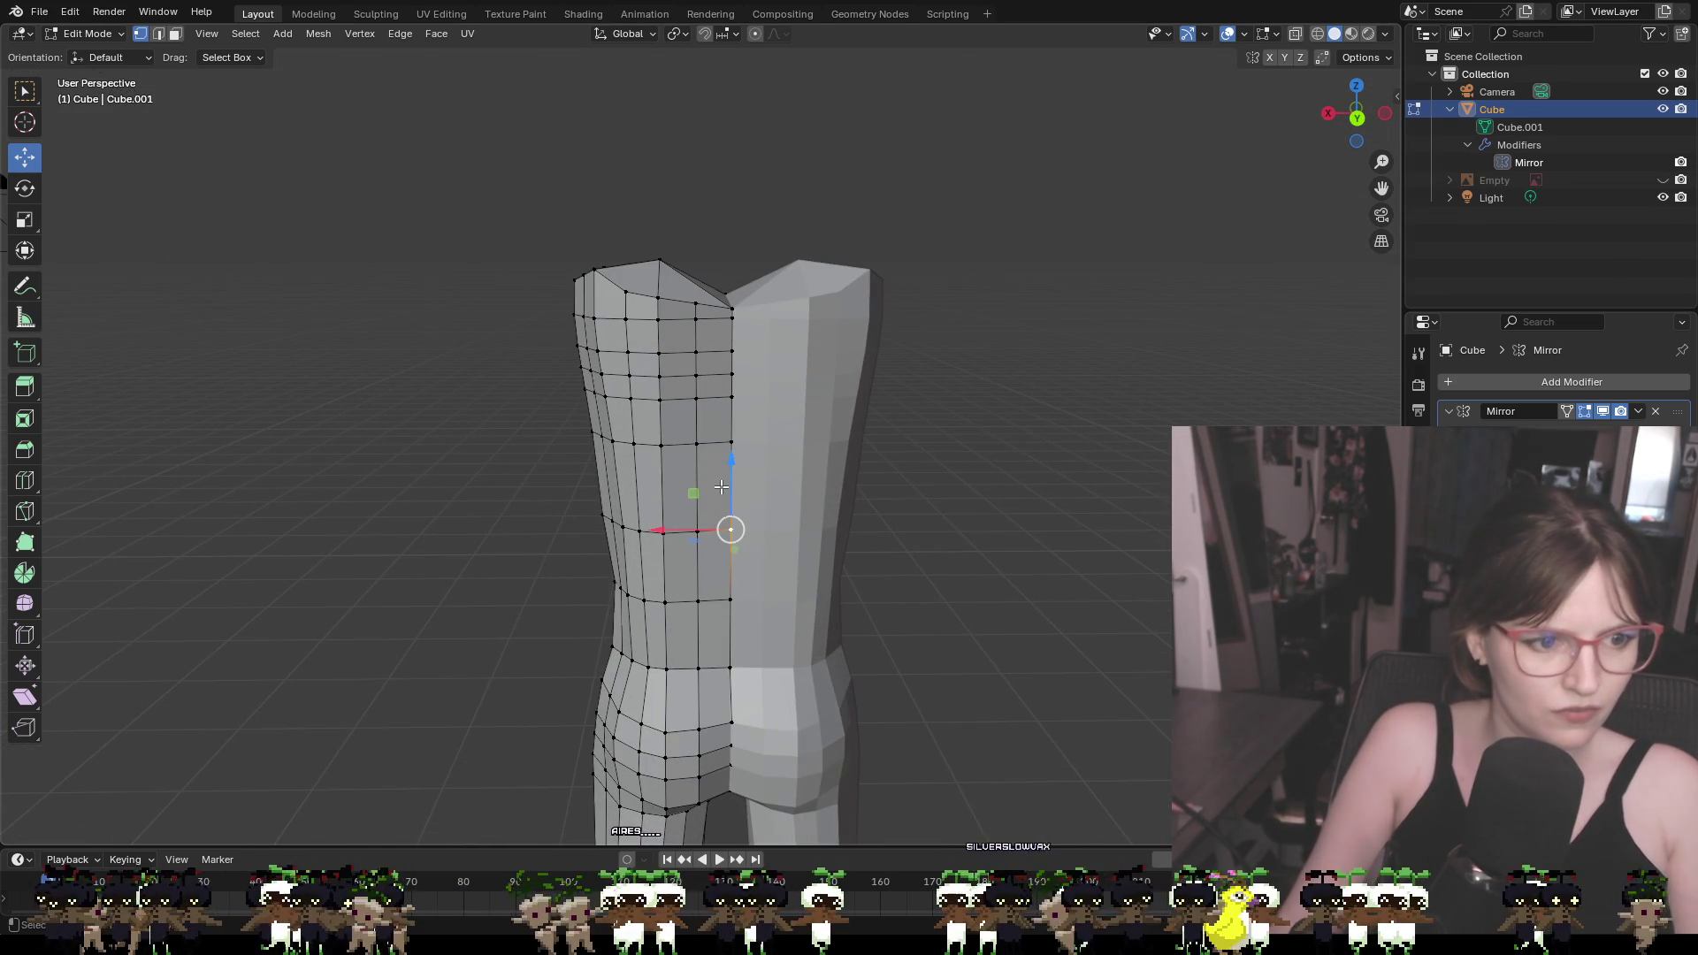
pyautogui.click(984, 524)
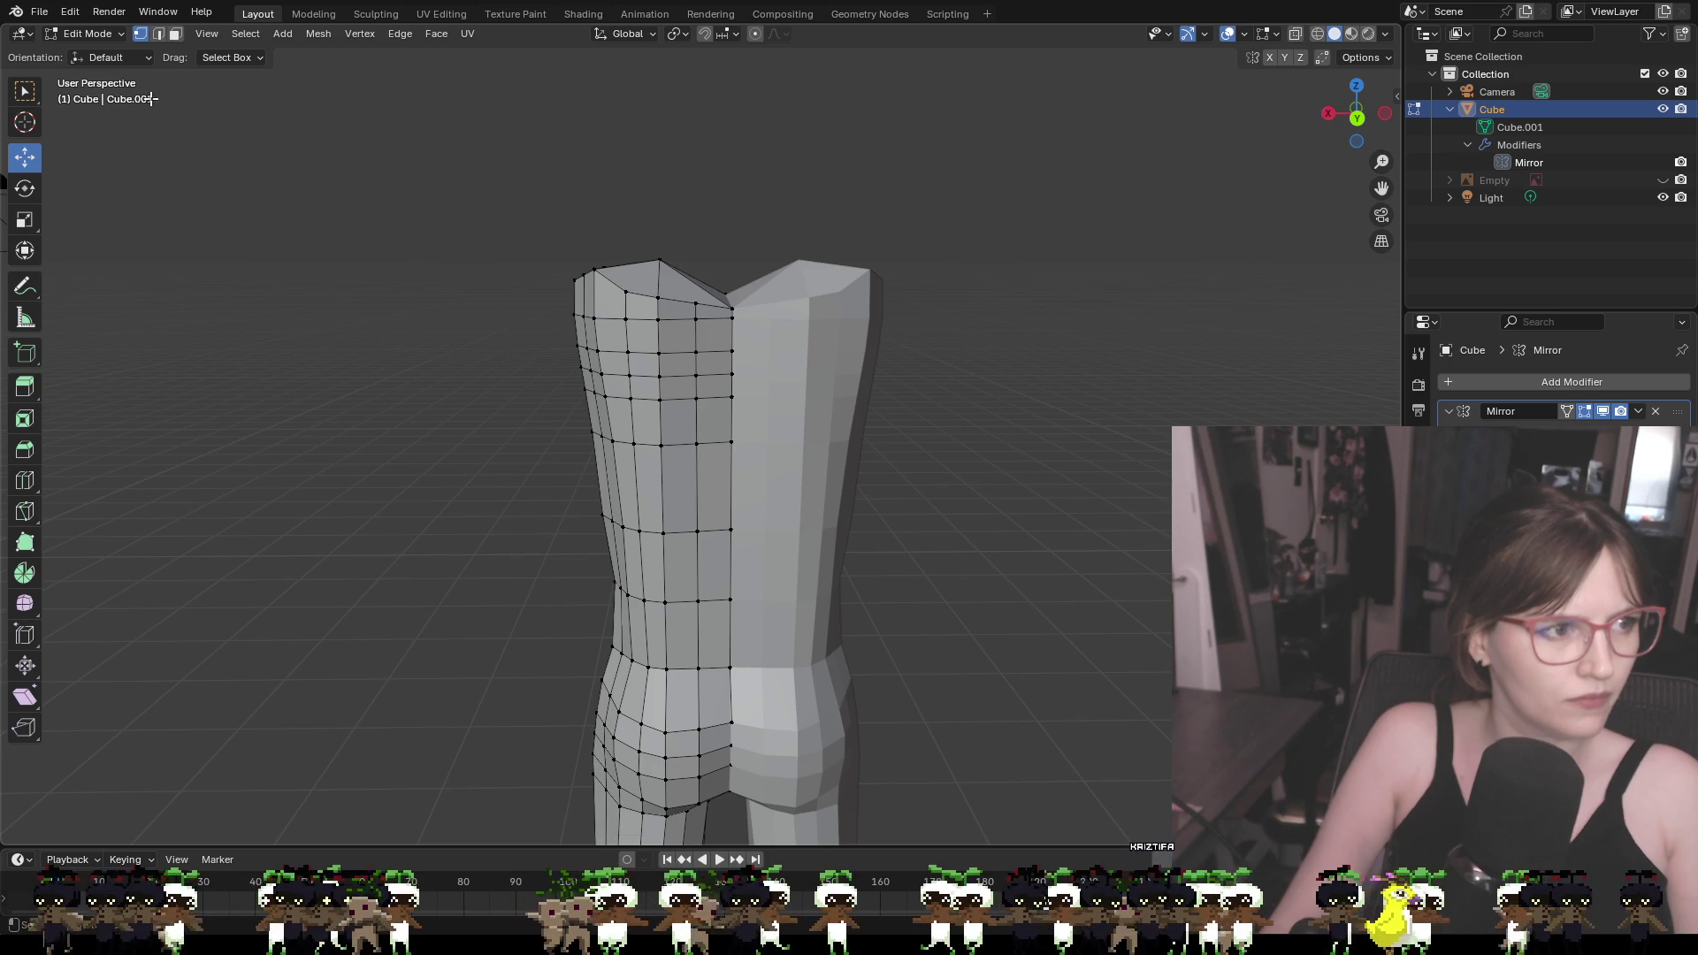
pyautogui.click(715, 485)
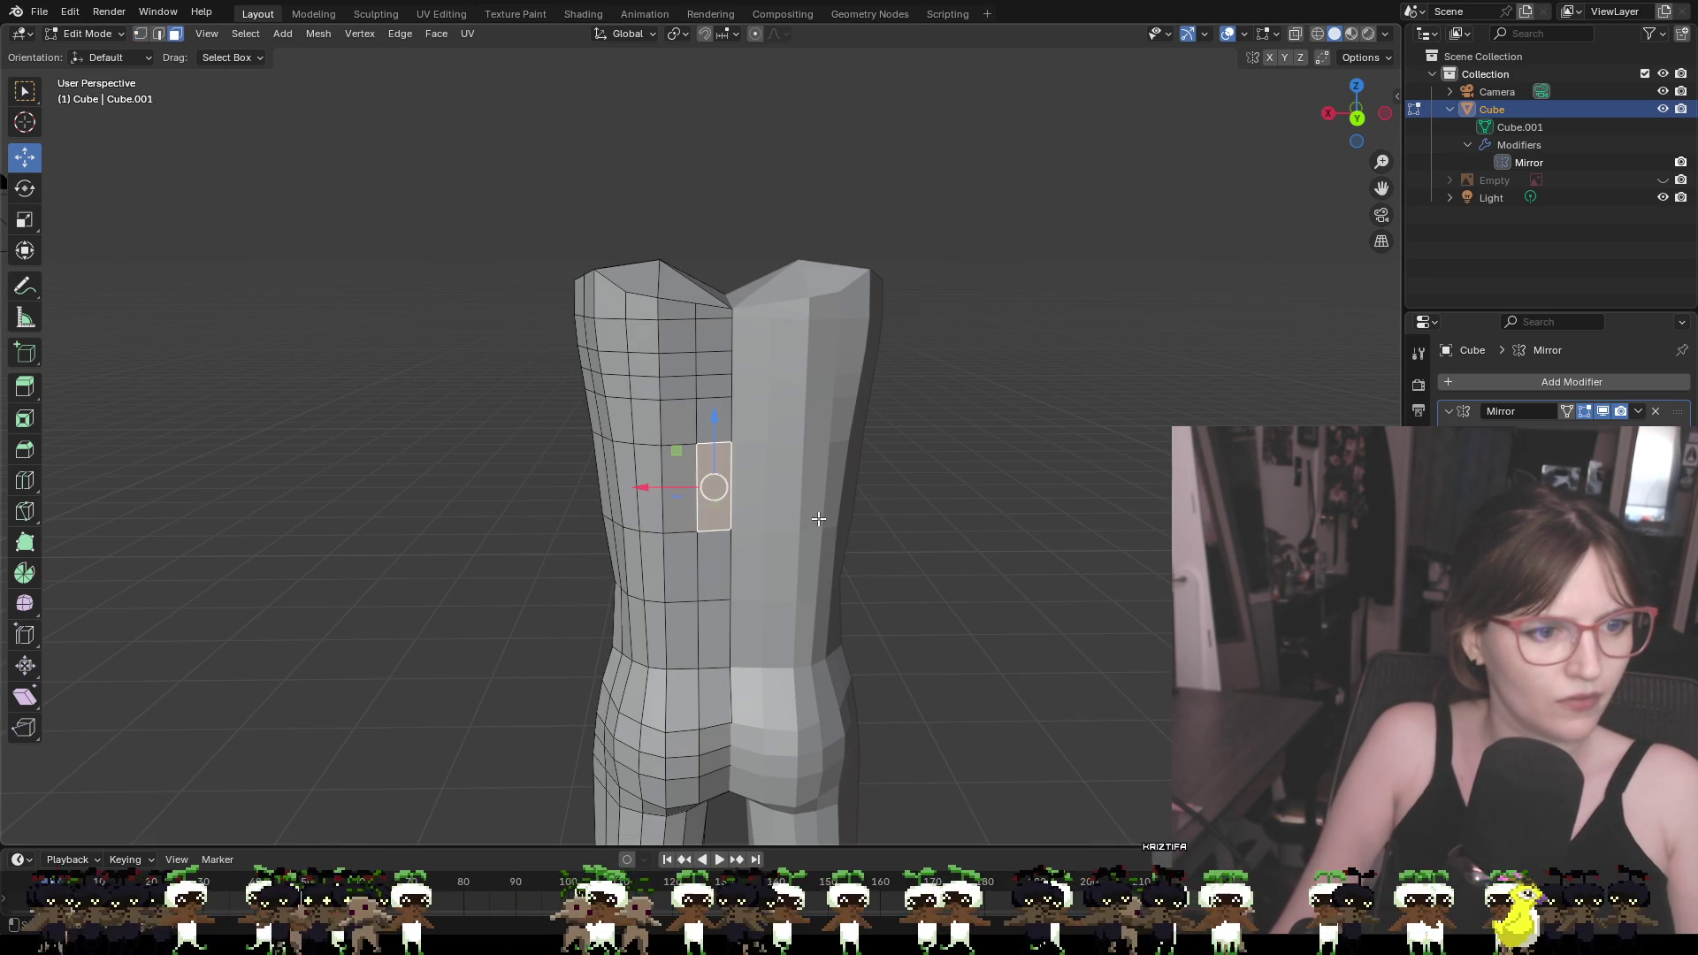
pyautogui.moveTo(979, 538)
pyautogui.mouseDown(button='middle')
pyautogui.moveTo(1039, 470)
pyautogui.moveTo(1122, 459)
pyautogui.moveTo(1025, 482)
pyautogui.mouseUp(button='middle')
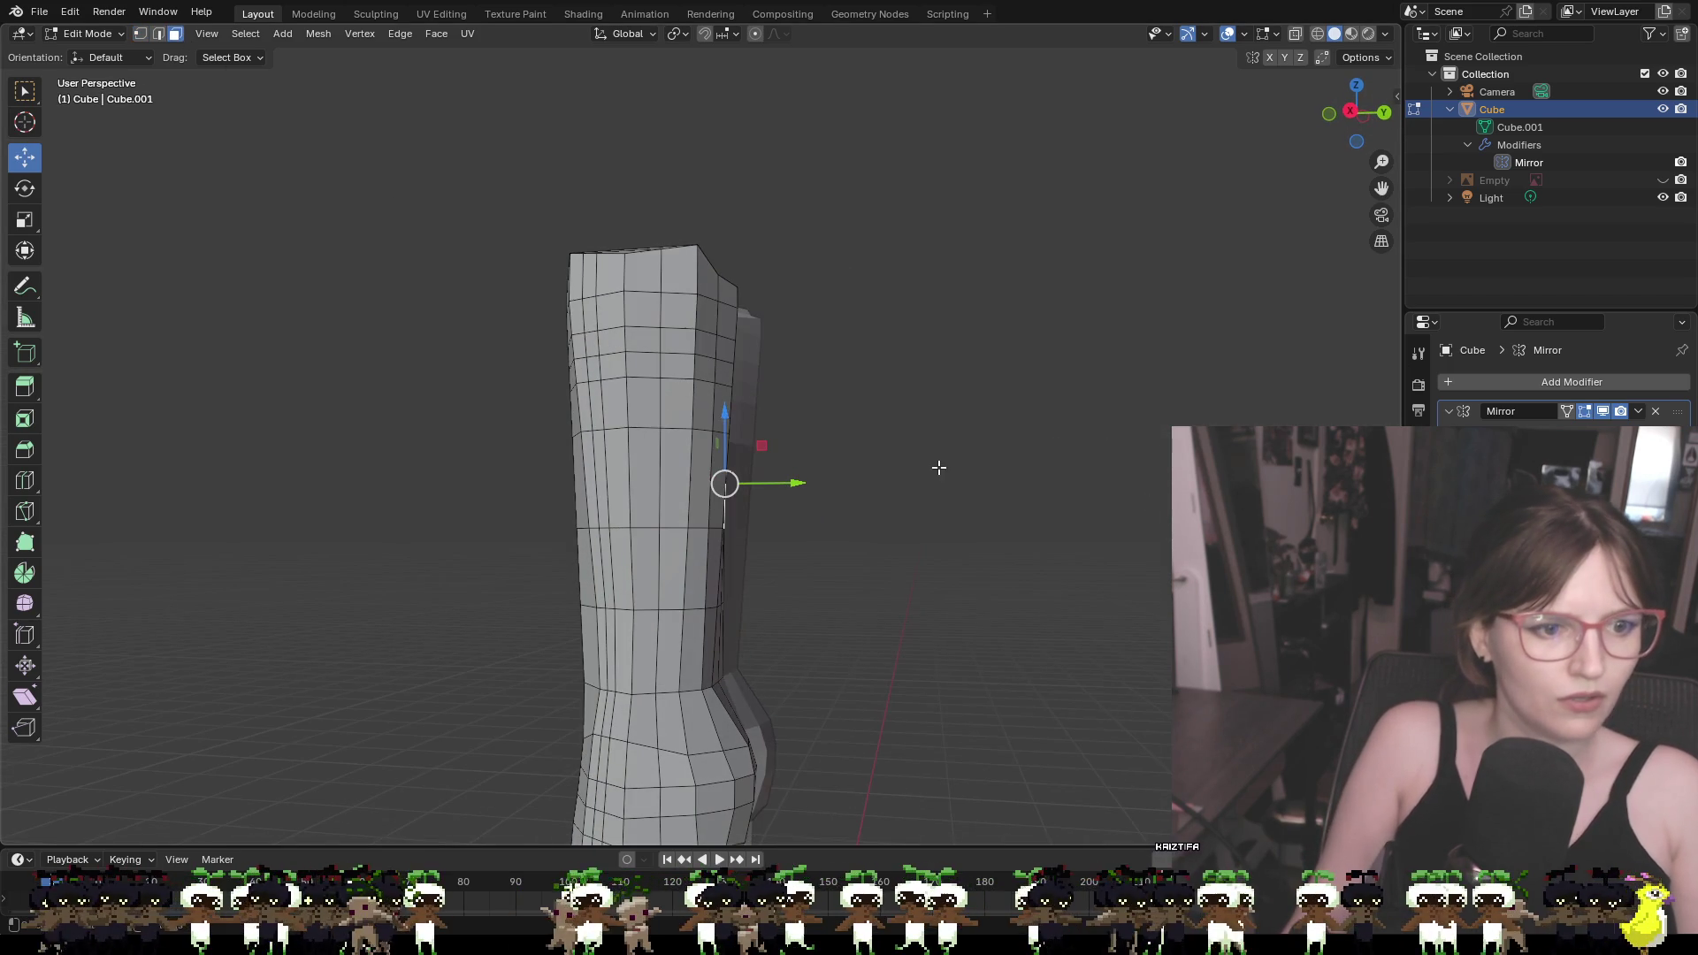
pyautogui.click(766, 447)
pyautogui.moveTo(831, 469); pyautogui.dragTo(751, 451, button='middle')
# Try extruding a torso side face into an arm along X, then undo and cancel it
pyautogui.click(724, 455)
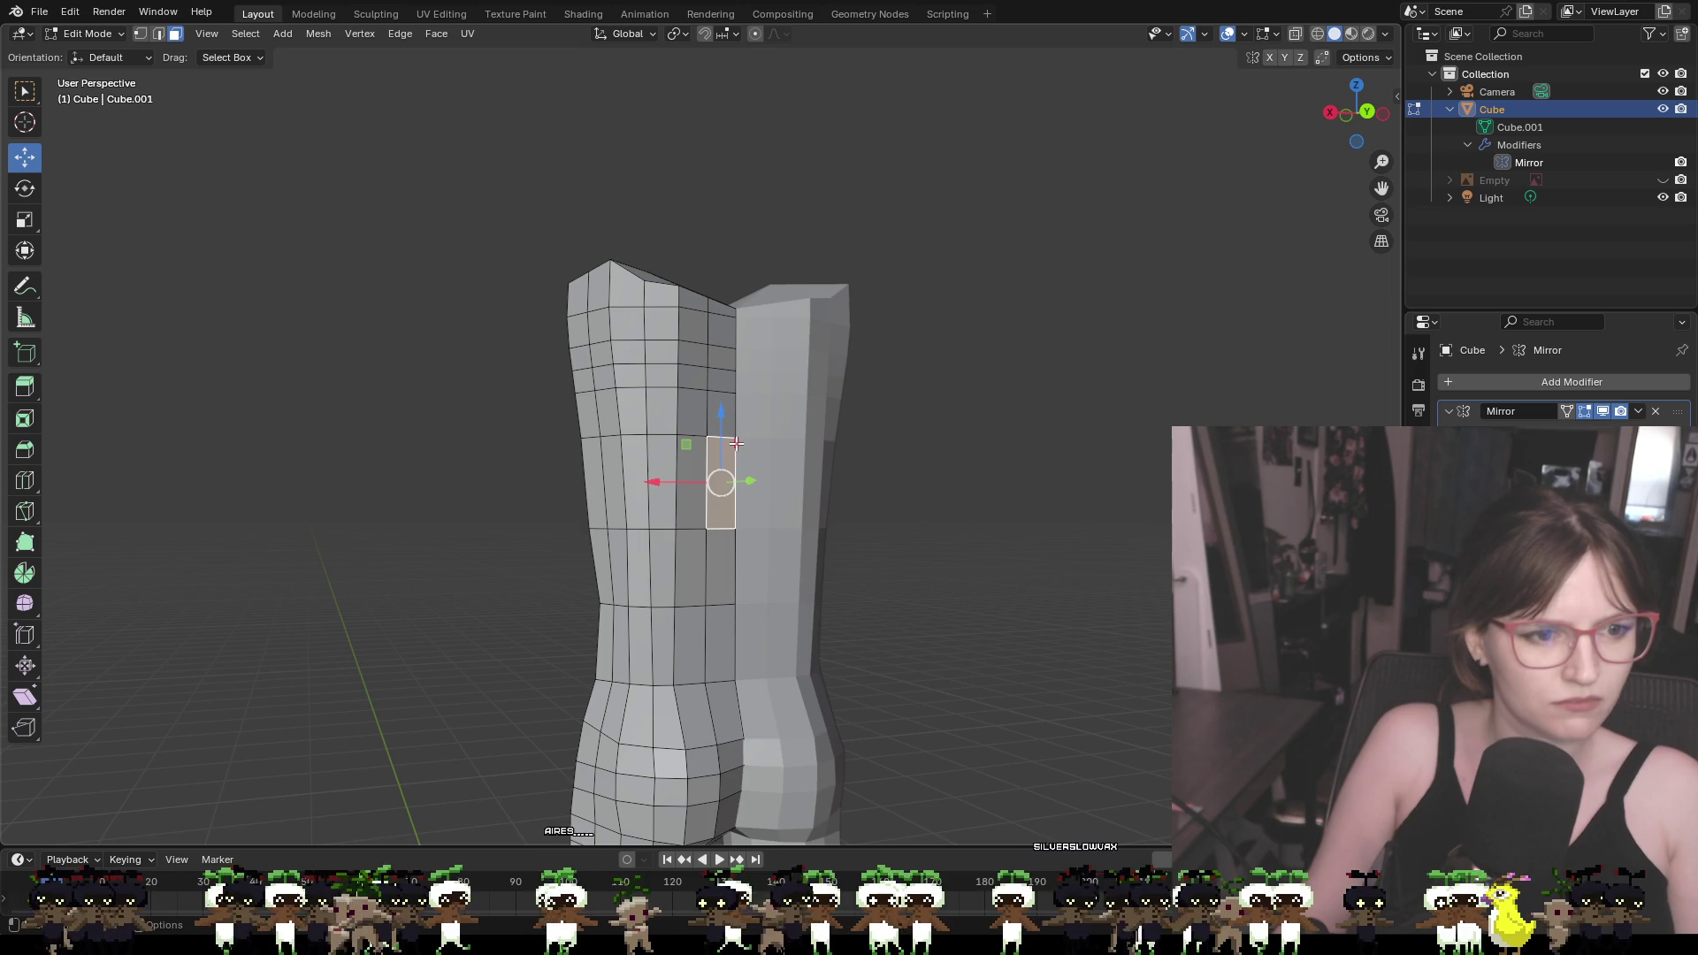
pyautogui.press('e')
pyautogui.hotkey('shift', 'x')
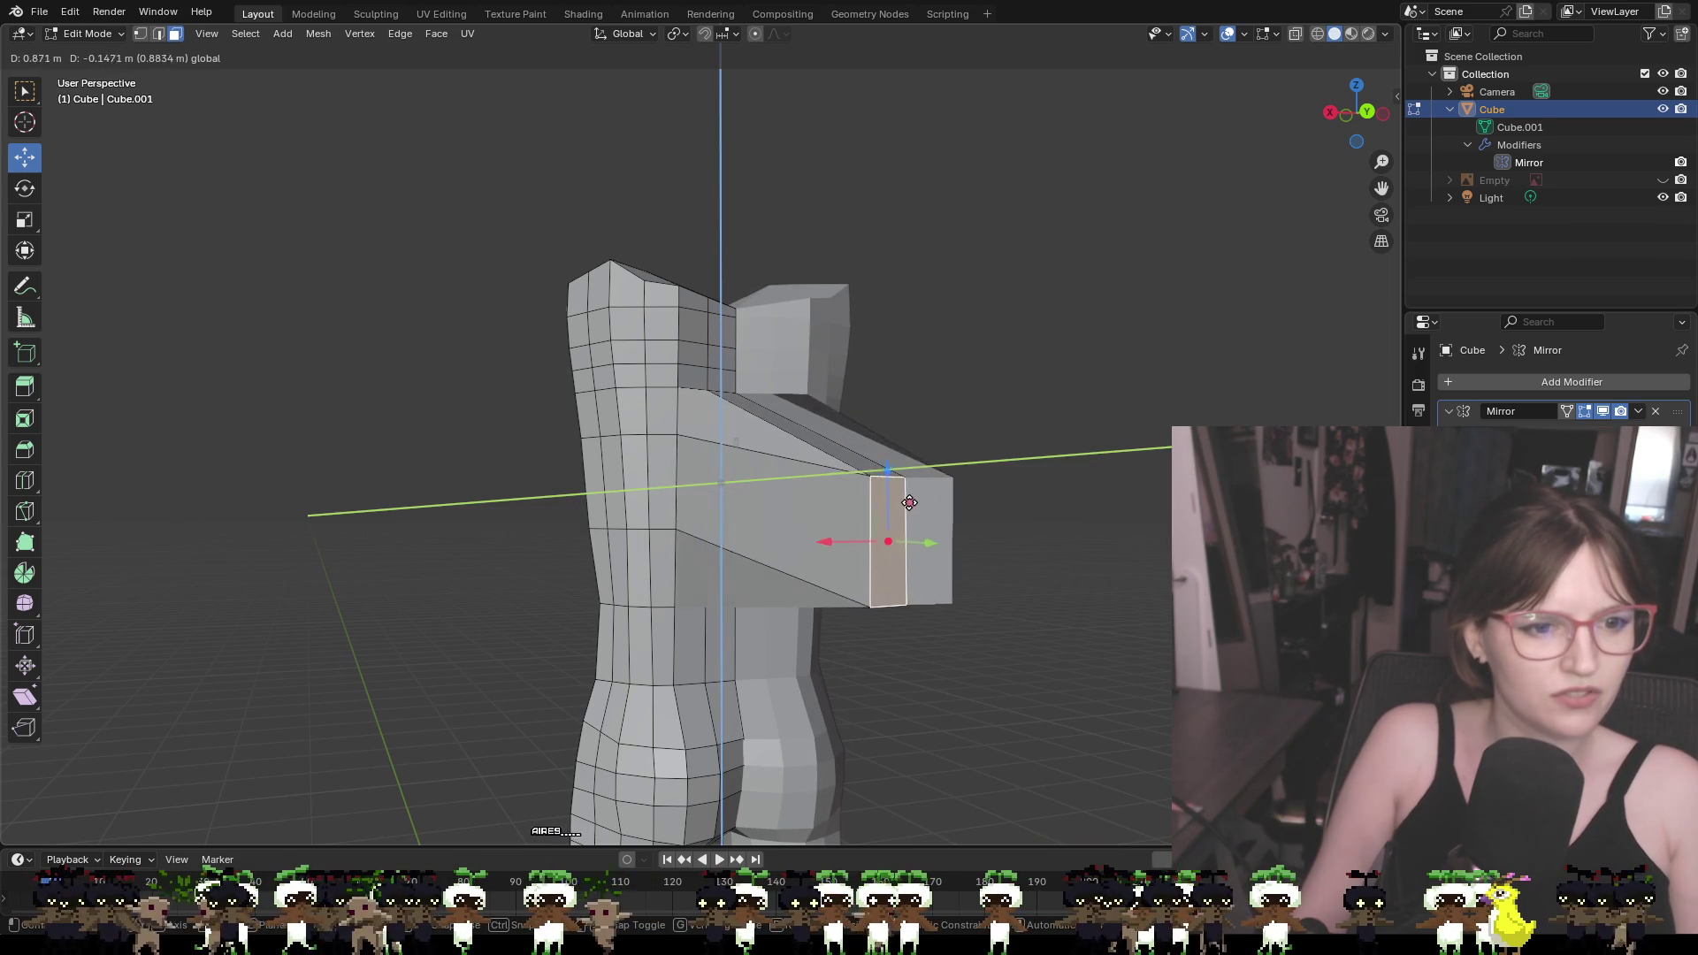
pyautogui.click(929, 464)
pyautogui.hotkey('ctrl', 'z')
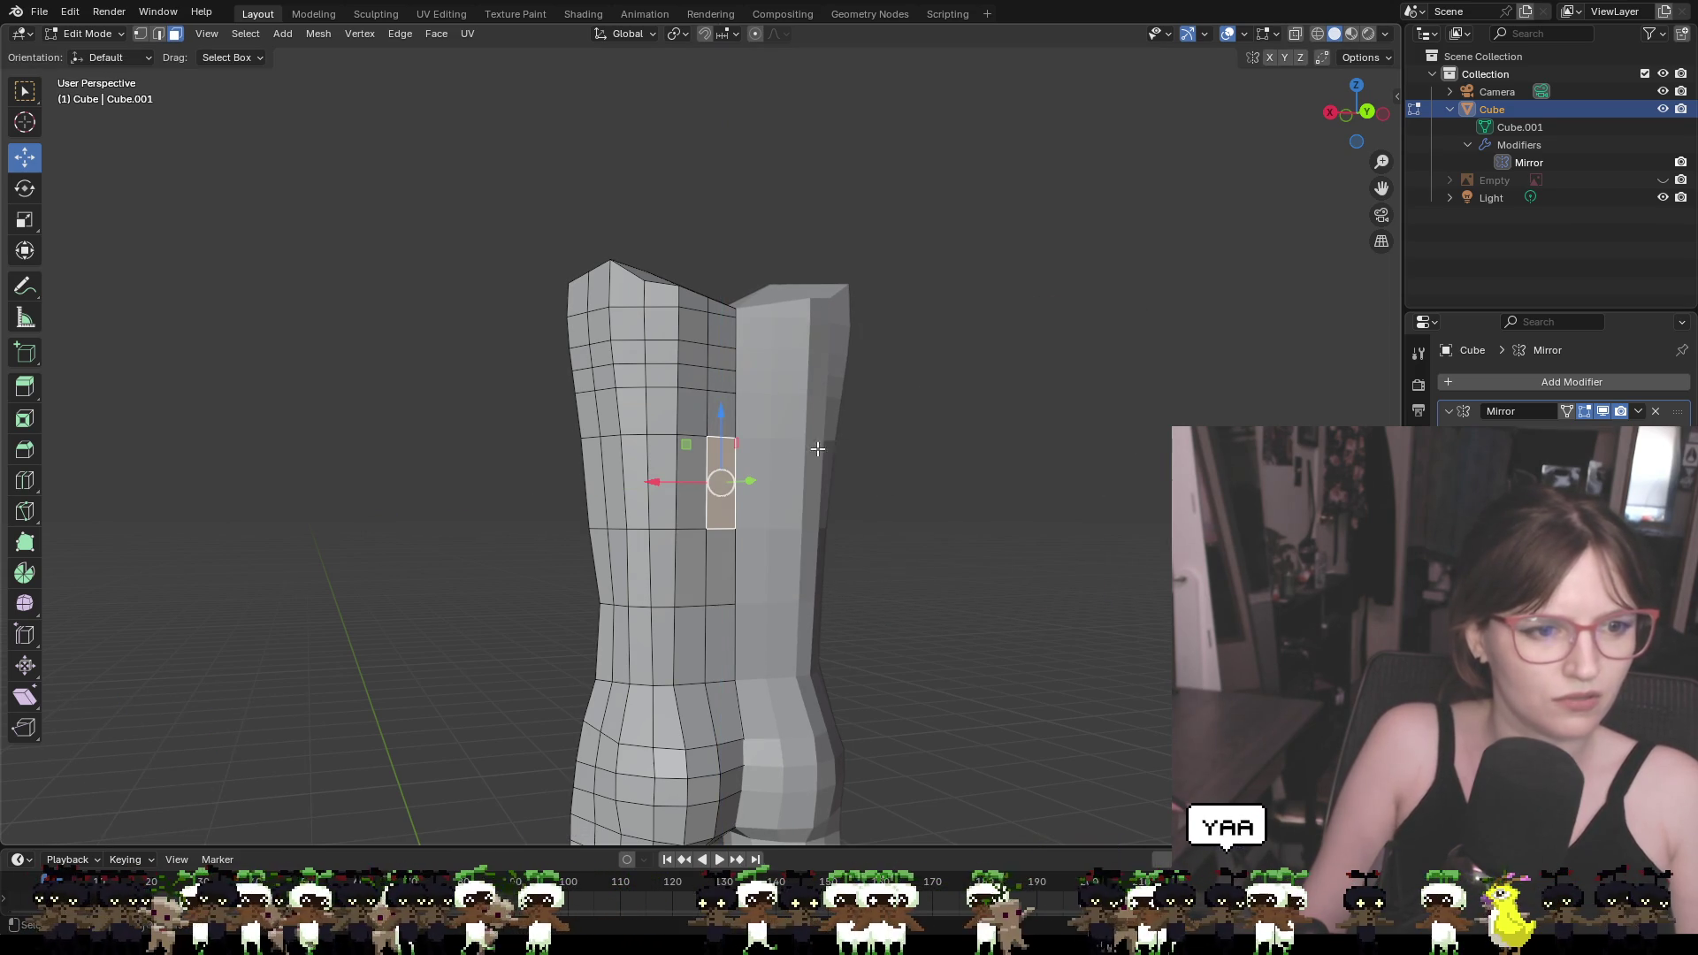
pyautogui.press('e')
pyautogui.hotkey('shift', 'x')
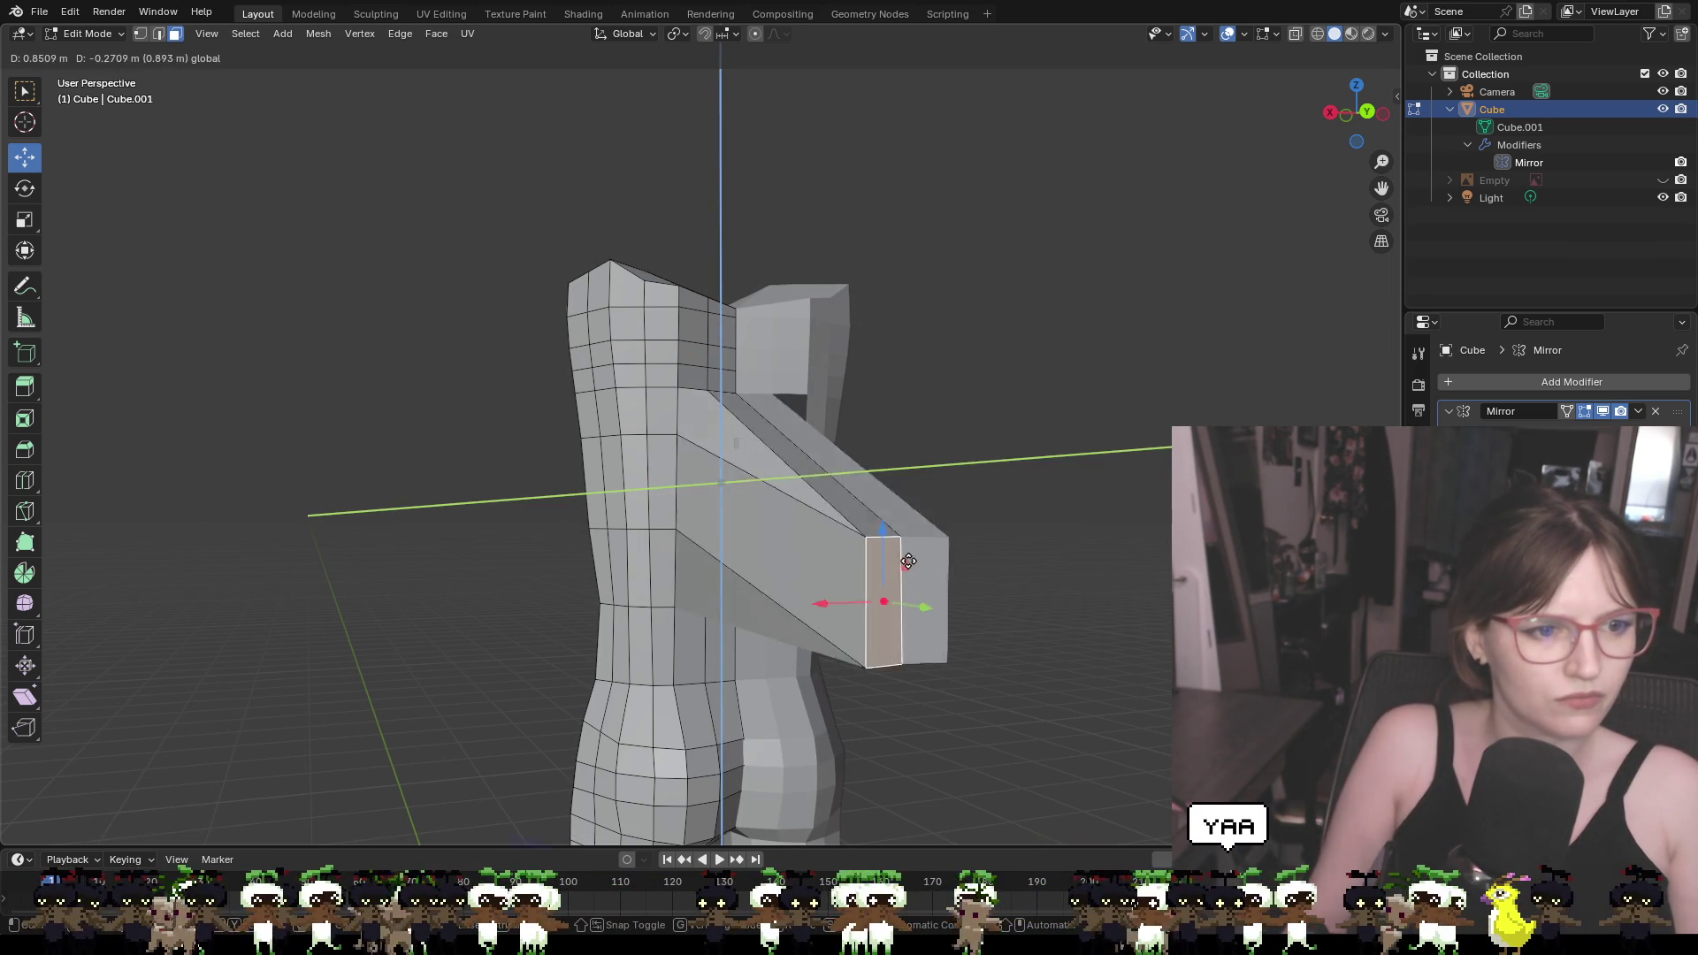
pyautogui.press('Escape')
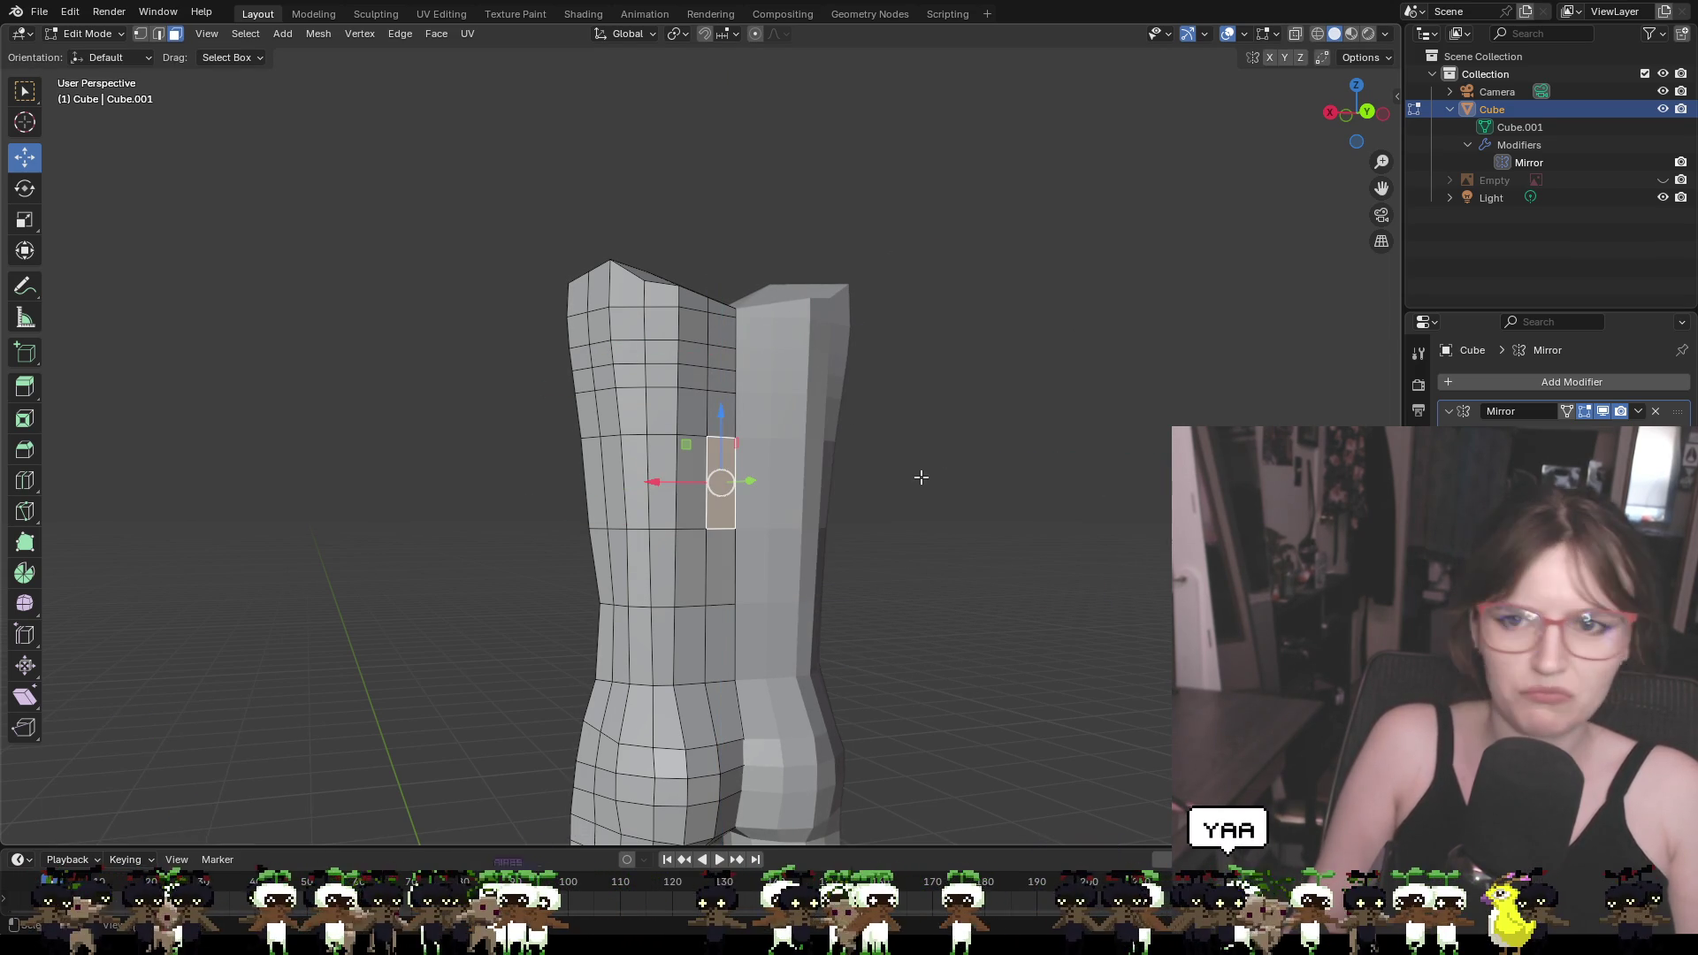
pyautogui.moveTo(960, 477)
pyautogui.mouseDown(button='middle')
pyautogui.moveTo(1103, 496)
pyautogui.moveTo(1103, 531)
pyautogui.moveTo(902, 508)
pyautogui.moveTo(1123, 526)
pyautogui.mouseUp(button='middle')
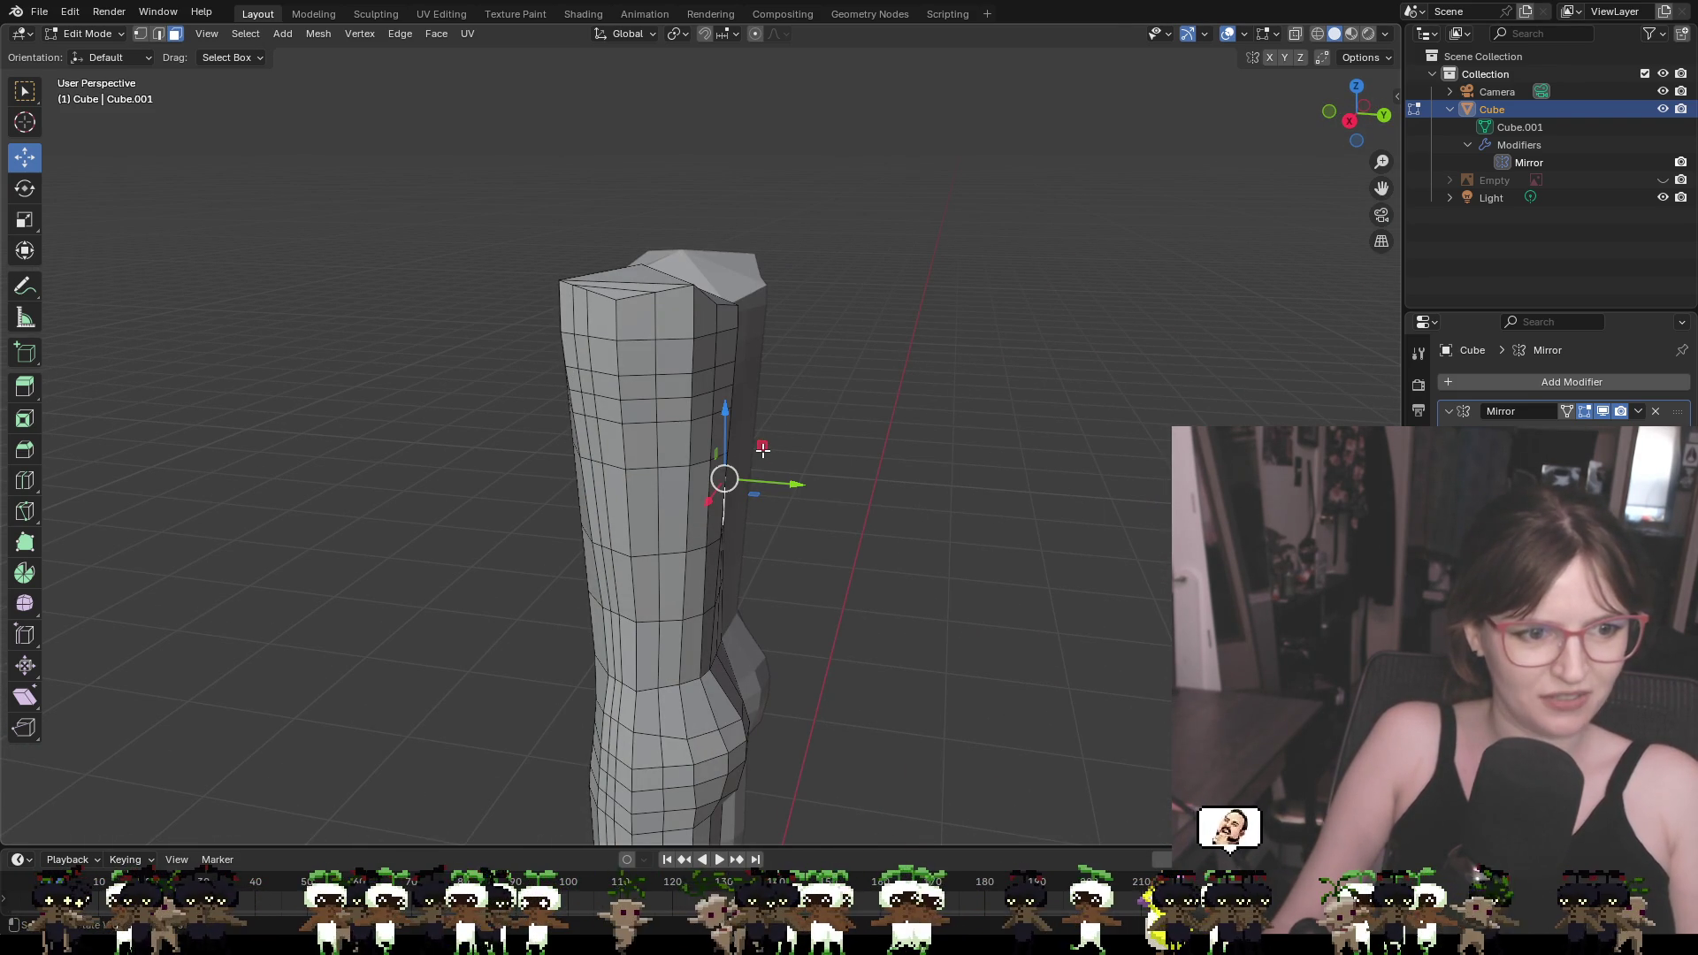
# Extrude a shoulder face outward, then undo the extrusion
pyautogui.press('e')
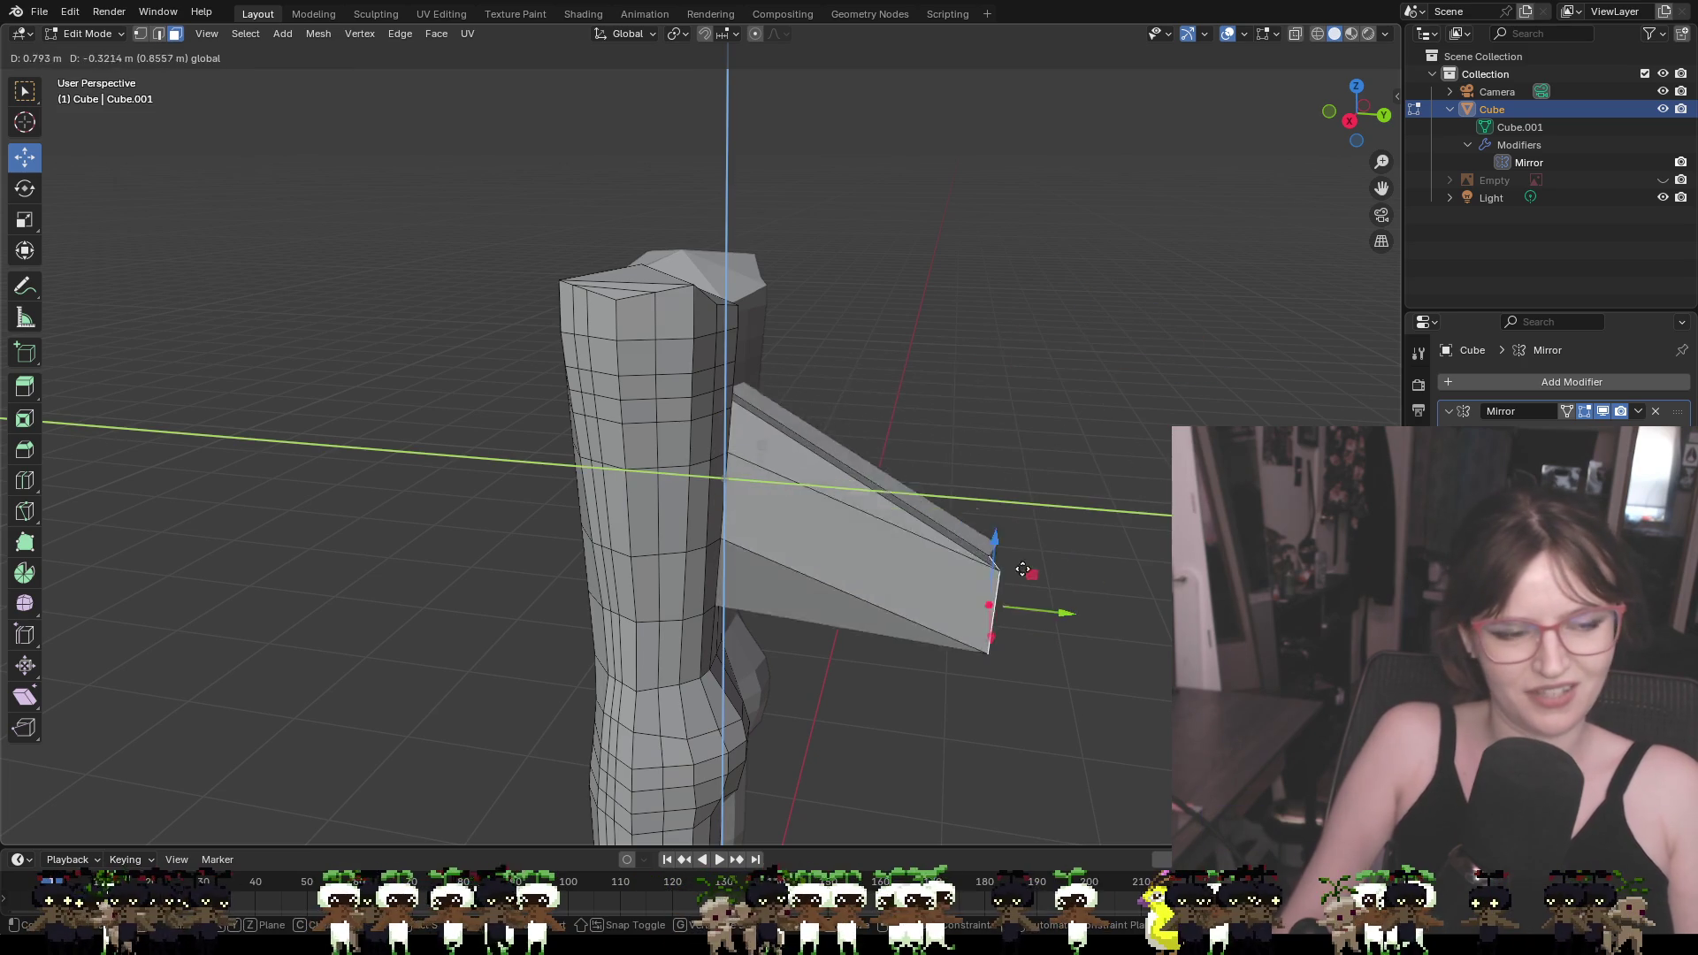
pyautogui.click(1014, 426)
pyautogui.hotkey('ctrl', 'z')
pyautogui.moveTo(893, 472)
pyautogui.mouseDown(button='middle')
pyautogui.moveTo(1137, 486)
pyautogui.moveTo(838, 380)
pyautogui.moveTo(864, 466)
pyautogui.moveTo(804, 440)
pyautogui.moveTo(810, 366)
pyautogui.moveTo(801, 379)
pyautogui.mouseUp(button='middle')
# Select four faces near the top of the torso column
pyautogui.click(624, 234)
pyautogui.keyDown('shift'); pyautogui.click(635, 294); pyautogui.keyUp('shift')
pyautogui.keyDown('shift'); pyautogui.click(675, 237); pyautogui.keyUp('shift')
pyautogui.keyDown('shift'); pyautogui.click(672, 320); pyautogui.keyUp('shift')
pyautogui.moveTo(854, 366); pyautogui.dragTo(1040, 379, button='middle')
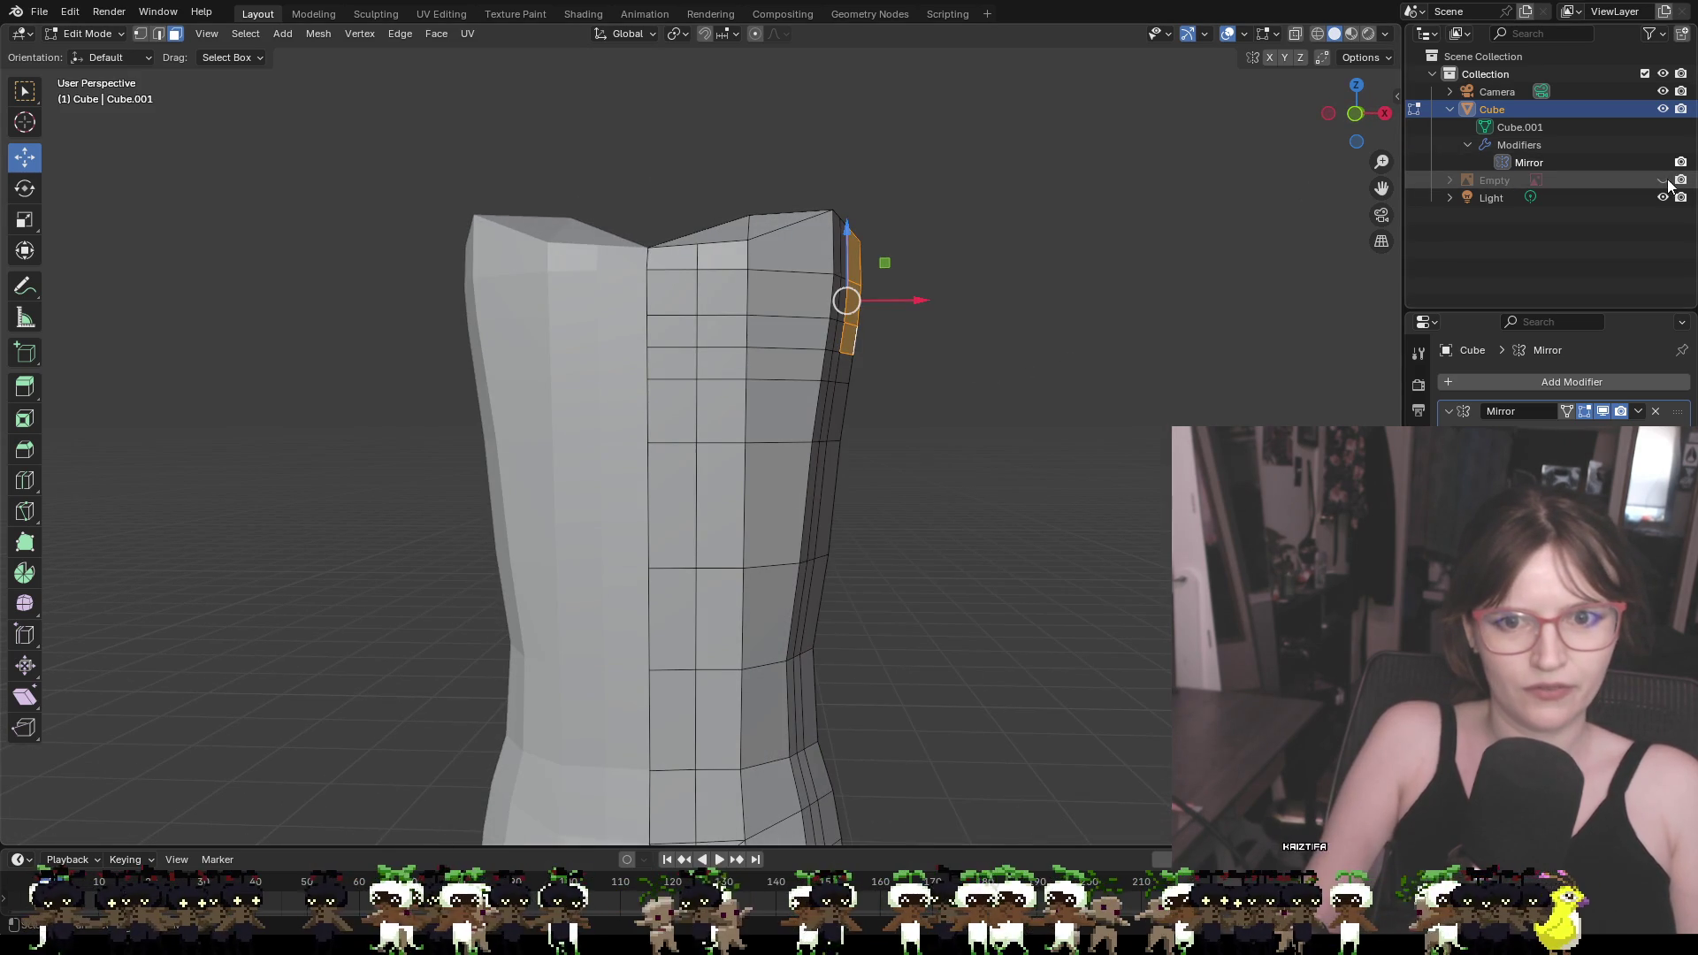
# Show the reference sketch in front view and extrude the shoulder face into a raised arm stub
pyautogui.click(1664, 180)
pyautogui.click(1355, 114)
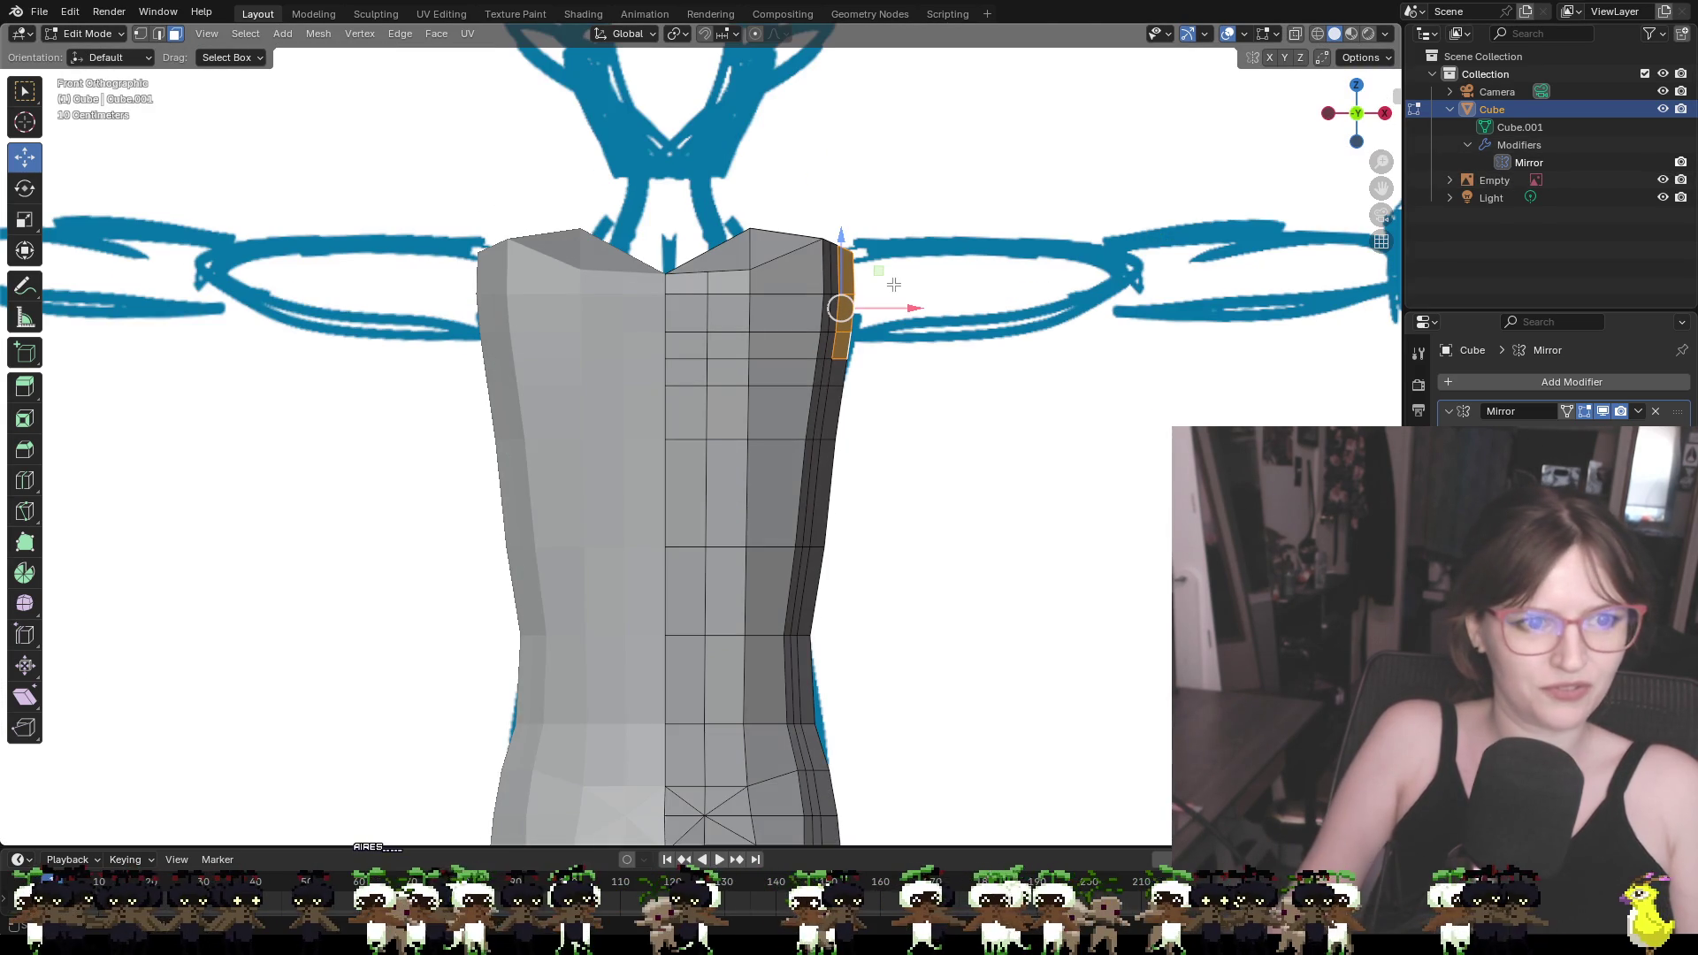
pyautogui.press('e')
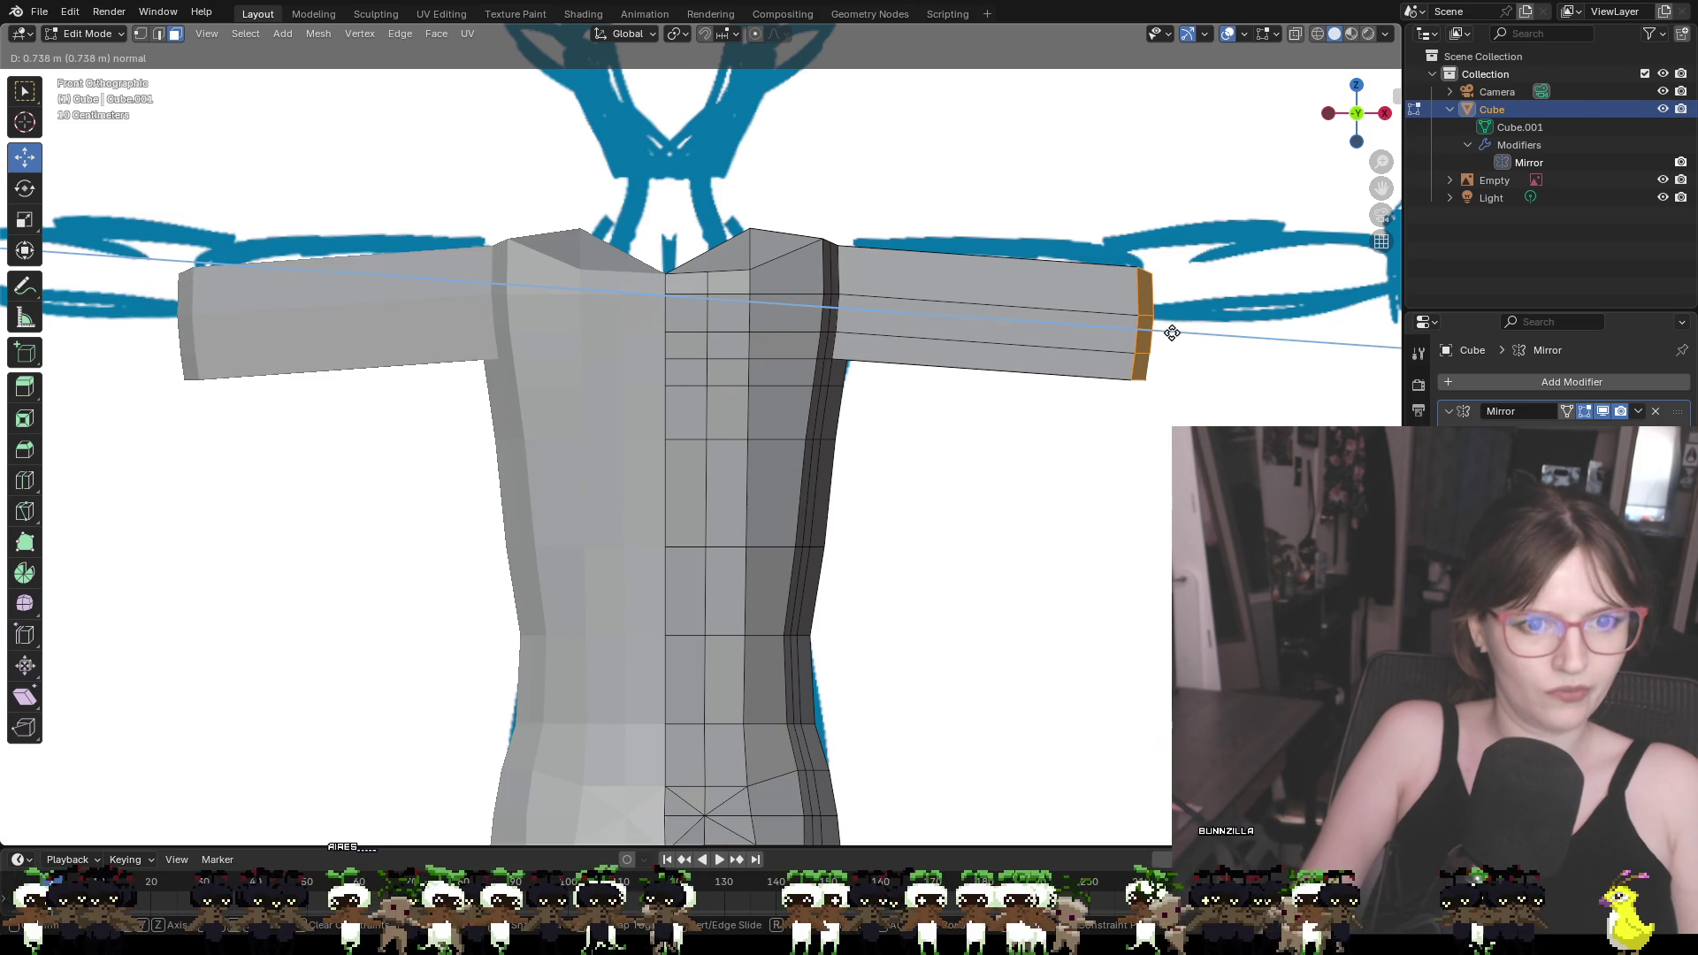
pyautogui.click(1106, 327)
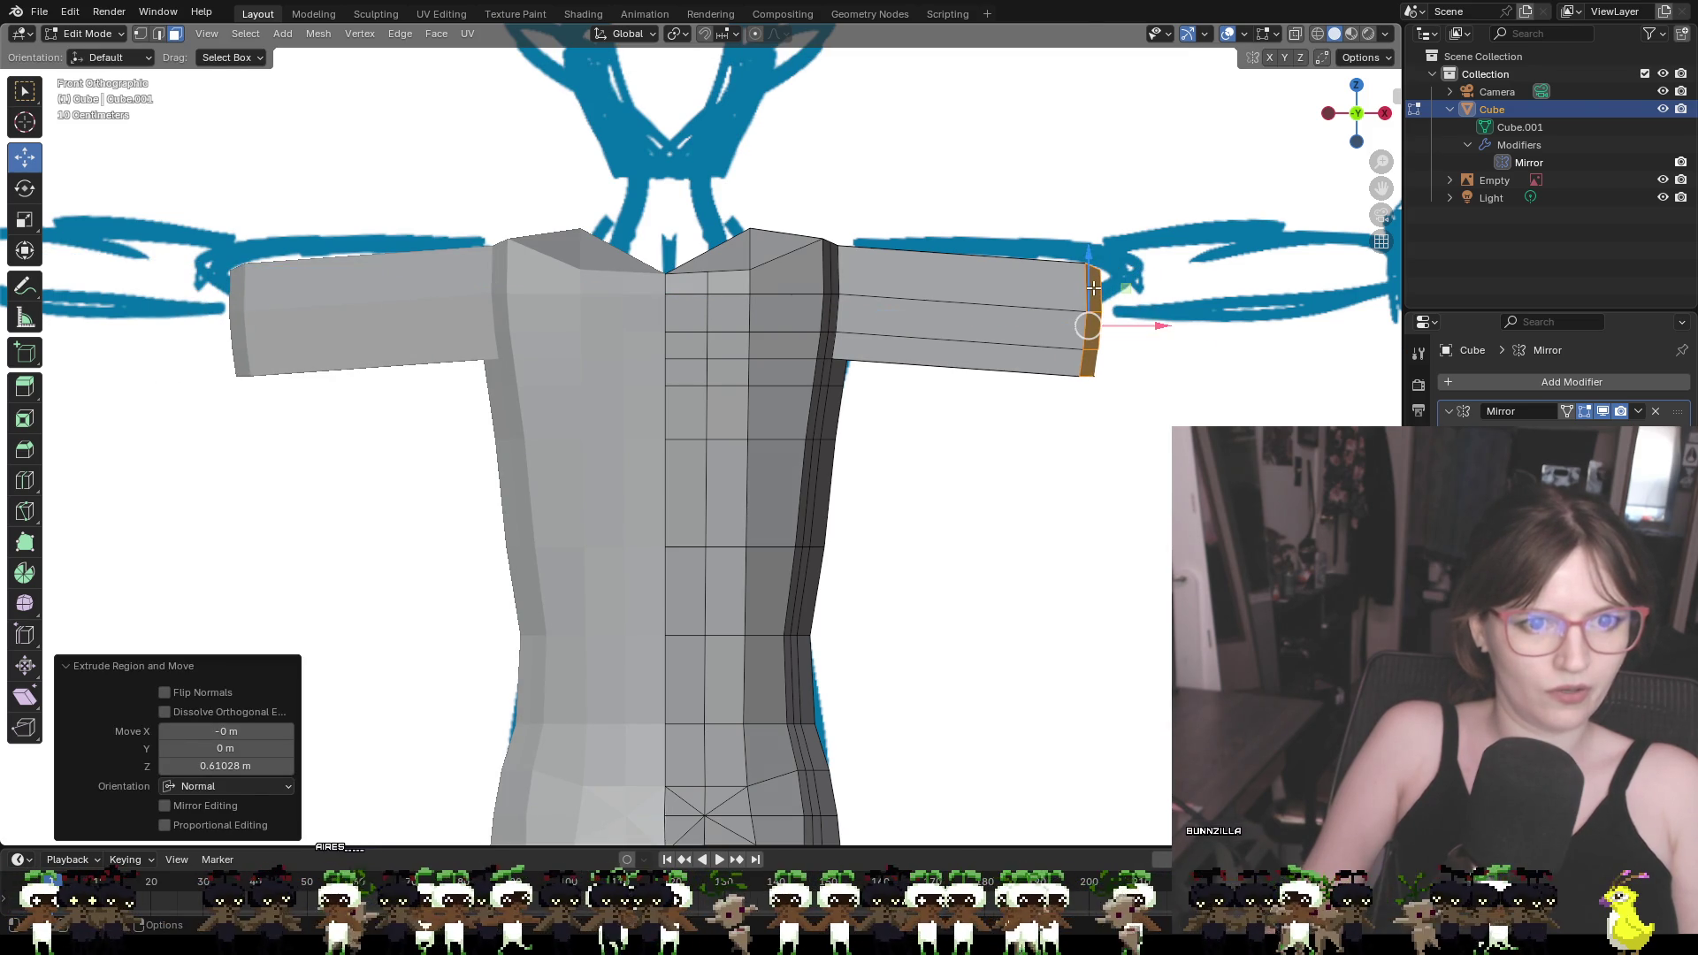
pyautogui.press('g')
pyautogui.press('z')
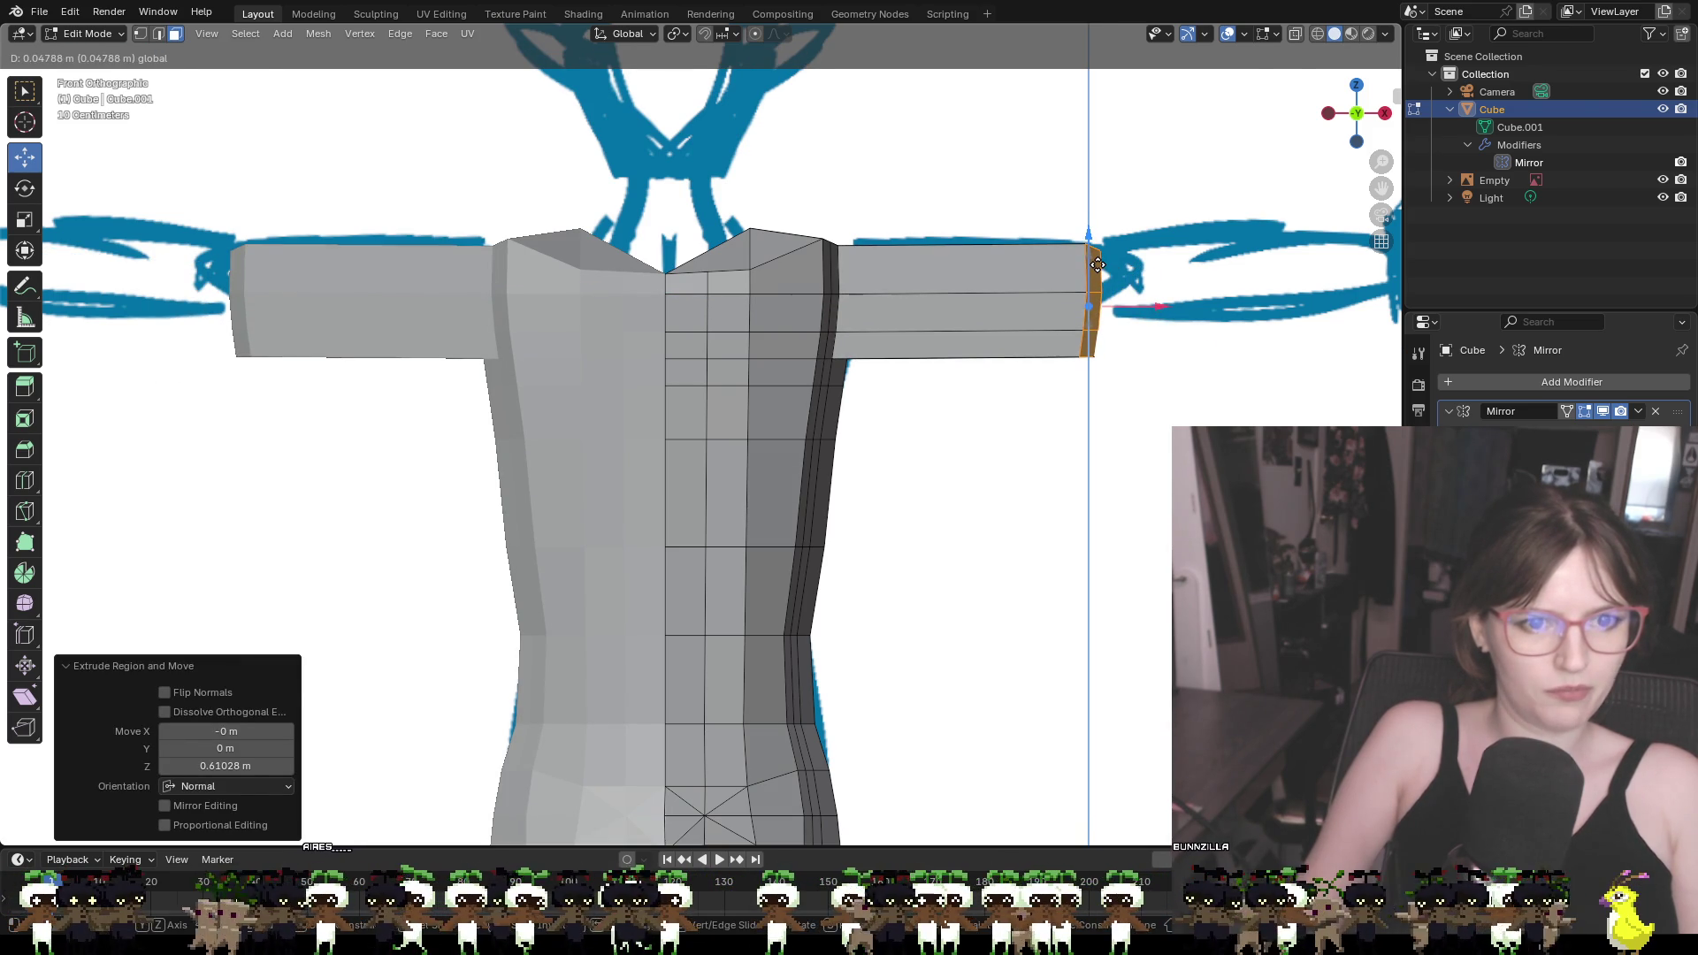
pyautogui.click(1097, 264)
# Try several short arm-segment extrusions with vertical nudges, then undo the last two
pyautogui.press('e')
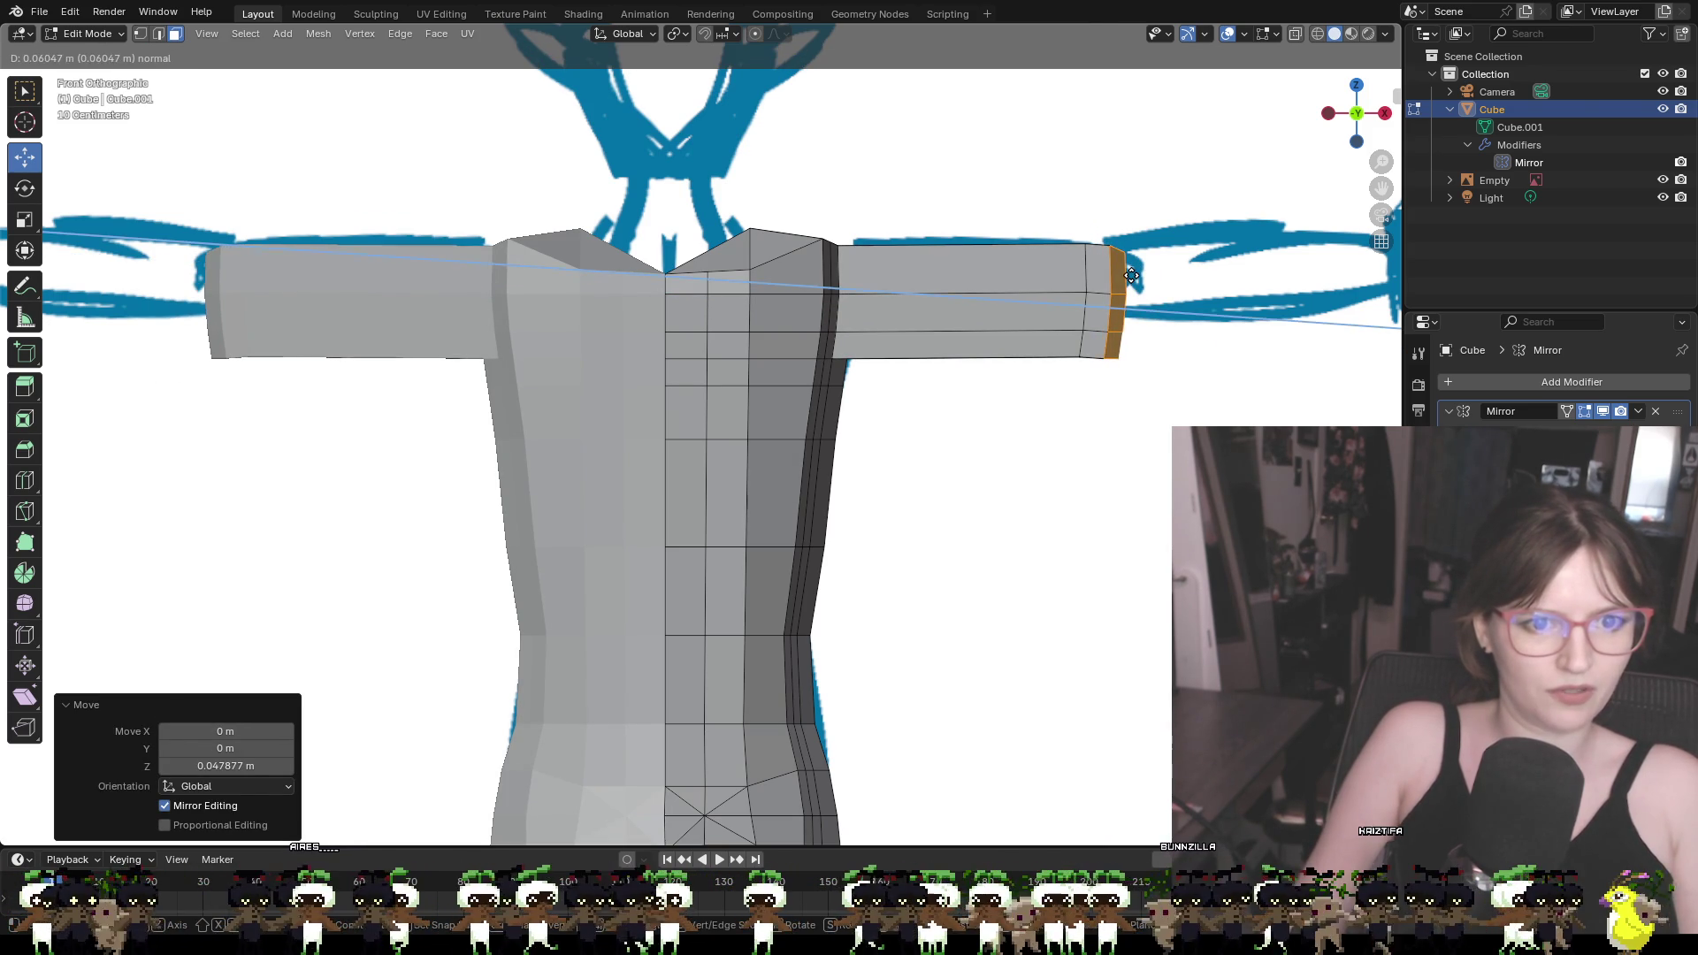
pyautogui.click(1132, 276)
pyautogui.press('g')
pyautogui.press('z')
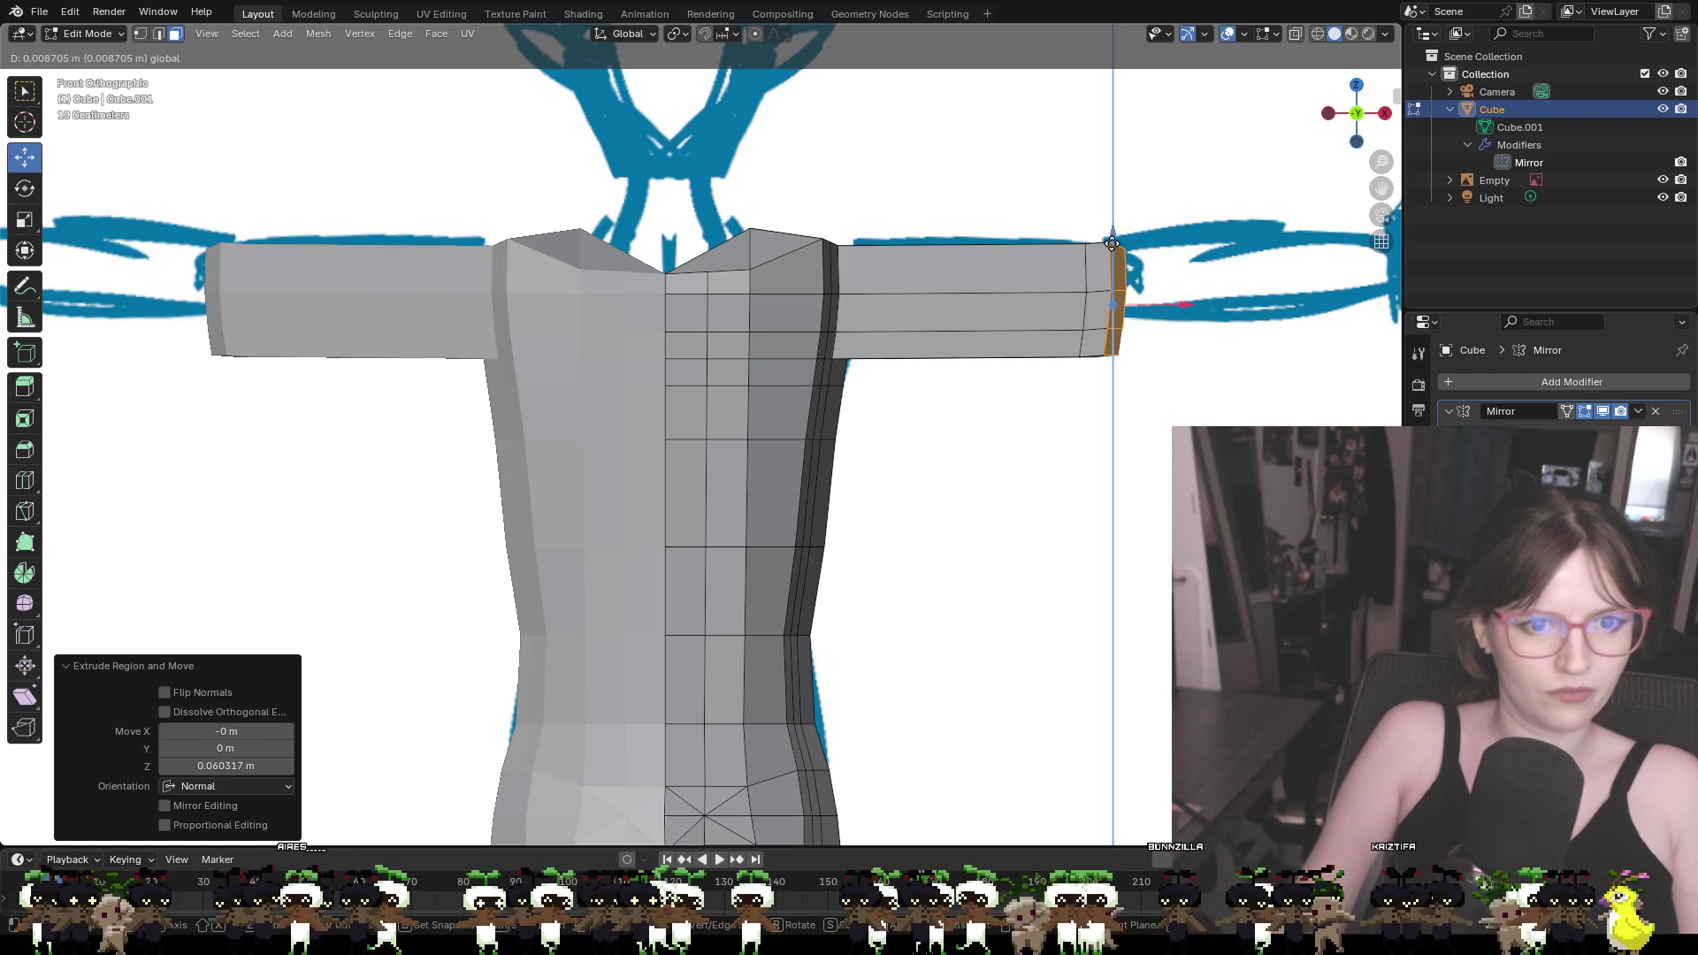
pyautogui.click(1112, 244)
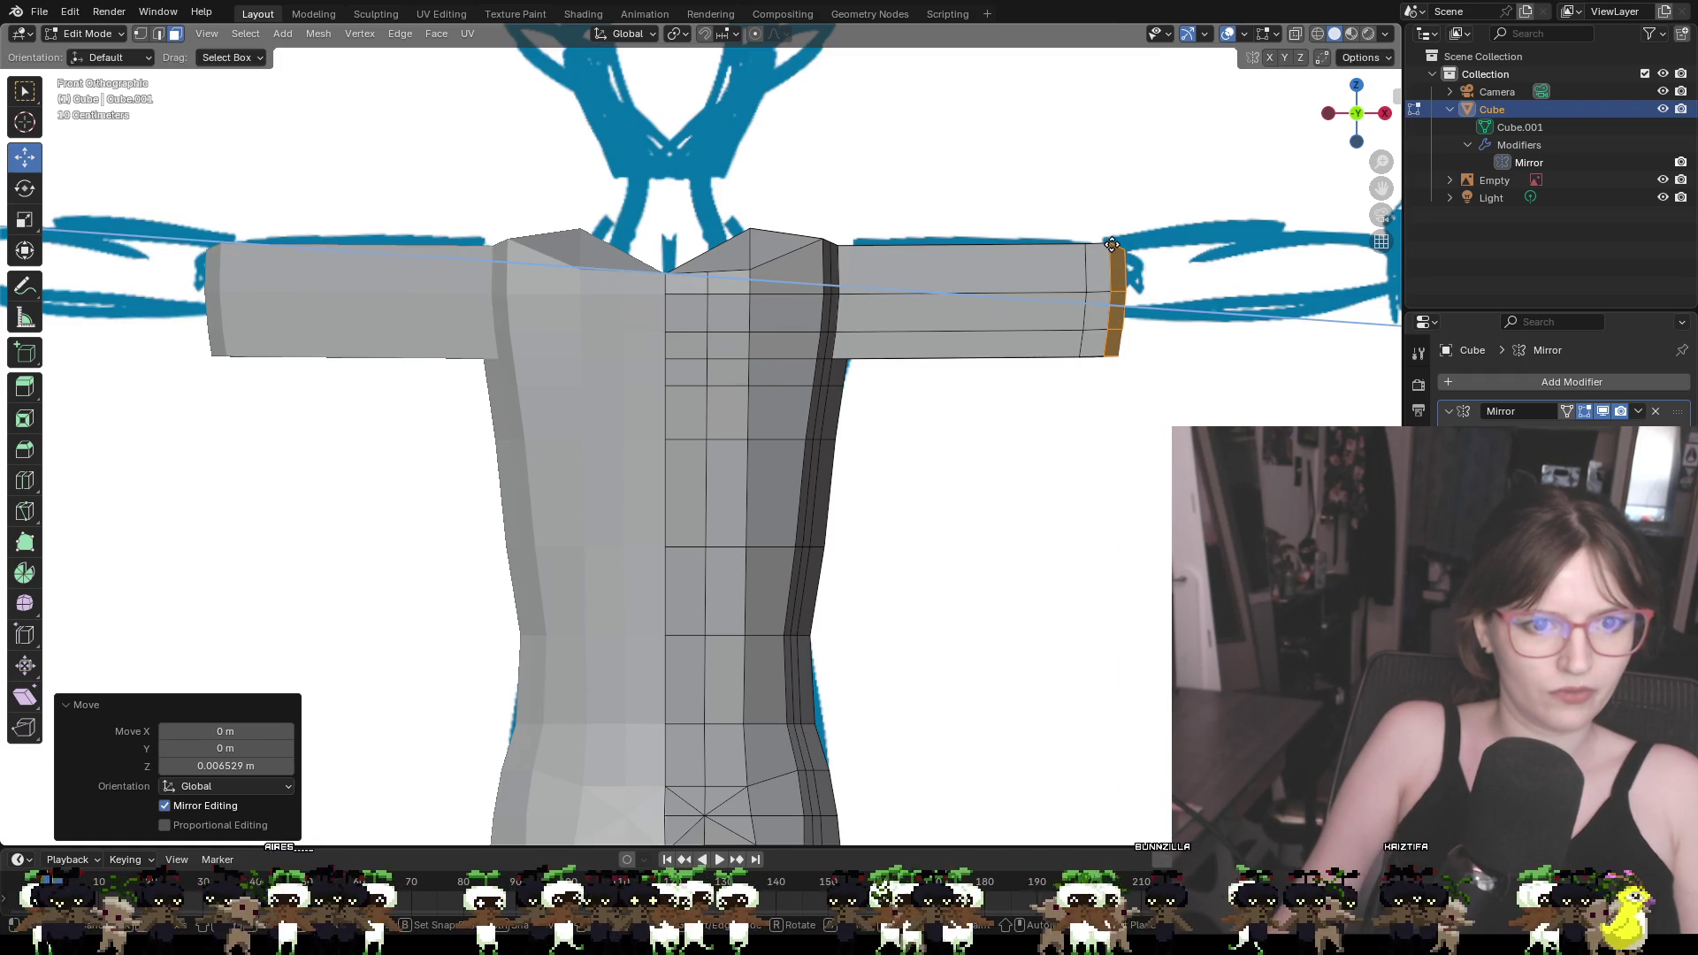
pyautogui.press('g')
pyautogui.press('z')
pyautogui.press('z')
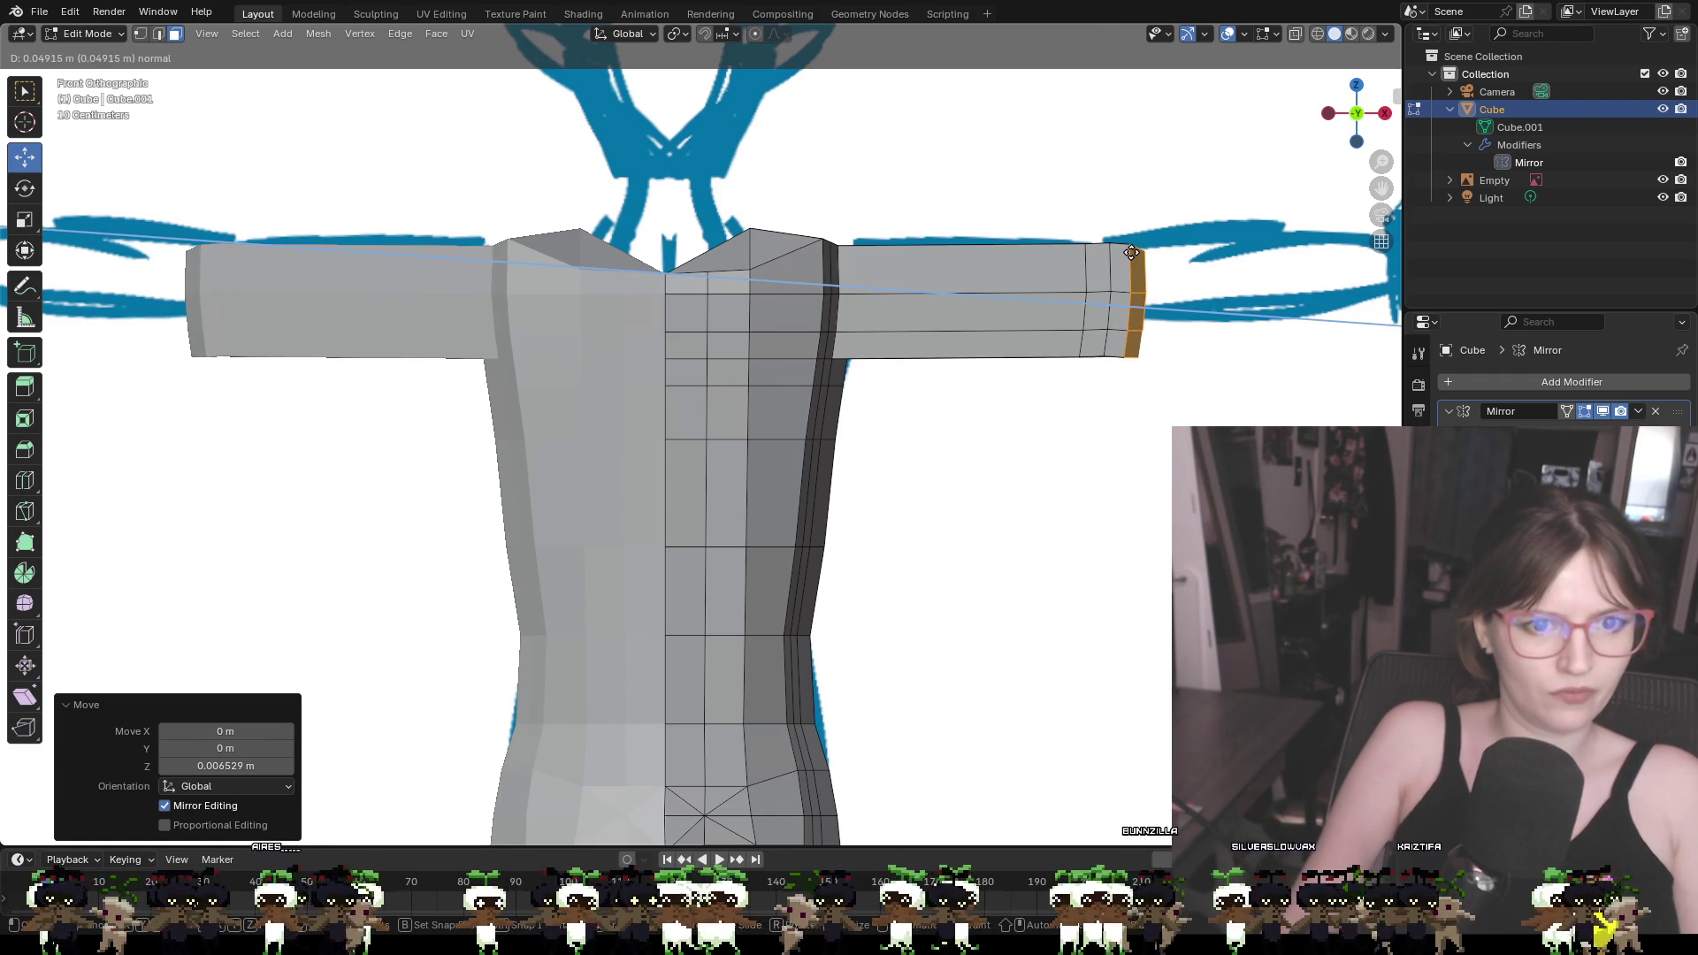
pyautogui.click(1138, 252)
pyautogui.press('e')
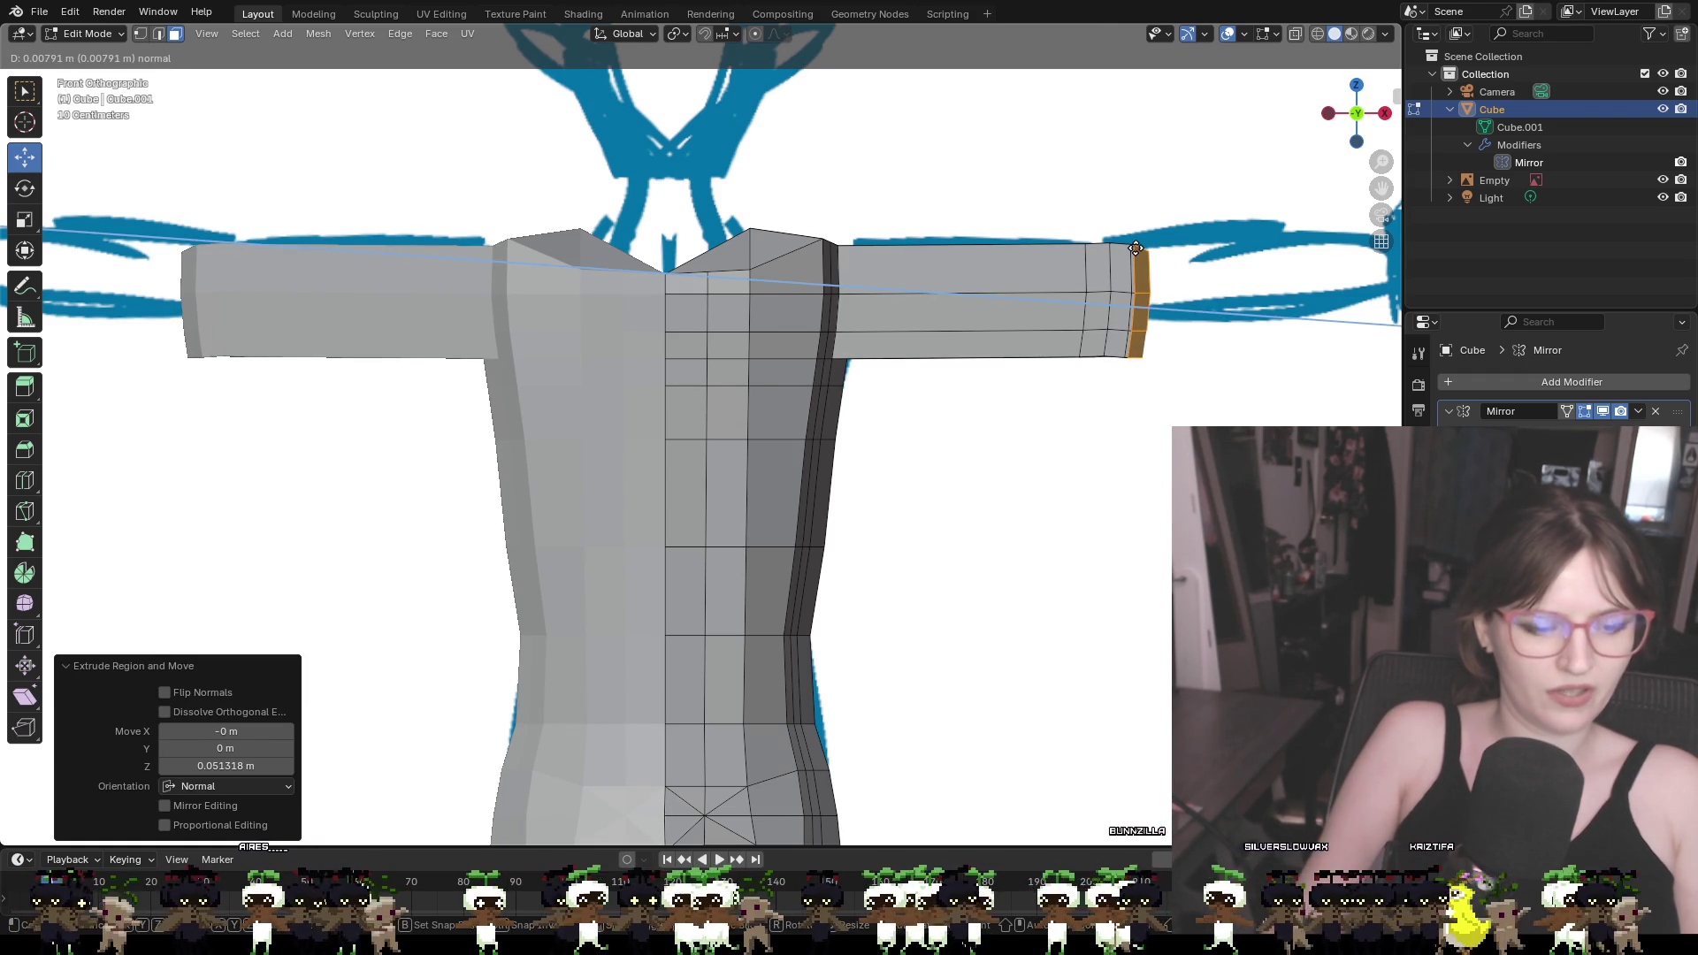
pyautogui.click(1165, 309)
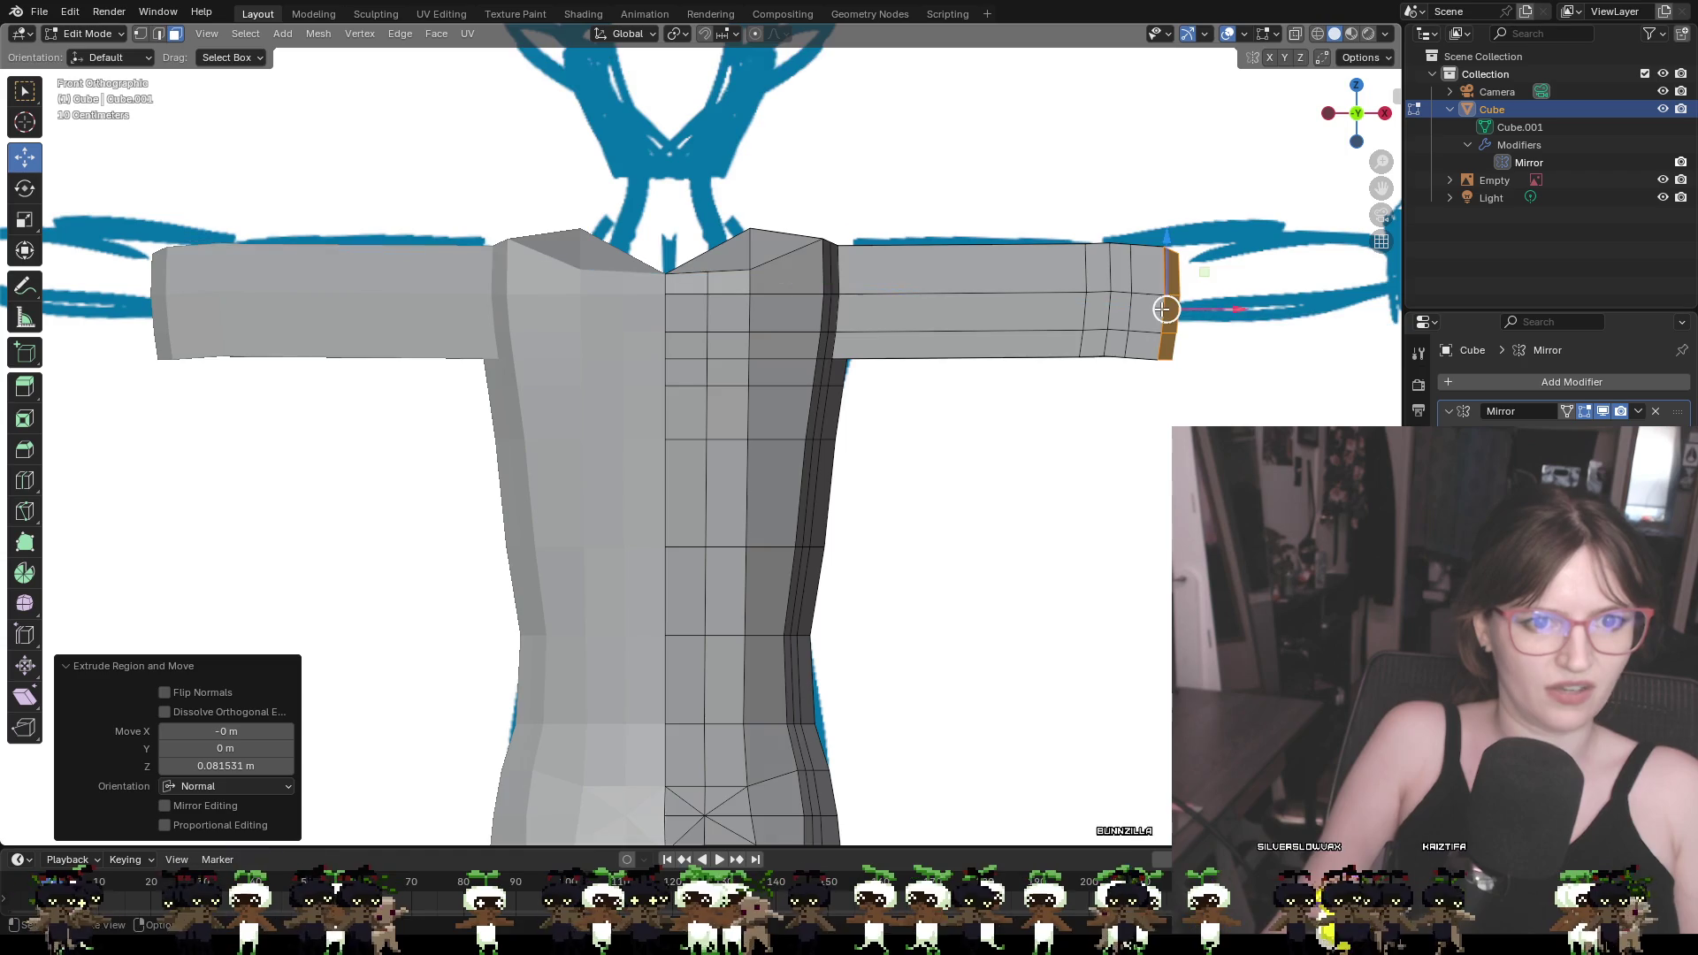
pyautogui.scroll(-2, 1210, 353)
pyautogui.hotkey('ctrl', 'z')
pyautogui.hotkey('ctrl', 'z')
pyautogui.hotkey('ctrl', 'z')
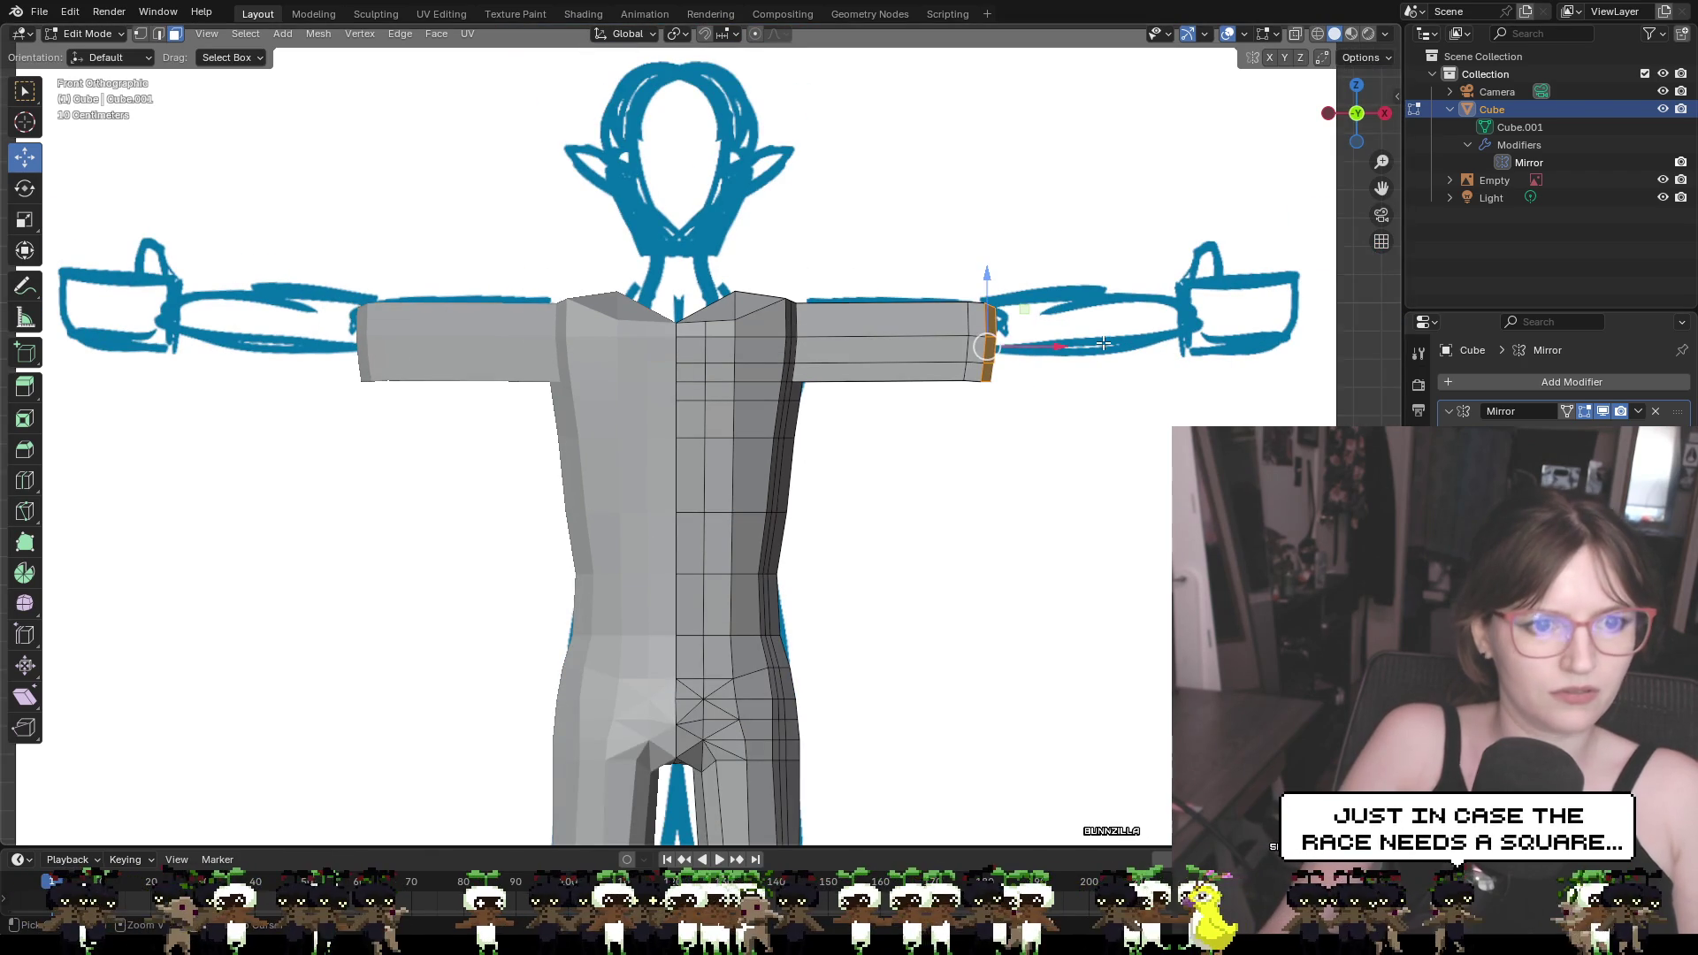
pyautogui.hotkey('ctrl', 'z')
# Extrude one long arm out to the sketch's wrist, raise it, and taper the wrist end
pyautogui.press('e')
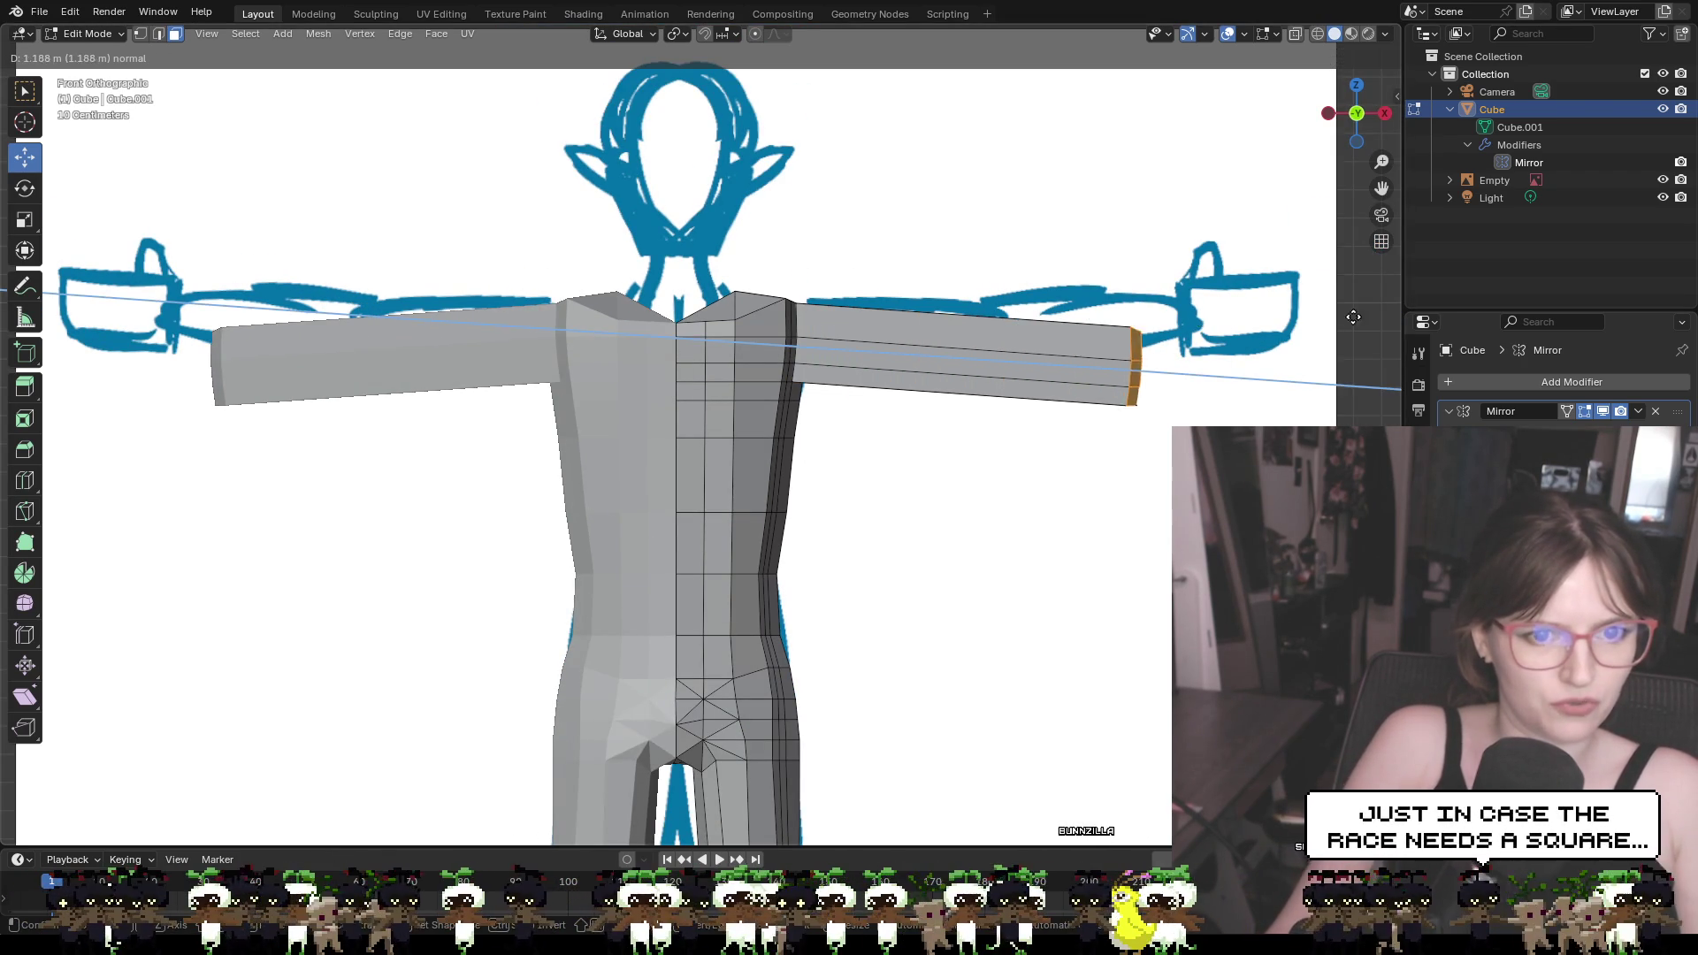
pyautogui.click(1394, 337)
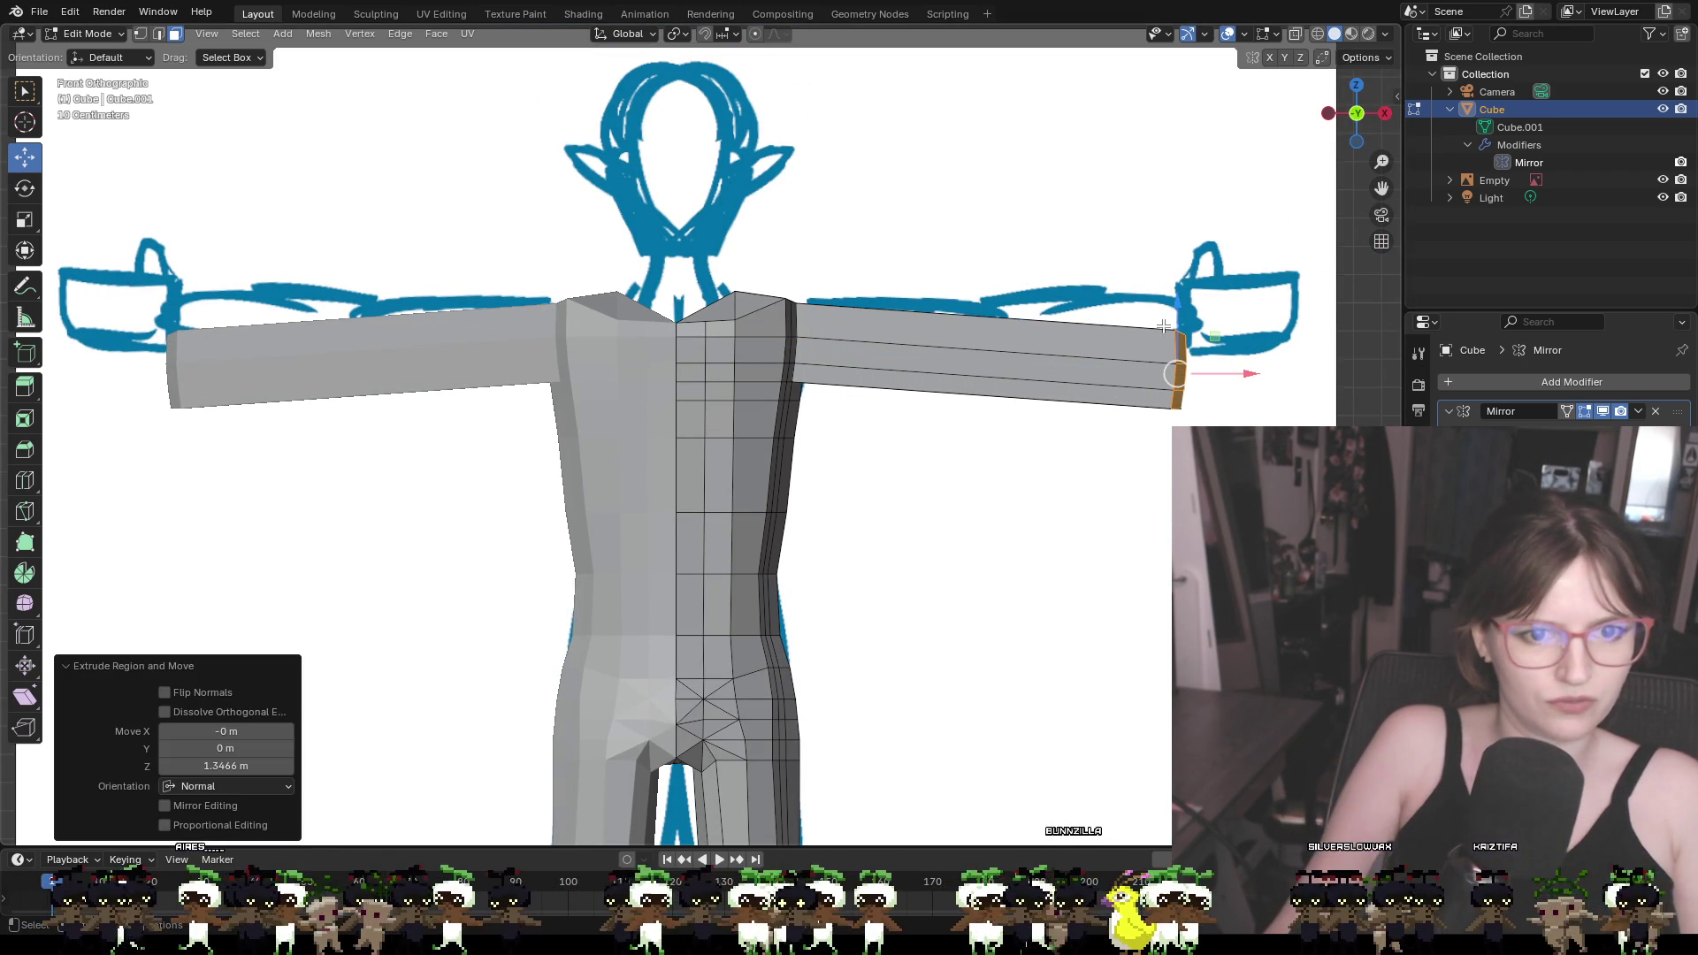
pyautogui.moveTo(1174, 313); pyautogui.dragTo(1177, 278)
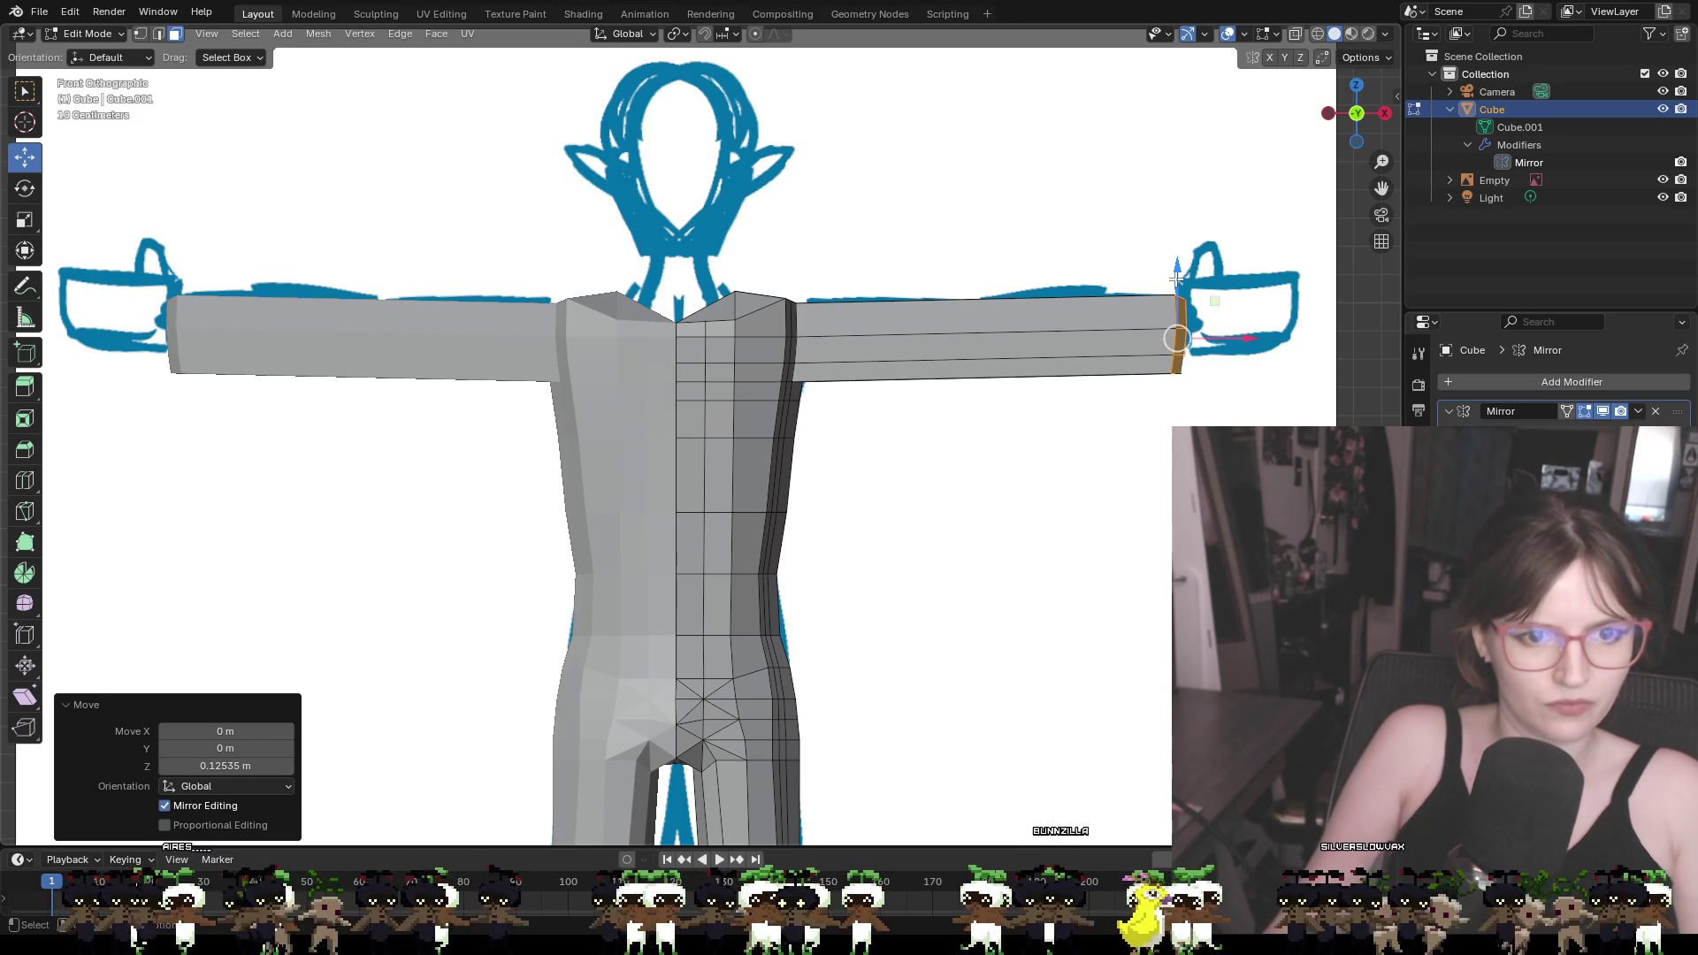
pyautogui.press('s')
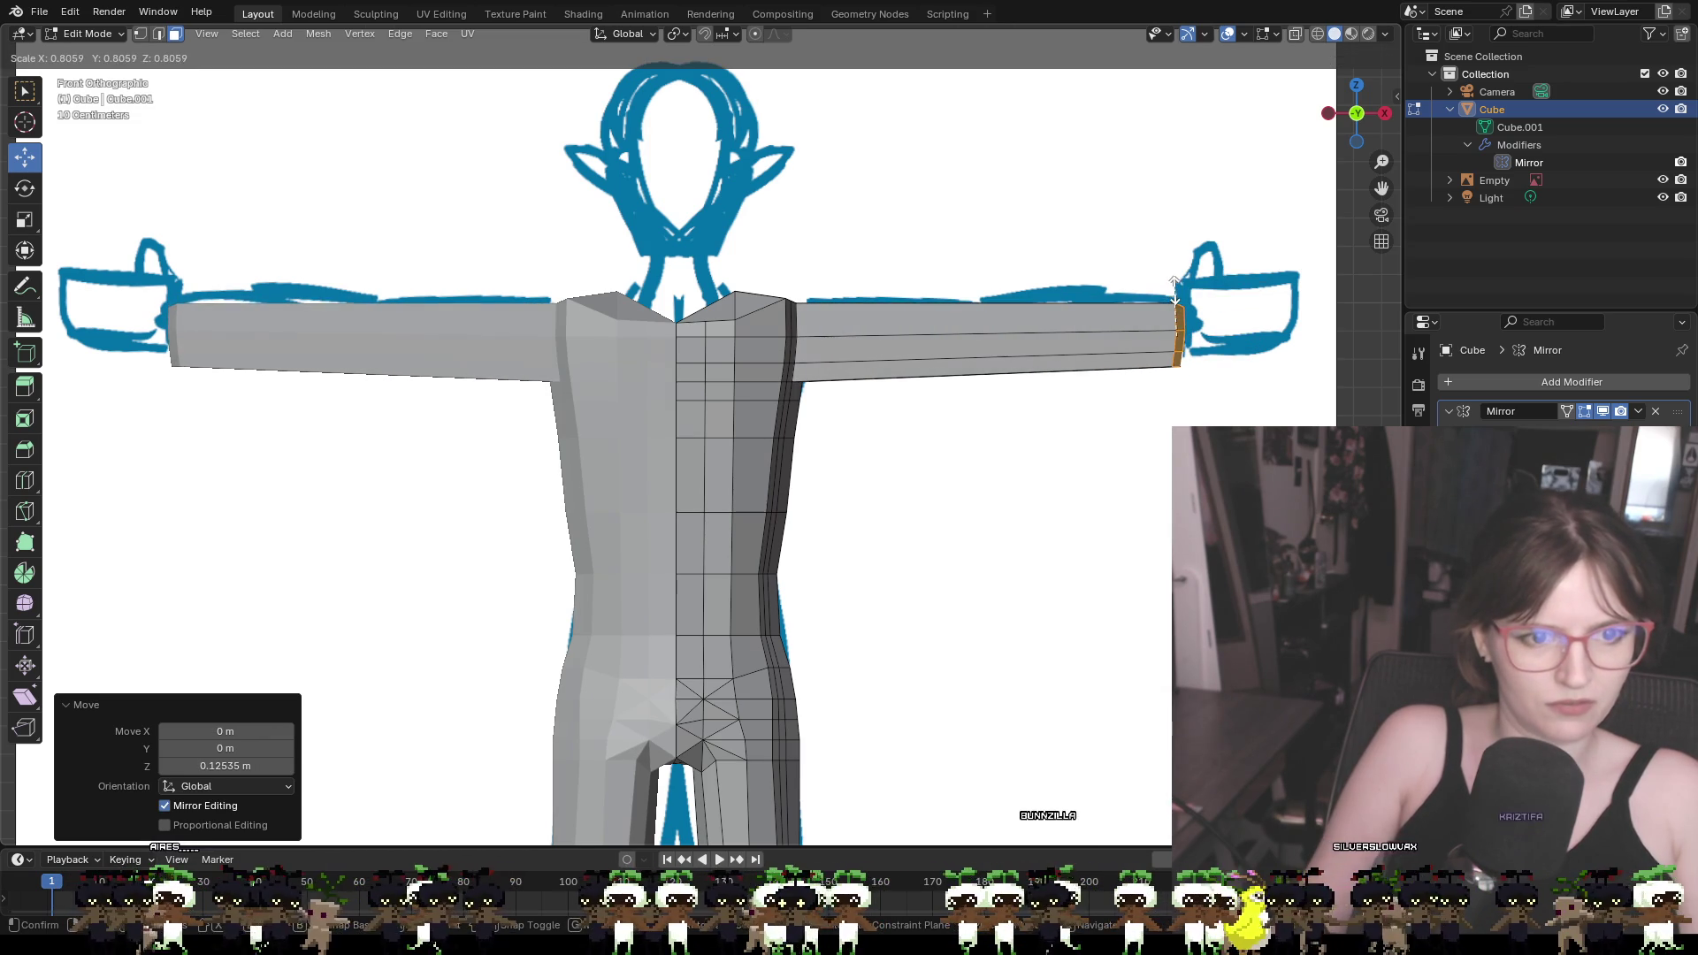
pyautogui.click(1174, 292)
pyautogui.moveTo(1177, 288); pyautogui.dragTo(1178, 270)
pyautogui.click(1051, 415)
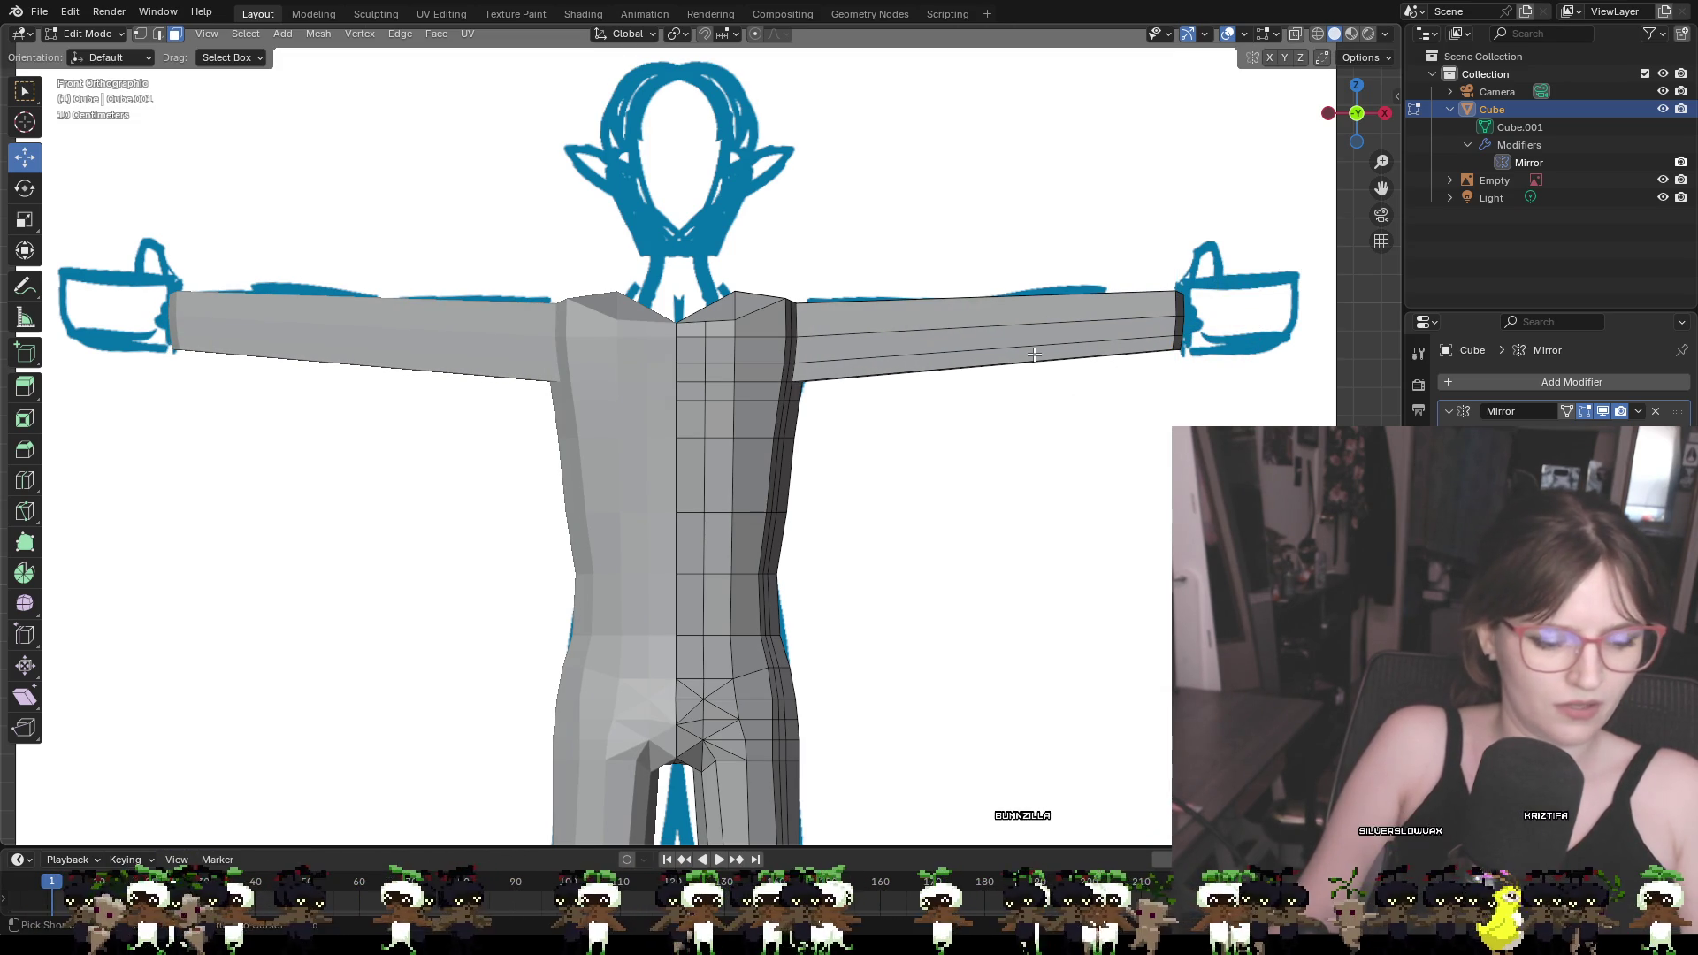
# Add a centred edge loop across the arm with a loop cut
pyautogui.hotkey('ctrl', 'r')
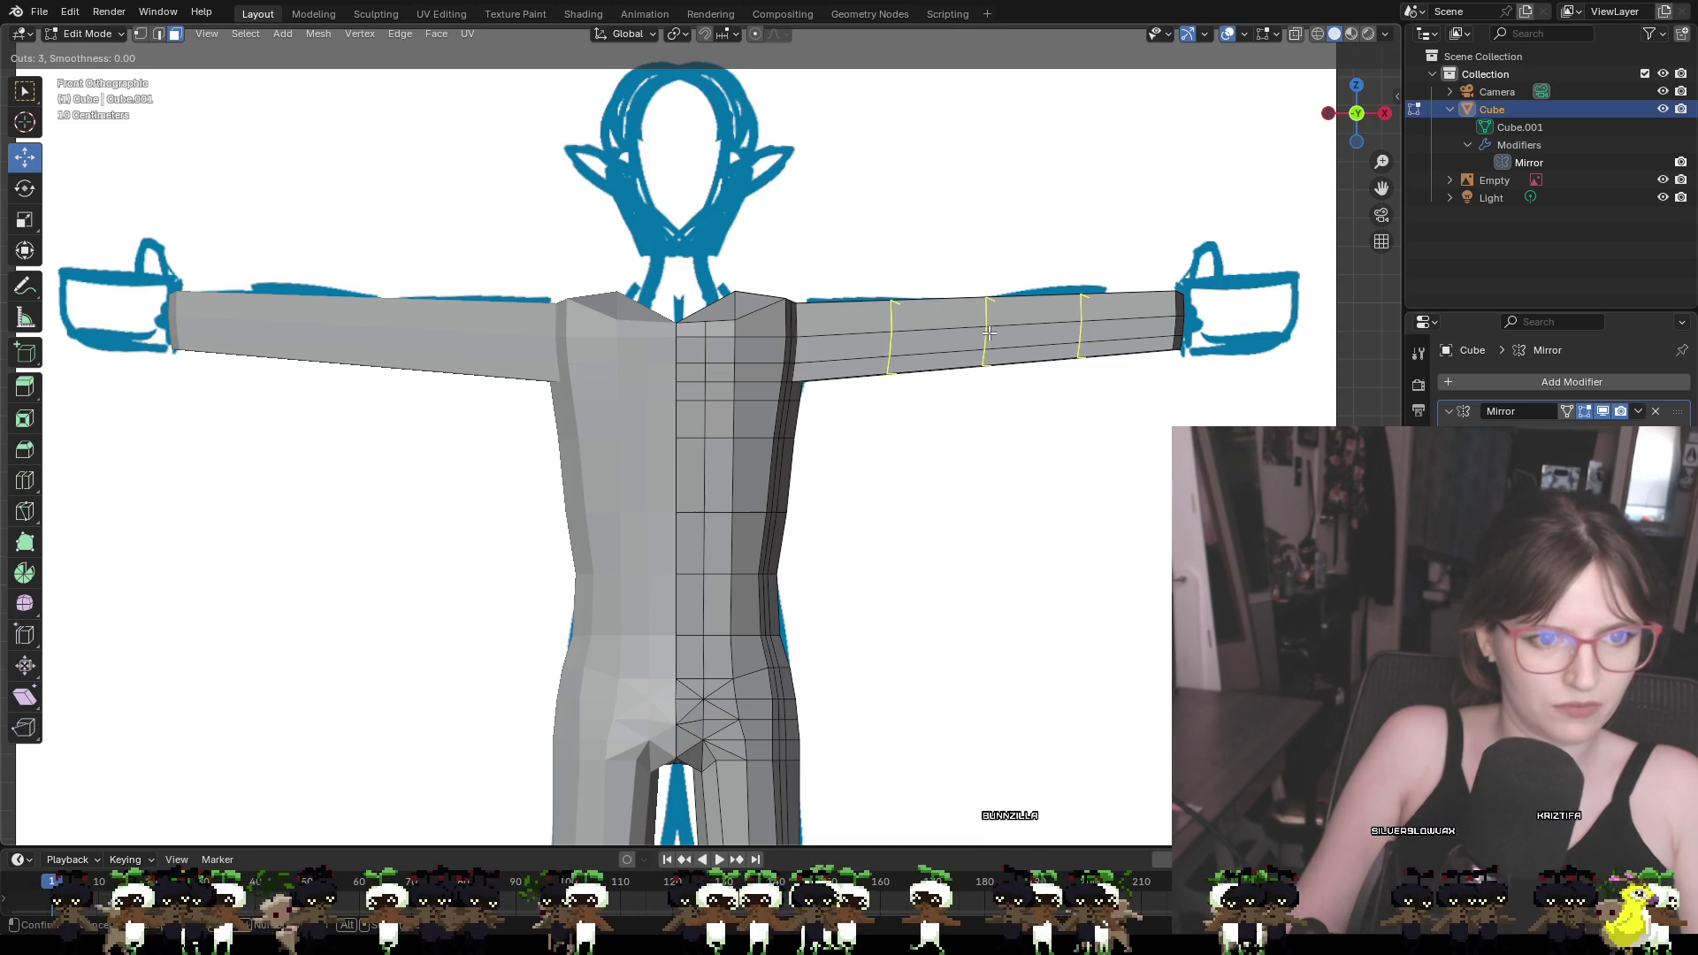
pyautogui.scroll(2, 989, 333)
pyautogui.scroll(-4, 989, 333)
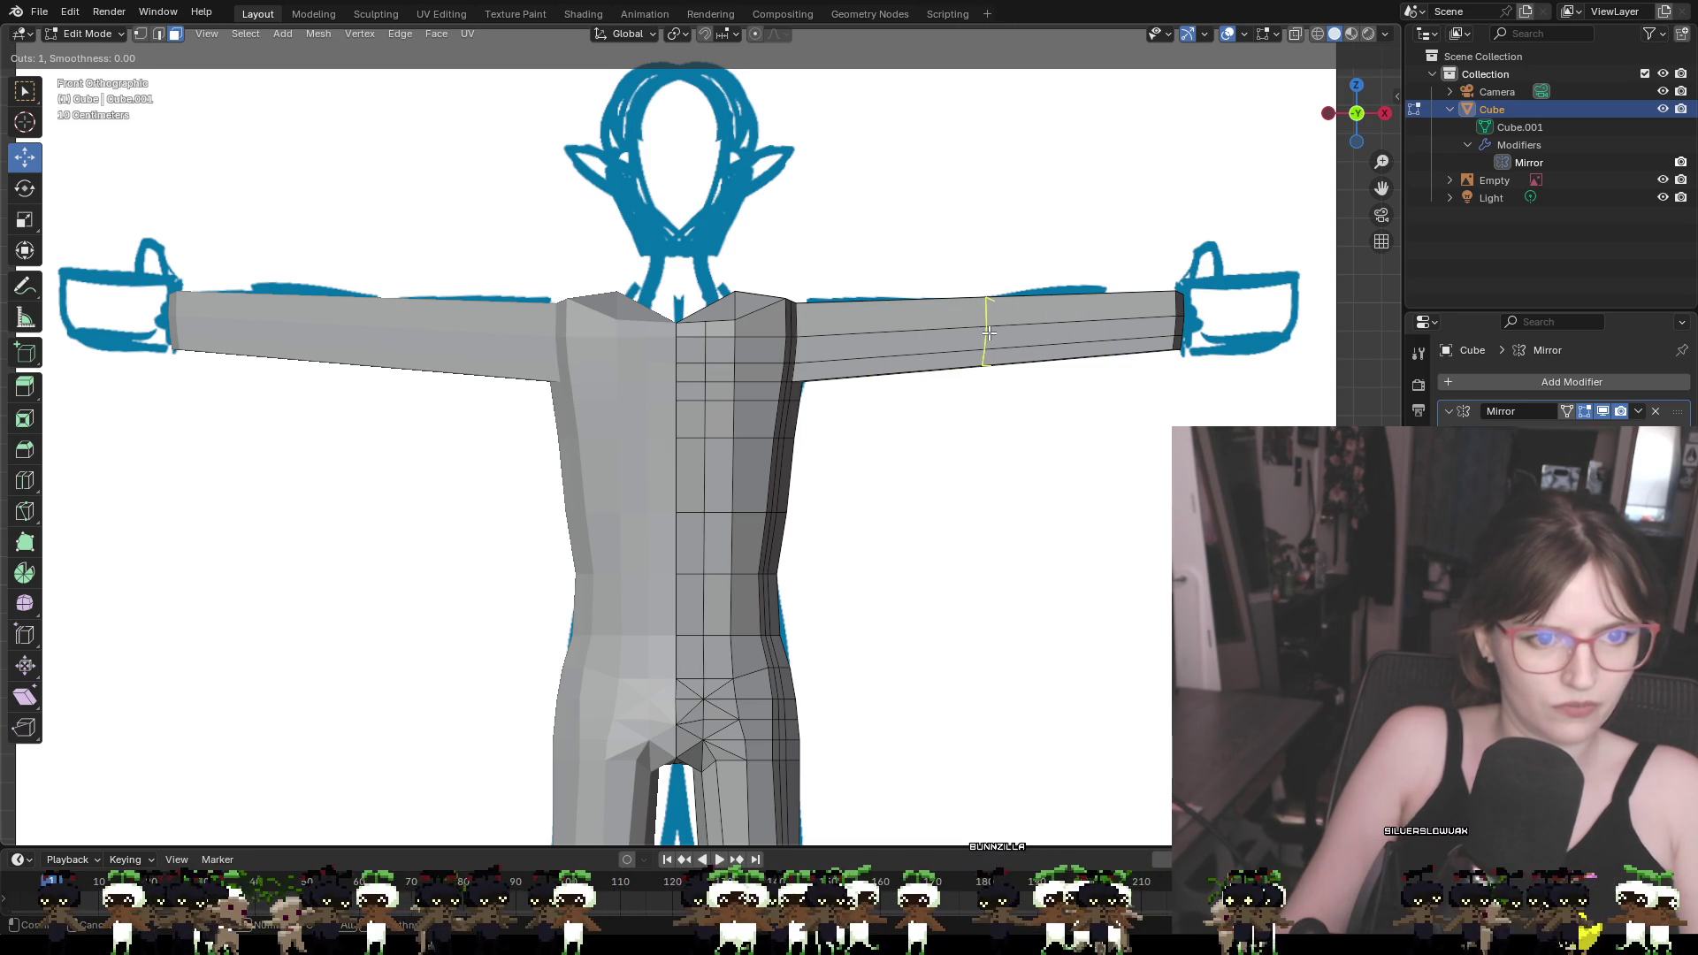
pyautogui.click(989, 333)
pyautogui.rightClick(987, 335)
pyautogui.hotkey('ctrl', 'r')
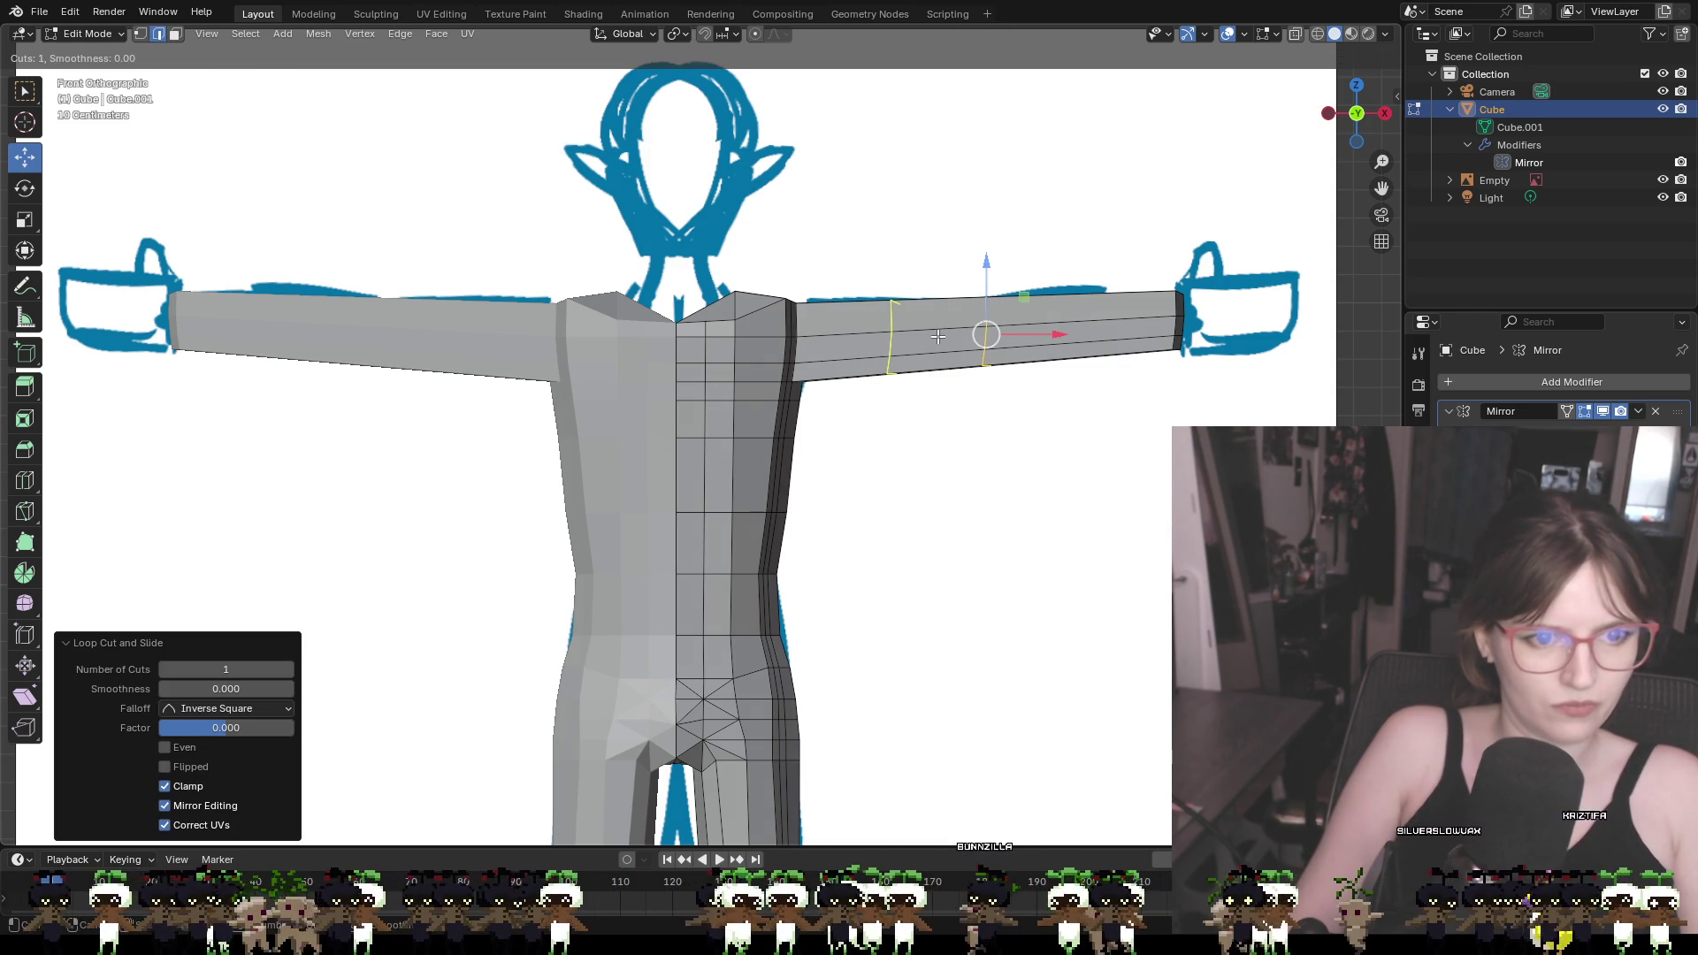
# Cut loops on the upper arm and forearm, slide them near the elbow, then check from front view
pyautogui.click(938, 336)
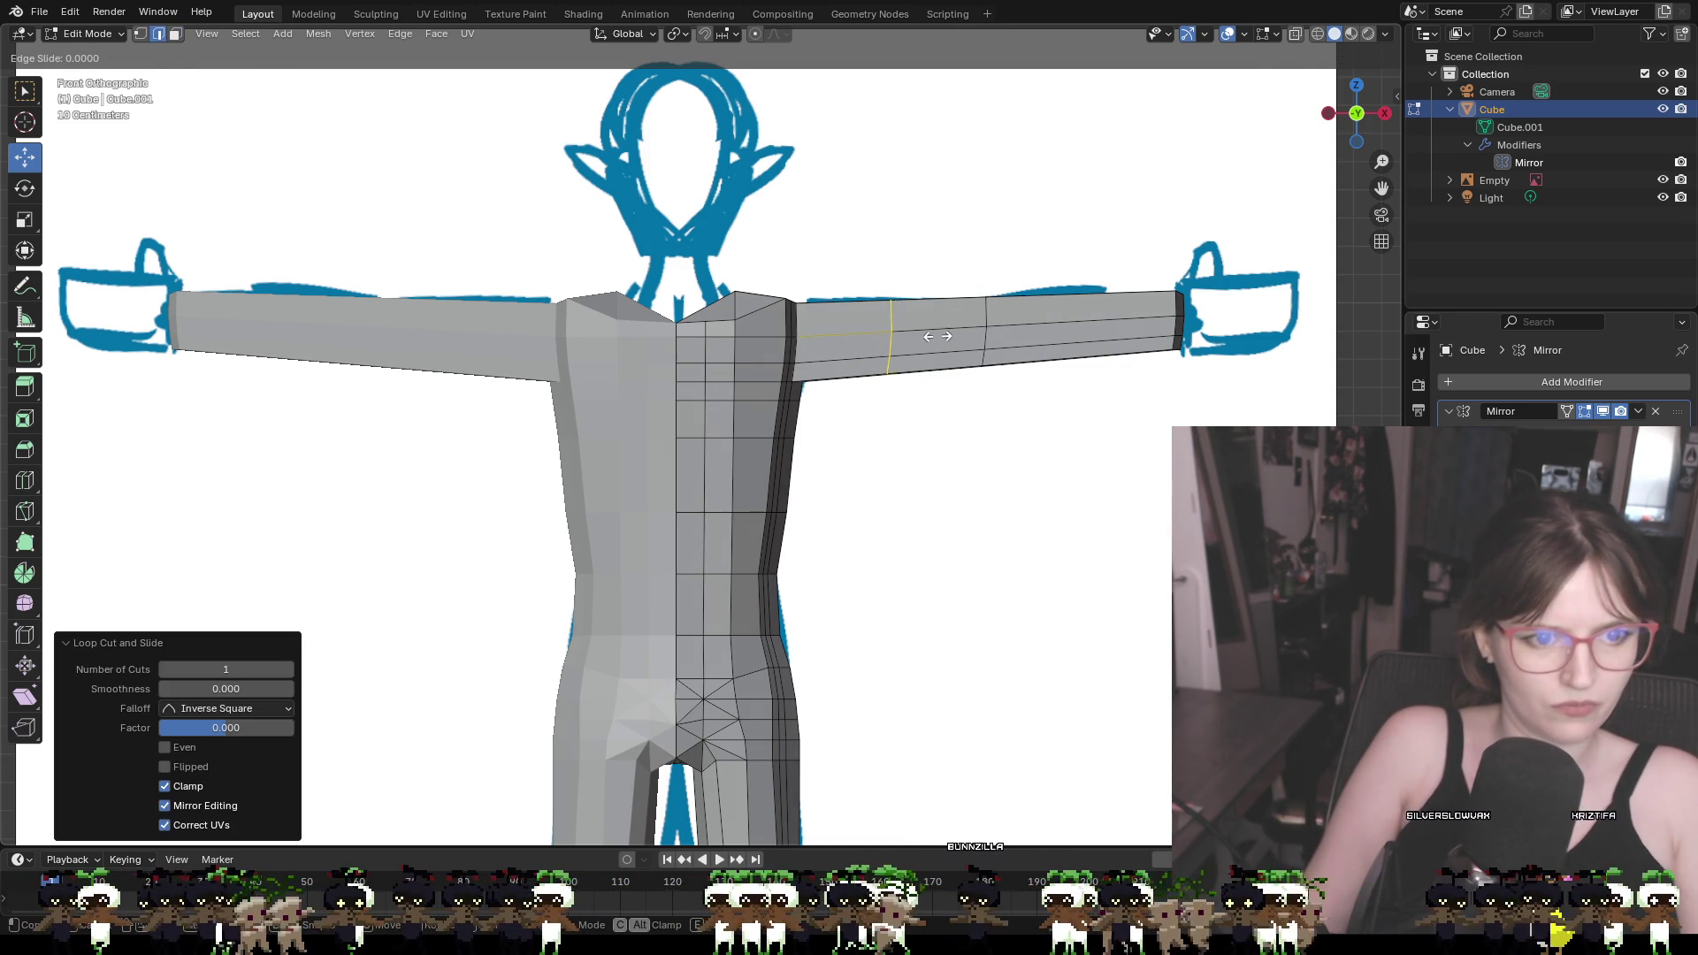
pyautogui.click(1017, 336)
pyautogui.hotkey('ctrl', 'r')
pyautogui.click(1030, 329)
pyautogui.click(947, 328)
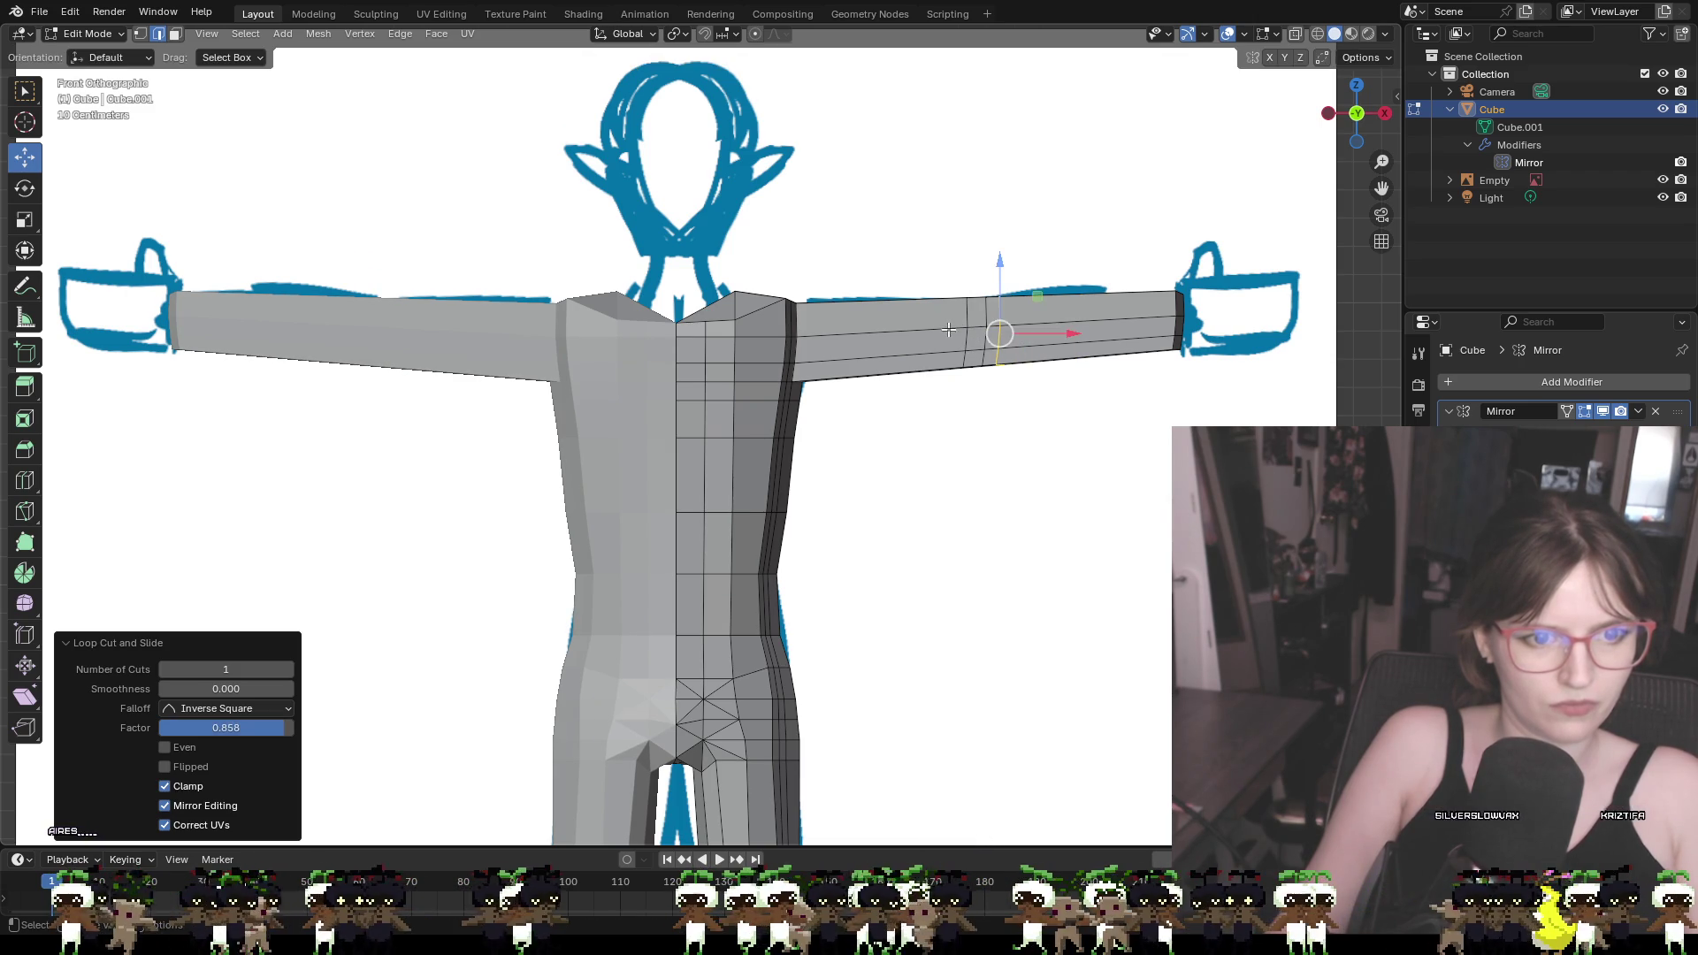
pyautogui.moveTo(1016, 436)
pyautogui.mouseDown(button='middle')
pyautogui.moveTo(938, 416)
pyautogui.moveTo(1015, 436)
pyautogui.moveTo(1184, 336)
pyautogui.mouseUp(button='middle')
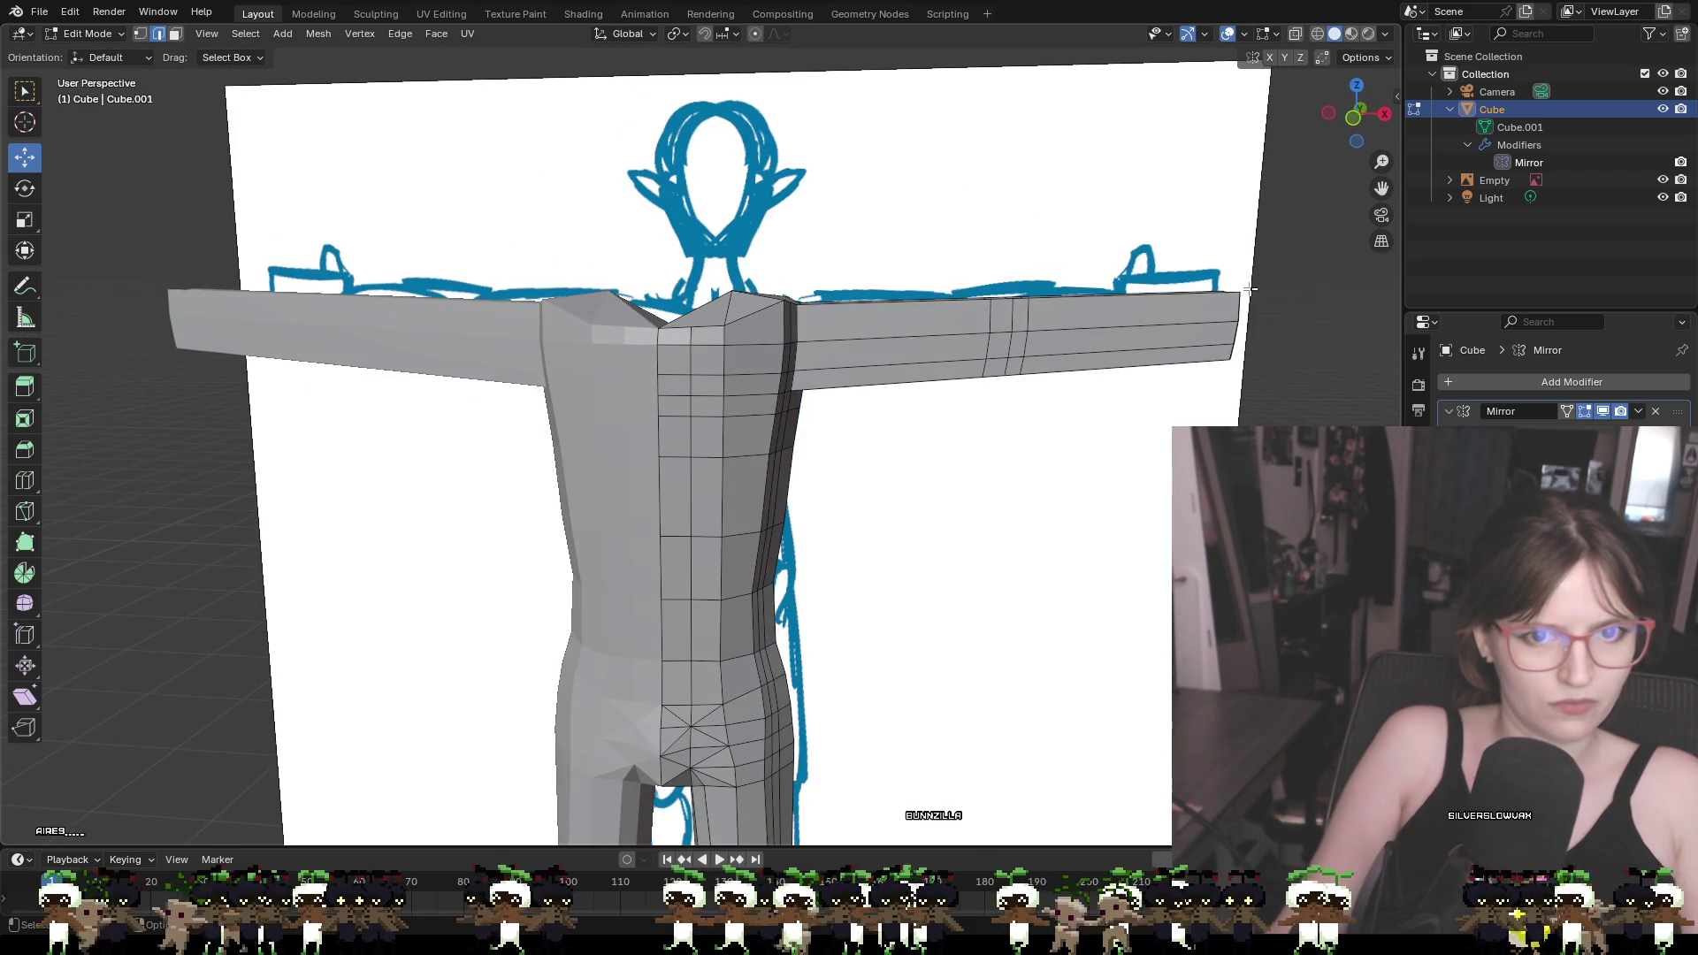
pyautogui.click(1356, 122)
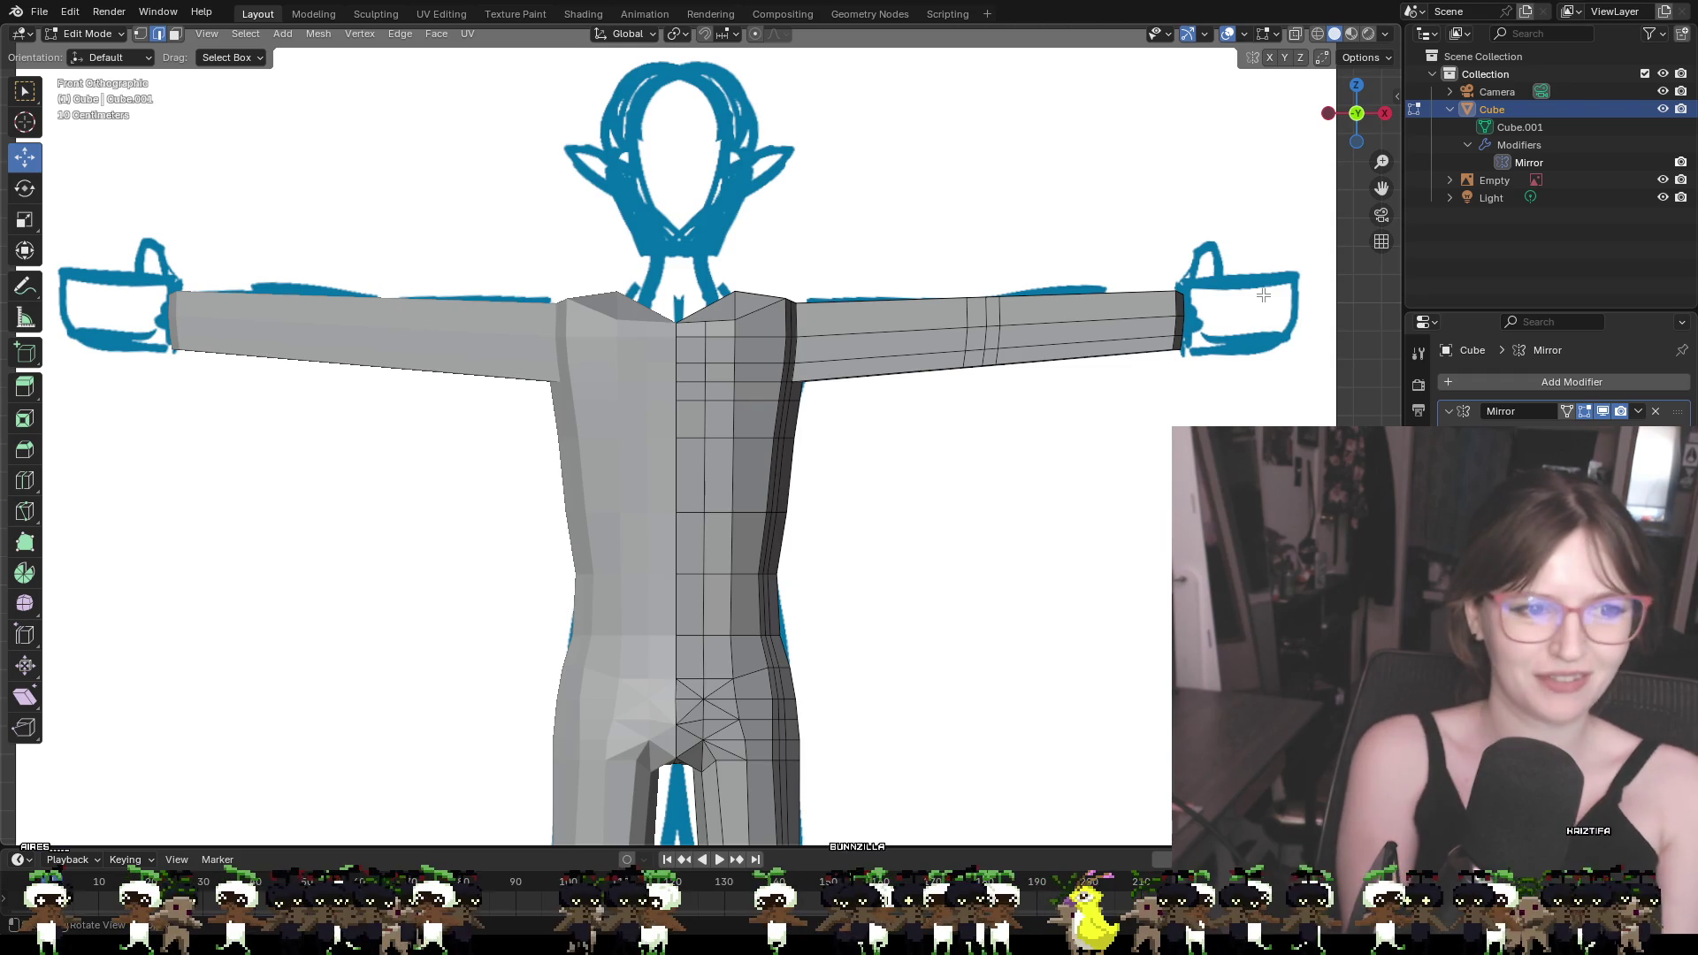
pyautogui.scroll(4, 1263, 294)
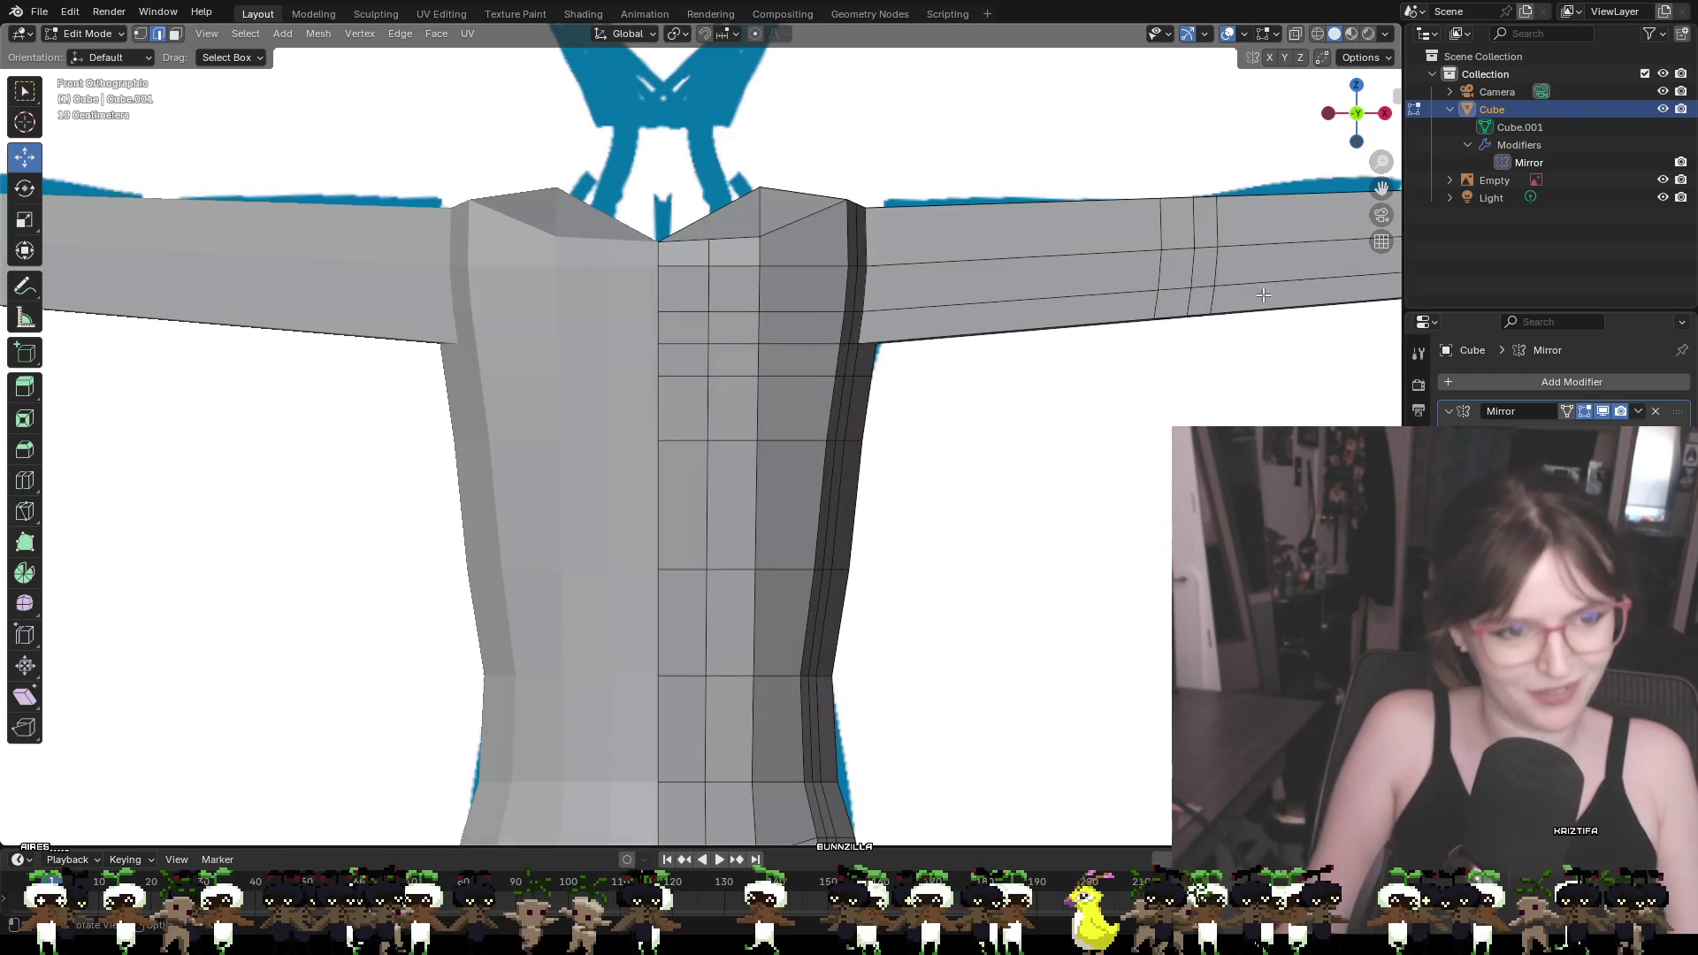
# Close in on the shoulder and try nudging the arm's corner vertex along the depth axis, then undo
pyautogui.moveTo(1178, 339)
pyautogui.mouseDown(button='middle')
pyautogui.moveTo(1069, 410)
pyautogui.moveTo(959, 404)
pyautogui.moveTo(979, 424)
pyautogui.moveTo(858, 403)
pyautogui.moveTo(796, 353)
pyautogui.moveTo(808, 209)
pyautogui.moveTo(691, 291)
pyautogui.moveTo(667, 318)
pyautogui.moveTo(682, 326)
pyautogui.moveTo(774, 325)
pyautogui.moveTo(668, 248)
pyautogui.moveTo(382, 149)
pyautogui.mouseUp(button='middle')
pyautogui.press('3')
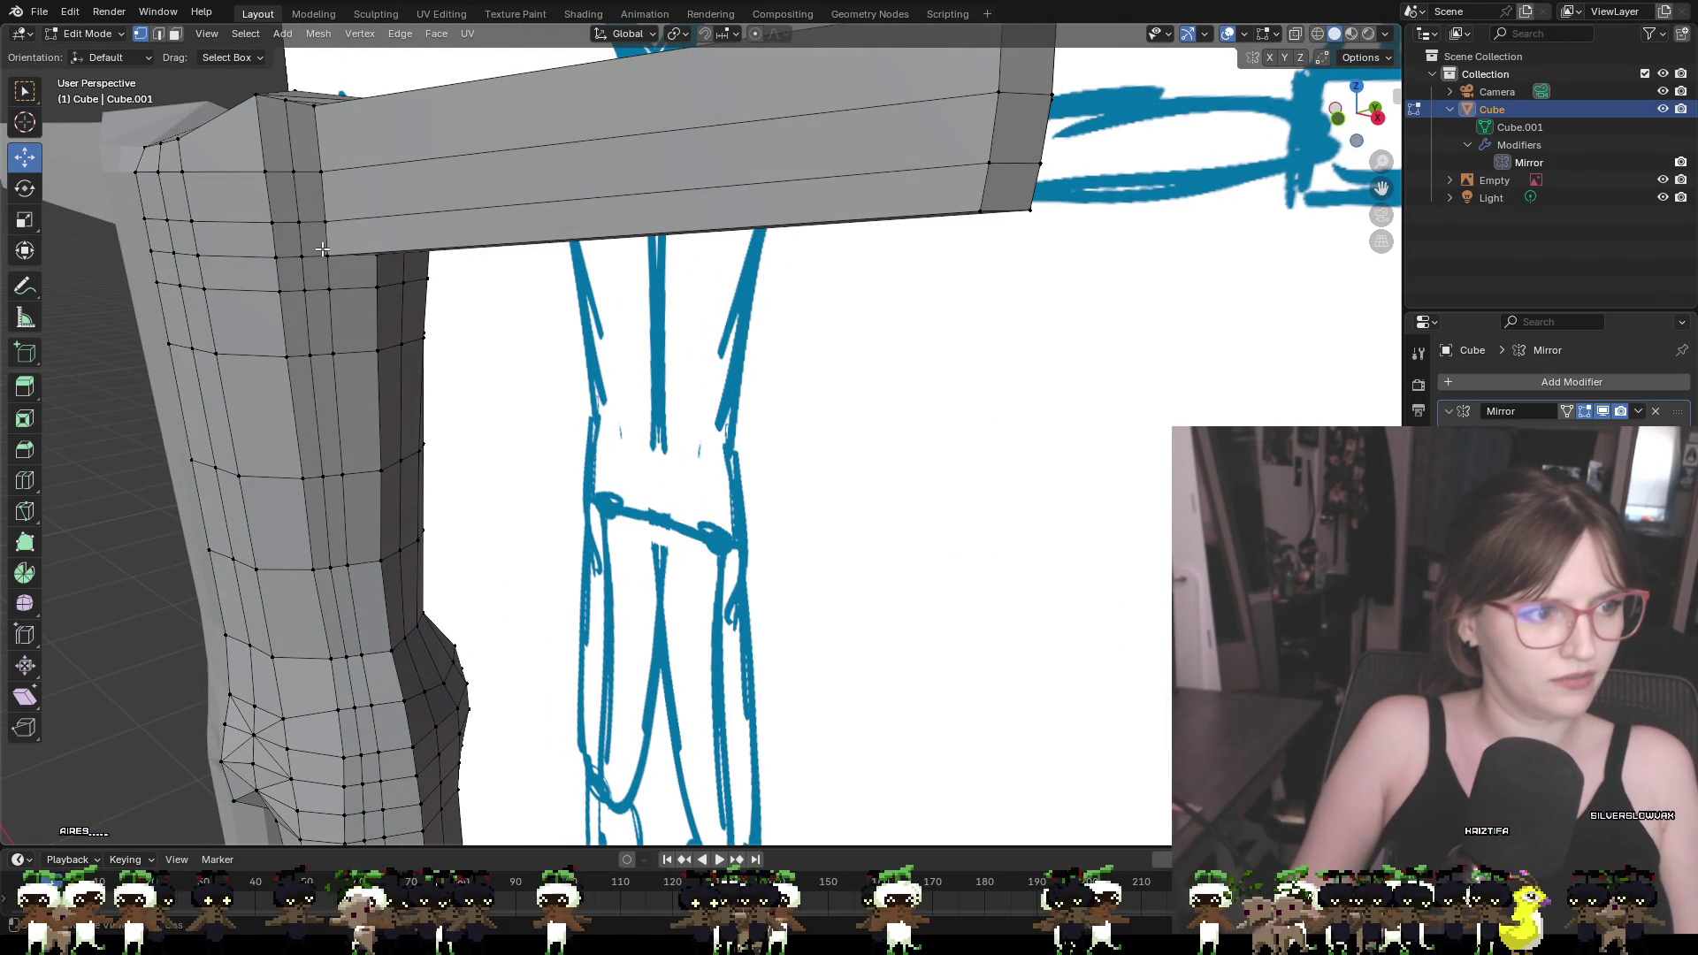
pyautogui.moveTo(325, 254); pyautogui.dragTo(333, 192, button='middle')
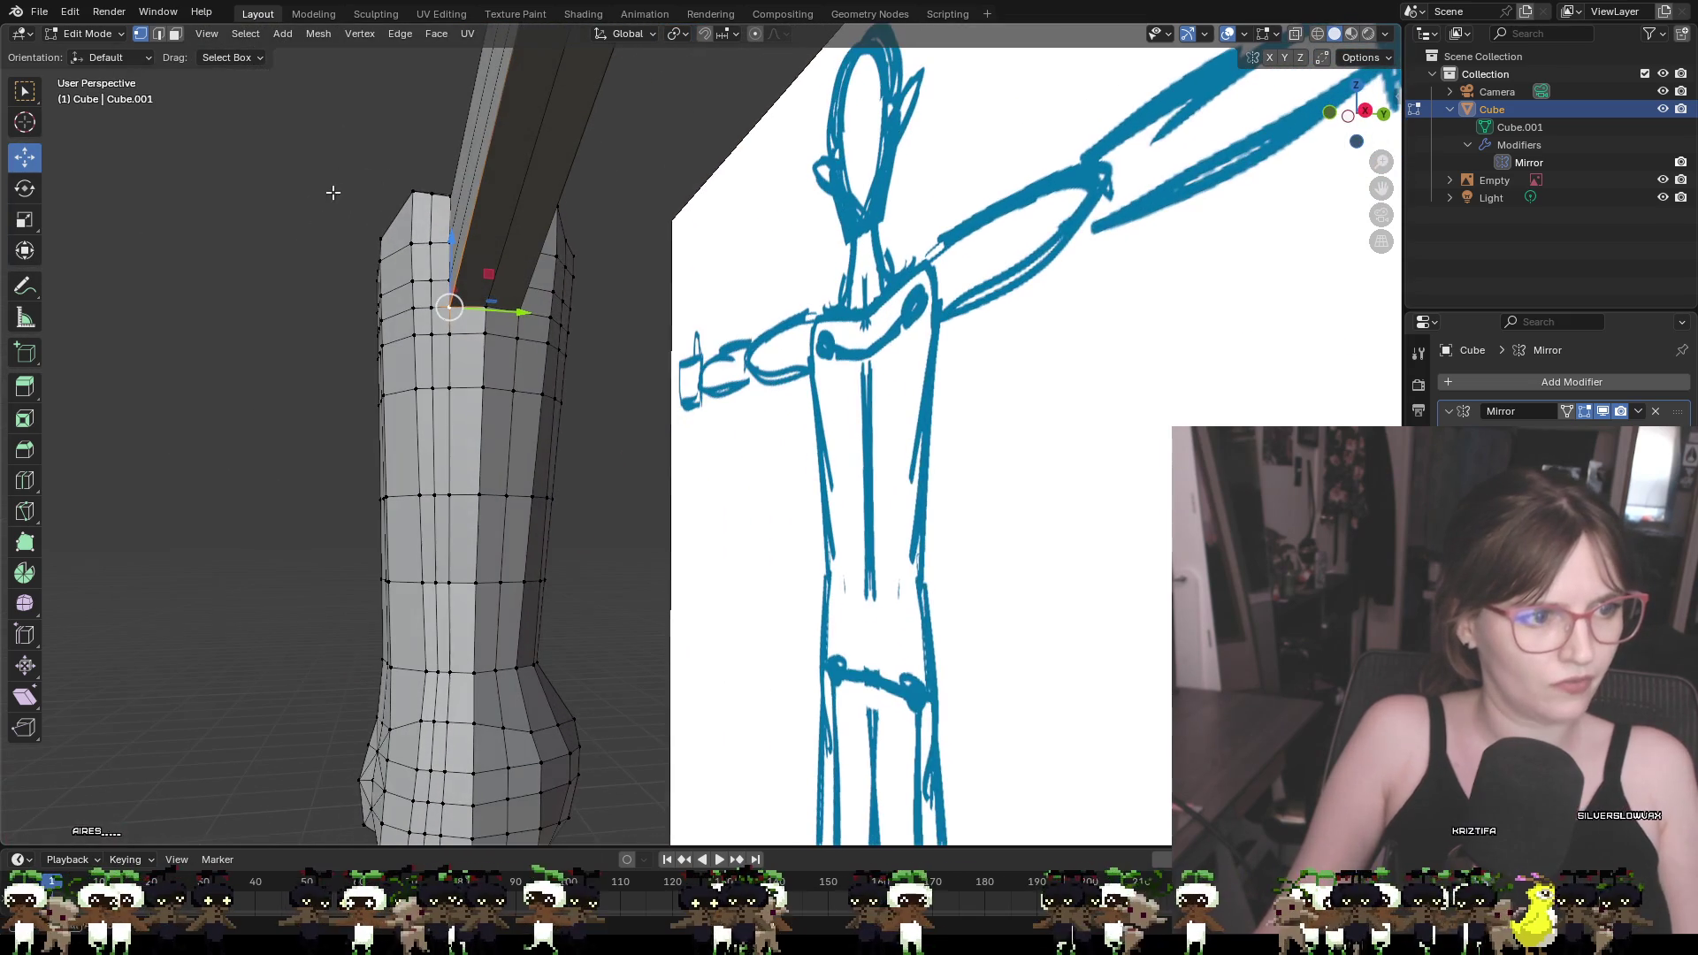
pyautogui.moveTo(444, 260)
pyautogui.mouseDown(button='middle')
pyautogui.moveTo(549, 403)
pyautogui.moveTo(584, 405)
pyautogui.moveTo(612, 272)
pyautogui.moveTo(690, 329)
pyautogui.moveTo(682, 308)
pyautogui.mouseUp(button='middle')
pyautogui.click(612, 272)
pyautogui.press('g')
pyautogui.click(531, 208)
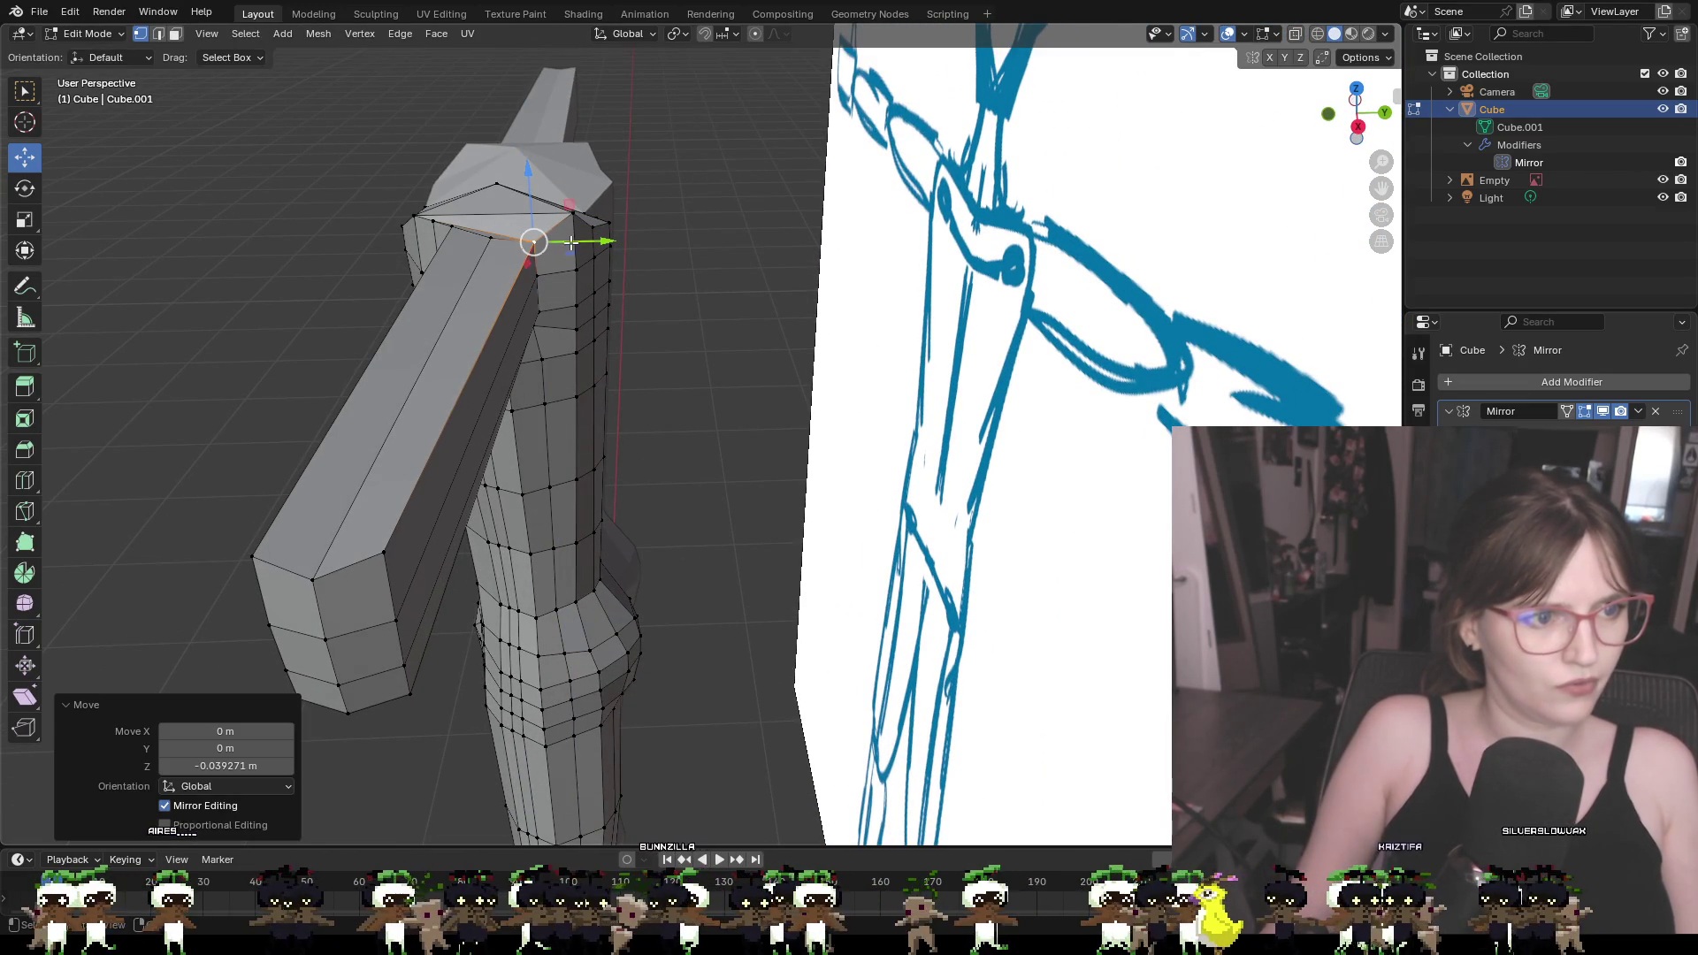
pyautogui.moveTo(589, 241); pyautogui.dragTo(610, 248)
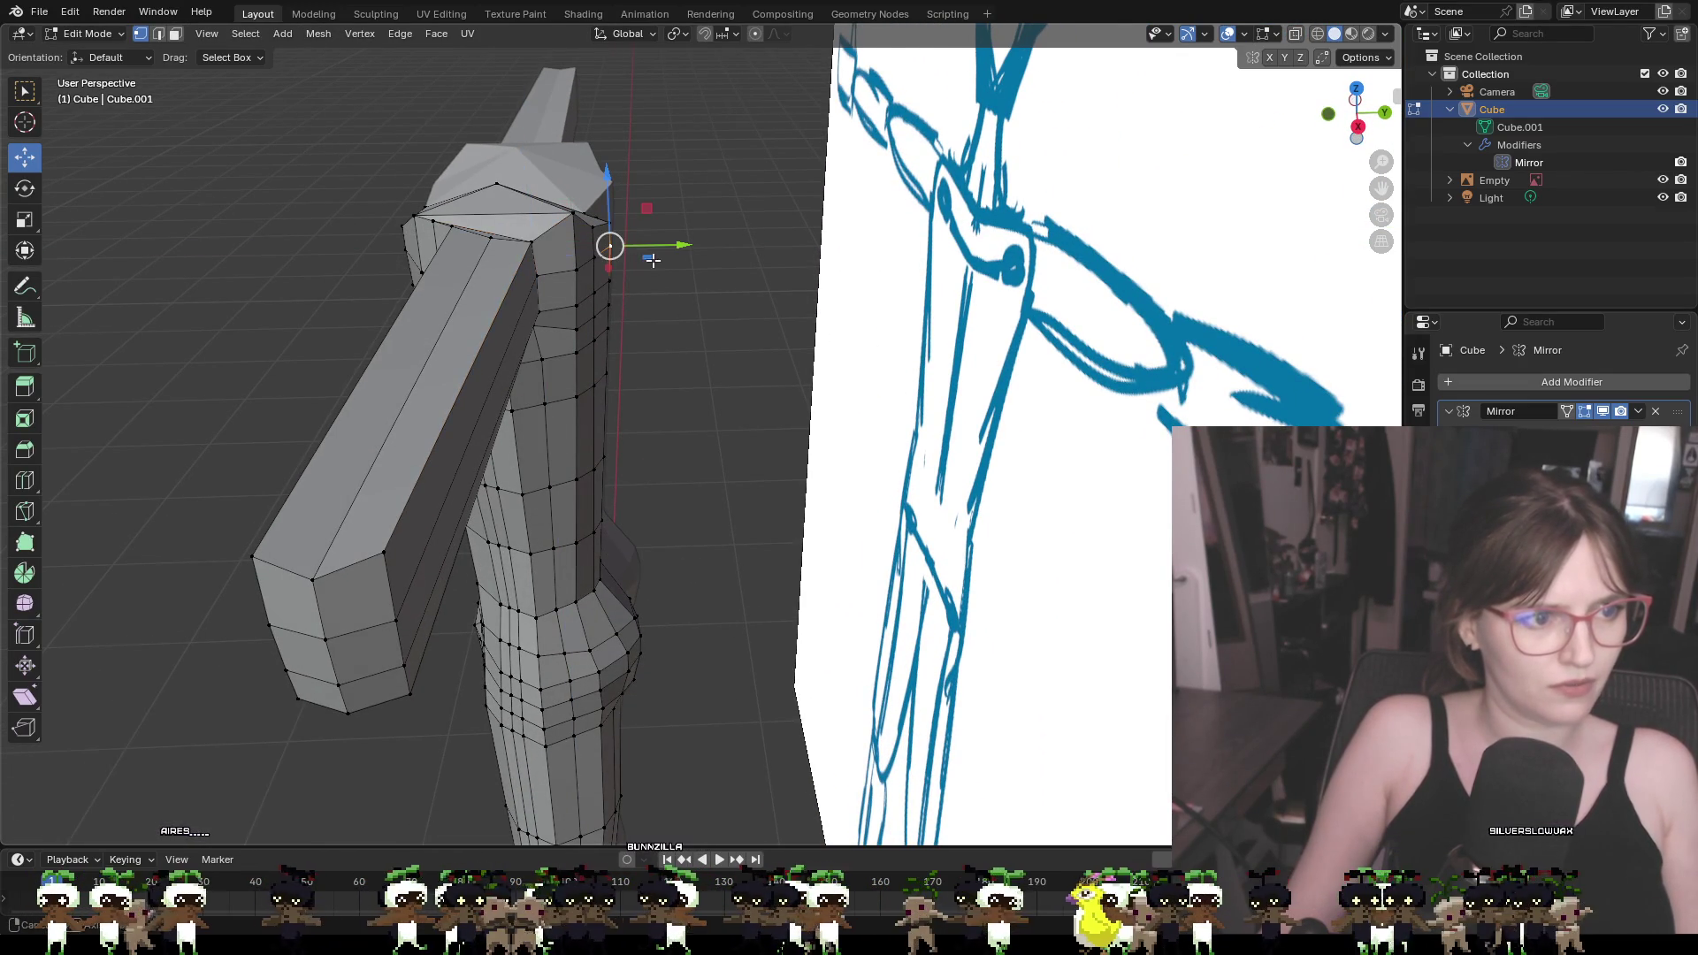
pyautogui.moveTo(649, 270); pyautogui.dragTo(651, 285, button='middle')
pyautogui.hotkey('ctrl', 'z')
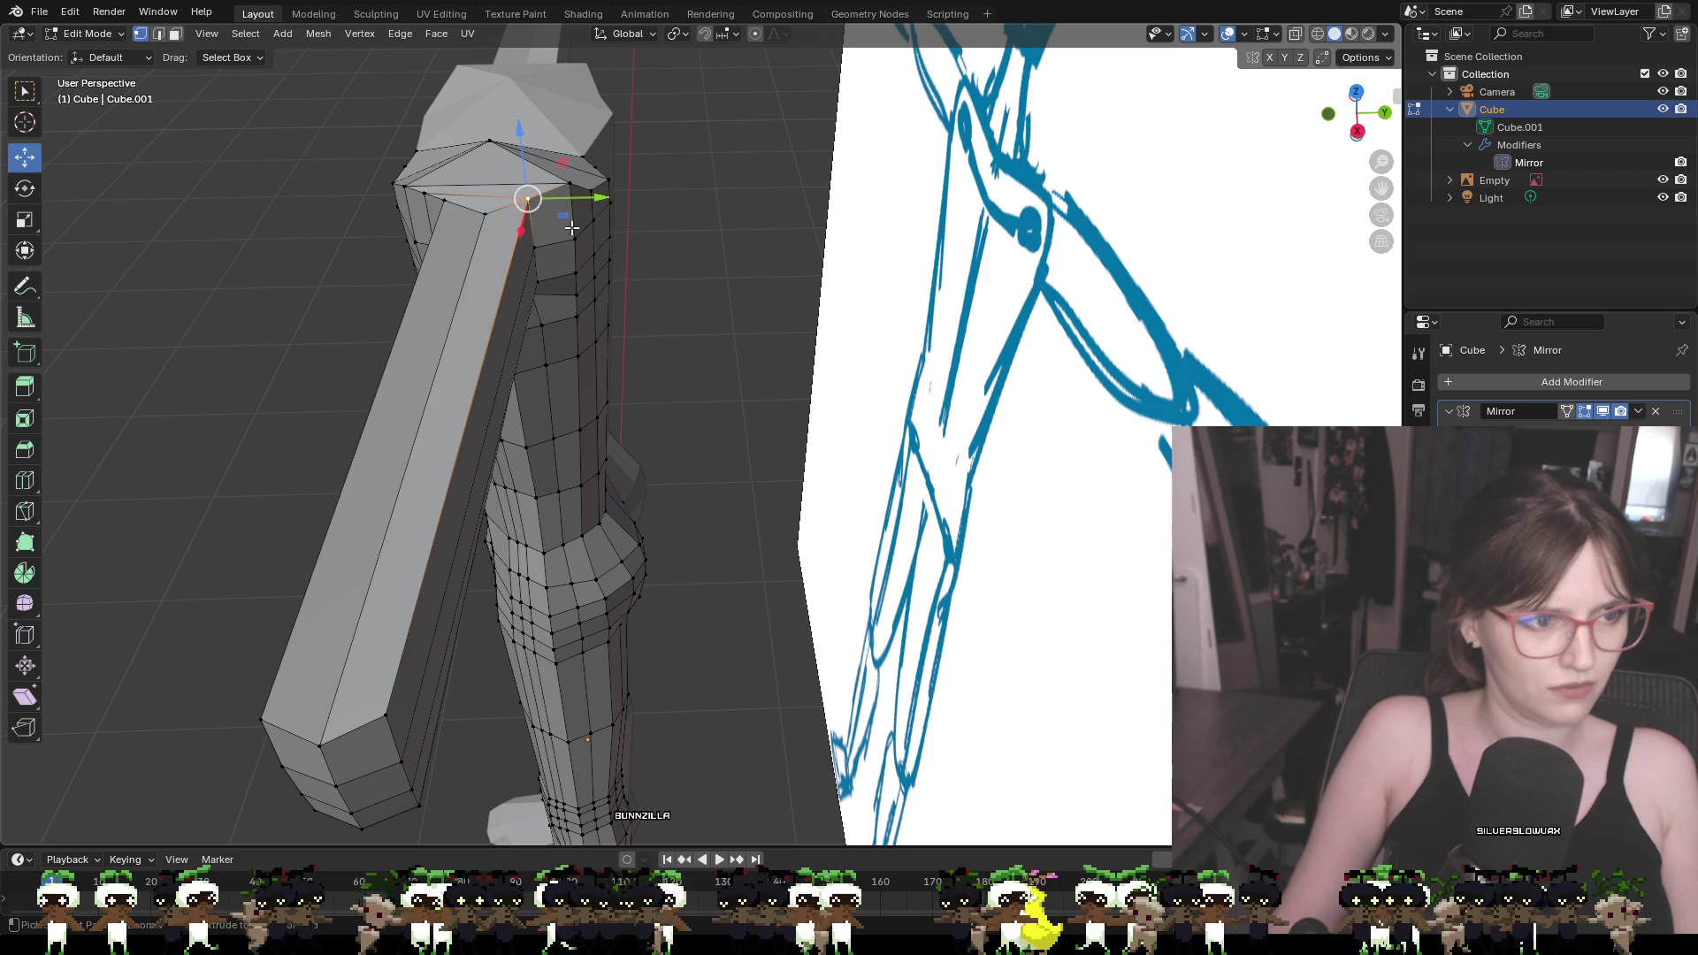
# Knife-cut three edges from the shoulder vertices to the shoulder cap's top vertex
pyautogui.click(671, 254)
pyautogui.scroll(3, 671, 254)
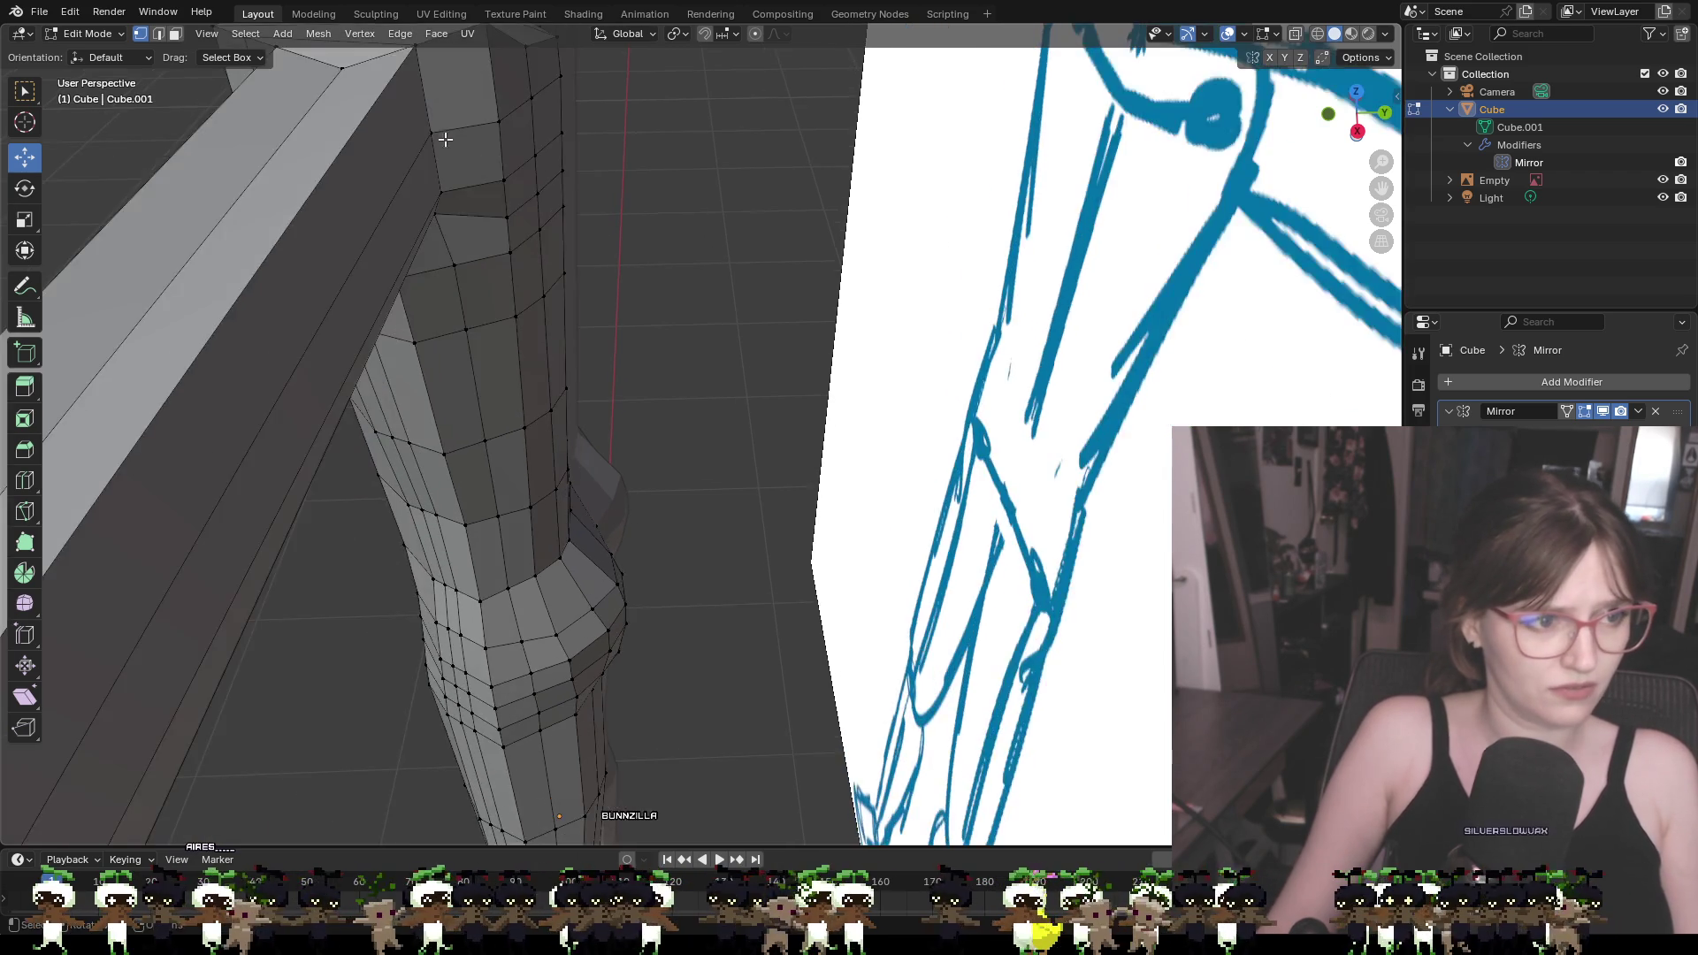
pyautogui.scroll(-2, 546, 403)
pyautogui.moveTo(547, 403); pyautogui.dragTo(521, 393, button='middle')
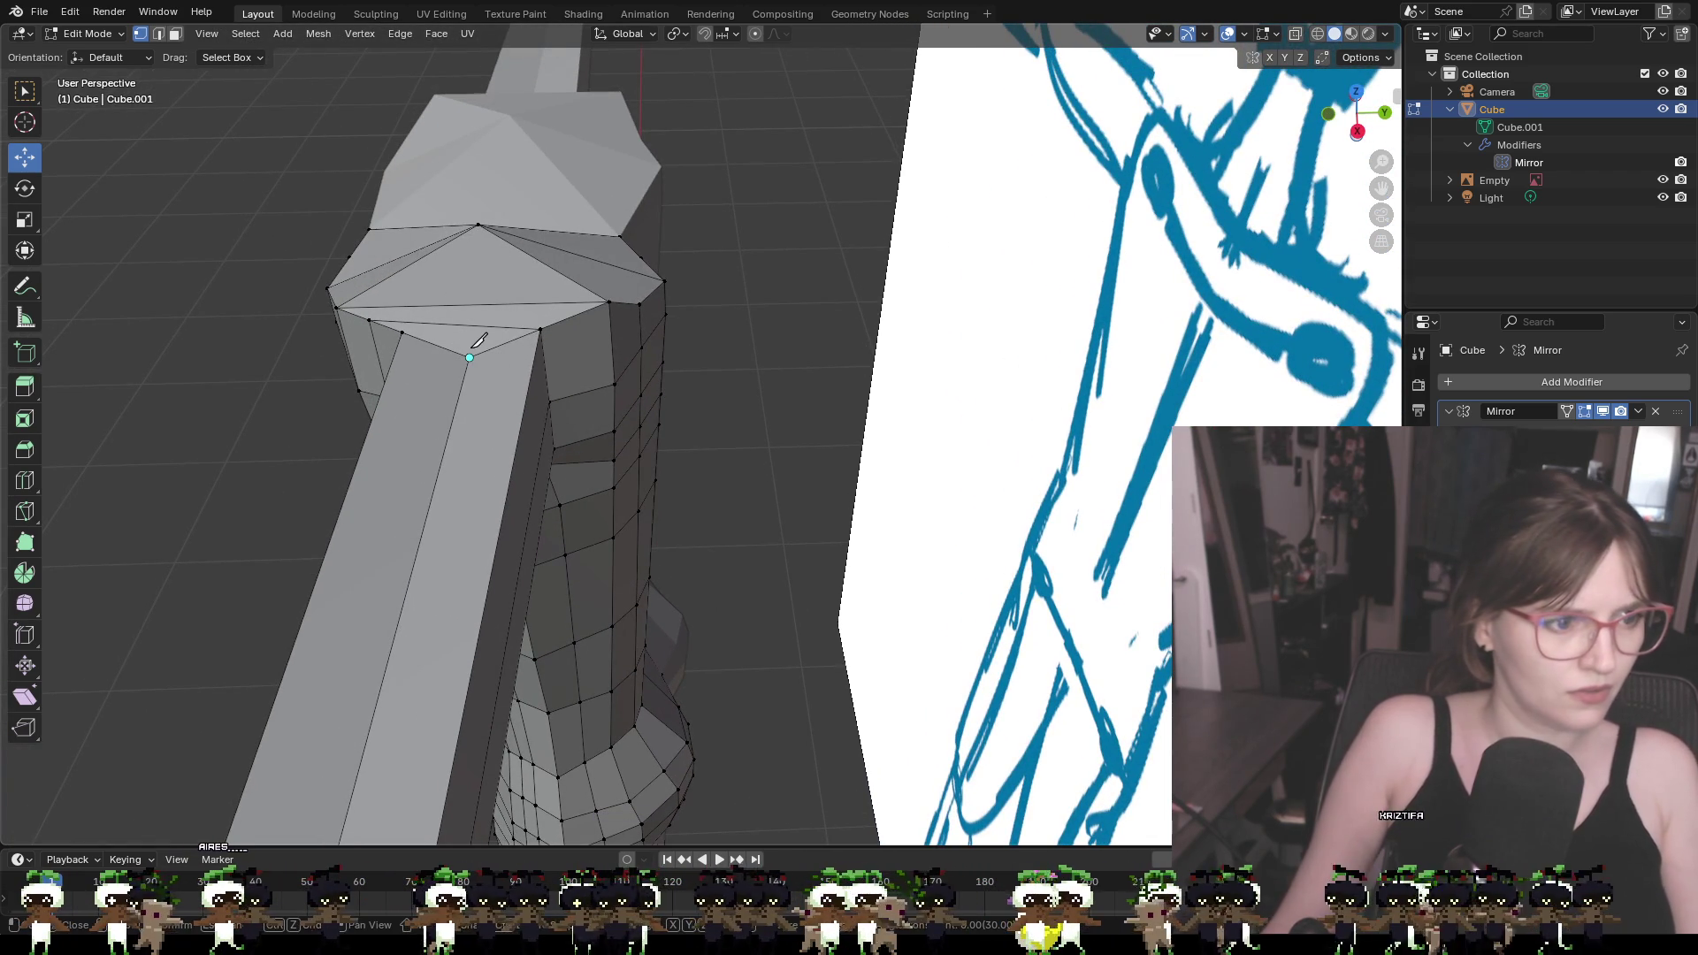
pyautogui.click(477, 224)
pyautogui.press('Return')
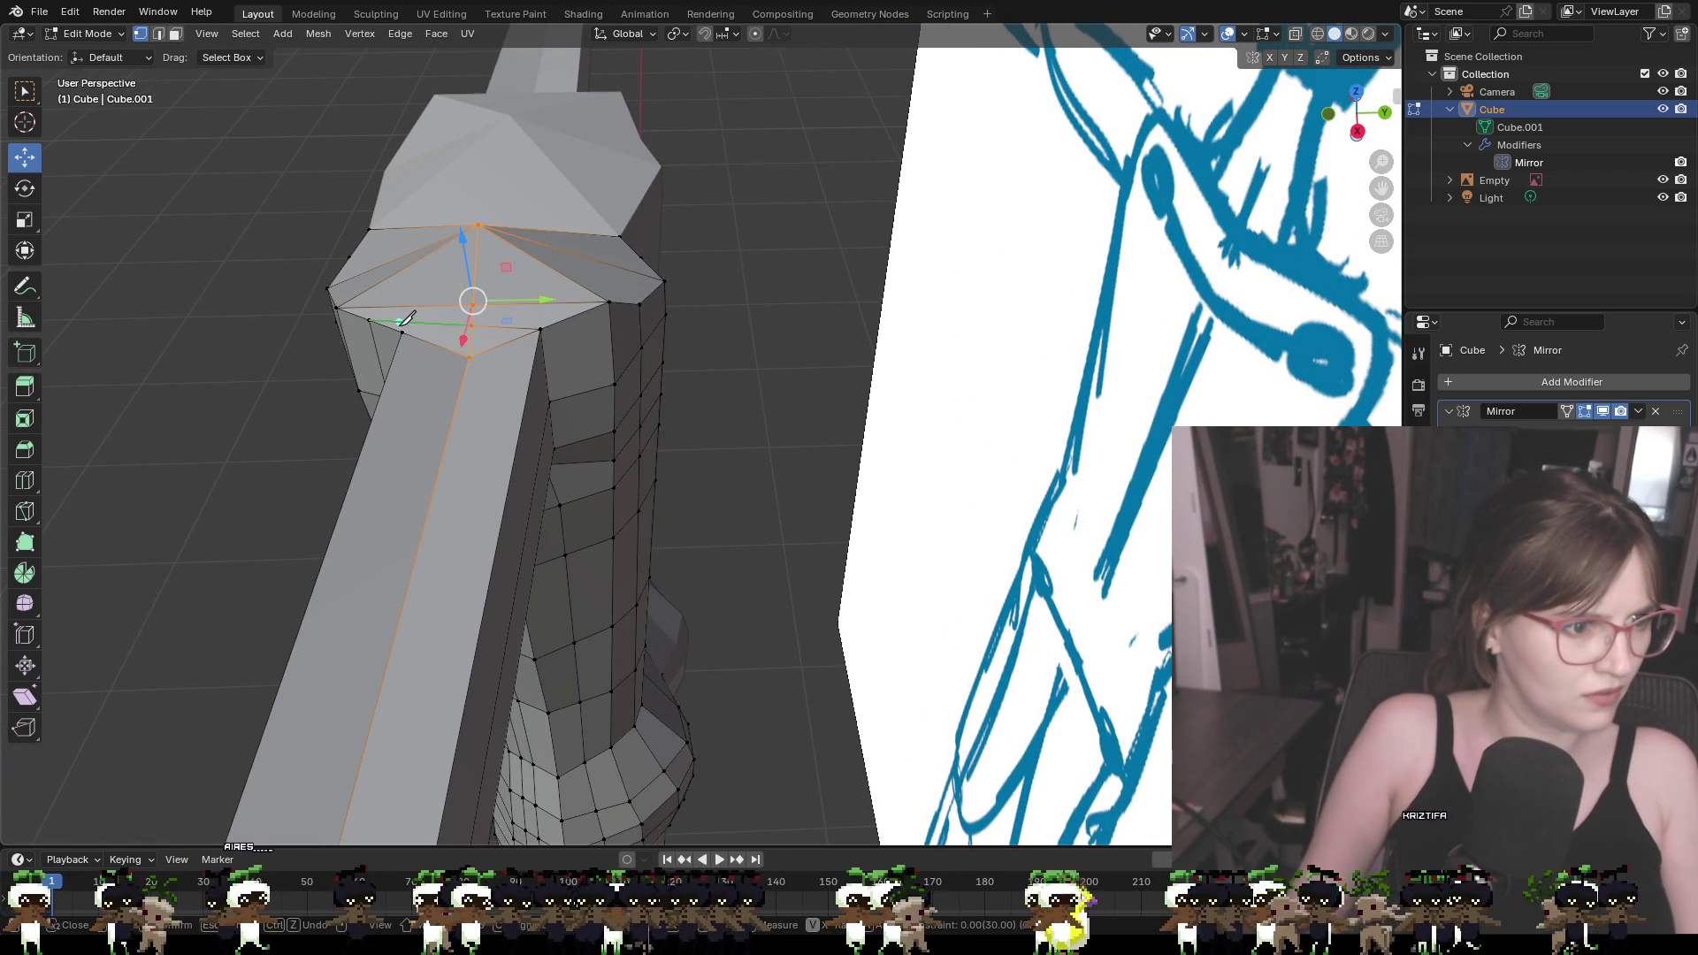
pyautogui.click(403, 332)
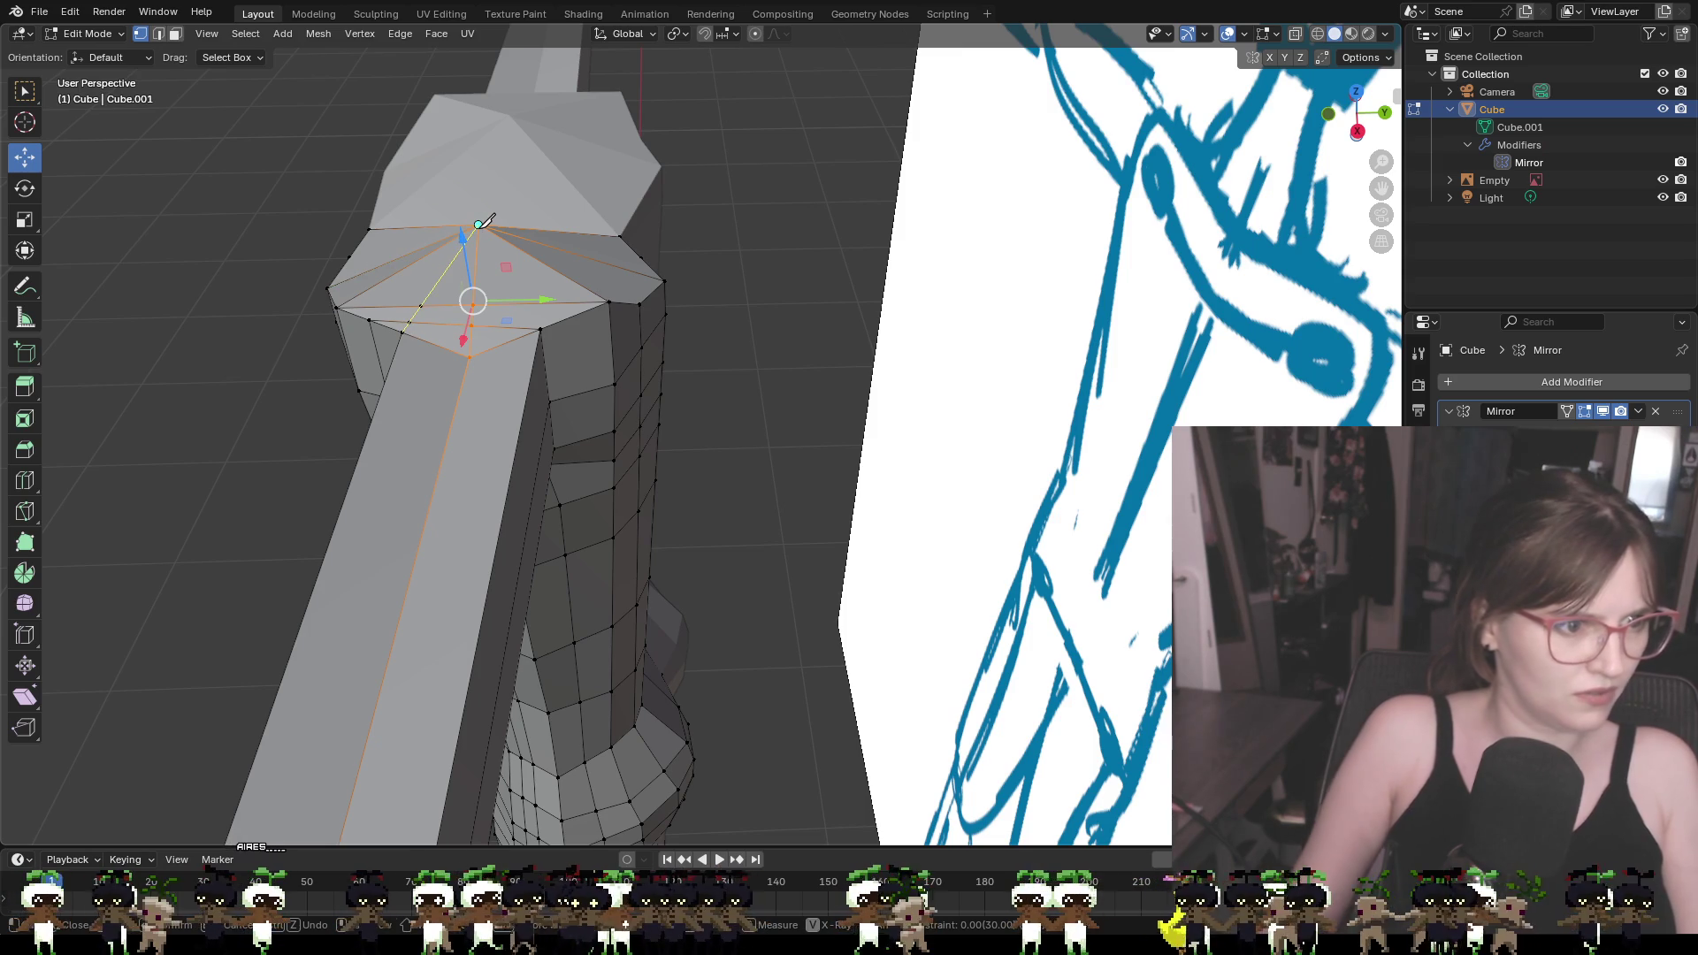
pyautogui.click(477, 223)
pyautogui.press('Return')
pyautogui.click(815, 354)
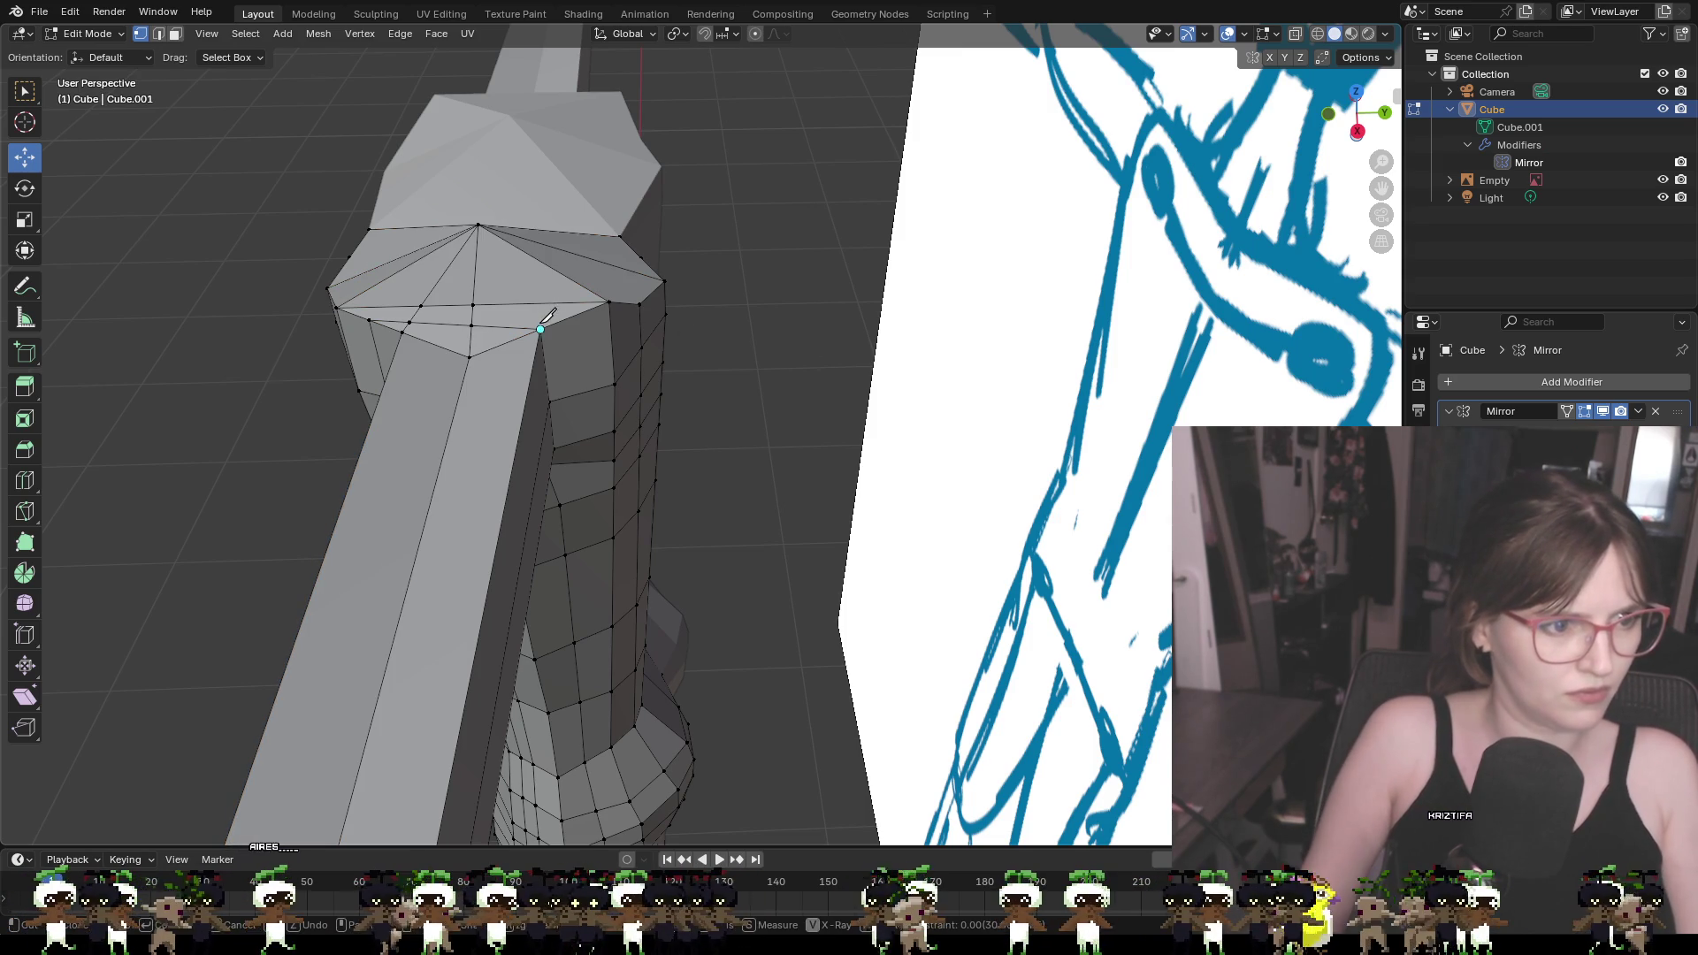
pyautogui.click(478, 224)
pyautogui.press('Return')
pyautogui.click(756, 289)
pyautogui.moveTo(756, 290)
pyautogui.mouseDown(button='middle')
pyautogui.moveTo(653, 256)
pyautogui.moveTo(516, 261)
pyautogui.moveTo(929, 212)
pyautogui.moveTo(939, 266)
pyautogui.mouseUp(button='middle')
# Raise a shoulder vertex about 0.0099 m and shift it about 0.0075 m along Y
pyautogui.click(565, 574)
pyautogui.moveTo(629, 462); pyautogui.dragTo(576, 470, button='middle')
pyautogui.press('g')
pyautogui.press('z')
pyautogui.moveTo(576, 398); pyautogui.dragTo(576, 402)
pyautogui.moveTo(576, 401); pyautogui.dragTo(577, 453, button='middle')
pyautogui.moveTo(422, 496)
pyautogui.mouseDown(button='middle')
pyautogui.moveTo(322, 469)
pyautogui.moveTo(326, 483)
pyautogui.mouseUp(button='middle')
pyautogui.moveTo(351, 357); pyautogui.dragTo(433, 451)
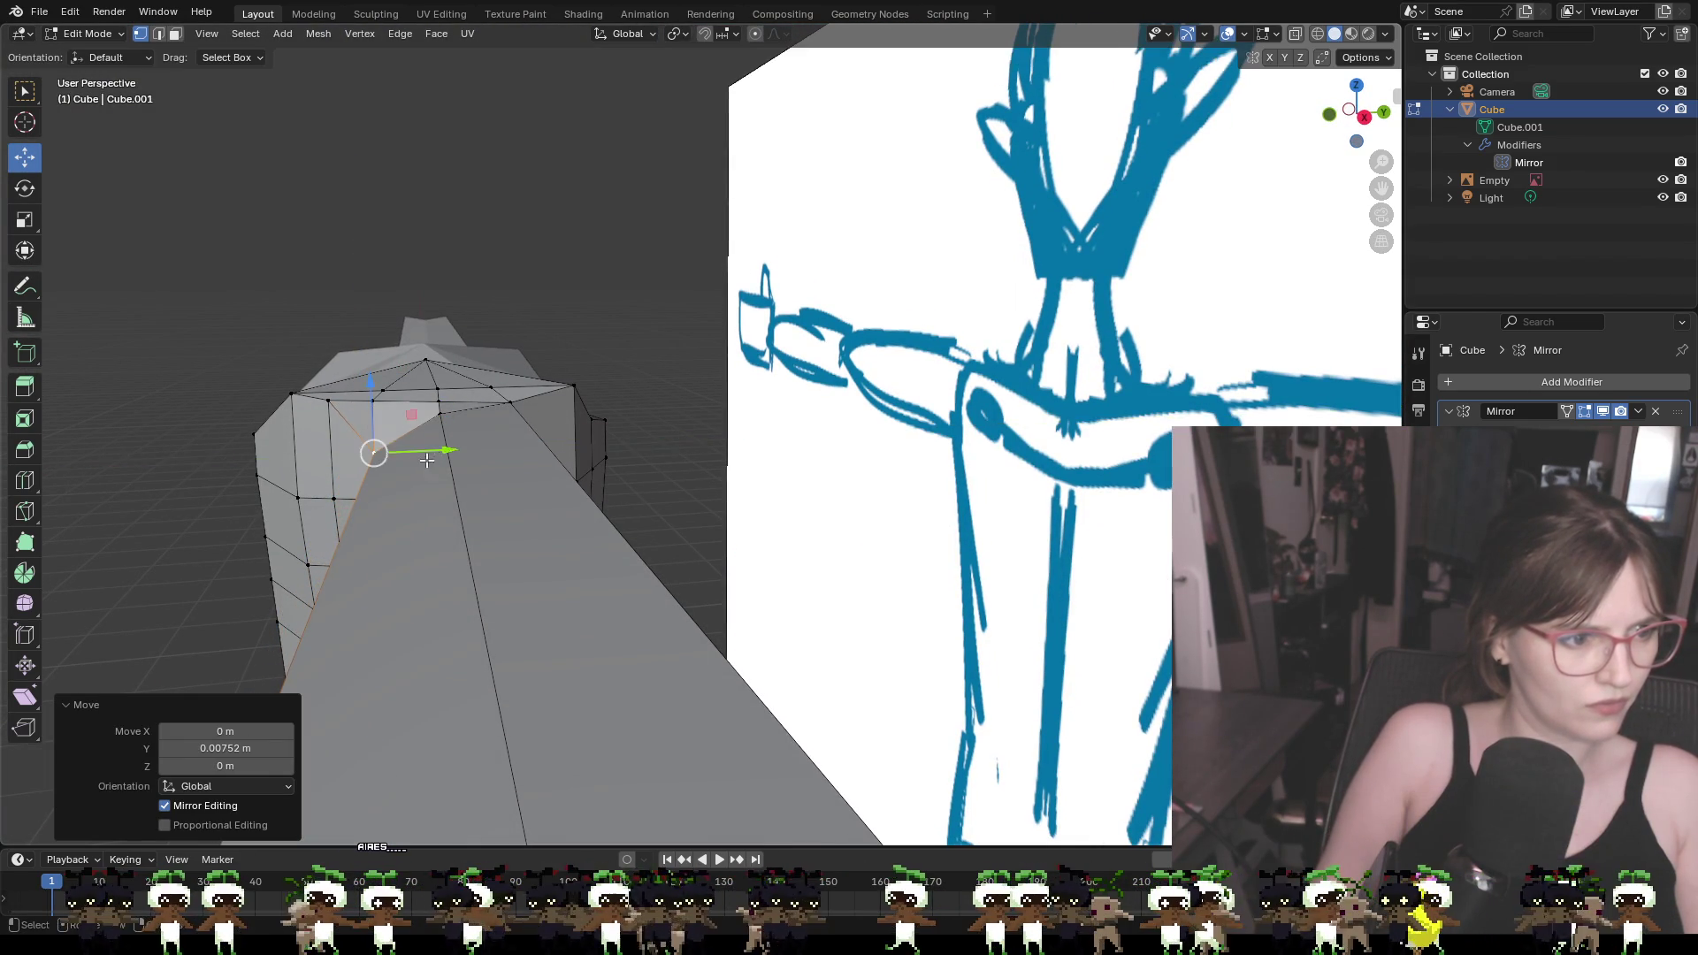
pyautogui.moveTo(434, 451); pyautogui.dragTo(680, 451, button='middle')
# Slide the selected shoulder corner vertices along X and Y into line, then deselect
pyautogui.keyDown('shift'); pyautogui.click(604, 428); pyautogui.keyUp('shift')
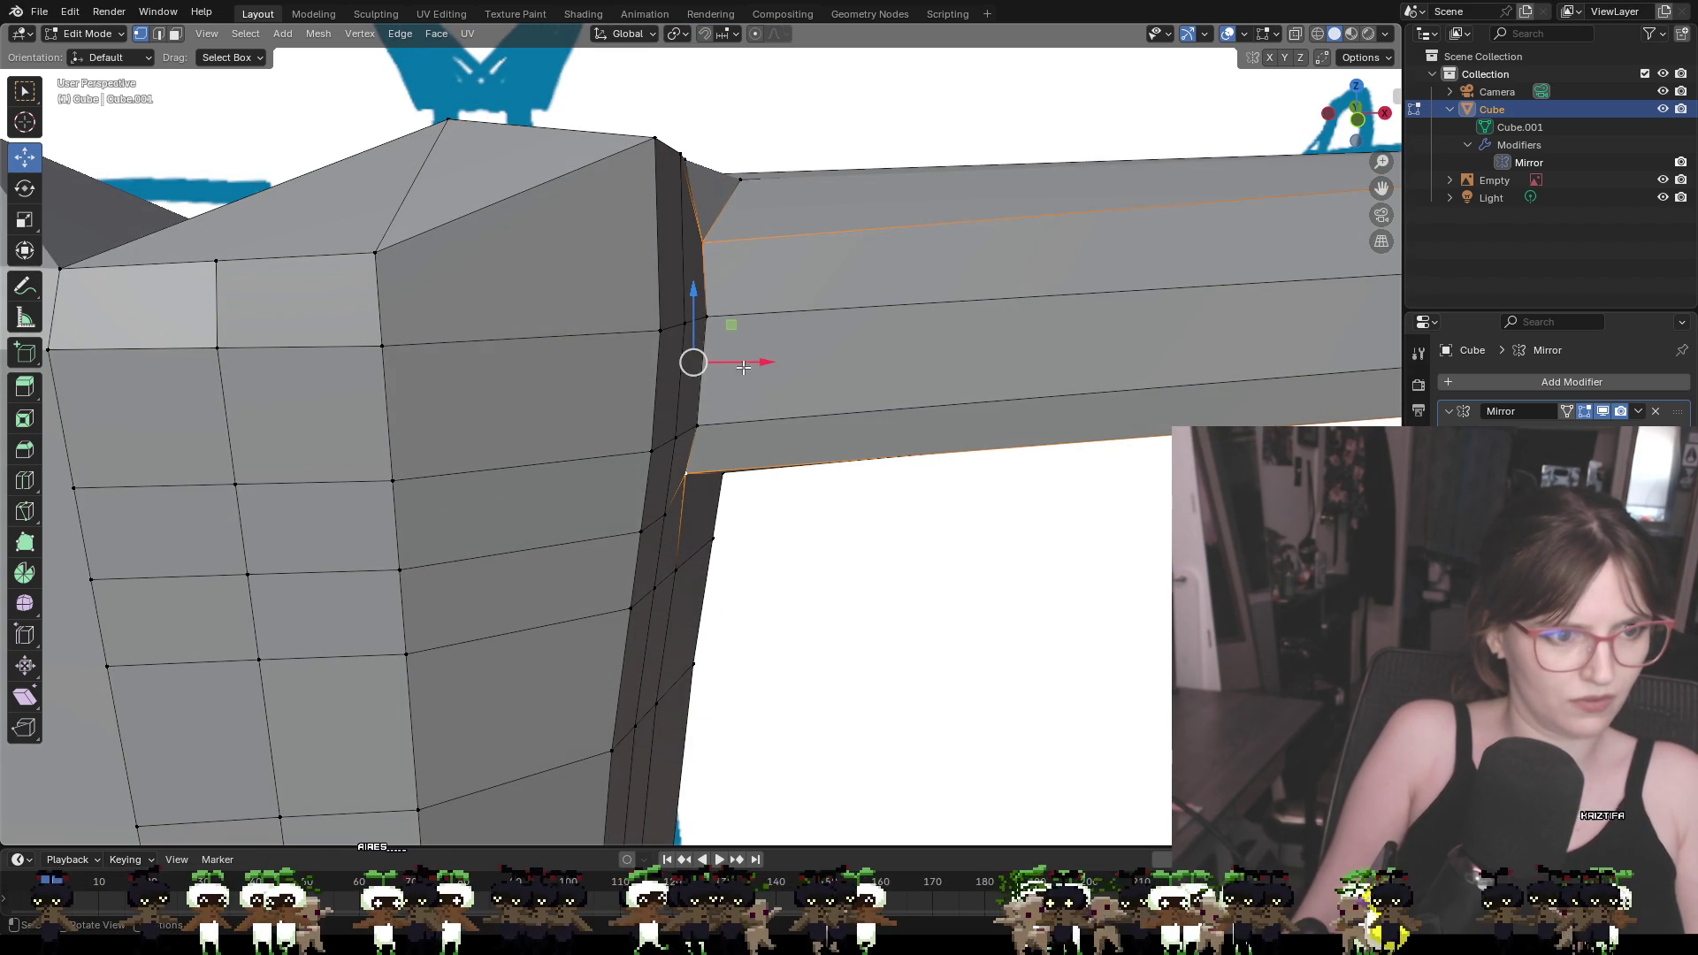
pyautogui.moveTo(750, 362); pyautogui.dragTo(759, 363)
pyautogui.moveTo(758, 363); pyautogui.dragTo(516, 405, button='middle')
pyautogui.moveTo(517, 405); pyautogui.dragTo(486, 409)
pyautogui.moveTo(486, 409)
pyautogui.mouseDown(button='middle')
pyautogui.moveTo(552, 452)
pyautogui.moveTo(591, 382)
pyautogui.mouseUp(button='middle')
pyautogui.moveTo(591, 383); pyautogui.dragTo(586, 352)
pyautogui.moveTo(586, 352)
pyautogui.mouseDown(button='middle')
pyautogui.moveTo(624, 412)
pyautogui.moveTo(497, 395)
pyautogui.mouseUp(button='middle')
pyautogui.moveTo(498, 395); pyautogui.dragTo(517, 390)
pyautogui.hotkey('alt', 'a')
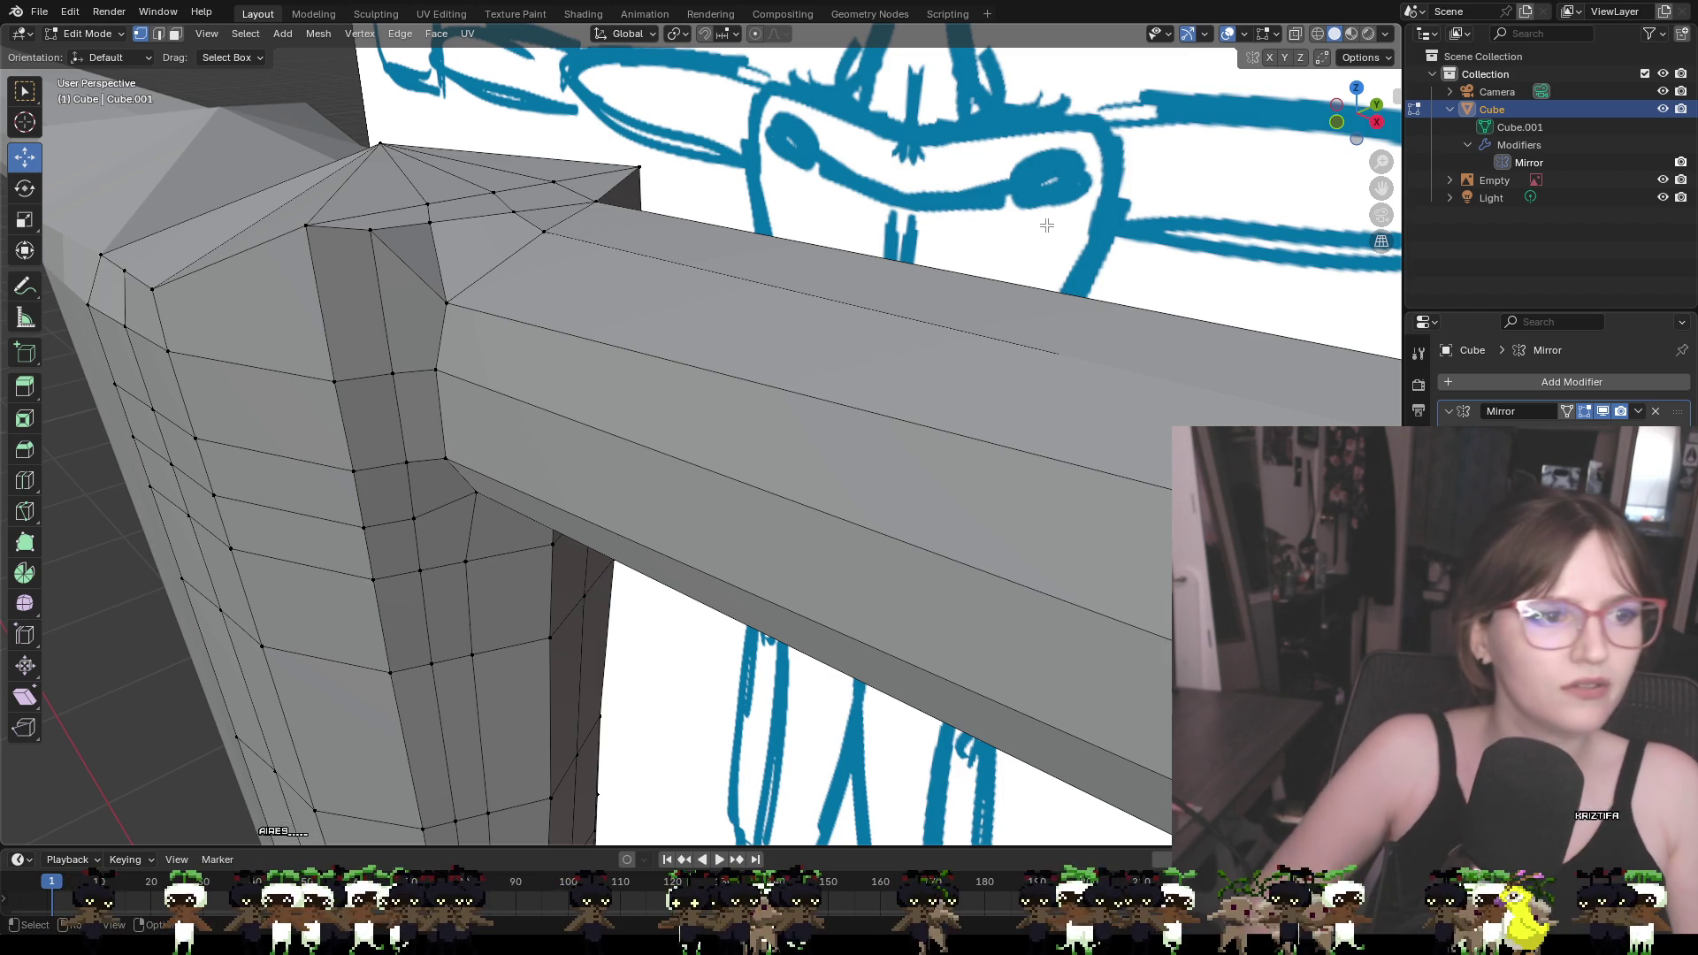
# Reposition a shoulder-edge vertex vertically and along Y to line up the joint
pyautogui.moveTo(945, 167)
pyautogui.mouseDown(button='middle')
pyautogui.moveTo(885, 204)
pyautogui.moveTo(621, 188)
pyautogui.mouseUp(button='middle')
pyautogui.click(639, 180)
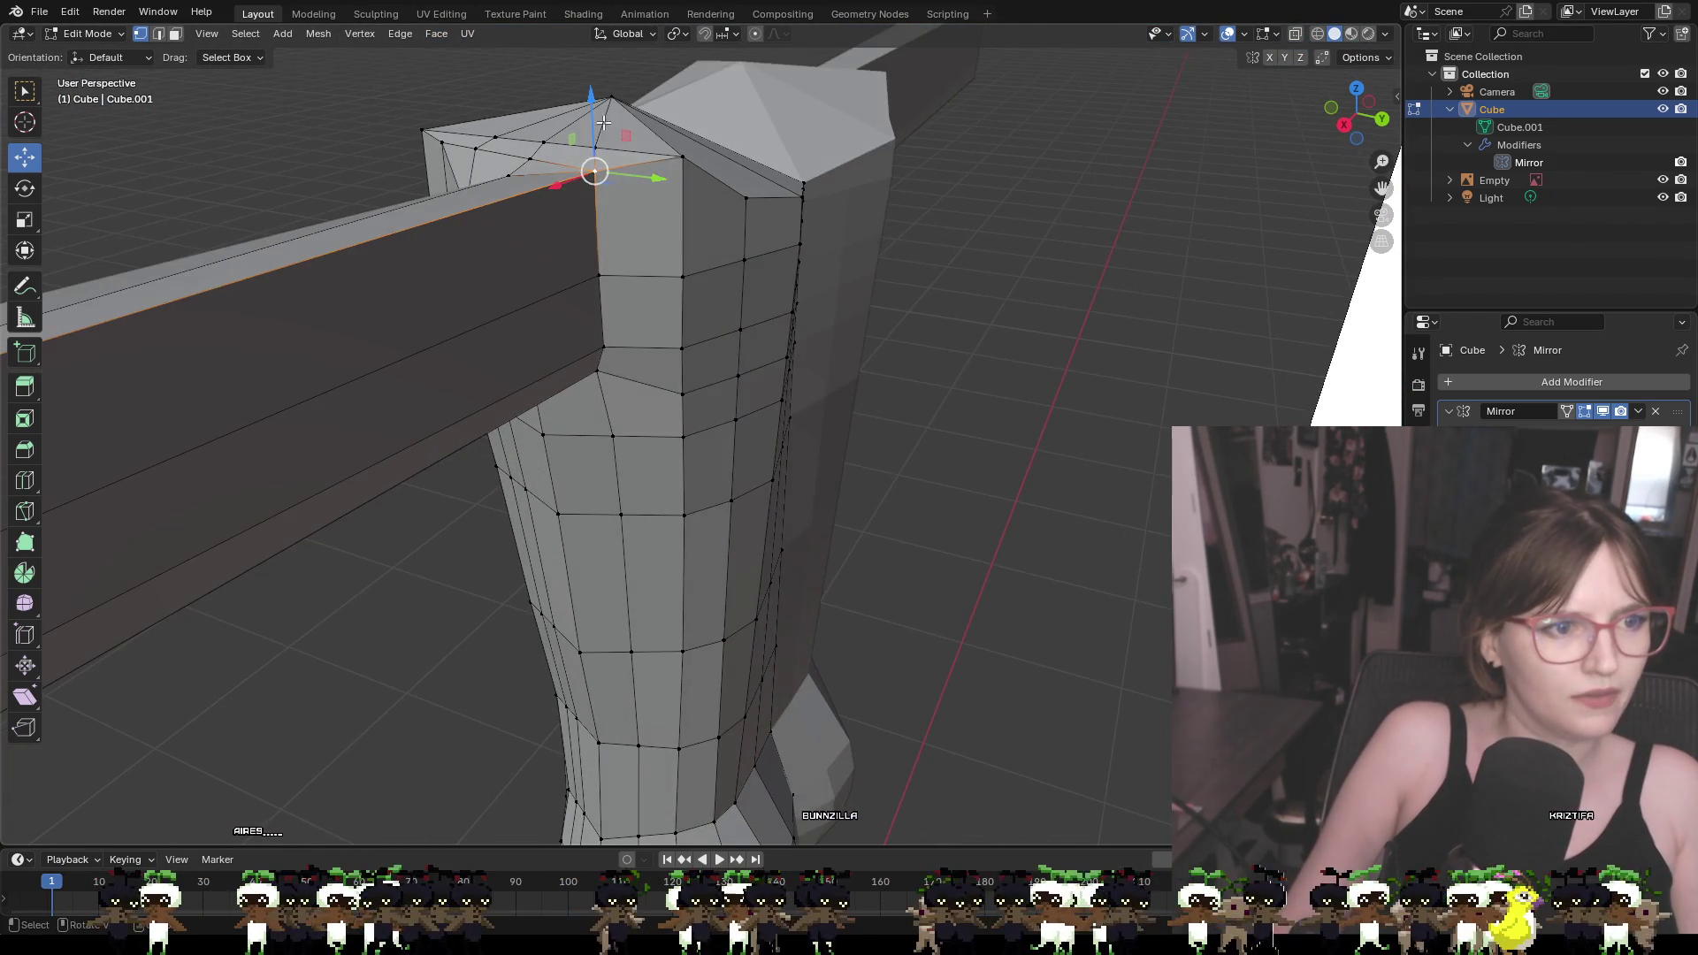
pyautogui.moveTo(603, 124)
pyautogui.mouseDown()
pyautogui.moveTo(598, 180)
pyautogui.moveTo(628, 227)
pyautogui.mouseUp()
pyautogui.moveTo(628, 227)
pyautogui.mouseDown(button='middle')
pyautogui.moveTo(743, 234)
pyautogui.moveTo(606, 187)
pyautogui.mouseUp(button='middle')
pyautogui.moveTo(551, 188); pyautogui.dragTo(617, 214)
pyautogui.press('g')
pyautogui.press('z')
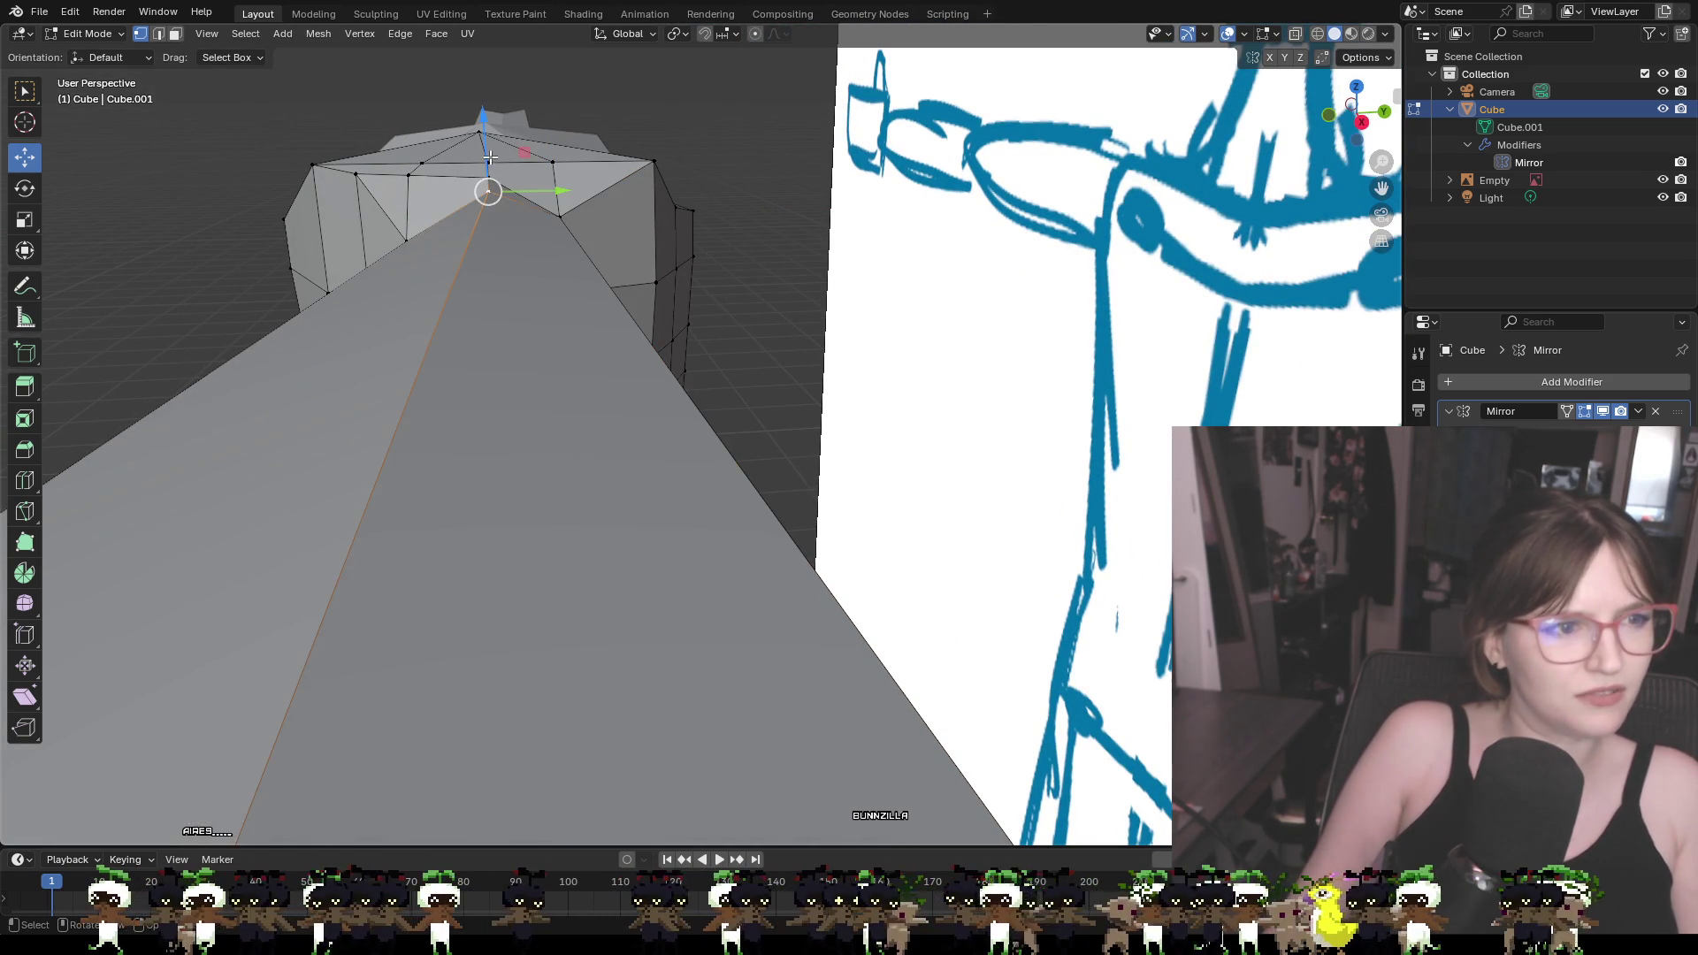
pyautogui.click(489, 196)
pyautogui.moveTo(489, 196)
pyautogui.mouseDown(button='middle')
pyautogui.moveTo(580, 232)
pyautogui.moveTo(602, 188)
pyautogui.moveTo(586, 167)
pyautogui.mouseUp(button='middle')
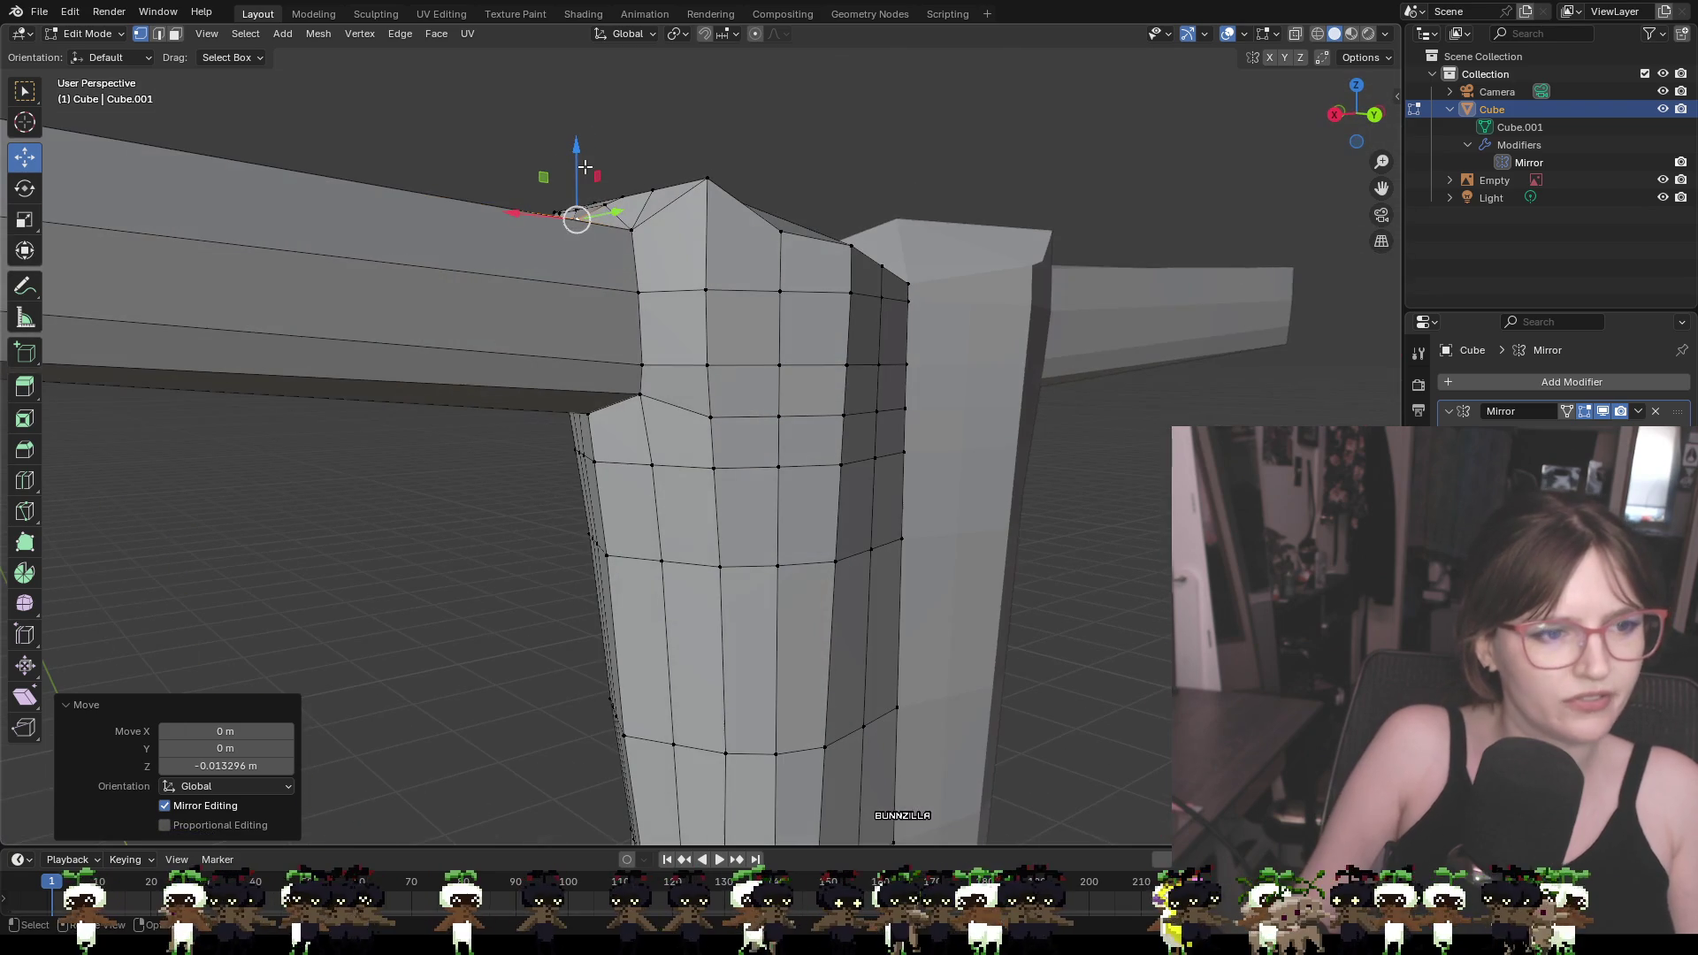
pyautogui.moveTo(634, 281)
pyautogui.mouseDown(button='middle')
pyautogui.moveTo(899, 337)
pyautogui.moveTo(672, 273)
pyautogui.mouseUp(button='middle')
pyautogui.press('g')
pyautogui.press('y')
pyautogui.click(654, 288)
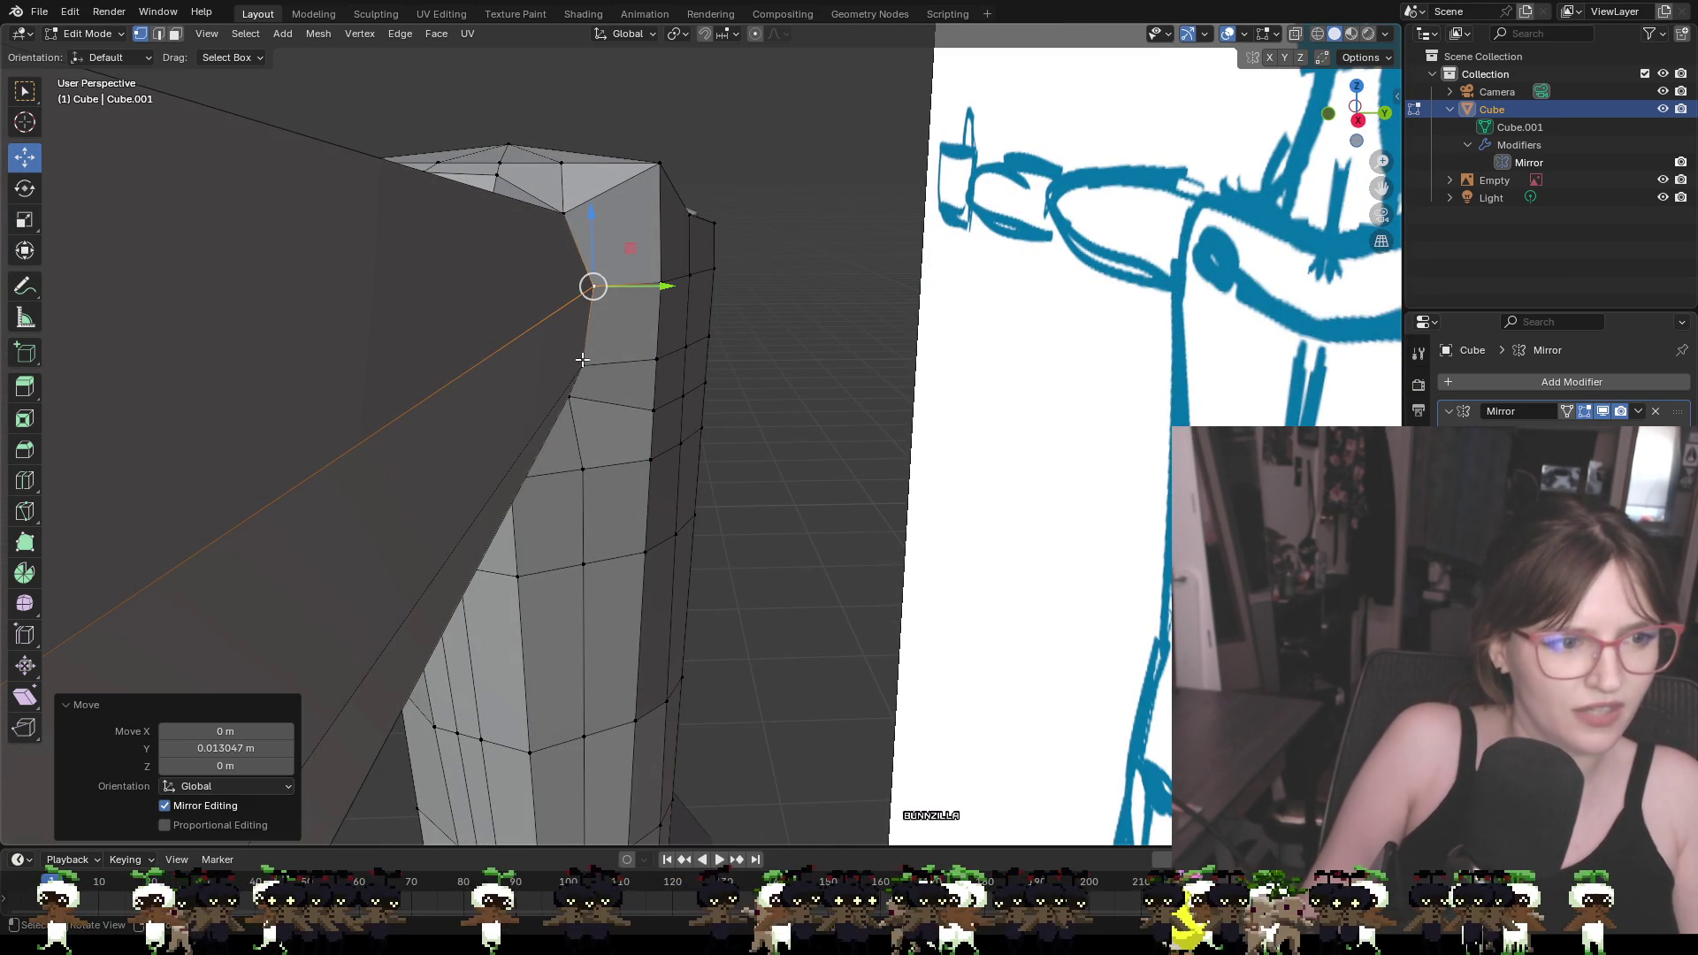
# Adjust the two vertices under the arm joint with Y and vertical moves
pyautogui.moveTo(581, 361); pyautogui.dragTo(589, 367, button='middle')
pyautogui.click(589, 367)
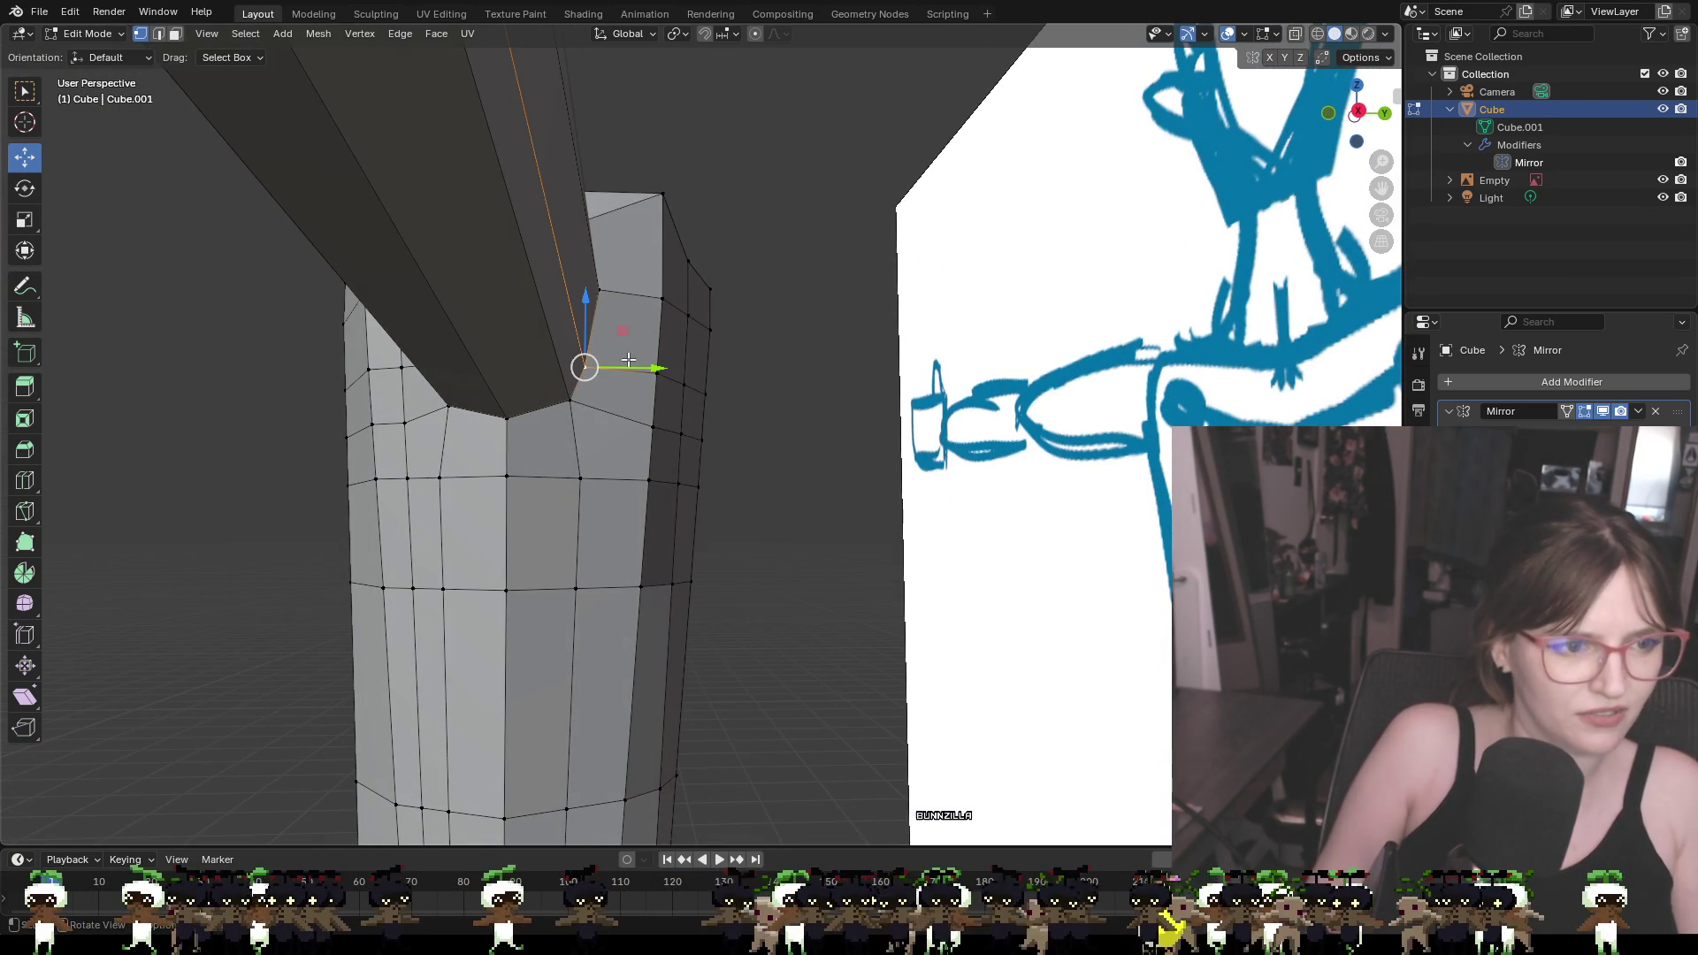
pyautogui.press('g')
pyautogui.press('y')
pyautogui.click(593, 350)
pyautogui.press('g')
pyautogui.press('y')
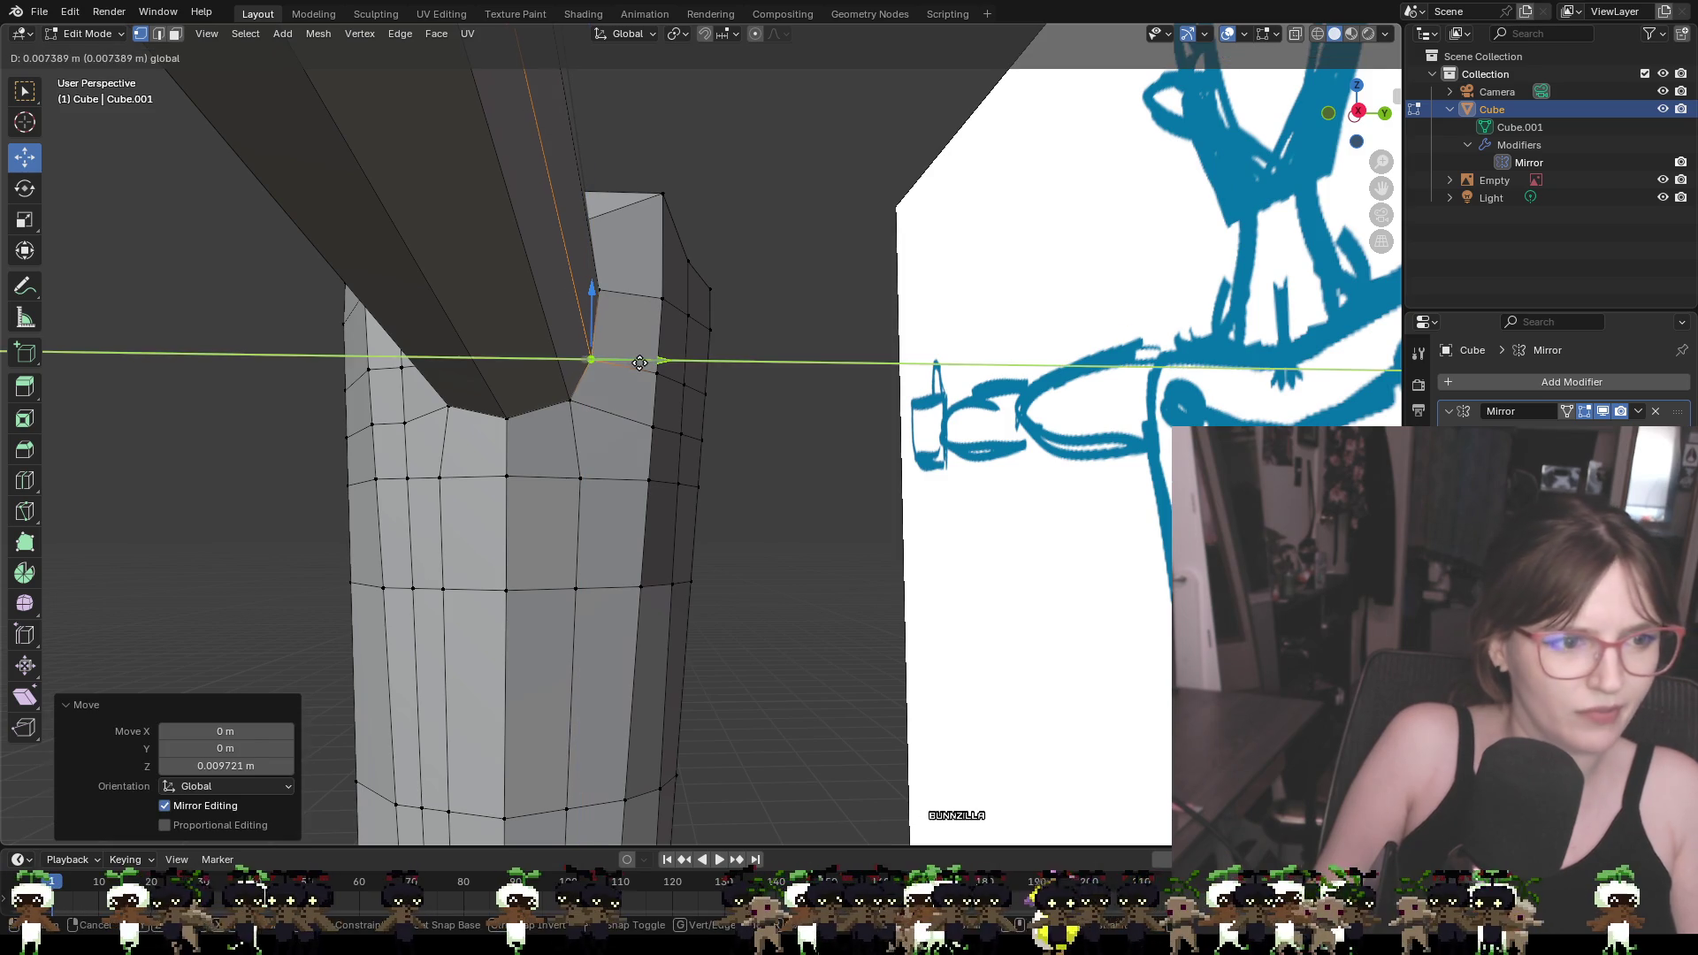
pyautogui.click(571, 398)
pyautogui.click(571, 398)
pyautogui.press('g')
pyautogui.press('z')
pyautogui.click(573, 391)
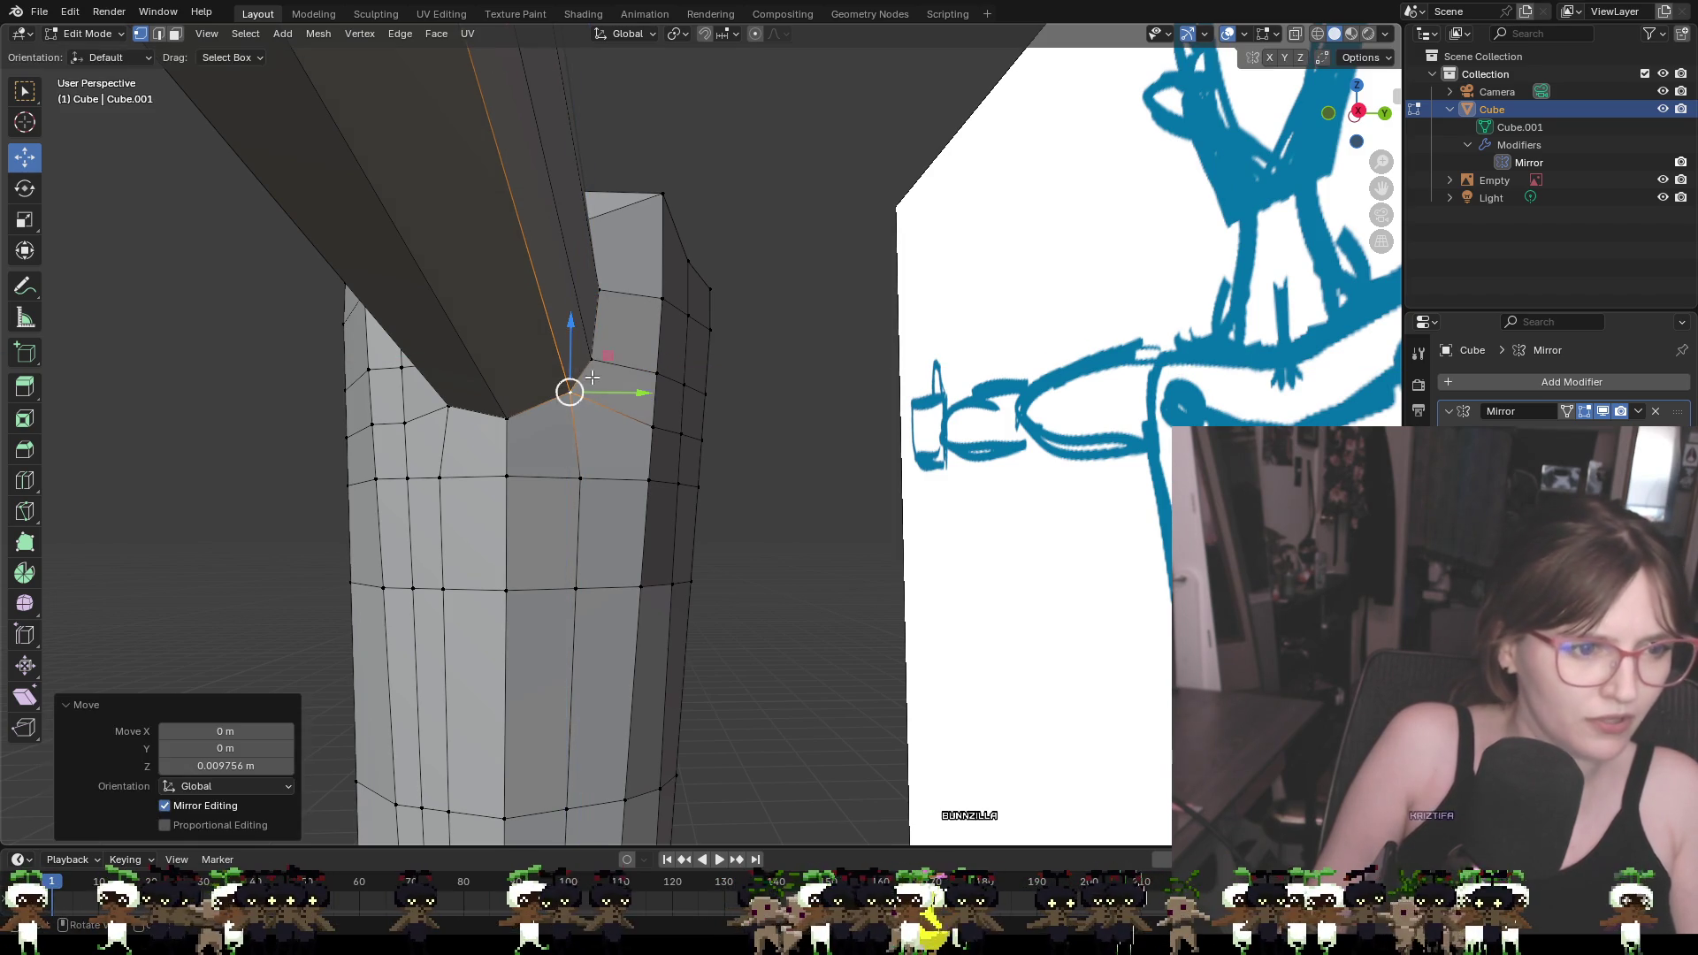
pyautogui.press('g')
pyautogui.press('y')
pyautogui.click(598, 395)
# Knife-cut new edges to the shoulder vertex and across the shoulder top
pyautogui.moveTo(522, 427)
pyautogui.mouseDown(button='middle')
pyautogui.moveTo(595, 486)
pyautogui.moveTo(547, 382)
pyautogui.mouseUp(button='middle')
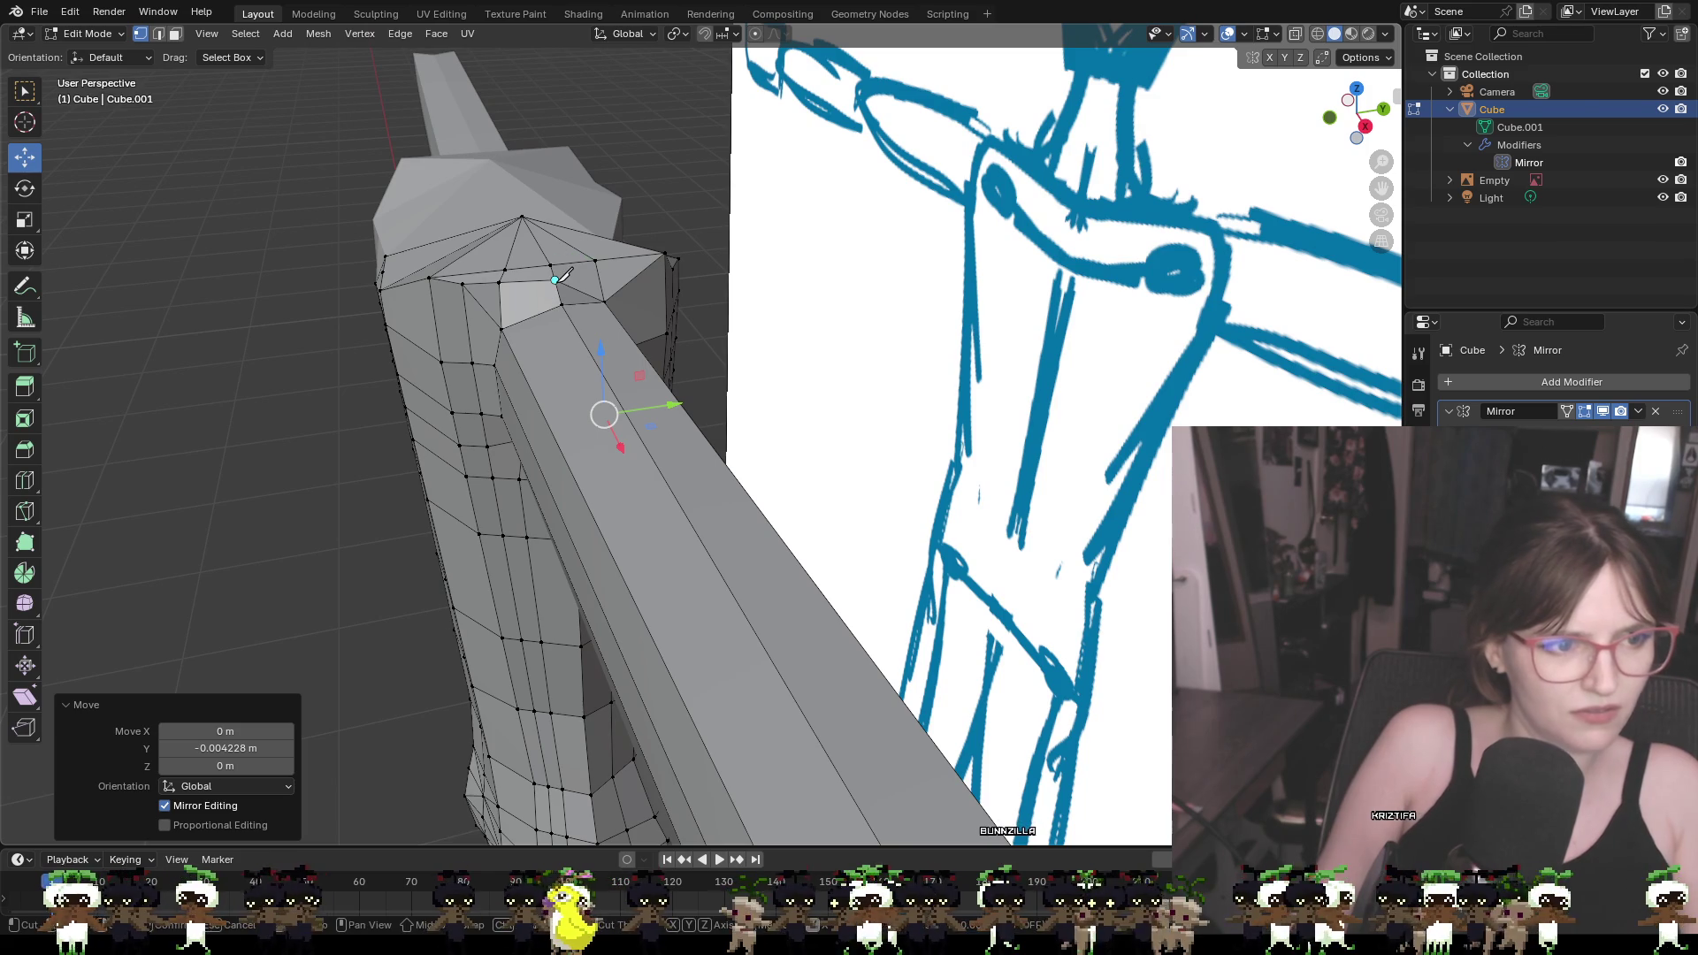
pyautogui.click(507, 320)
pyautogui.press('Return')
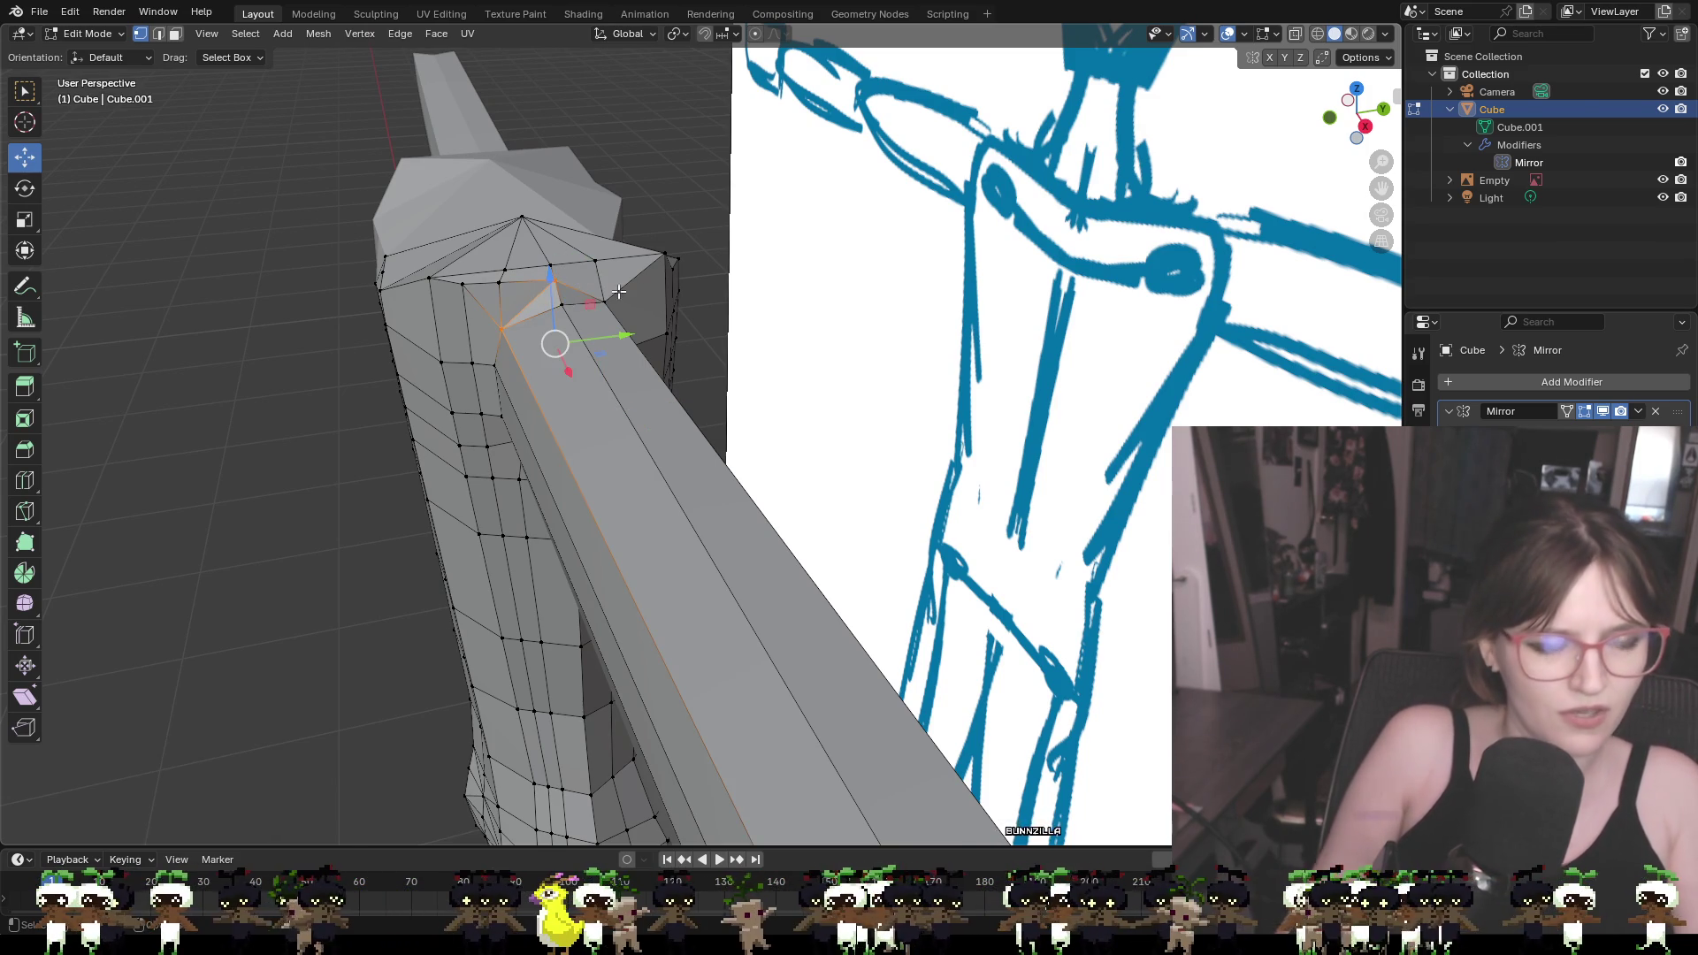
pyautogui.moveTo(733, 340)
pyautogui.mouseDown(button='middle')
pyautogui.moveTo(729, 375)
pyautogui.moveTo(758, 360)
pyautogui.moveTo(738, 364)
pyautogui.mouseUp(button='middle')
pyautogui.press('k')
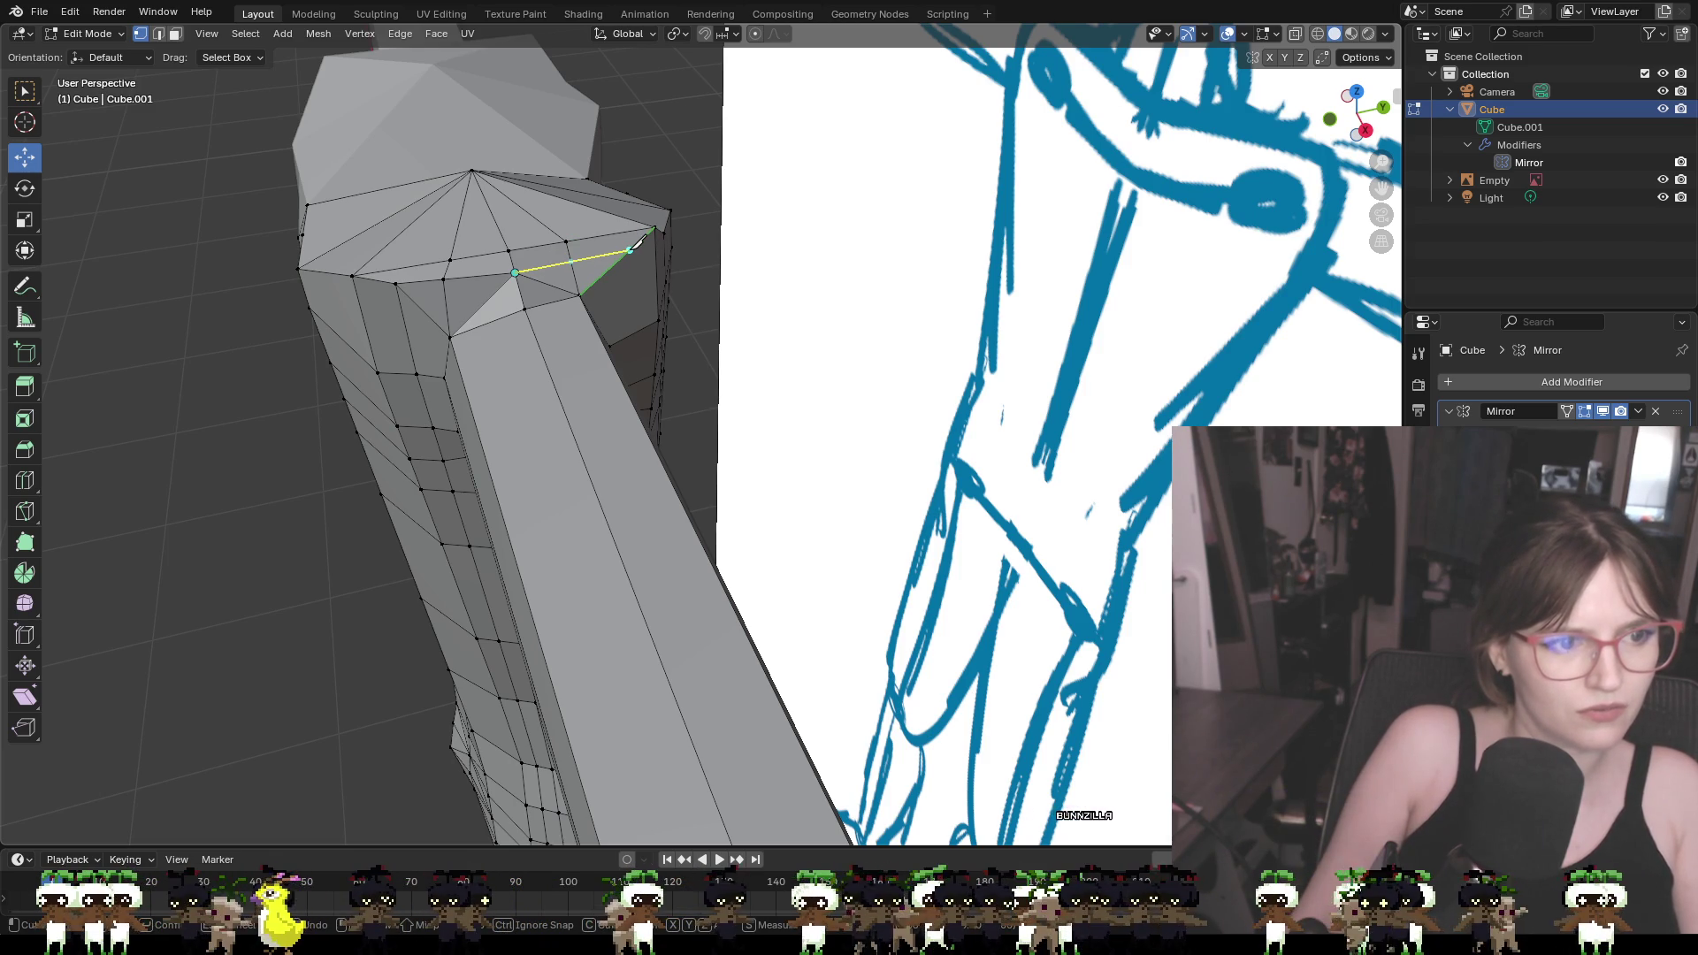
pyautogui.click(630, 249)
pyautogui.press('Return')
# Shift an arm edge along X and move the shoulder-top vertex up and back
pyautogui.moveTo(629, 249)
pyautogui.mouseDown(button='middle')
pyautogui.moveTo(911, 355)
pyautogui.moveTo(610, 324)
pyautogui.moveTo(815, 324)
pyautogui.mouseUp(button='middle')
pyautogui.scroll(2, 654, 332)
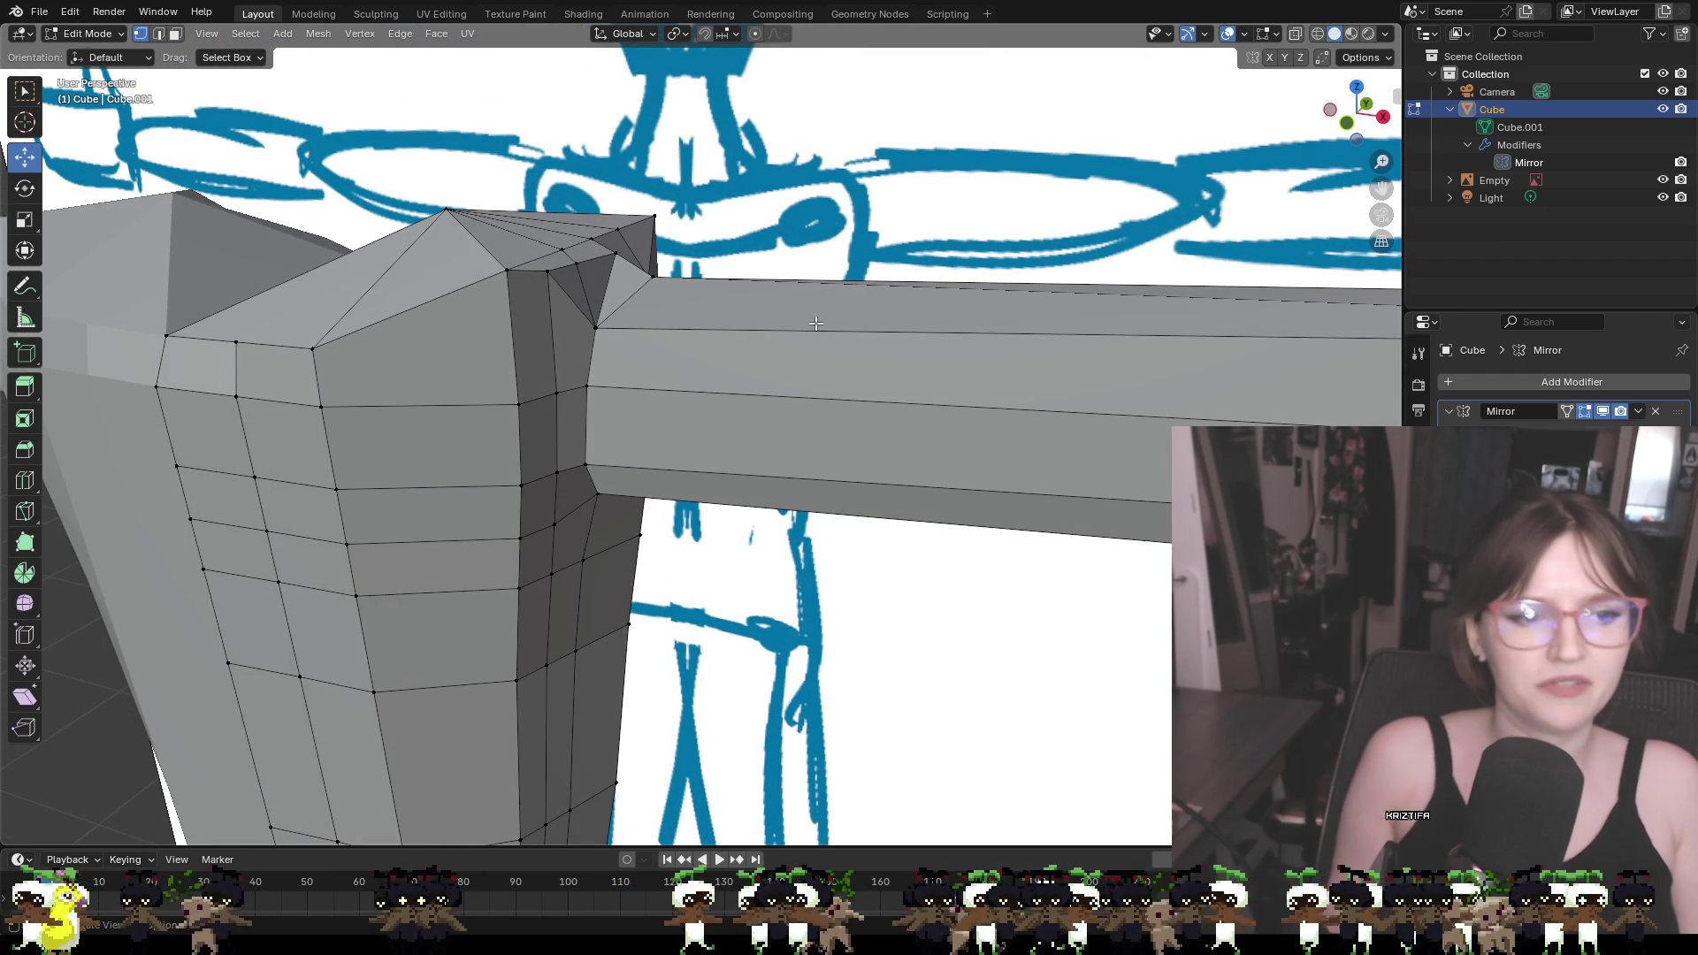
pyautogui.moveTo(835, 434)
pyautogui.mouseDown(button='middle')
pyautogui.moveTo(793, 378)
pyautogui.moveTo(752, 377)
pyautogui.moveTo(800, 405)
pyautogui.mouseUp(button='middle')
pyautogui.click(728, 363)
pyautogui.moveTo(797, 447); pyautogui.dragTo(823, 444)
pyautogui.moveTo(794, 413); pyautogui.dragTo(769, 359, button='middle')
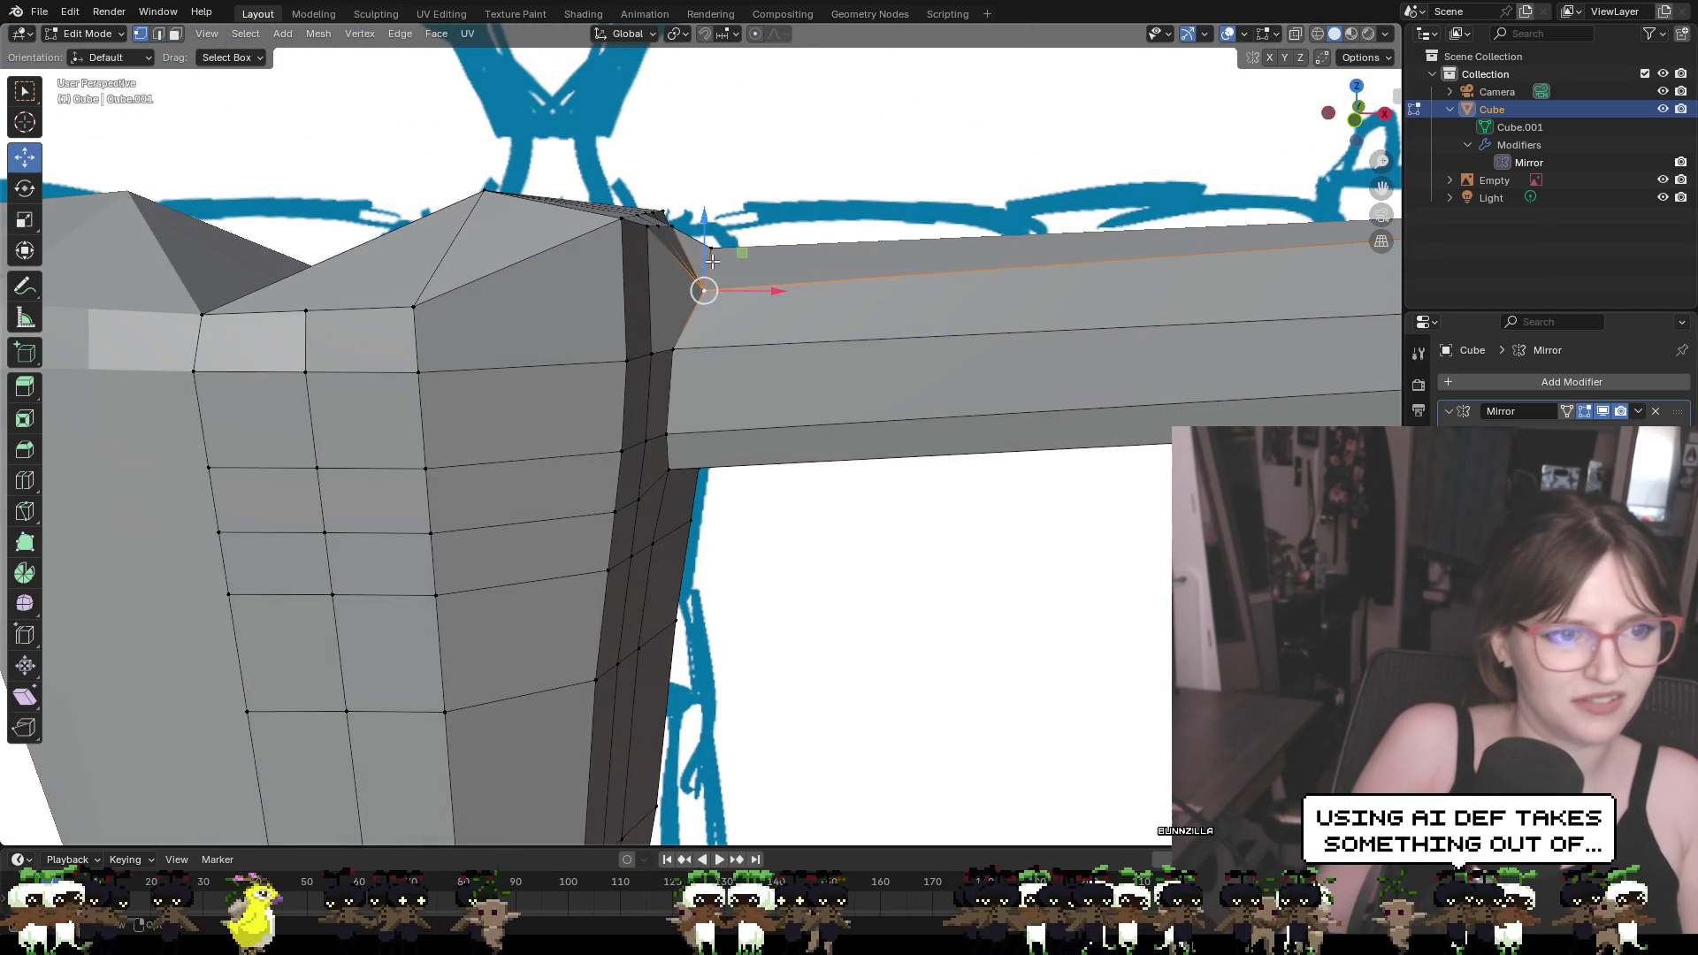
pyautogui.moveTo(714, 263); pyautogui.dragTo(587, 301, button='middle')
pyautogui.moveTo(453, 284)
pyautogui.mouseDown()
pyautogui.moveTo(447, 301)
pyautogui.moveTo(495, 303)
pyautogui.mouseUp()
pyautogui.moveTo(494, 302)
pyautogui.mouseDown(button='middle')
pyautogui.moveTo(527, 289)
pyautogui.moveTo(505, 256)
pyautogui.mouseUp(button='middle')
pyautogui.click(509, 360)
pyautogui.click(462, 248)
pyautogui.scroll(-5, 986, 354)
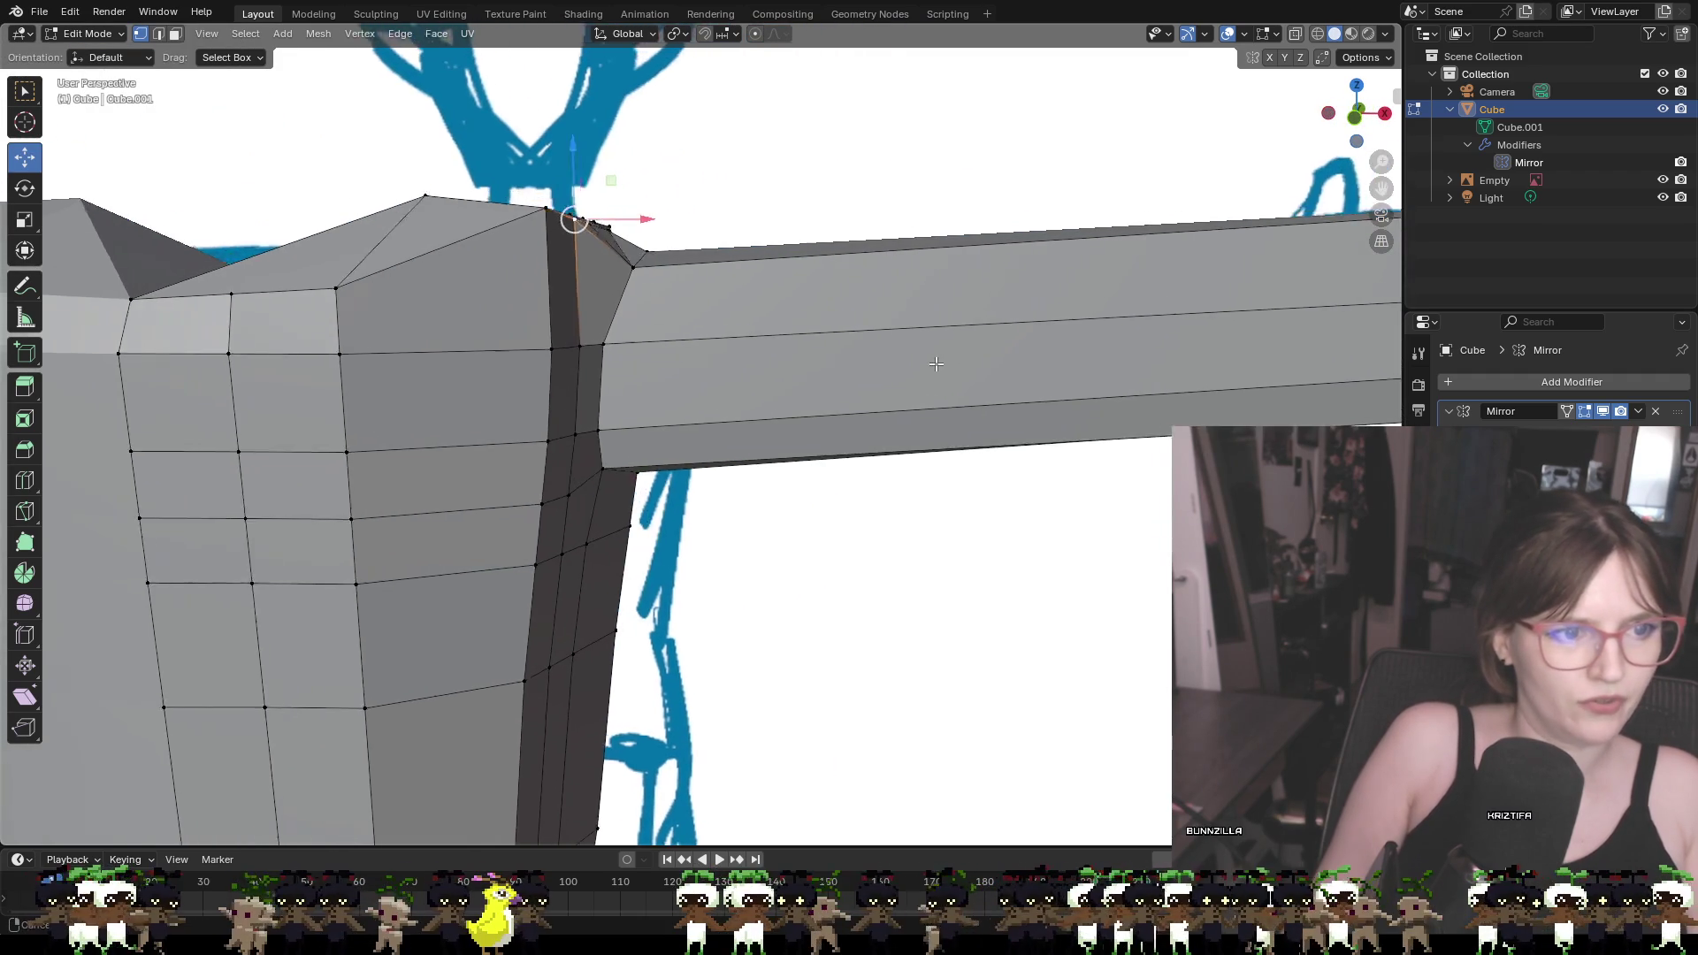
pyautogui.click(1354, 117)
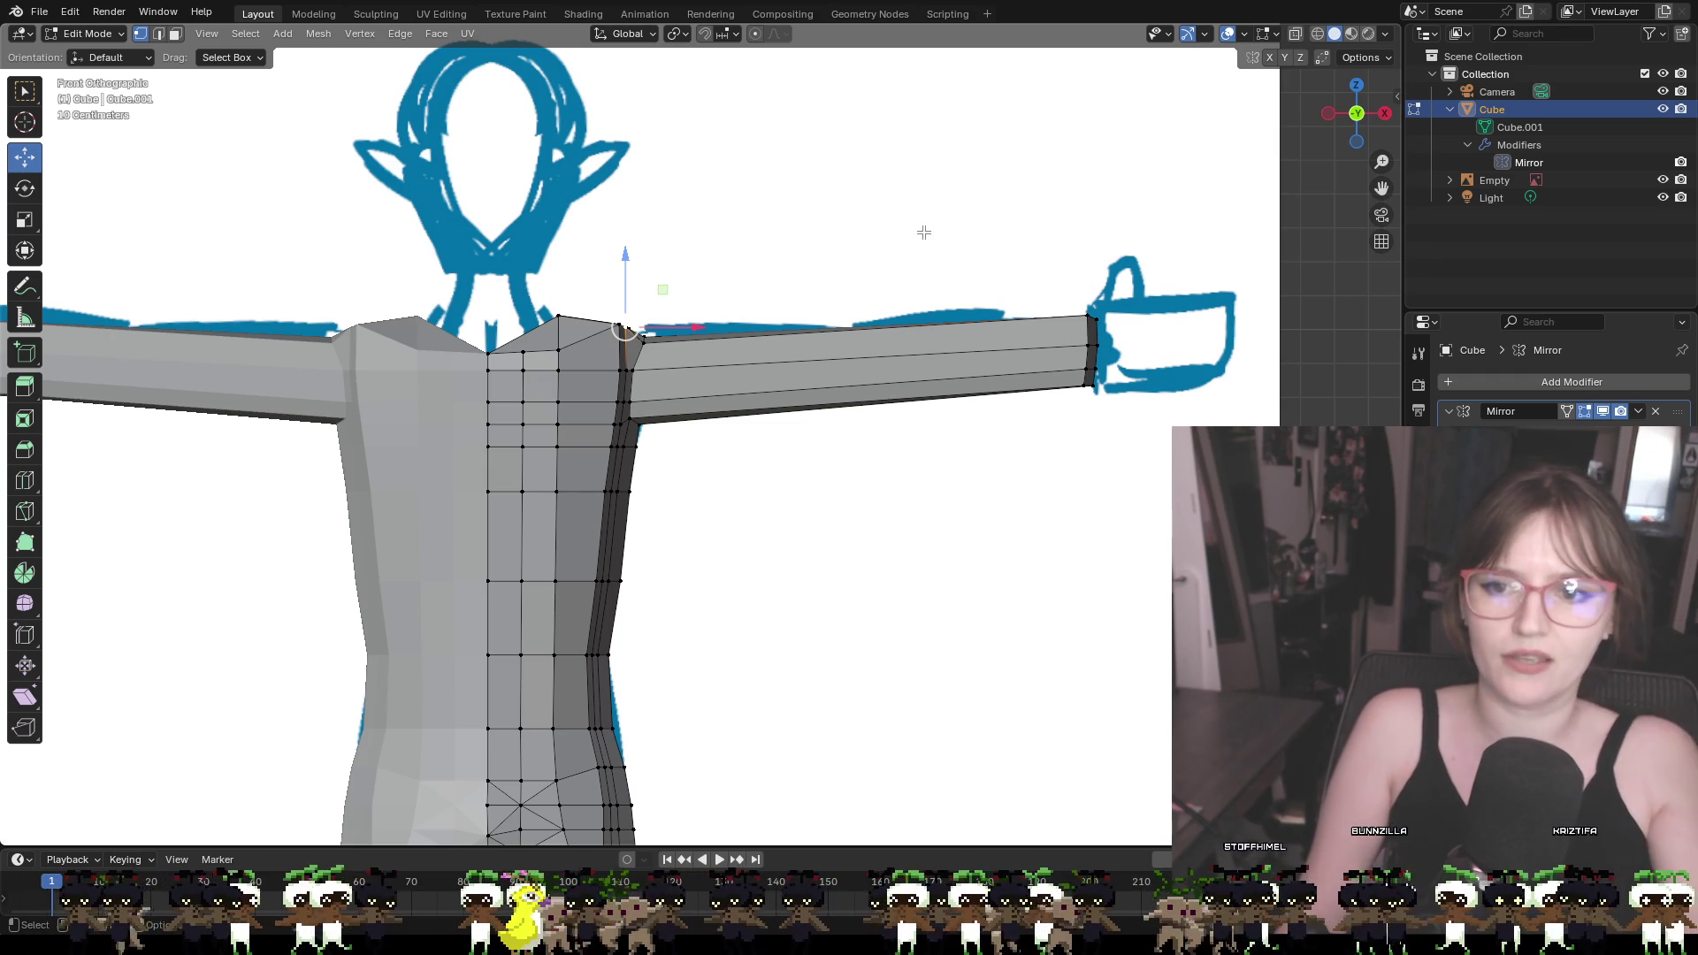
# Zoom out in Front Orthographic view to see the whole torso and arms against the sketch
pyautogui.scroll(1, 940, 278)
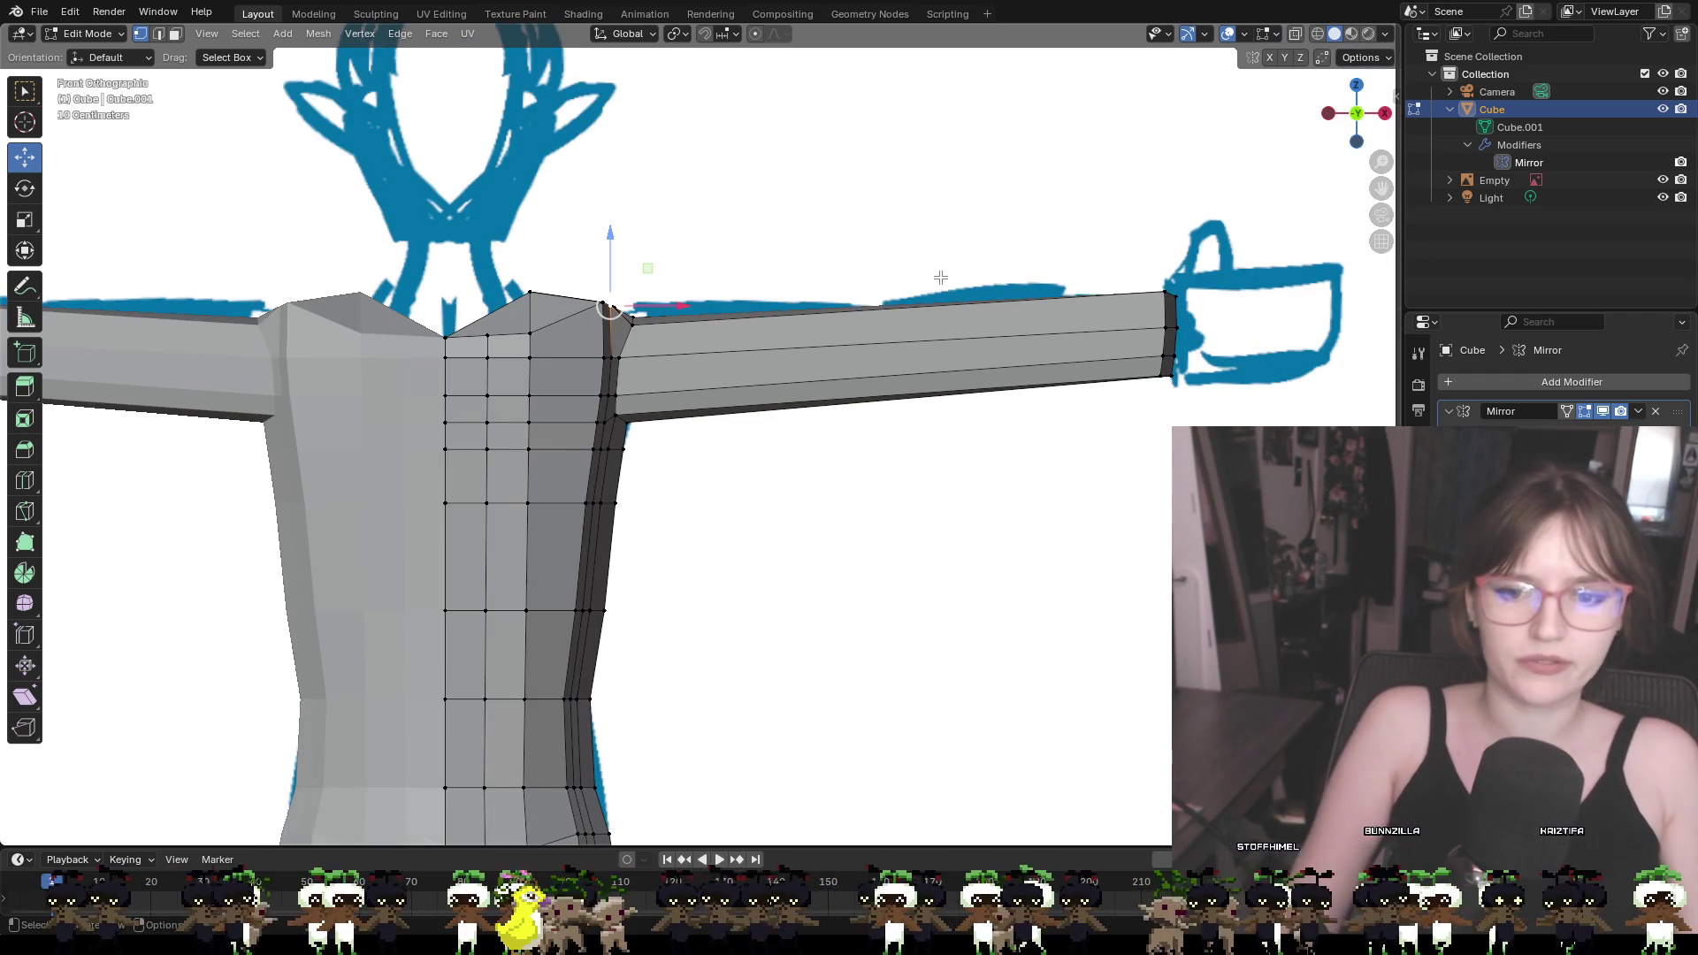
# Lower the arm's end edge along Z so the arm tip matches the sketch
pyautogui.moveTo(917, 275)
pyautogui.mouseDown(button='middle')
pyautogui.moveTo(938, 266)
pyautogui.moveTo(923, 263)
pyautogui.mouseUp(button='middle')
pyautogui.click(1358, 114)
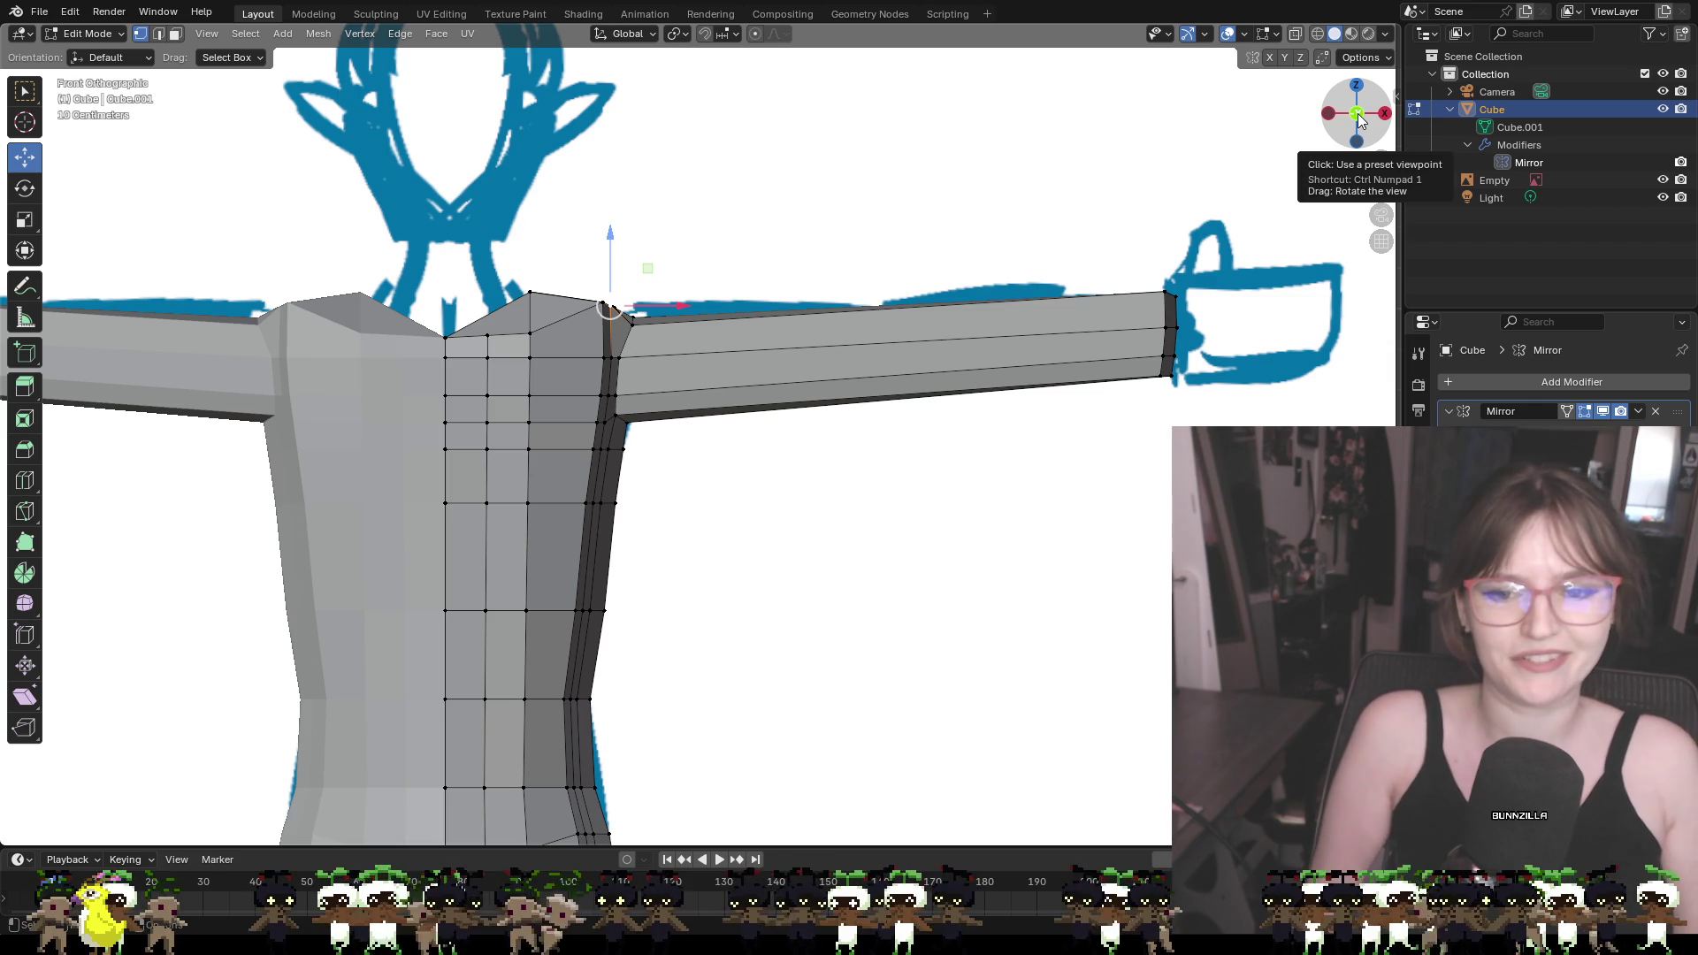
pyautogui.moveTo(1357, 113)
pyautogui.mouseDown()
pyautogui.moveTo(1195, 312)
pyautogui.moveTo(913, 277)
pyautogui.moveTo(1264, 314)
pyautogui.mouseUp()
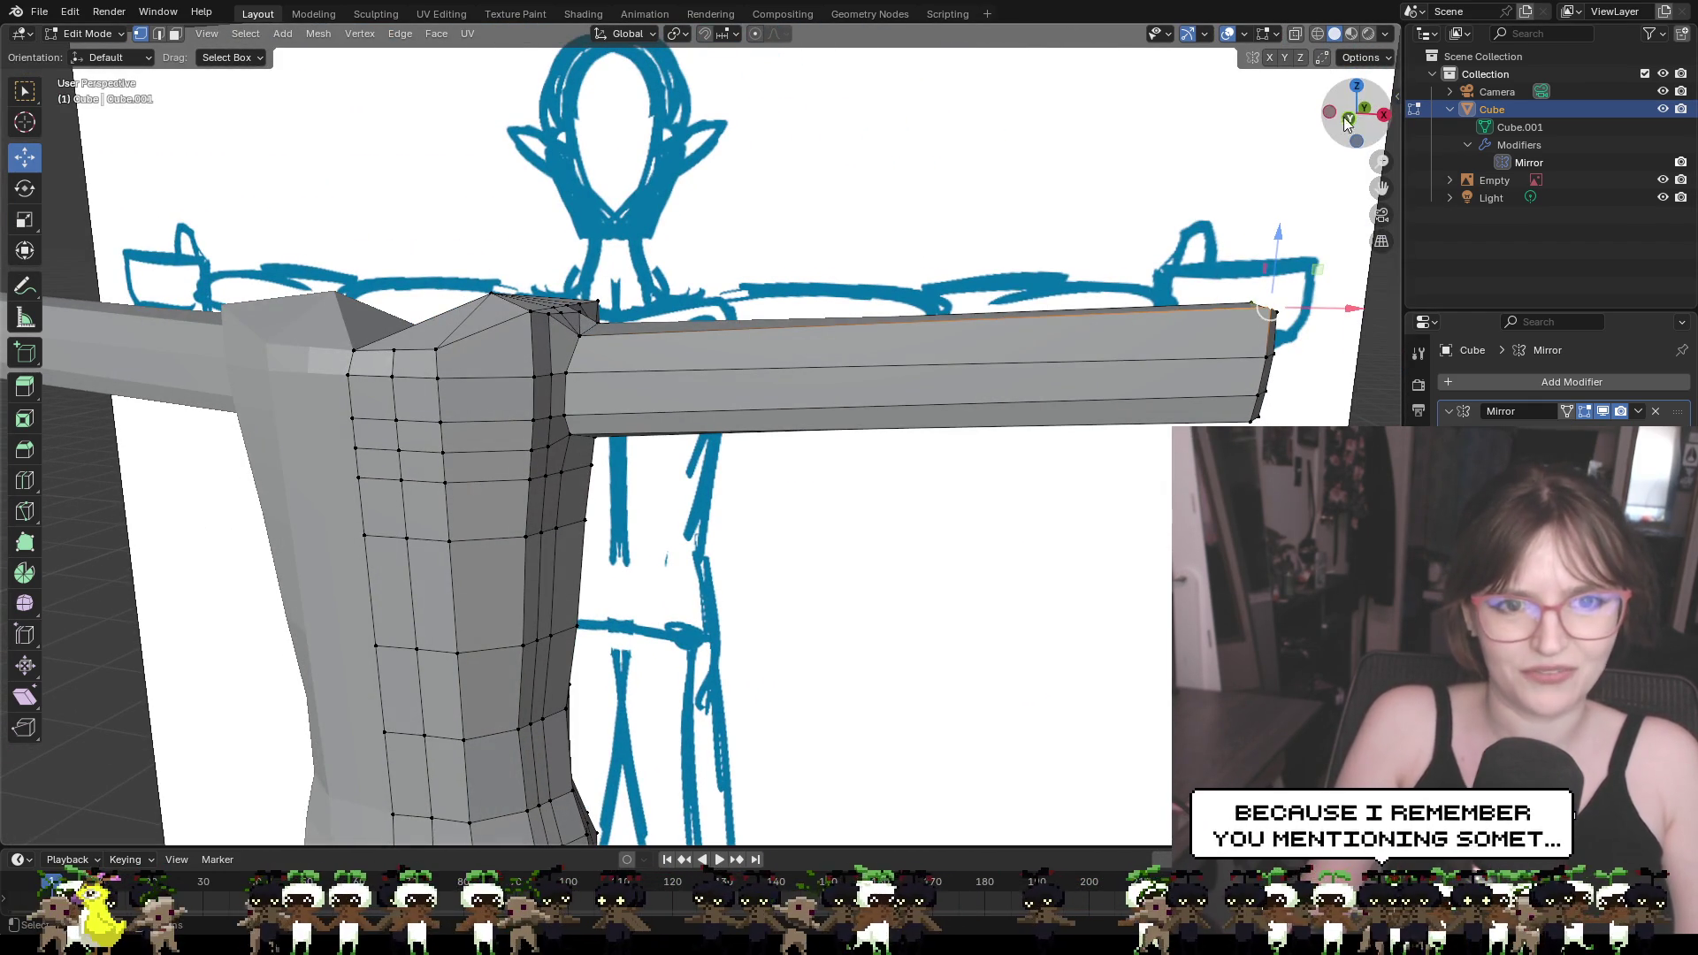
pyautogui.moveTo(1278, 237); pyautogui.dragTo(1253, 292)
pyautogui.moveTo(1252, 292)
pyautogui.mouseDown(button='middle')
pyautogui.moveTo(1200, 345)
pyautogui.moveTo(924, 348)
pyautogui.mouseUp(button='middle')
# Raise the arm's lower diagonal edge about 0.0034 m in Z and slide it along Y
pyautogui.click(665, 312)
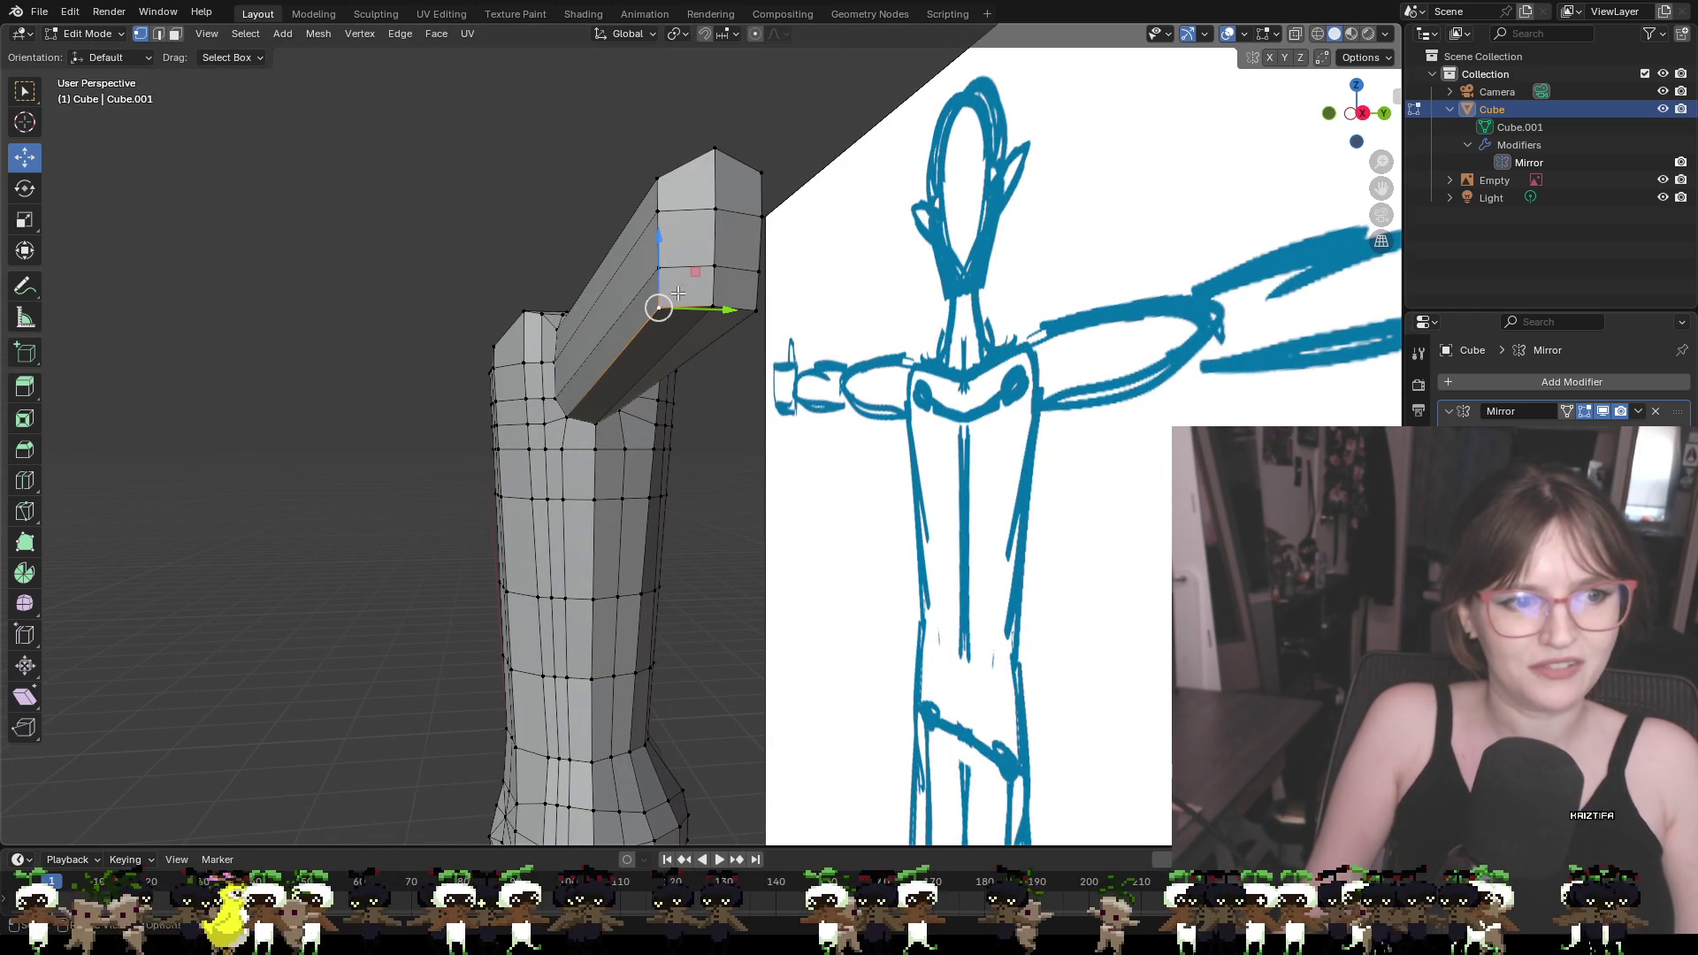
pyautogui.moveTo(661, 261); pyautogui.dragTo(723, 298)
pyautogui.moveTo(723, 298)
pyautogui.mouseDown(button='middle')
pyautogui.moveTo(751, 315)
pyautogui.moveTo(655, 324)
pyautogui.mouseUp(button='middle')
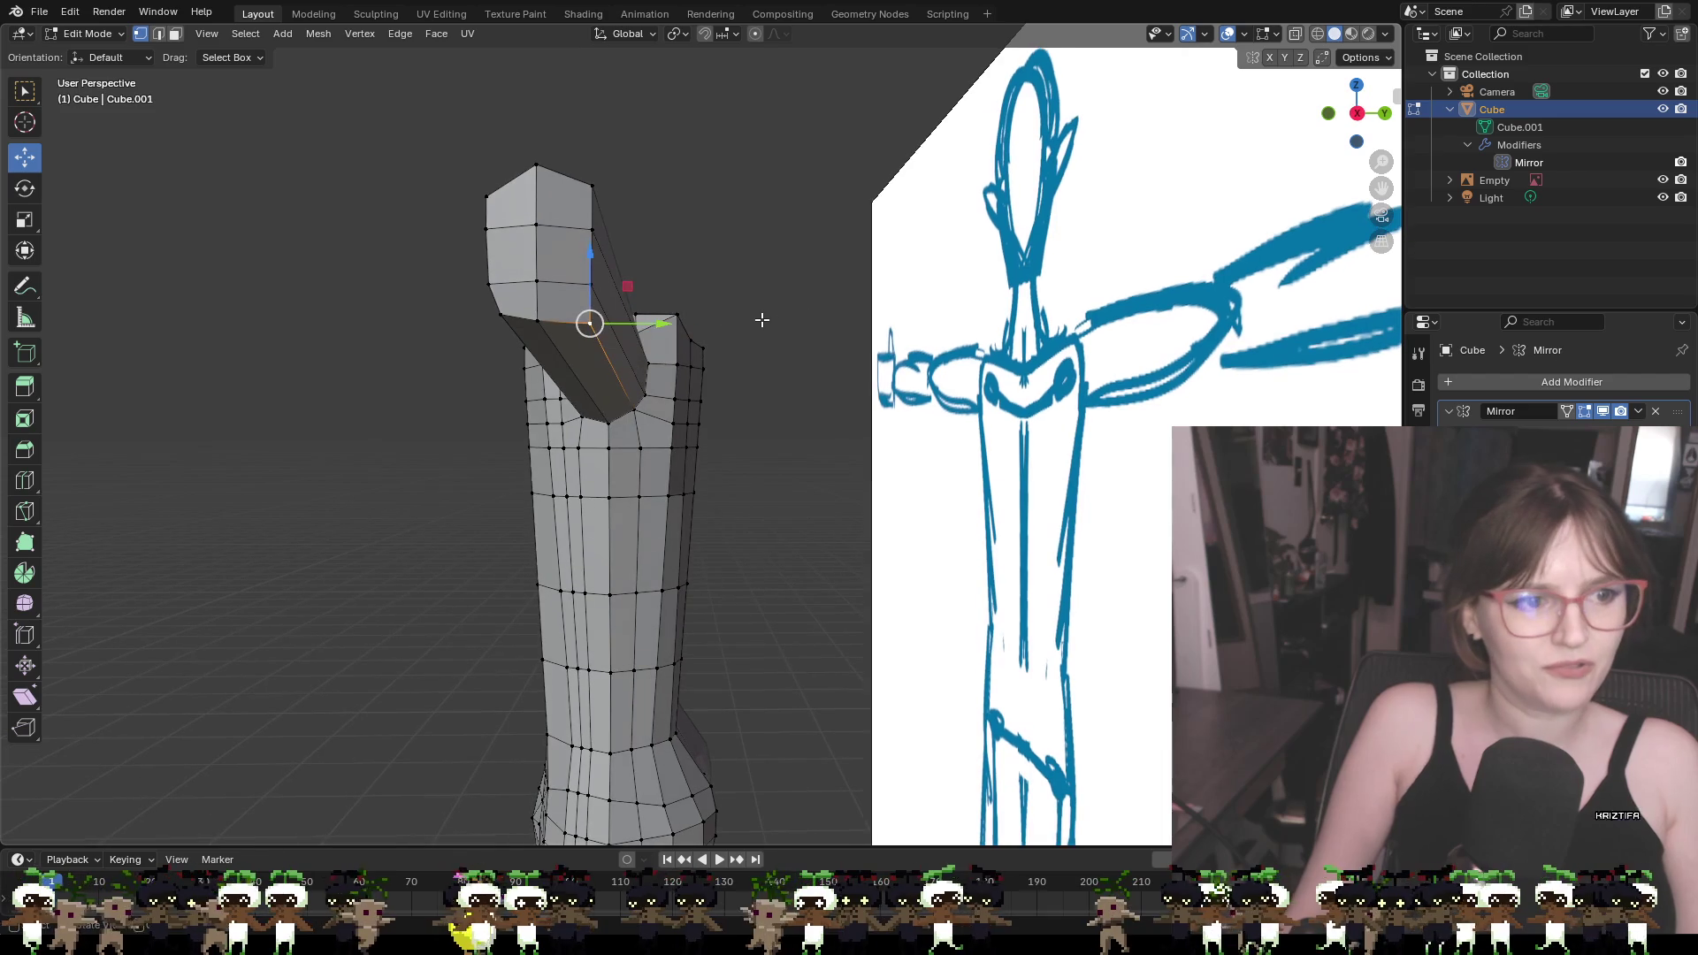
pyautogui.moveTo(650, 324); pyautogui.dragTo(580, 275)
pyautogui.moveTo(650, 303); pyautogui.dragTo(721, 327, button='middle')
pyautogui.moveTo(916, 393); pyautogui.dragTo(1024, 404, button='middle')
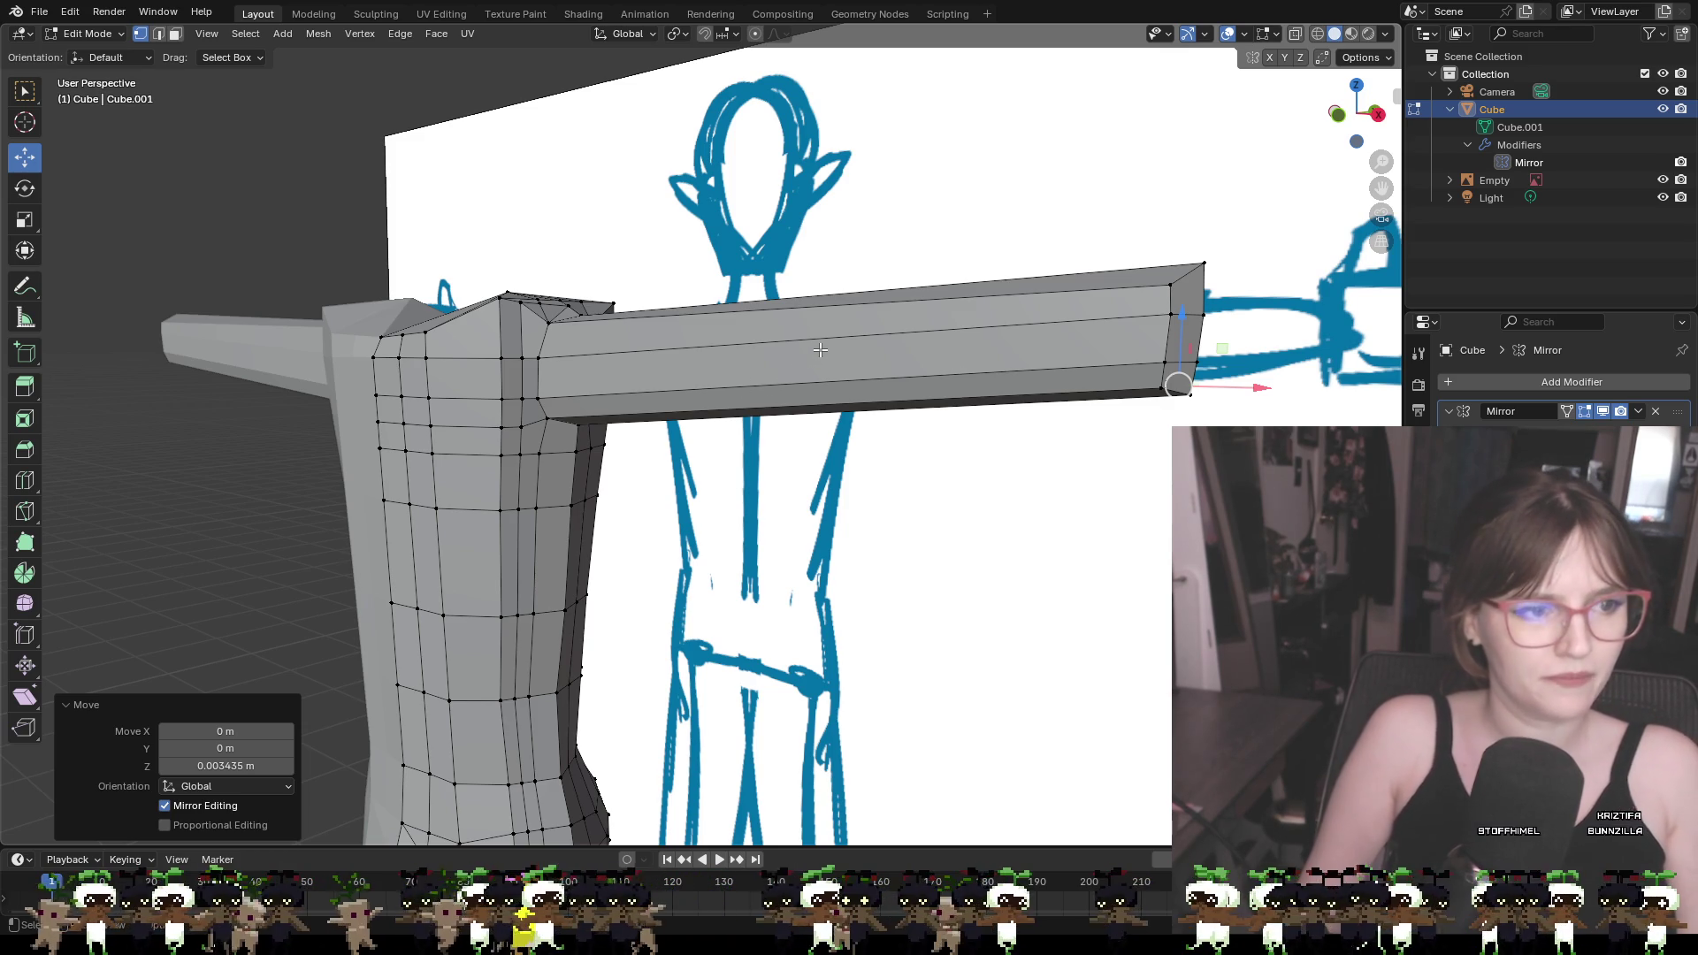
pyautogui.moveTo(820, 350); pyautogui.dragTo(714, 380, button='middle')
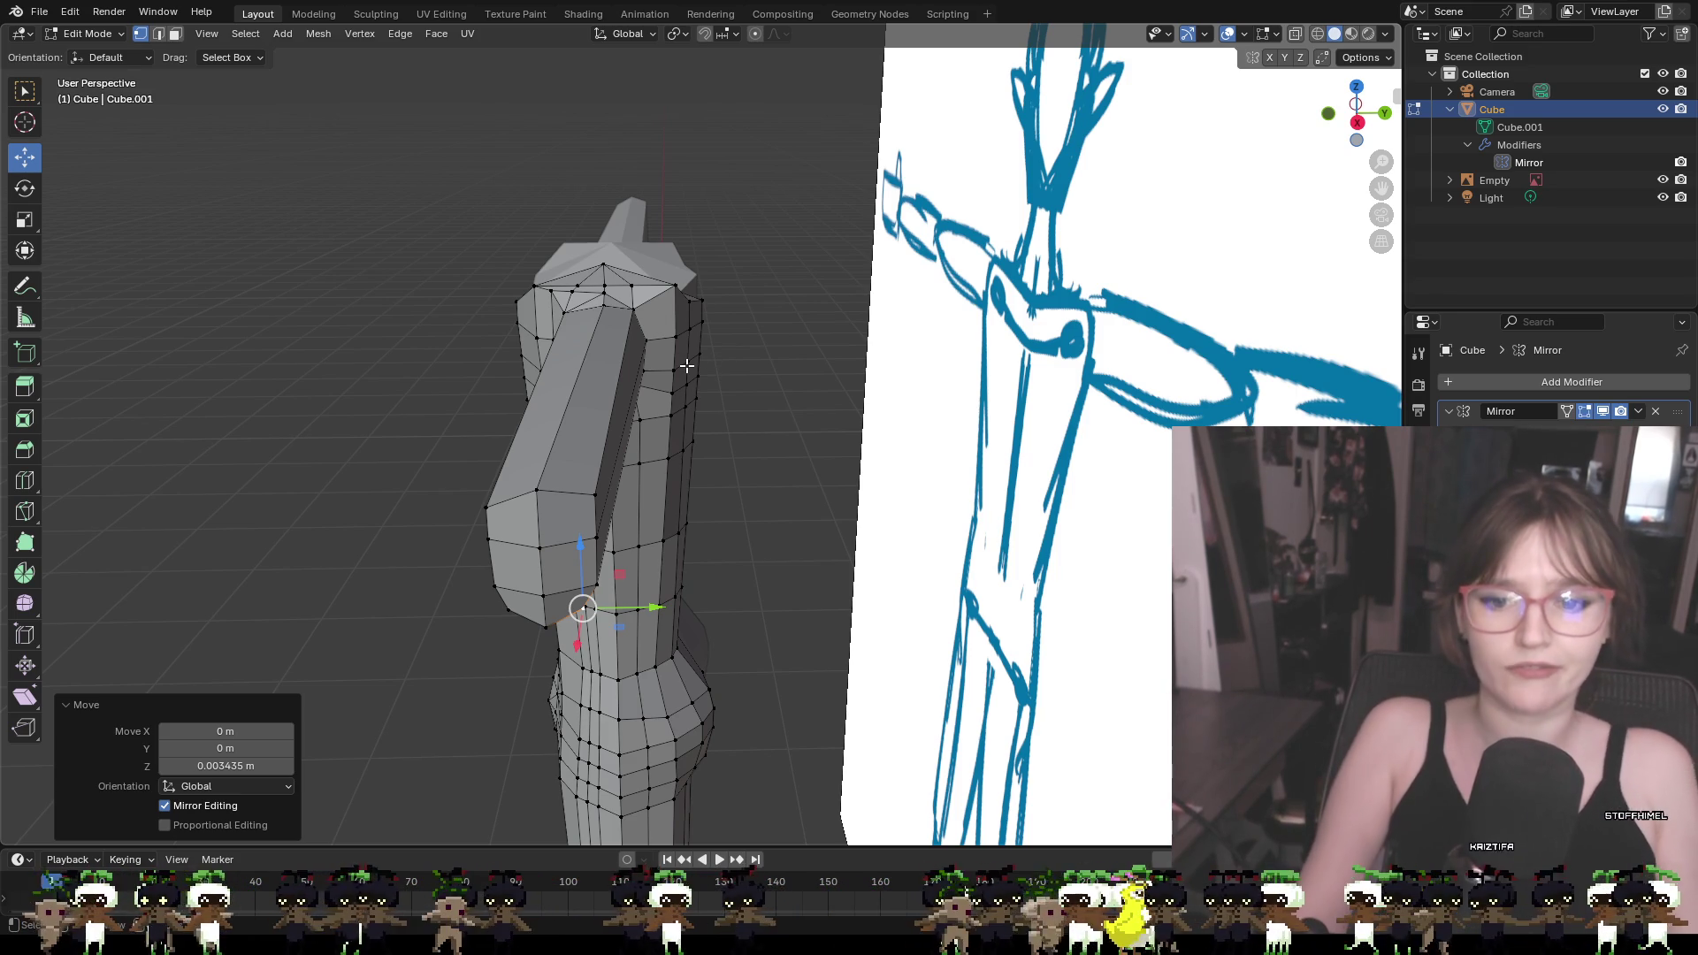
pyautogui.moveTo(686, 365)
pyautogui.keyDown('ctrl'); pyautogui.mouseDown(button='middle')
pyautogui.moveTo(637, 364)
pyautogui.moveTo(725, 374)
pyautogui.moveTo(483, 373)
pyautogui.moveTo(512, 379)
pyautogui.mouseUp(button='middle'); pyautogui.keyUp('ctrl')
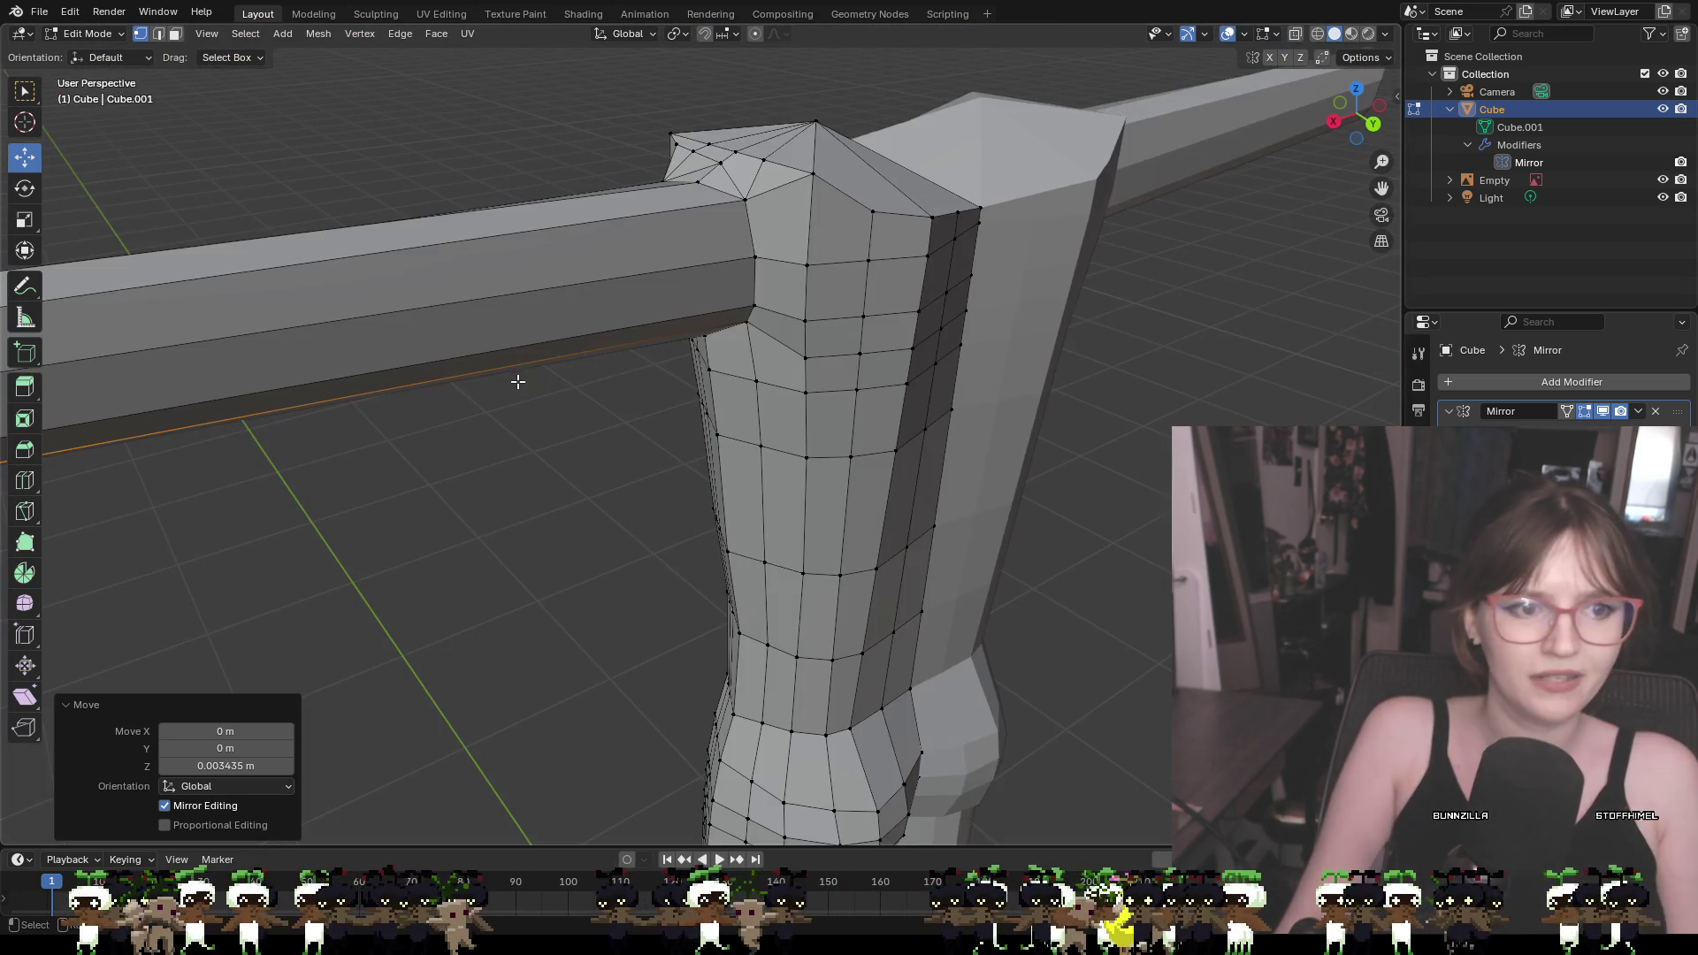
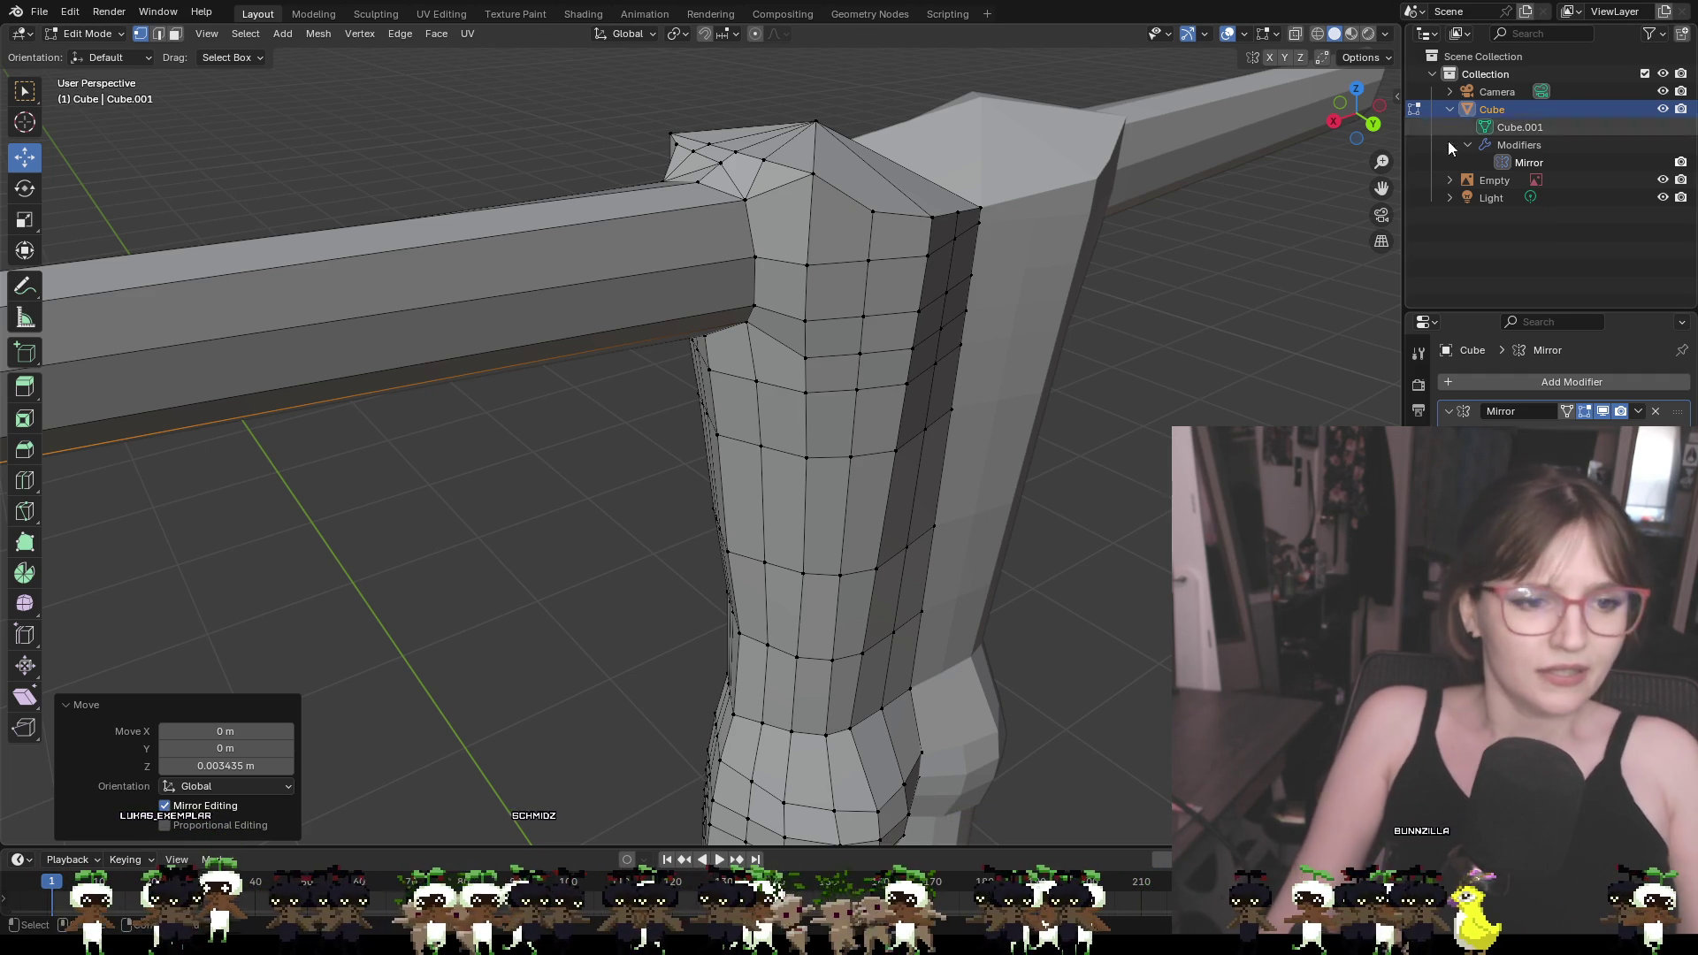
# Lower the shoulder's top corner vertex straight down along Z
pyautogui.moveTo(1173, 300)
pyautogui.mouseDown(button='middle')
pyautogui.moveTo(1230, 329)
pyautogui.moveTo(1103, 319)
pyautogui.mouseUp(button='middle')
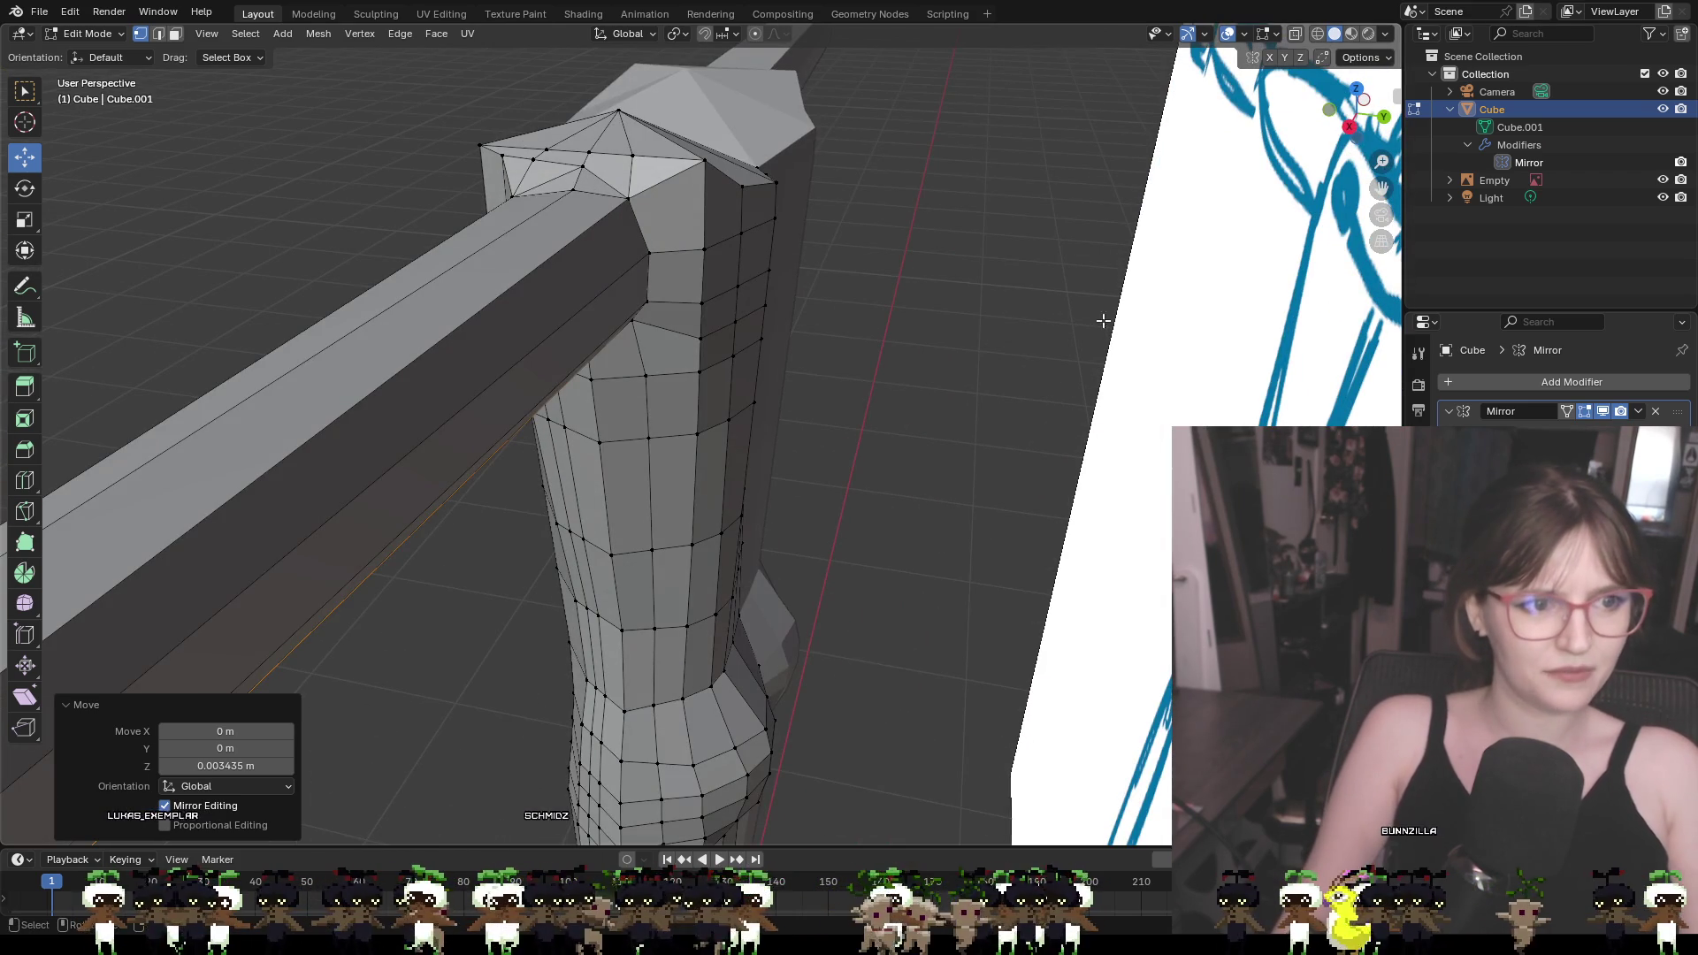
pyautogui.moveTo(994, 303)
pyautogui.mouseDown(button='middle')
pyautogui.moveTo(1124, 380)
pyautogui.moveTo(915, 271)
pyautogui.mouseUp(button='middle')
pyautogui.click(826, 228)
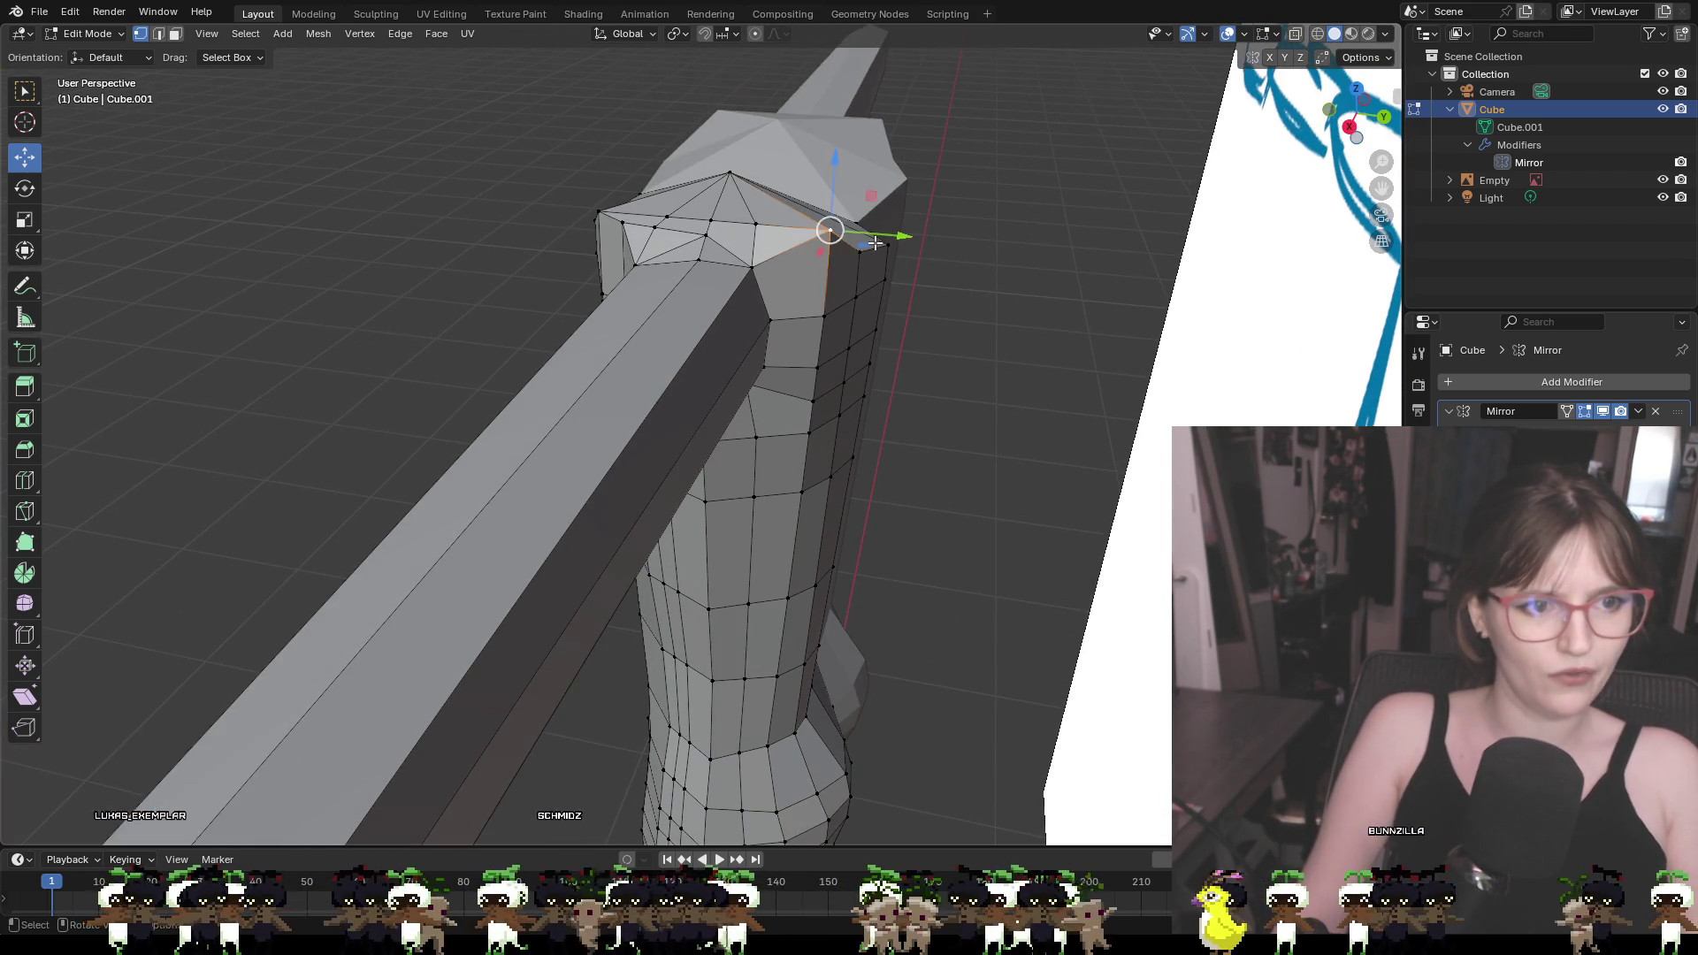
pyautogui.moveTo(826, 228)
pyautogui.mouseDown(button='middle')
pyautogui.moveTo(910, 209)
pyautogui.moveTo(900, 196)
pyautogui.mouseUp(button='middle')
pyautogui.press('g')
pyautogui.press('z')
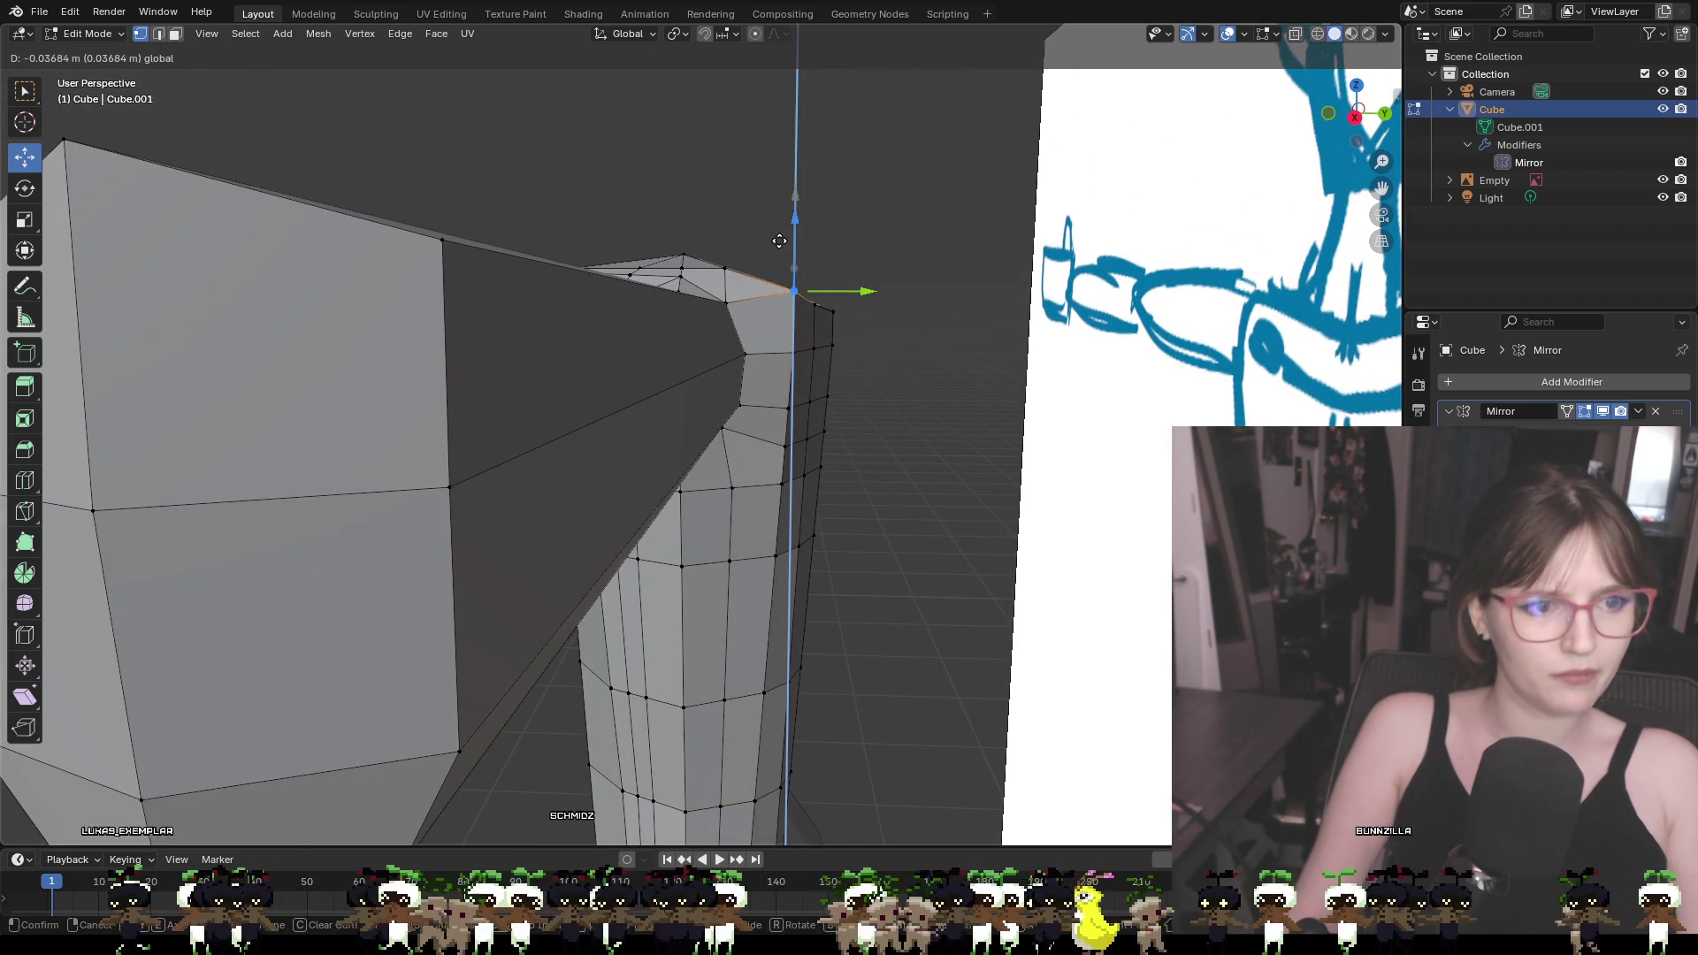
pyautogui.click(800, 281)
# Pull the same corner vertex in along Y in a few small moves
pyautogui.press('g')
pyautogui.press('y')
pyautogui.click(825, 297)
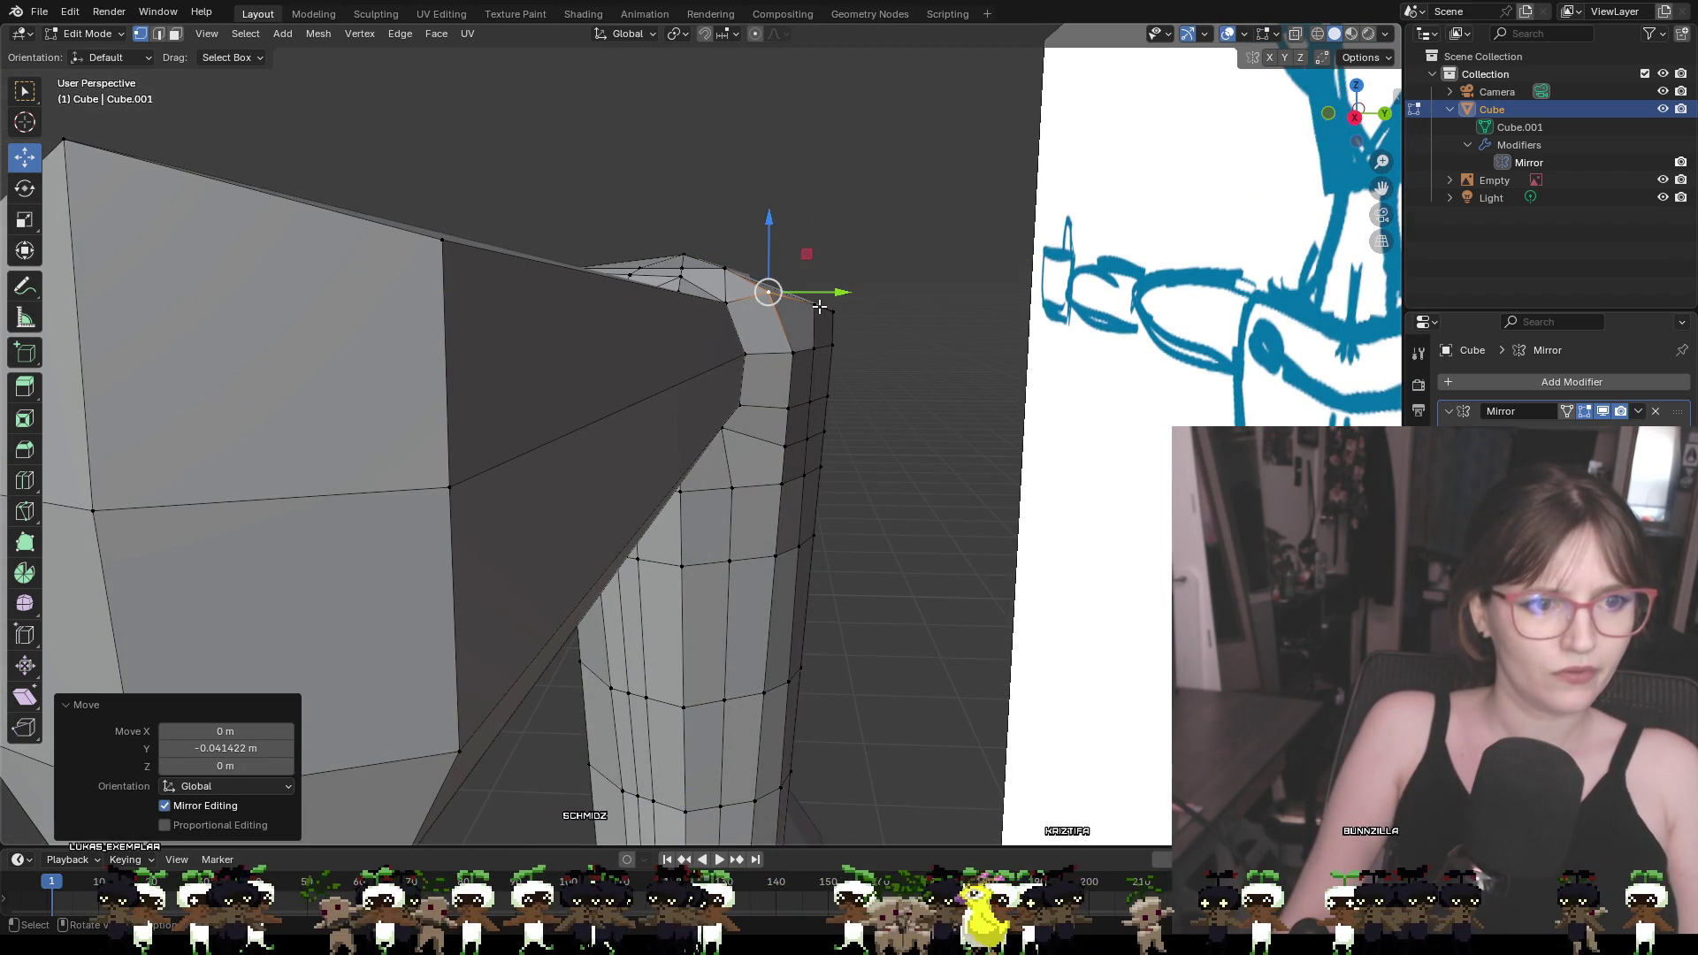
pyautogui.press('g')
pyautogui.press('y')
pyautogui.click(845, 308)
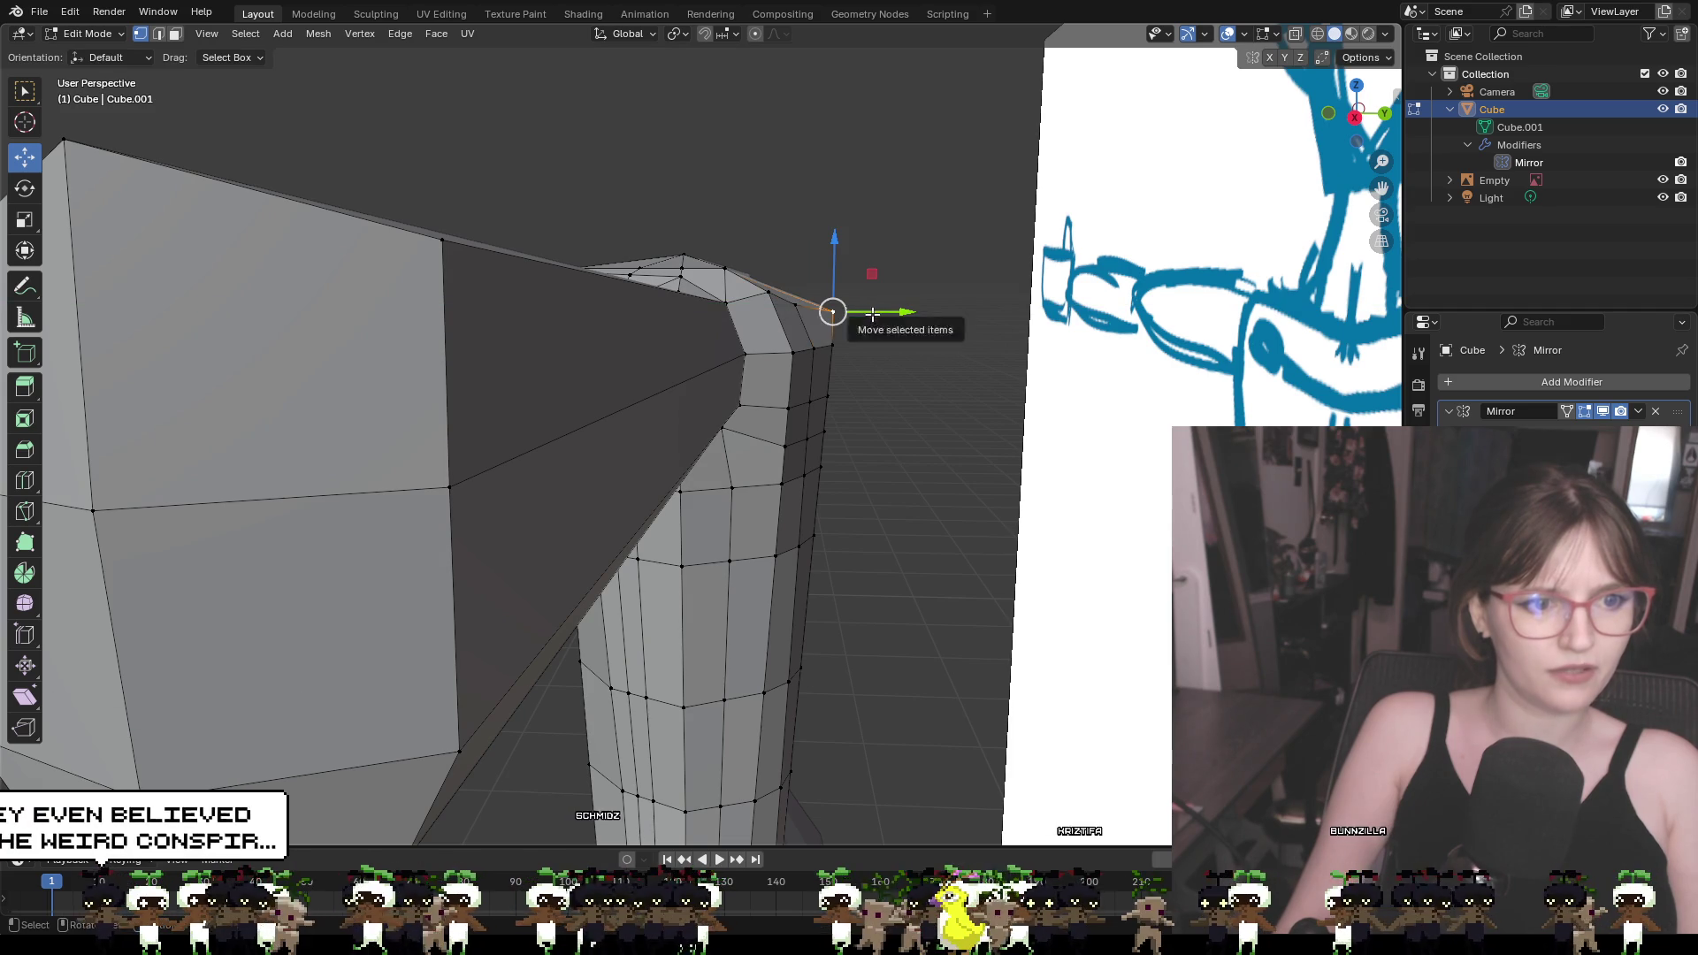
pyautogui.moveTo(846, 307); pyautogui.dragTo(857, 317)
# Slide the neighbouring shoulder vertices along Y to match the corner
pyautogui.moveTo(858, 317)
pyautogui.mouseDown(button='middle')
pyautogui.moveTo(860, 360)
pyautogui.moveTo(764, 309)
pyautogui.moveTo(1149, 395)
pyautogui.mouseUp(button='middle')
pyautogui.click(1002, 356)
pyautogui.moveTo(895, 338)
pyautogui.mouseDown()
pyautogui.moveTo(823, 344)
pyautogui.moveTo(840, 346)
pyautogui.mouseUp()
pyautogui.click(792, 343)
pyautogui.moveTo(854, 357)
pyautogui.mouseDown(button='middle')
pyautogui.moveTo(866, 353)
pyautogui.moveTo(808, 348)
pyautogui.moveTo(857, 363)
pyautogui.moveTo(845, 318)
pyautogui.moveTo(965, 351)
pyautogui.moveTo(1053, 295)
pyautogui.moveTo(1073, 496)
pyautogui.moveTo(1166, 496)
pyautogui.moveTo(619, 380)
pyautogui.moveTo(624, 436)
pyautogui.mouseUp(button='middle')
pyautogui.scroll(-3, 866, 353)
pyautogui.click(804, 310)
pyautogui.scroll(2, 619, 380)
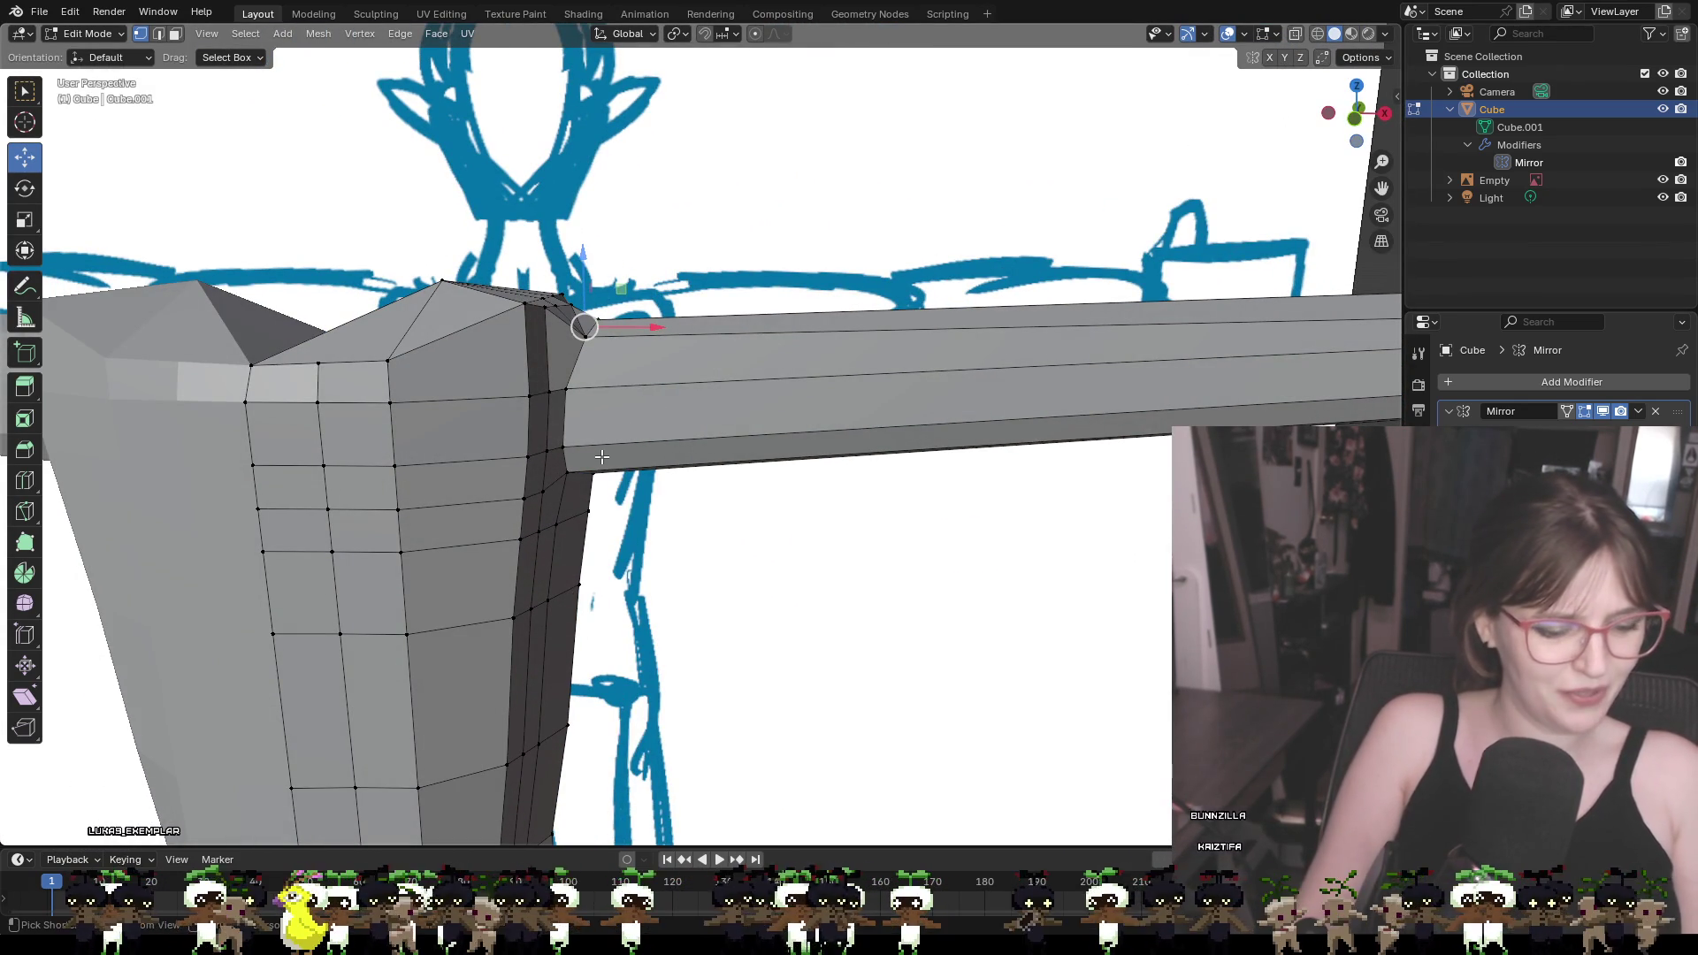
pyautogui.hotkey('ctrl', 'r')
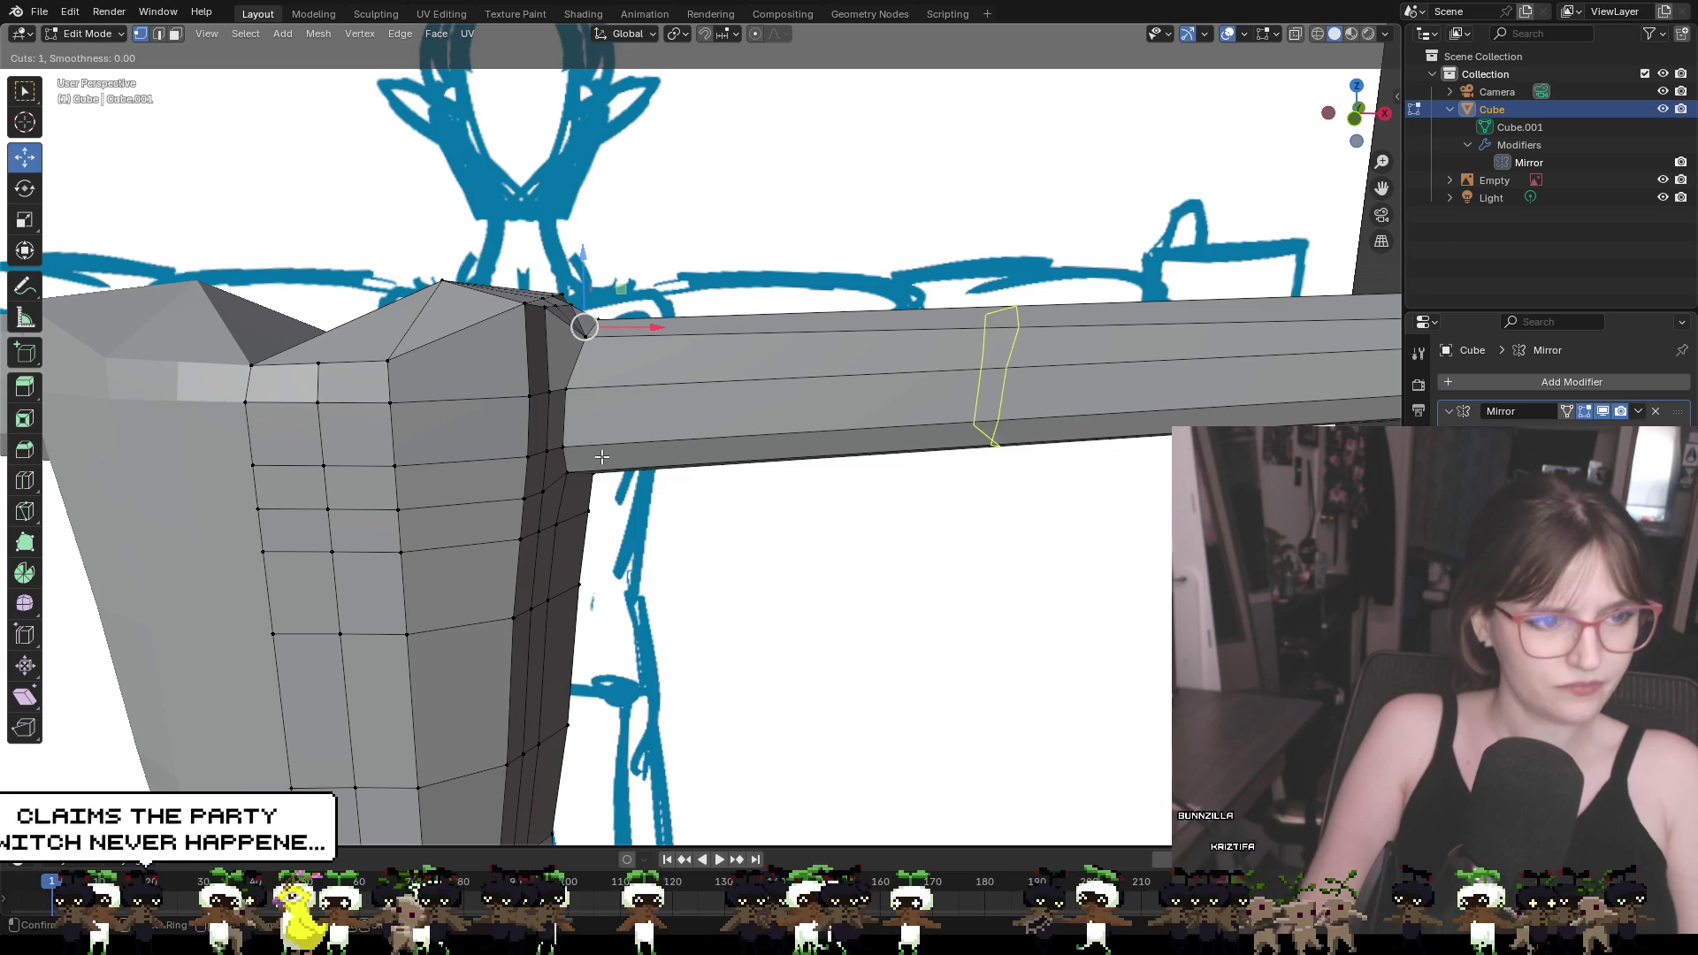
# Add edge loops across the arm near the shoulder, undoing a stray mid-arm cut
pyautogui.click(963, 400)
pyautogui.click(543, 404)
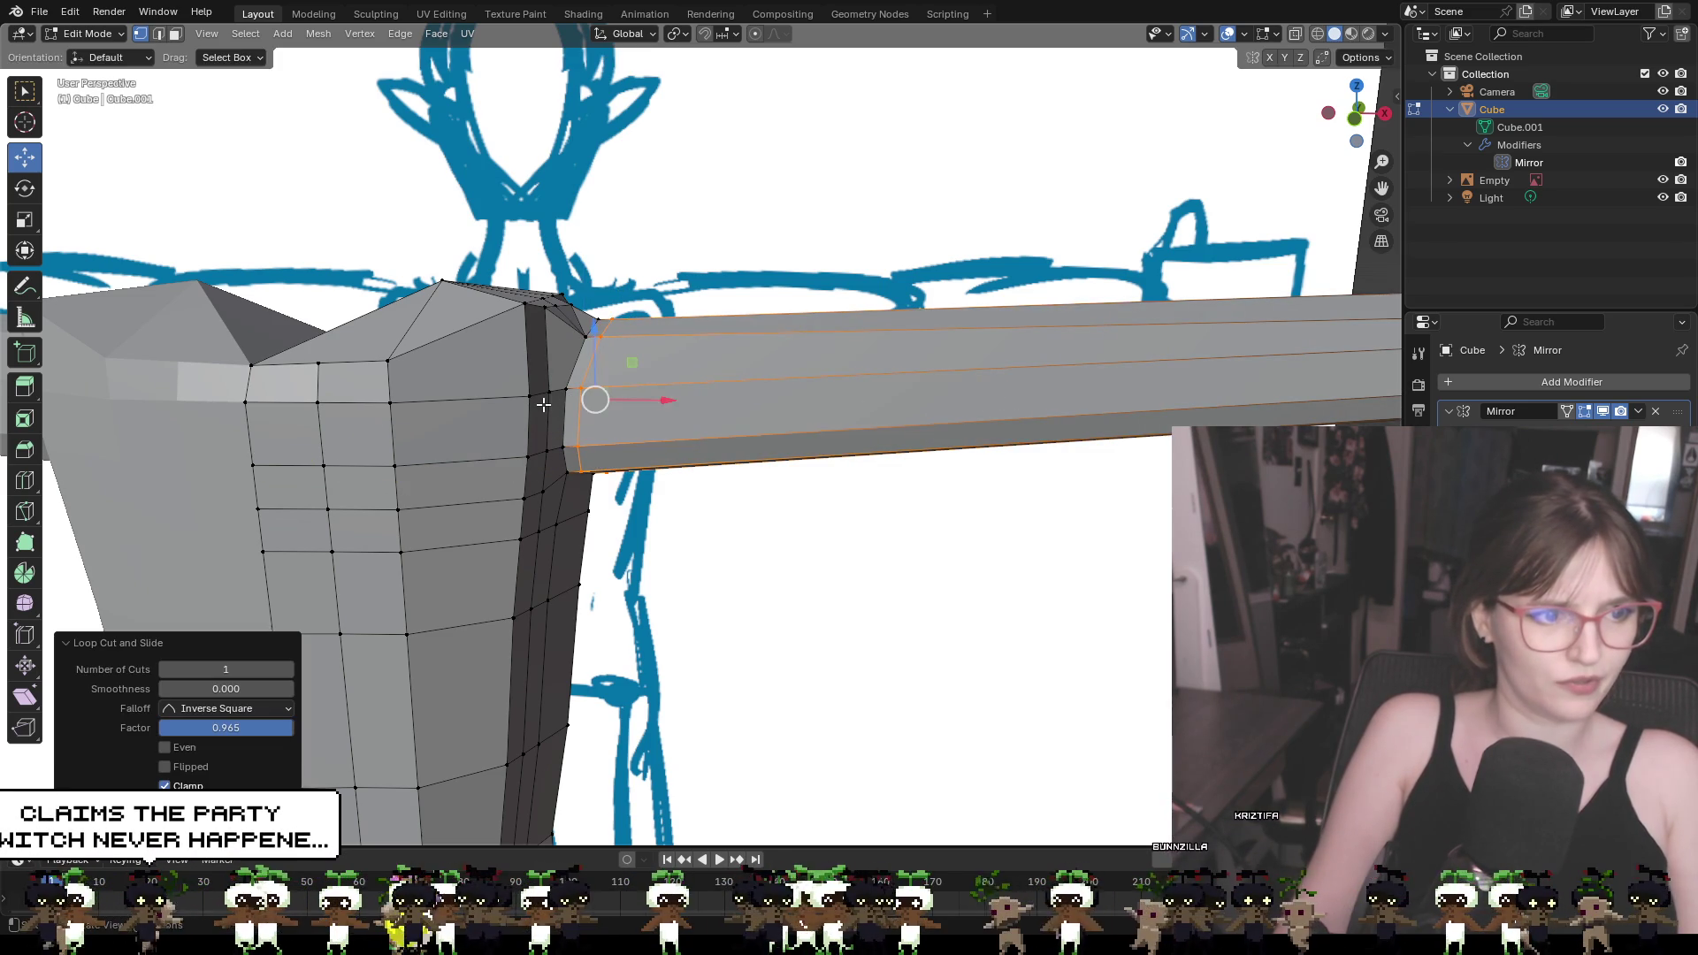
pyautogui.hotkey('ctrl', 'r')
pyautogui.click(630, 409)
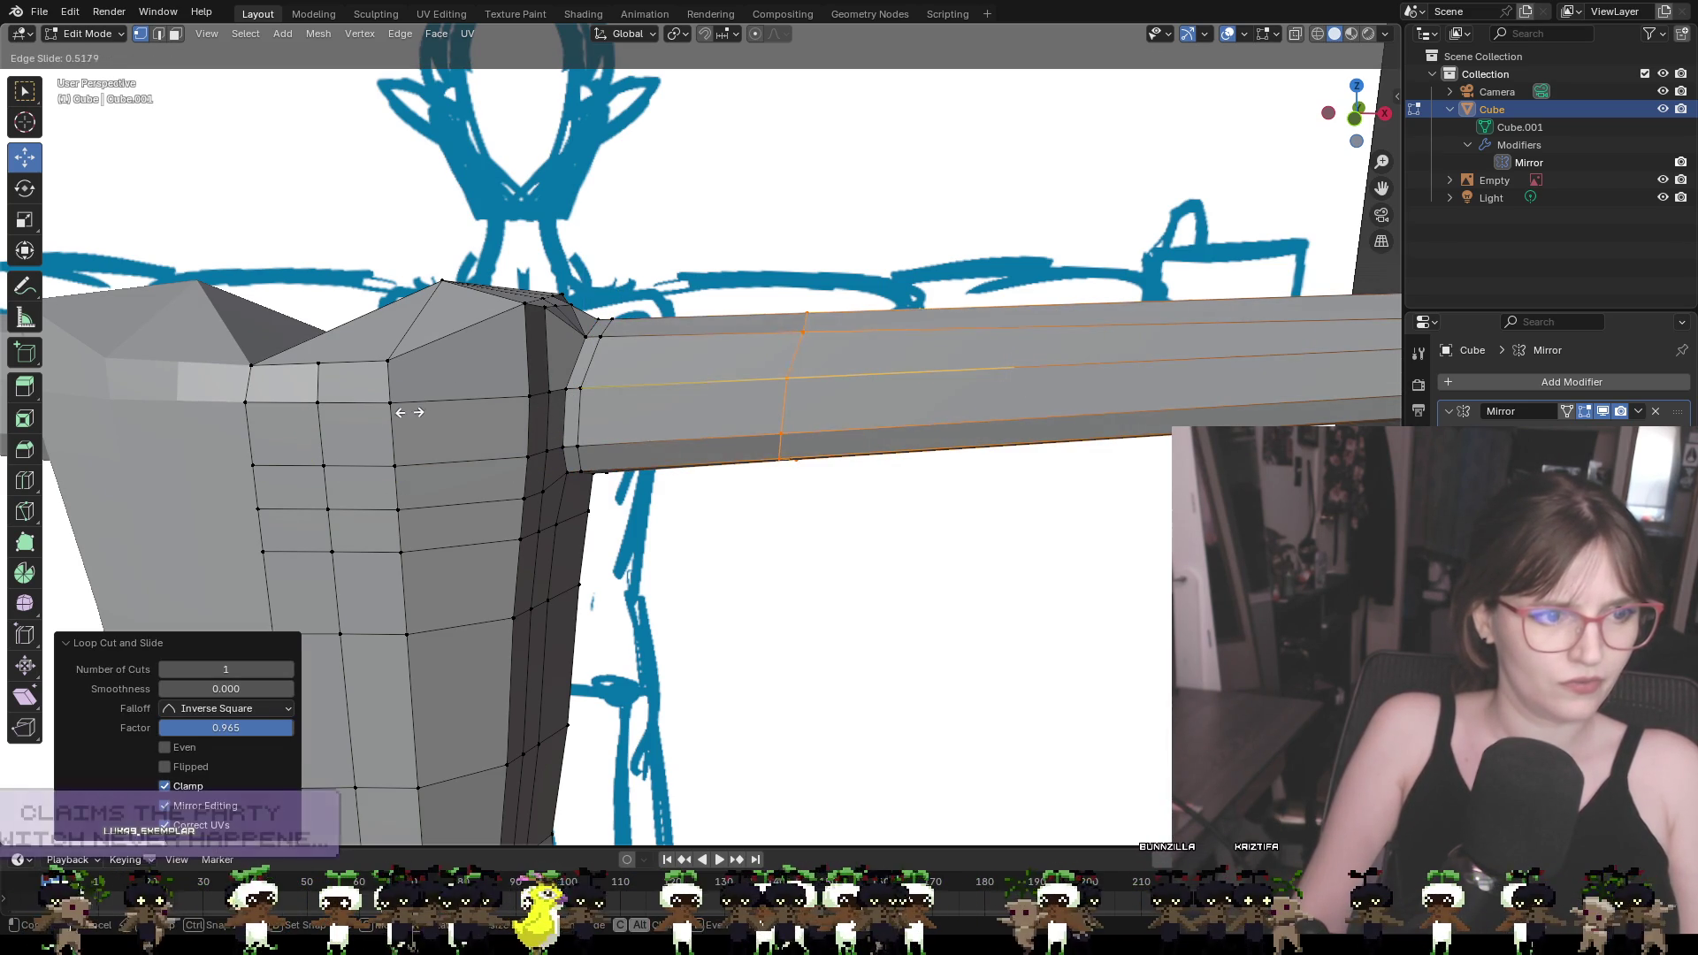
pyautogui.click(217, 384)
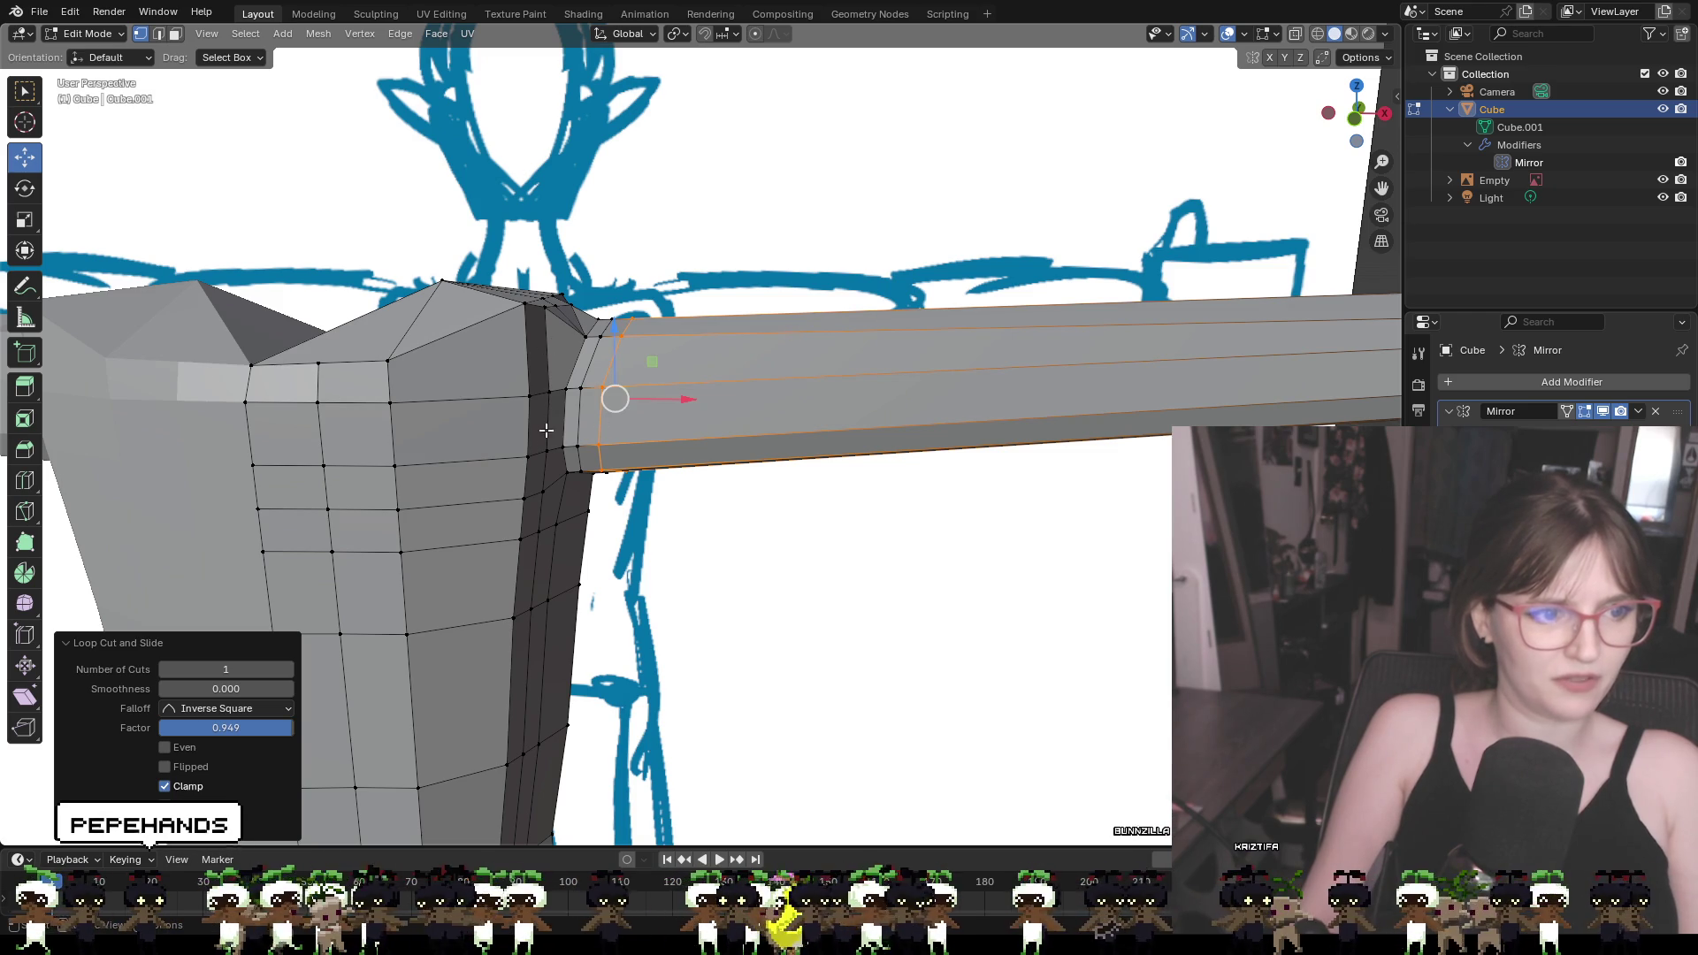
pyautogui.hotkey('ctrl', 'r')
pyautogui.click(1016, 380)
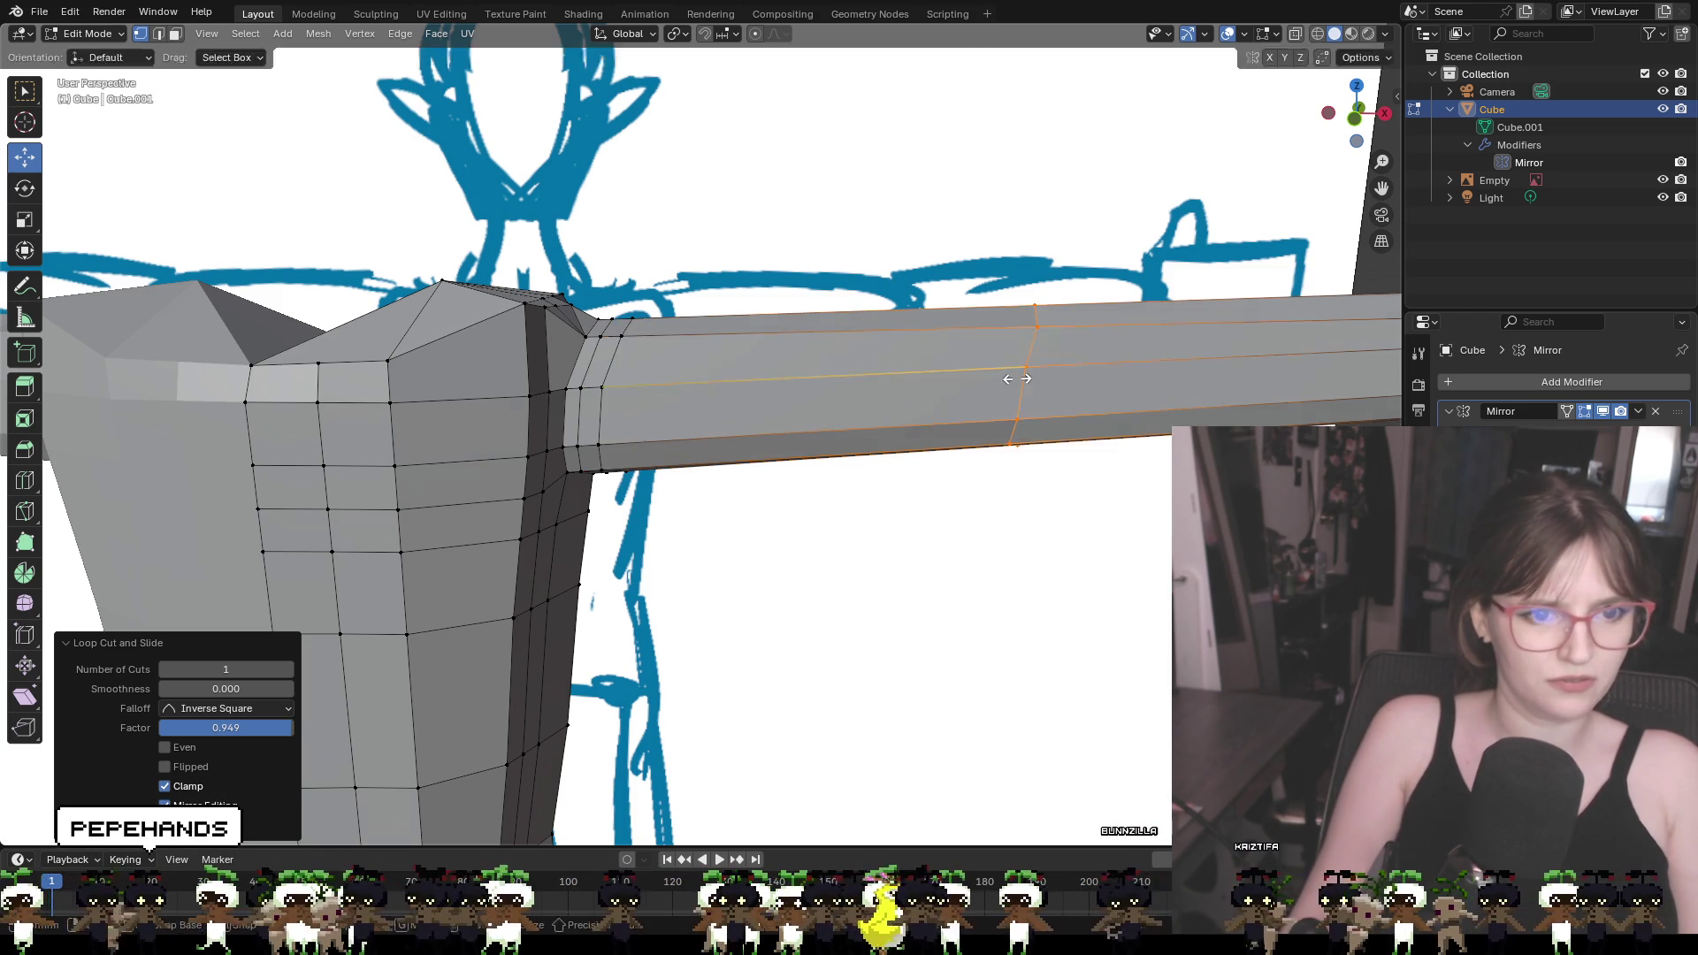
pyautogui.click(1030, 382)
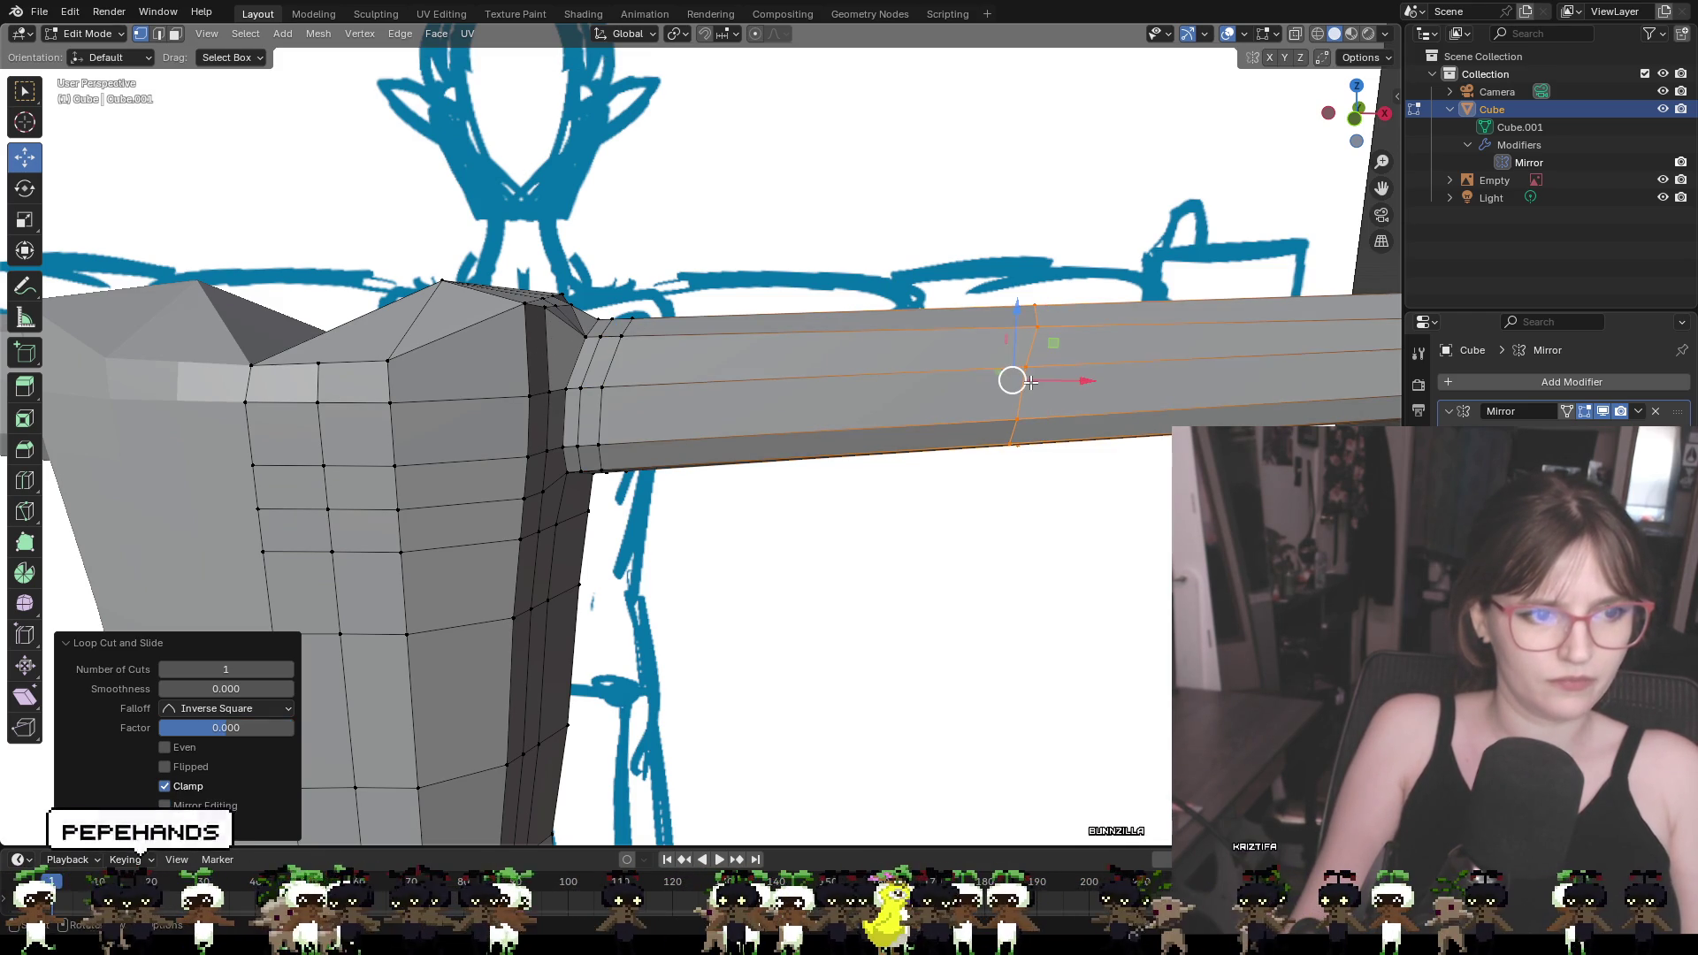
pyautogui.hotkey('ctrl', 'z')
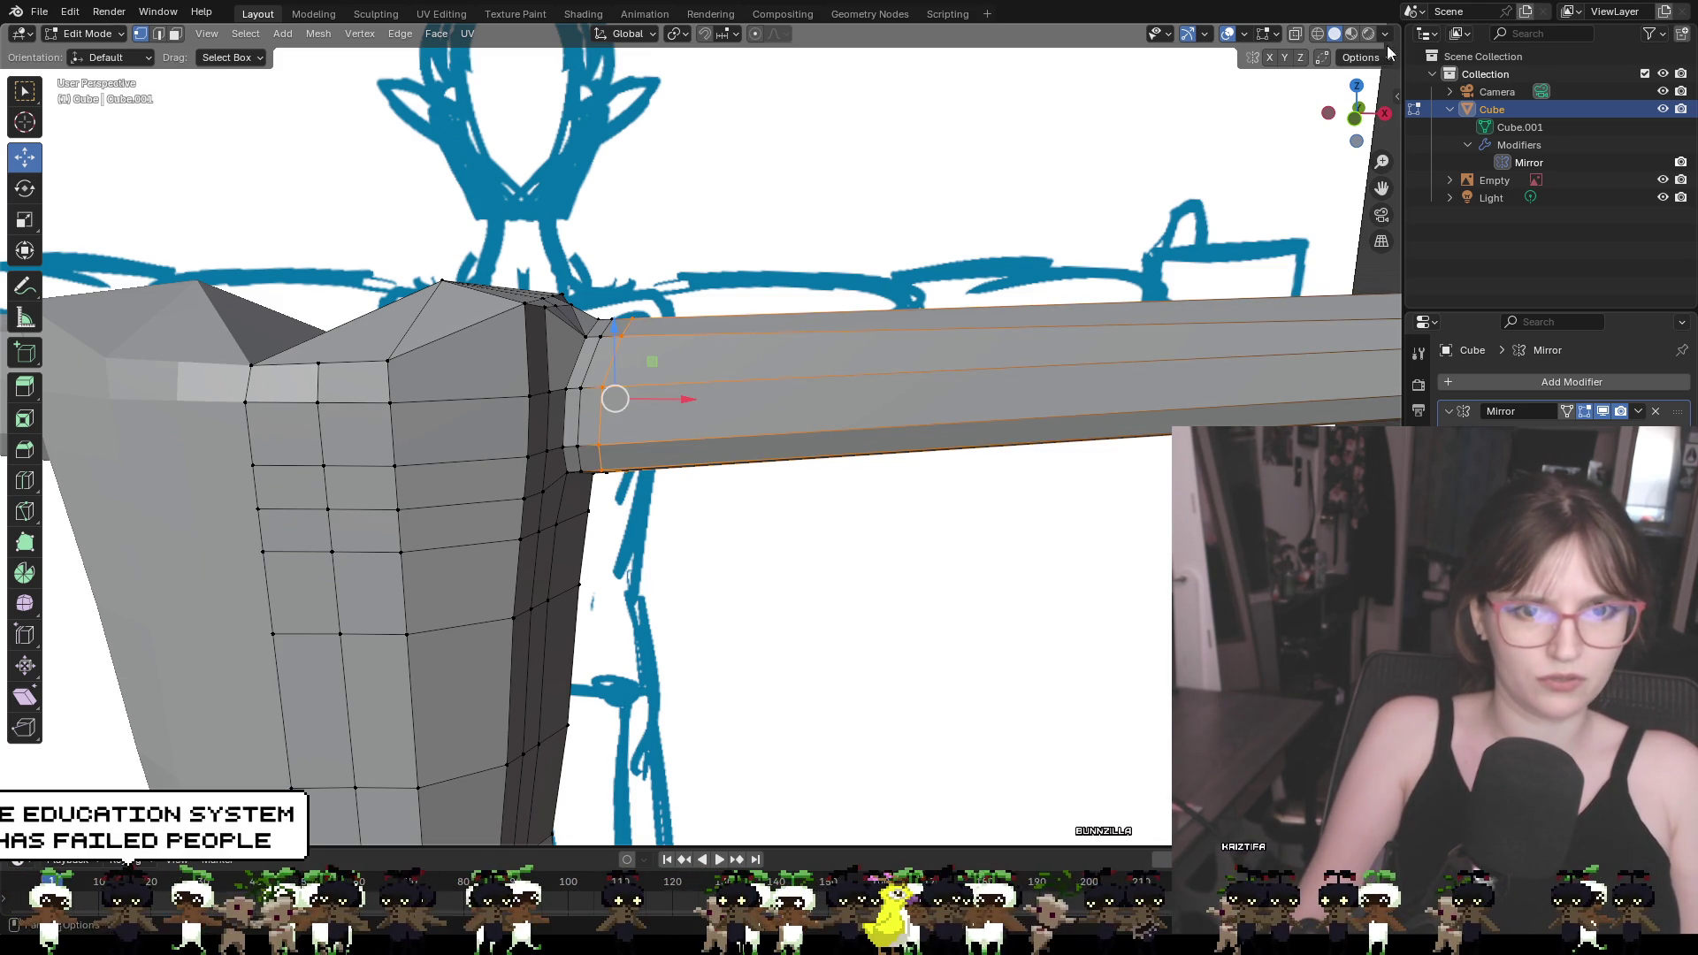
# In front view, add a closely spaced pair of edge loops around the elbow
pyautogui.click(1351, 113)
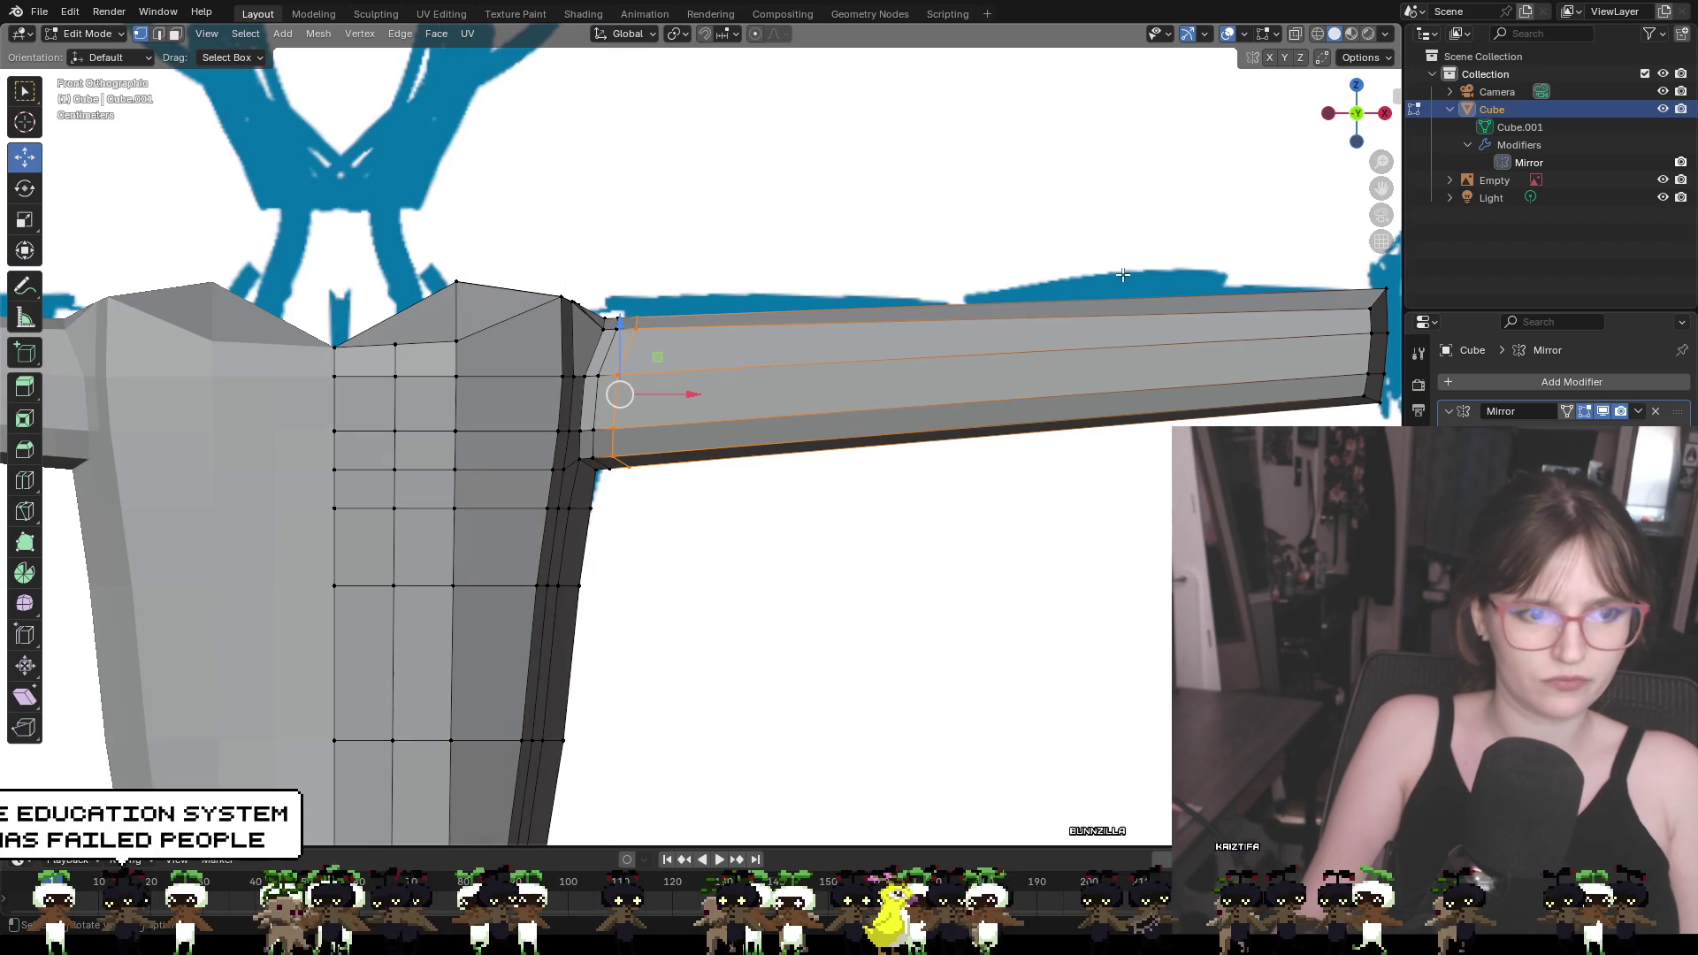
pyautogui.hotkey('ctrl', 'r')
pyautogui.click(973, 355)
pyautogui.rightClick(972, 354)
pyautogui.hotkey('ctrl', 'r')
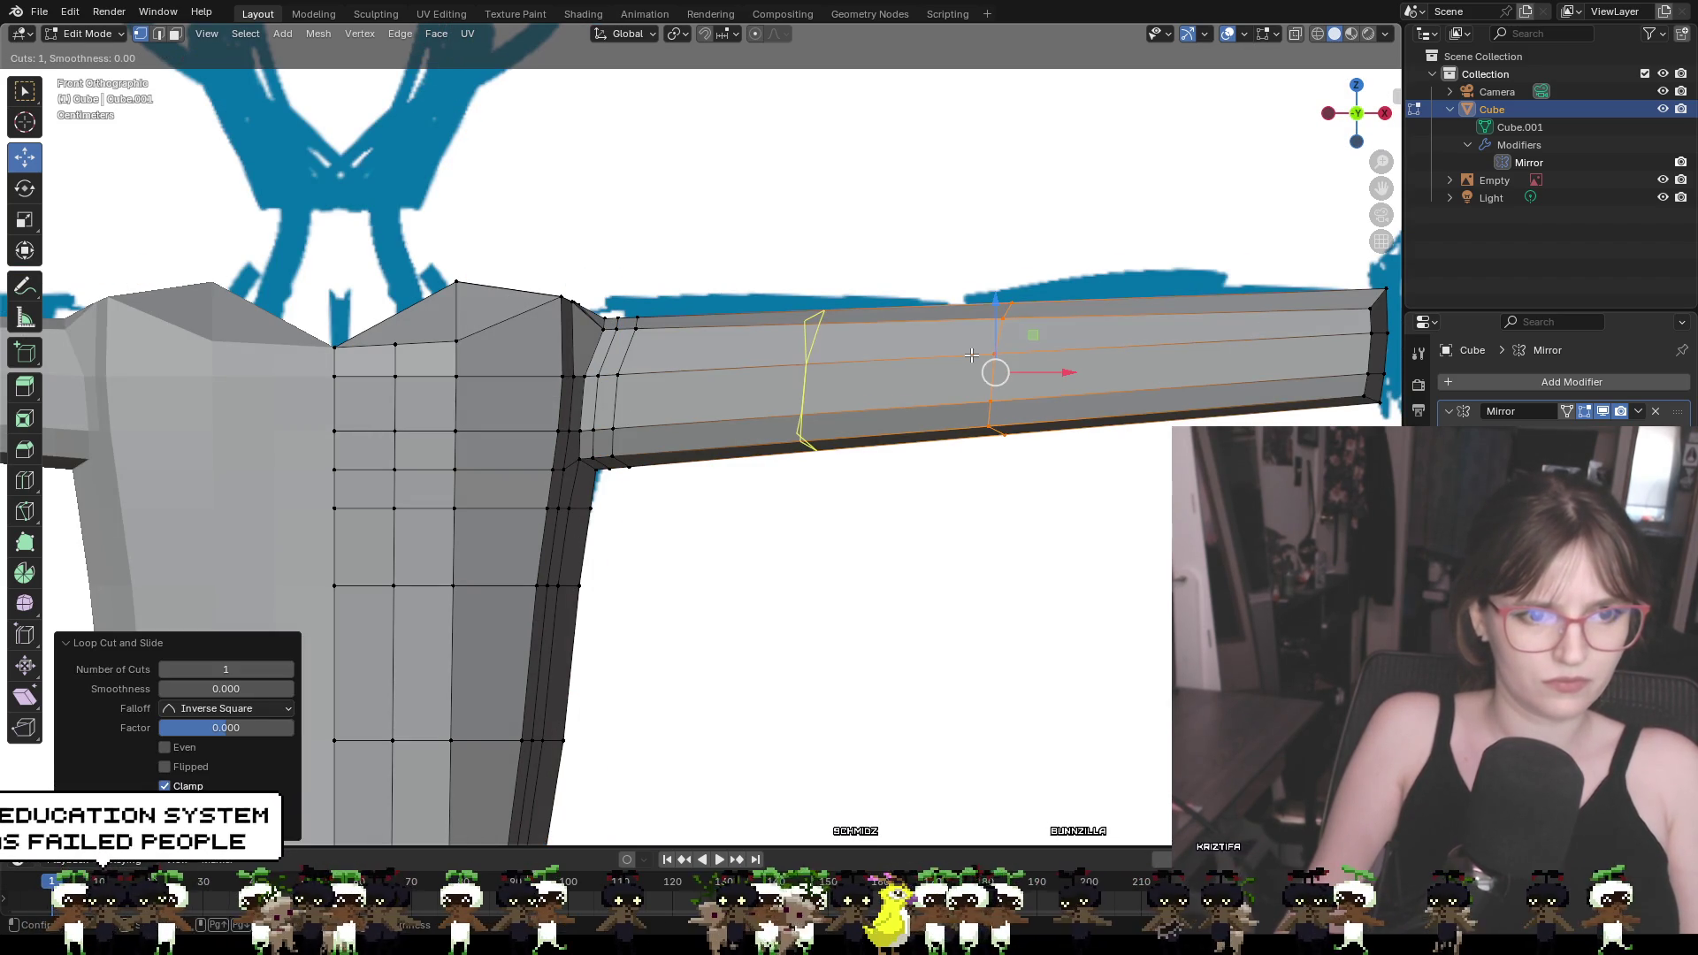
pyautogui.click(972, 355)
pyautogui.click(968, 358)
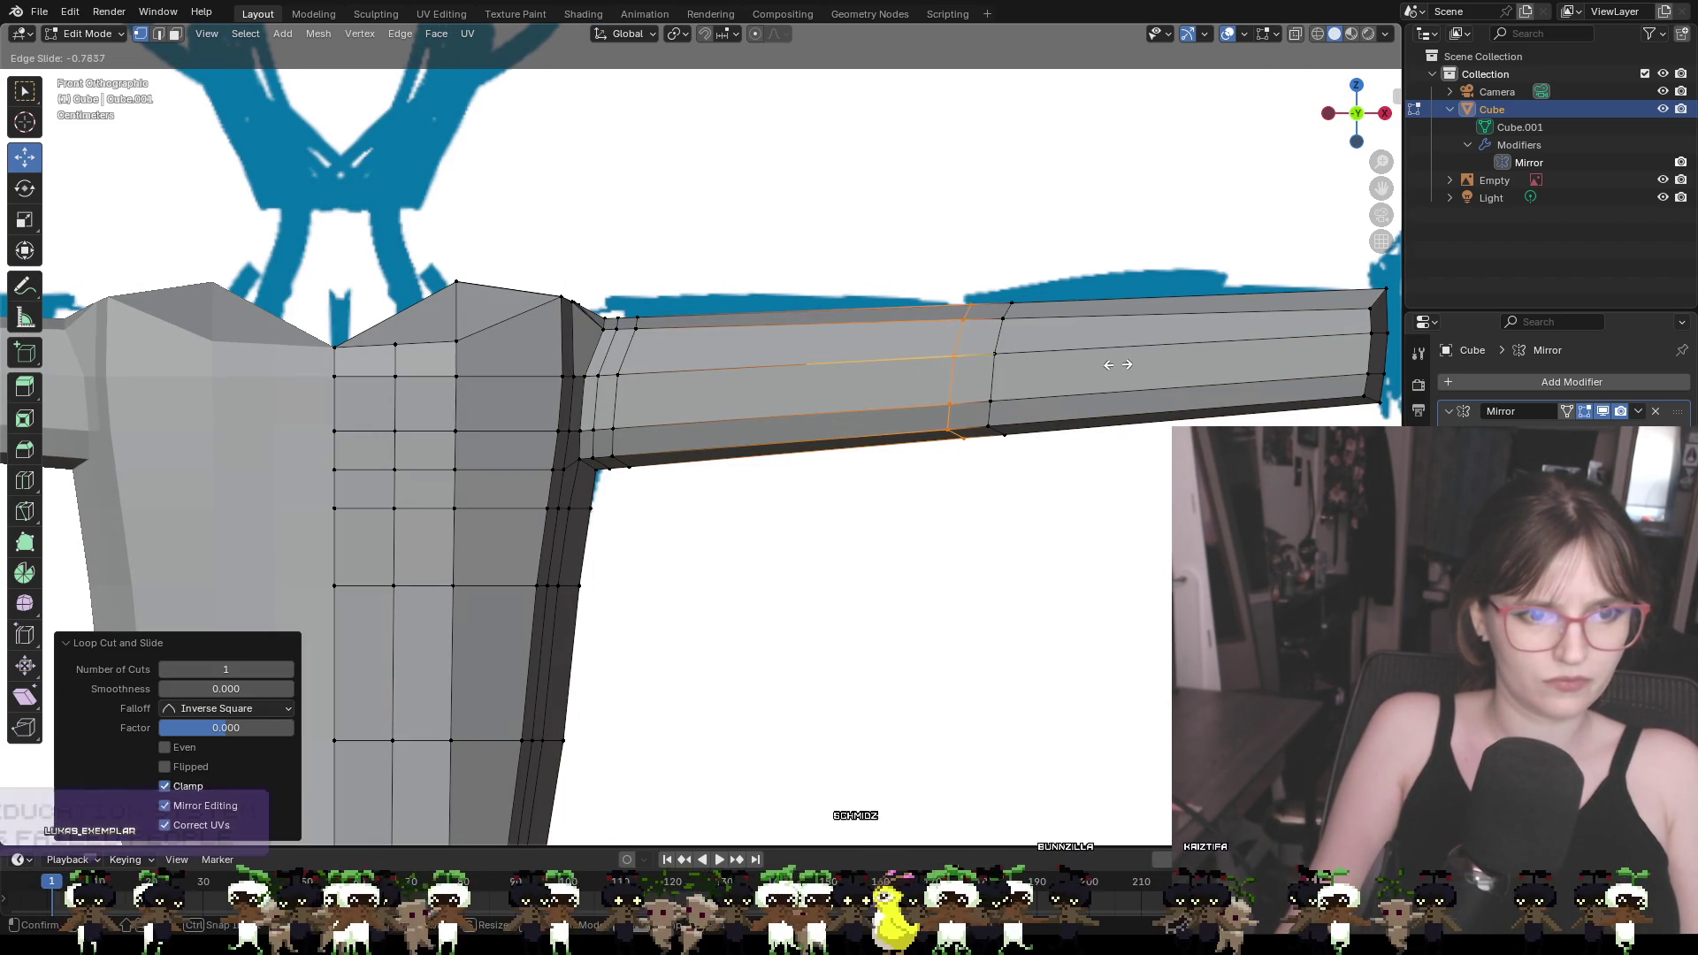
pyautogui.hotkey('ctrl', 'r')
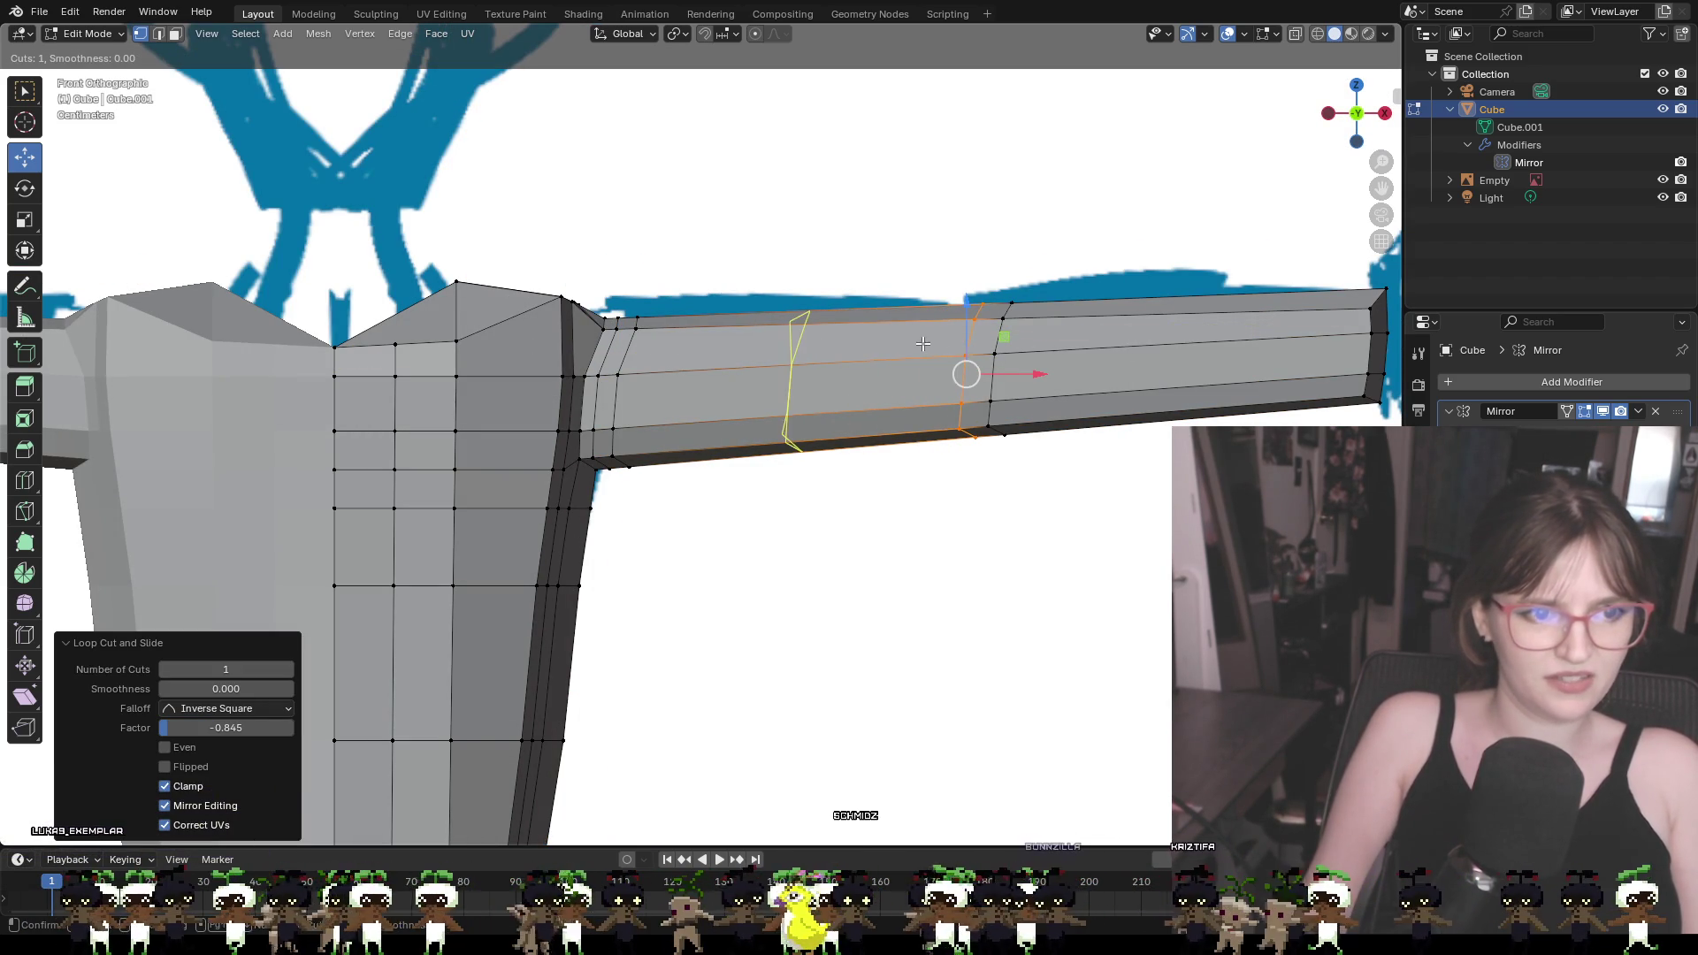
pyautogui.click(957, 350)
pyautogui.click(937, 376)
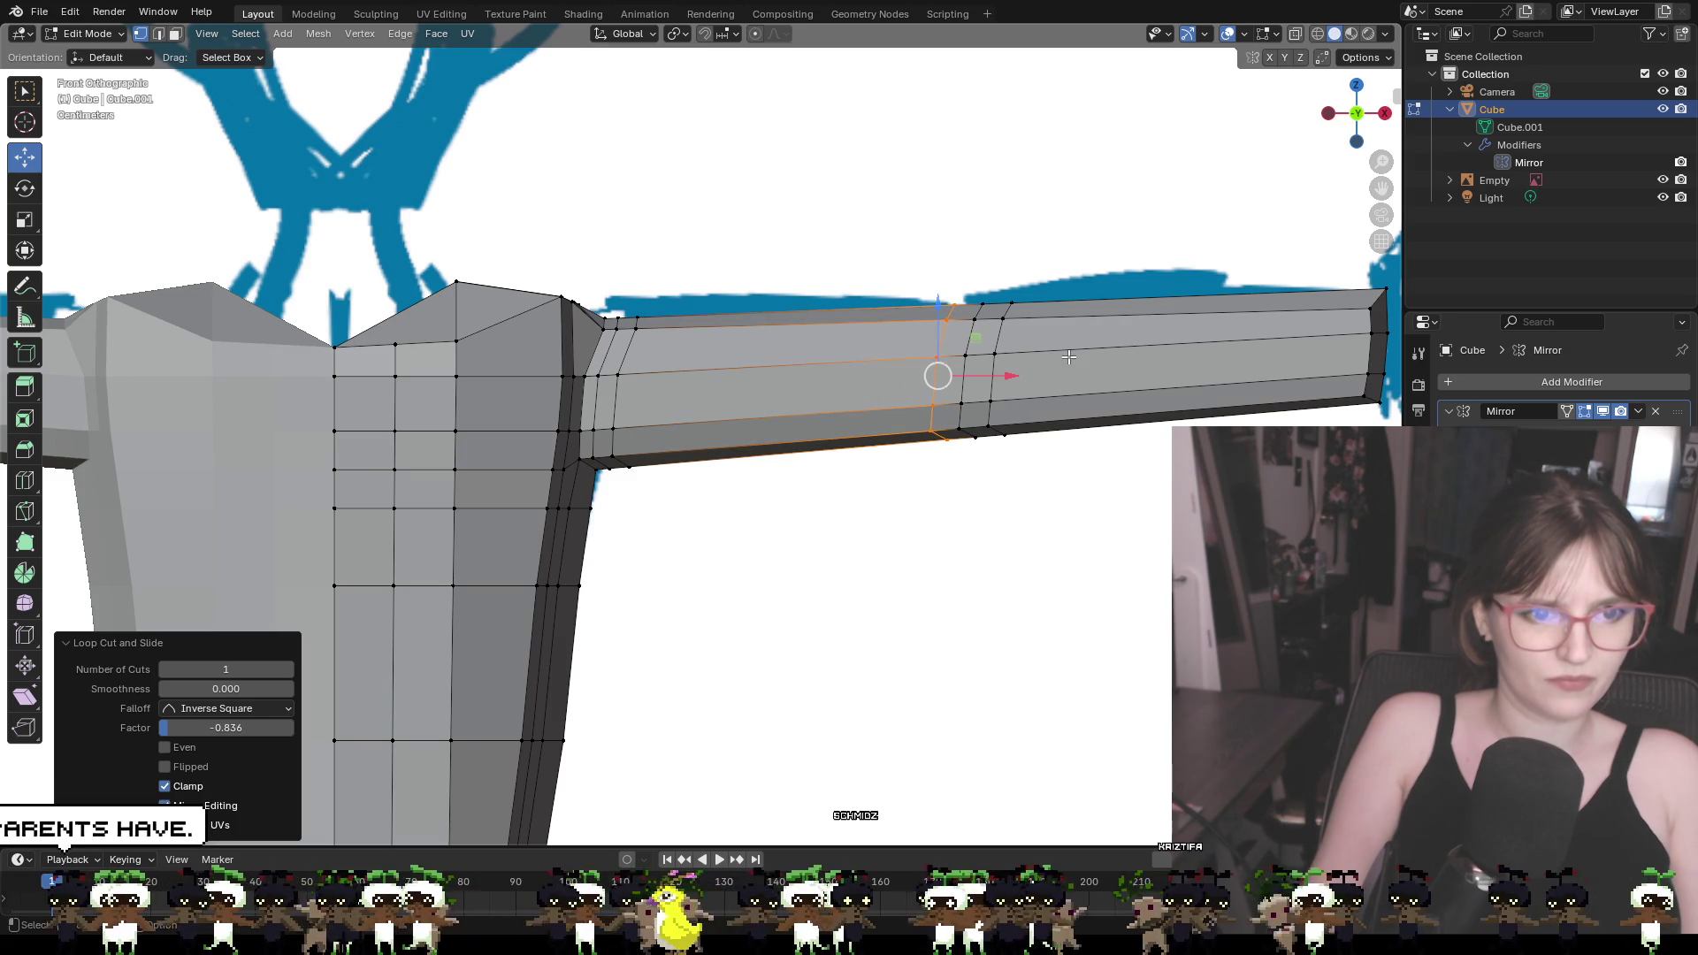
pyautogui.hotkey('alt', 'a')
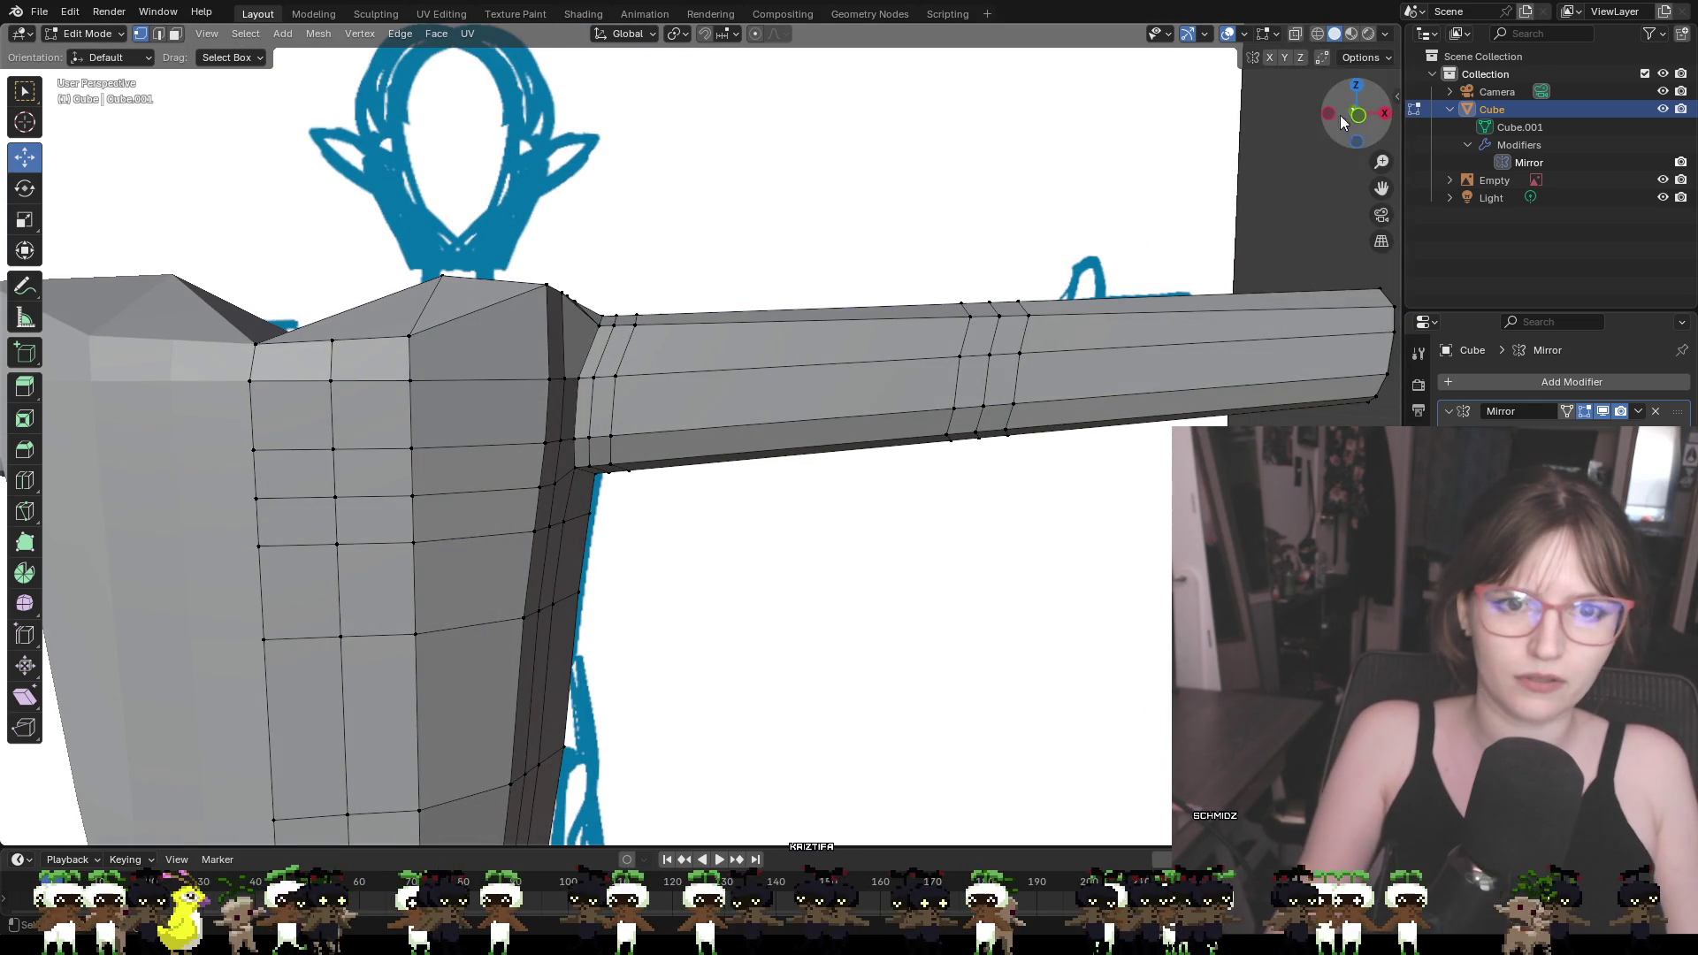
pyautogui.click(1358, 114)
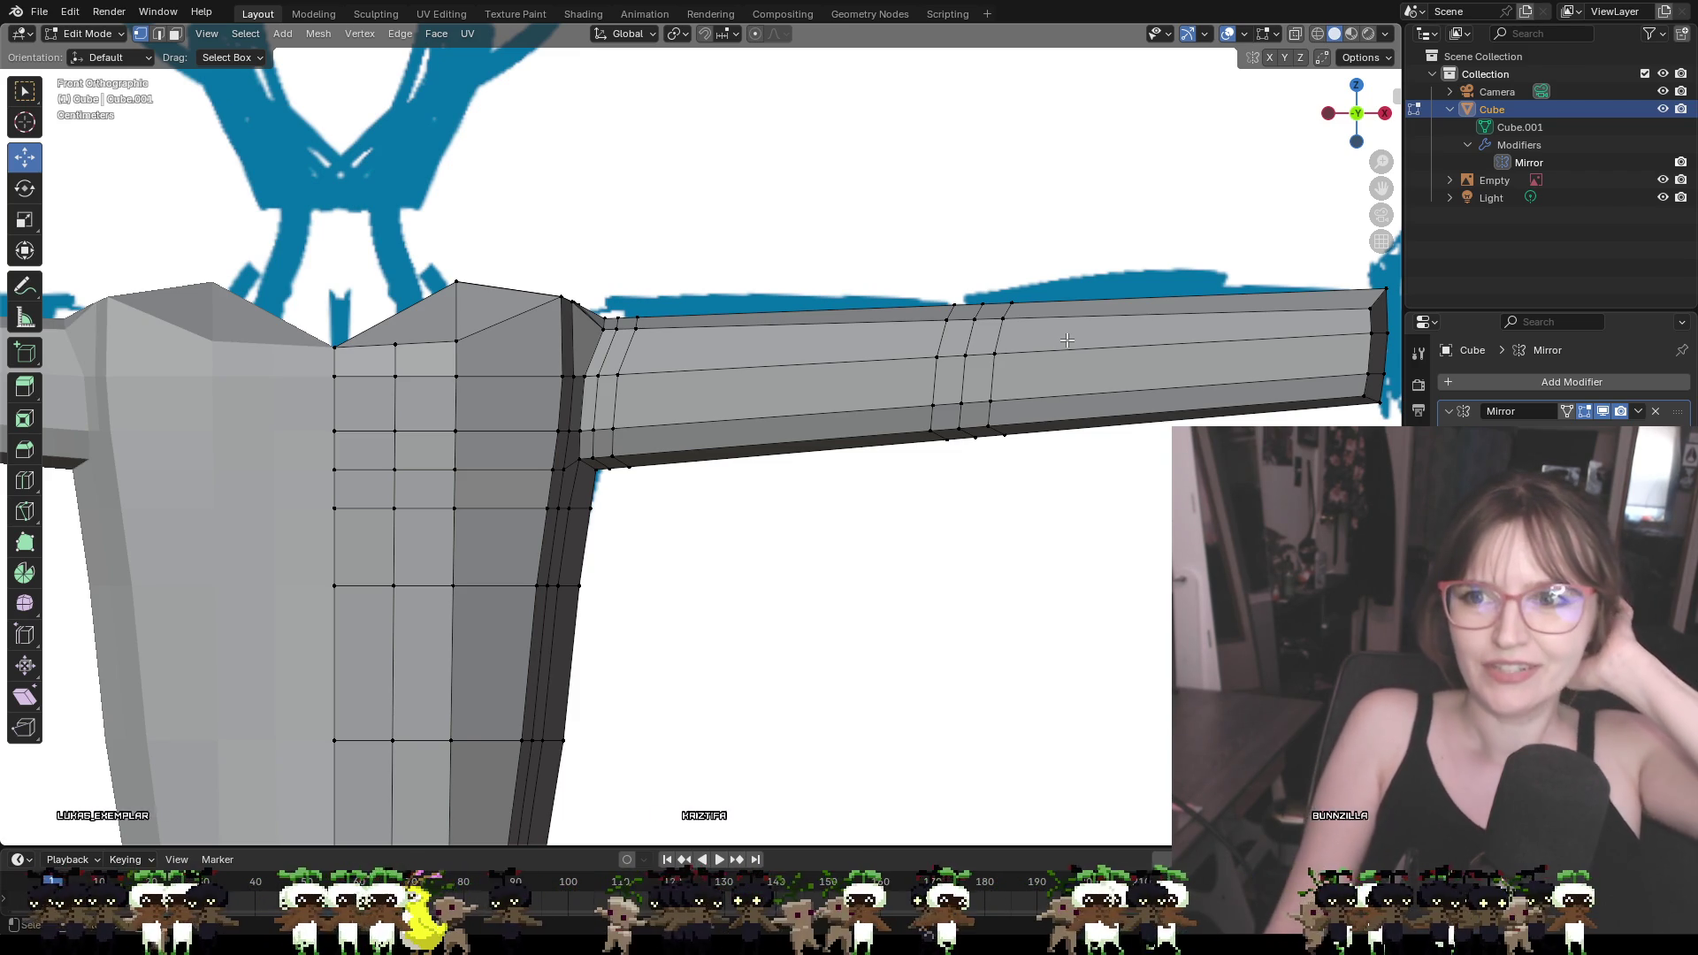
pyautogui.scroll(-5, 1067, 340)
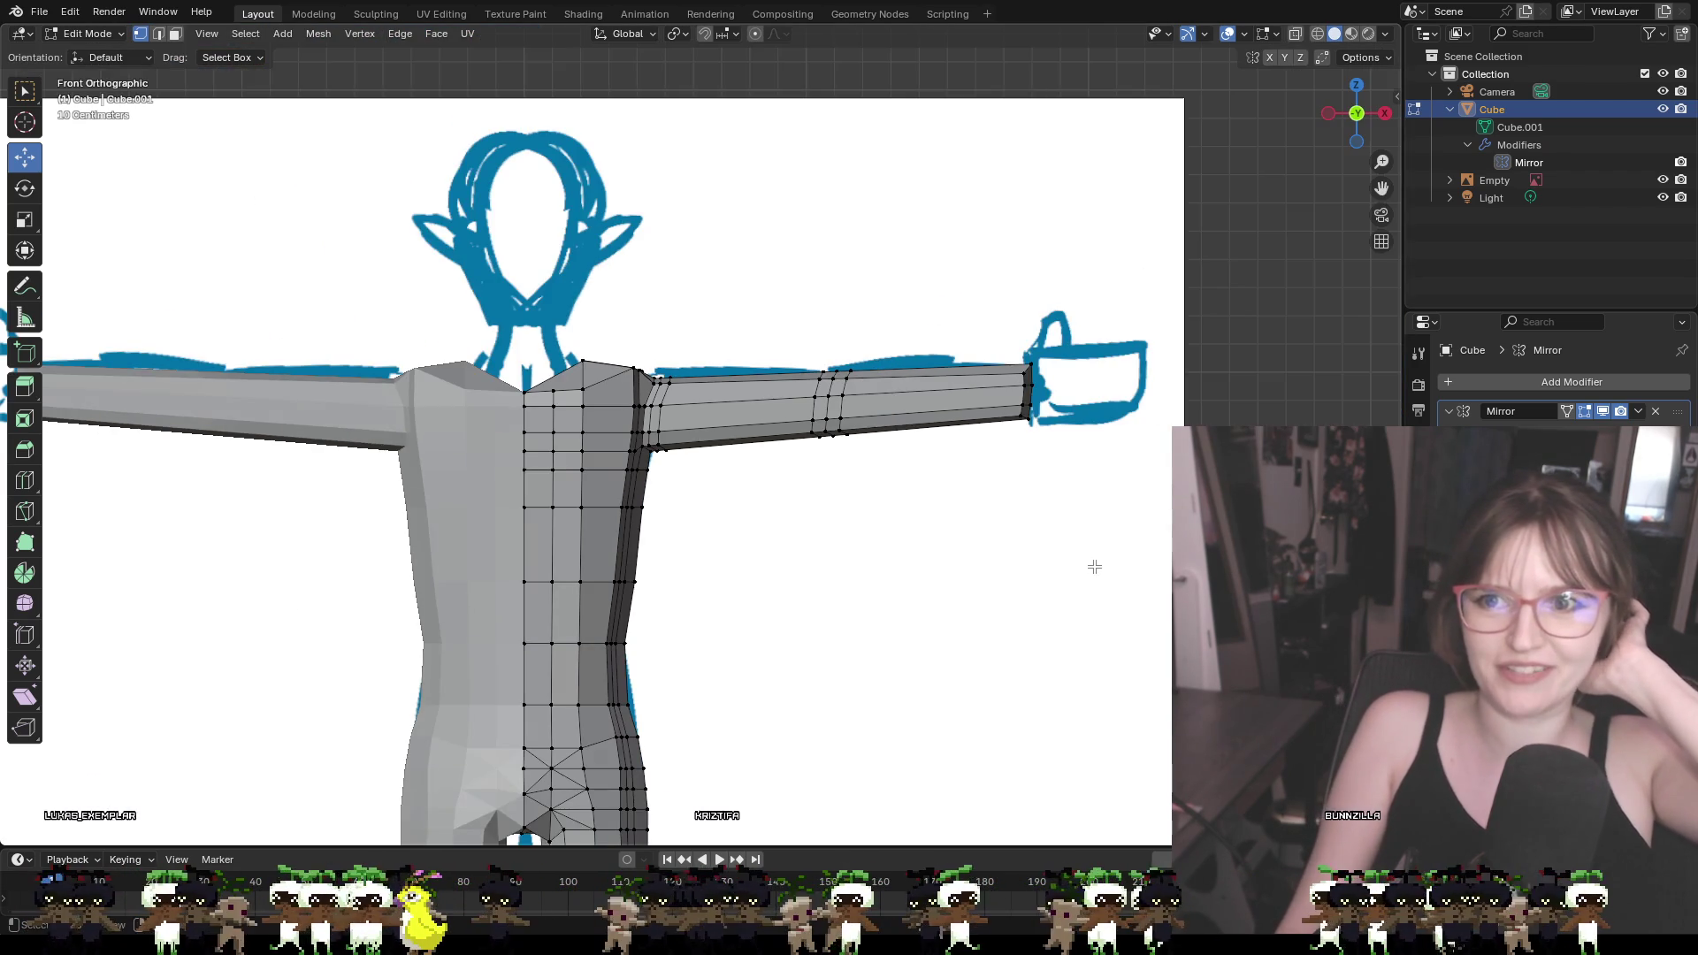
# In face mode, select the four end faces of the right arm, then view it orthographically
pyautogui.moveTo(1092, 561)
pyautogui.mouseDown(button='middle')
pyautogui.moveTo(963, 576)
pyautogui.moveTo(910, 553)
pyautogui.moveTo(899, 598)
pyautogui.moveTo(746, 807)
pyautogui.moveTo(872, 694)
pyautogui.moveTo(891, 641)
pyautogui.mouseUp(button='middle')
pyautogui.press('KP_1')
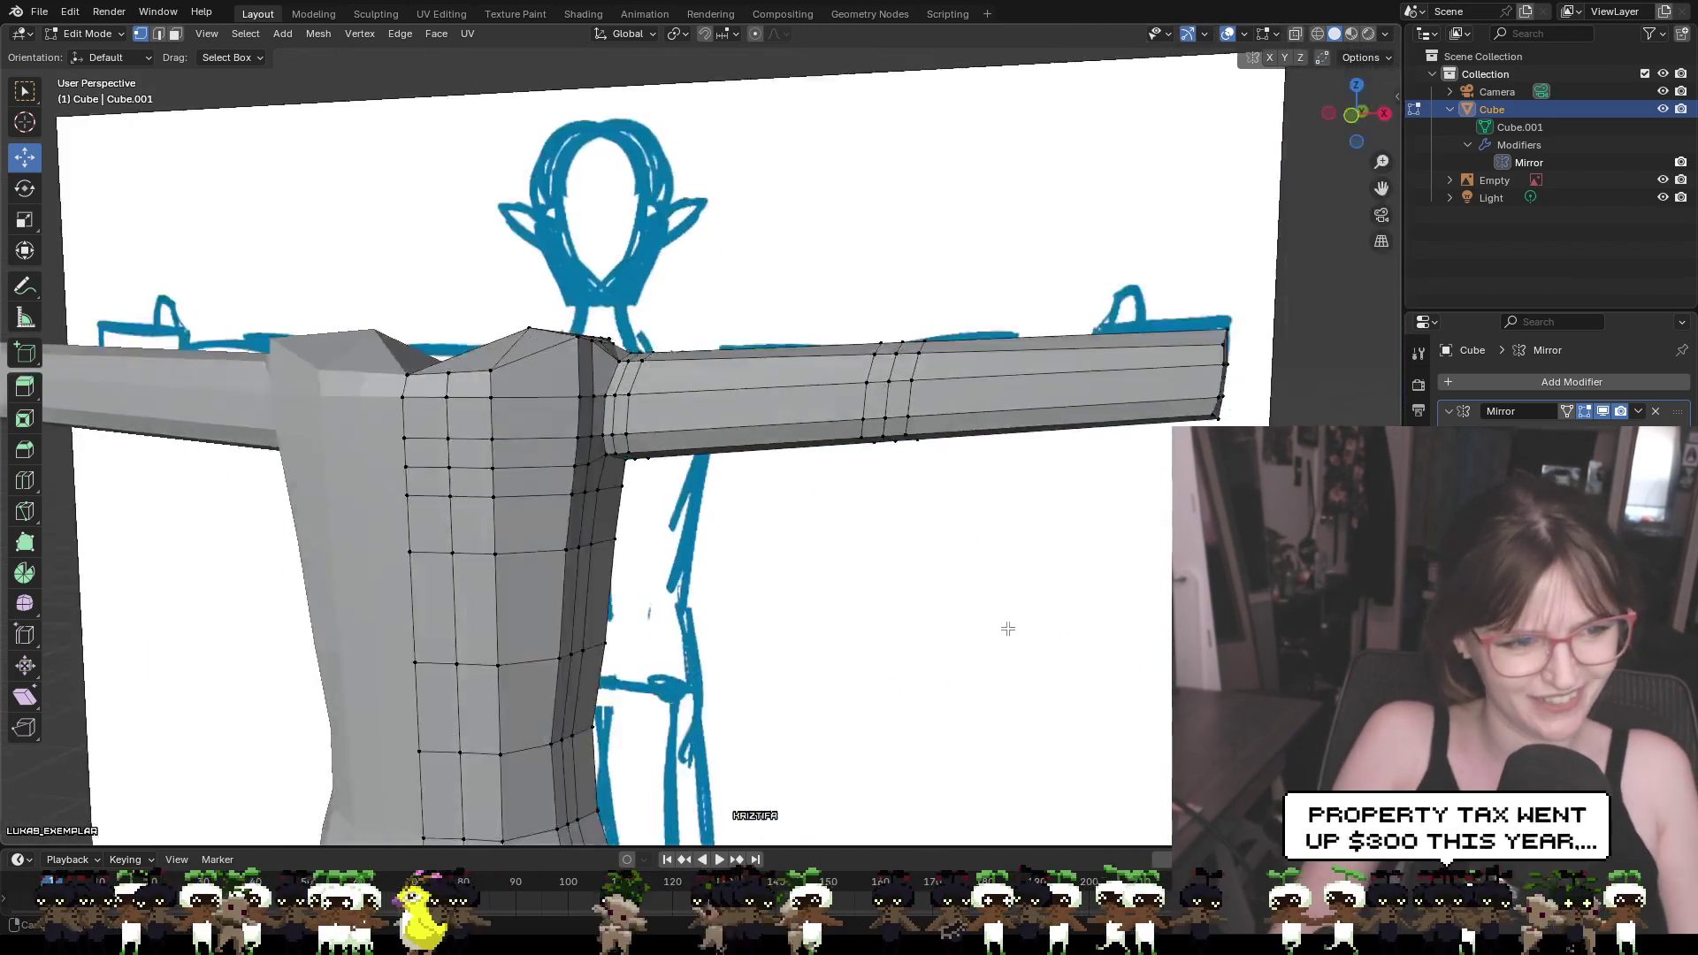
pyautogui.moveTo(896, 391)
pyautogui.mouseDown(button='middle')
pyautogui.moveTo(994, 486)
pyautogui.moveTo(1052, 451)
pyautogui.mouseUp(button='middle')
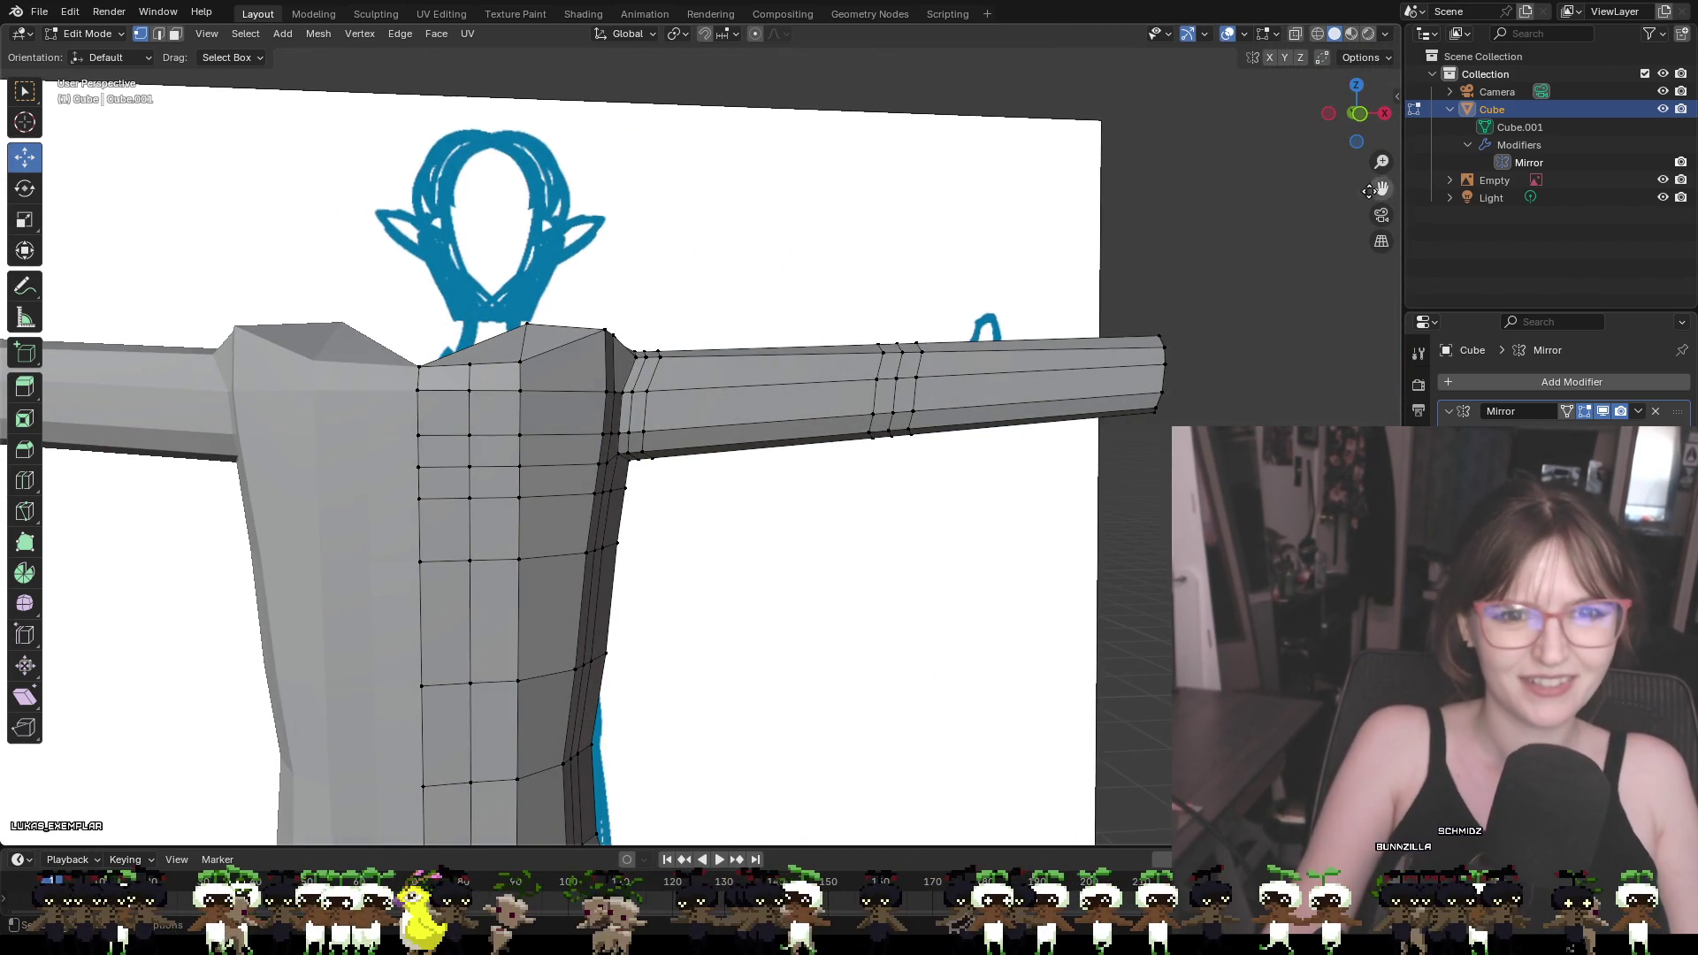
pyautogui.click(1357, 114)
pyautogui.moveTo(1249, 387)
pyautogui.mouseDown(button='middle')
pyautogui.moveTo(1242, 363)
pyautogui.moveTo(1162, 391)
pyautogui.moveTo(1132, 364)
pyautogui.mouseUp(button='middle')
pyautogui.press('3')
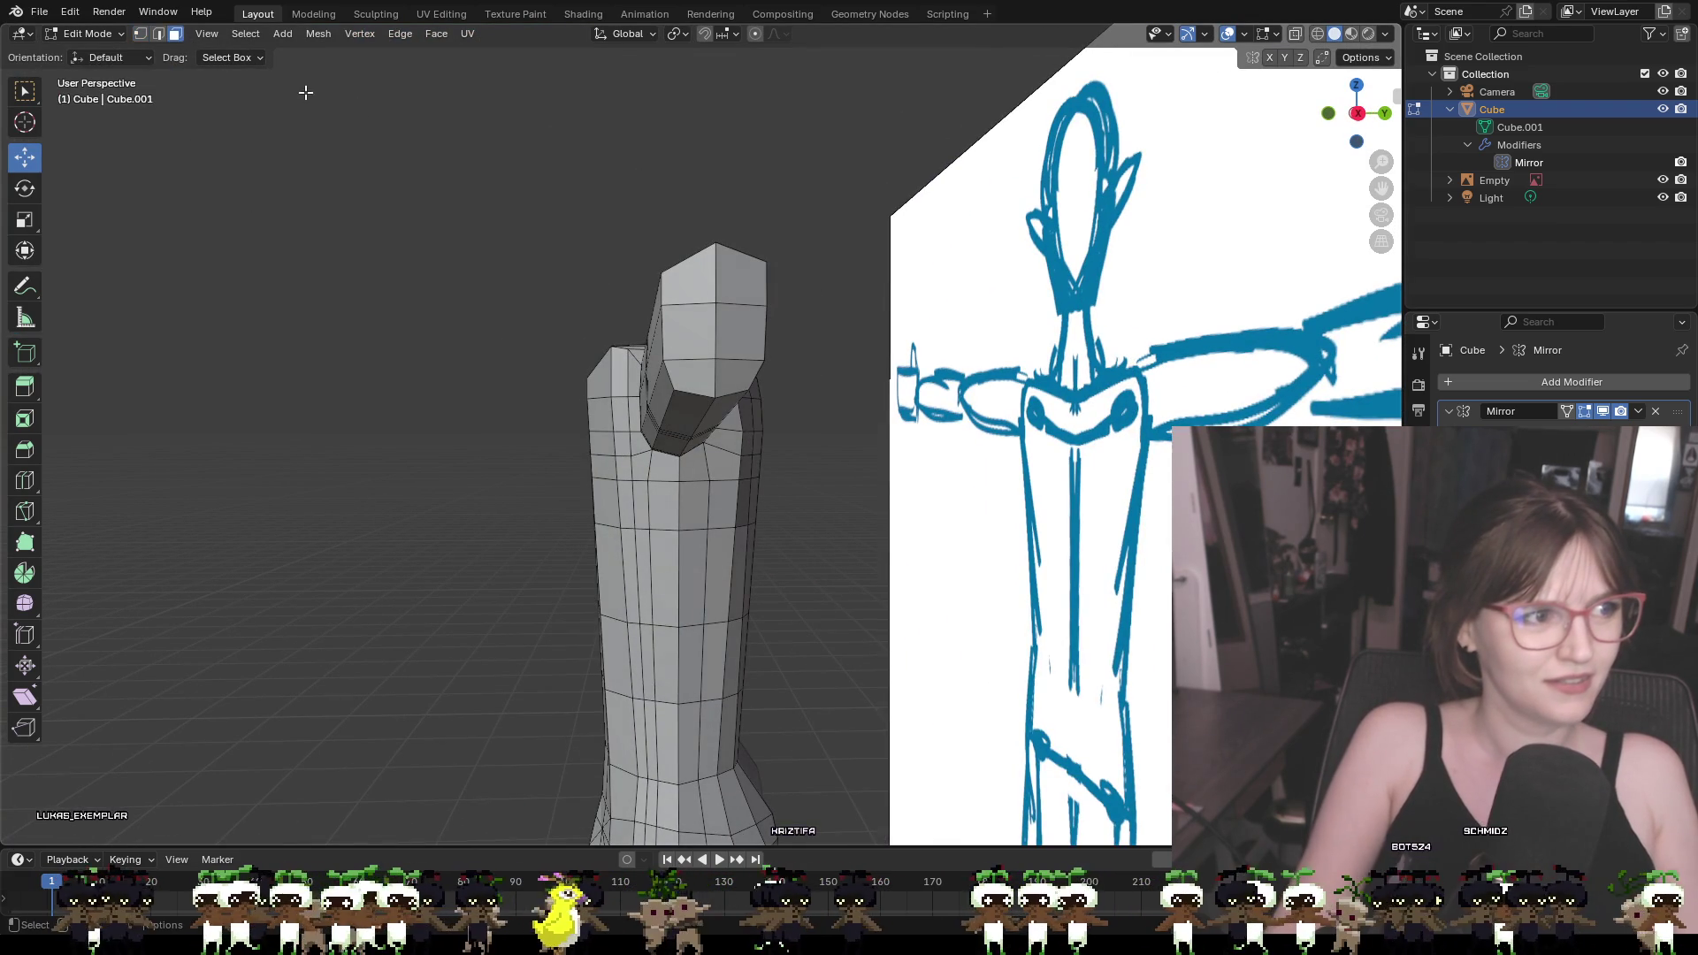
pyautogui.click(687, 286)
pyautogui.keyDown('shift'); pyautogui.click(749, 286); pyautogui.keyUp('shift')
pyautogui.keyDown('shift'); pyautogui.click(725, 336); pyautogui.keyUp('shift')
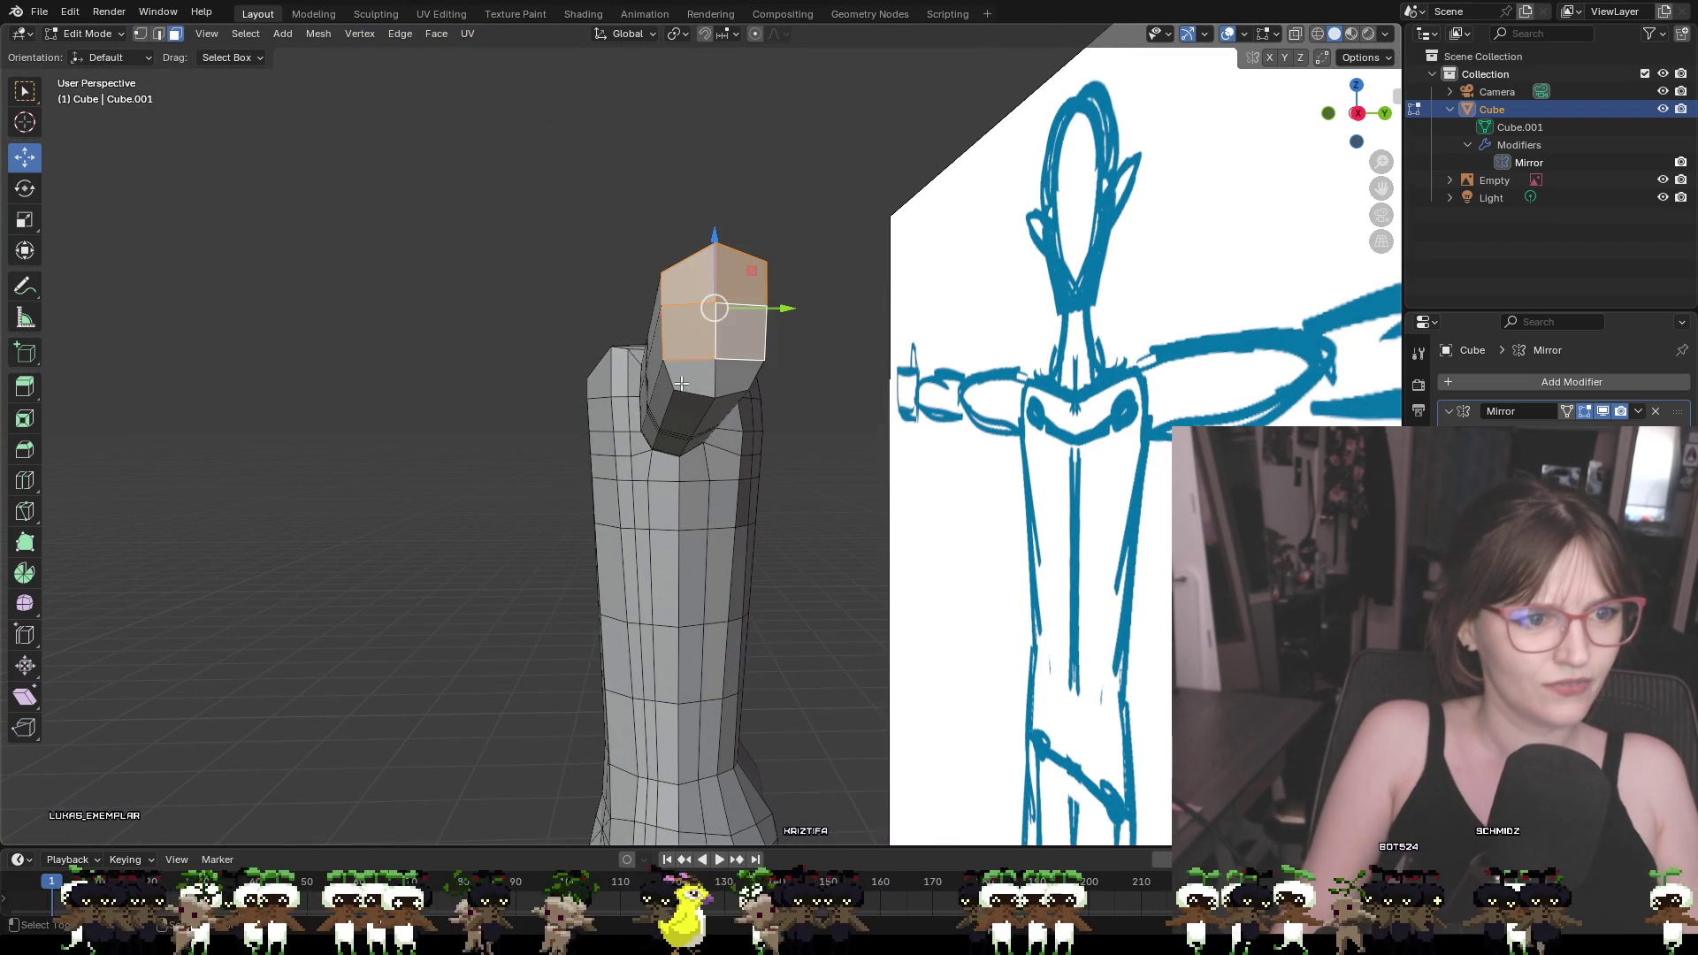
pyautogui.keyDown('shift'); pyautogui.click(698, 384); pyautogui.keyUp('shift')
pyautogui.scroll(-3, 827, 410)
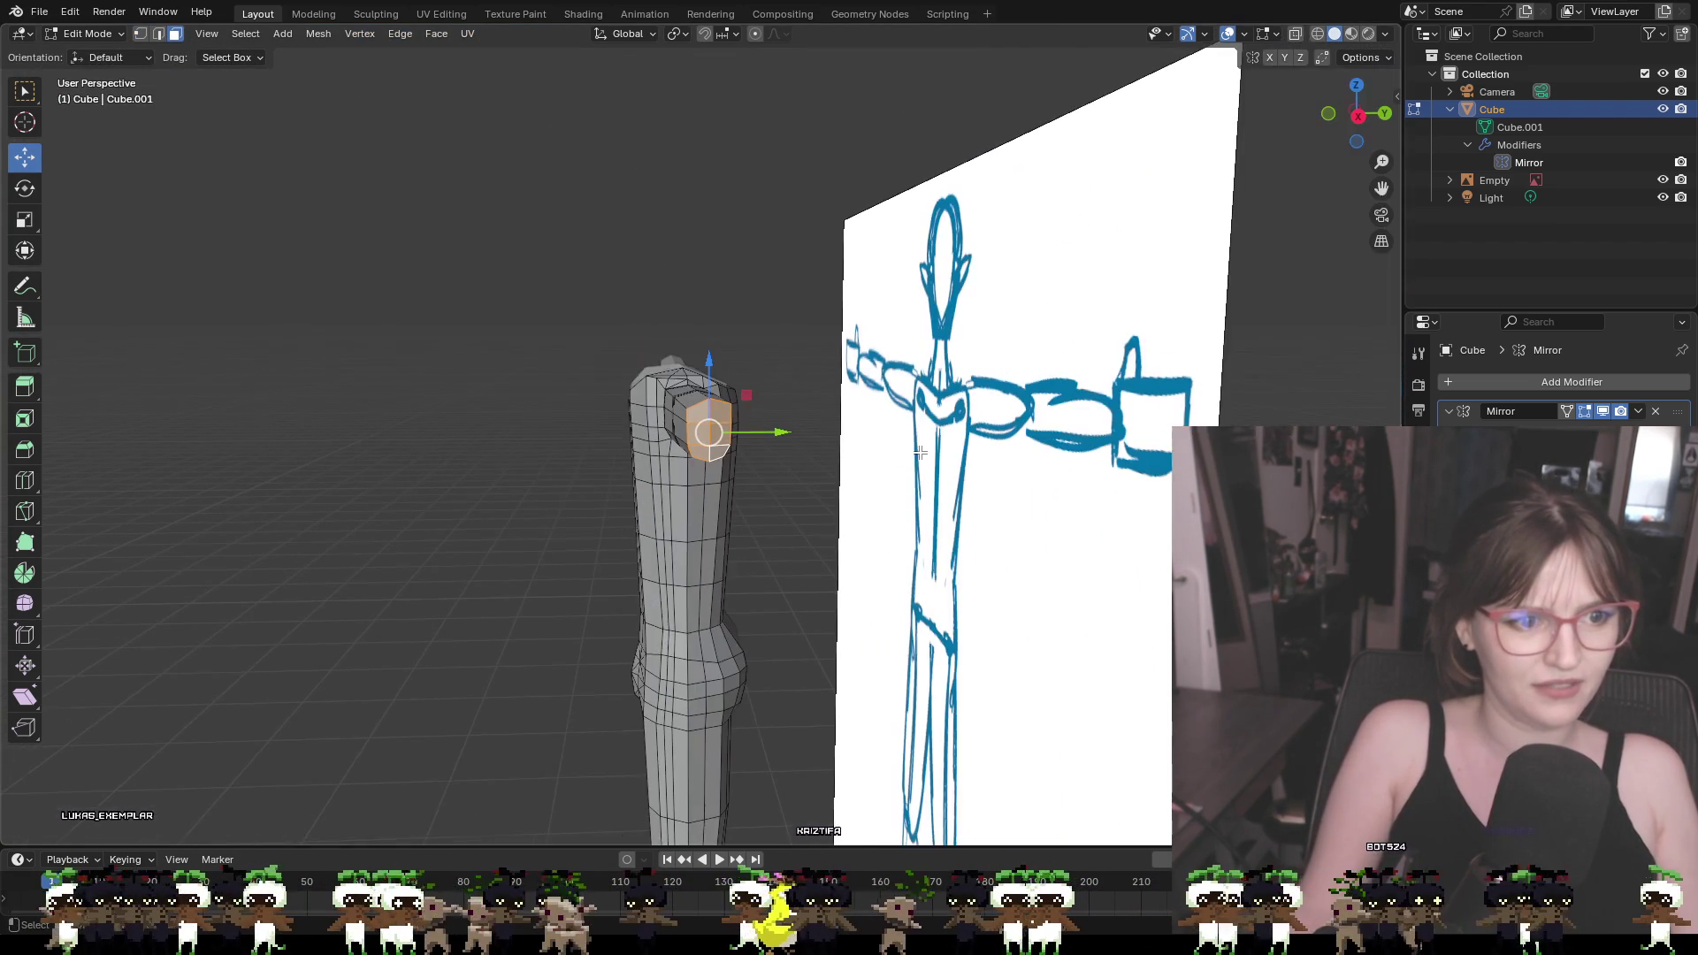
pyautogui.press('KP_1')
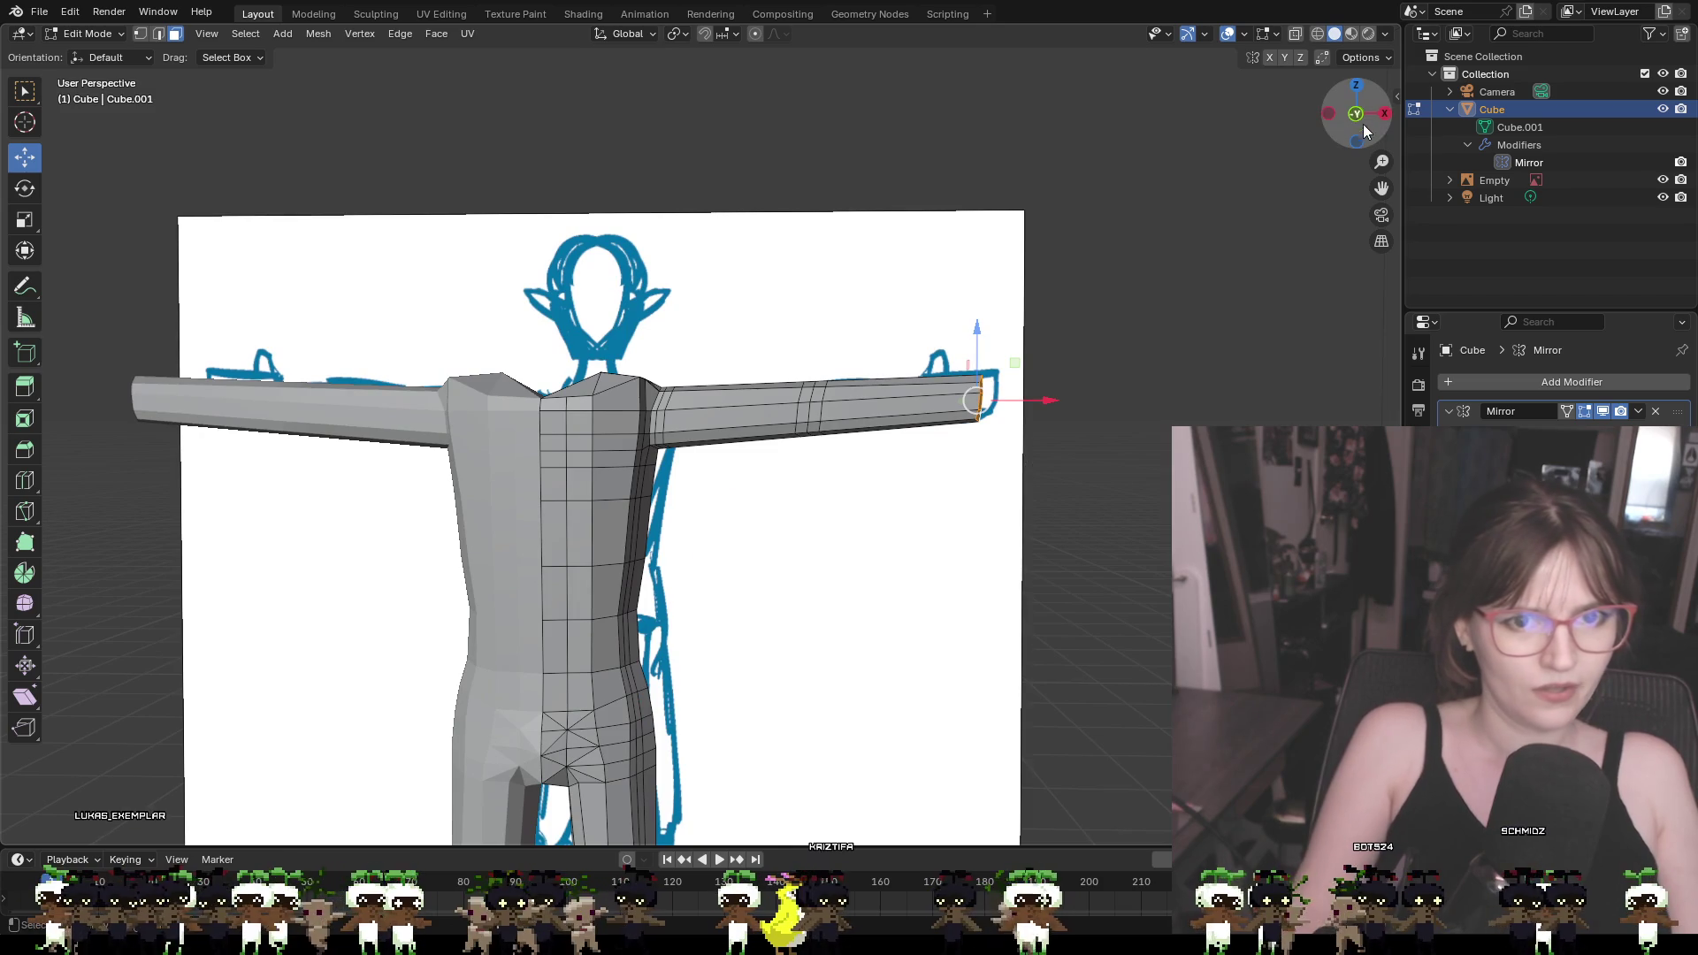
pyautogui.click(1360, 116)
pyautogui.click(1359, 115)
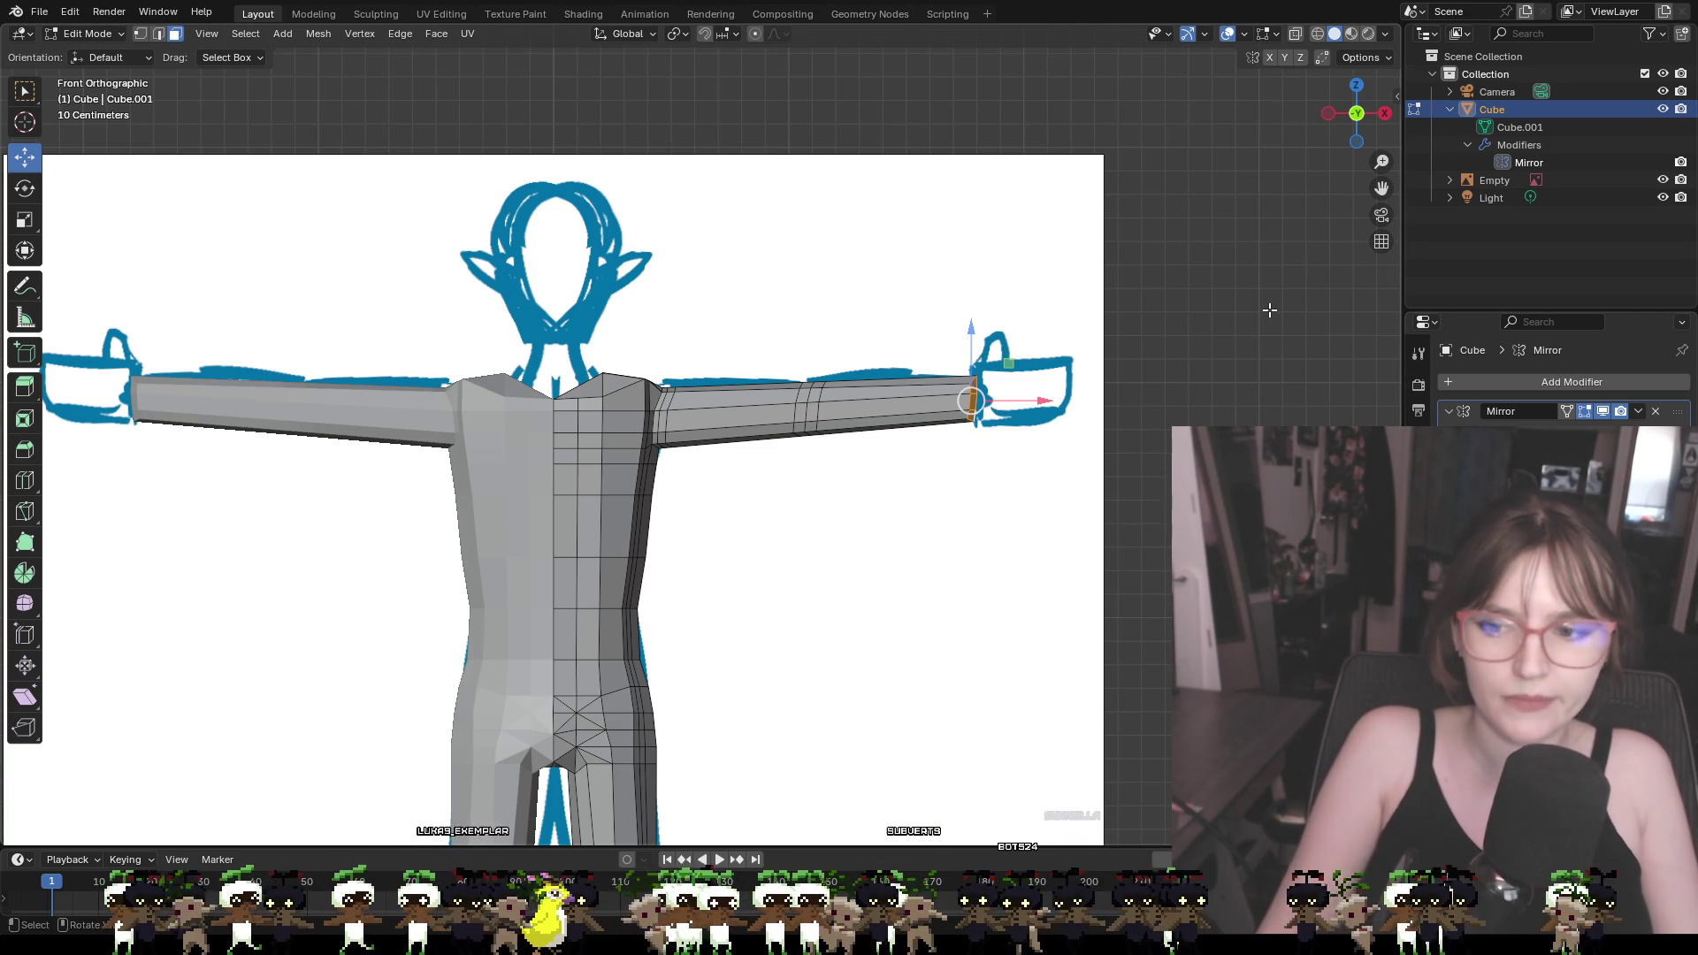
pyautogui.scroll(5, 1274, 312)
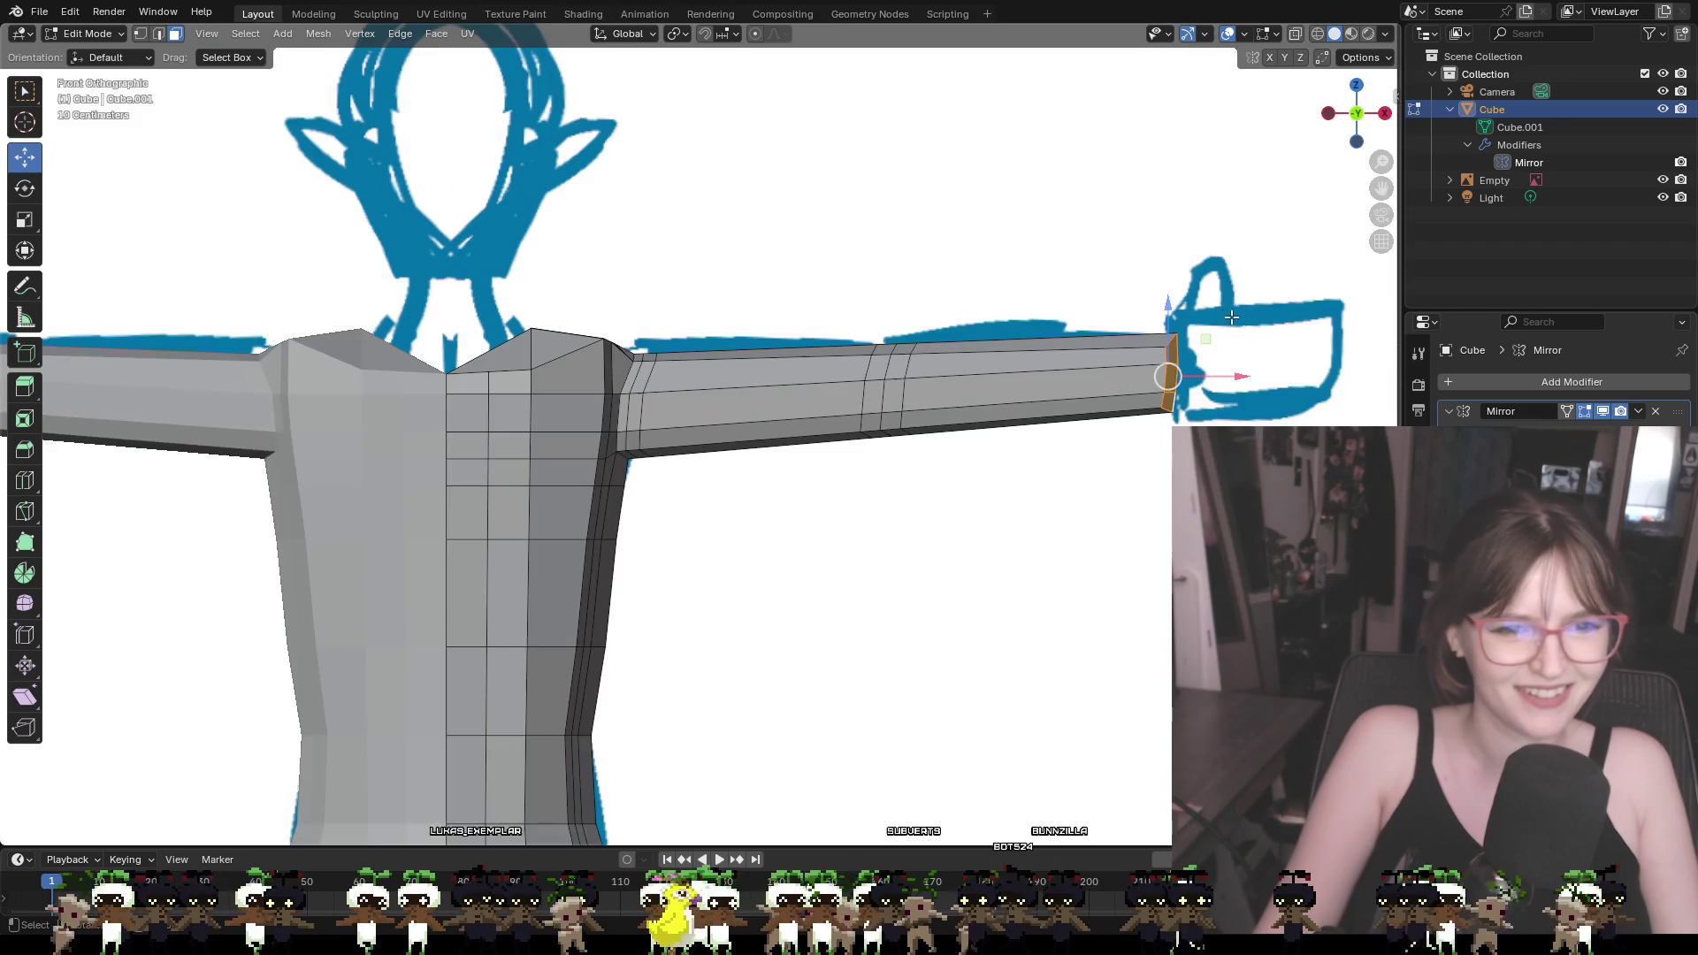
# Extrude the right arm's end face about 0.28 m outward and raise it 0.042 m
pyautogui.keyDown('shift'); pyautogui.moveTo(1320, 332); pyautogui.dragTo(870, 310, button='middle'); pyautogui.keyUp('shift')
pyautogui.press('e')
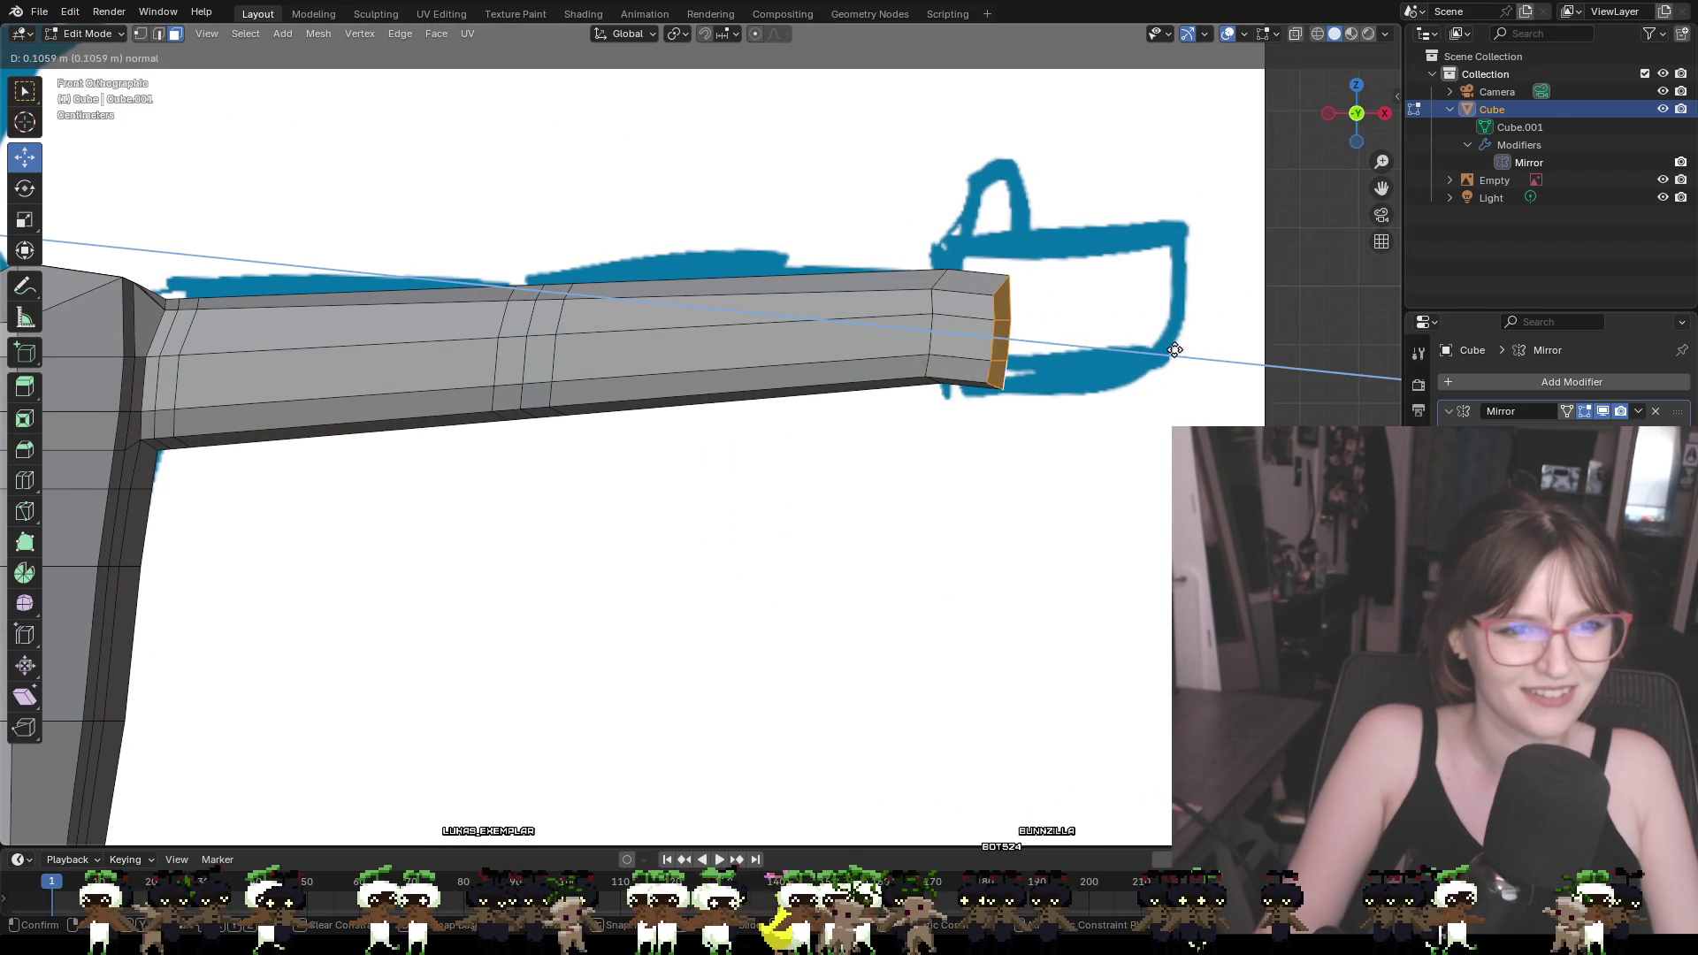
pyautogui.click(1277, 352)
pyautogui.moveTo(1198, 352)
pyautogui.mouseDown(button='middle')
pyautogui.moveTo(1262, 322)
pyautogui.moveTo(1198, 352)
pyautogui.mouseUp(button='middle')
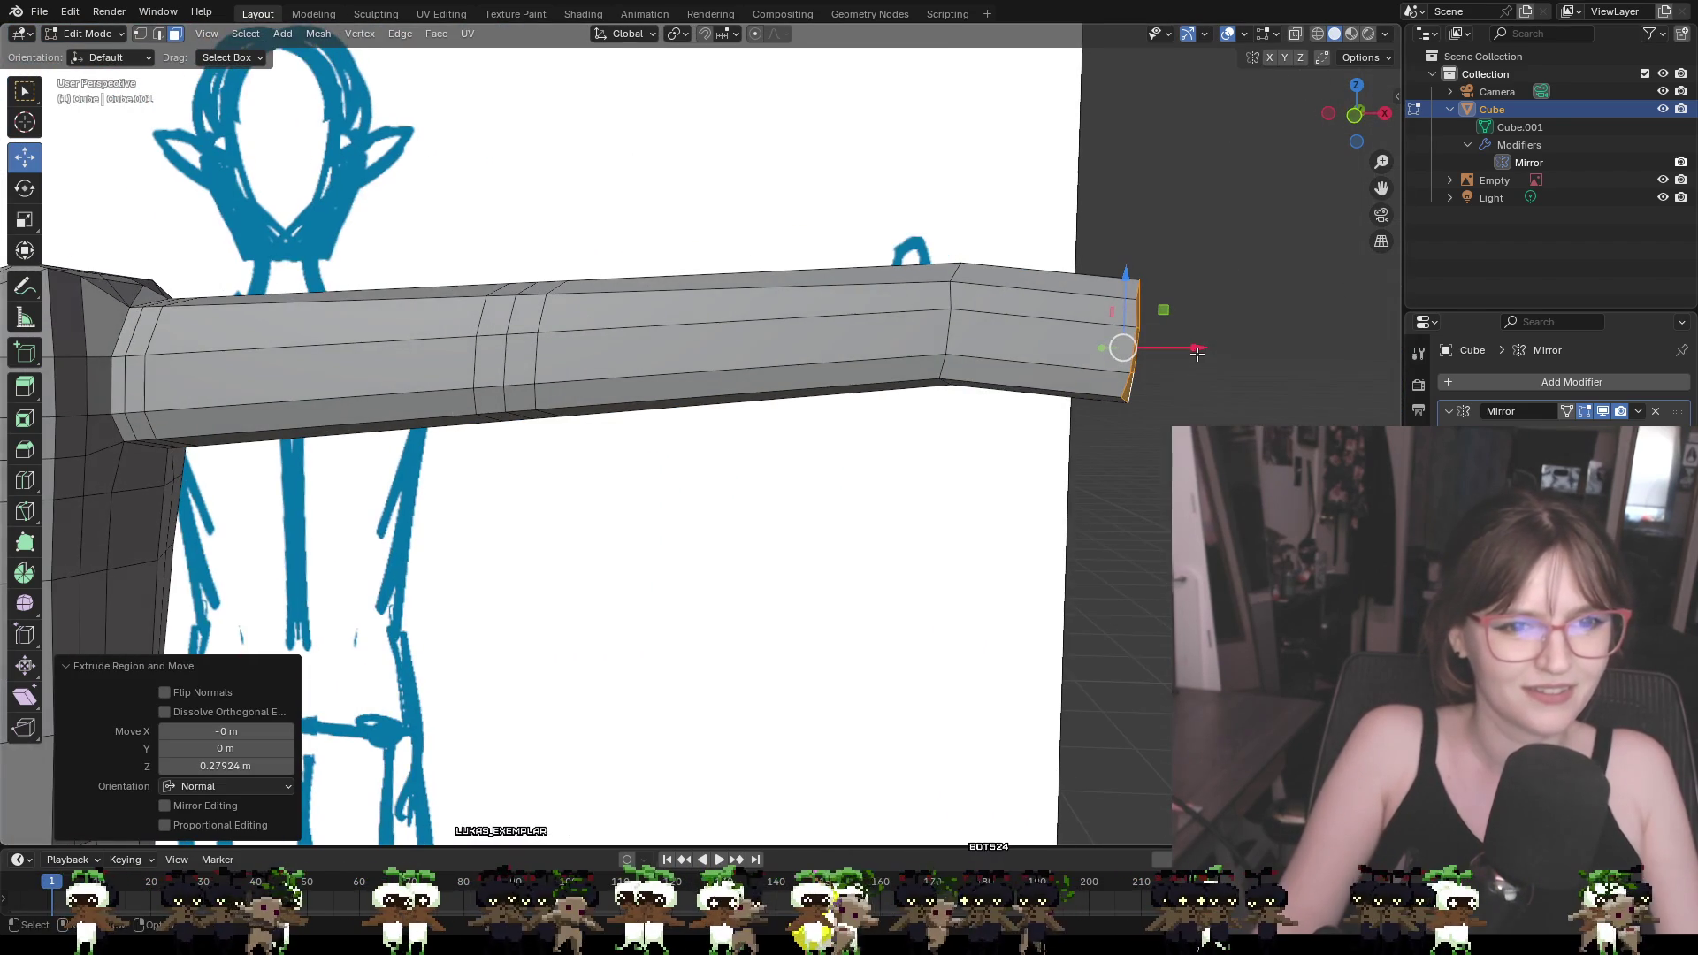
pyautogui.click(1355, 115)
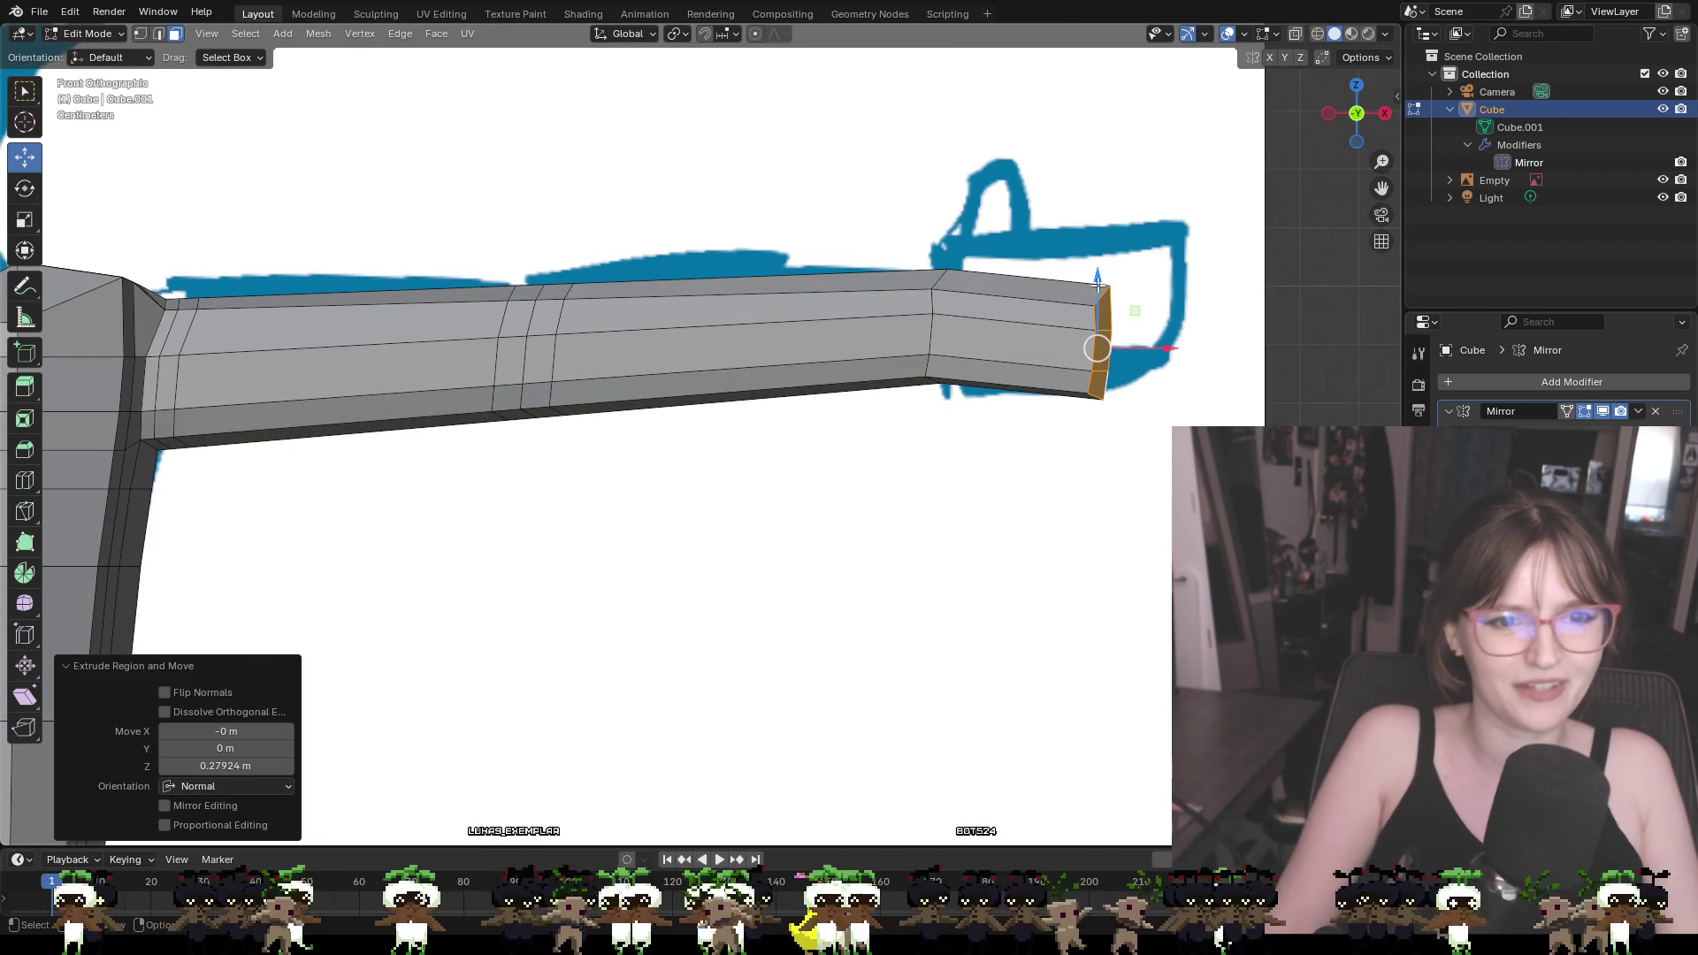
pyautogui.press('g')
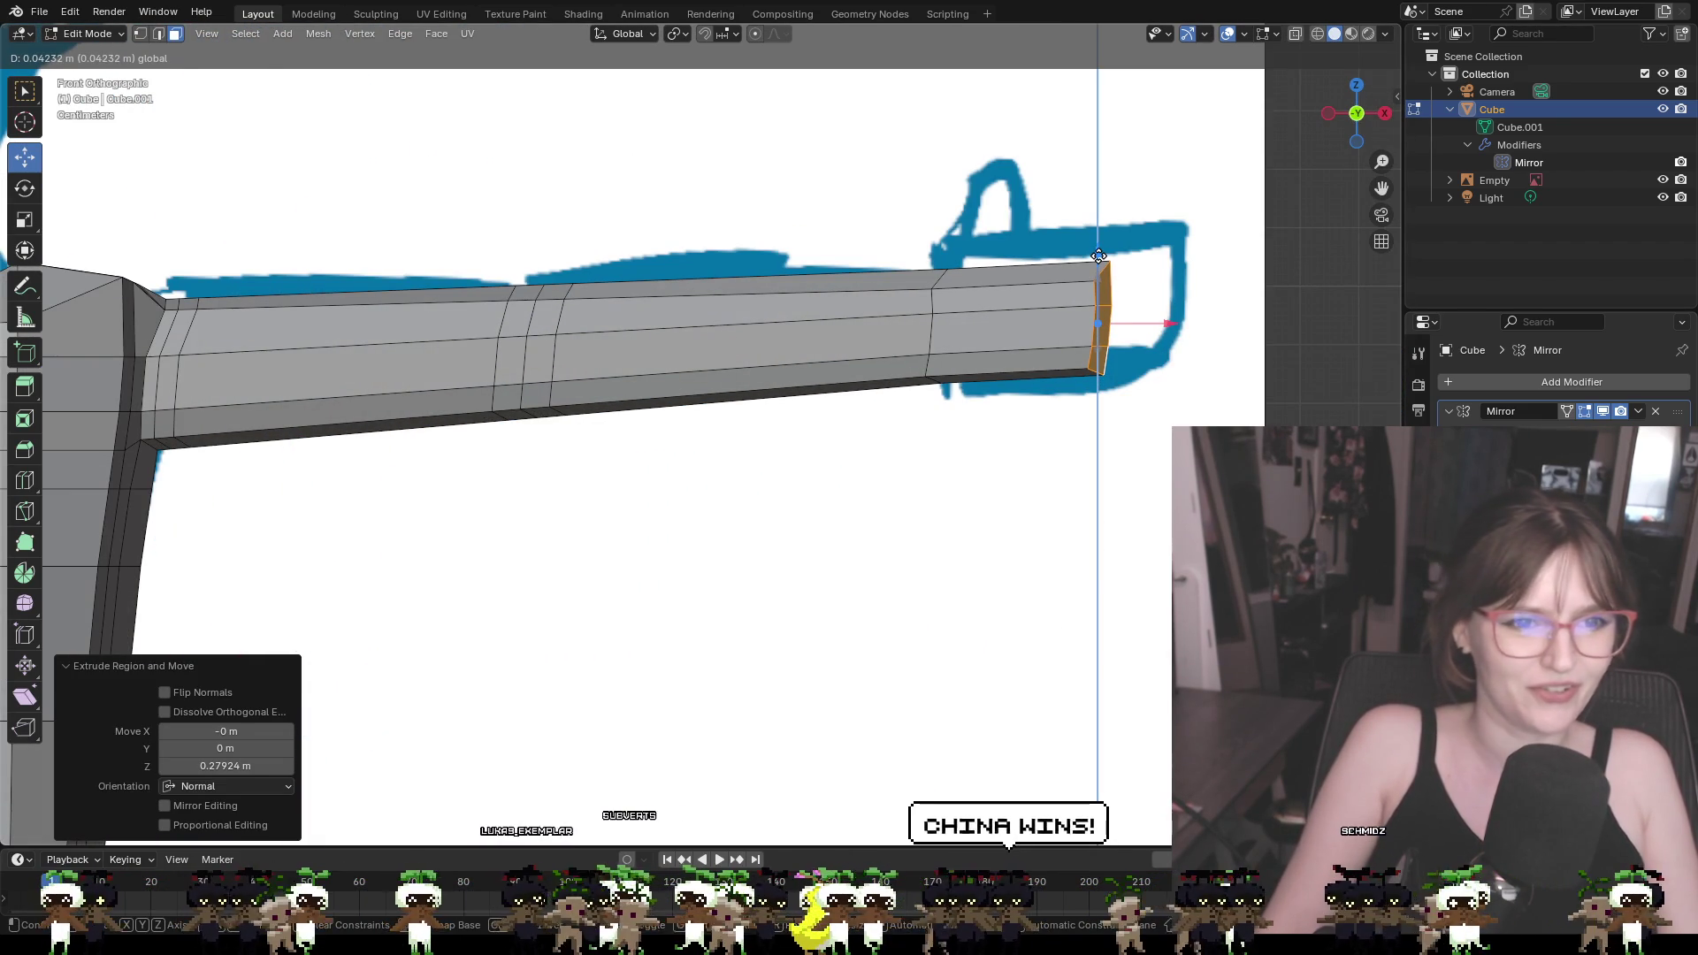
pyautogui.click(1098, 257)
pyautogui.click(1360, 118)
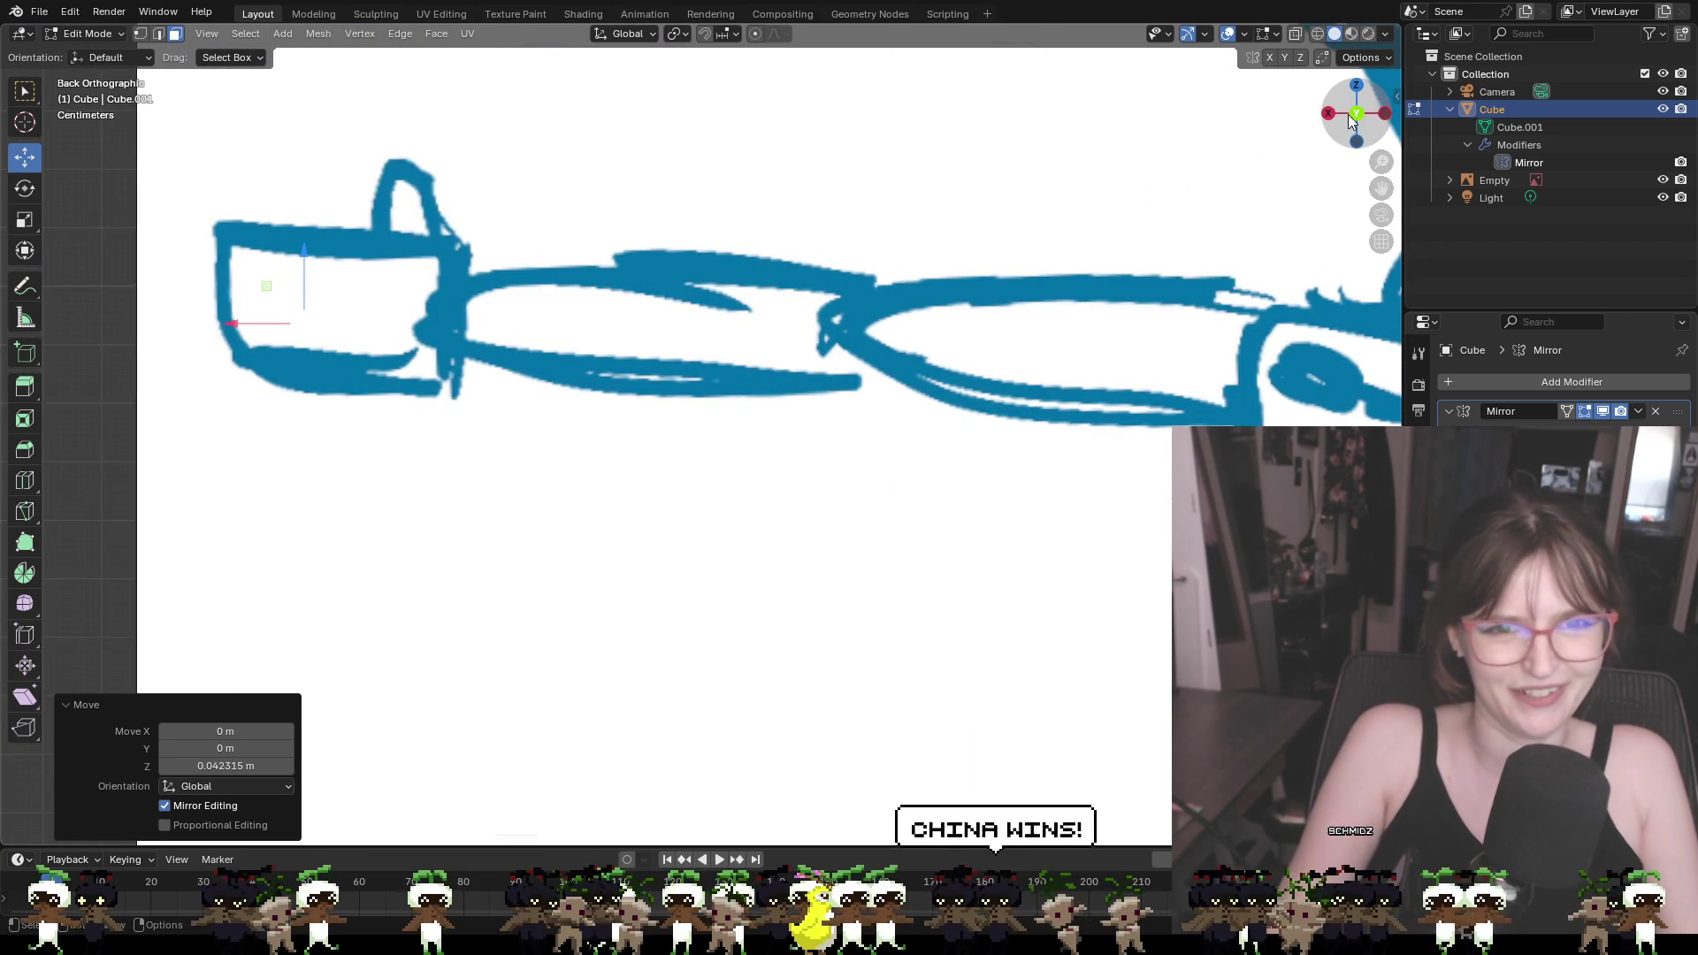
pyautogui.click(1358, 115)
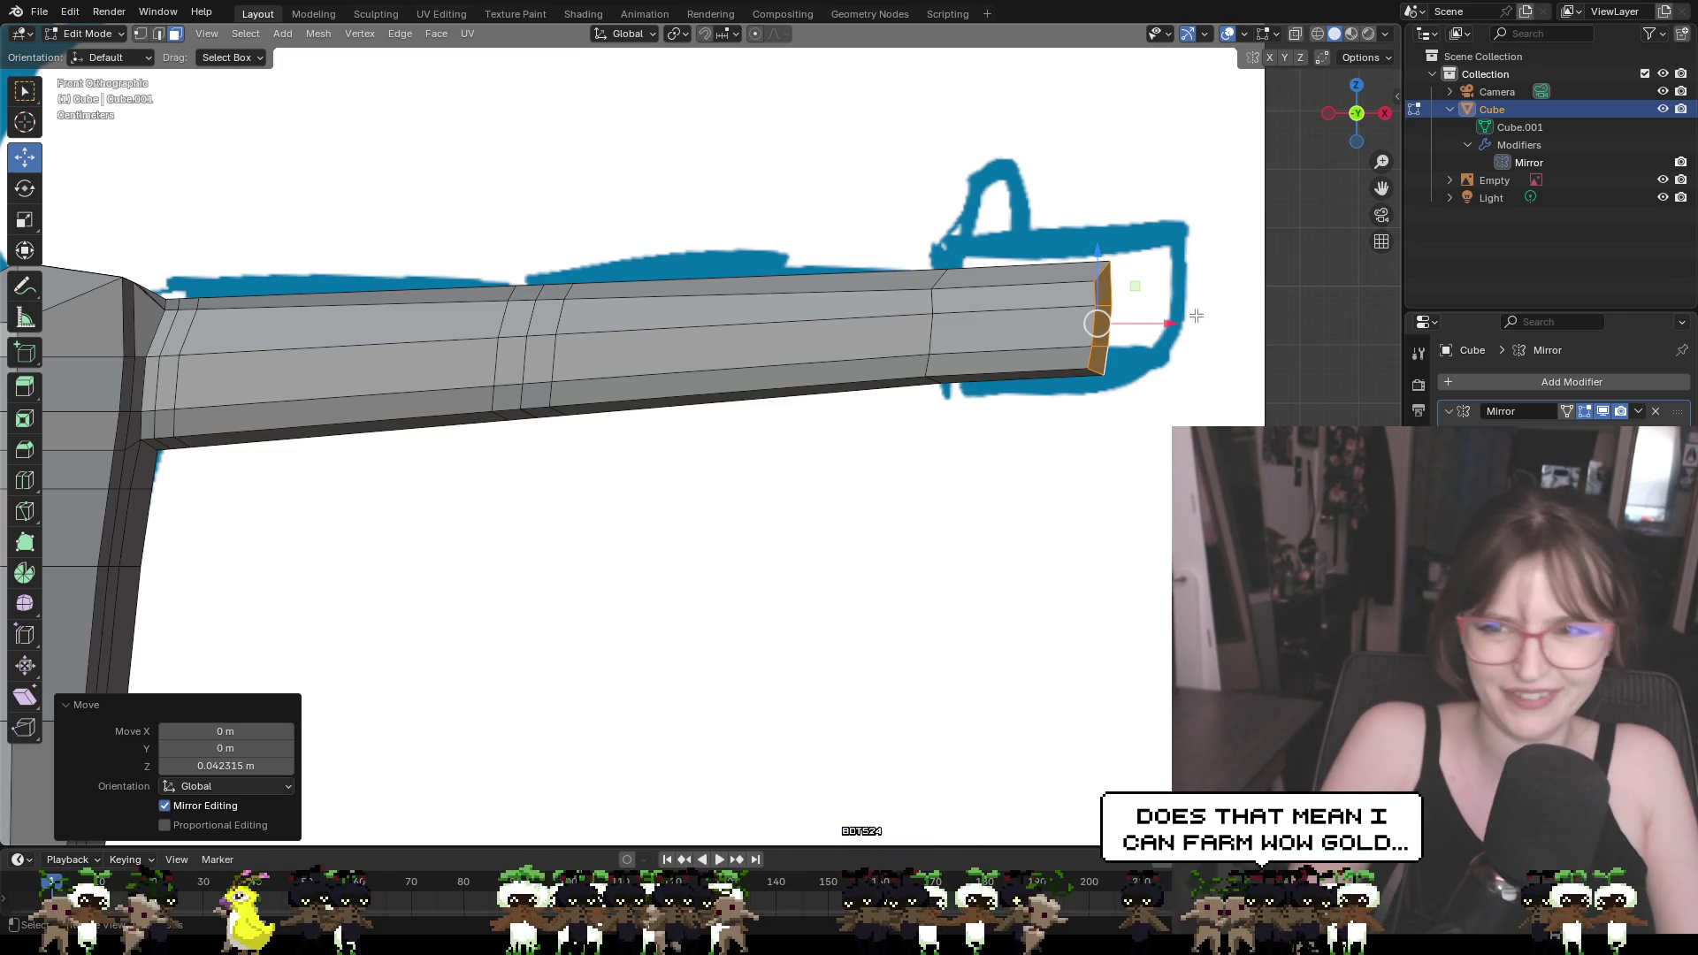
pyautogui.click(1197, 362)
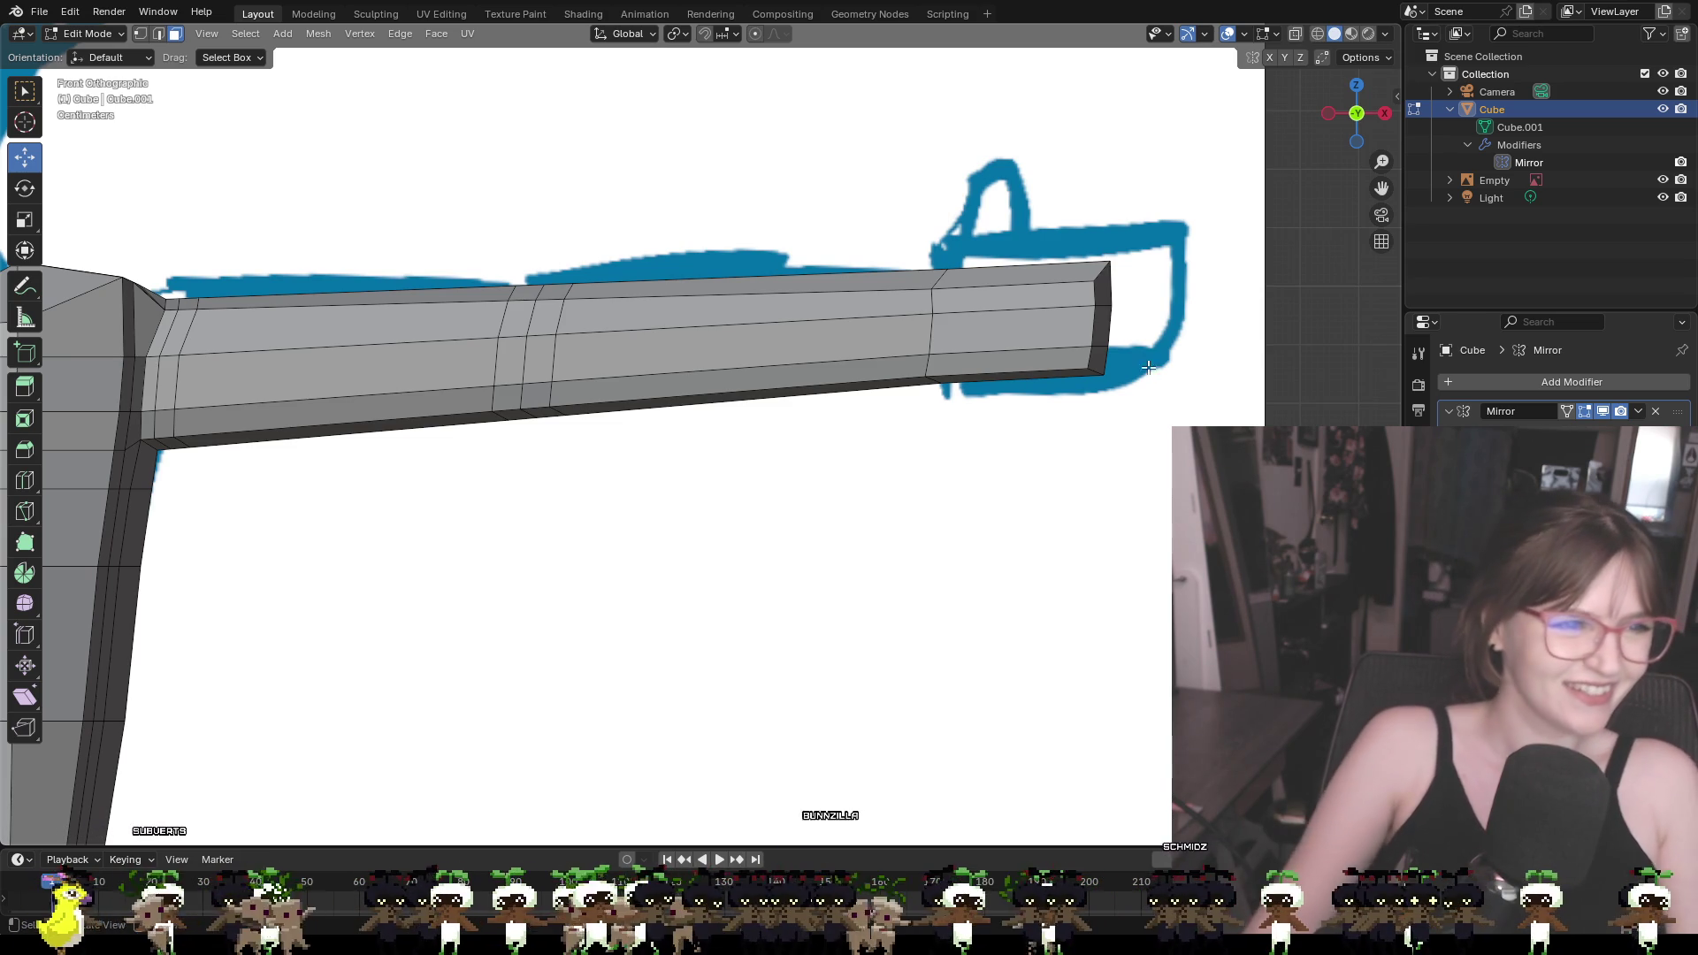
pyautogui.moveTo(577, 426)
pyautogui.keyDown('shift'); pyautogui.mouseDown(button='middle')
pyautogui.moveTo(622, 443)
pyautogui.moveTo(1244, 390)
pyautogui.mouseUp(button='middle'); pyautogui.keyUp('shift')
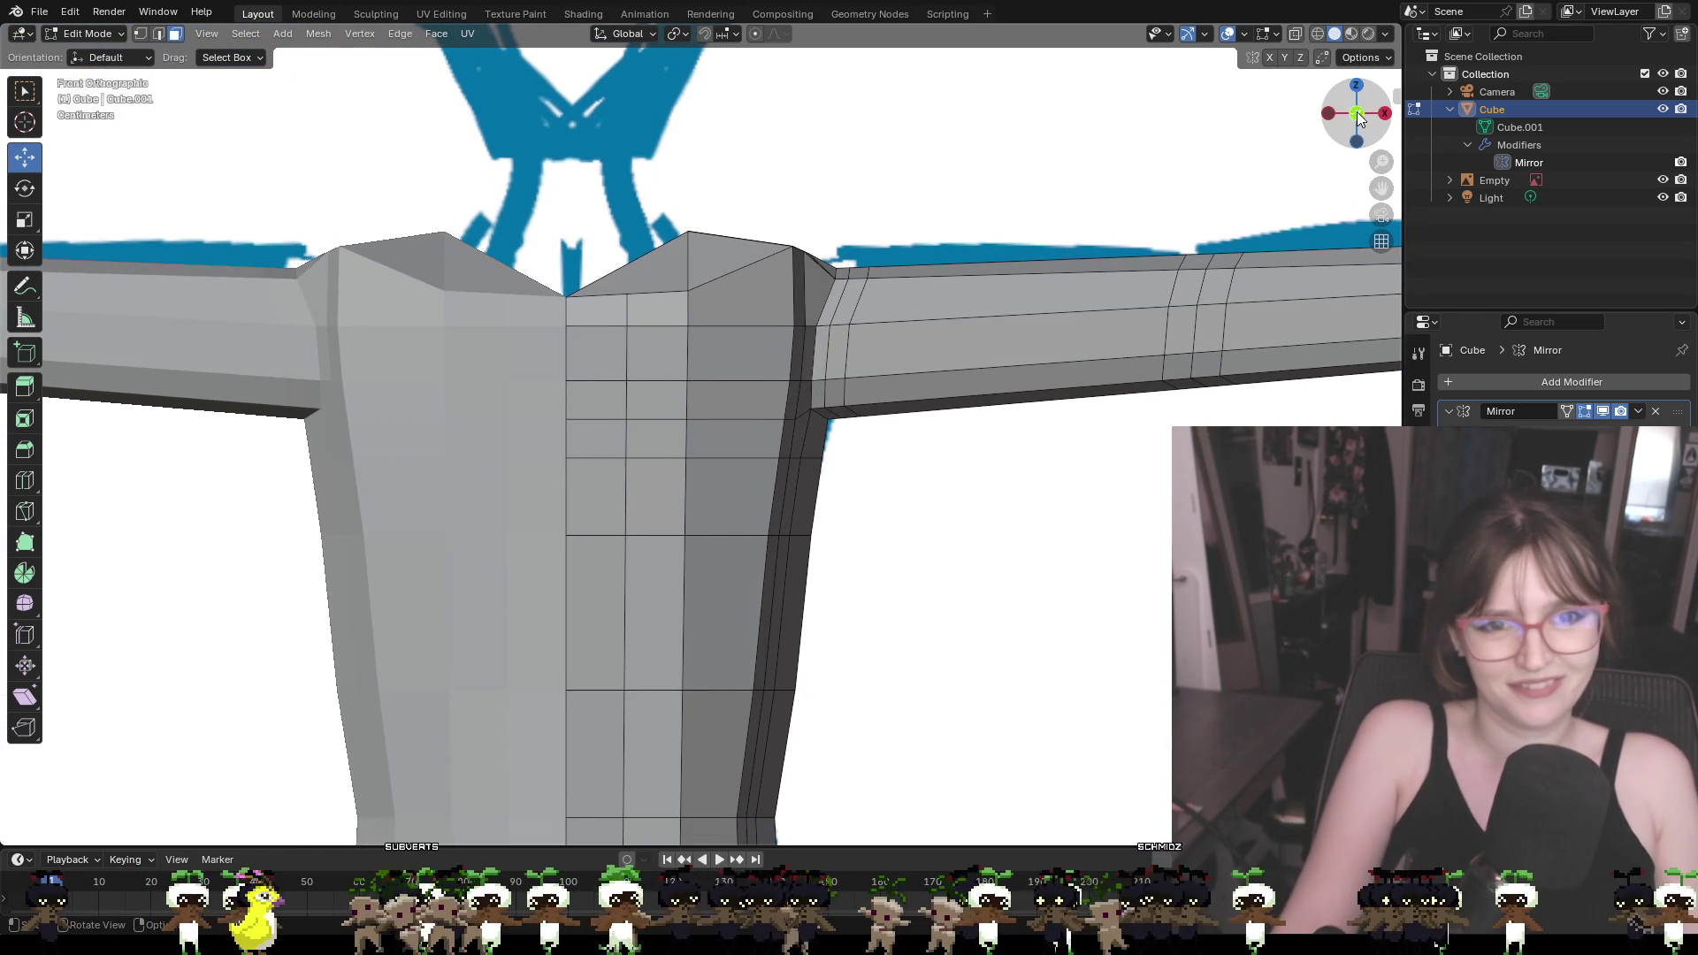
# In vertex mode, select the vertices of the arm's first loop beside the shoulder
pyautogui.click(1357, 111)
pyautogui.moveTo(1358, 109); pyautogui.dragTo(1361, 106)
pyautogui.click(1358, 111)
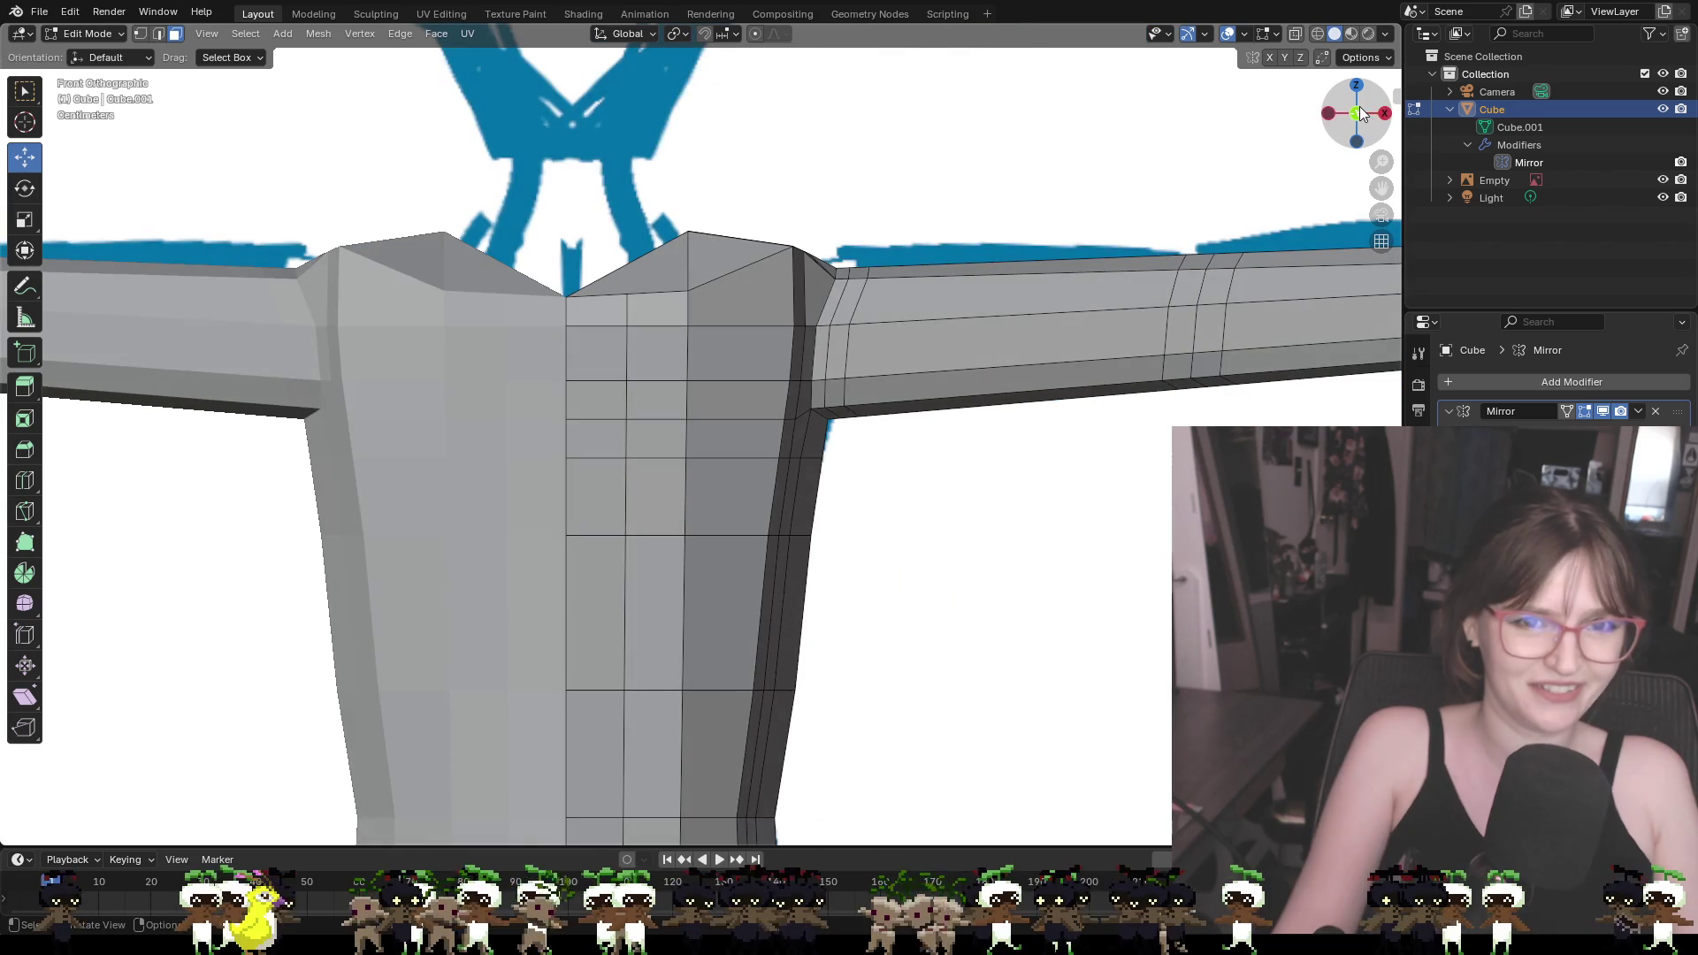
pyautogui.scroll(1, 899, 272)
pyautogui.scroll(5, 939, 265)
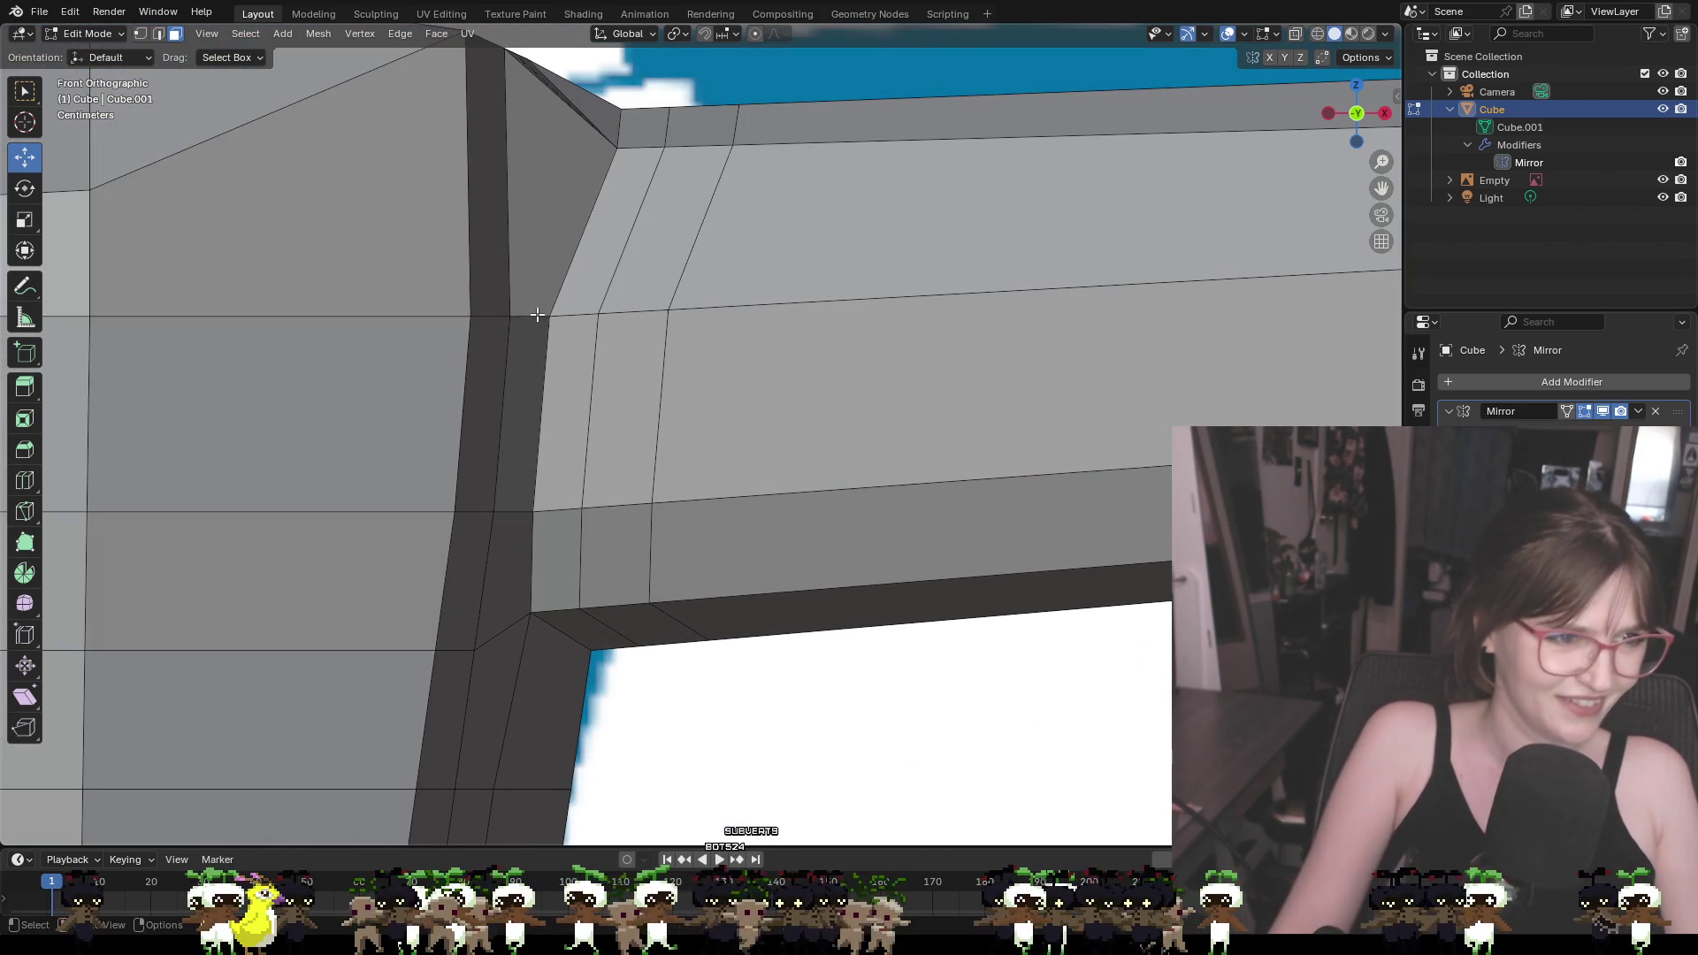
pyautogui.click(537, 311)
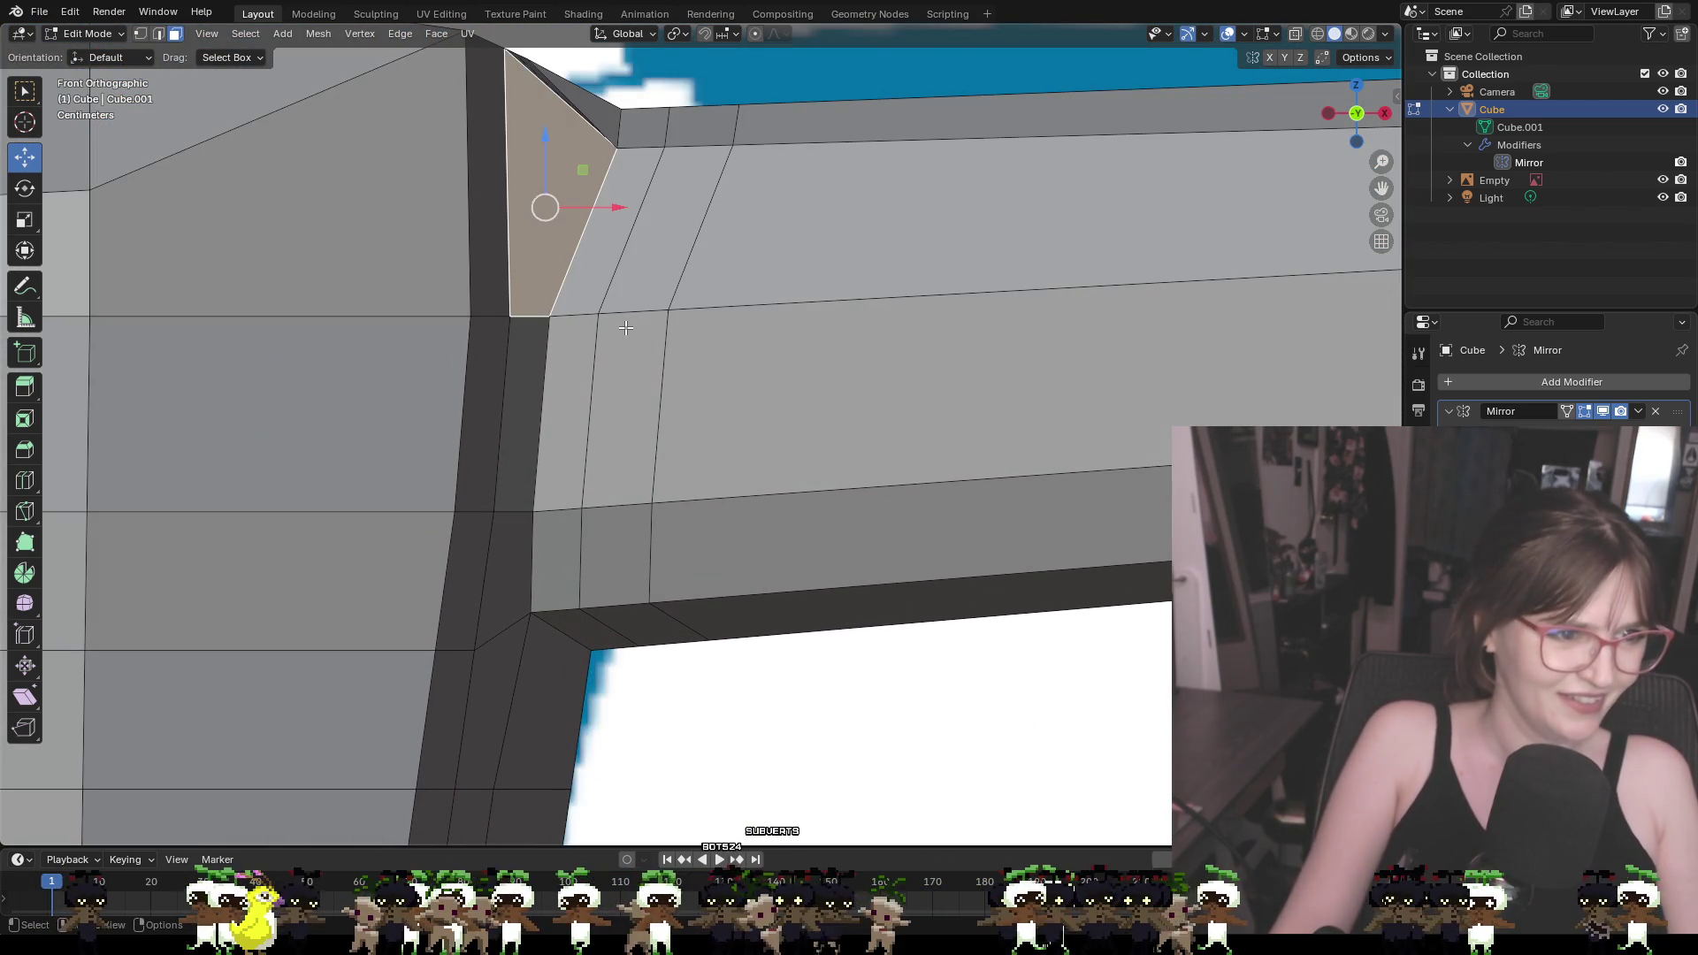
pyautogui.click(140, 33)
pyautogui.moveTo(575, 265); pyautogui.dragTo(686, 255, button='middle')
pyautogui.click(644, 364)
pyautogui.keyDown('shift'); pyautogui.click(709, 352); pyautogui.keyUp('shift')
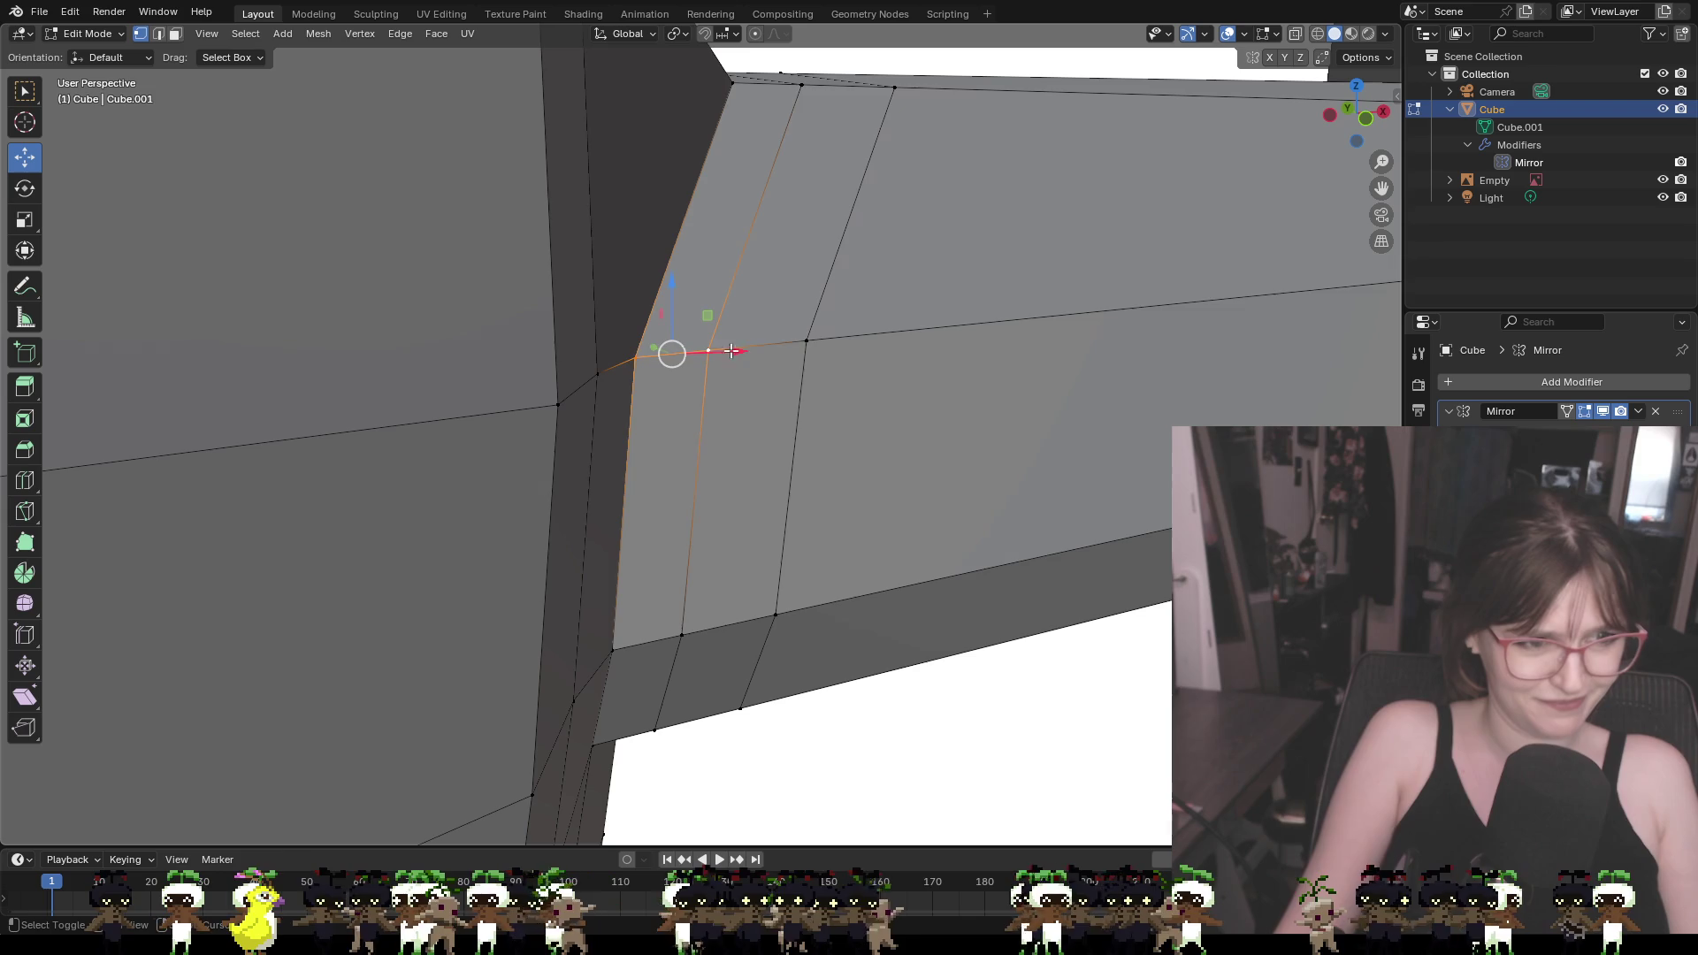
pyautogui.keyDown('shift'); pyautogui.click(806, 344); pyautogui.keyUp('shift')
# Shift those loop vertices about 0.02 m outward along X and begin lifting the top corner
pyautogui.scroll(-3, 869, 402)
pyautogui.moveTo(869, 401)
pyautogui.mouseDown(button='middle')
pyautogui.moveTo(740, 365)
pyautogui.moveTo(713, 273)
pyautogui.moveTo(694, 301)
pyautogui.moveTo(685, 274)
pyautogui.mouseUp(button='middle')
pyautogui.press('g')
pyautogui.press('x')
pyautogui.click(739, 364)
pyautogui.click(638, 363)
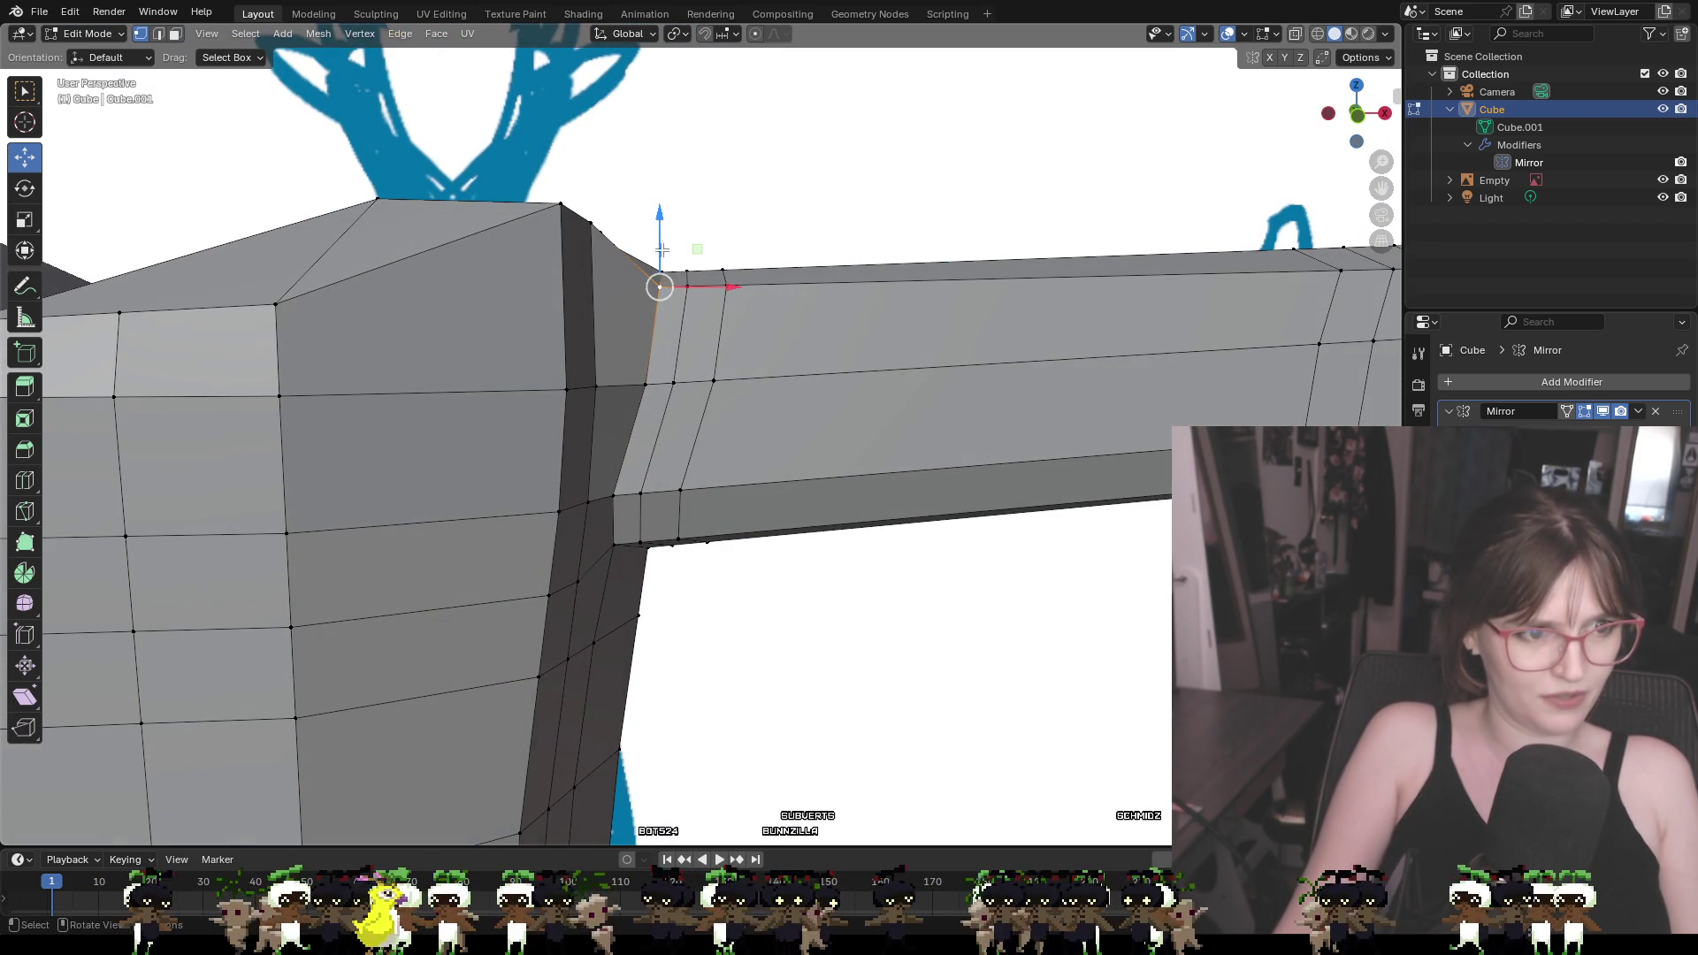
pyautogui.moveTo(661, 232); pyautogui.dragTo(661, 228)
pyautogui.moveTo(662, 229)
pyautogui.mouseDown(button='middle')
pyautogui.moveTo(576, 428)
pyautogui.moveTo(563, 414)
pyautogui.mouseUp(button='middle')
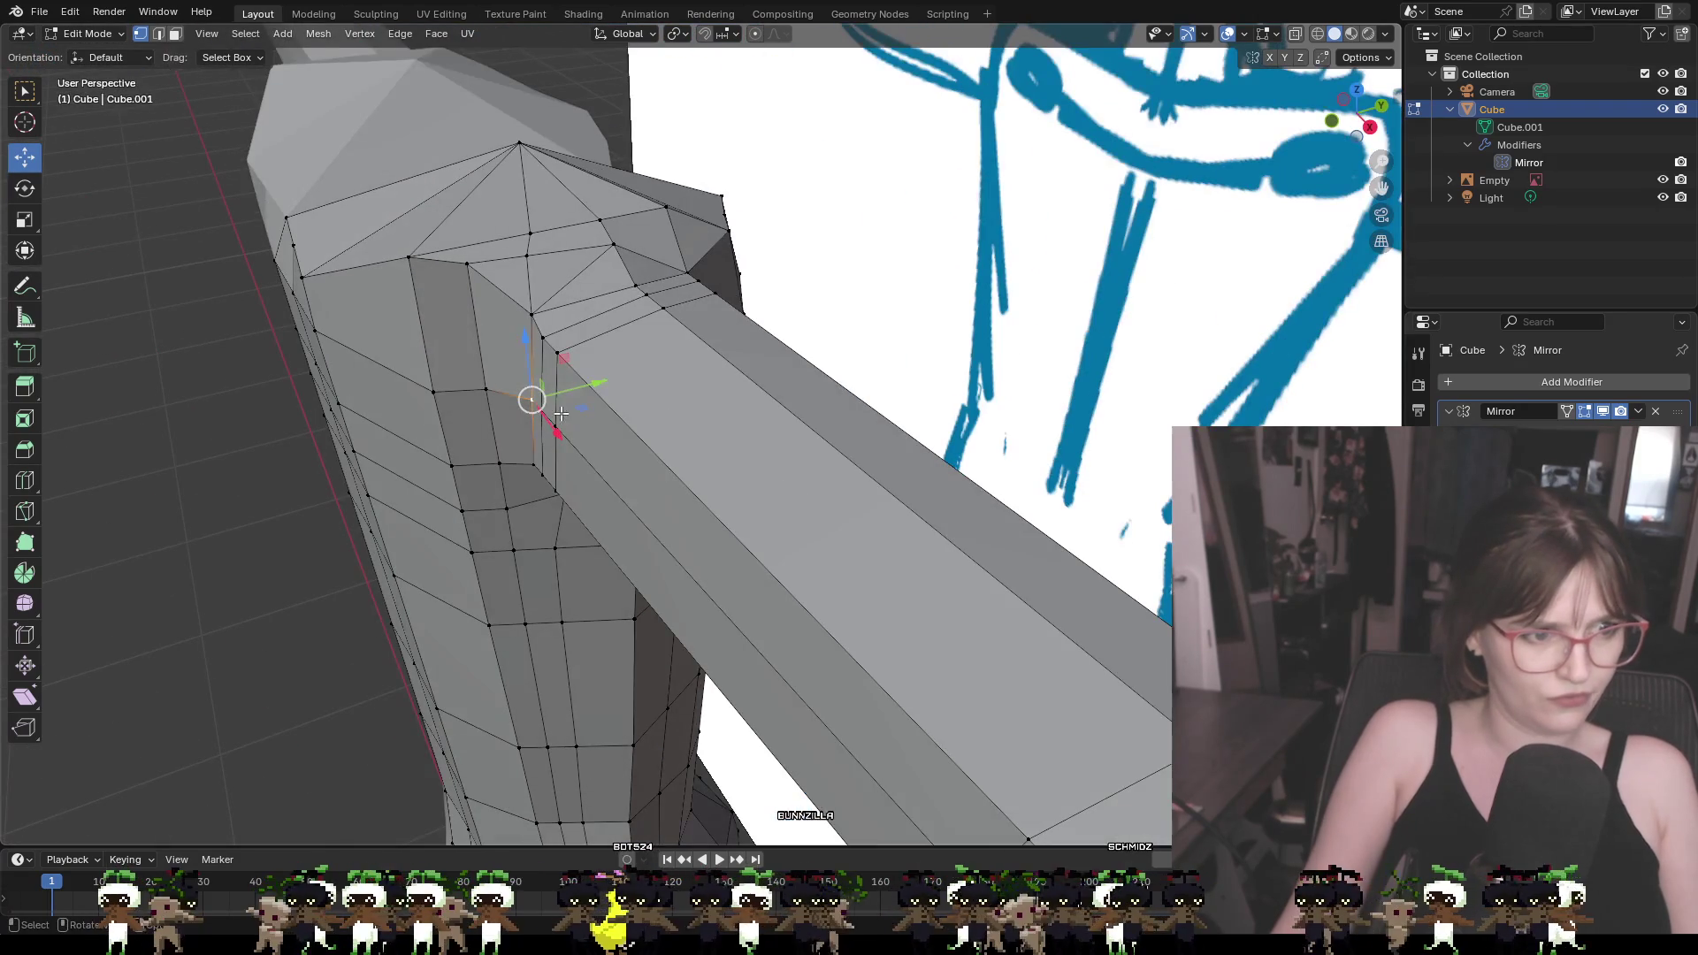
# Nudge the corner vertex and an adjacent shoulder vertex along Y
pyautogui.press('g')
pyautogui.press('y')
pyautogui.click(556, 397)
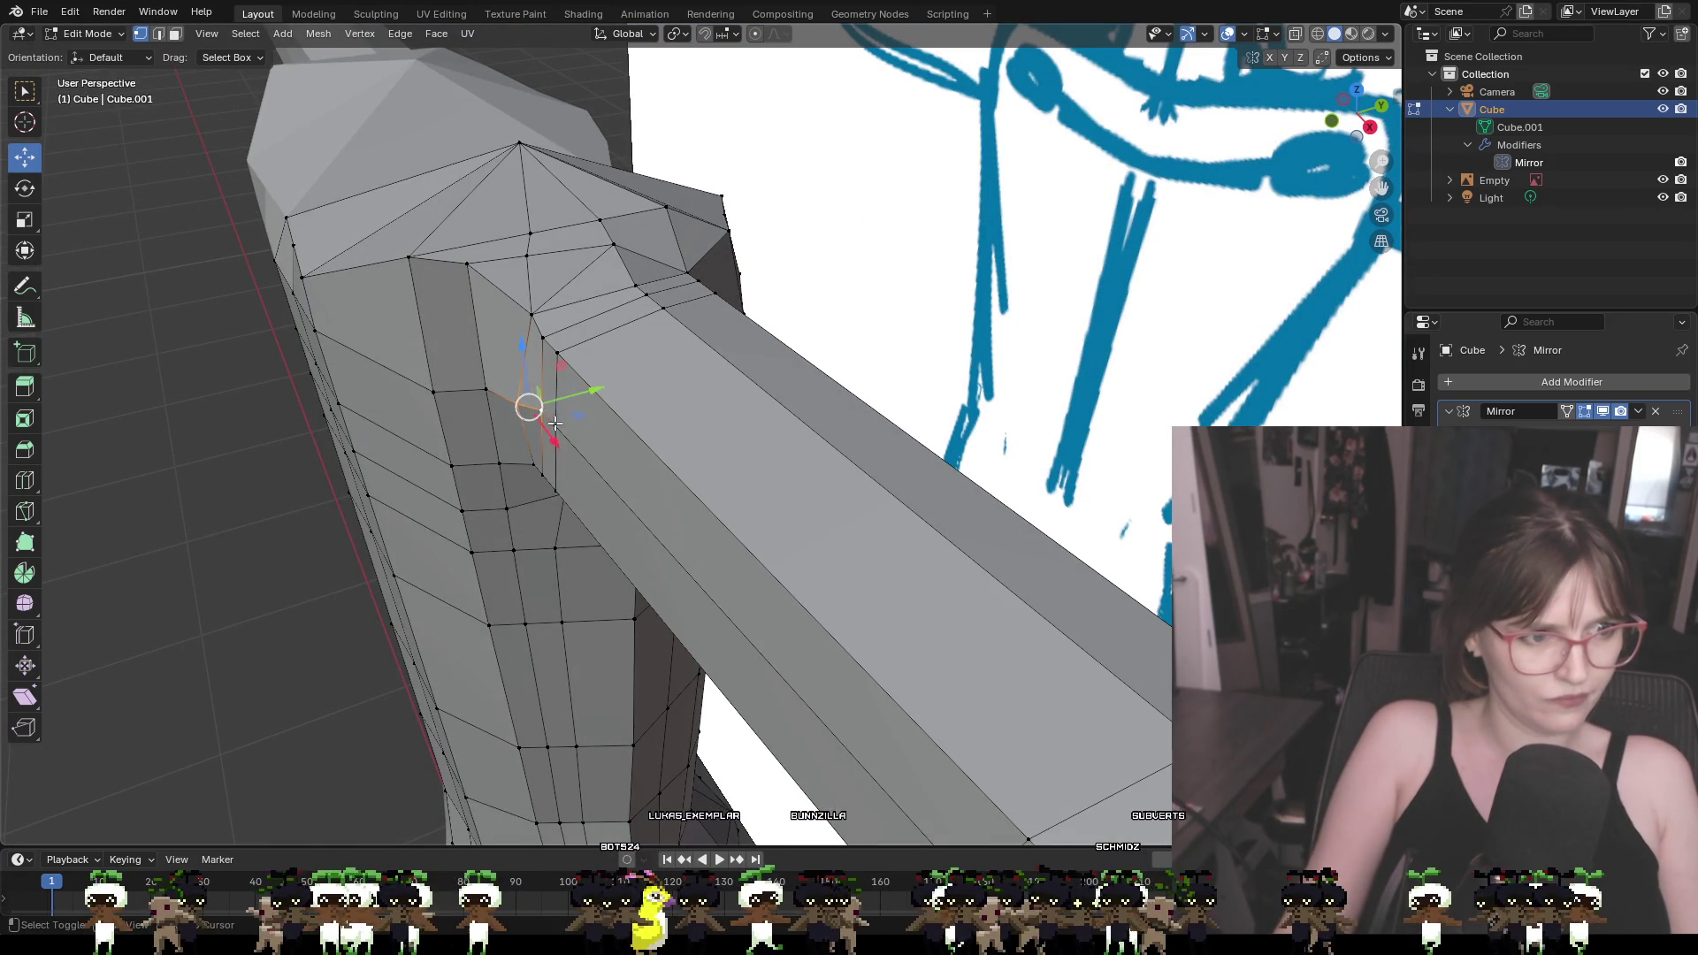
pyautogui.keyDown('shift'); pyautogui.click(548, 428); pyautogui.keyUp('shift')
pyautogui.press('g')
pyautogui.press('y')
pyautogui.click(546, 411)
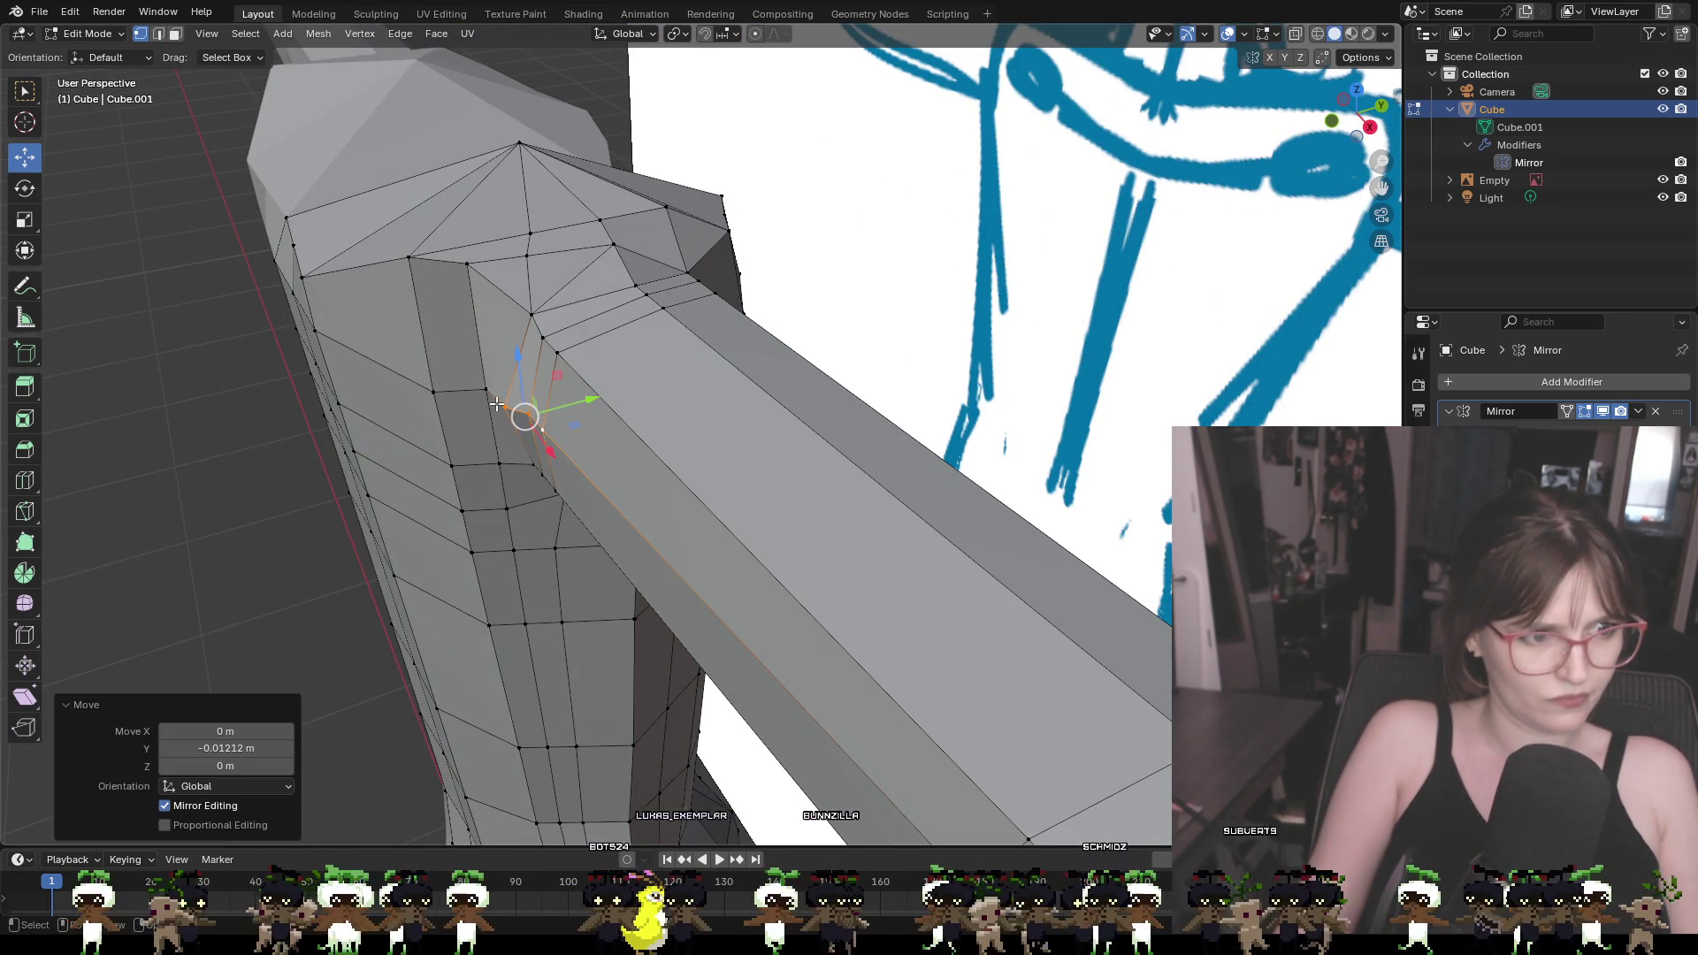
# Try dissolving an armpit vertex, undo it, then nudge it slightly along Y and X
pyautogui.click(486, 389)
pyautogui.press('g')
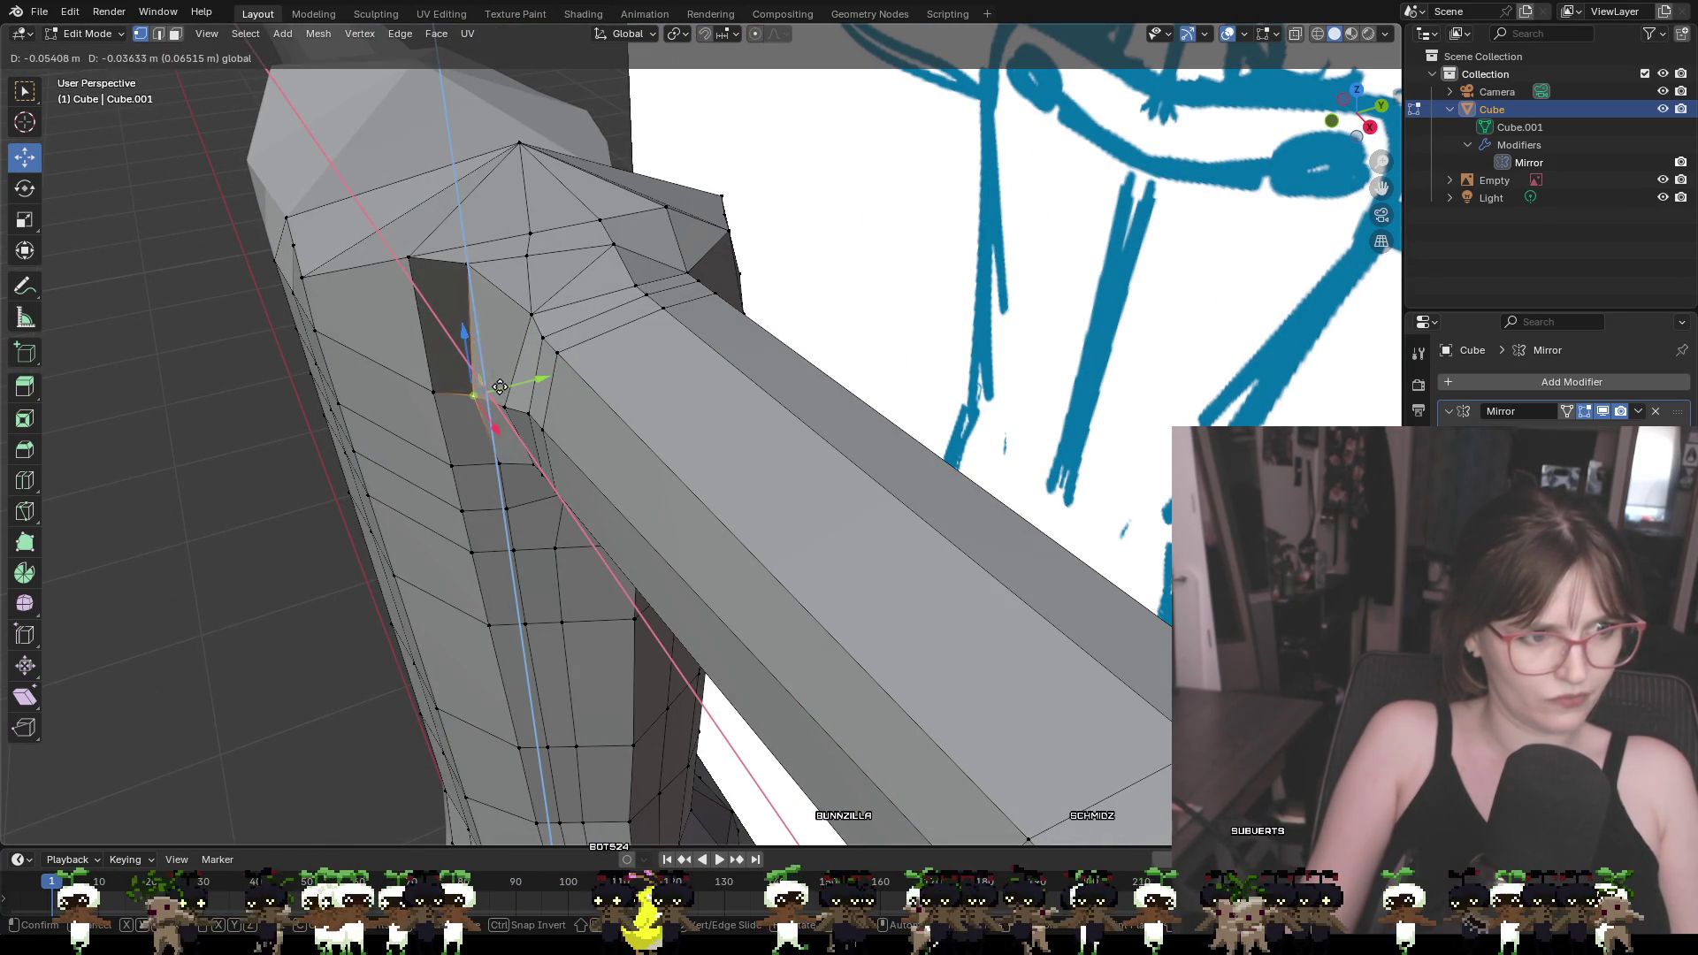
pyautogui.press('Escape')
pyautogui.hotkey('ctrl', 'x')
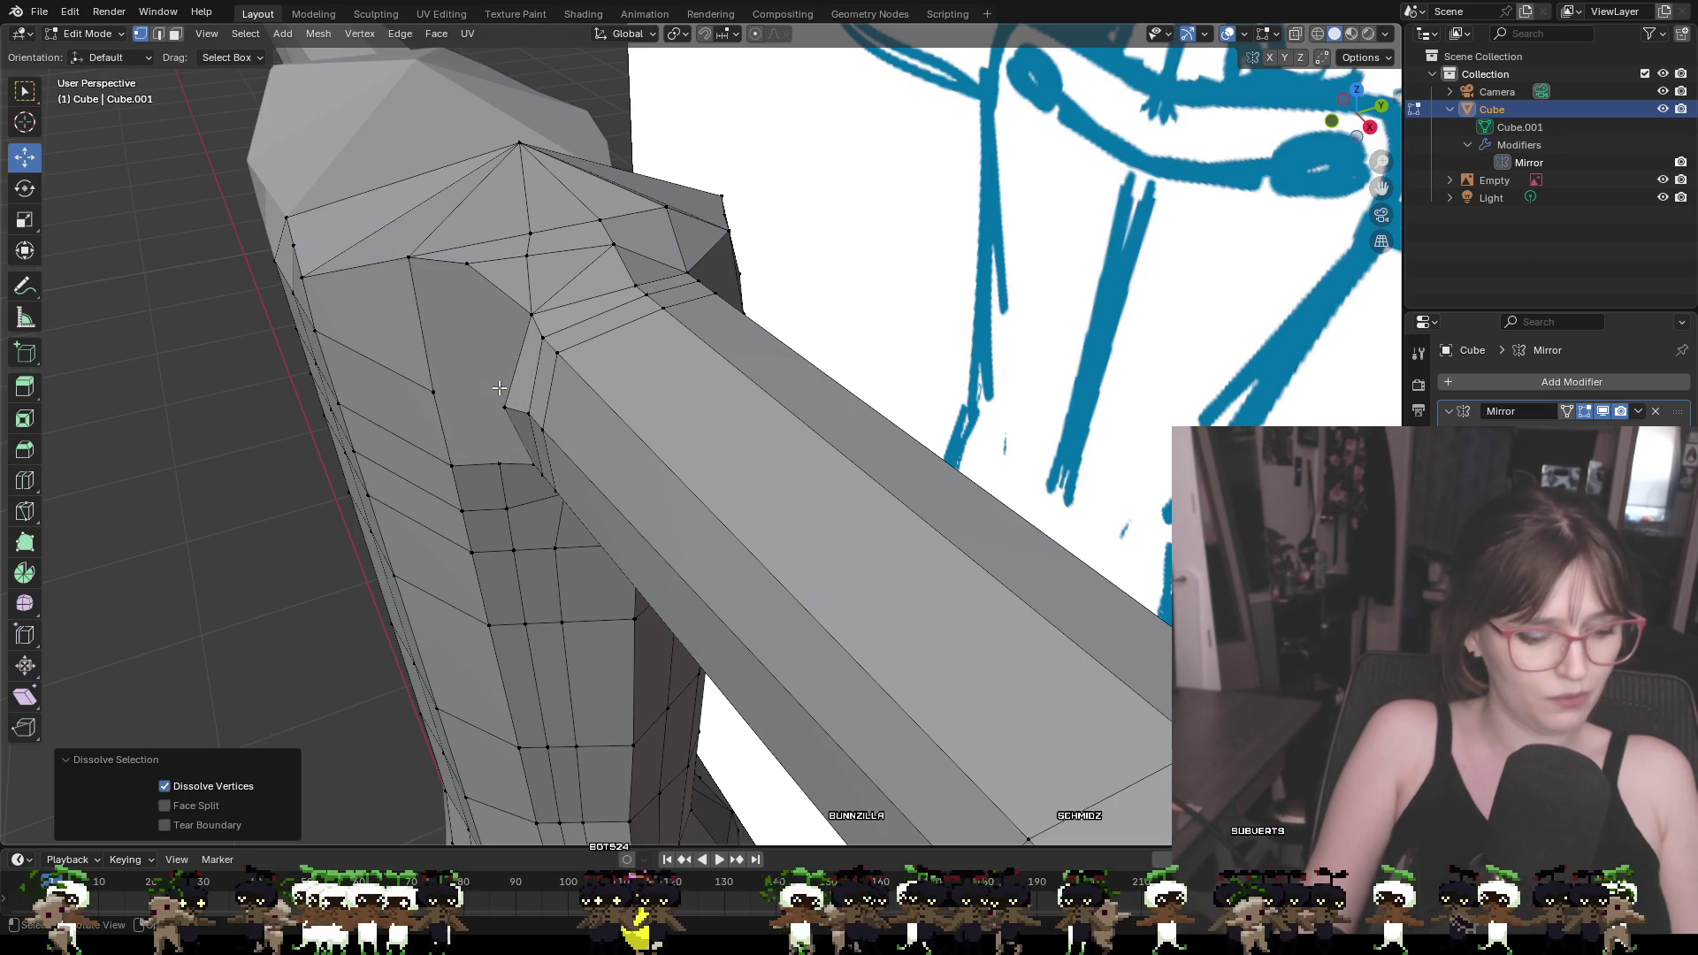
pyautogui.hotkey('ctrl', 'z')
pyautogui.press('g')
pyautogui.press('y')
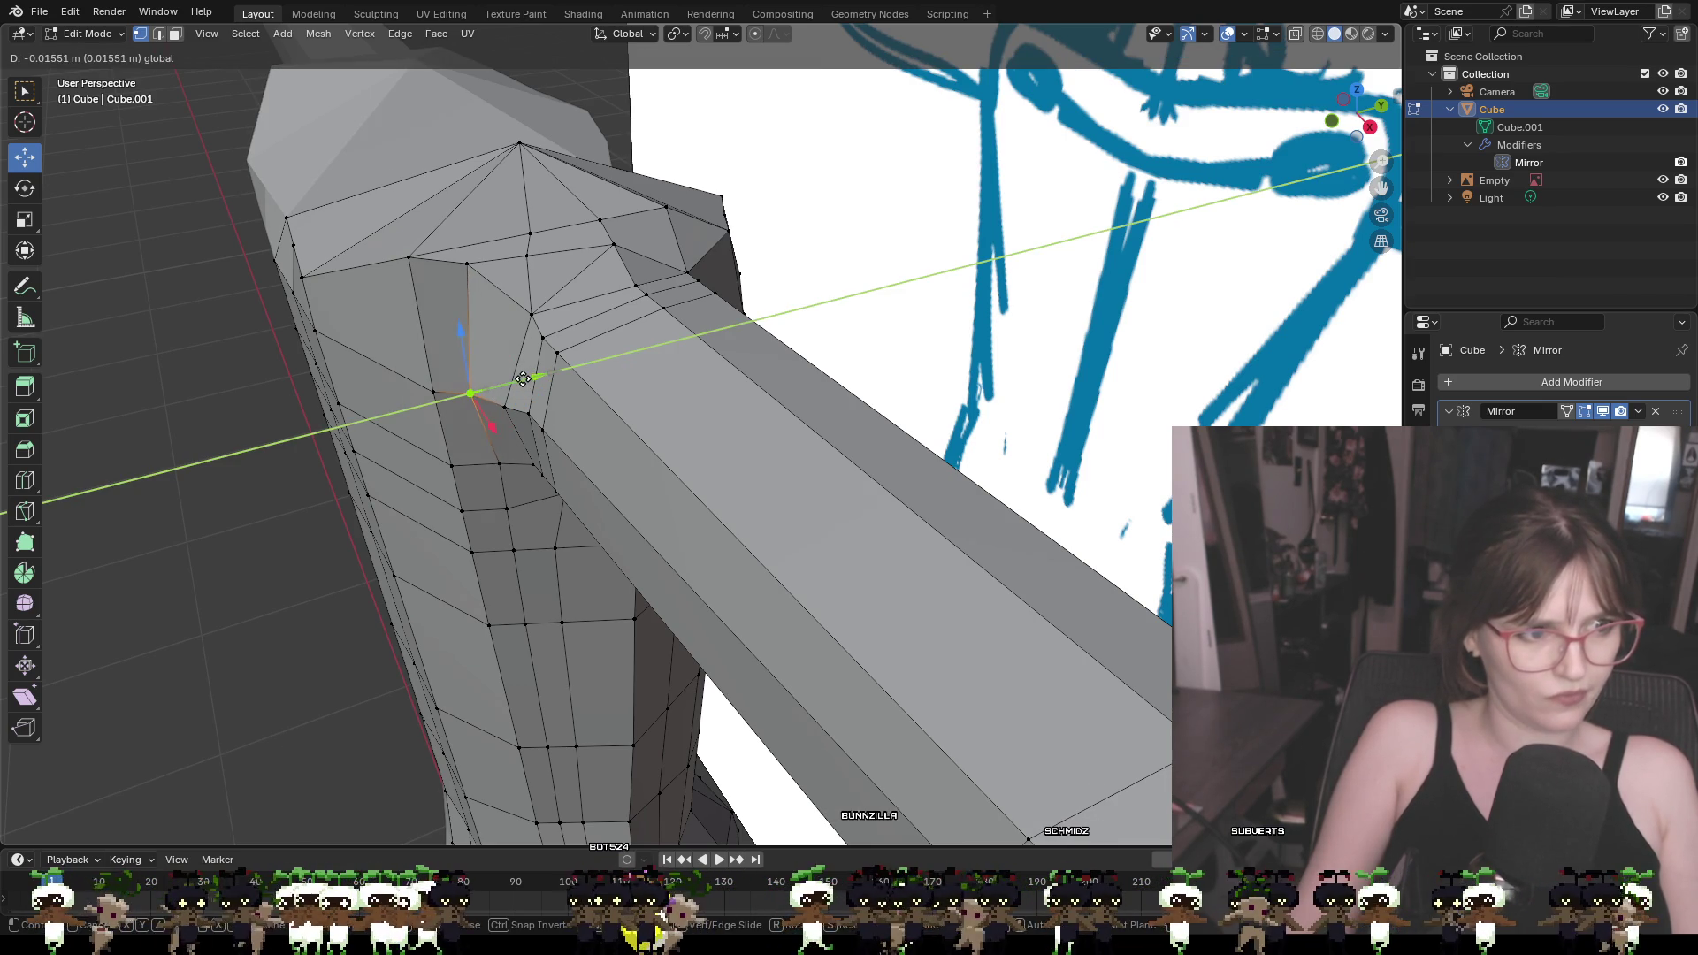
pyautogui.click(524, 382)
pyautogui.moveTo(524, 382)
pyautogui.mouseDown(button='middle')
pyautogui.moveTo(530, 429)
pyautogui.moveTo(588, 423)
pyautogui.moveTo(660, 488)
pyautogui.moveTo(703, 494)
pyautogui.moveTo(735, 536)
pyautogui.mouseUp(button='middle')
pyautogui.press('g')
pyautogui.press('x')
pyautogui.click(677, 491)
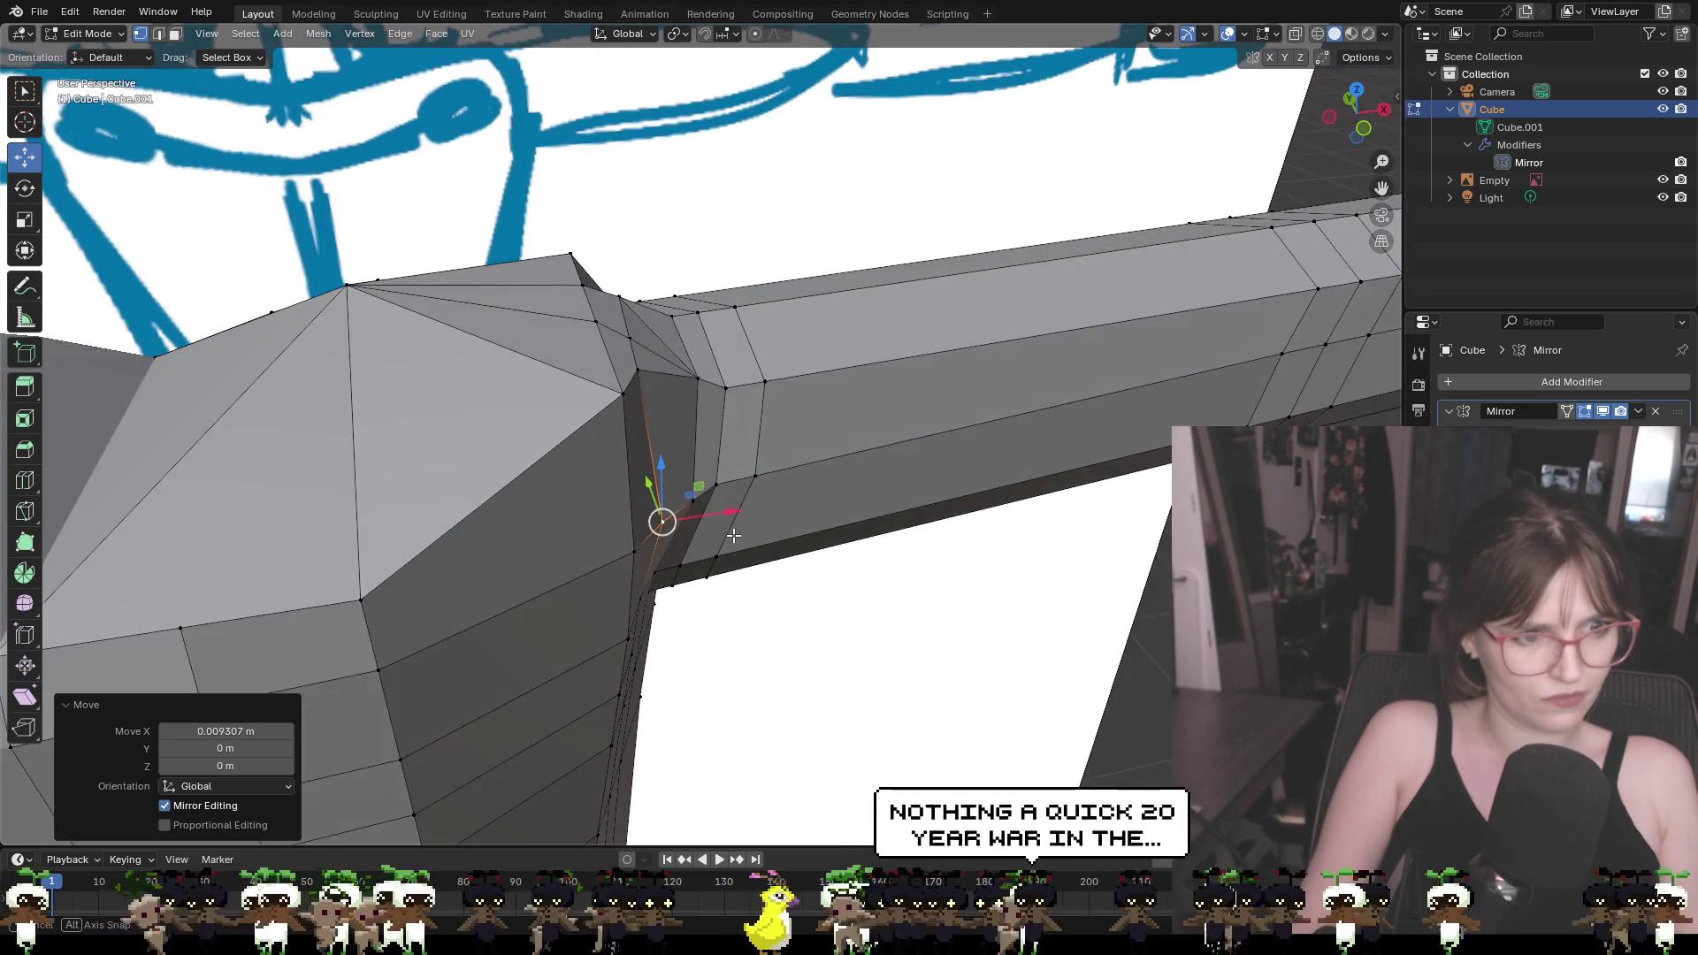
# Raise the upper corner vertex where the arm starts in two small Z moves
pyautogui.click(712, 489)
pyautogui.click(703, 378)
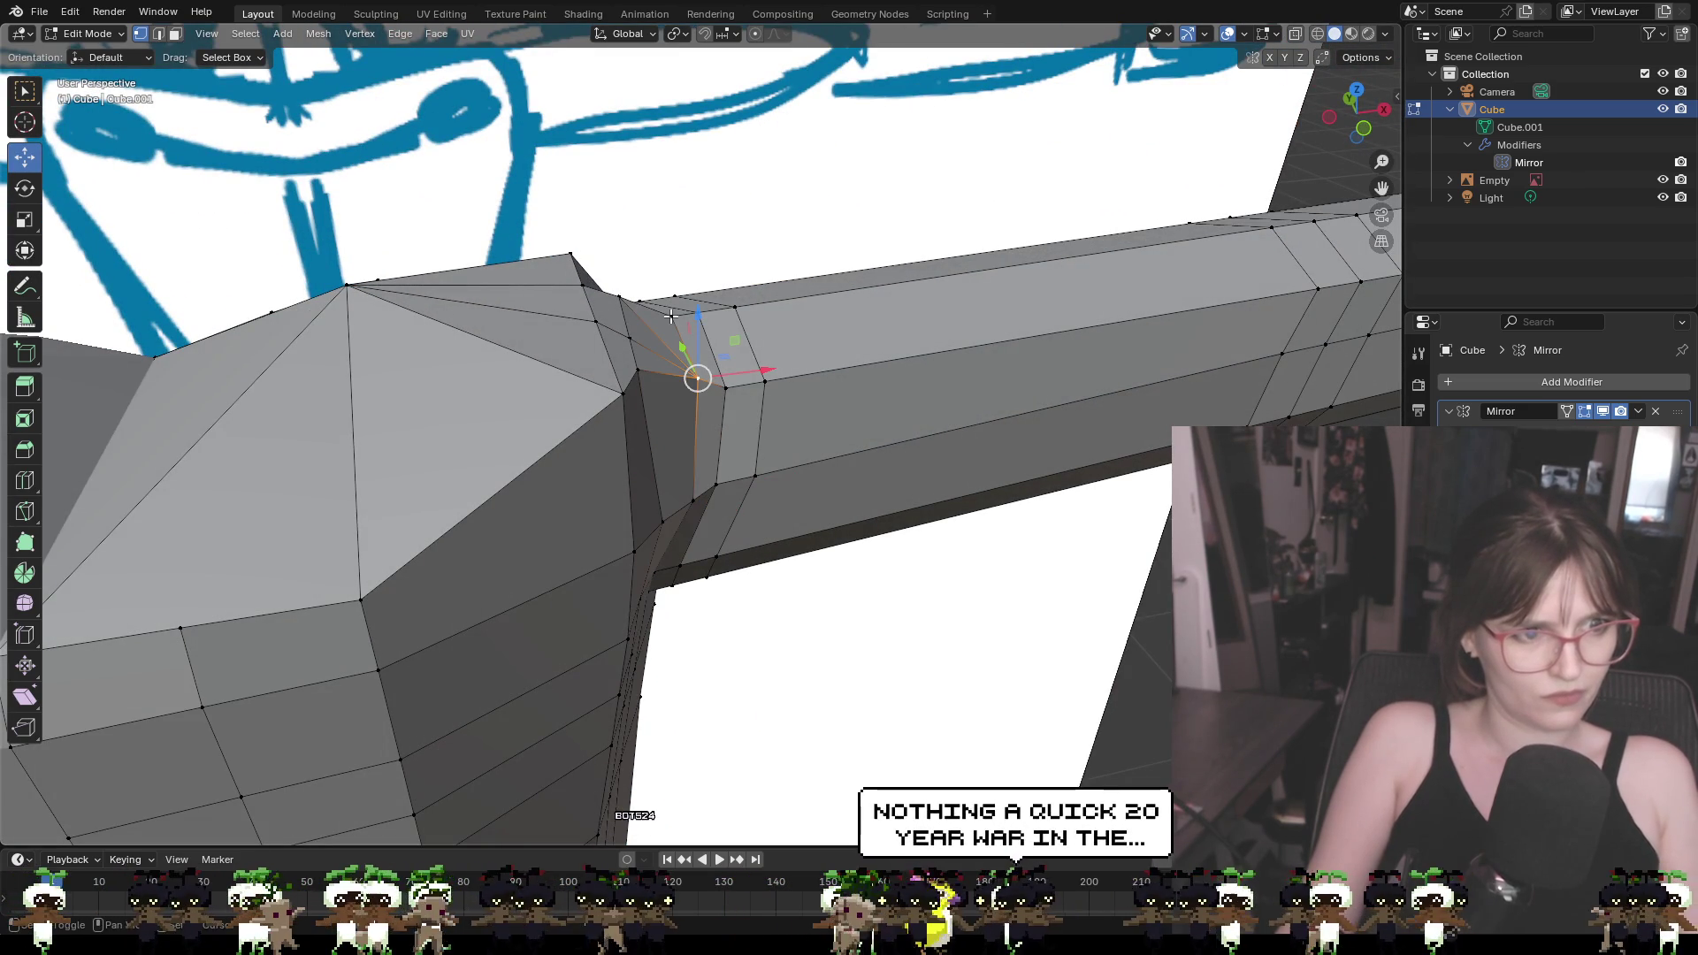
pyautogui.moveTo(729, 370); pyautogui.dragTo(705, 275, button='middle')
pyautogui.press('g')
pyautogui.press('z')
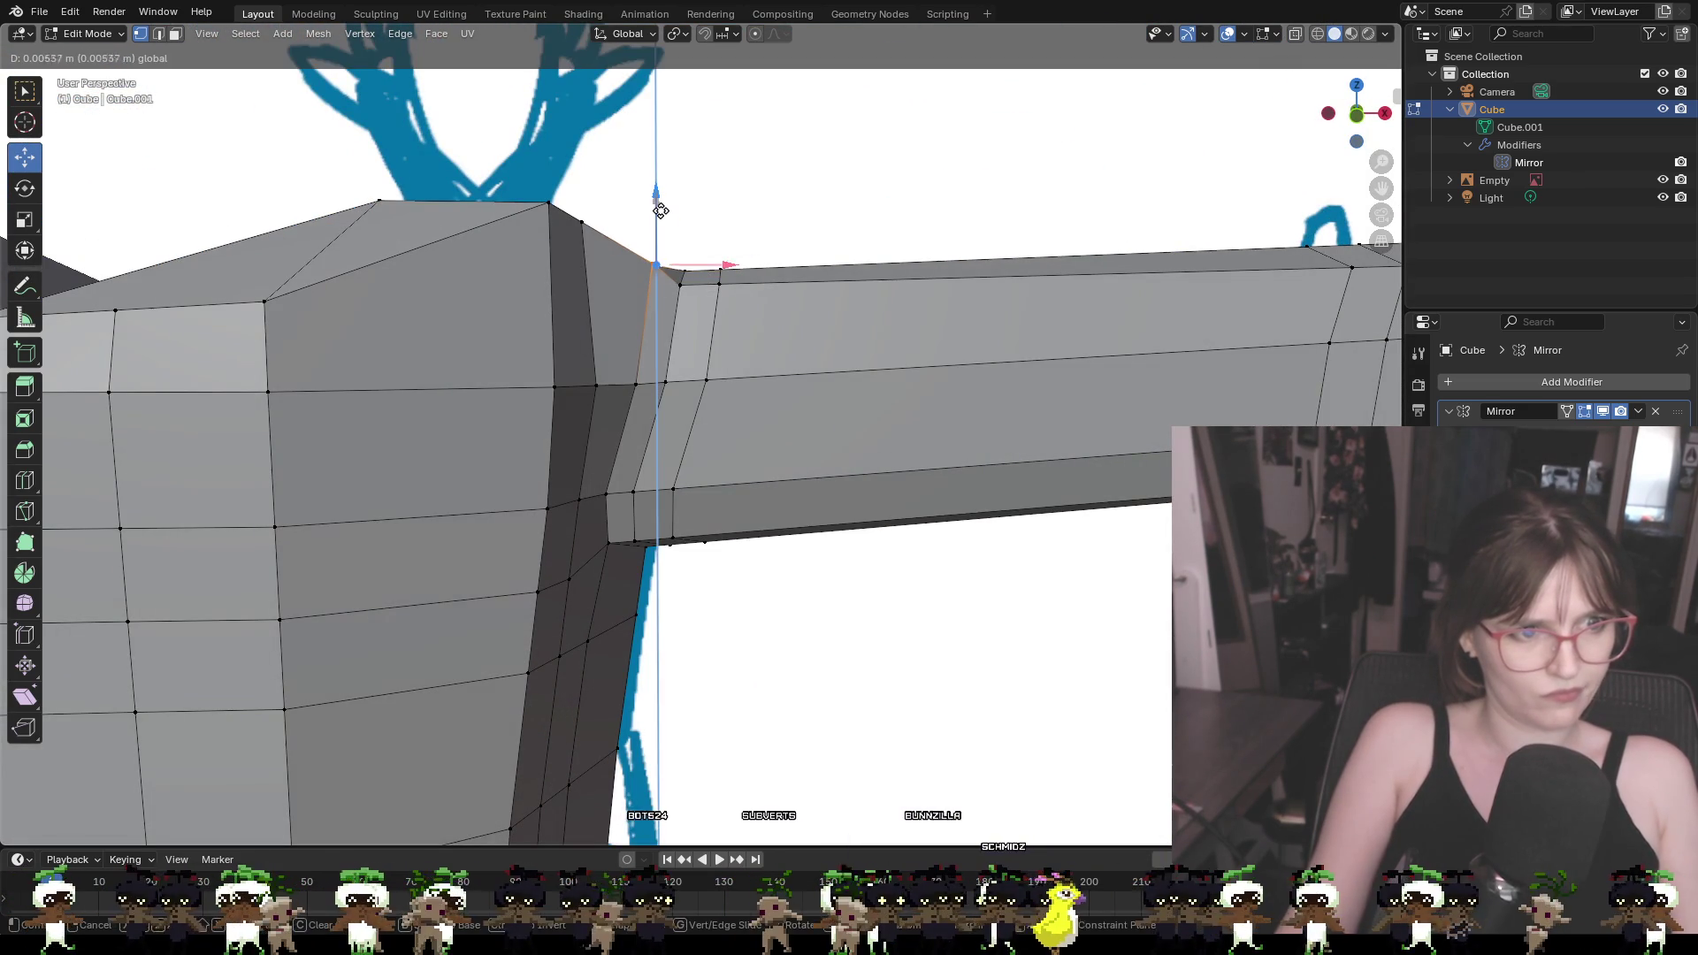
pyautogui.click(691, 259)
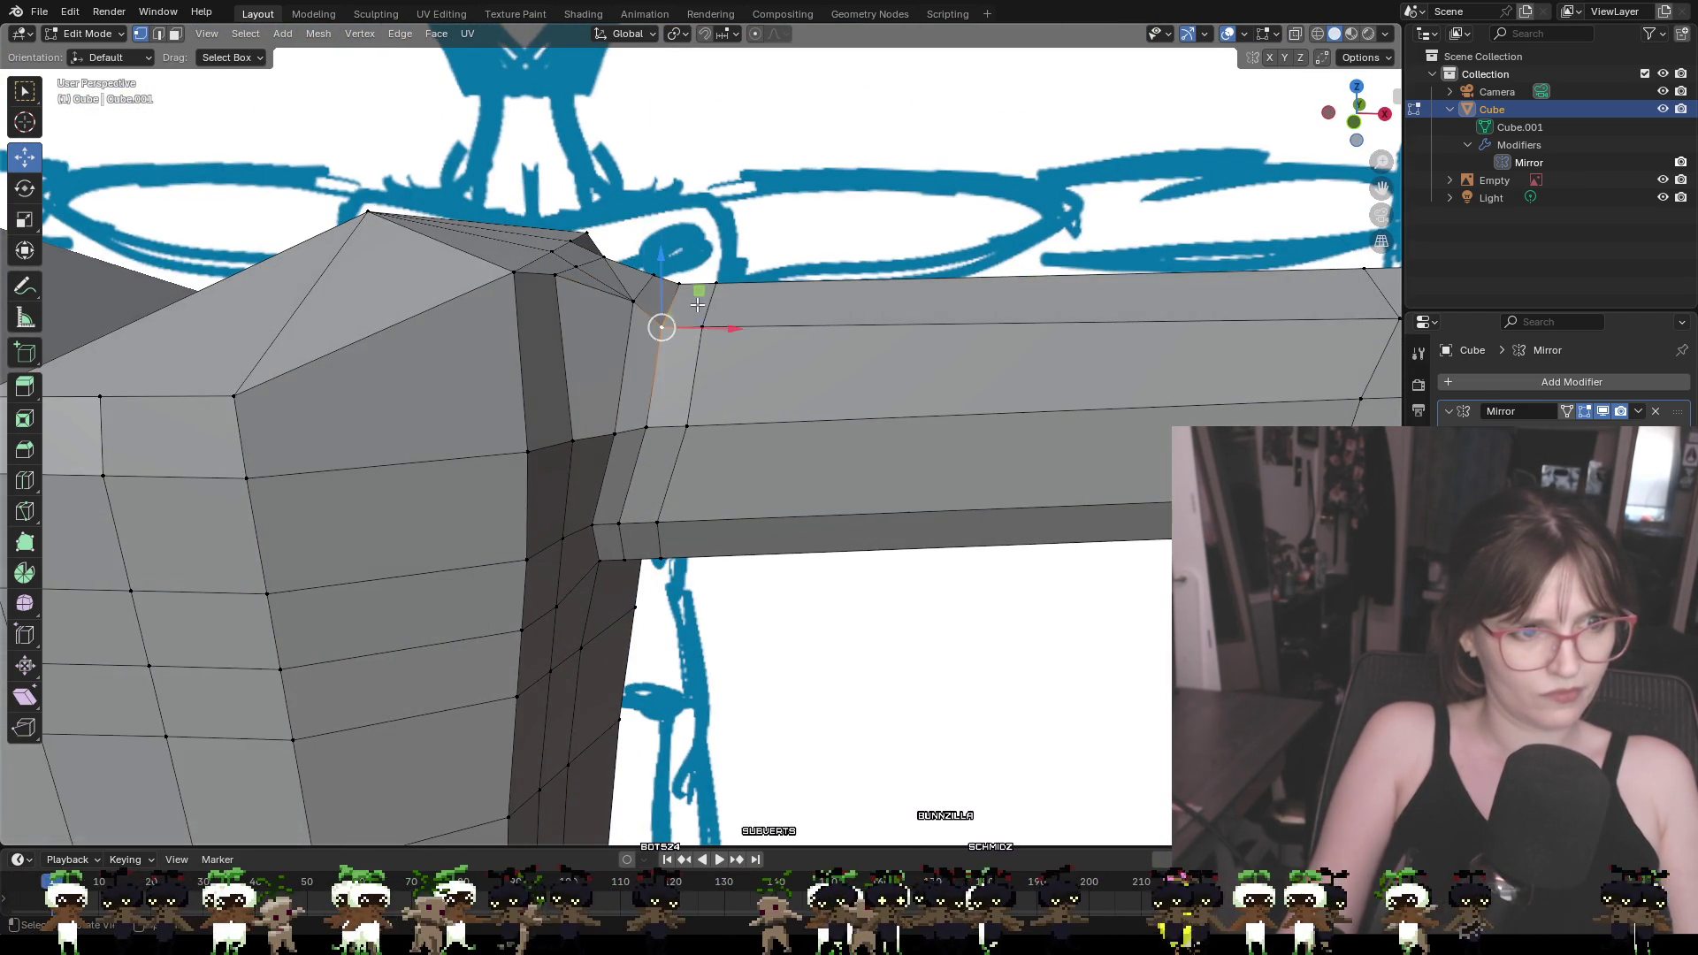
pyautogui.press('g')
pyautogui.press('z')
pyautogui.click(677, 228)
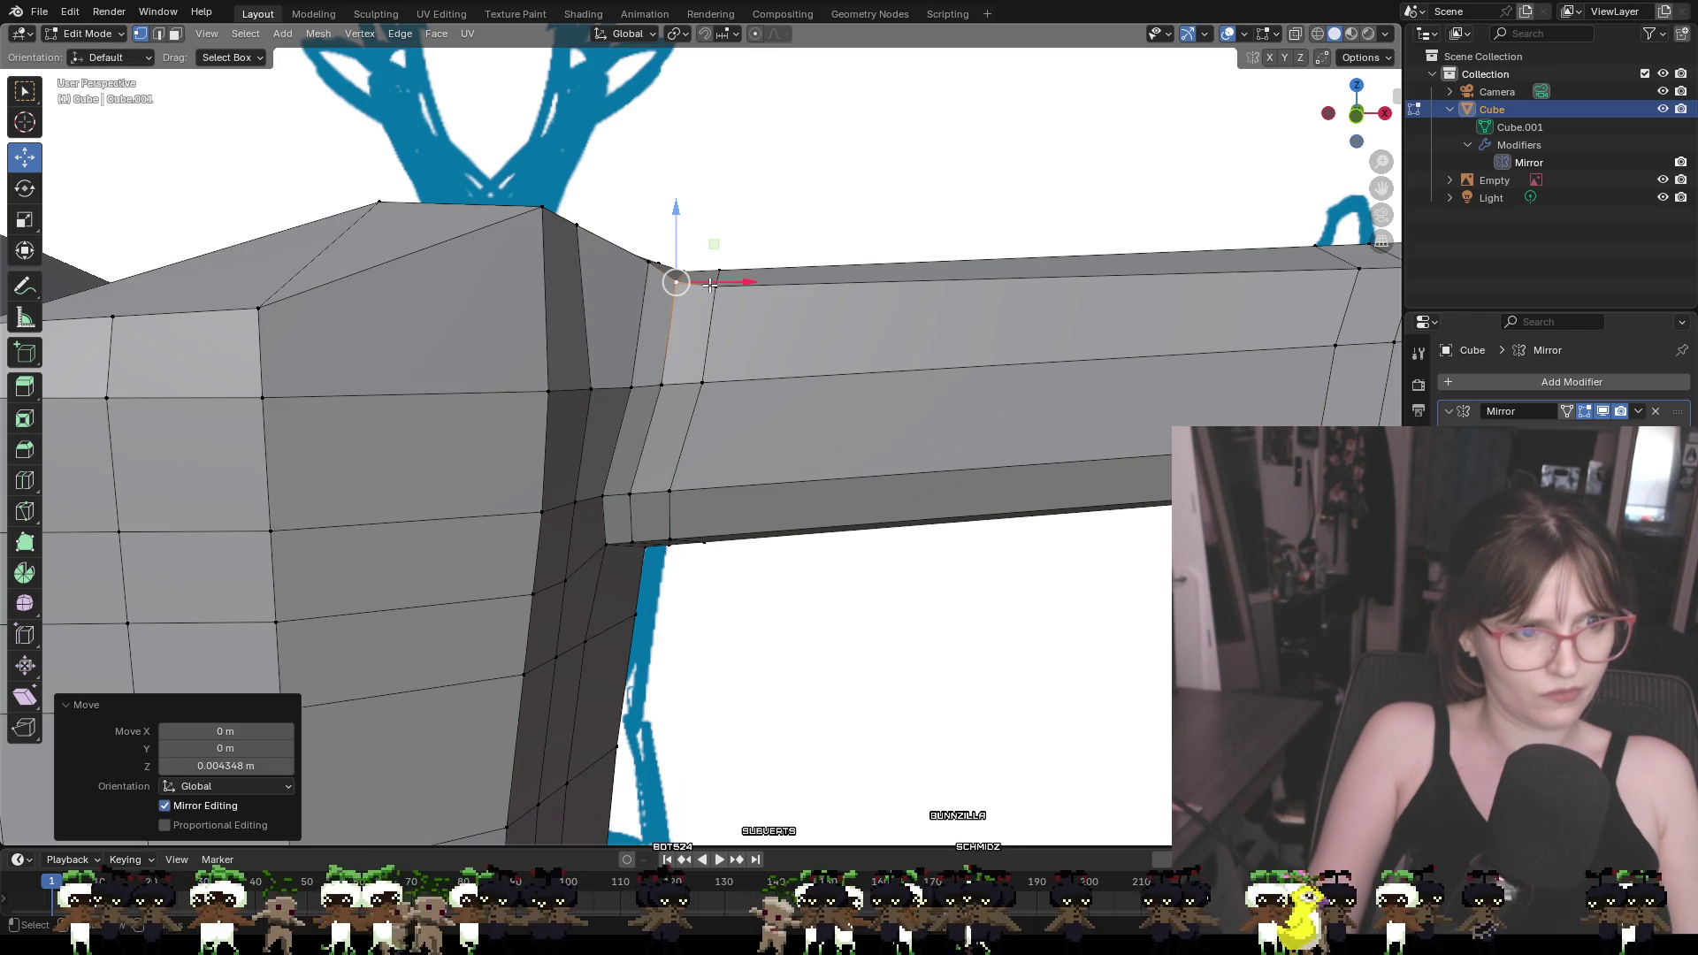
# Move the lower arm corner vertex −0.004 m along Y, then hide the reference sketch
pyautogui.click(715, 285)
pyautogui.moveTo(658, 385)
pyautogui.mouseDown(button='middle')
pyautogui.moveTo(562, 376)
pyautogui.moveTo(590, 411)
pyautogui.moveTo(815, 429)
pyautogui.moveTo(879, 459)
pyautogui.moveTo(905, 505)
pyautogui.moveTo(1008, 504)
pyautogui.moveTo(1138, 402)
pyautogui.moveTo(1155, 408)
pyautogui.mouseUp(button='middle')
pyautogui.press('y')
pyautogui.click(562, 380)
pyautogui.click(626, 409)
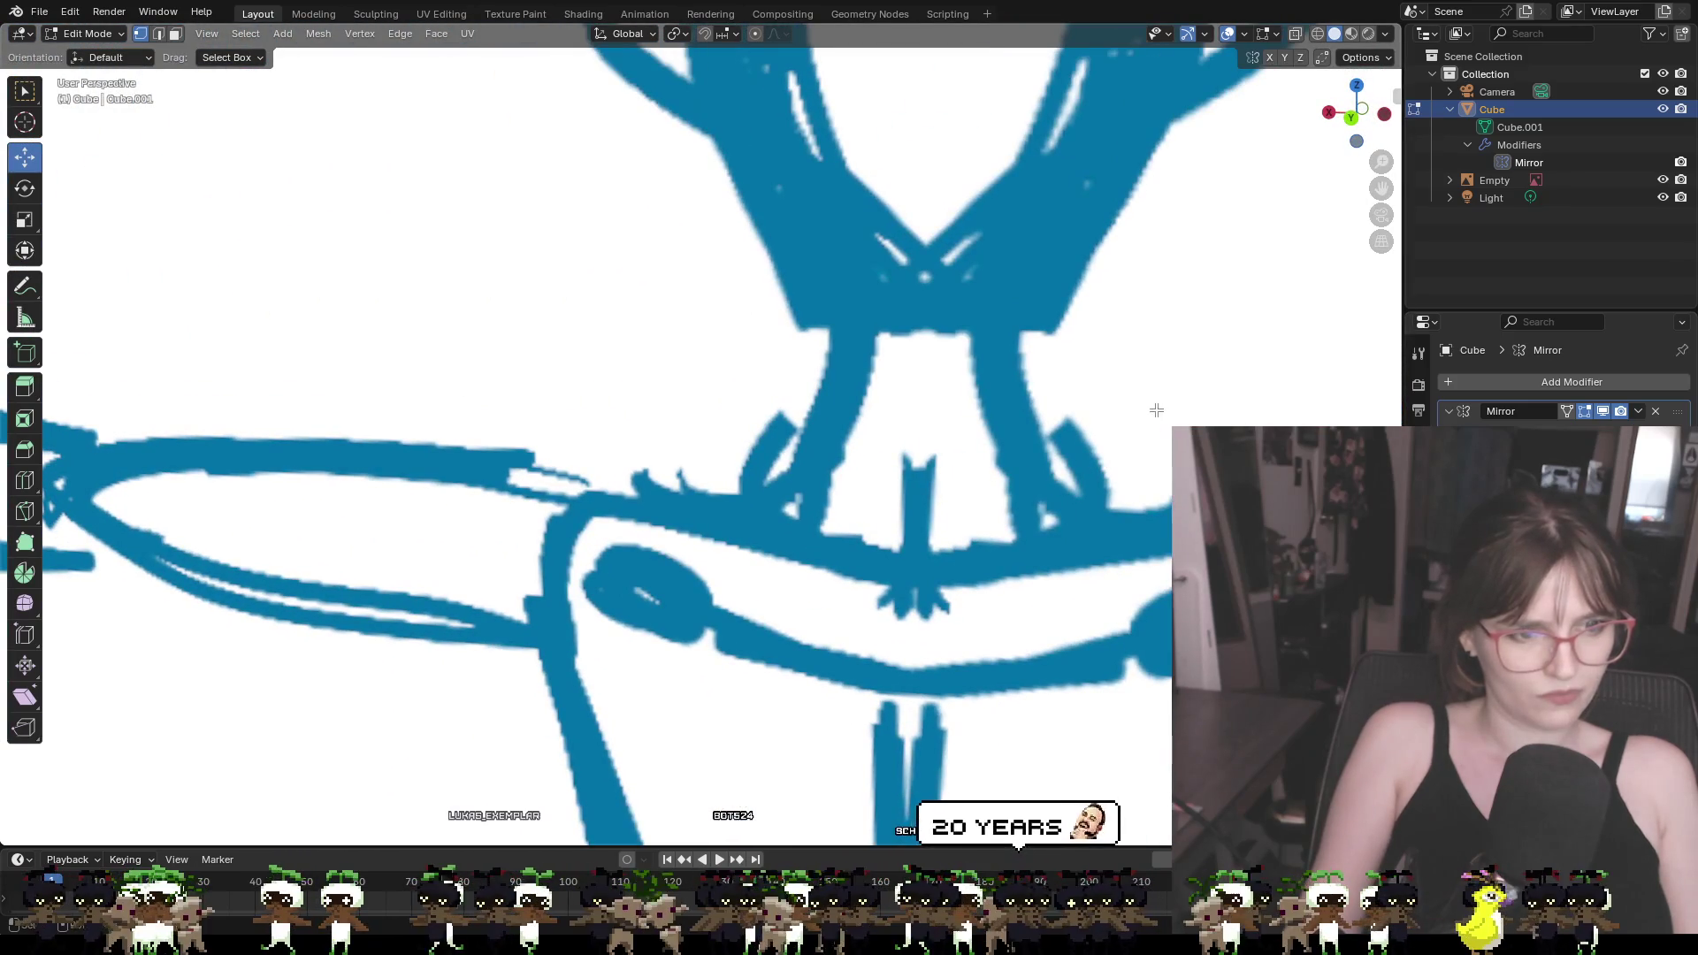
pyautogui.click(1664, 181)
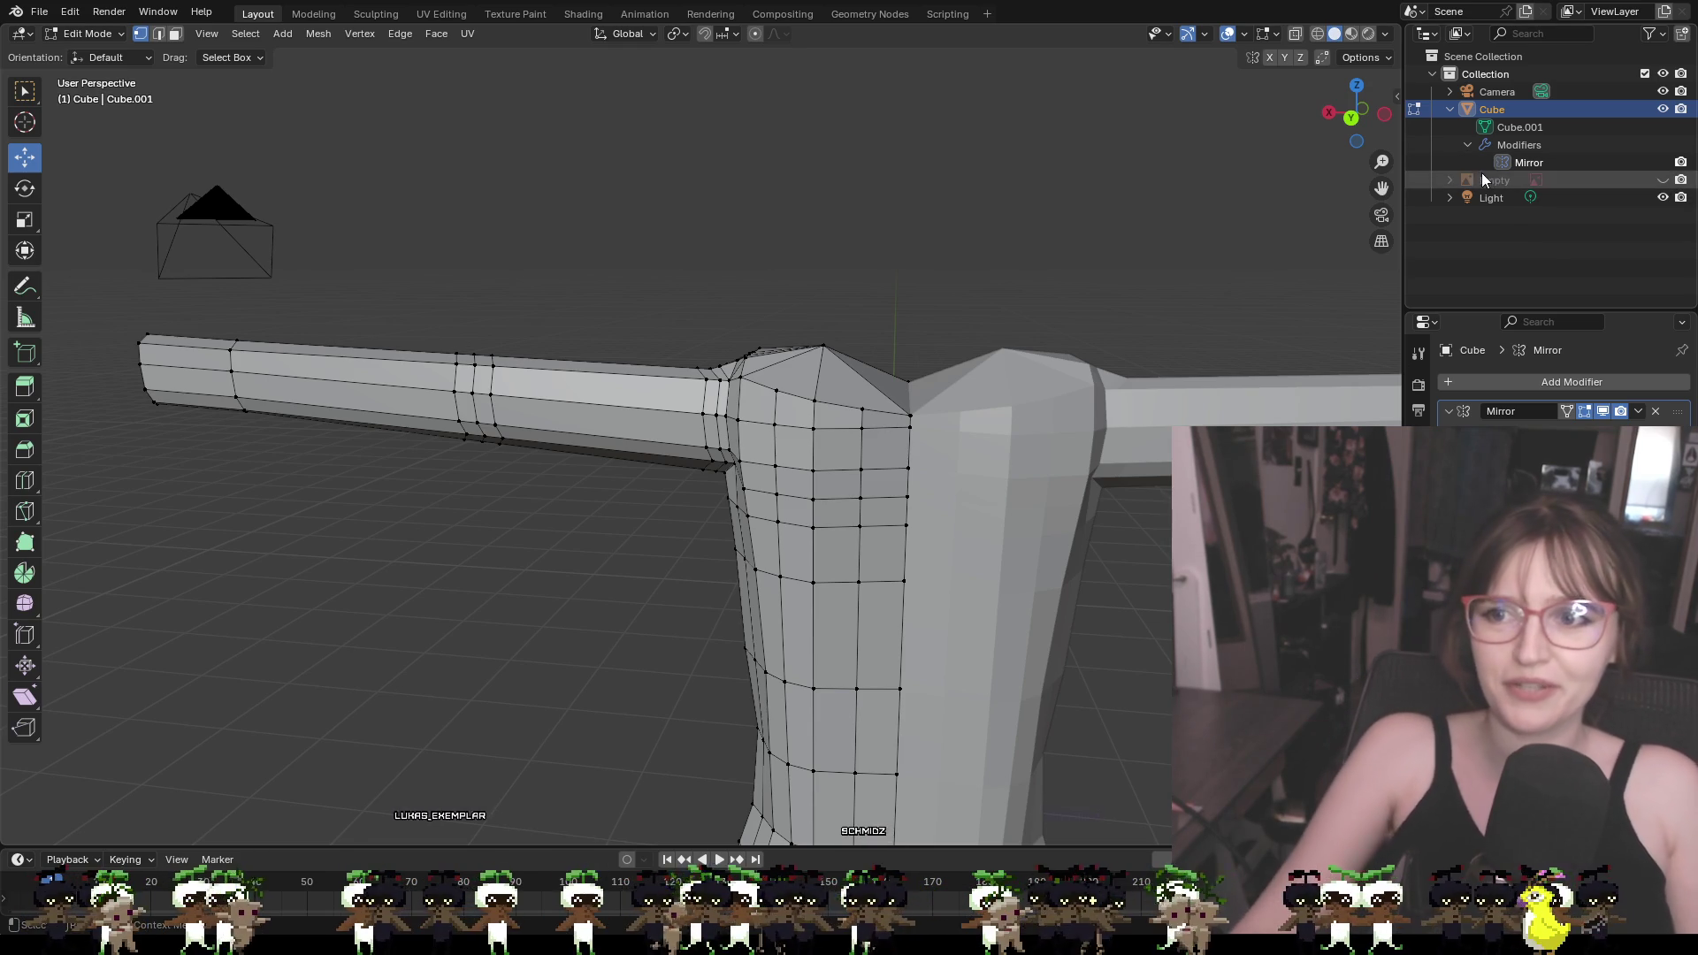
# Zoom in and pan the viewport onto the bare arm-to-shoulder joint
pyautogui.scroll(2, 1325, 395)
pyautogui.scroll(2, 1325, 395)
pyautogui.scroll(2, 1144, 354)
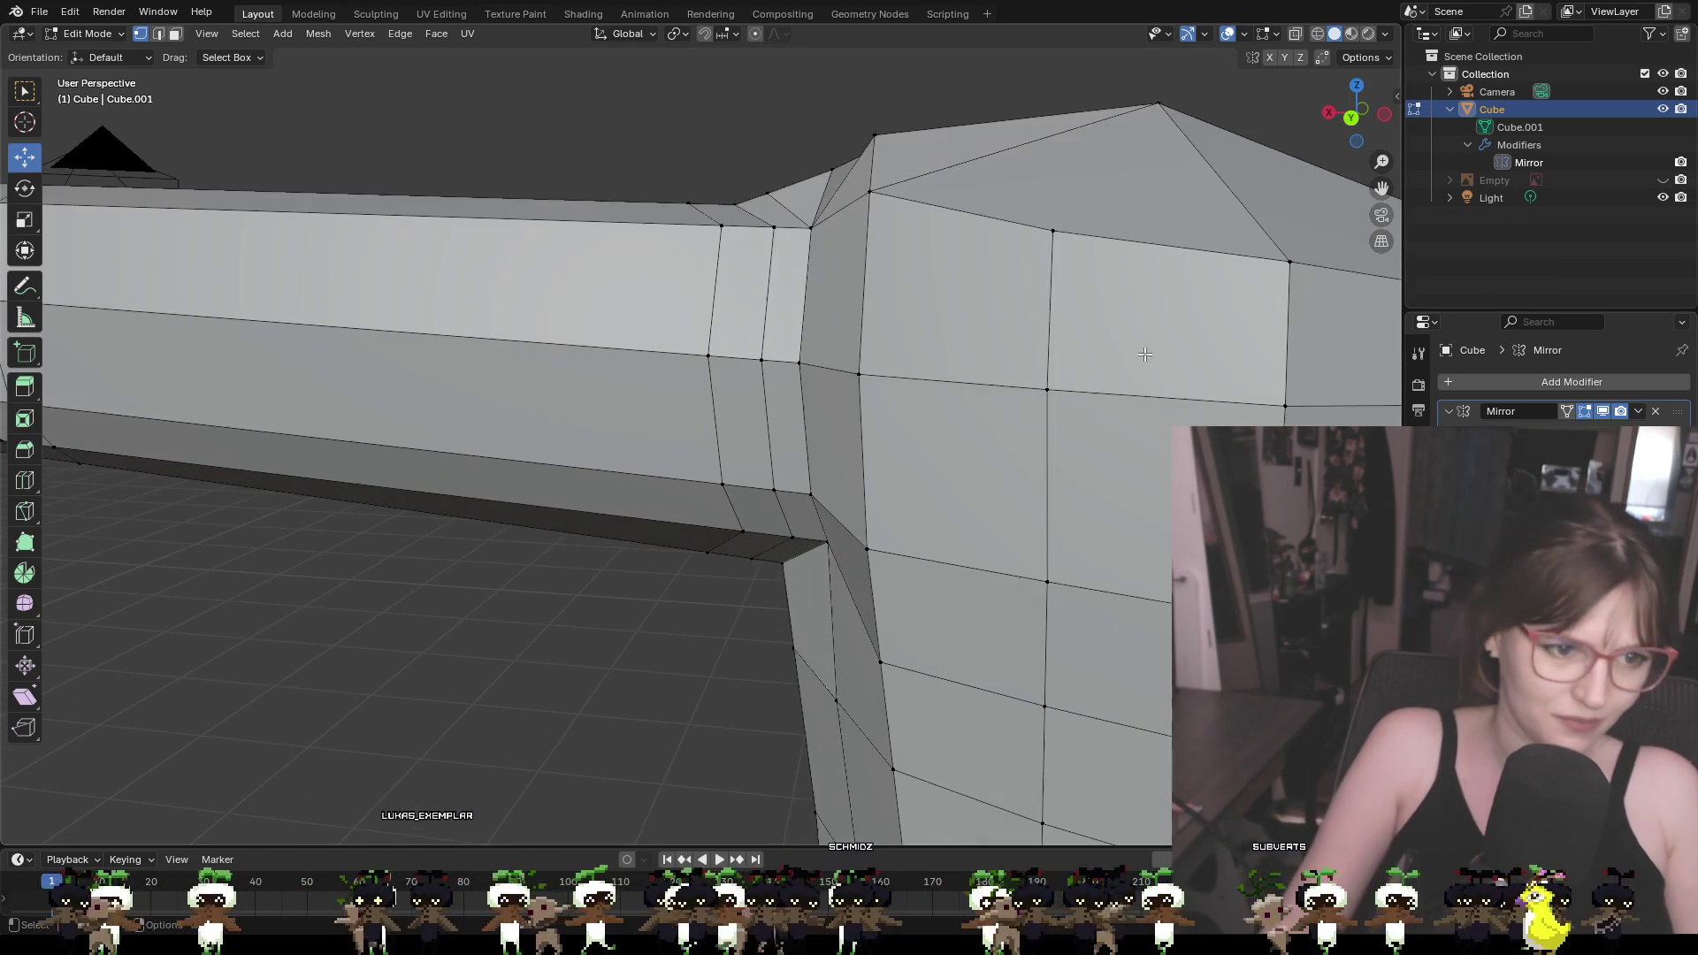
pyautogui.moveTo(1046, 373)
pyautogui.keyDown('shift'); pyautogui.mouseDown(button='middle')
pyautogui.moveTo(1159, 449)
pyautogui.moveTo(1259, 484)
pyautogui.mouseUp(button='middle'); pyautogui.keyUp('shift')
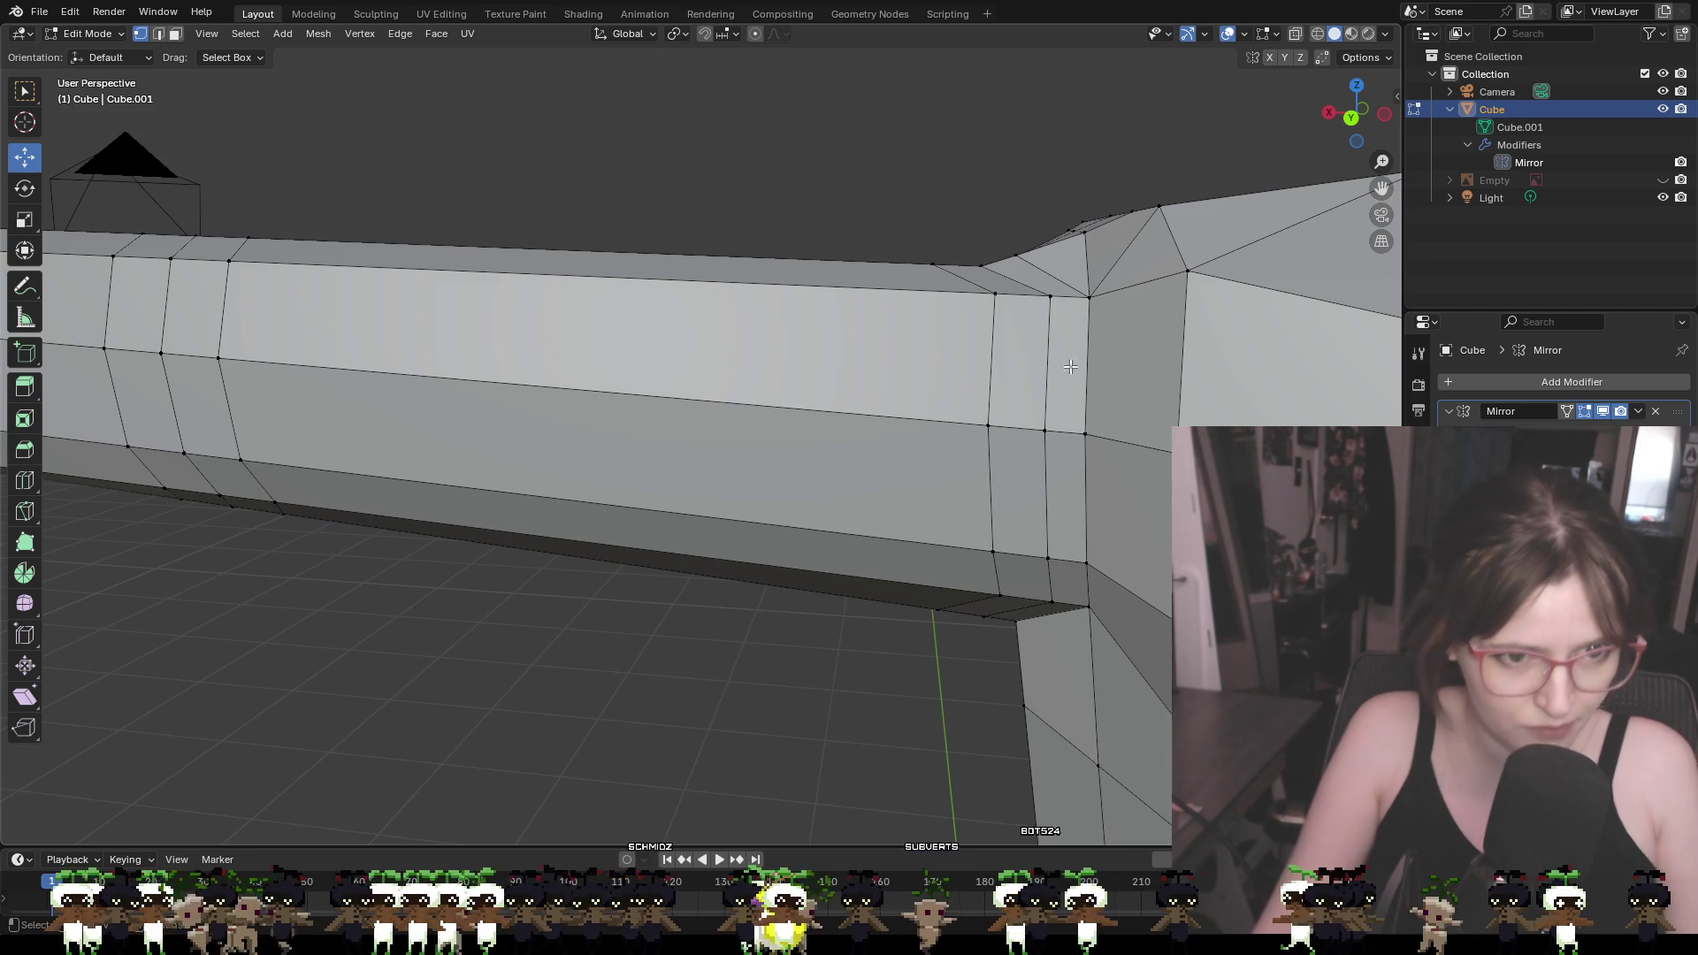
# Select the corner and seam vertices where the arm joins the torso
pyautogui.moveTo(1070, 367); pyautogui.dragTo(1112, 398, button='middle')
pyautogui.press('w')
pyautogui.press('a')
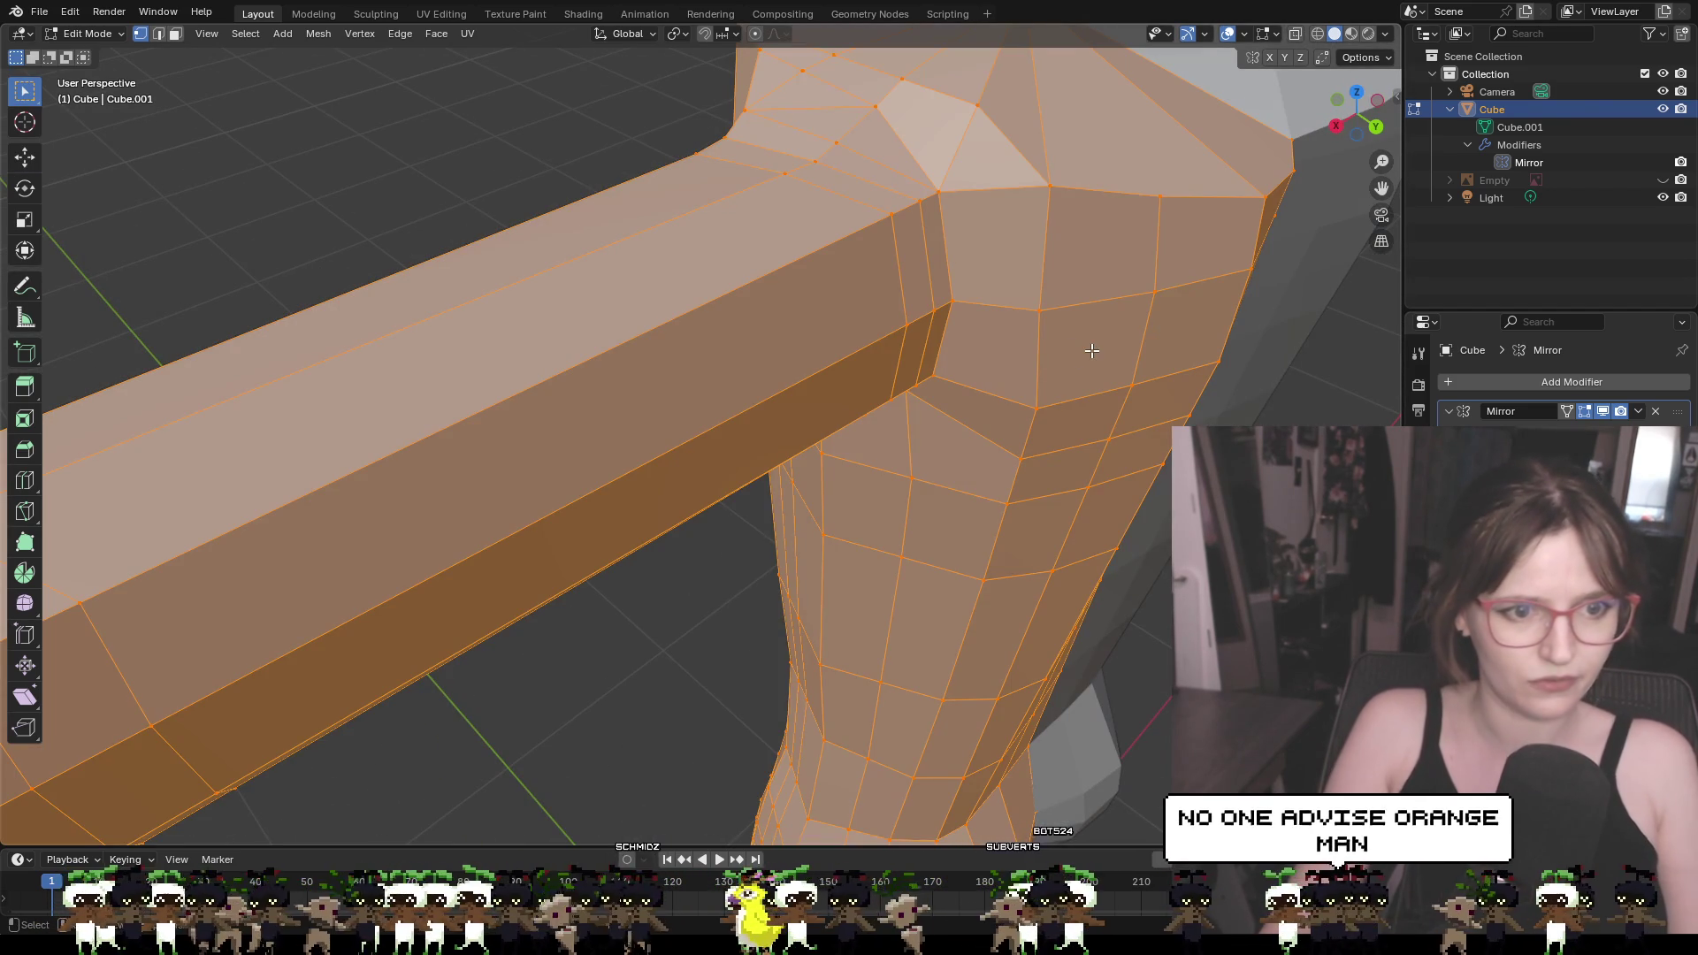
pyautogui.hotkey('alt', 'a')
pyautogui.click(948, 300)
pyautogui.moveTo(1008, 316)
pyautogui.mouseDown(button='middle')
pyautogui.moveTo(1081, 262)
pyautogui.moveTo(1004, 220)
pyautogui.moveTo(1048, 358)
pyautogui.moveTo(784, 356)
pyautogui.moveTo(834, 398)
pyautogui.moveTo(830, 378)
pyautogui.moveTo(695, 345)
pyautogui.moveTo(718, 366)
pyautogui.mouseUp(button='middle')
pyautogui.scroll(3, 784, 357)
pyautogui.click(653, 331)
pyautogui.scroll(-3, 653, 331)
pyautogui.click(602, 373)
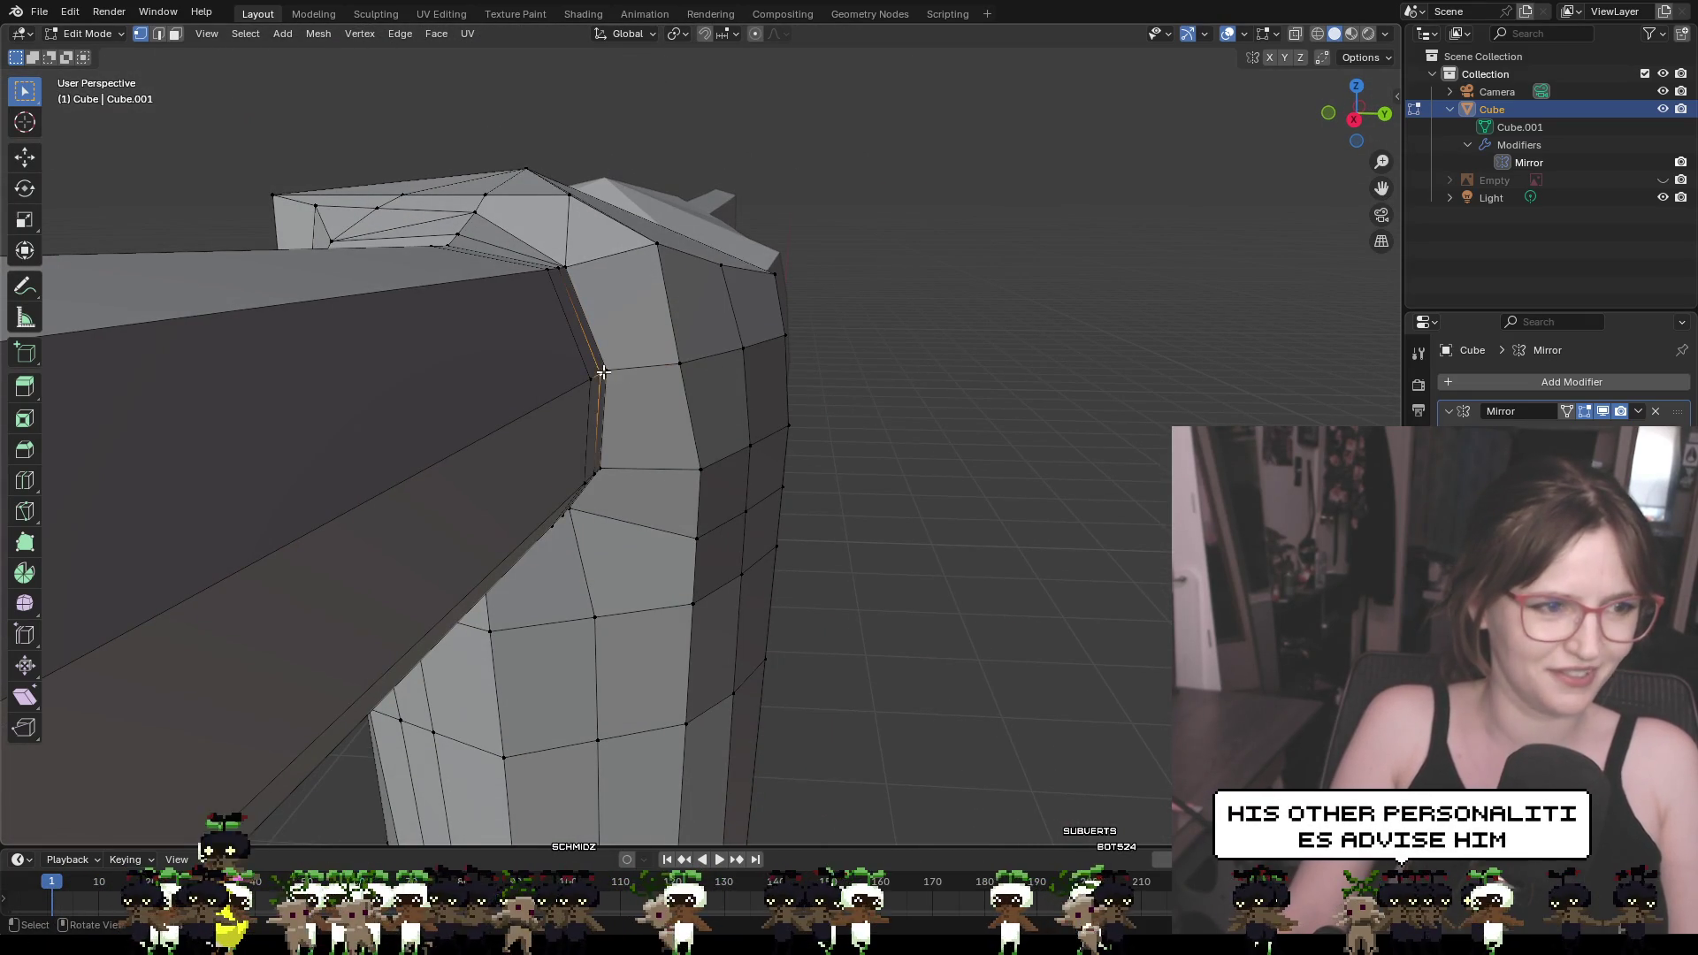
# Move the underarm seam vertex about 0.006 m inward and 0.006 m higher
pyautogui.click(34, 165)
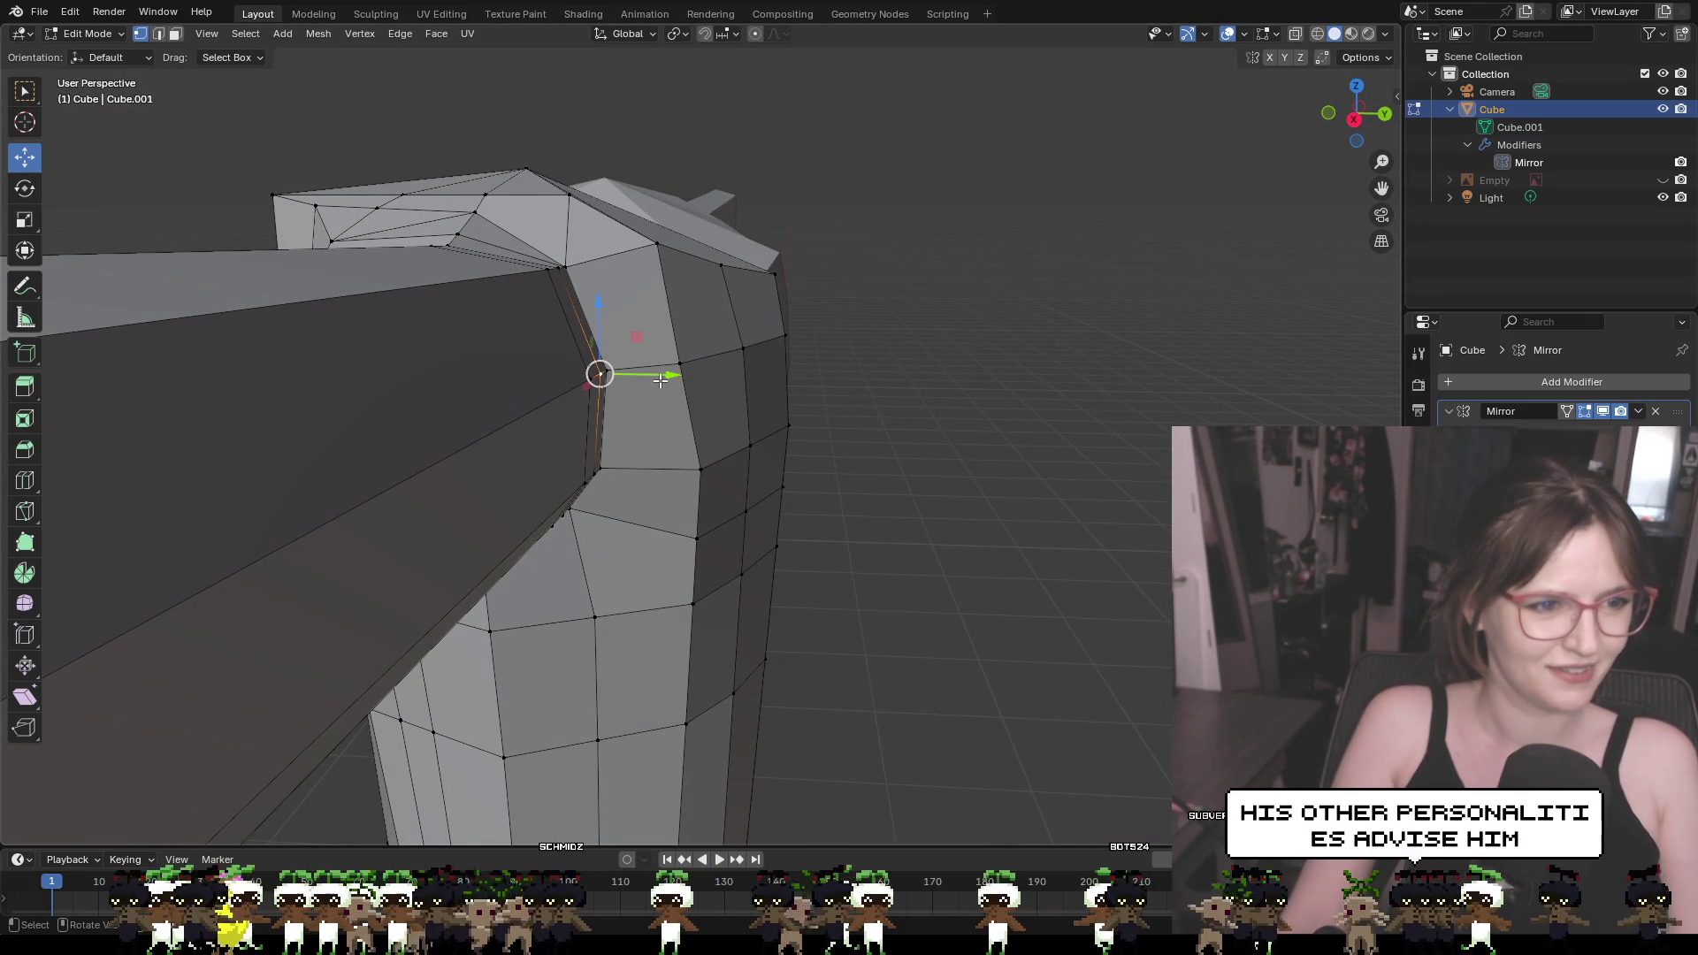
pyautogui.moveTo(661, 380)
pyautogui.mouseDown()
pyautogui.moveTo(695, 365)
pyautogui.moveTo(635, 368)
pyautogui.moveTo(697, 372)
pyautogui.mouseUp()
pyautogui.click(559, 267)
pyautogui.moveTo(559, 231)
pyautogui.mouseDown()
pyautogui.moveTo(566, 182)
pyautogui.moveTo(547, 218)
pyautogui.mouseUp()
pyautogui.hotkey('ctrl', 'z')
pyautogui.hotkey('ctrl', 'z')
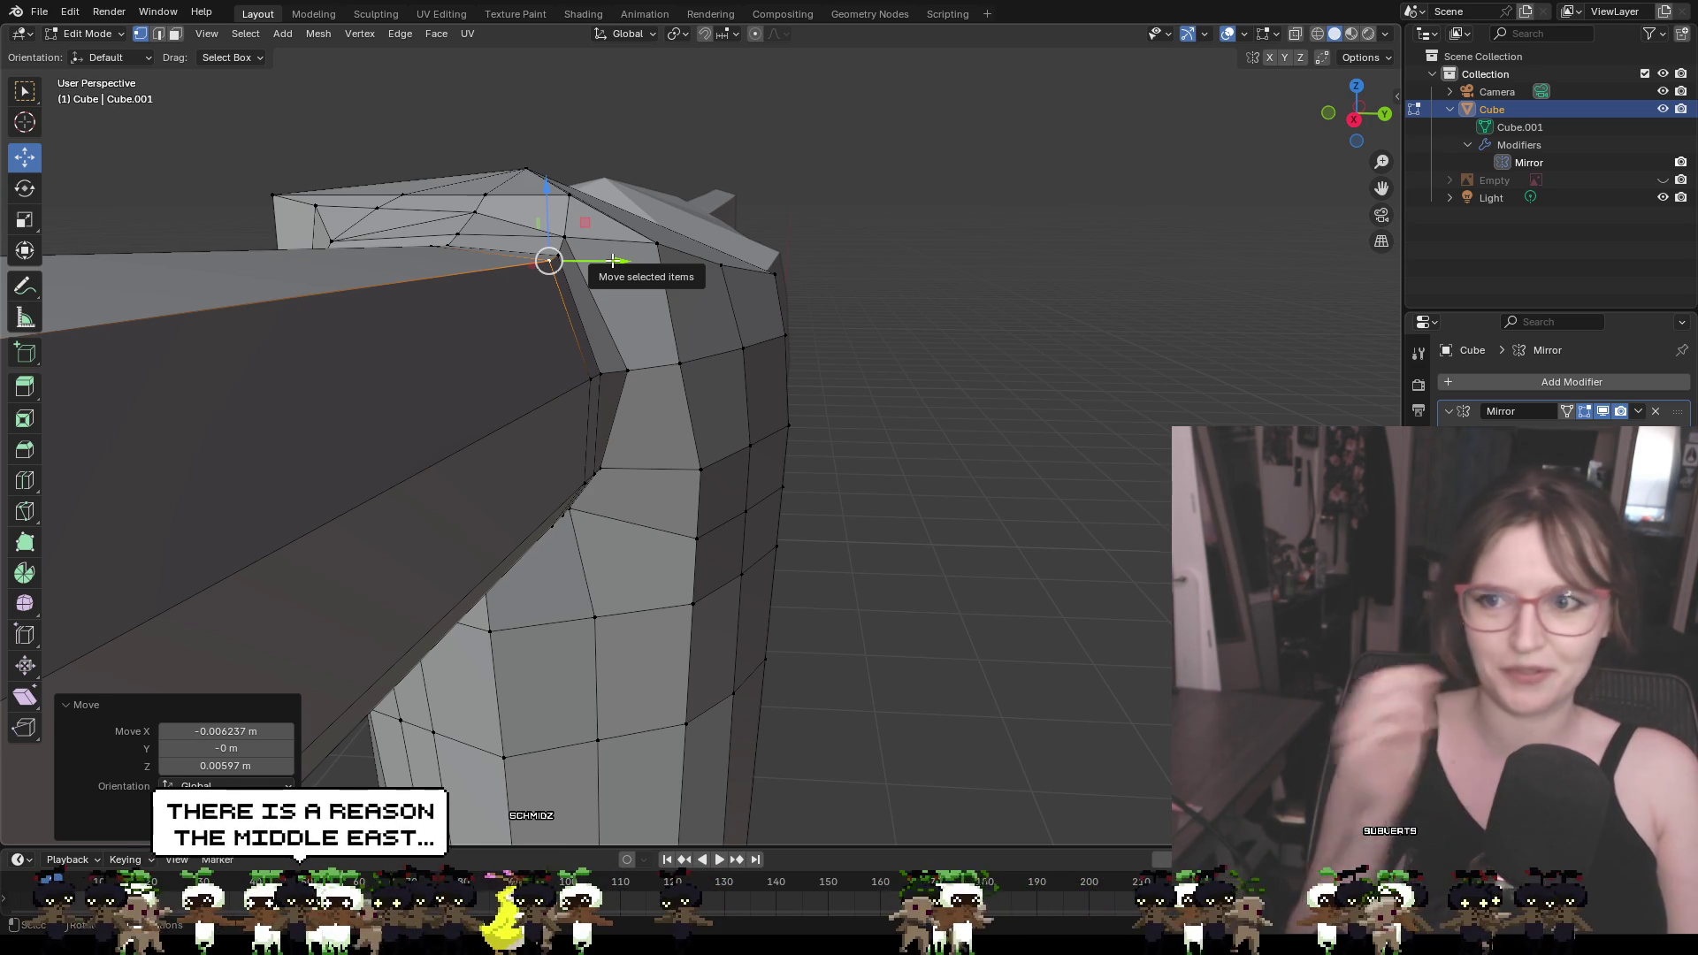
pyautogui.click(607, 378)
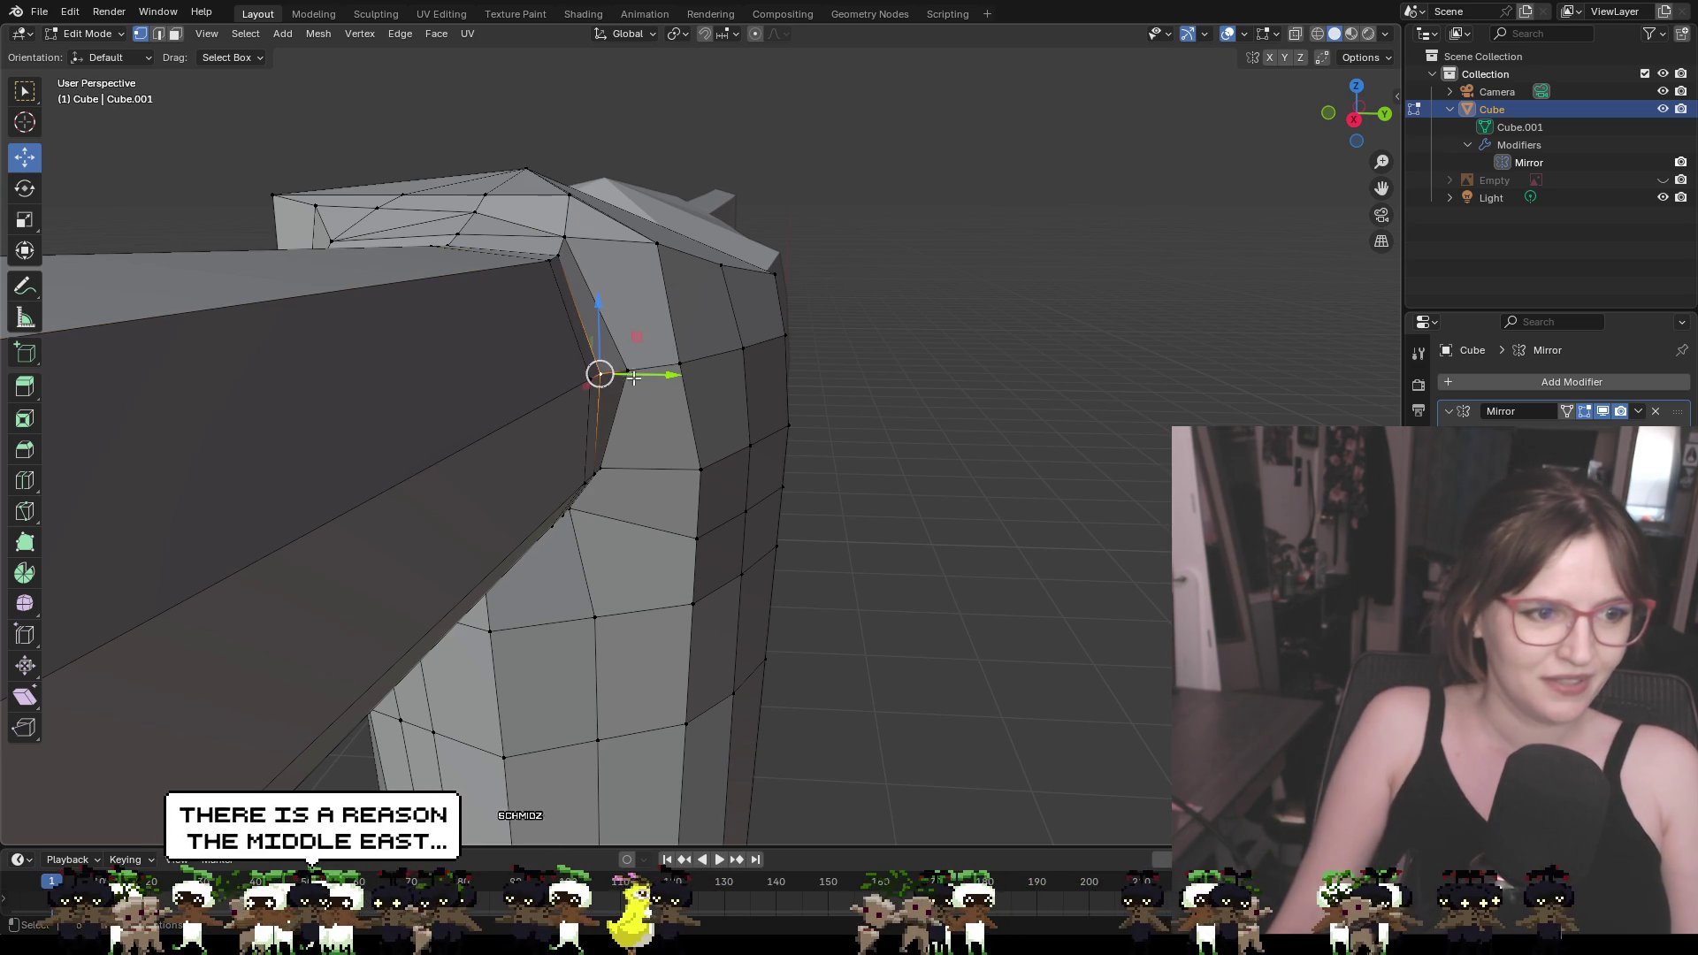
pyautogui.moveTo(633, 377)
pyautogui.mouseDown()
pyautogui.moveTo(610, 383)
pyautogui.moveTo(679, 381)
pyautogui.mouseUp()
# Select a row of vertices on the limb near the arm junction
pyautogui.moveTo(679, 428)
pyautogui.mouseDown(button='middle')
pyautogui.moveTo(632, 425)
pyautogui.moveTo(700, 485)
pyautogui.moveTo(428, 478)
pyautogui.moveTo(634, 466)
pyautogui.moveTo(690, 562)
pyautogui.moveTo(813, 553)
pyautogui.moveTo(959, 475)
pyautogui.moveTo(929, 504)
pyautogui.mouseUp(button='middle')
pyautogui.keyDown('shift'); pyautogui.moveTo(799, 591); pyautogui.dragTo(766, 464, button='middle'); pyautogui.keyUp('shift')
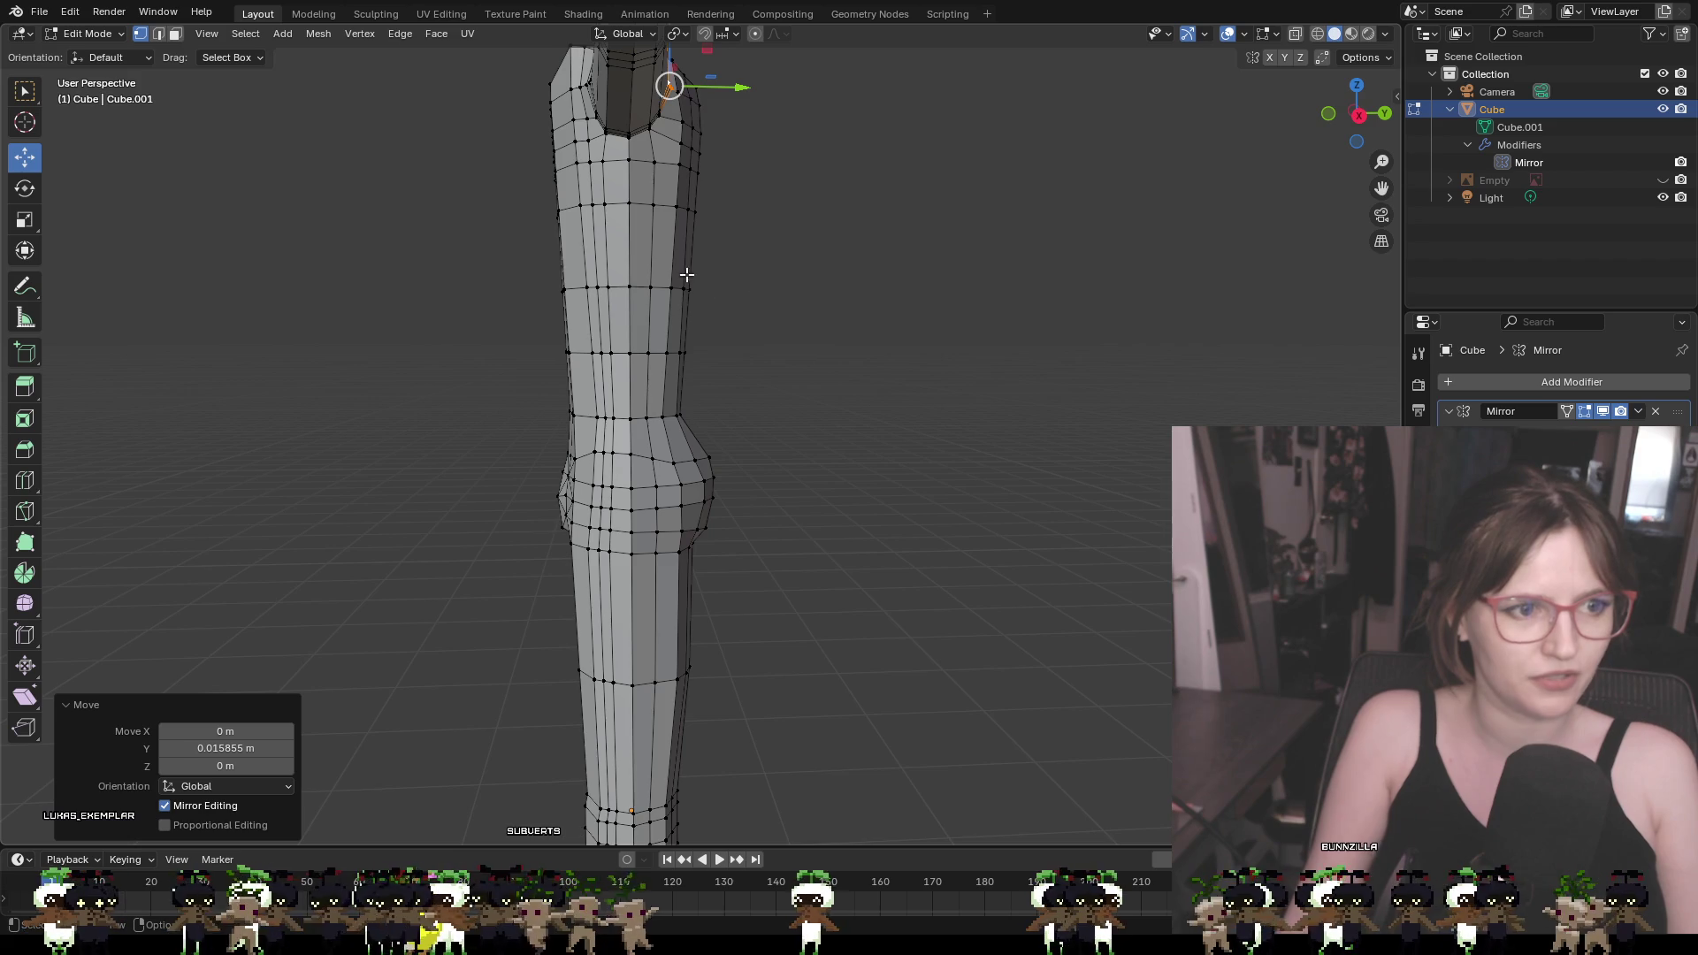
pyautogui.scroll(5, 687, 275)
pyautogui.keyDown('shift'); pyautogui.moveTo(655, 372); pyautogui.dragTo(717, 443, button='middle'); pyautogui.keyUp('shift')
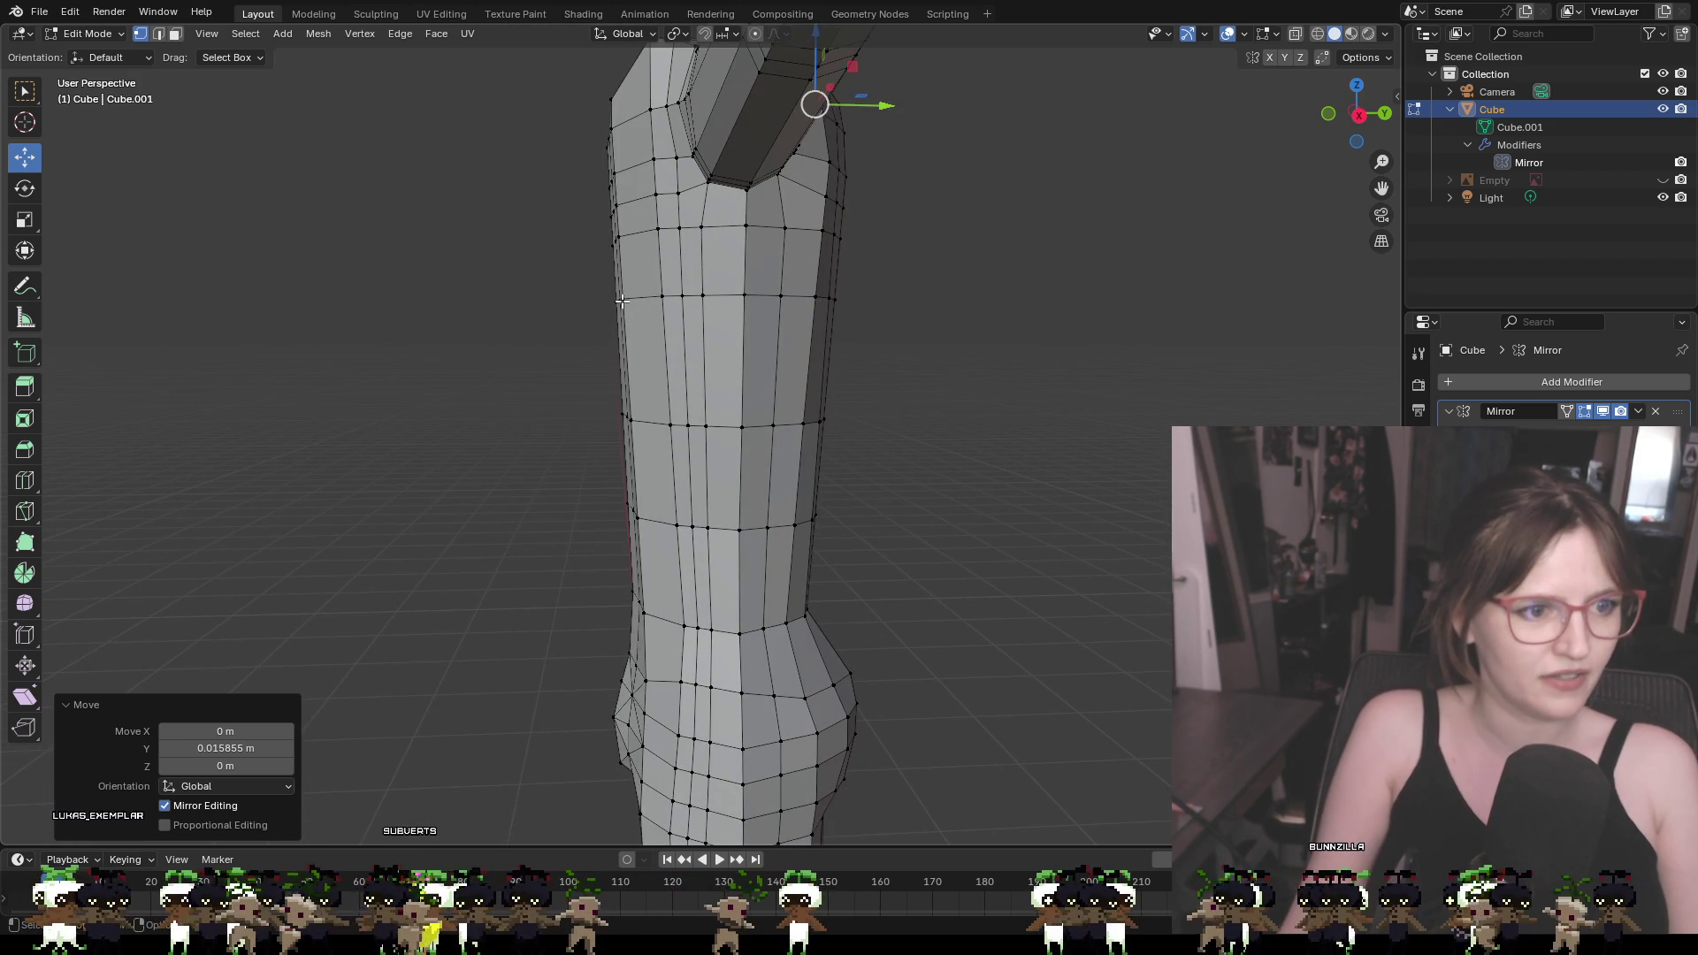
pyautogui.moveTo(622, 301)
pyautogui.mouseDown(button='middle')
pyautogui.moveTo(755, 299)
pyautogui.moveTo(539, 292)
pyautogui.mouseUp(button='middle')
pyautogui.keyDown('shift'); pyautogui.click(352, 288); pyautogui.keyUp('shift')
pyautogui.keyDown('shift'); pyautogui.click(338, 288); pyautogui.keyUp('shift')
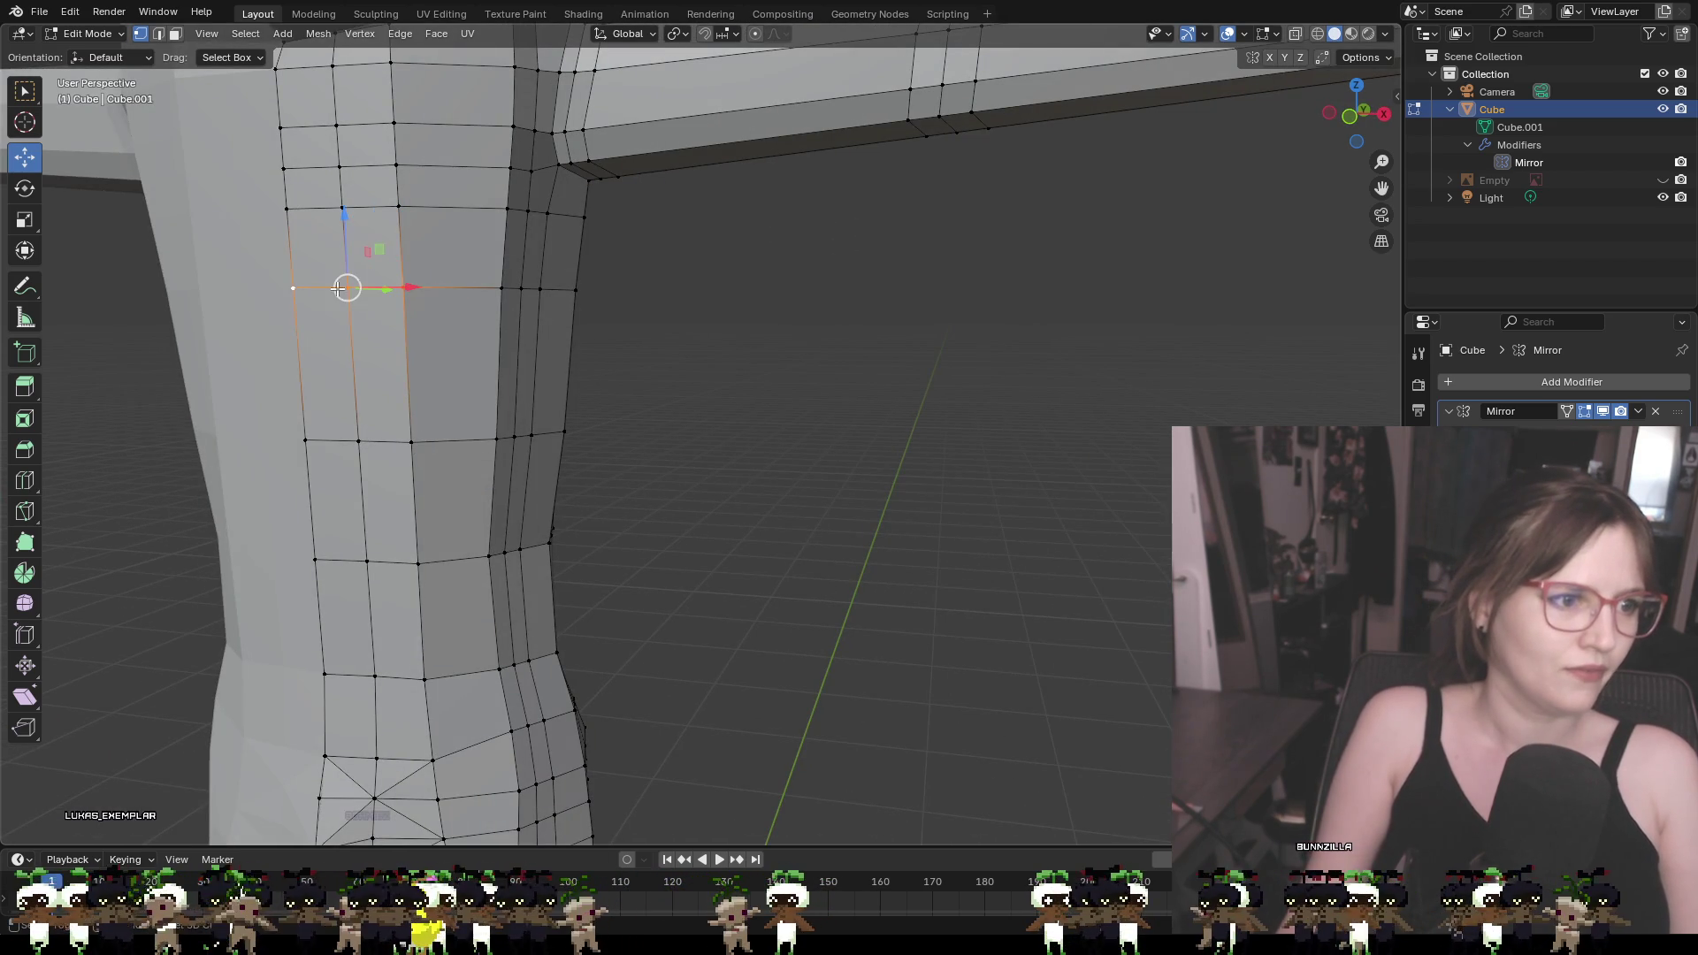
# Shift the selected limb vertices about 0.016 m along Y, then undo the move
pyautogui.scroll(-5, 332, 296)
pyautogui.moveTo(322, 311)
pyautogui.mouseDown(button='middle')
pyautogui.moveTo(295, 327)
pyautogui.moveTo(504, 311)
pyautogui.mouseUp(button='middle')
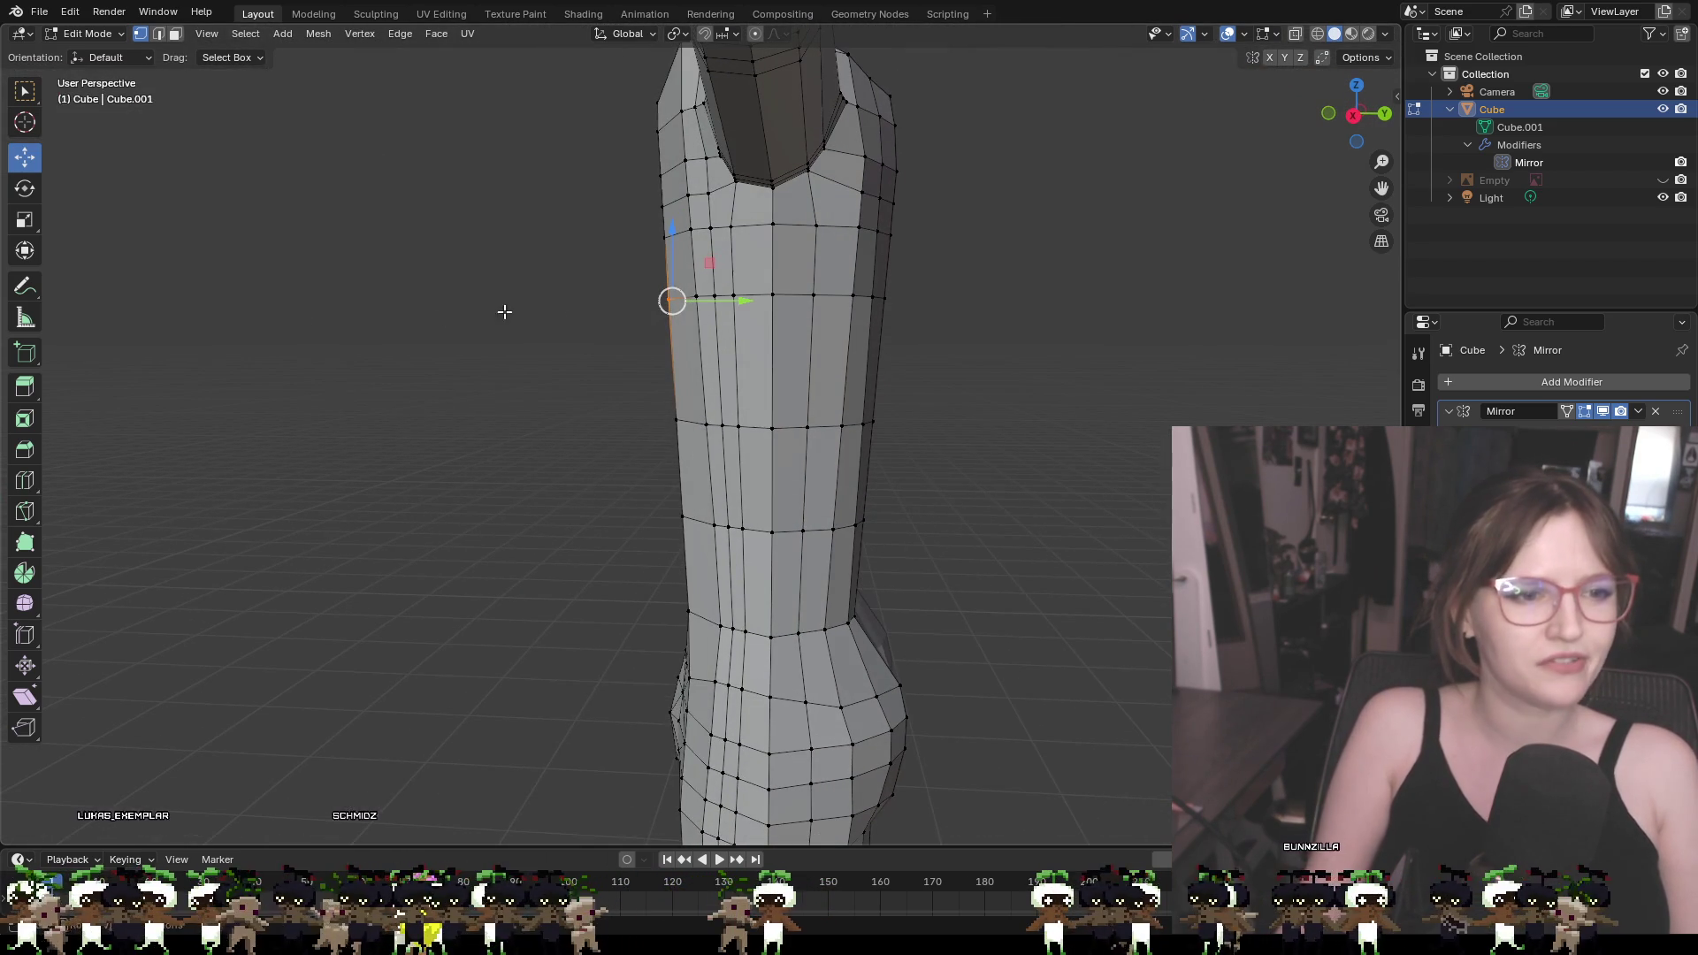
pyautogui.moveTo(715, 301); pyautogui.dragTo(715, 307)
pyautogui.hotkey('ctrl', 'z')
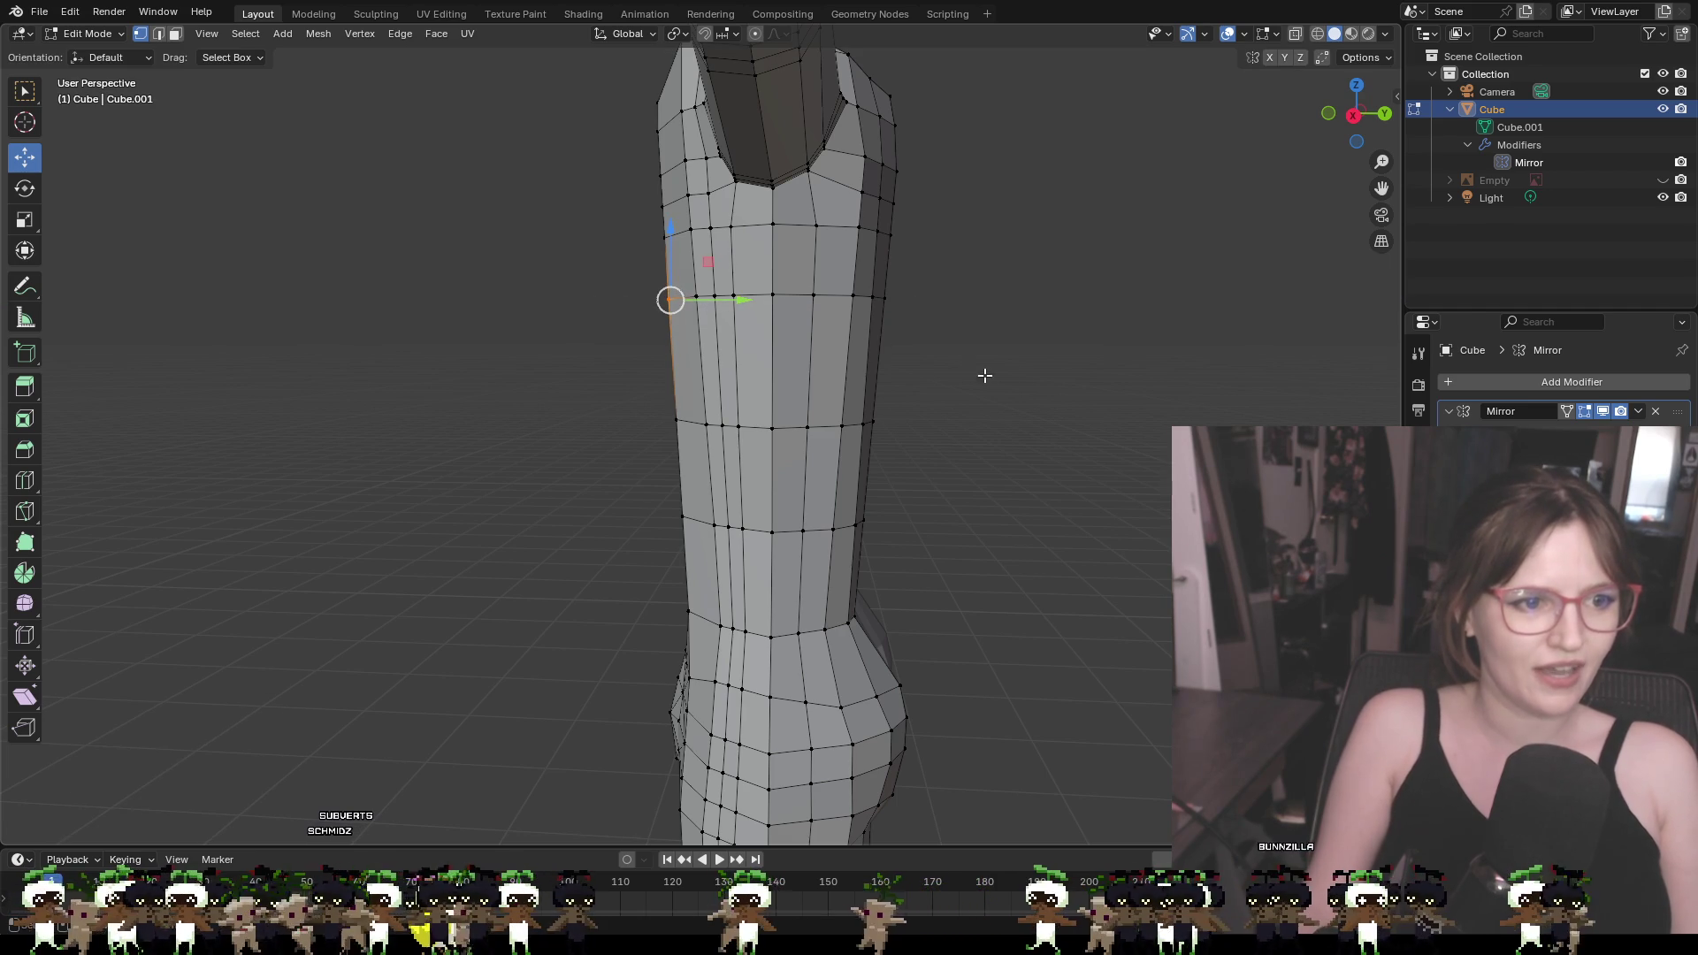
pyautogui.hotkey('ctrl', 'z')
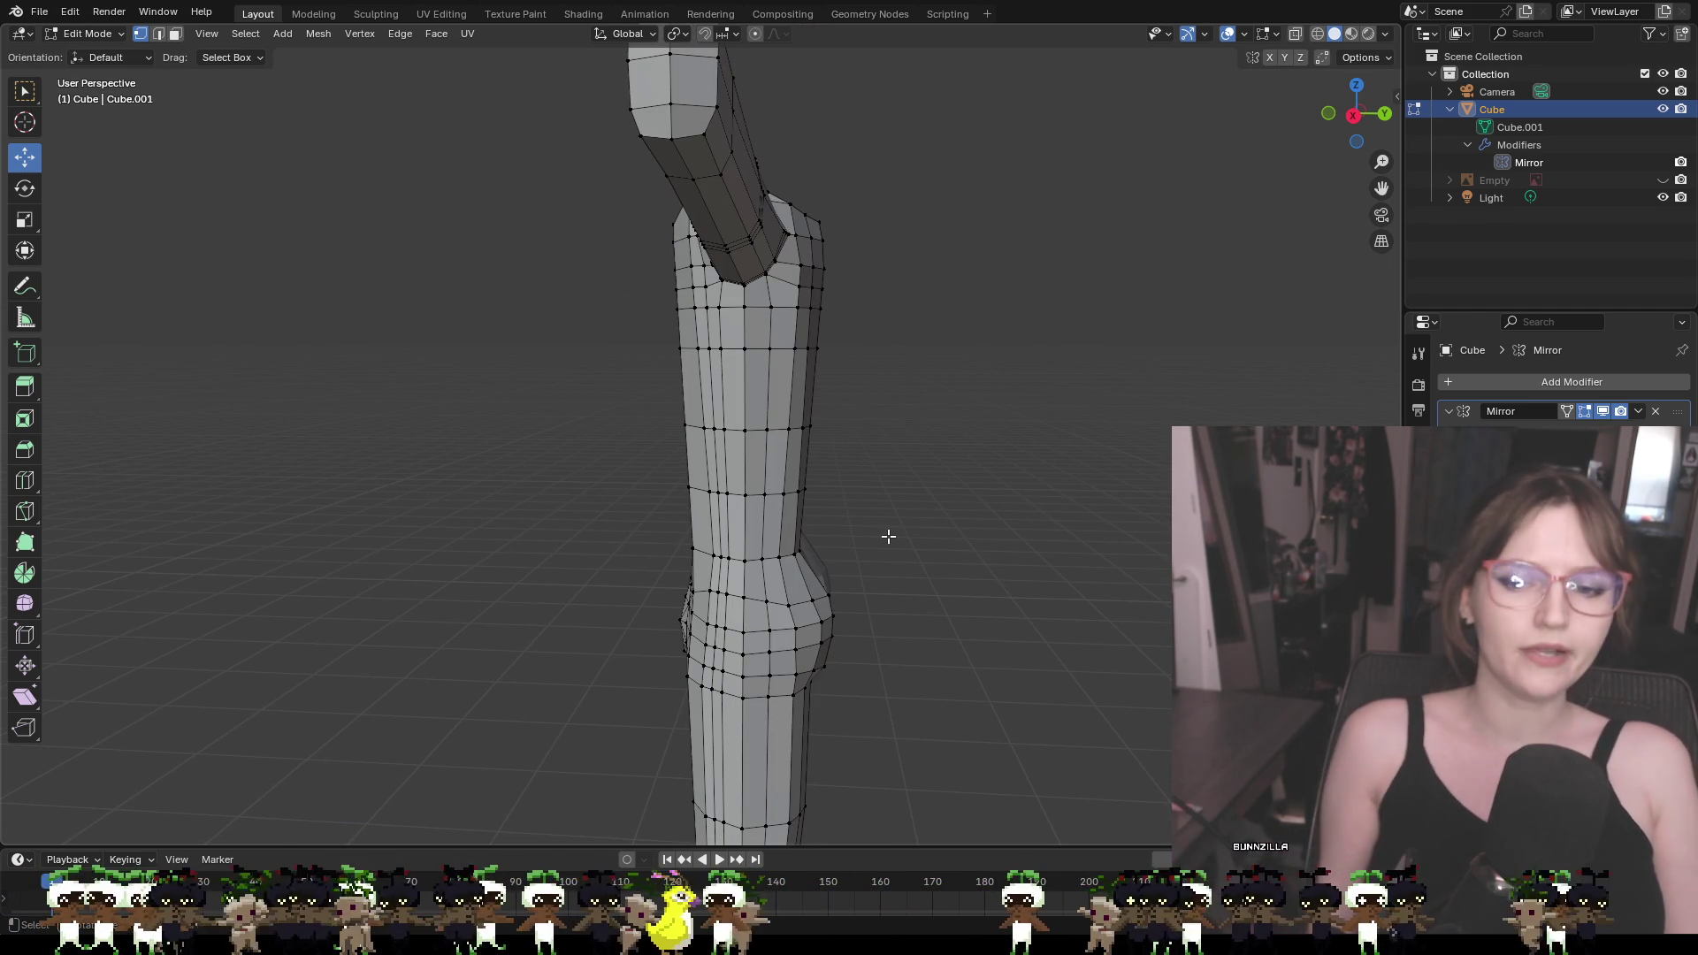
# Raise the shoulder corner vertex slightly along Z, then bring up the vertex menu
pyautogui.moveTo(931, 426)
pyautogui.mouseDown(button='middle')
pyautogui.moveTo(914, 496)
pyautogui.moveTo(1023, 428)
pyautogui.moveTo(1093, 426)
pyautogui.mouseUp(button='middle')
pyautogui.keyDown('shift'); pyautogui.moveTo(753, 347); pyautogui.dragTo(796, 493, button='middle'); pyautogui.keyUp('shift')
pyautogui.scroll(5, 731, 398)
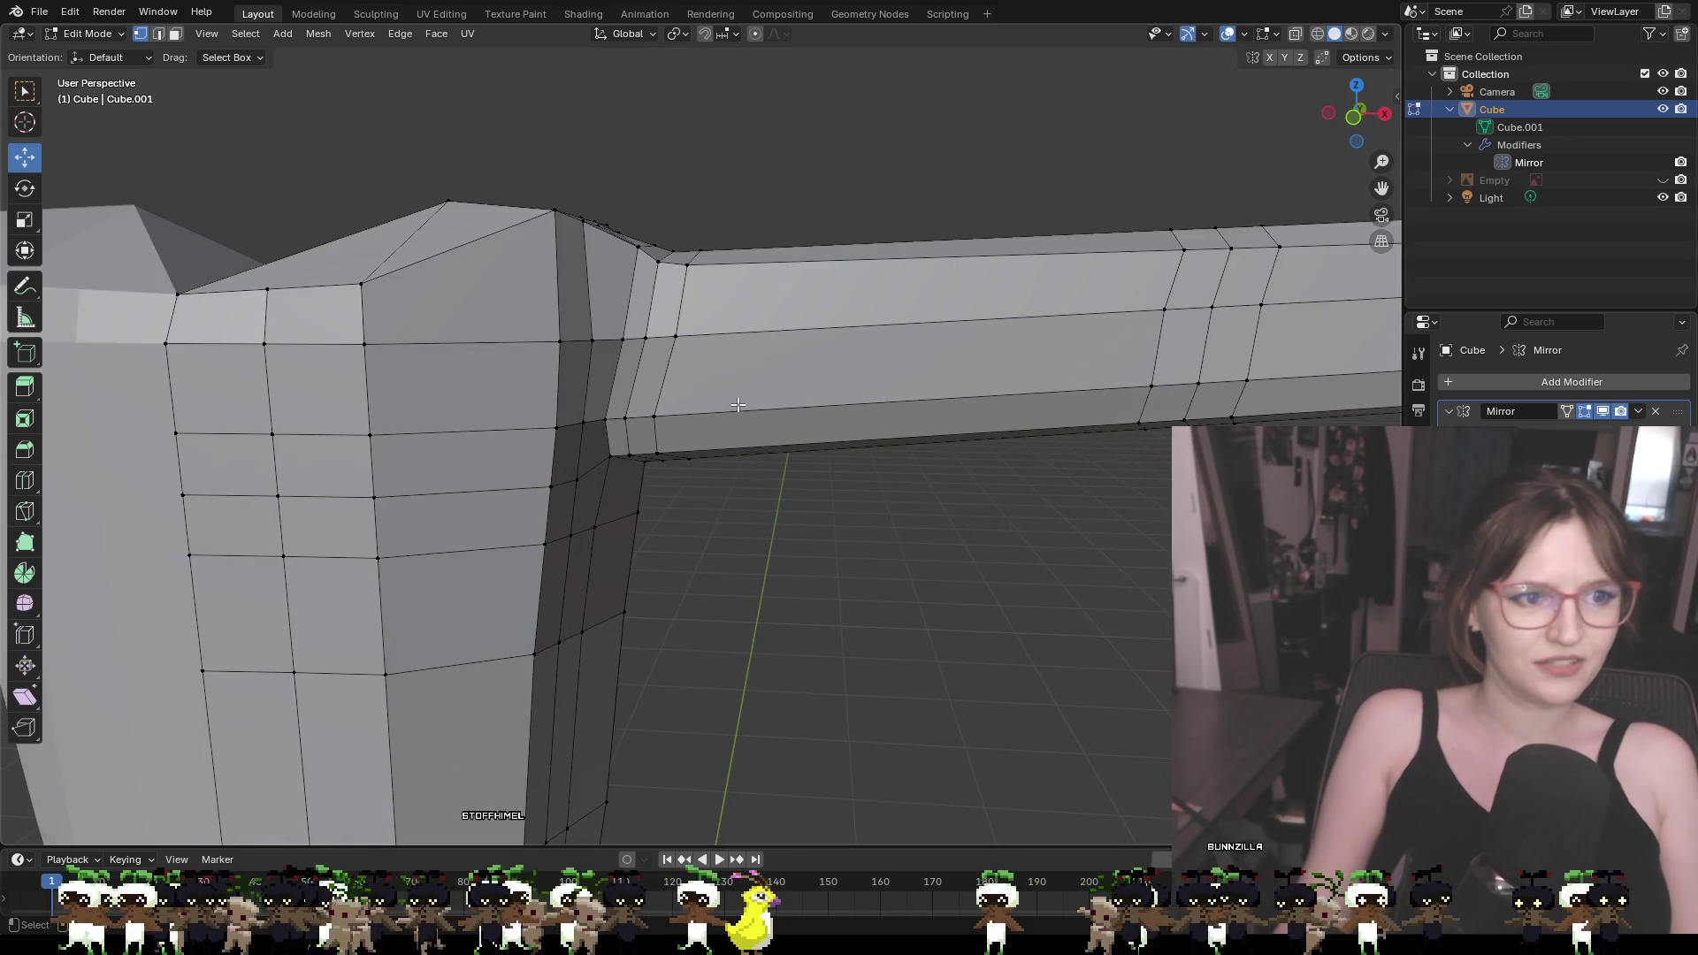
pyautogui.click(676, 316)
pyautogui.press('g')
pyautogui.press('z')
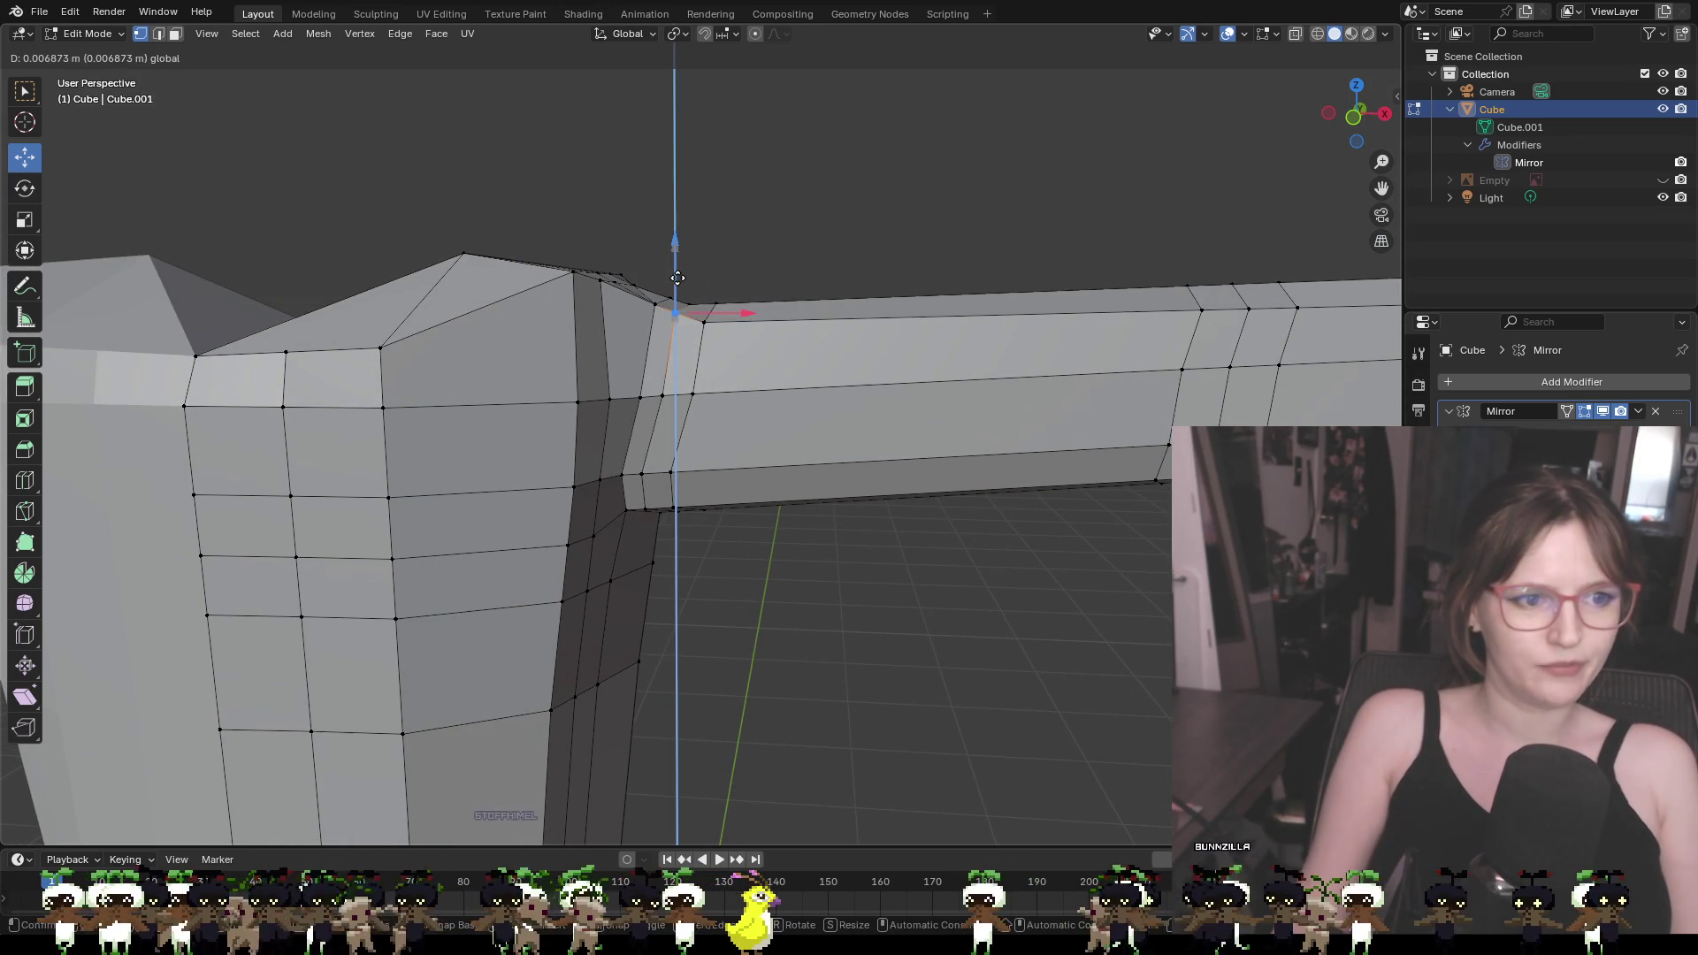
pyautogui.click(713, 276)
pyautogui.click(794, 260)
pyautogui.moveTo(794, 260); pyautogui.dragTo(571, 356, button='middle')
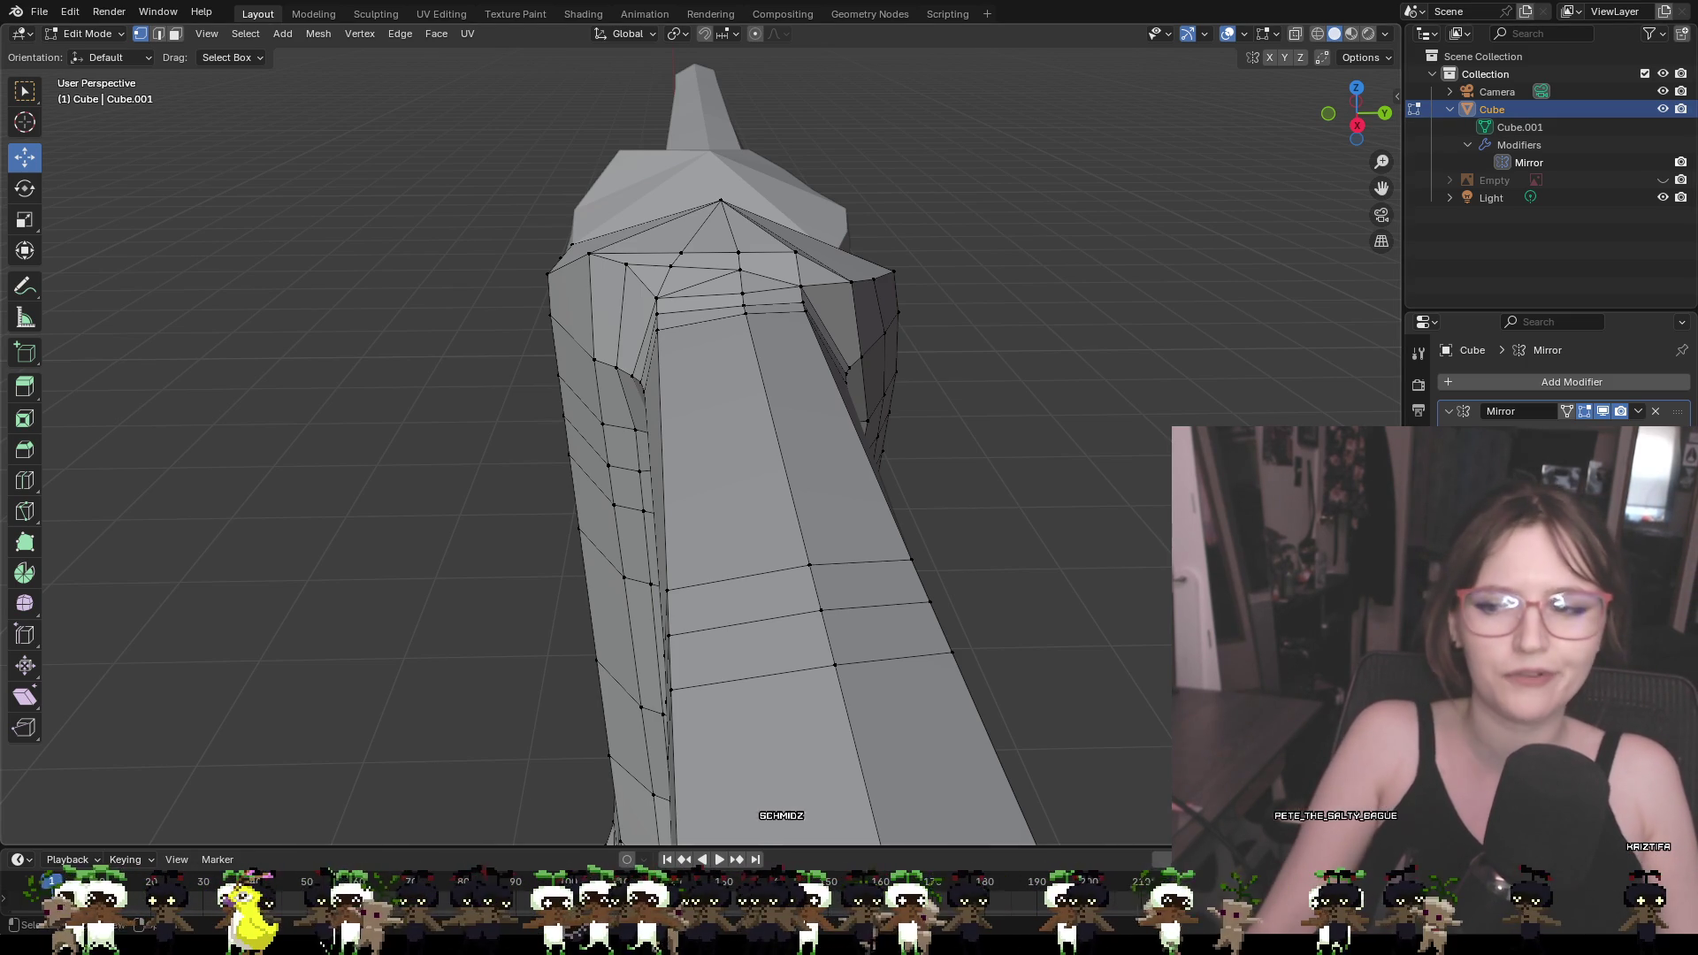
pyautogui.rightClick(1256, 305)
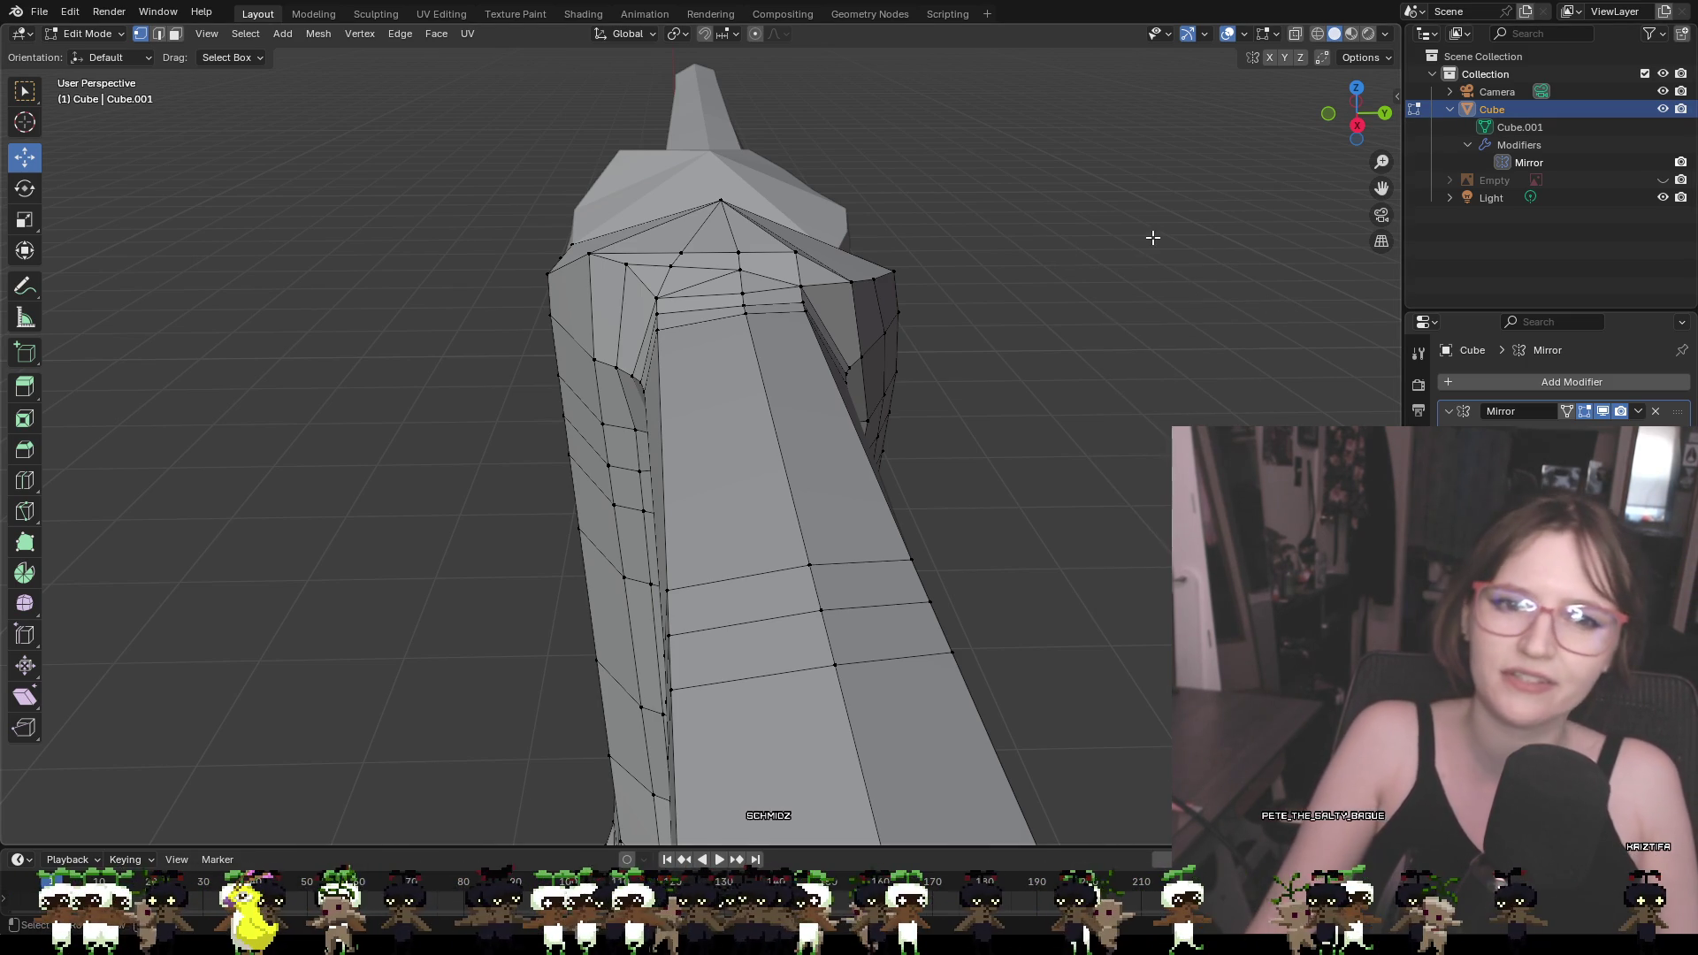
# Nudge two arm-joint vertices slightly up along Z to even the shoulder
pyautogui.scroll(-2, 1101, 336)
pyautogui.scroll(3, 1035, 378)
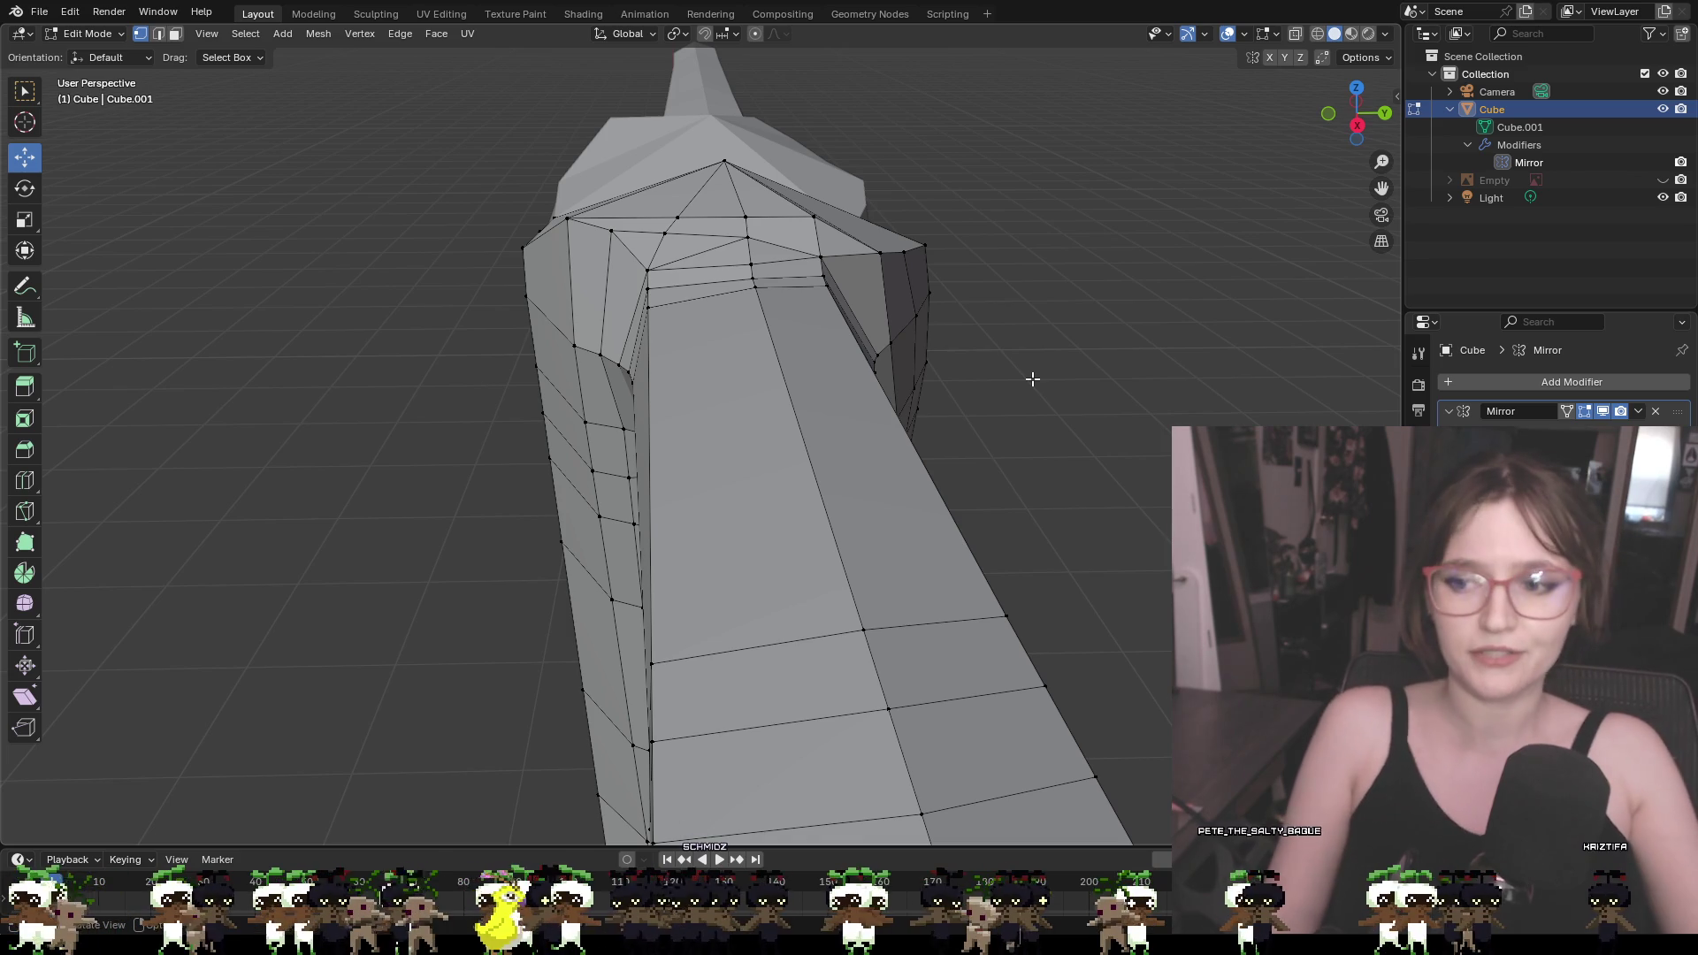
pyautogui.moveTo(743, 326); pyautogui.dragTo(829, 295, button='middle')
pyautogui.click(689, 265)
pyautogui.moveTo(688, 239); pyautogui.dragTo(673, 257)
pyautogui.click(664, 259)
pyautogui.press('g')
pyautogui.press('z')
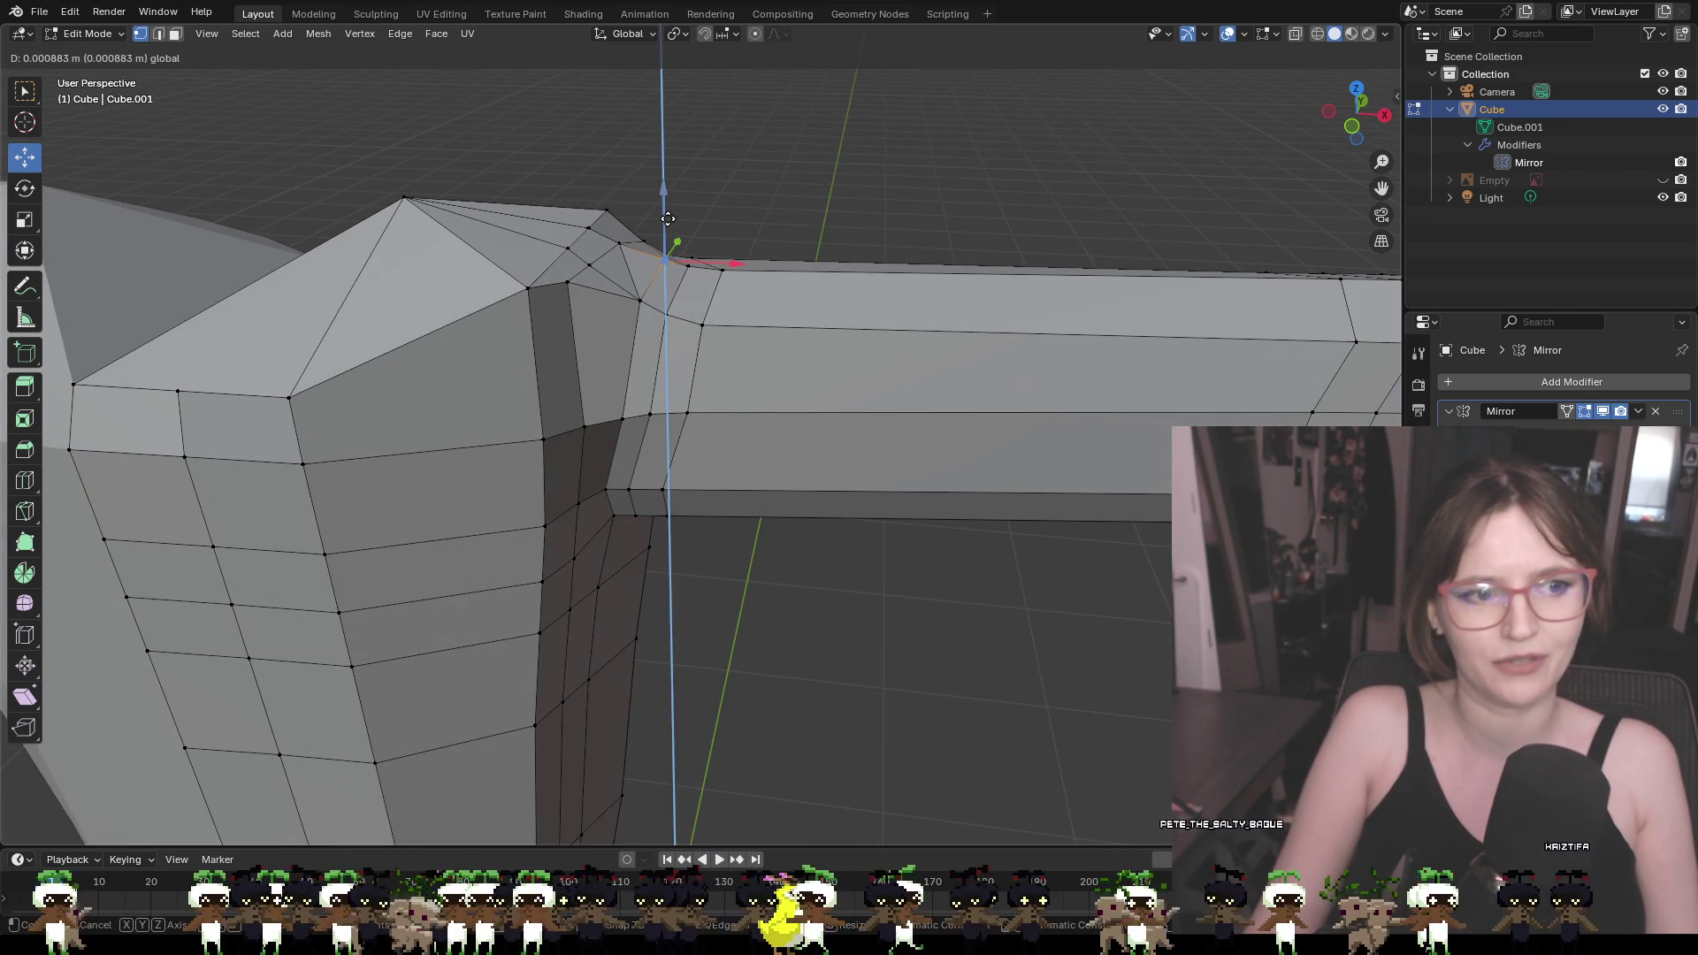
pyautogui.click(725, 276)
pyautogui.click(724, 276)
pyautogui.moveTo(833, 287)
pyautogui.mouseDown(button='middle')
pyautogui.moveTo(826, 245)
pyautogui.moveTo(839, 254)
pyautogui.mouseUp(button='middle')
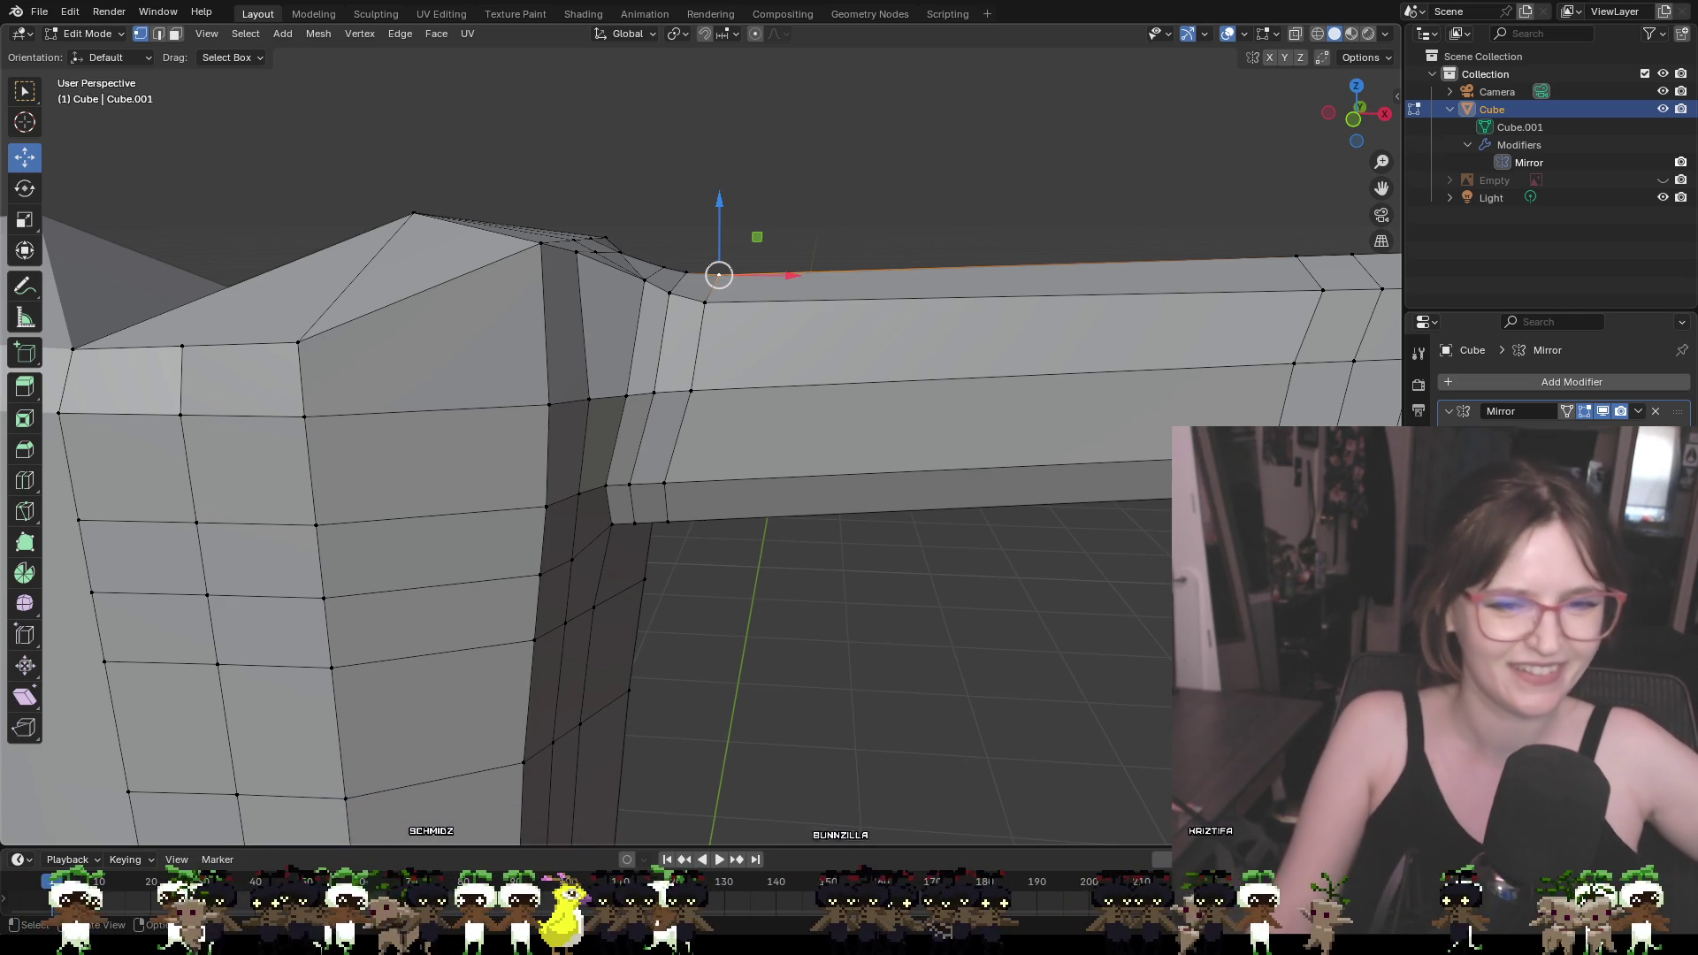
pyautogui.scroll(-2, 963, 449)
# Slide a pair of arm-joint vertices along X
pyautogui.moveTo(777, 372)
pyautogui.mouseDown(button='middle')
pyautogui.moveTo(752, 331)
pyautogui.moveTo(607, 370)
pyautogui.moveTo(515, 329)
pyautogui.mouseUp(button='middle')
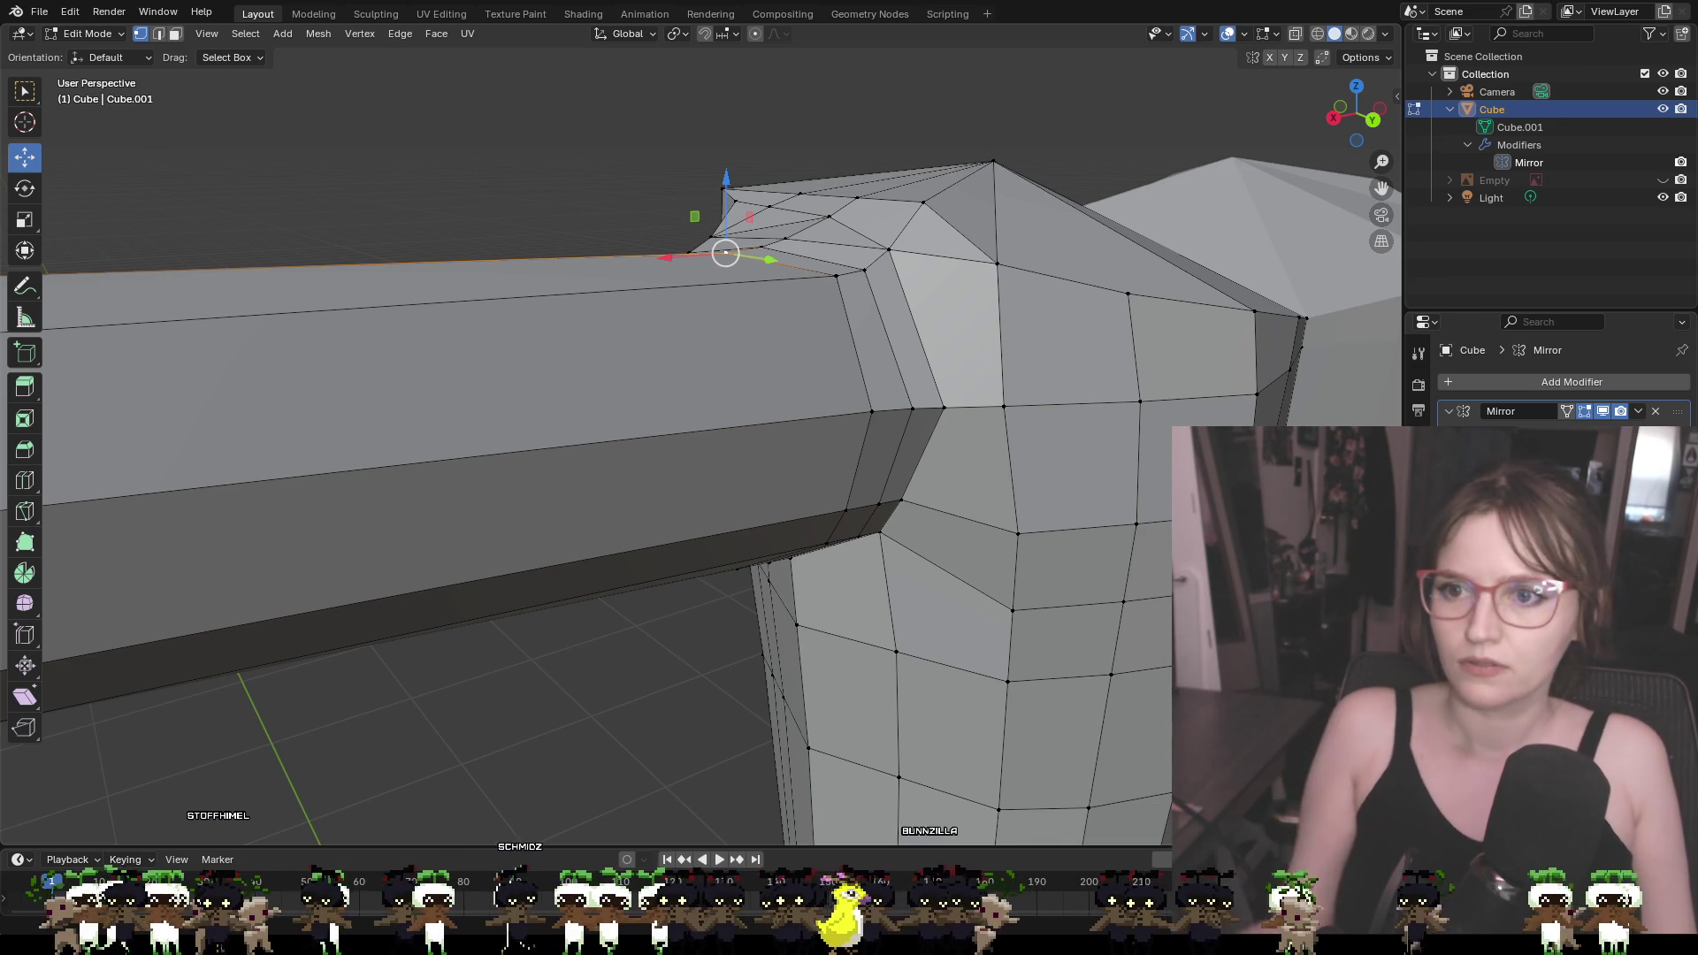
pyautogui.moveTo(973, 345)
pyautogui.mouseDown(button='middle')
pyautogui.moveTo(1213, 341)
pyautogui.moveTo(937, 345)
pyautogui.moveTo(1001, 348)
pyautogui.moveTo(876, 308)
pyautogui.moveTo(796, 247)
pyautogui.mouseUp(button='middle')
pyautogui.click(851, 279)
pyautogui.keyDown('shift'); pyautogui.click(862, 288); pyautogui.keyUp('shift')
pyautogui.moveTo(734, 275); pyautogui.dragTo(686, 281)
pyautogui.moveTo(699, 291); pyautogui.dragTo(713, 348, button='middle')
pyautogui.hotkey('alt', 'a')
# Slide the upper and lower edge loops at the joint left along X
pyautogui.keyDown('alt'); pyautogui.click(709, 352); pyautogui.keyUp('alt')
pyautogui.keyDown('alt'); pyautogui.keyDown('shift'); pyautogui.click(756, 348); pyautogui.keyUp('shift'); pyautogui.keyUp('alt')
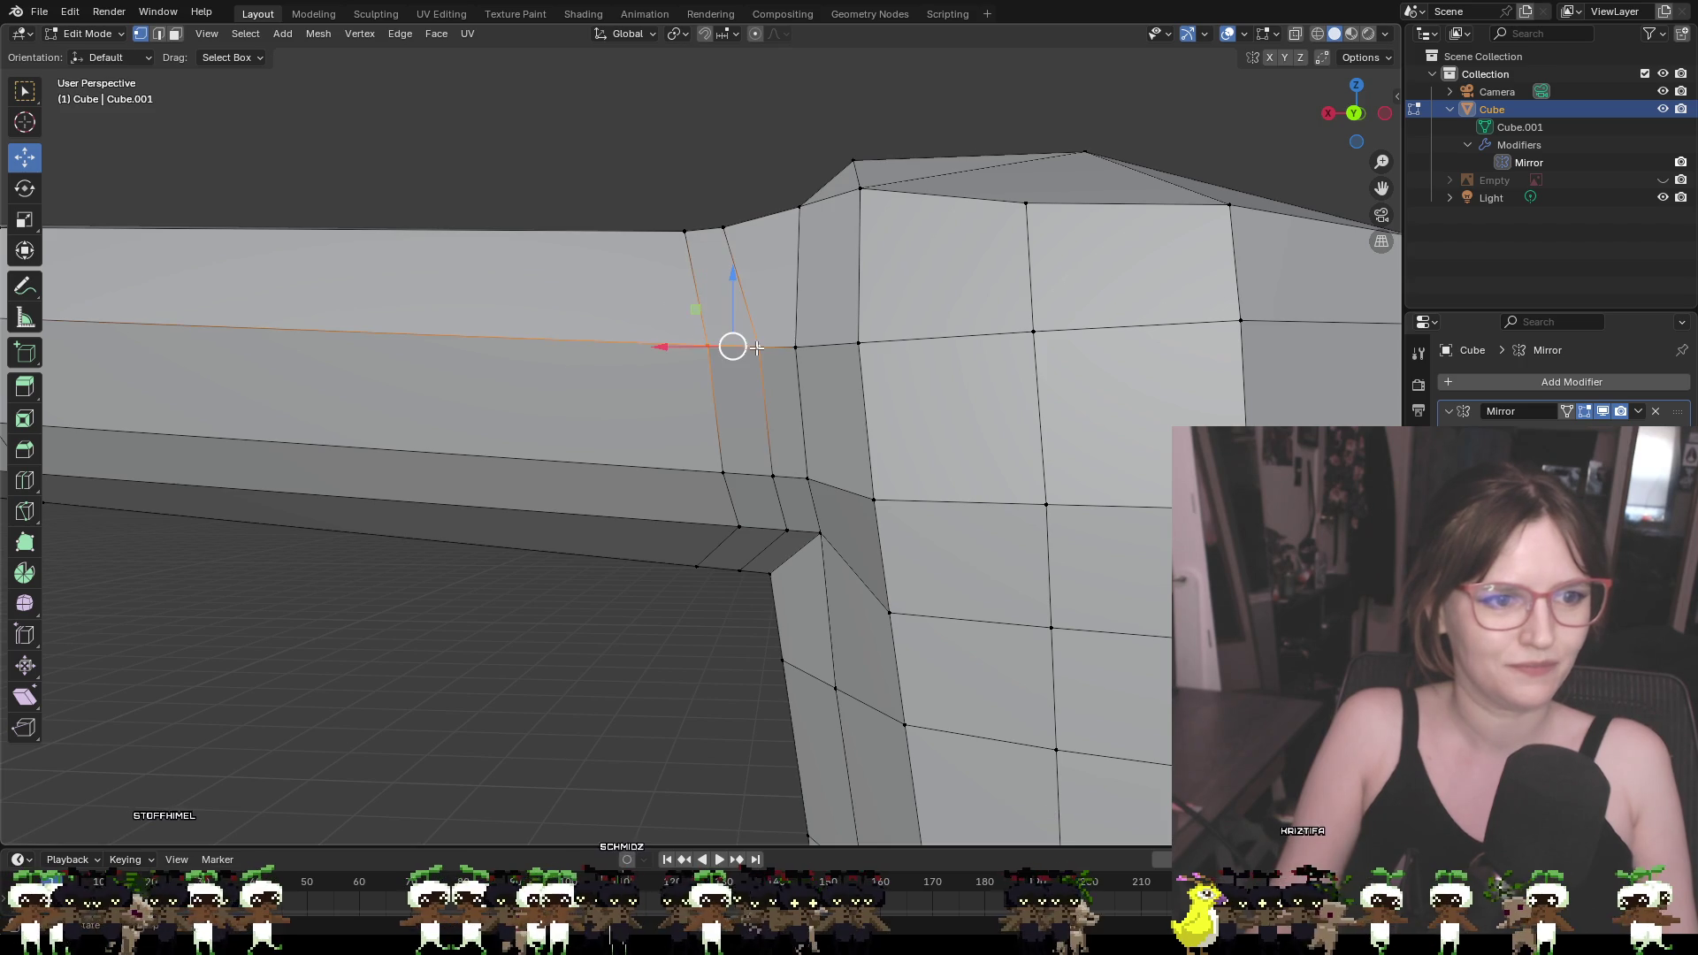
pyautogui.moveTo(687, 348); pyautogui.dragTo(651, 348)
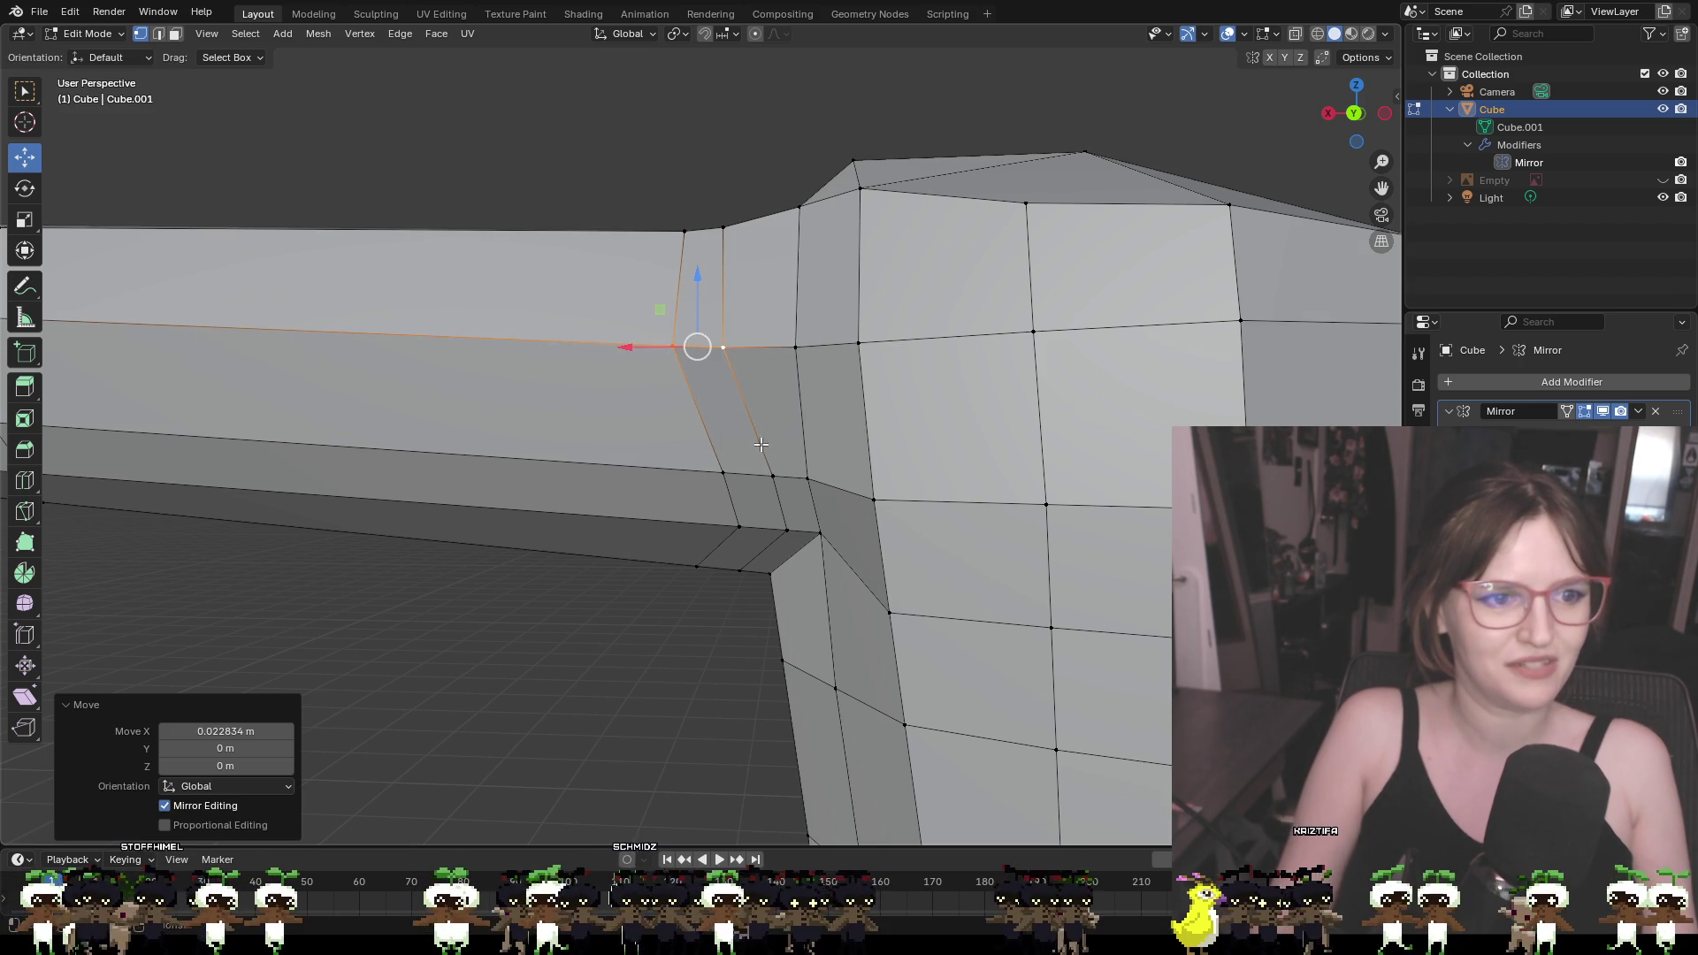
pyautogui.click(771, 476)
pyautogui.keyDown('alt'); pyautogui.click(722, 471); pyautogui.keyUp('alt')
pyautogui.moveTo(700, 474); pyautogui.dragTo(681, 474)
pyautogui.keyDown('alt'); pyautogui.click(796, 532); pyautogui.keyUp('alt')
pyautogui.moveTo(719, 528); pyautogui.dragTo(699, 531)
pyautogui.moveTo(698, 531); pyautogui.dragTo(1109, 579, button='middle')
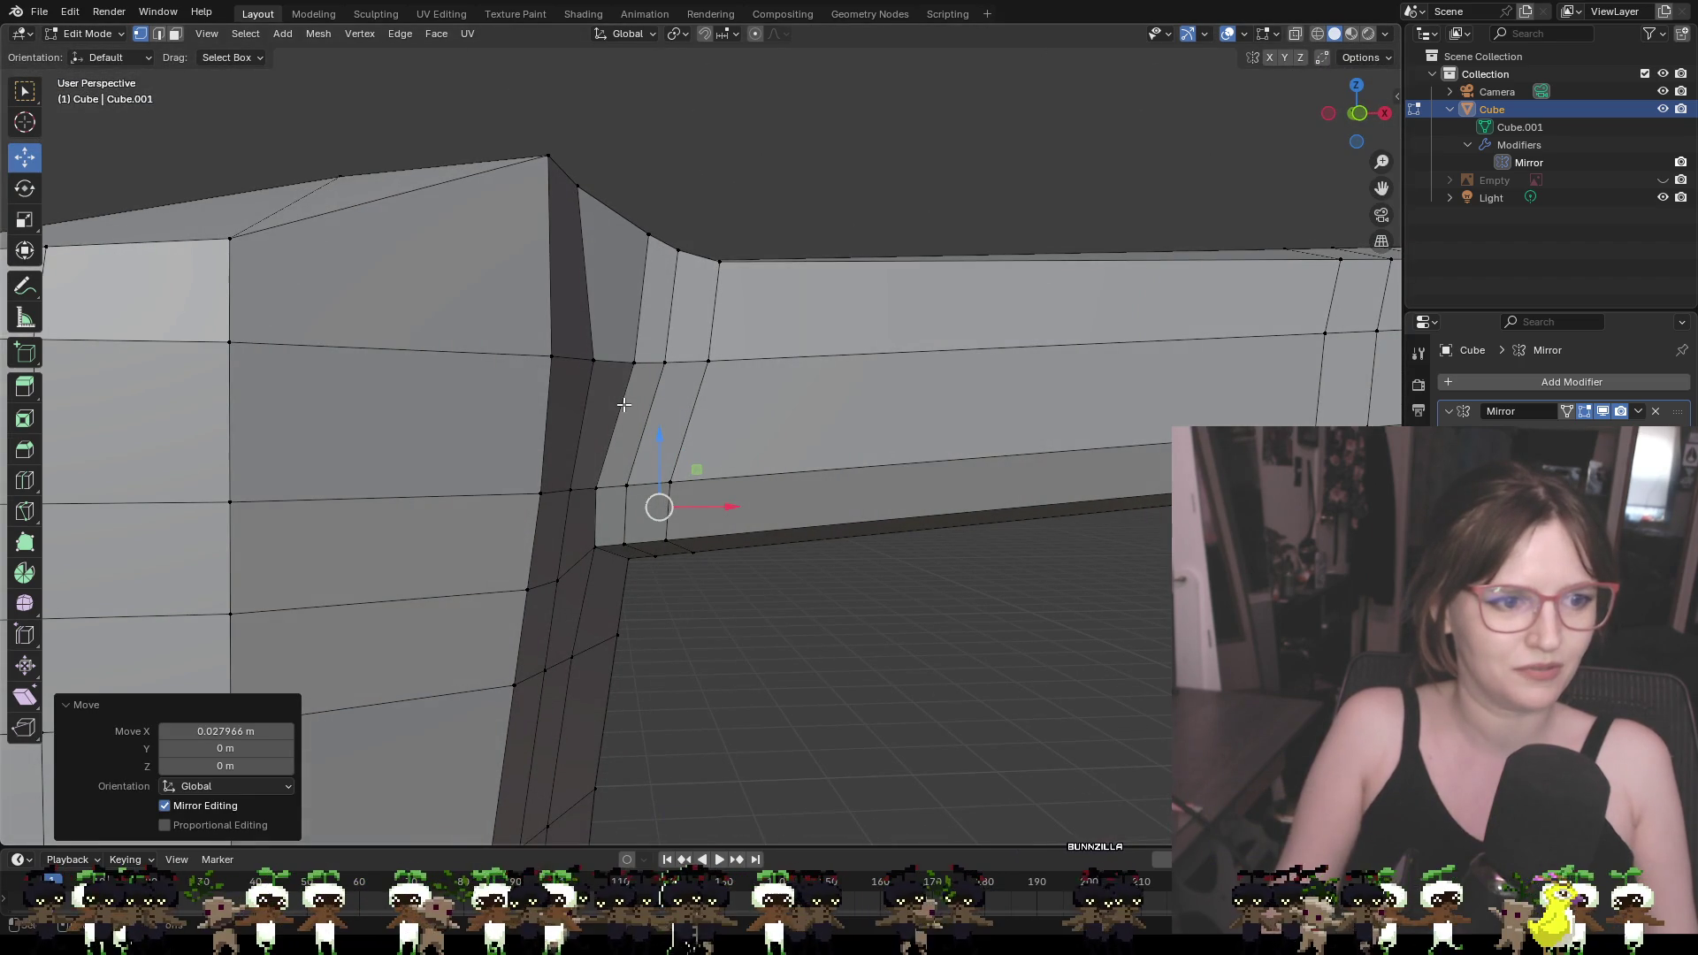
# Shift the underarm edge loop about 0.008836 m along X
pyautogui.keyDown('alt'); pyautogui.click(623, 480); pyautogui.keyUp('alt')
pyautogui.keyDown('alt'); pyautogui.keyDown('shift'); pyautogui.click(678, 486); pyautogui.keyUp('shift'); pyautogui.keyUp('alt')
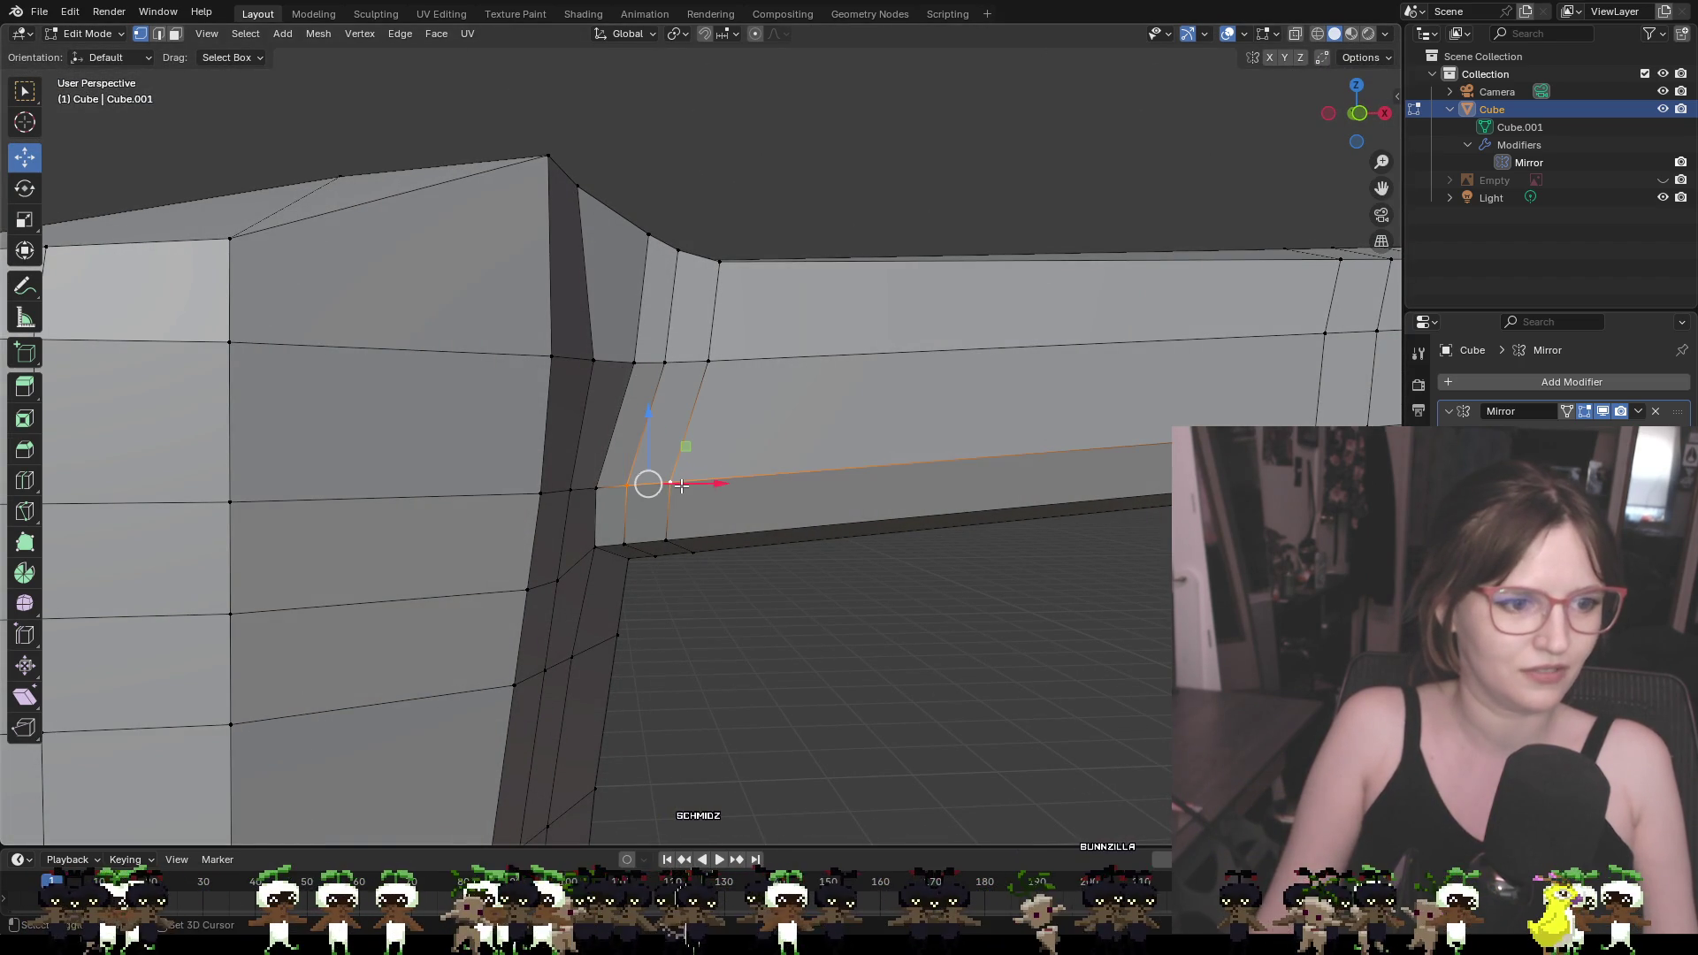
pyautogui.press('g')
pyautogui.press('x')
pyautogui.click(696, 488)
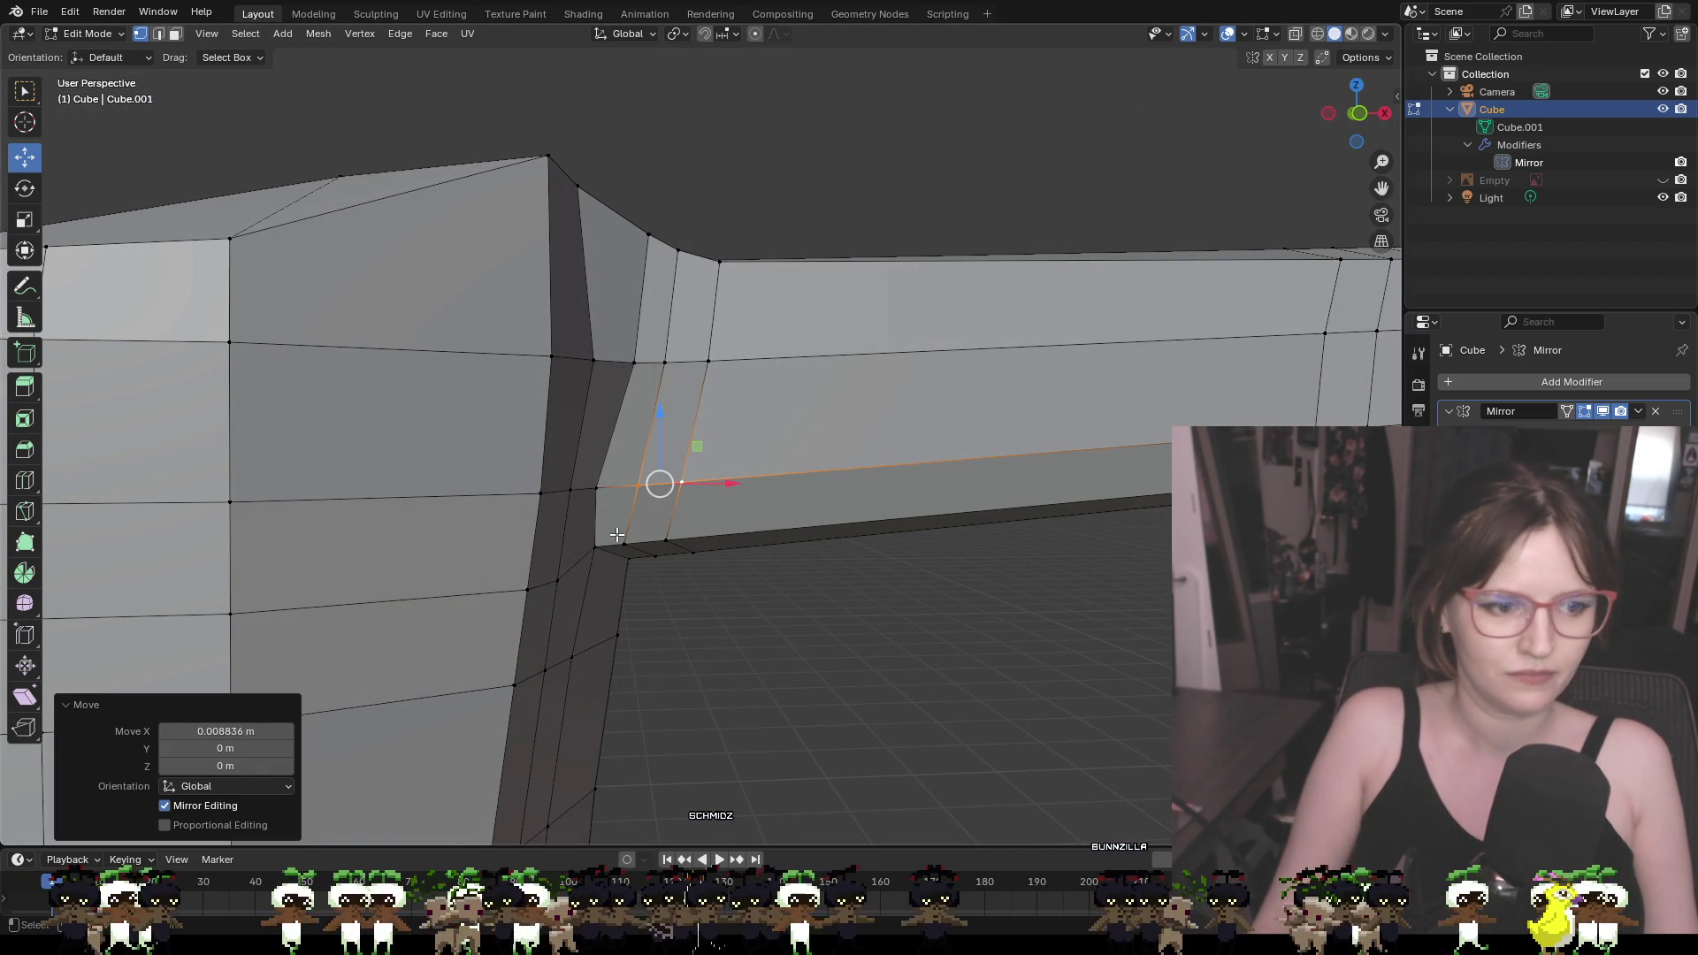
pyautogui.moveTo(631, 544)
pyautogui.mouseDown(button='middle')
pyautogui.moveTo(753, 534)
pyautogui.moveTo(796, 495)
pyautogui.moveTo(778, 566)
pyautogui.moveTo(741, 594)
pyautogui.moveTo(803, 496)
pyautogui.moveTo(728, 391)
pyautogui.moveTo(908, 483)
pyautogui.mouseUp(button='middle')
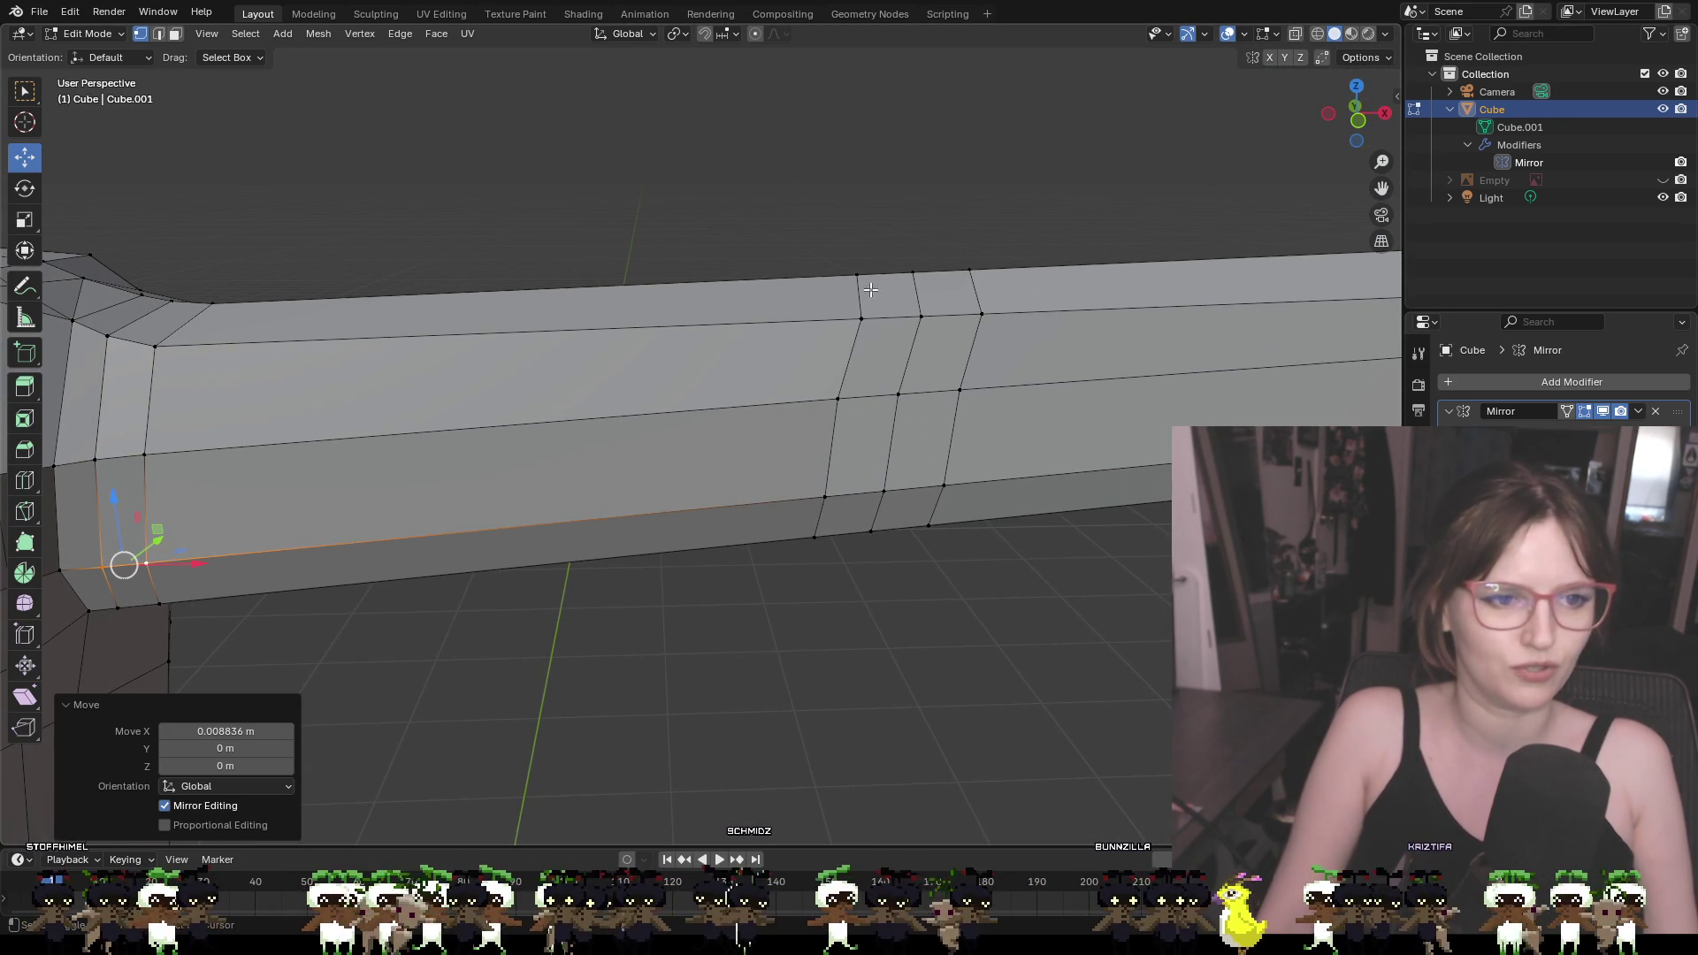
# Select the arm ring vertices and lower the top faces along Z
pyautogui.keyDown('shift'); pyautogui.click(857, 276); pyautogui.keyUp('shift')
pyautogui.keyDown('shift'); pyautogui.click(861, 318); pyautogui.keyUp('shift')
pyautogui.keyDown('shift'); pyautogui.click(838, 399); pyautogui.keyUp('shift')
pyautogui.moveTo(841, 389); pyautogui.dragTo(880, 290, button='middle')
pyautogui.keyDown('shift'); pyautogui.click(836, 231); pyautogui.keyUp('shift')
pyautogui.moveTo(837, 230); pyautogui.dragTo(919, 380, button='middle')
pyautogui.keyDown('shift'); pyautogui.click(930, 401); pyautogui.keyUp('shift')
pyautogui.keyDown('shift'); pyautogui.click(960, 303); pyautogui.keyUp('shift')
pyautogui.keyDown('shift'); pyautogui.click(920, 260); pyautogui.keyUp('shift')
pyautogui.keyDown('shift'); pyautogui.click(985, 266); pyautogui.keyUp('shift')
pyautogui.keyDown('shift'); pyautogui.click(1027, 308); pyautogui.keyUp('shift')
pyautogui.moveTo(1002, 409)
pyautogui.mouseDown(button='middle')
pyautogui.moveTo(790, 285)
pyautogui.moveTo(796, 305)
pyautogui.moveTo(739, 358)
pyautogui.moveTo(699, 349)
pyautogui.moveTo(750, 342)
pyautogui.moveTo(770, 305)
pyautogui.mouseUp(button='middle')
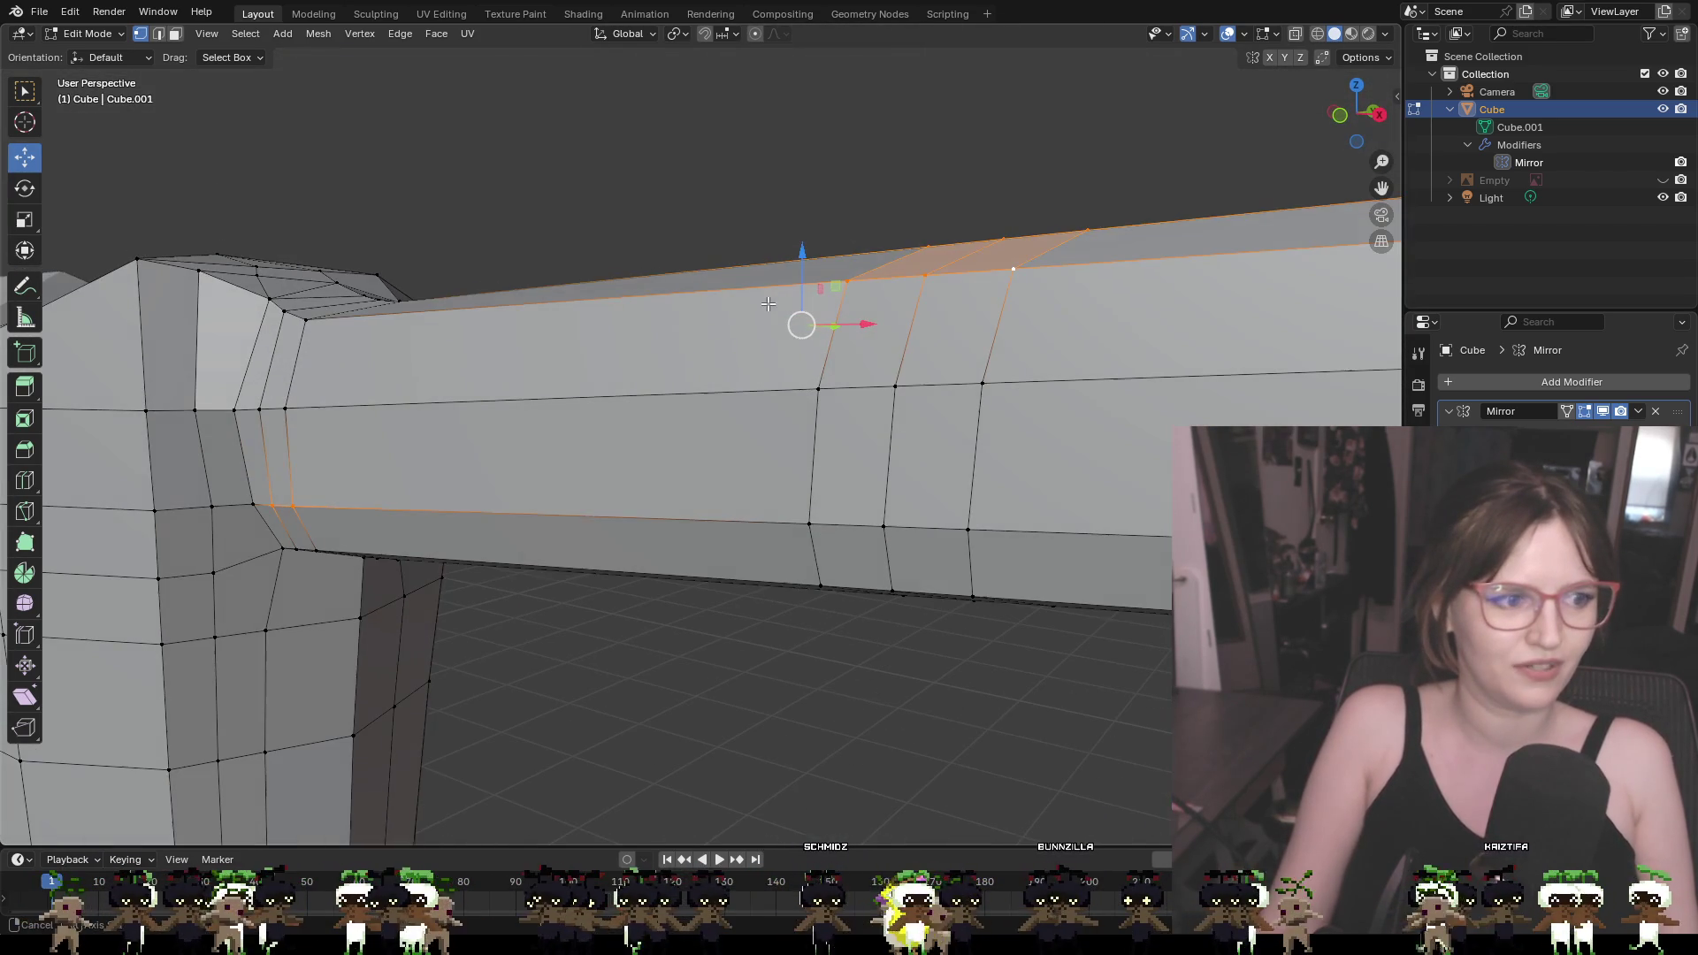
pyautogui.moveTo(602, 457)
pyautogui.mouseDown(button='middle')
pyautogui.moveTo(682, 481)
pyautogui.moveTo(669, 464)
pyautogui.mouseUp(button='middle')
pyautogui.moveTo(959, 214); pyautogui.dragTo(959, 257)
pyautogui.moveTo(959, 256)
pyautogui.mouseDown(button='middle')
pyautogui.moveTo(1054, 267)
pyautogui.moveTo(885, 486)
pyautogui.moveTo(929, 515)
pyautogui.mouseUp(button='middle')
# Select the side edges along the arm and raise them 0.013 m on Z
pyautogui.keyDown('alt'); pyautogui.click(754, 674); pyautogui.keyUp('alt')
pyautogui.keyDown('alt'); pyautogui.keyDown('shift'); pyautogui.click(845, 619); pyautogui.keyUp('shift'); pyautogui.keyUp('alt')
pyautogui.keyDown('alt'); pyautogui.keyDown('shift'); pyautogui.click(920, 535); pyautogui.keyUp('shift'); pyautogui.keyUp('alt')
pyautogui.keyDown('alt'); pyautogui.keyDown('shift'); pyautogui.click(929, 541); pyautogui.keyUp('shift'); pyautogui.keyUp('alt')
pyautogui.keyDown('alt'); pyautogui.keyDown('shift'); pyautogui.click(997, 576); pyautogui.keyUp('shift'); pyautogui.keyUp('alt')
pyautogui.keyDown('alt'); pyautogui.keyDown('shift'); pyautogui.click(999, 694); pyautogui.keyUp('shift'); pyautogui.keyUp('alt')
pyautogui.keyDown('alt'); pyautogui.keyDown('shift'); pyautogui.click(899, 748); pyautogui.keyUp('shift'); pyautogui.keyUp('alt')
pyautogui.keyDown('alt'); pyautogui.keyDown('shift'); pyautogui.click(828, 707); pyautogui.keyUp('shift'); pyautogui.keyUp('alt')
pyautogui.moveTo(829, 707)
pyautogui.mouseDown(button='middle')
pyautogui.moveTo(841, 731)
pyautogui.moveTo(899, 712)
pyautogui.moveTo(1013, 518)
pyautogui.mouseUp(button='middle')
pyautogui.moveTo(929, 467); pyautogui.dragTo(925, 445)
pyautogui.hotkey('ctrl', 'z')
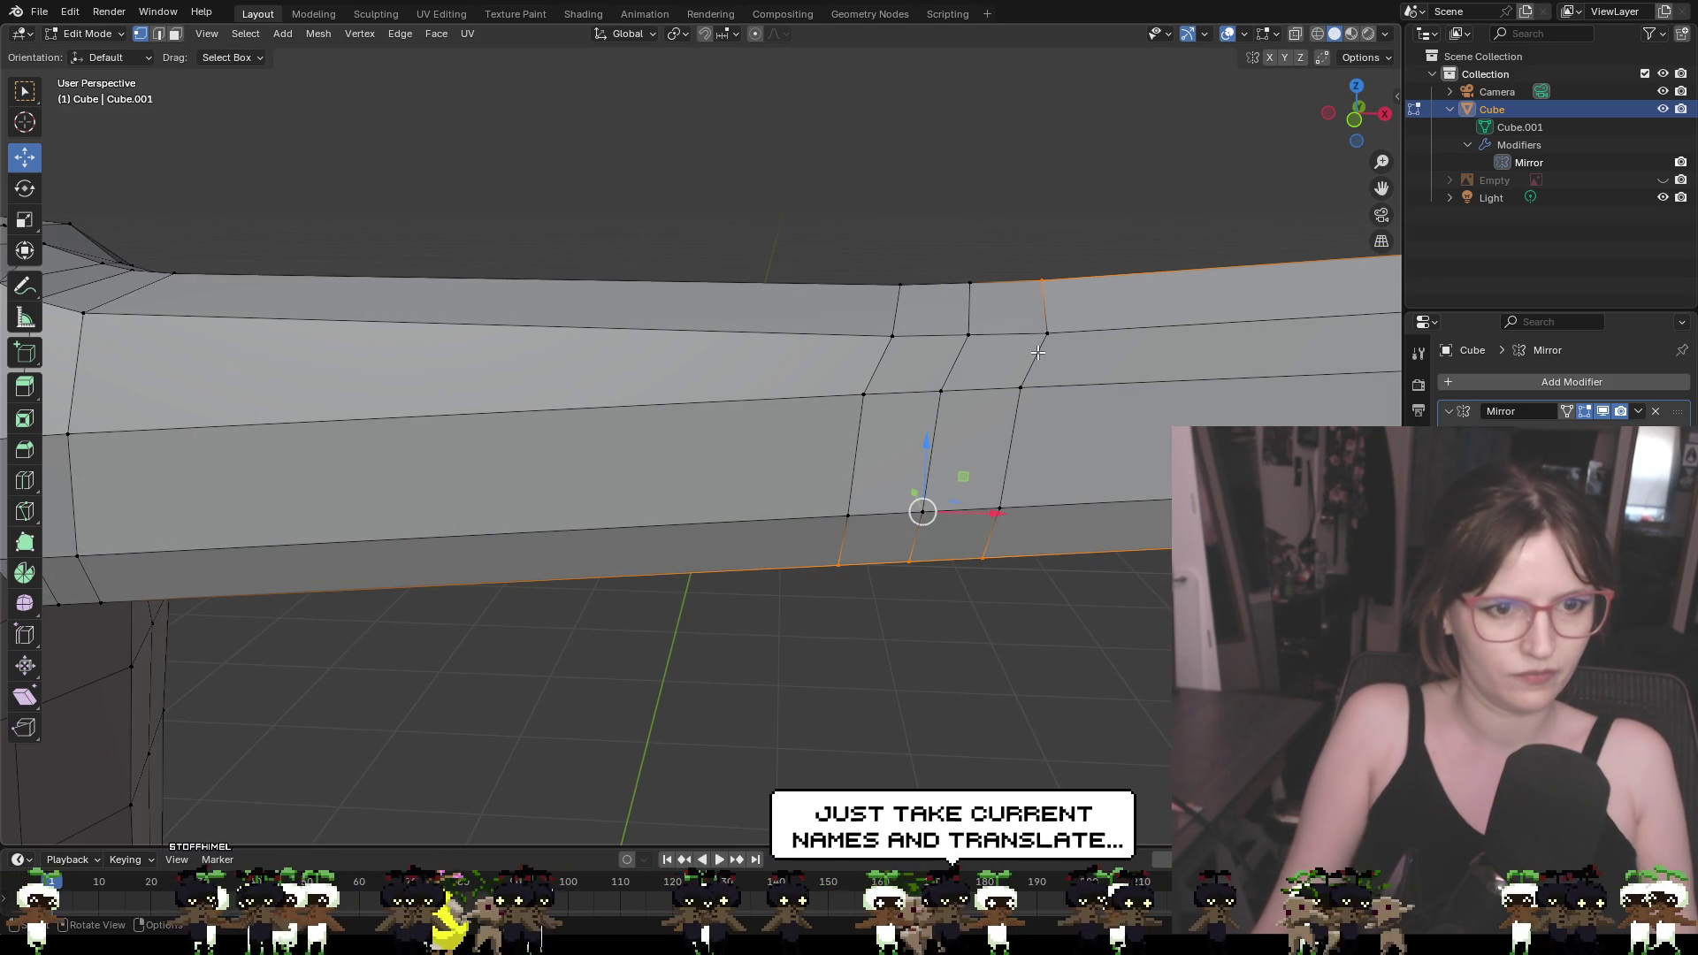
pyautogui.moveTo(1061, 274)
pyautogui.mouseDown(button='middle')
pyautogui.moveTo(512, 318)
pyautogui.moveTo(1061, 248)
pyautogui.mouseUp(button='middle')
pyautogui.moveTo(917, 486); pyautogui.dragTo(925, 440)
# Shift the lower arm-loop vertices right along X, then clear the selection
pyautogui.click(858, 507)
pyautogui.click(1017, 295)
pyautogui.click(1015, 369)
pyautogui.moveTo(1005, 377); pyautogui.dragTo(1054, 375)
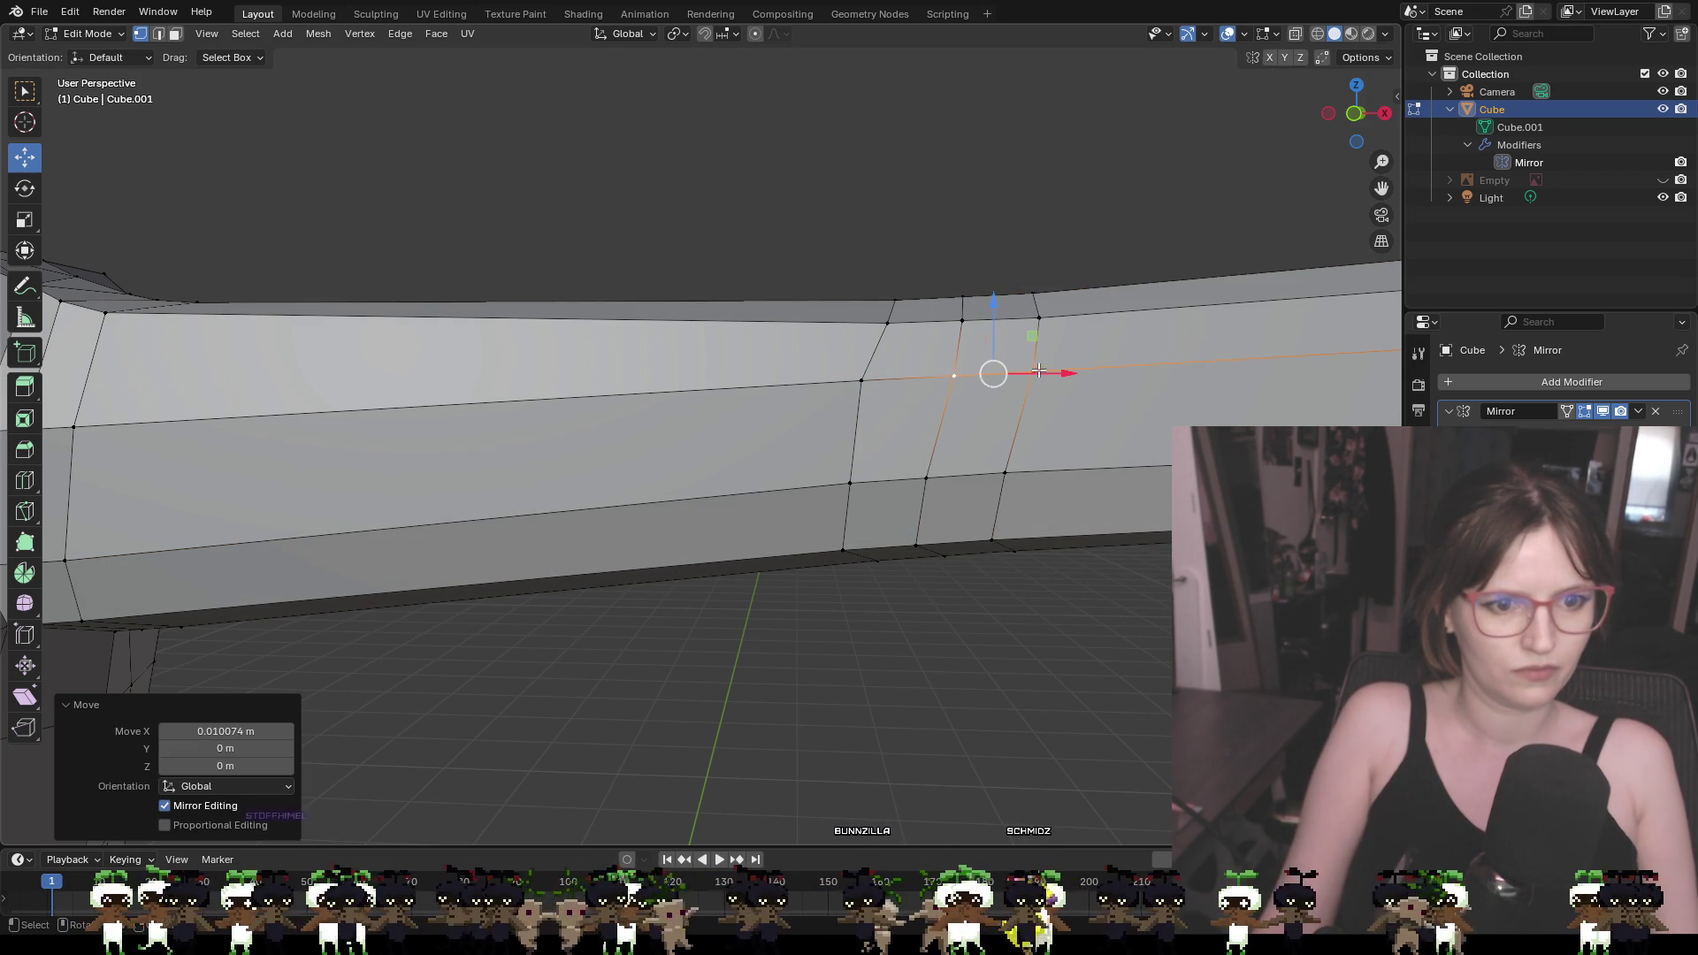
pyautogui.click(1007, 479)
pyautogui.moveTo(1048, 474); pyautogui.dragTo(1062, 475)
pyautogui.click(1054, 232)
pyautogui.moveTo(1051, 361)
pyautogui.mouseDown(button='middle')
pyautogui.moveTo(968, 489)
pyautogui.moveTo(1054, 443)
pyautogui.moveTo(941, 459)
pyautogui.moveTo(981, 461)
pyautogui.mouseUp(button='middle')
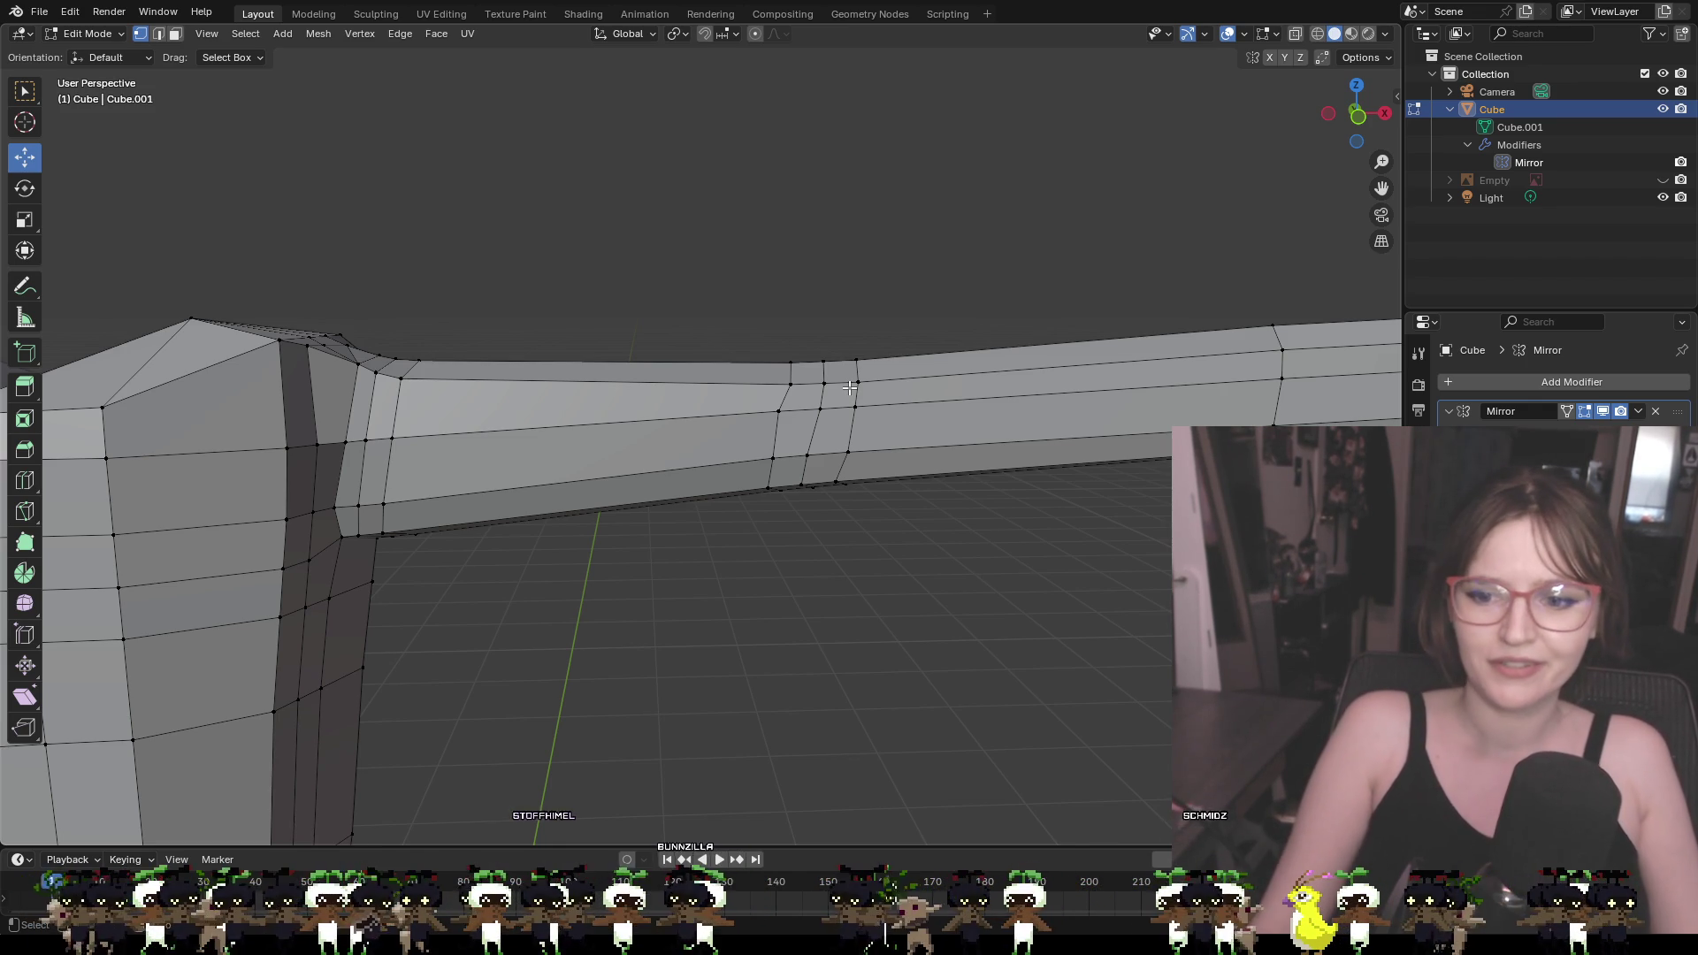
# Raise the selected shoulder vertices slightly along Z where the arm joins
pyautogui.keyDown('shift'); pyautogui.moveTo(571, 407); pyautogui.dragTo(830, 387, button='middle'); pyautogui.keyUp('shift')
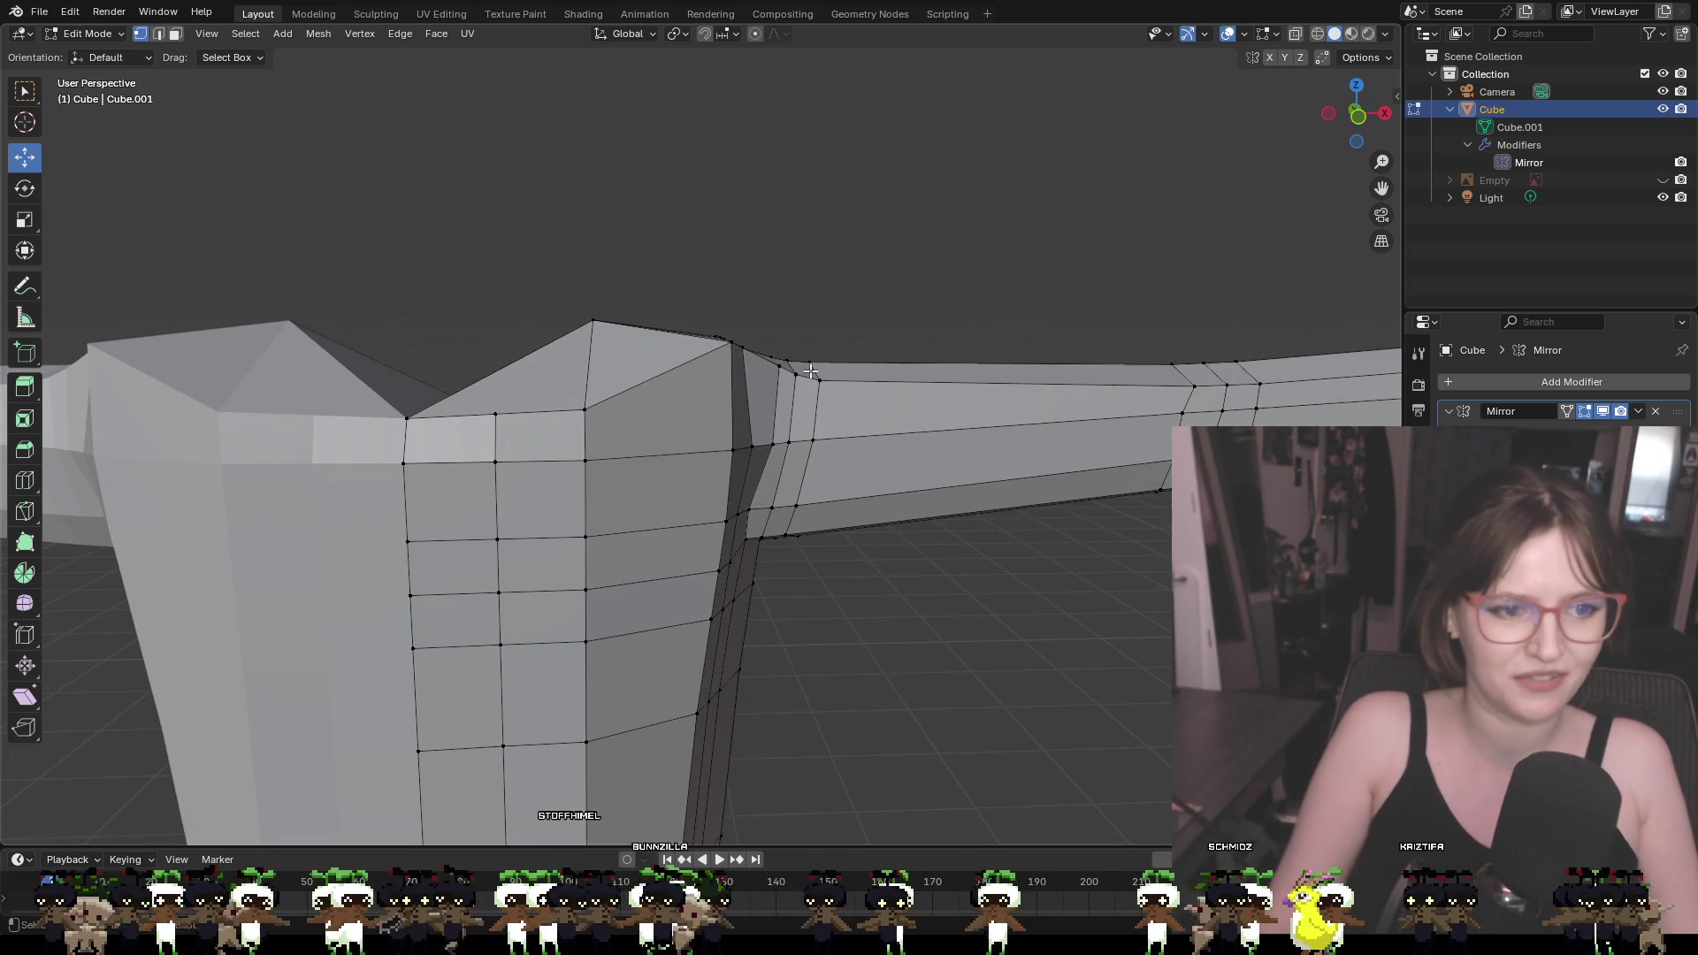
pyautogui.moveTo(799, 336); pyautogui.dragTo(464, 369, button='middle')
pyautogui.keyDown('shift'); pyautogui.click(610, 391); pyautogui.keyUp('shift')
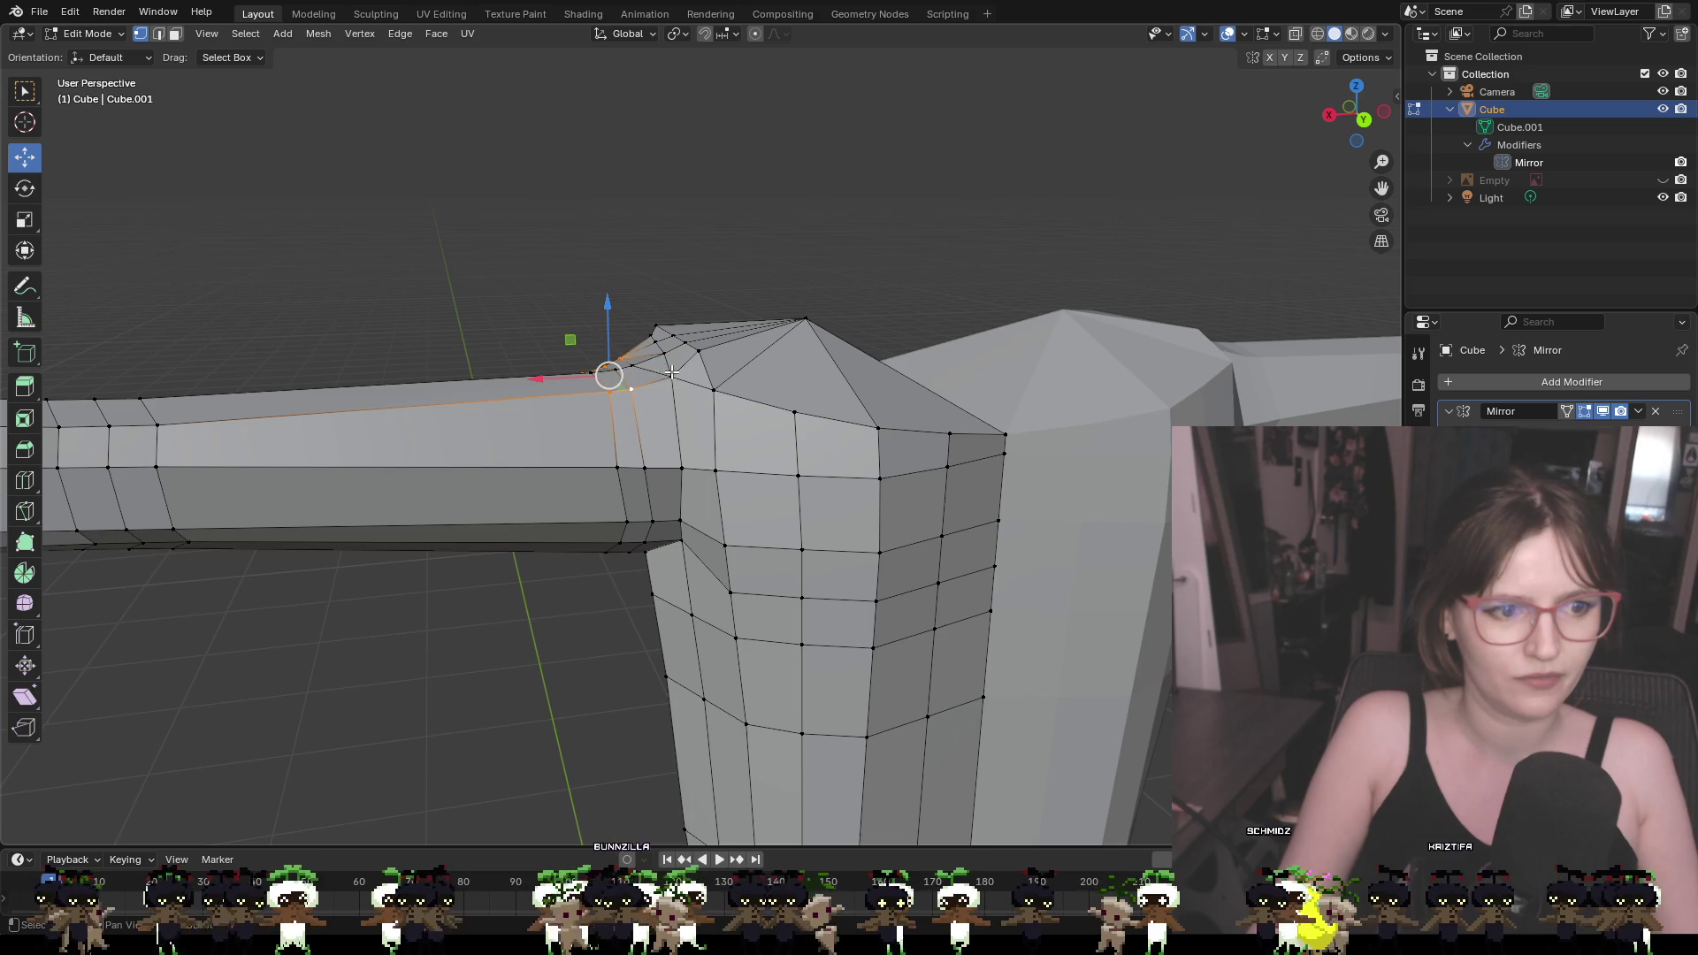
pyautogui.moveTo(609, 374); pyautogui.dragTo(857, 322, button='middle')
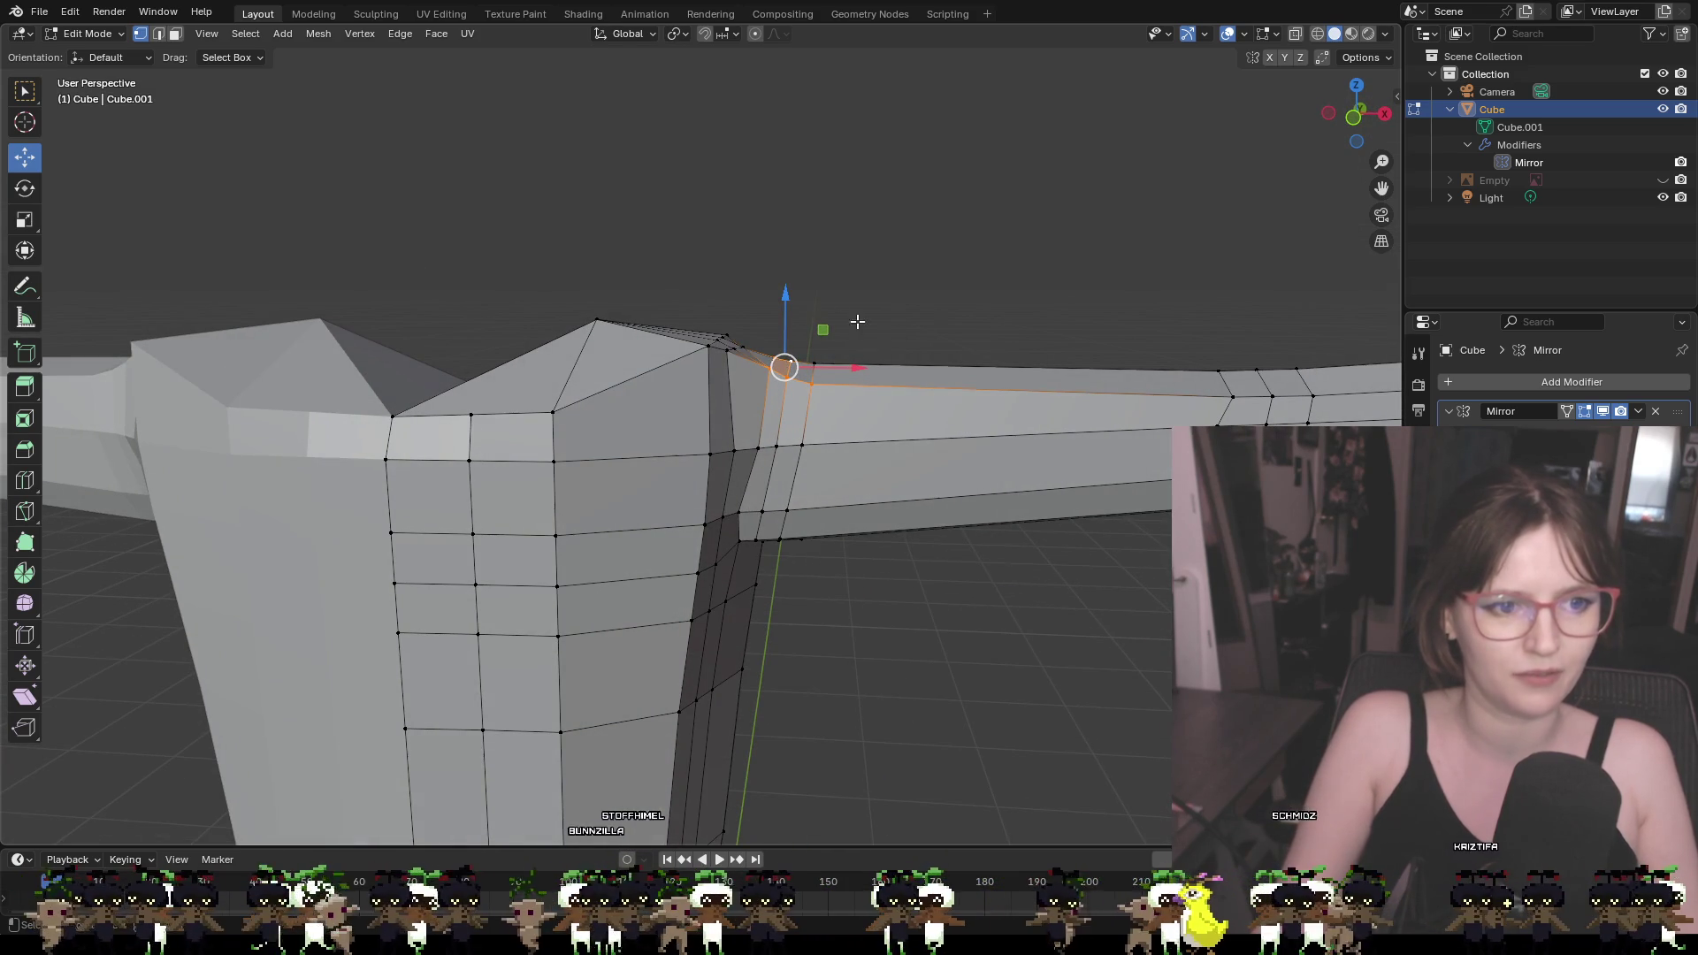
pyautogui.moveTo(785, 295); pyautogui.dragTo(789, 303)
pyautogui.moveTo(789, 303)
pyautogui.mouseDown(button='middle')
pyautogui.moveTo(708, 323)
pyautogui.moveTo(409, 310)
pyautogui.mouseUp(button='middle')
pyautogui.keyDown('shift'); pyautogui.click(587, 362); pyautogui.keyUp('shift')
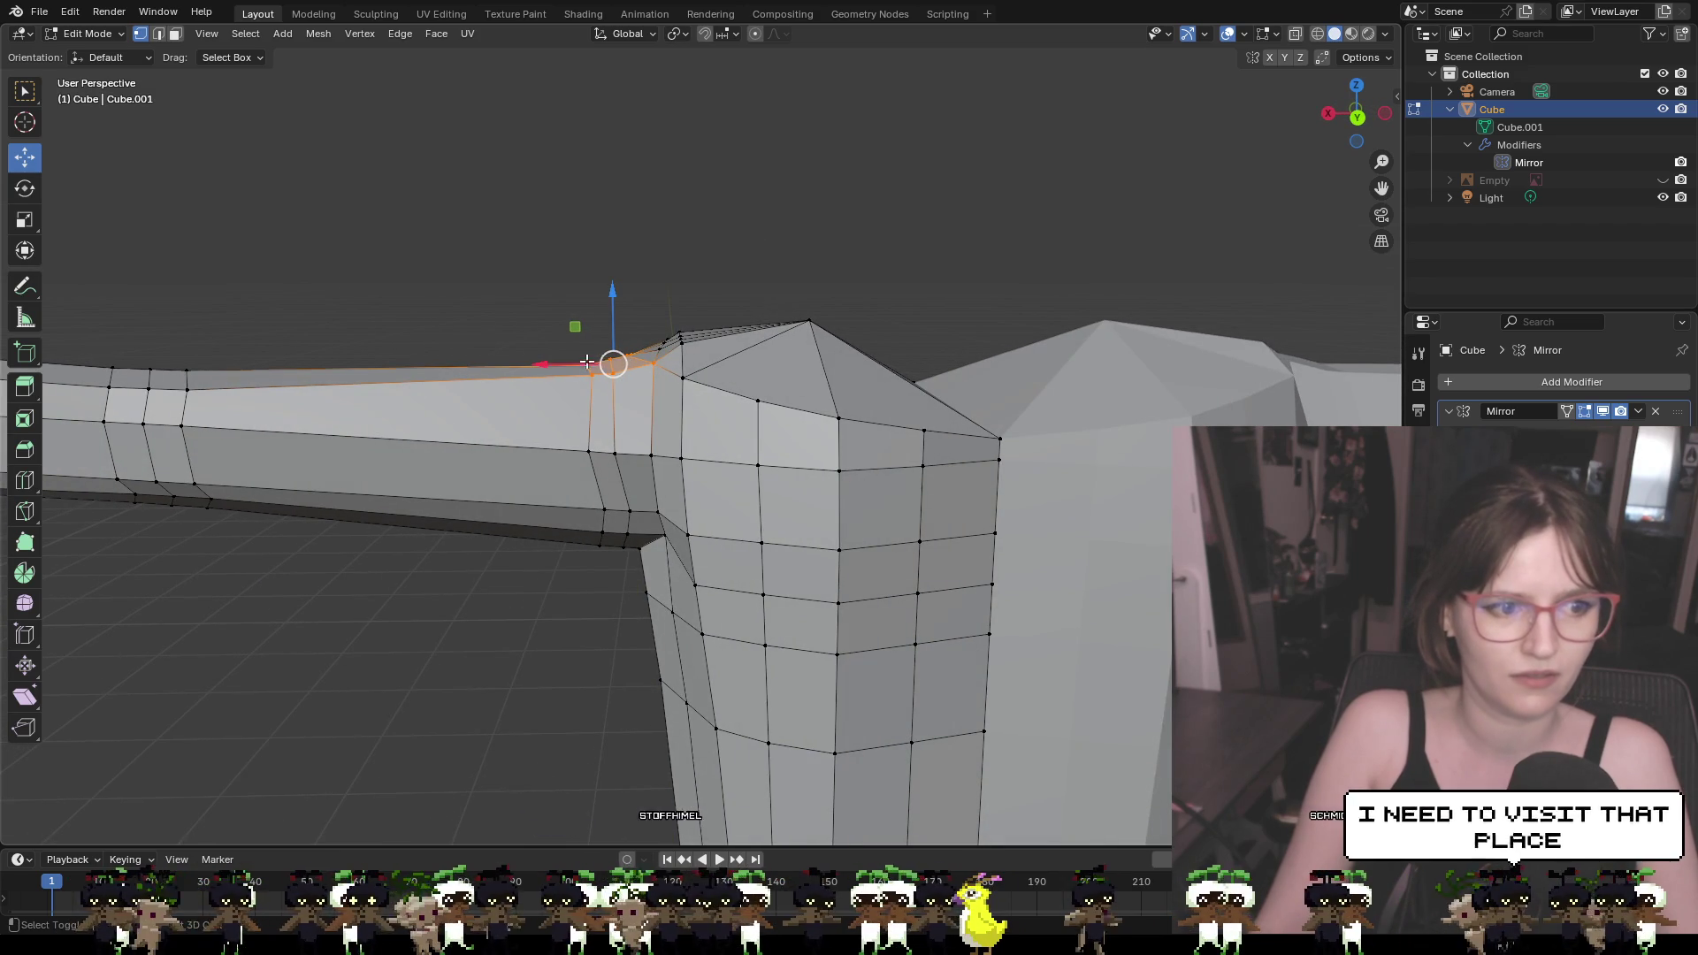
pyautogui.moveTo(621, 320); pyautogui.dragTo(639, 310)
# Adjust a single shoulder-top vertex, leaving it about 0.016 m lower on Z
pyautogui.moveTo(675, 330)
pyautogui.mouseDown(button='middle')
pyautogui.moveTo(796, 376)
pyautogui.moveTo(775, 307)
pyautogui.mouseUp(button='middle')
pyautogui.click(727, 395)
pyautogui.moveTo(737, 295); pyautogui.dragTo(740, 284)
pyautogui.moveTo(739, 285)
pyautogui.mouseDown(button='middle')
pyautogui.moveTo(872, 315)
pyautogui.moveTo(743, 336)
pyautogui.moveTo(894, 324)
pyautogui.mouseUp(button='middle')
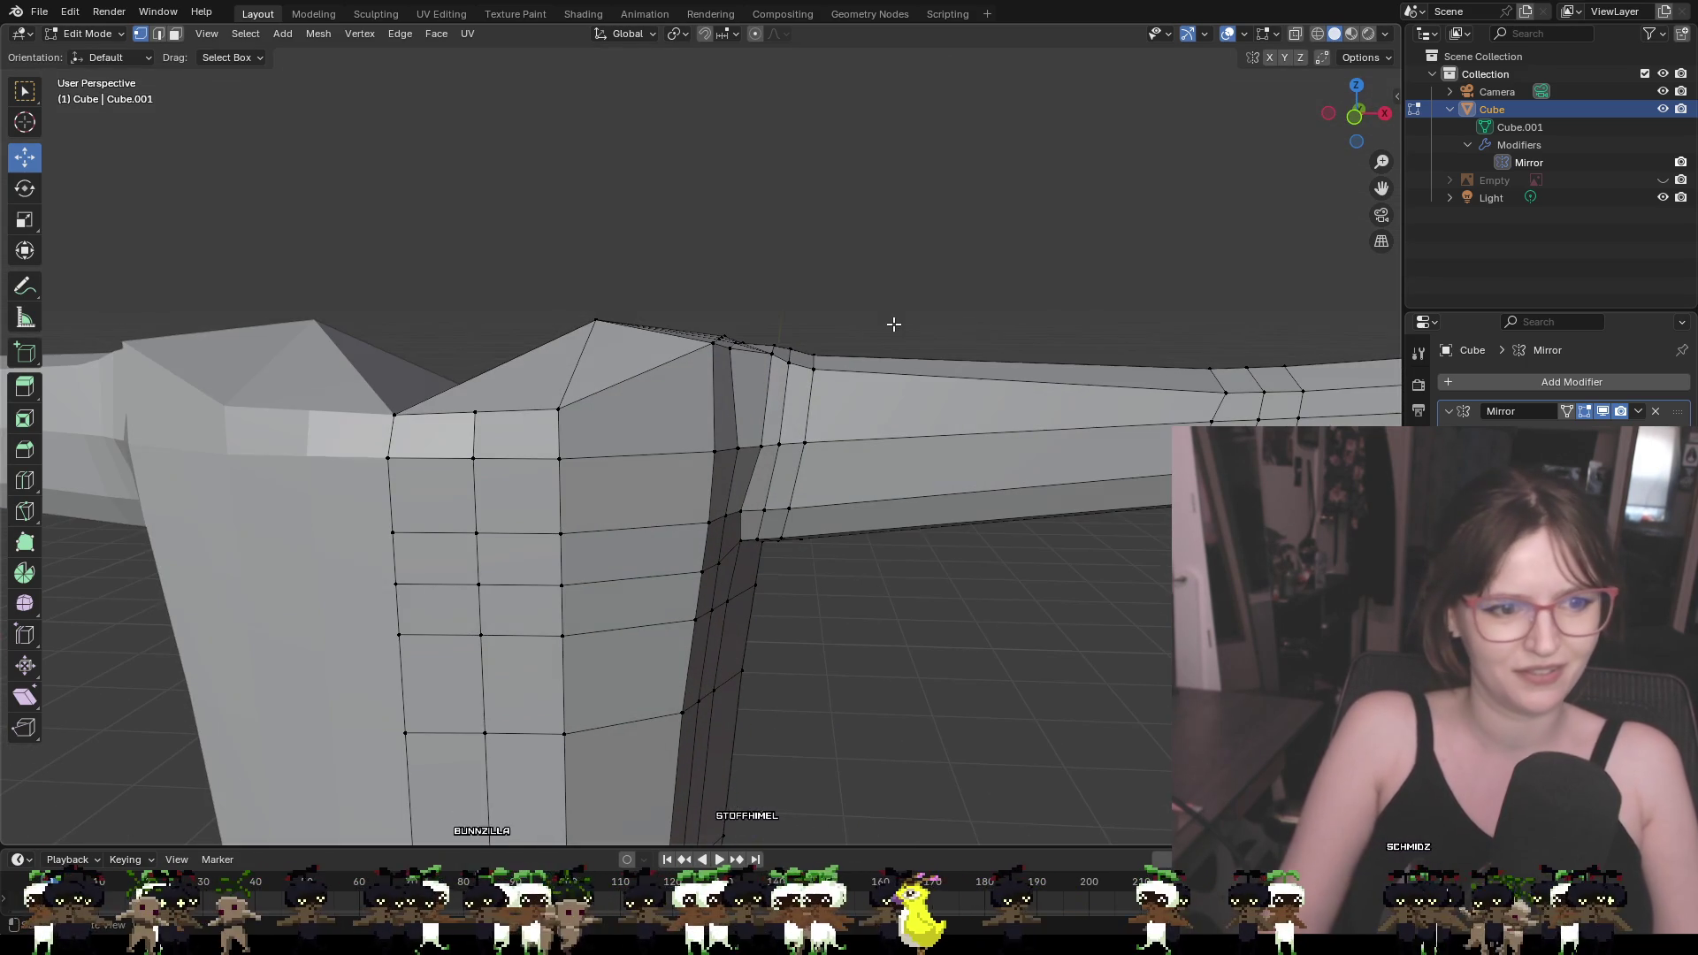
pyautogui.moveTo(812, 372)
pyautogui.mouseDown()
pyautogui.moveTo(790, 365)
pyautogui.moveTo(801, 329)
pyautogui.moveTo(775, 336)
pyautogui.moveTo(784, 319)
pyautogui.mouseUp()
pyautogui.click(771, 356)
pyautogui.click(816, 342)
pyautogui.click(898, 318)
pyautogui.moveTo(899, 319)
pyautogui.mouseDown(button='middle')
pyautogui.moveTo(864, 470)
pyautogui.moveTo(683, 498)
pyautogui.moveTo(637, 470)
pyautogui.moveTo(460, 436)
pyautogui.moveTo(516, 440)
pyautogui.moveTo(531, 462)
pyautogui.moveTo(853, 467)
pyautogui.mouseUp(button='middle')
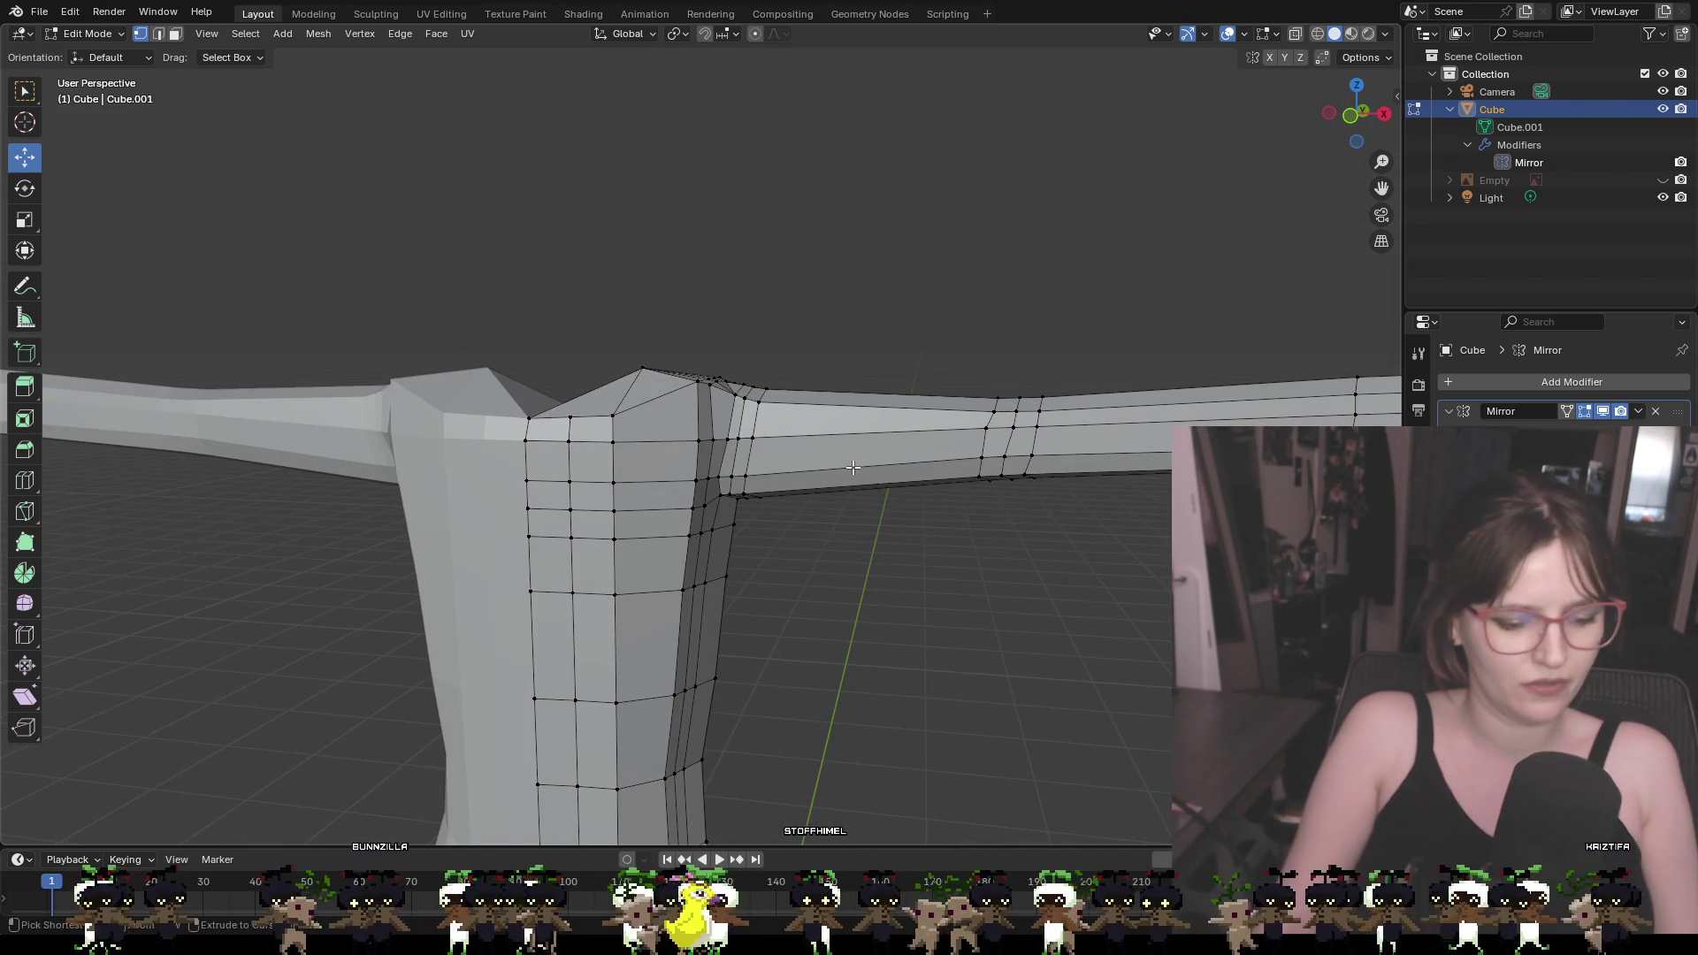
# Cut an edge loop across the upper arm, scale it slightly, and lift its top edge
pyautogui.hotkey('ctrl', 'r')
pyautogui.click(869, 447)
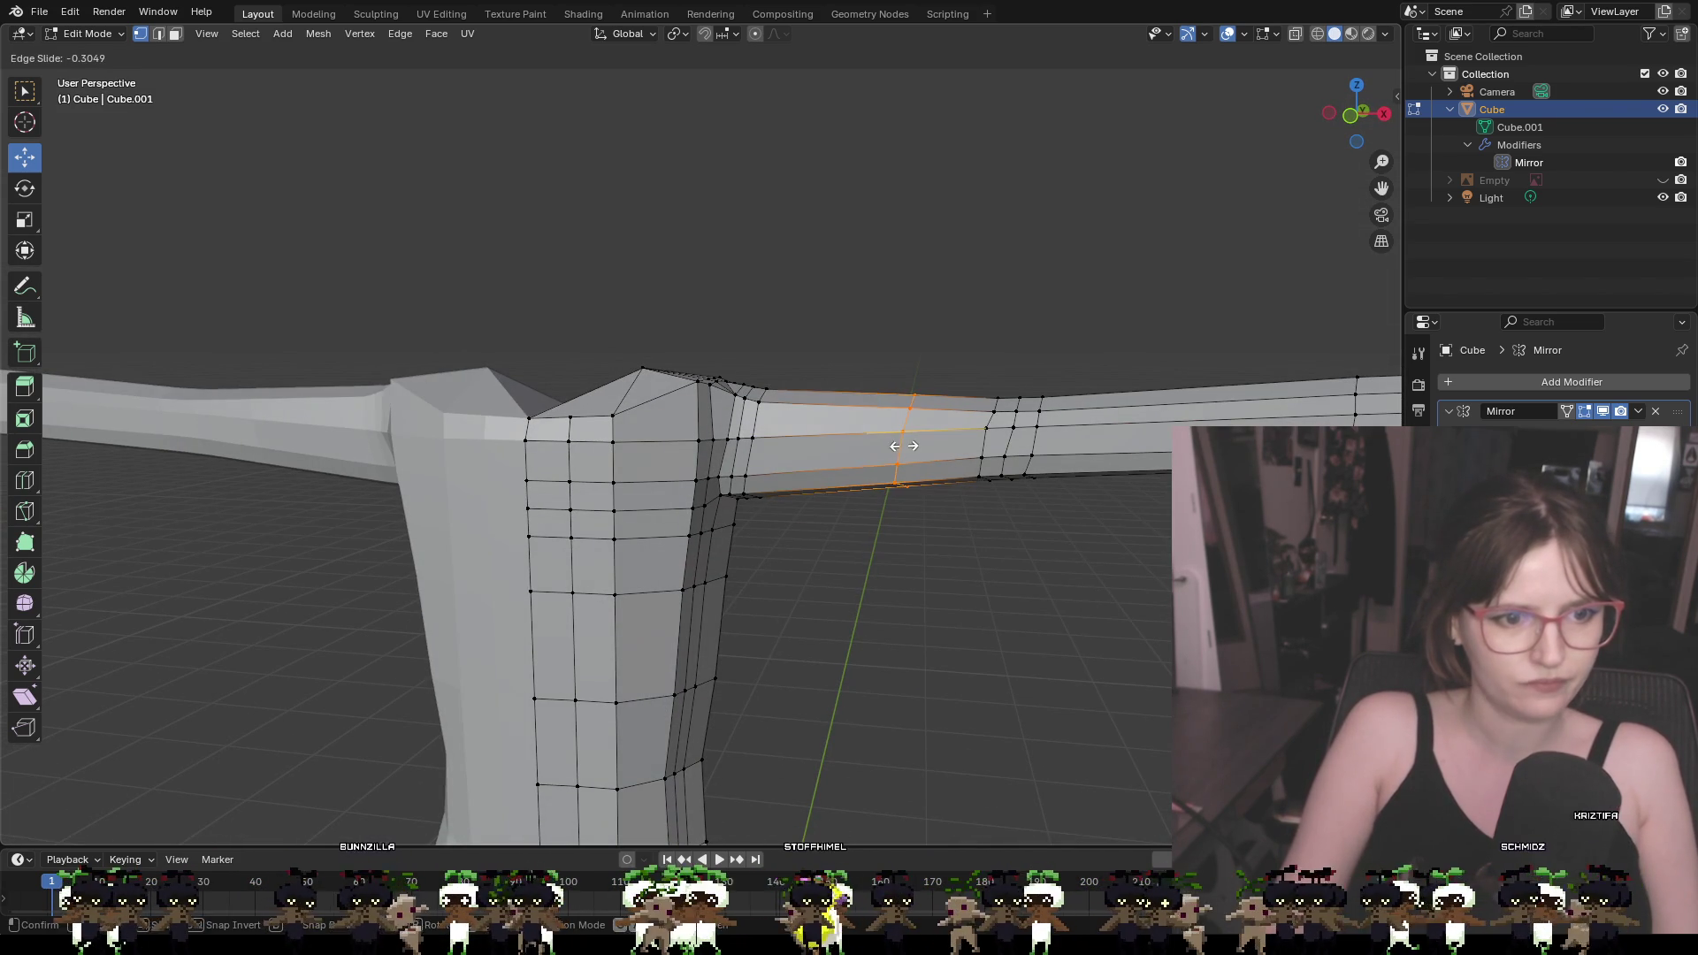
pyautogui.click(906, 444)
pyautogui.press('s')
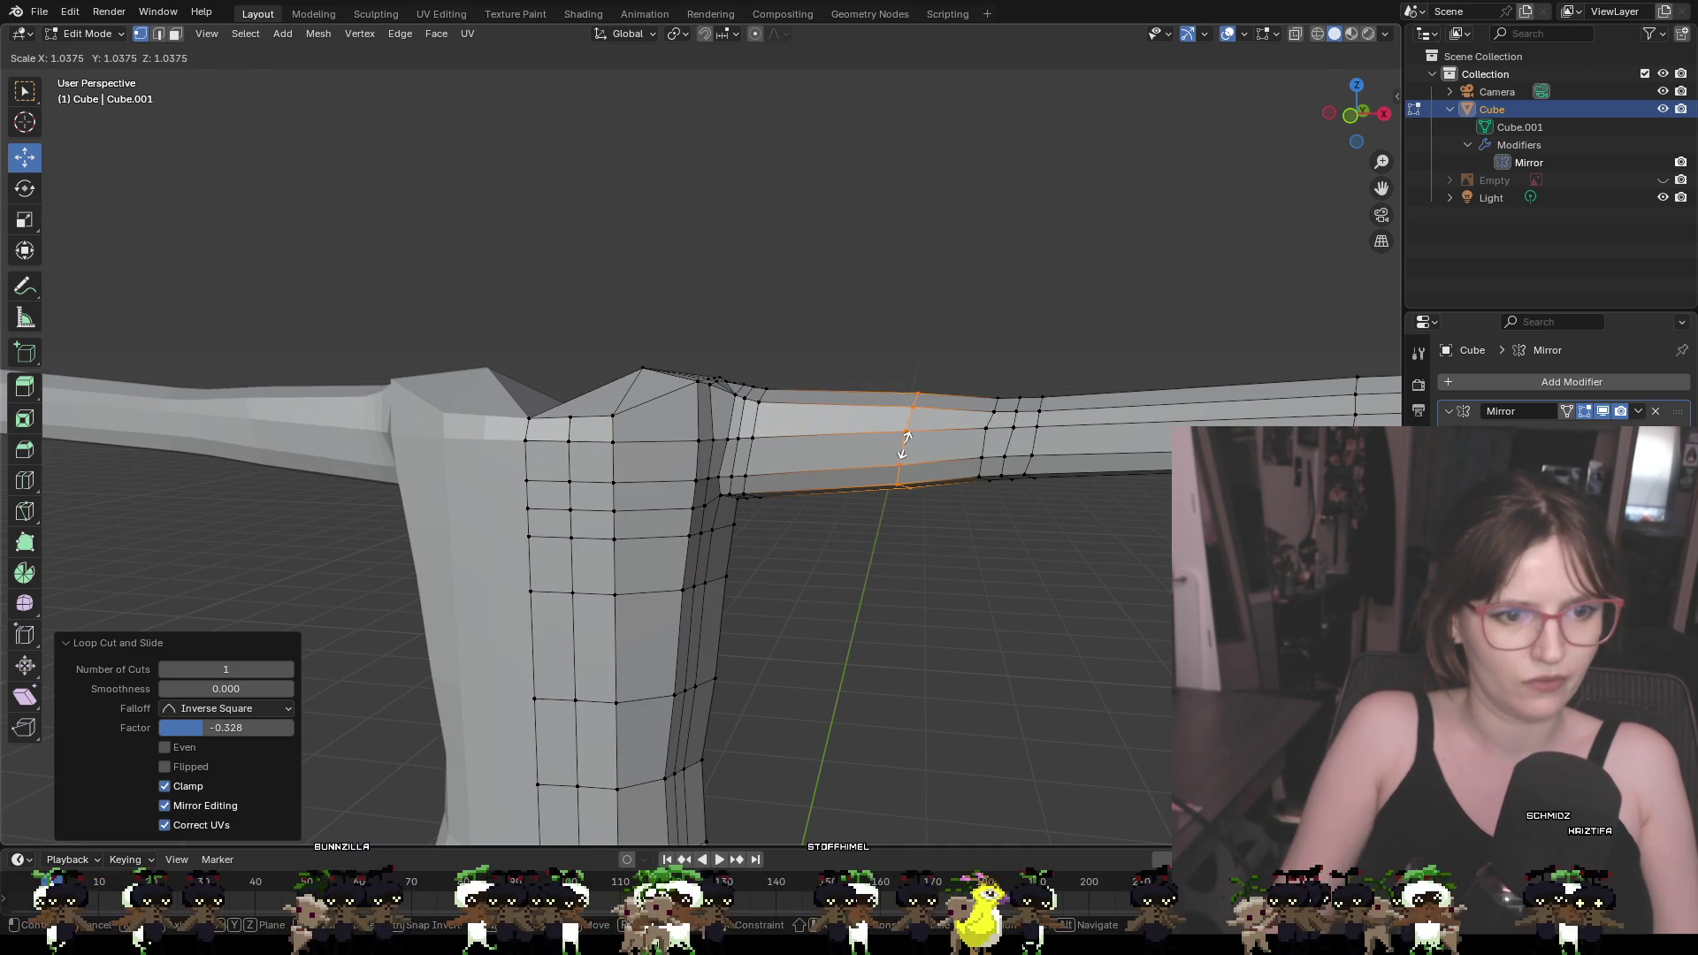
pyautogui.click(907, 445)
pyautogui.hotkey('ctrl', 'z')
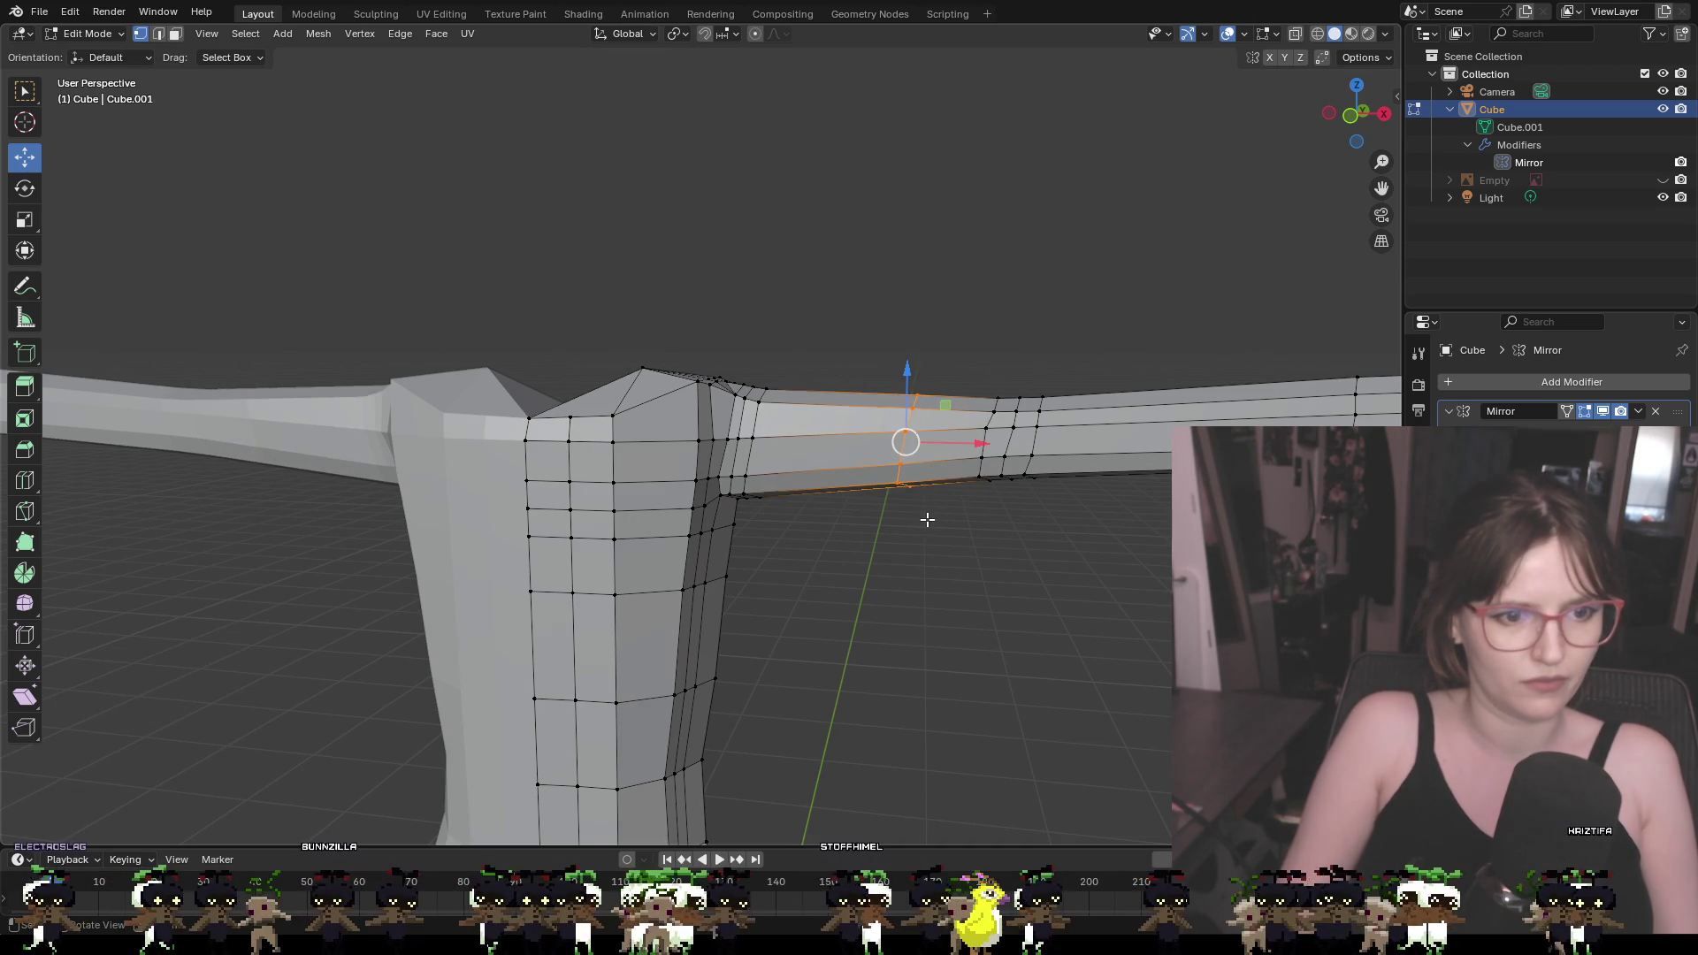
pyautogui.moveTo(927, 519)
pyautogui.mouseDown(button='middle')
pyautogui.moveTo(610, 522)
pyautogui.moveTo(661, 519)
pyautogui.moveTo(917, 389)
pyautogui.mouseUp(button='middle')
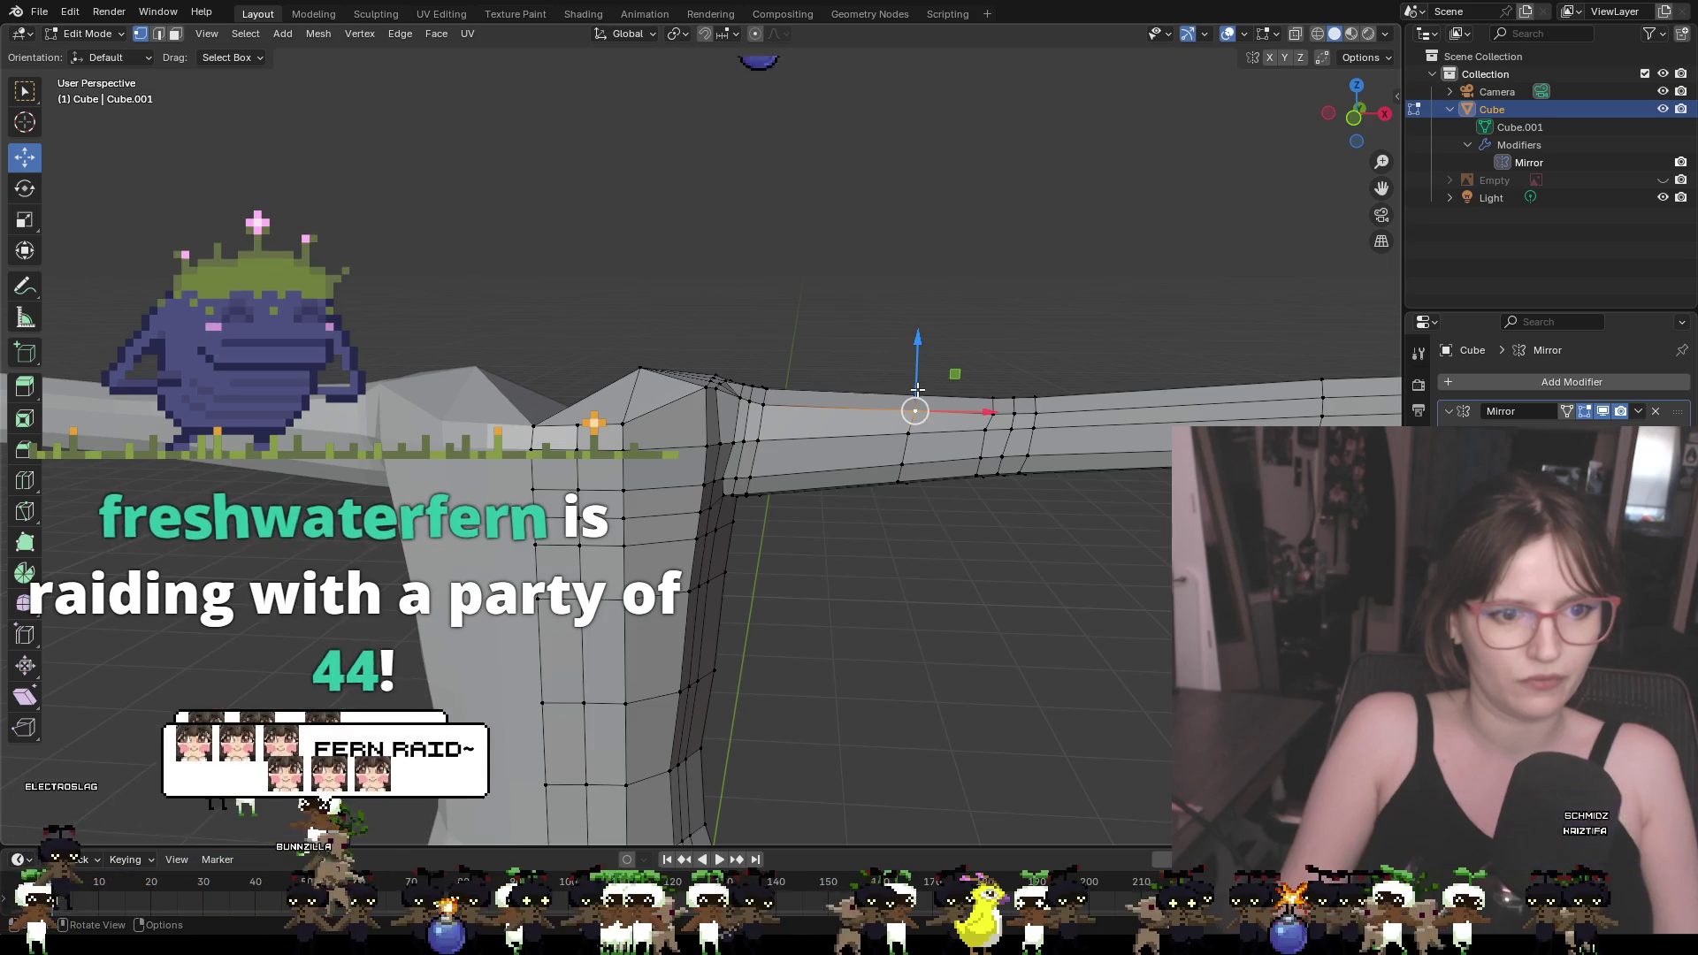
pyautogui.moveTo(918, 387); pyautogui.dragTo(953, 337)
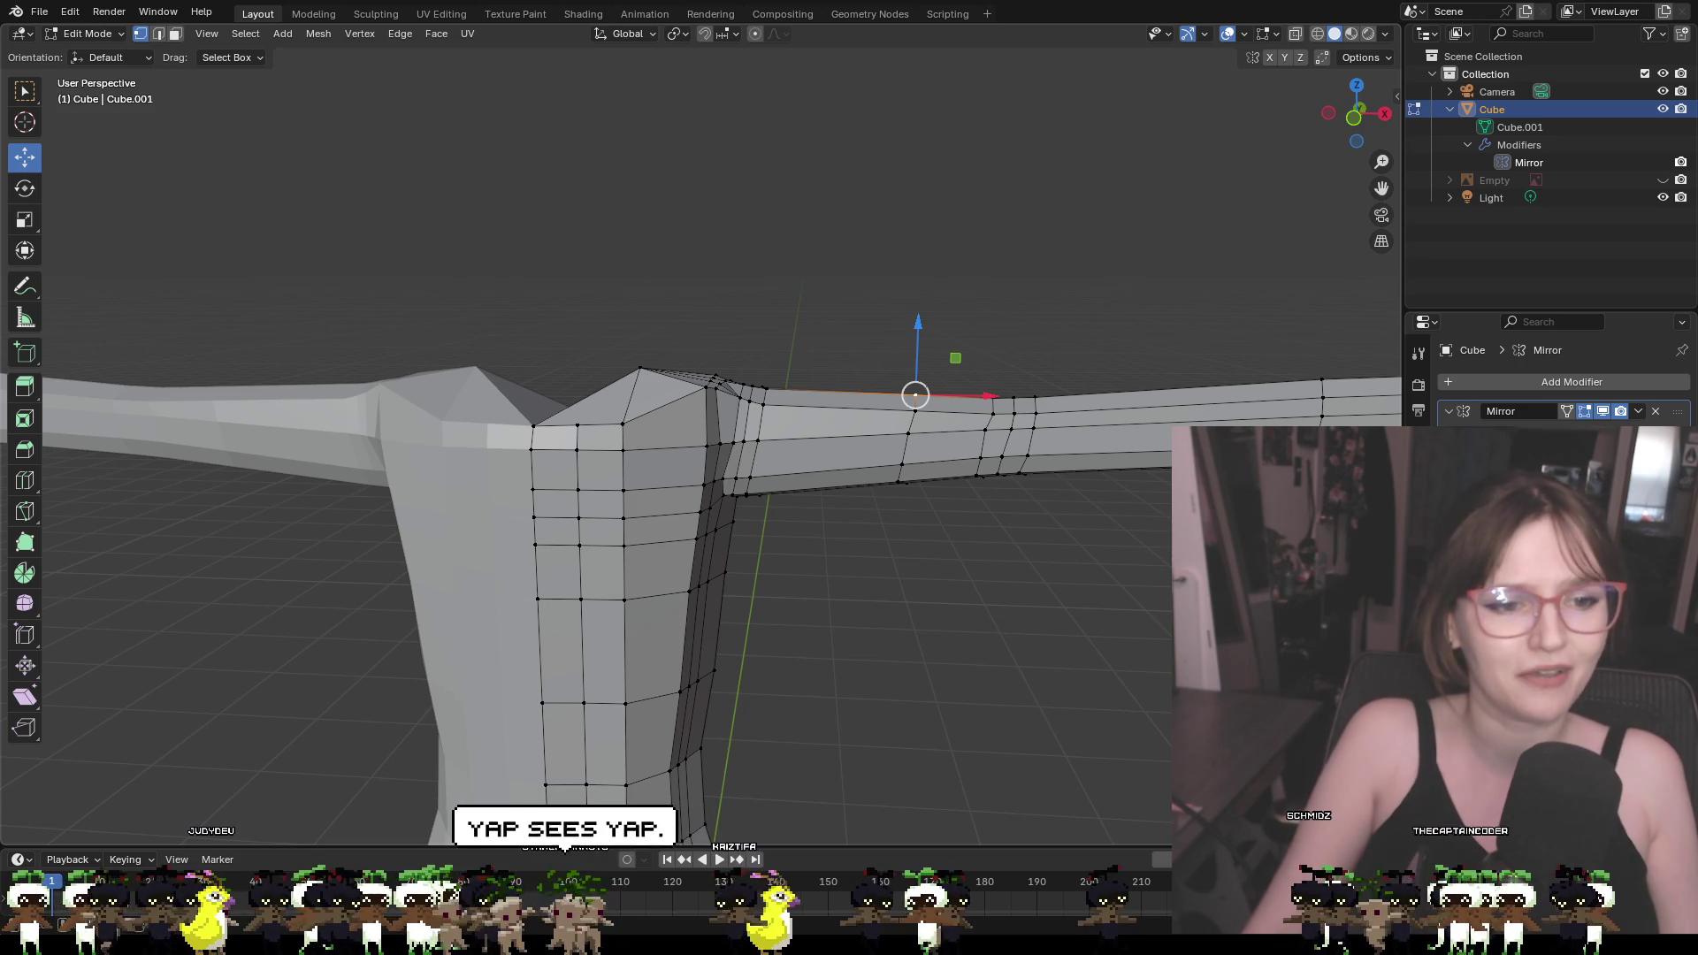
pyautogui.moveTo(1017, 336)
pyautogui.mouseDown(button='middle')
pyautogui.moveTo(1097, 315)
pyautogui.moveTo(1038, 433)
pyautogui.moveTo(1099, 372)
pyautogui.moveTo(1012, 398)
pyautogui.moveTo(852, 354)
pyautogui.moveTo(739, 371)
pyautogui.moveTo(1111, 379)
pyautogui.moveTo(1057, 333)
pyautogui.moveTo(815, 474)
pyautogui.moveTo(819, 459)
pyautogui.moveTo(725, 420)
pyautogui.moveTo(762, 448)
pyautogui.moveTo(849, 448)
pyautogui.mouseUp(button='middle')
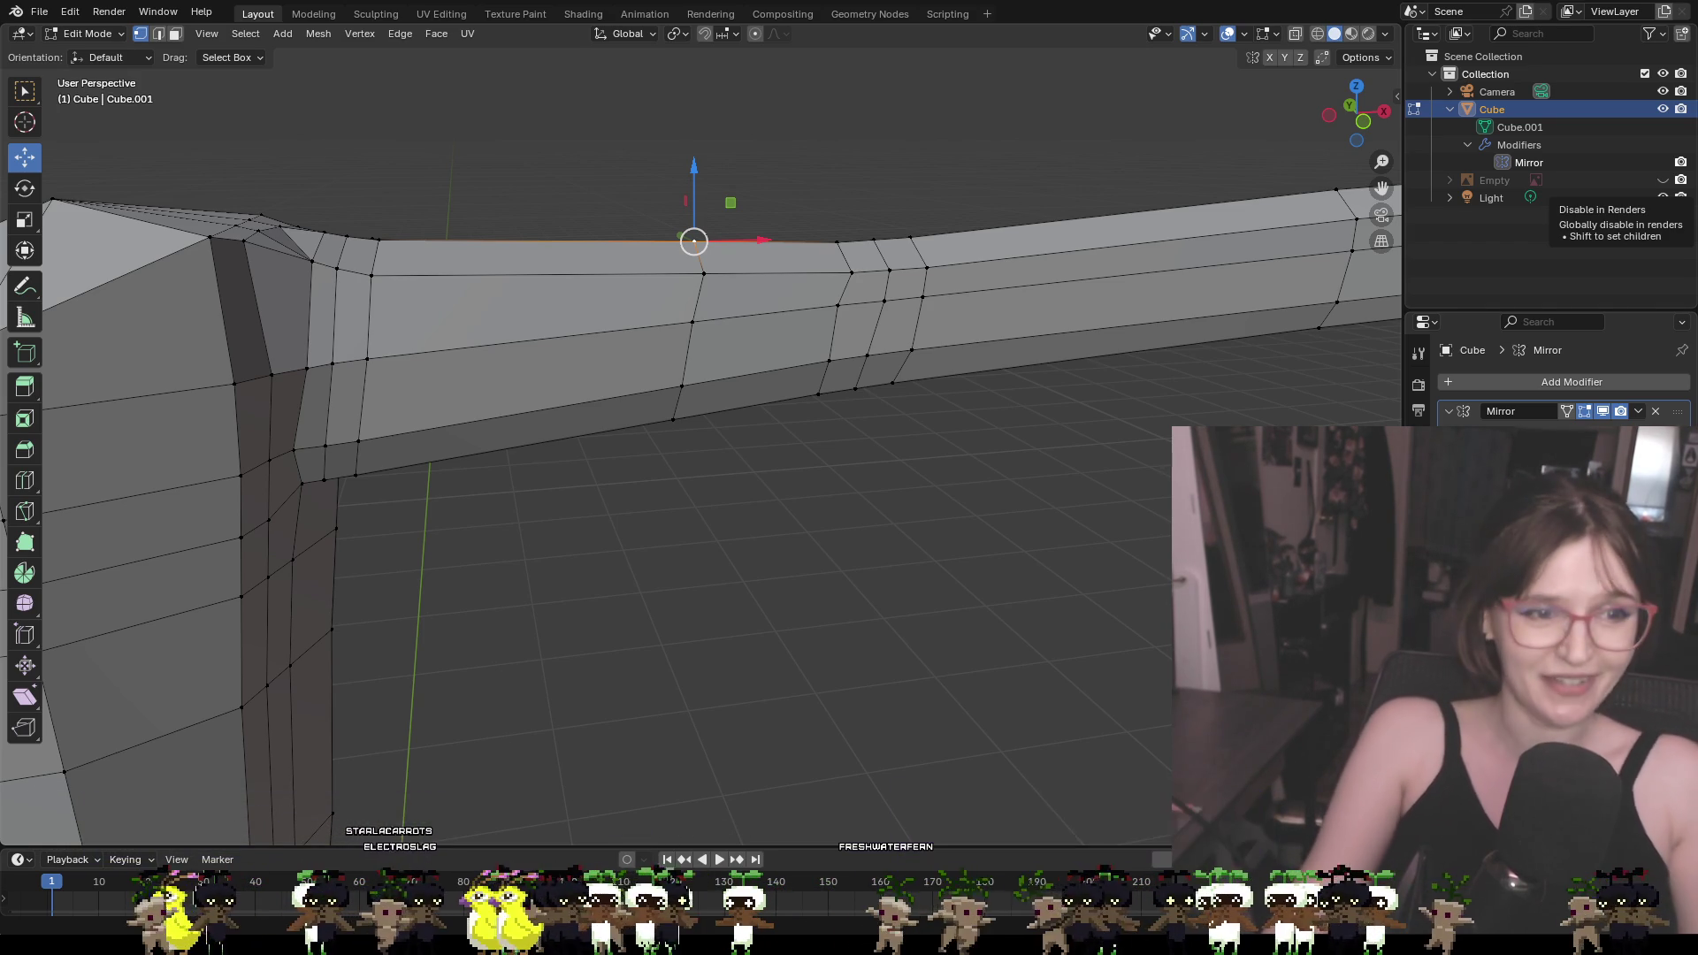
pyautogui.scroll(-4, 1107, 271)
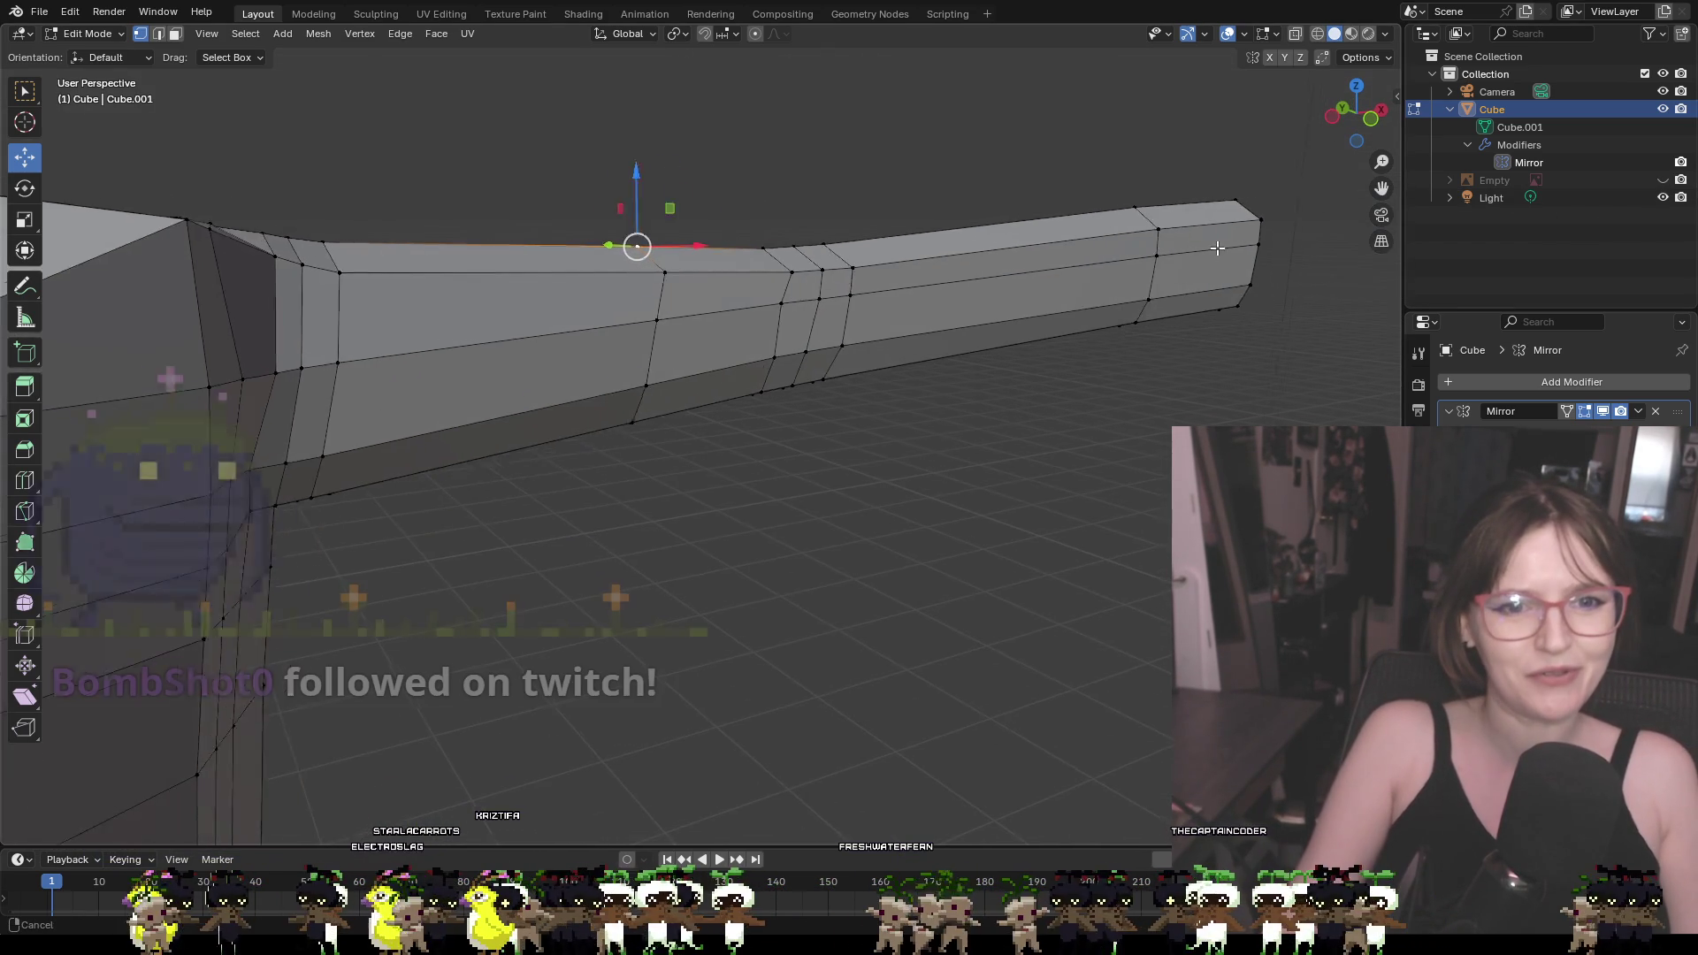
# In front view, lower the top edge at the arm's tip
pyautogui.keyDown('shift'); pyautogui.moveTo(1217, 249); pyautogui.dragTo(1049, 258, button='middle'); pyautogui.keyUp('shift')
pyautogui.press('KP_1')
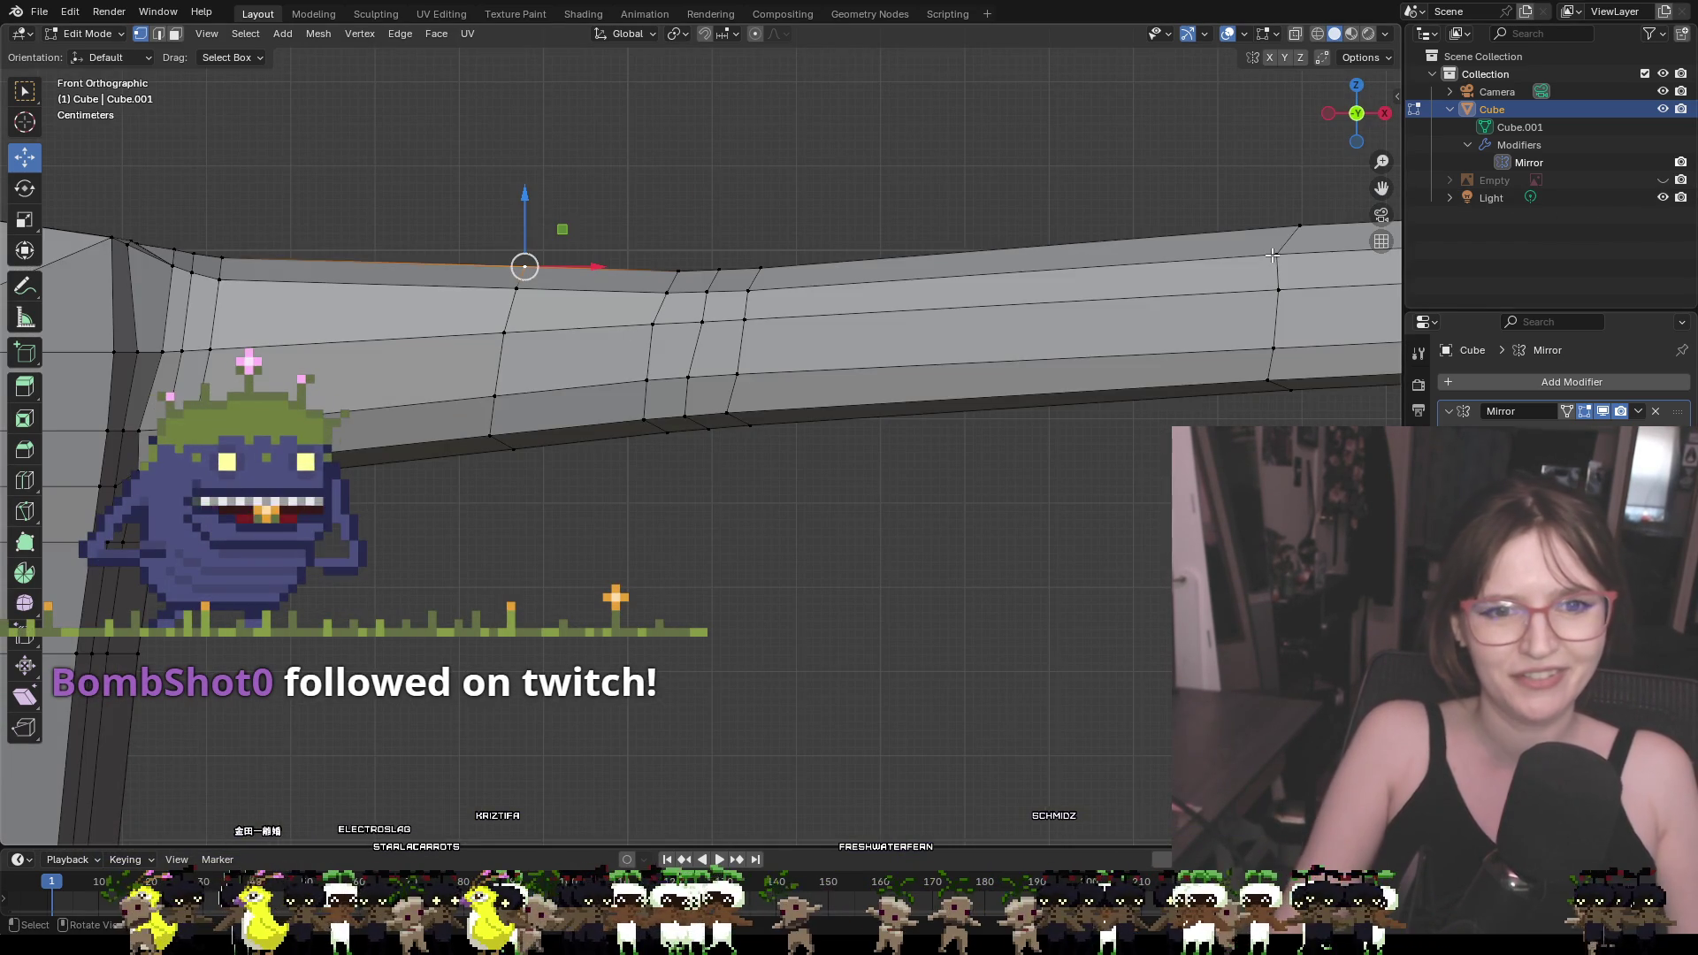
pyautogui.click(1287, 240)
pyautogui.moveTo(1290, 186); pyautogui.dragTo(1276, 156, button='middle')
pyautogui.moveTo(1316, 170); pyautogui.dragTo(1324, 283)
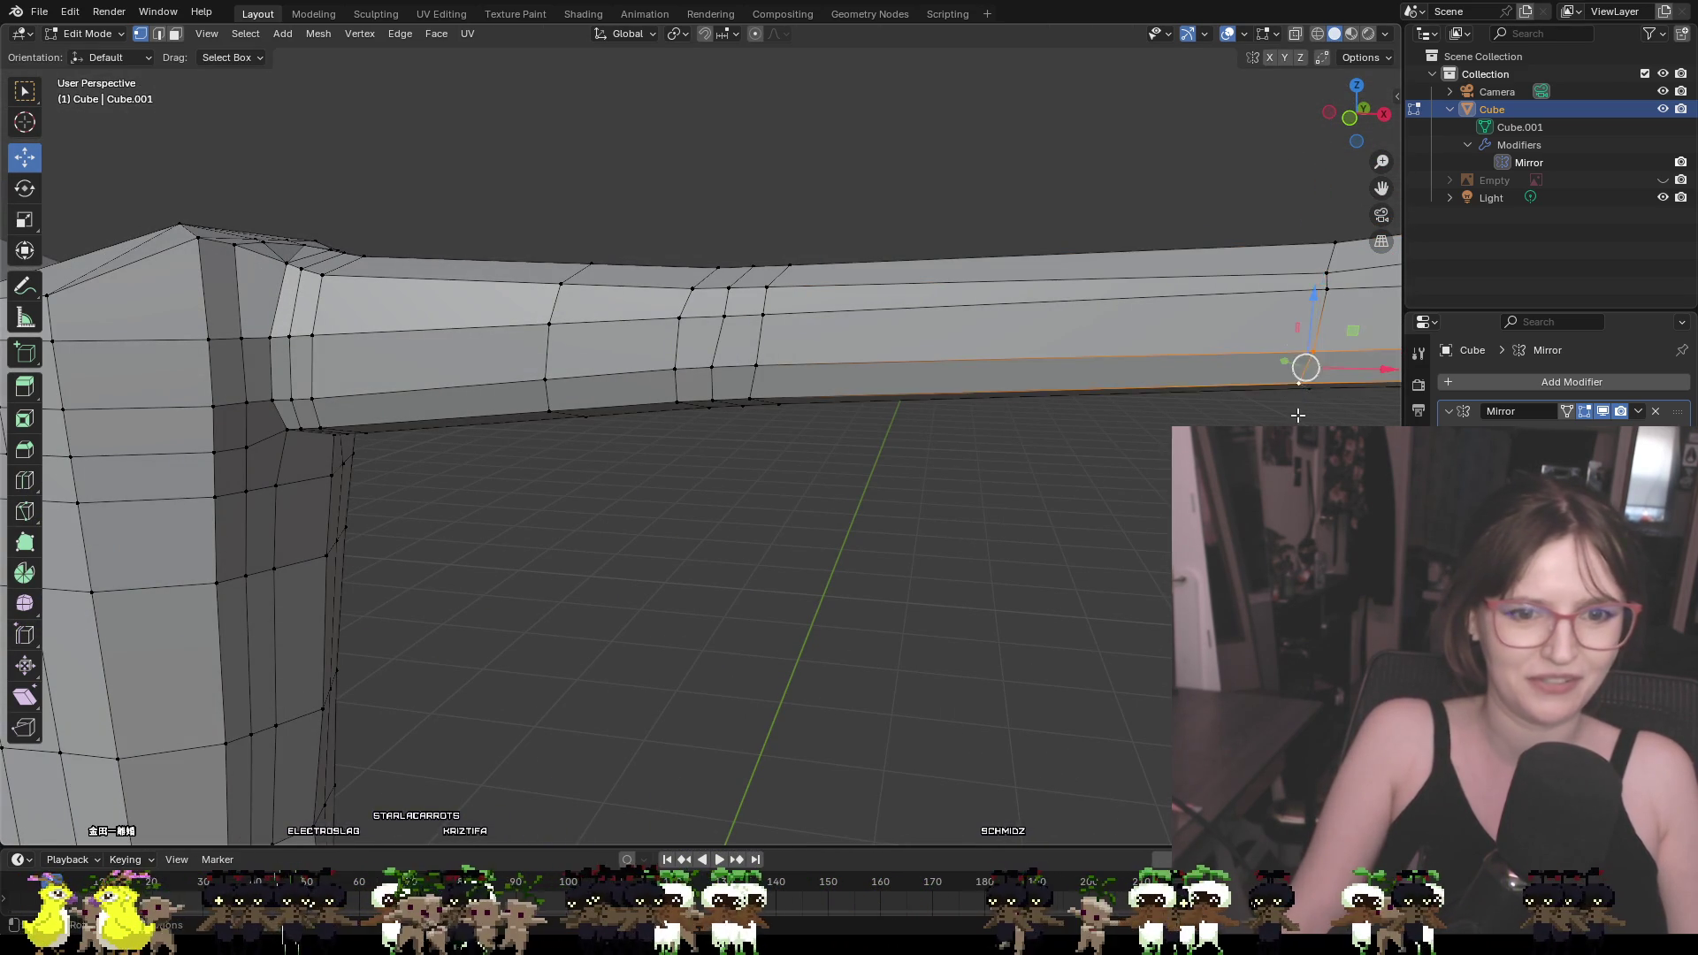
# Raise the bottom edge at the arm's tip, then bring the leg into a front view
pyautogui.moveTo(1303, 371); pyautogui.dragTo(1346, 315, button='middle')
pyautogui.keyDown('shift'); pyautogui.click(1136, 522); pyautogui.keyUp('shift')
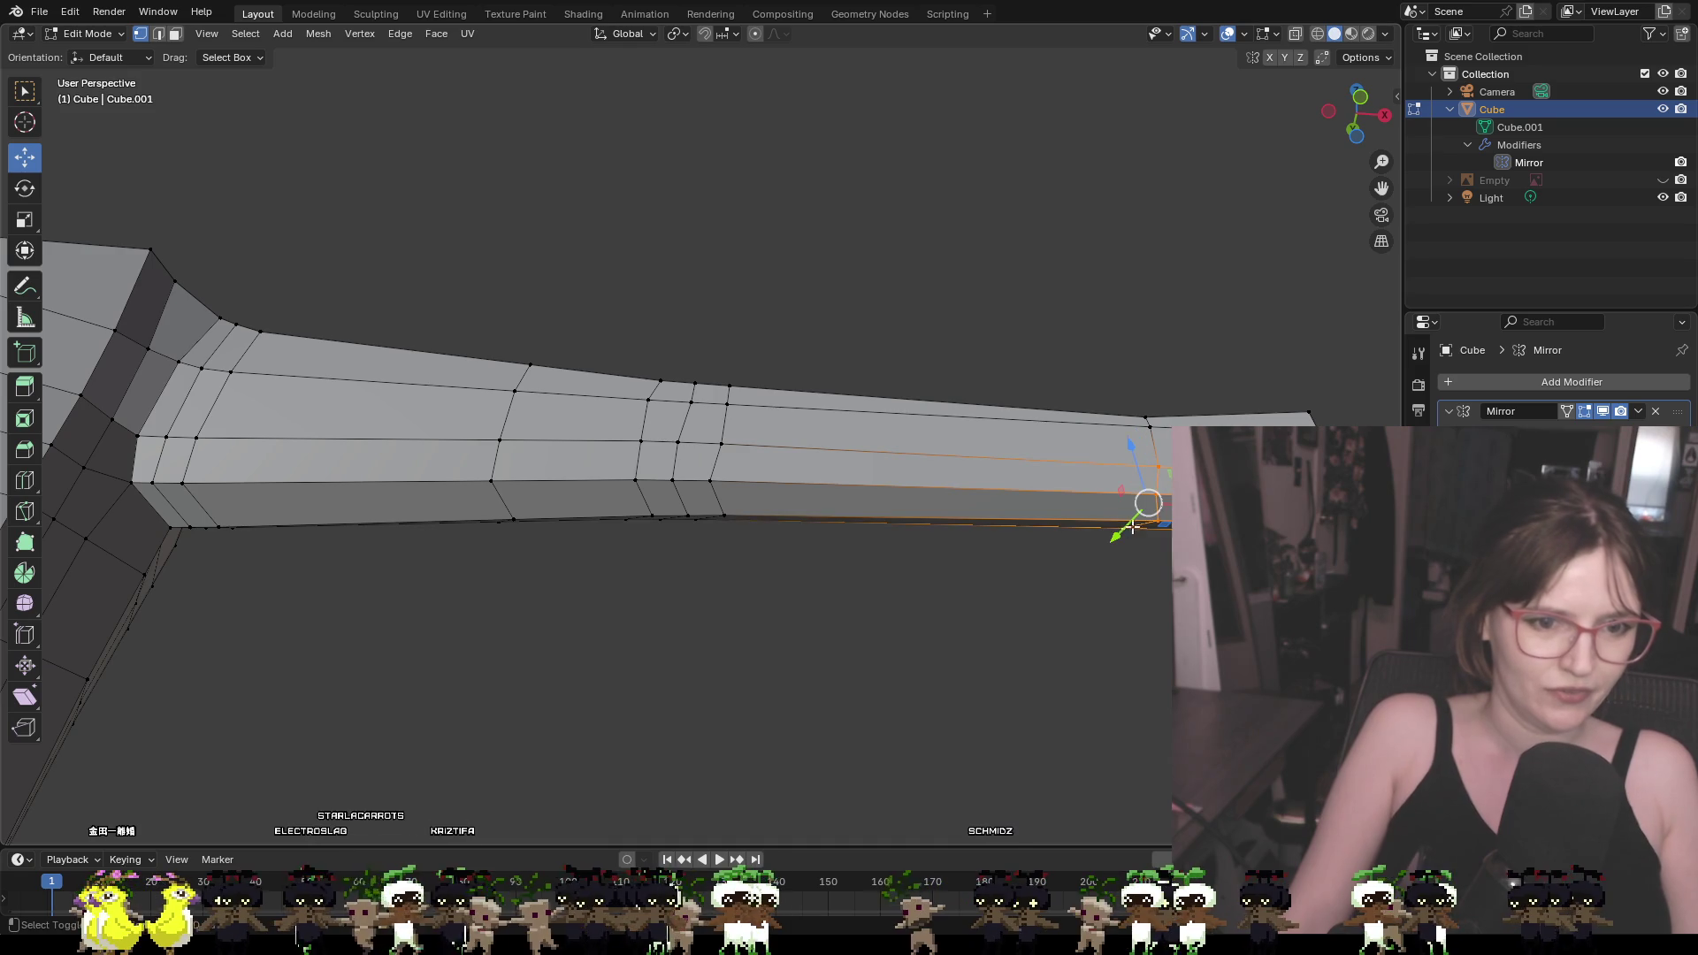
pyautogui.moveTo(1145, 482); pyautogui.dragTo(1155, 425)
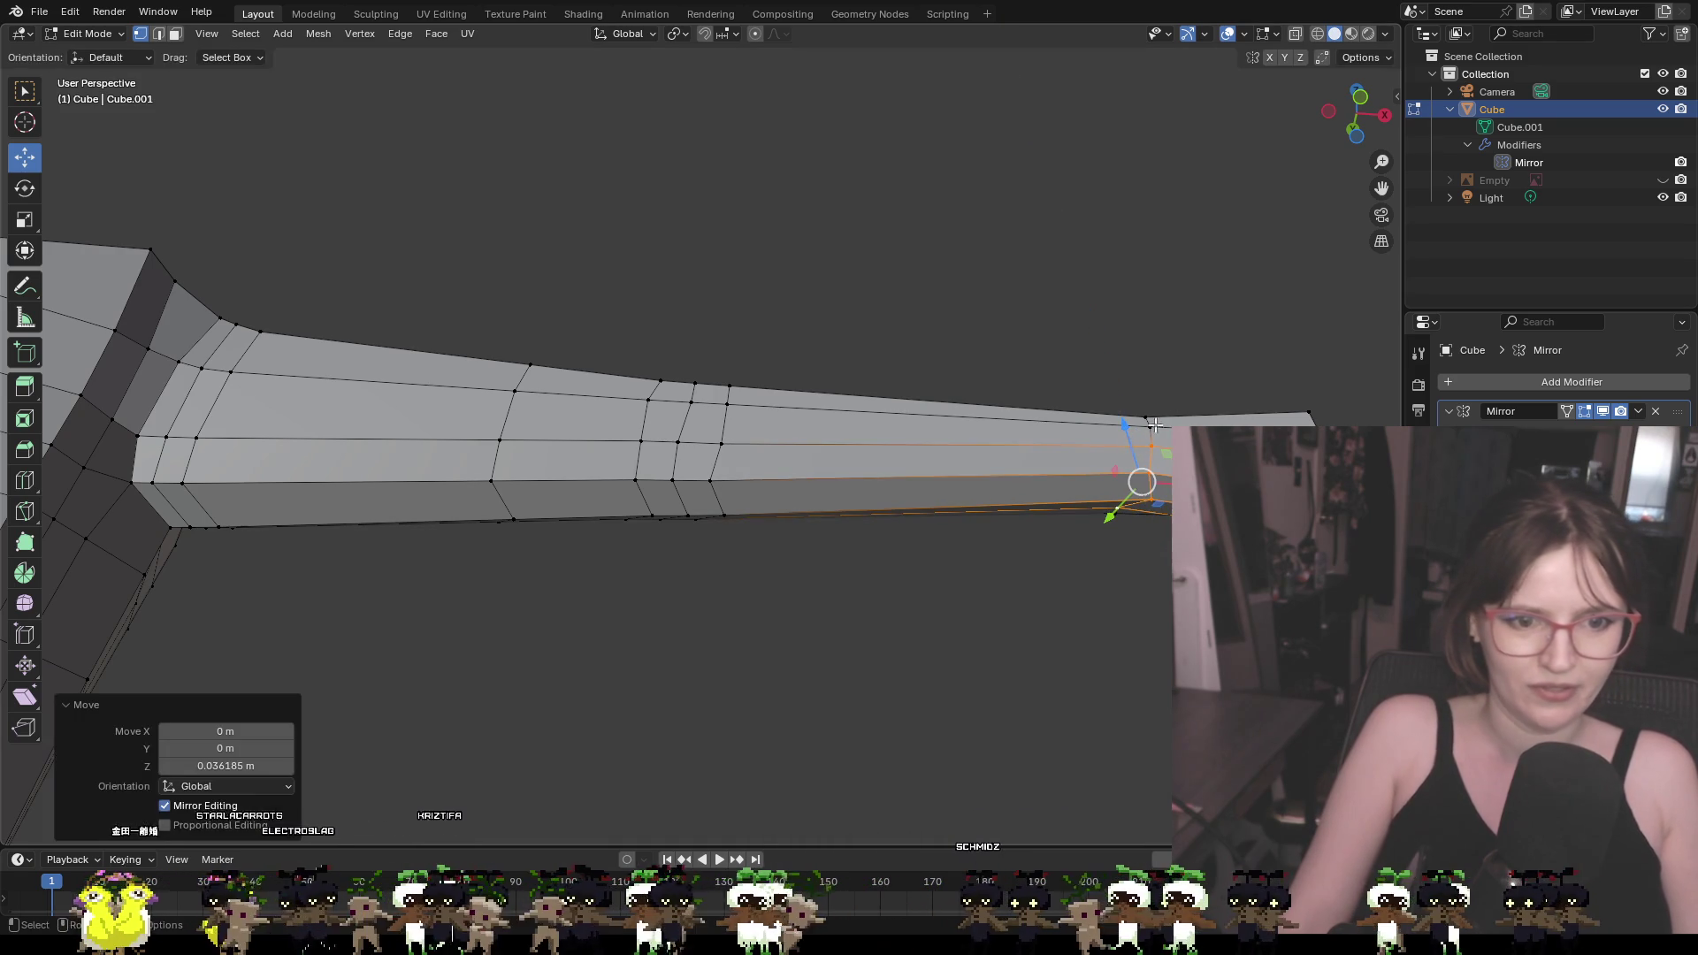
pyautogui.moveTo(1228, 366)
pyautogui.mouseDown(button='middle')
pyautogui.moveTo(1194, 368)
pyautogui.moveTo(1202, 495)
pyautogui.mouseUp(button='middle')
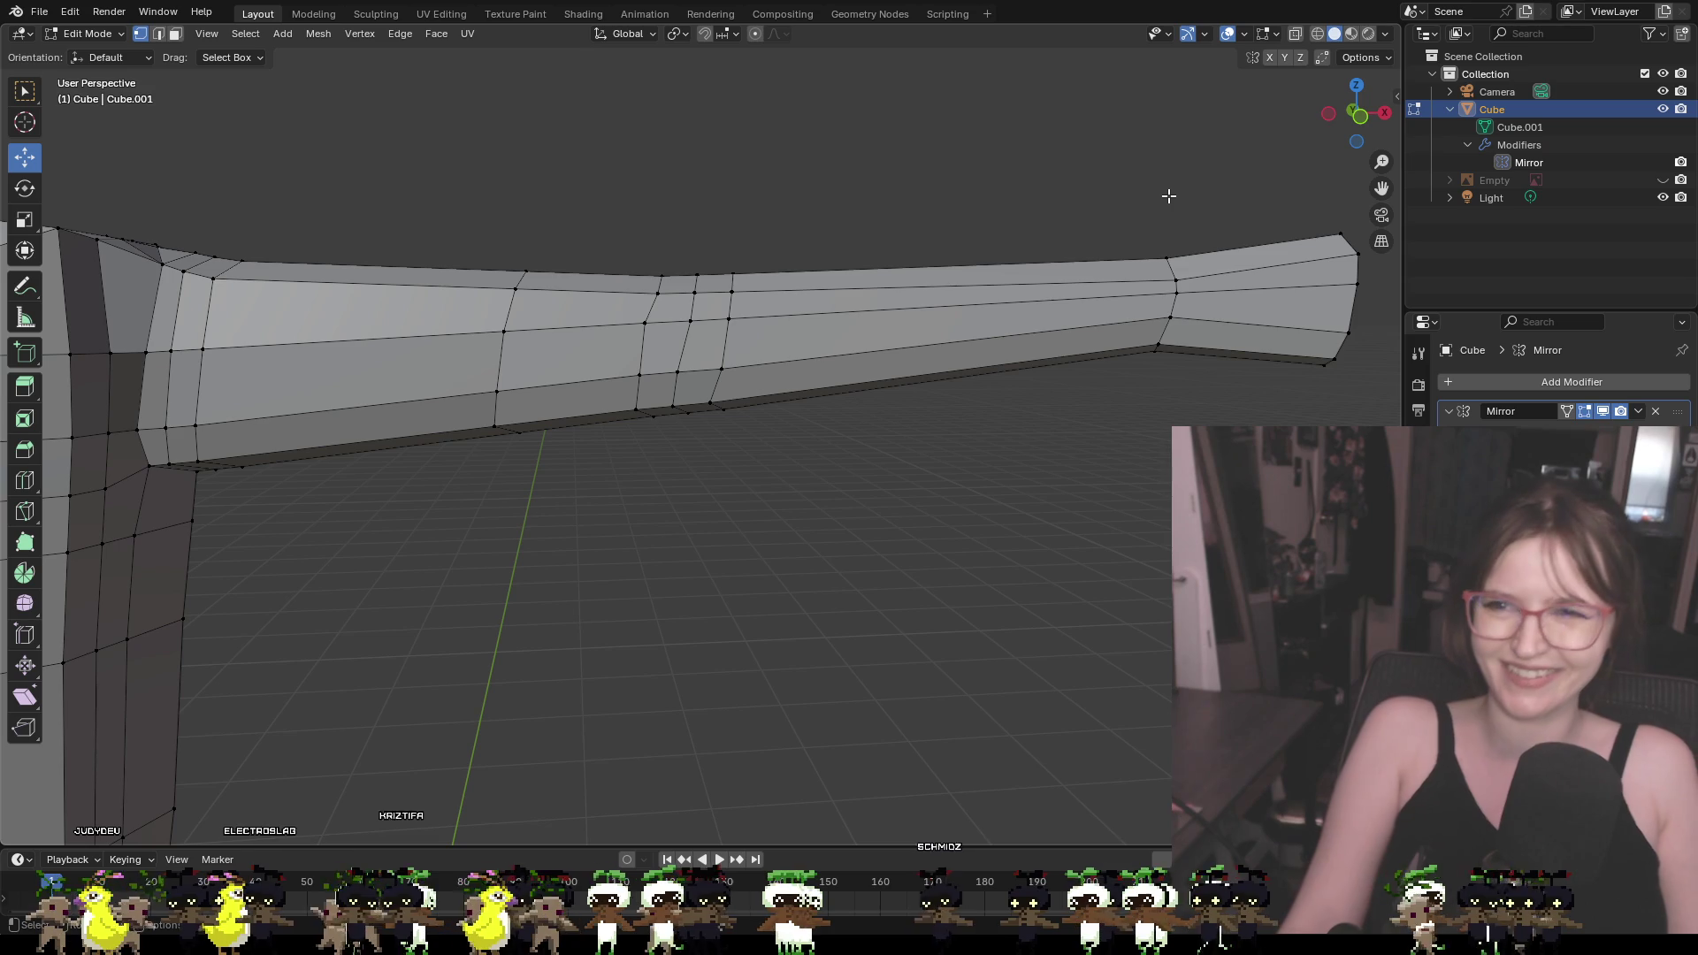
pyautogui.moveTo(1241, 309)
pyautogui.mouseDown(button='middle')
pyautogui.moveTo(1020, 470)
pyautogui.moveTo(915, 690)
pyautogui.moveTo(882, 501)
pyautogui.moveTo(887, 341)
pyautogui.moveTo(989, 383)
pyautogui.moveTo(907, 379)
pyautogui.mouseUp(button='middle')
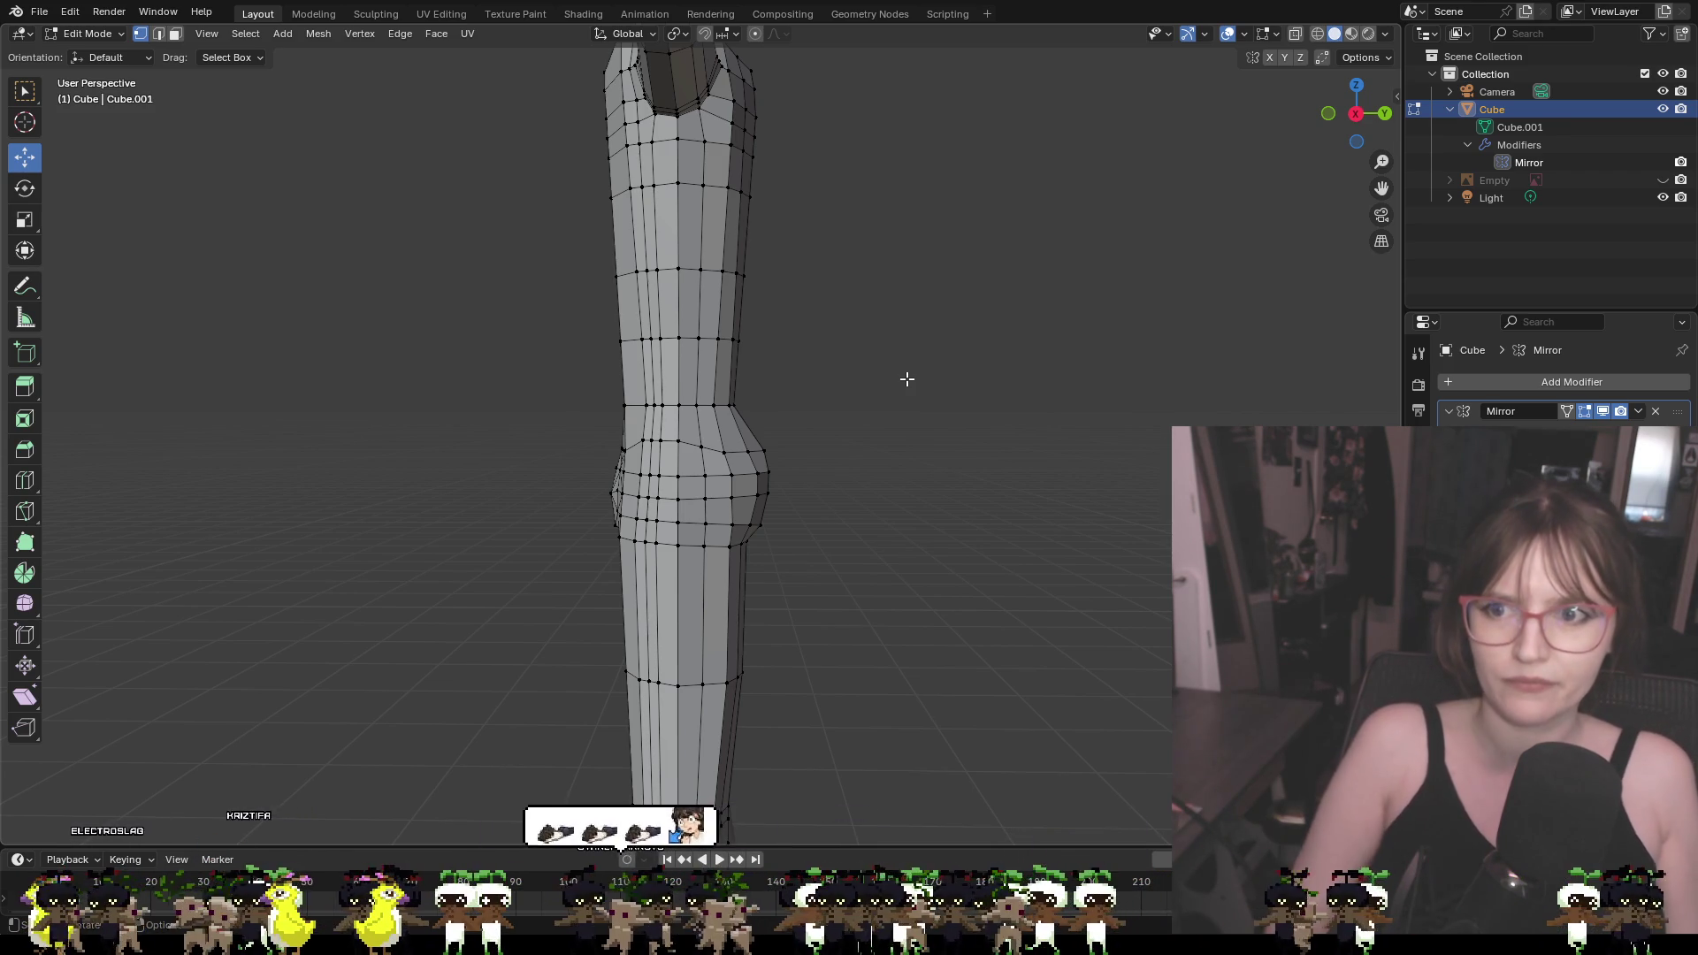
# Zoom in and orbit around the leg to inspect the knee bulge
pyautogui.scroll(5, 979, 445)
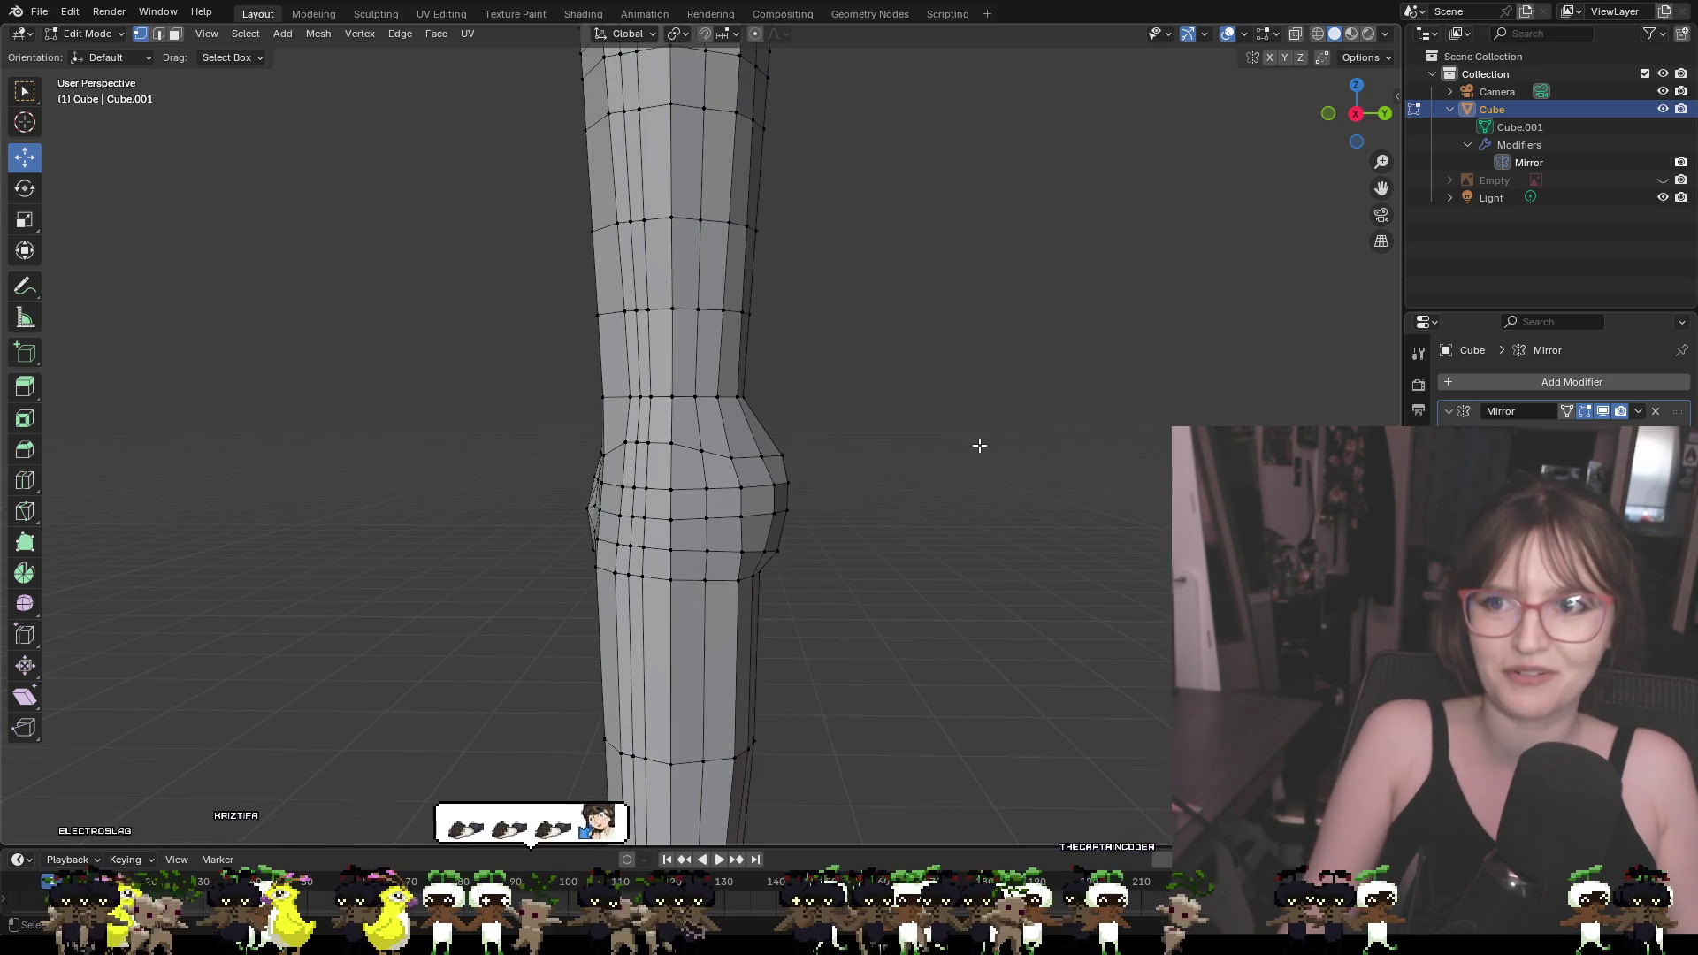
pyautogui.moveTo(993, 617)
pyautogui.mouseDown(button='middle')
pyautogui.moveTo(1016, 617)
pyautogui.moveTo(1021, 650)
pyautogui.moveTo(985, 581)
pyautogui.moveTo(1008, 372)
pyautogui.moveTo(1035, 406)
pyautogui.moveTo(1061, 404)
pyautogui.mouseUp(button='middle')
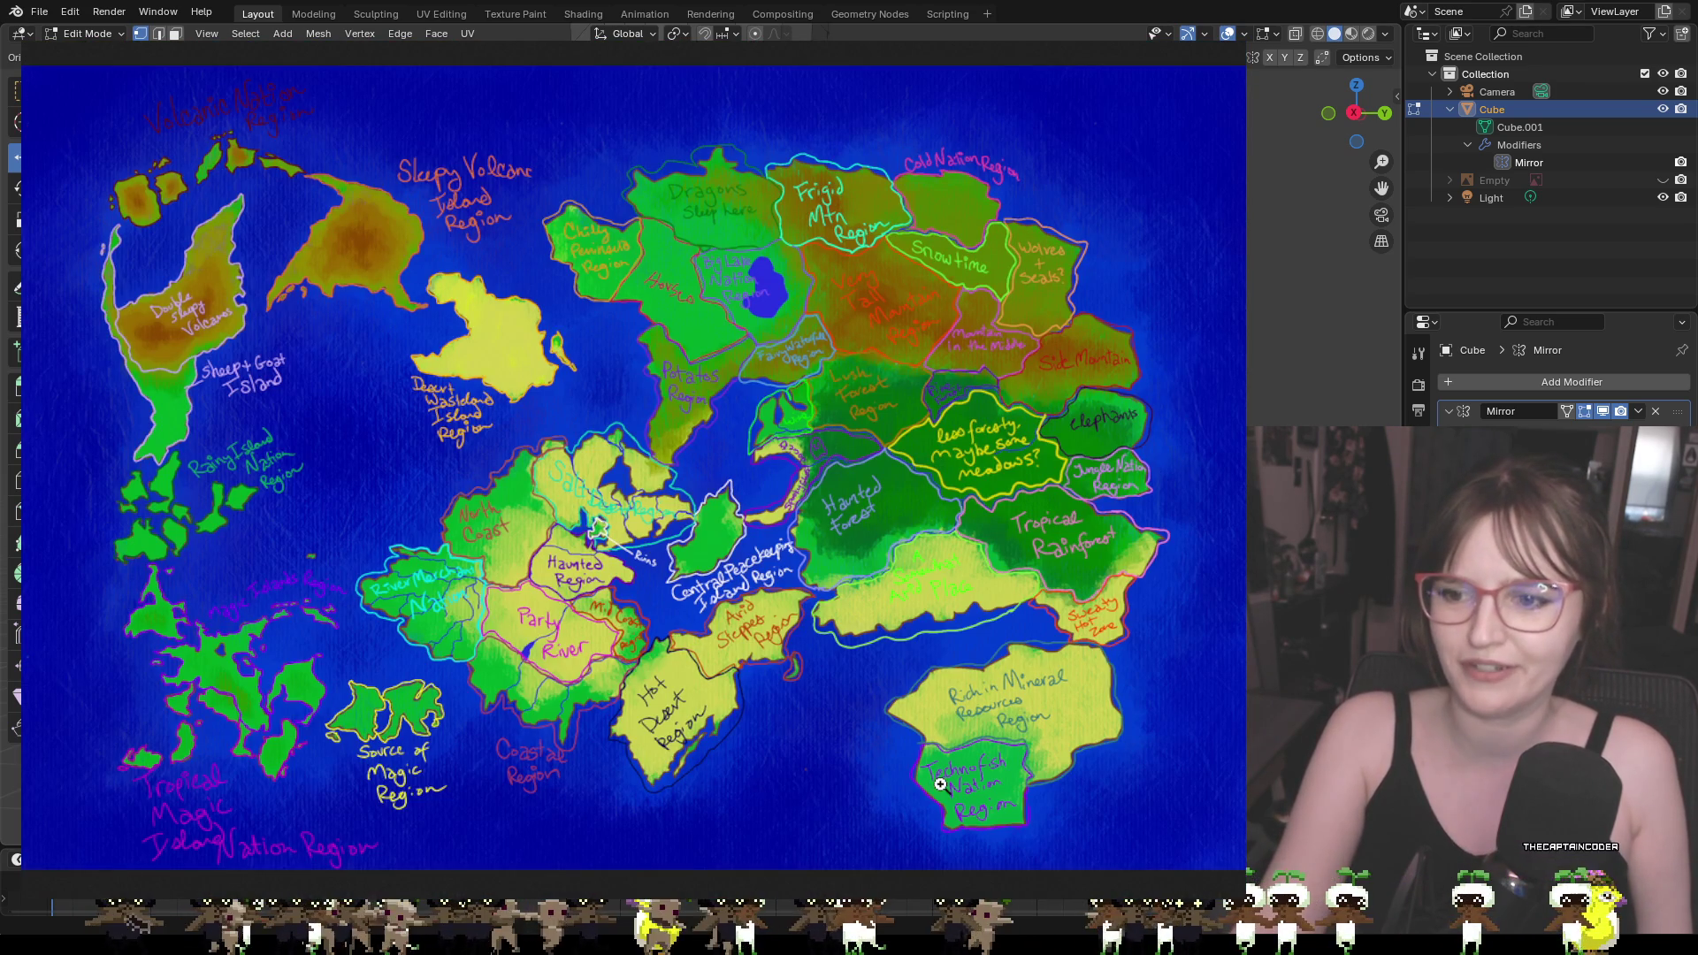
# Zoom into the map's northeastern regions, then back out to the whole map
pyautogui.click(911, 292)
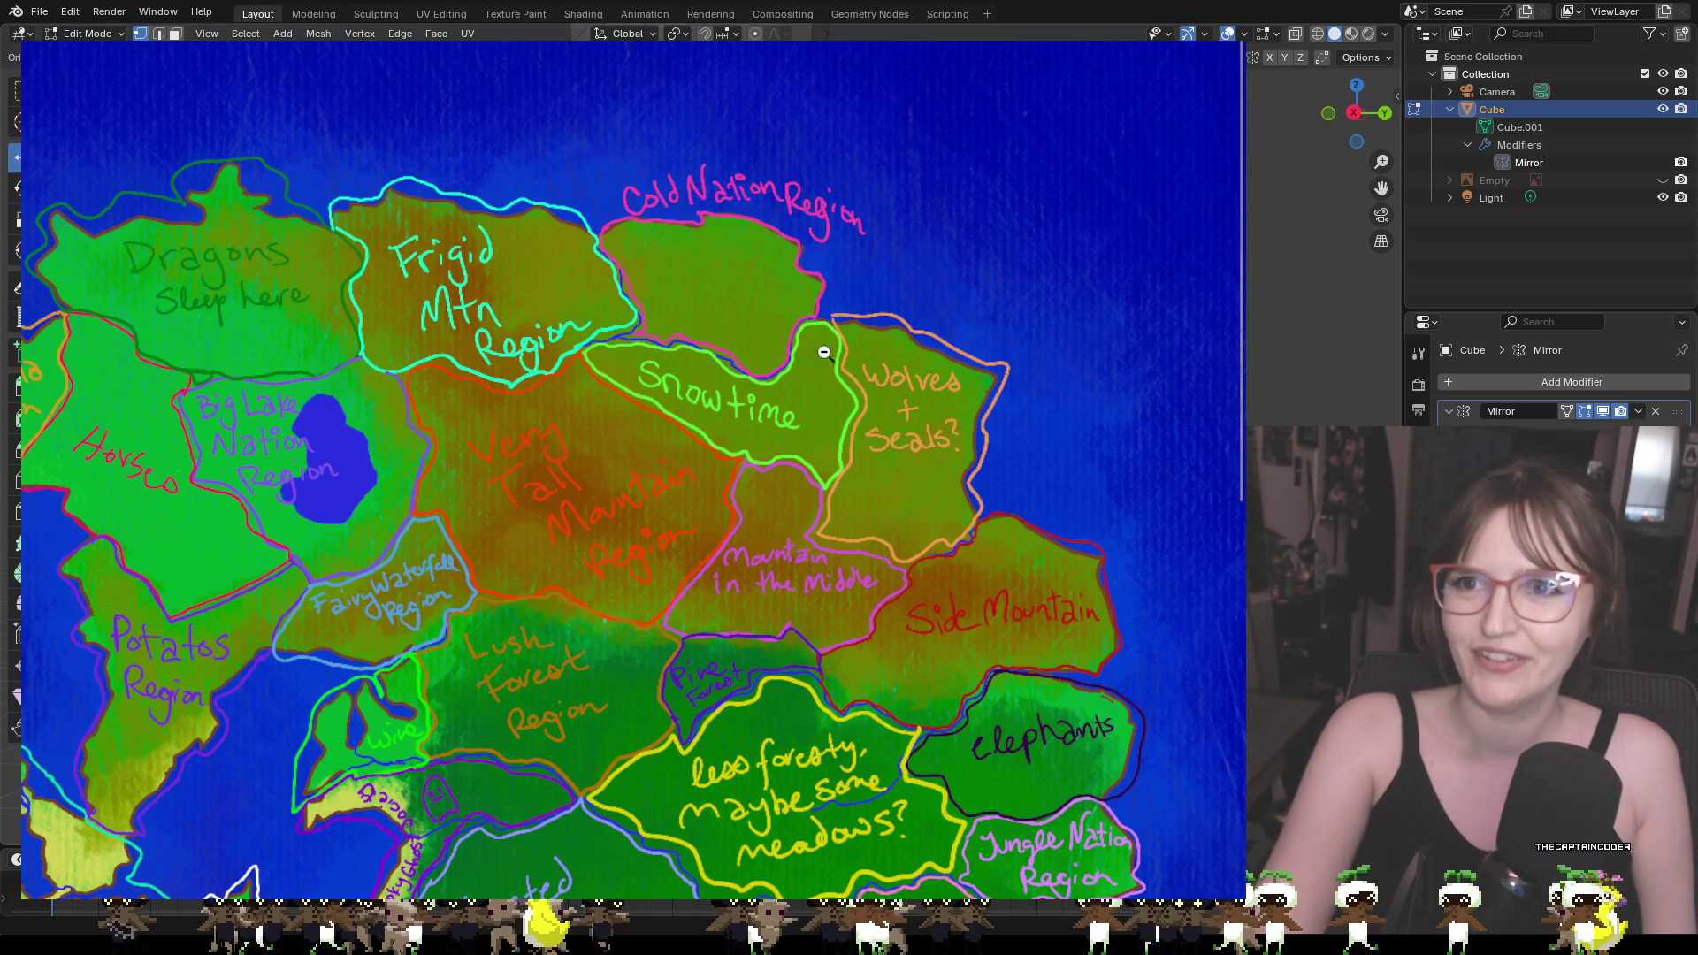
pyautogui.click(522, 552)
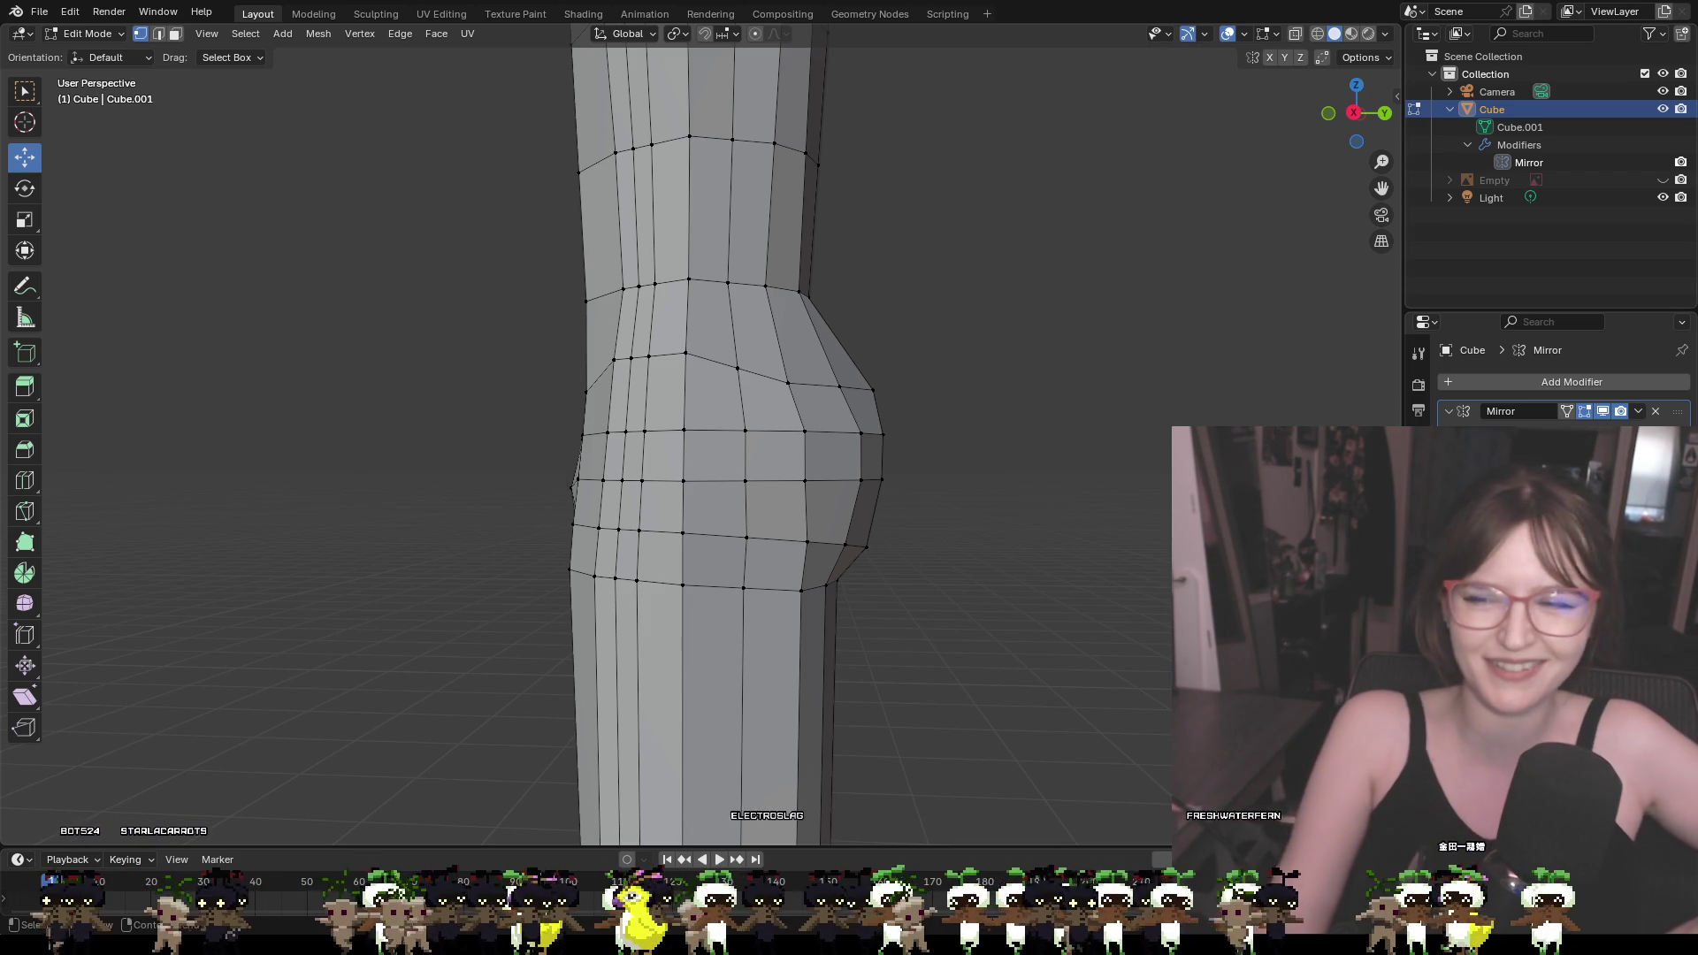
# Select the knee-bulge vertices, including the lower face and right-edge vertices
pyautogui.scroll(2, 931, 469)
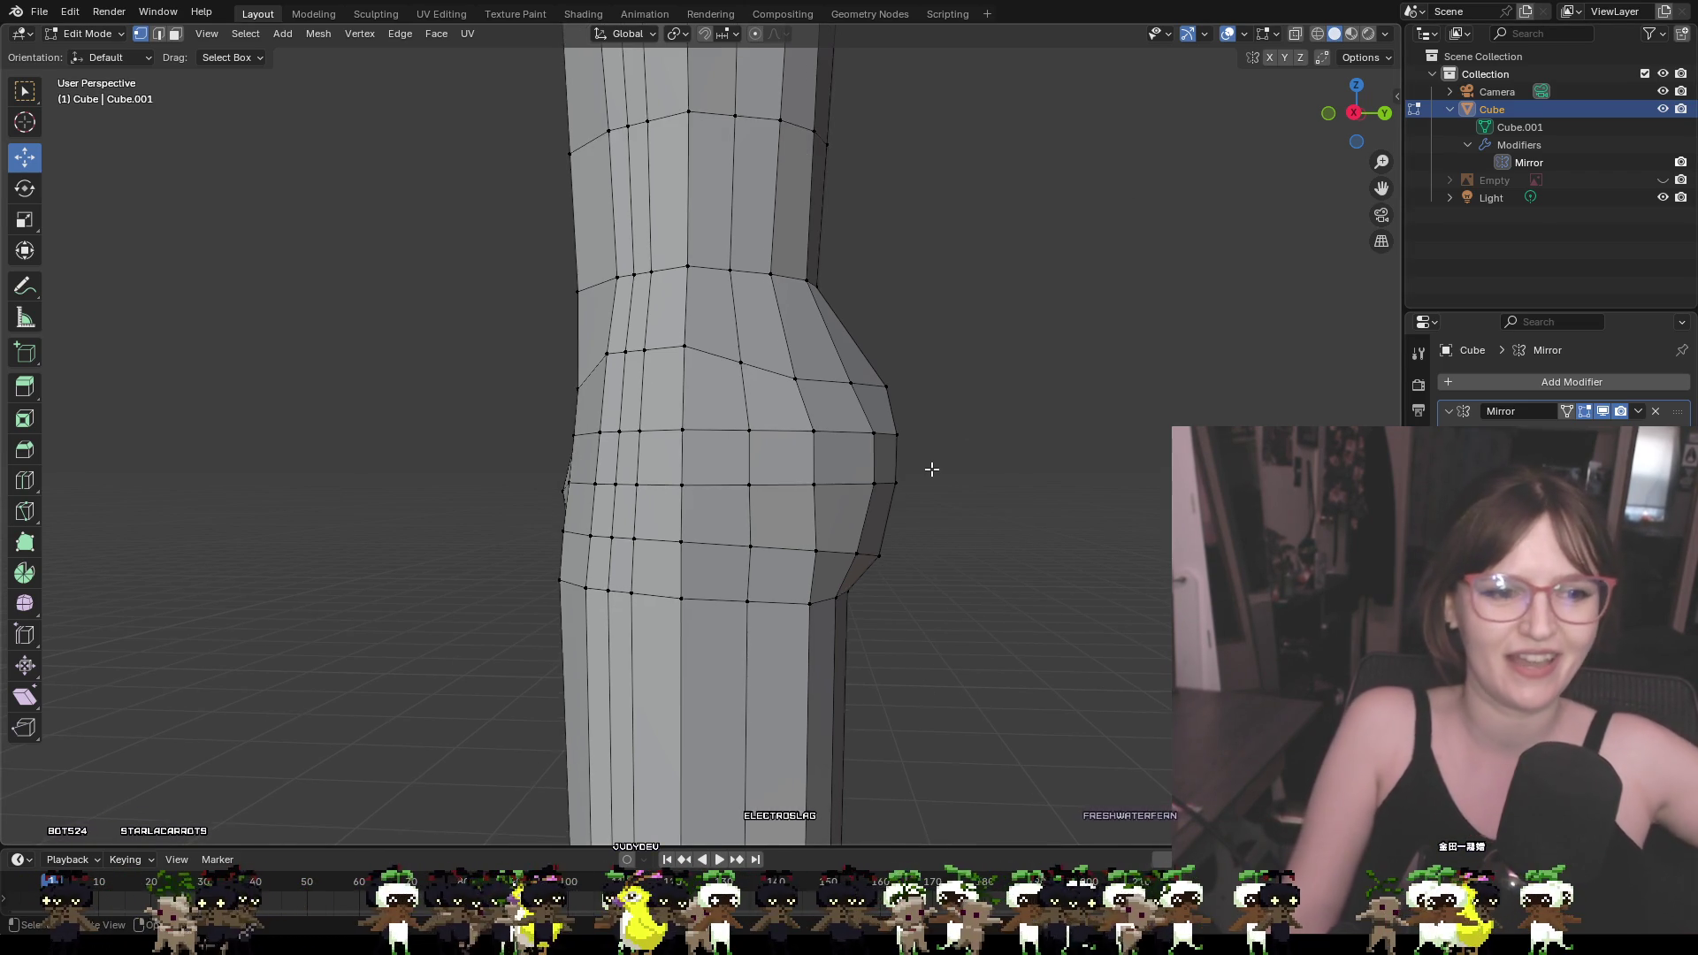
pyautogui.moveTo(1008, 440)
pyautogui.mouseDown(button='middle')
pyautogui.moveTo(997, 448)
pyautogui.moveTo(1012, 448)
pyautogui.moveTo(1026, 383)
pyautogui.moveTo(837, 254)
pyautogui.moveTo(794, 352)
pyautogui.mouseUp(button='middle')
pyautogui.click(797, 345)
pyautogui.keyDown('shift'); pyautogui.click(797, 397); pyautogui.keyUp('shift')
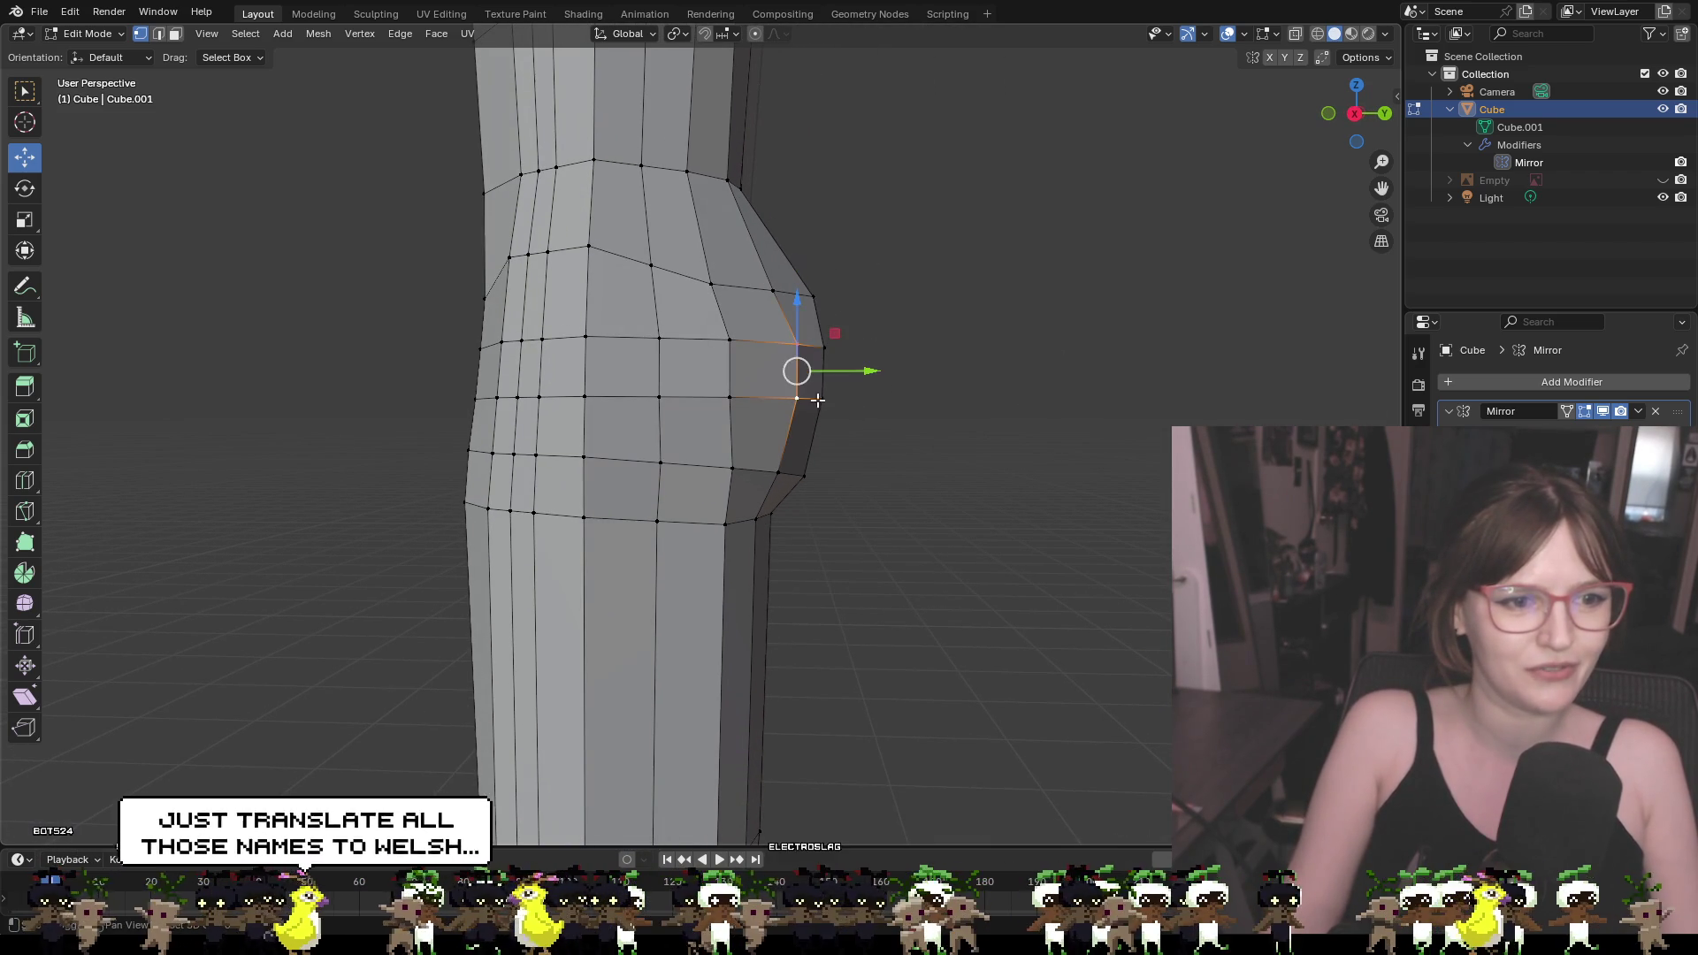
pyautogui.keyDown('shift'); pyautogui.click(823, 398); pyautogui.keyUp('shift')
pyautogui.keyDown('shift'); pyautogui.click(823, 347); pyautogui.keyUp('shift')
pyautogui.keyDown('shift'); pyautogui.click(804, 475); pyautogui.keyUp('shift')
pyautogui.keyDown('shift'); pyautogui.click(778, 472); pyautogui.keyUp('shift')
pyautogui.moveTo(849, 478)
pyautogui.mouseDown(button='middle')
pyautogui.moveTo(804, 477)
pyautogui.moveTo(501, 356)
pyautogui.mouseUp(button='middle')
pyautogui.keyDown('shift'); pyautogui.click(1076, 314); pyautogui.keyUp('shift')
pyautogui.keyDown('shift'); pyautogui.click(1072, 375); pyautogui.keyUp('shift')
pyautogui.keyDown('shift'); pyautogui.click(1040, 466); pyautogui.keyUp('shift')
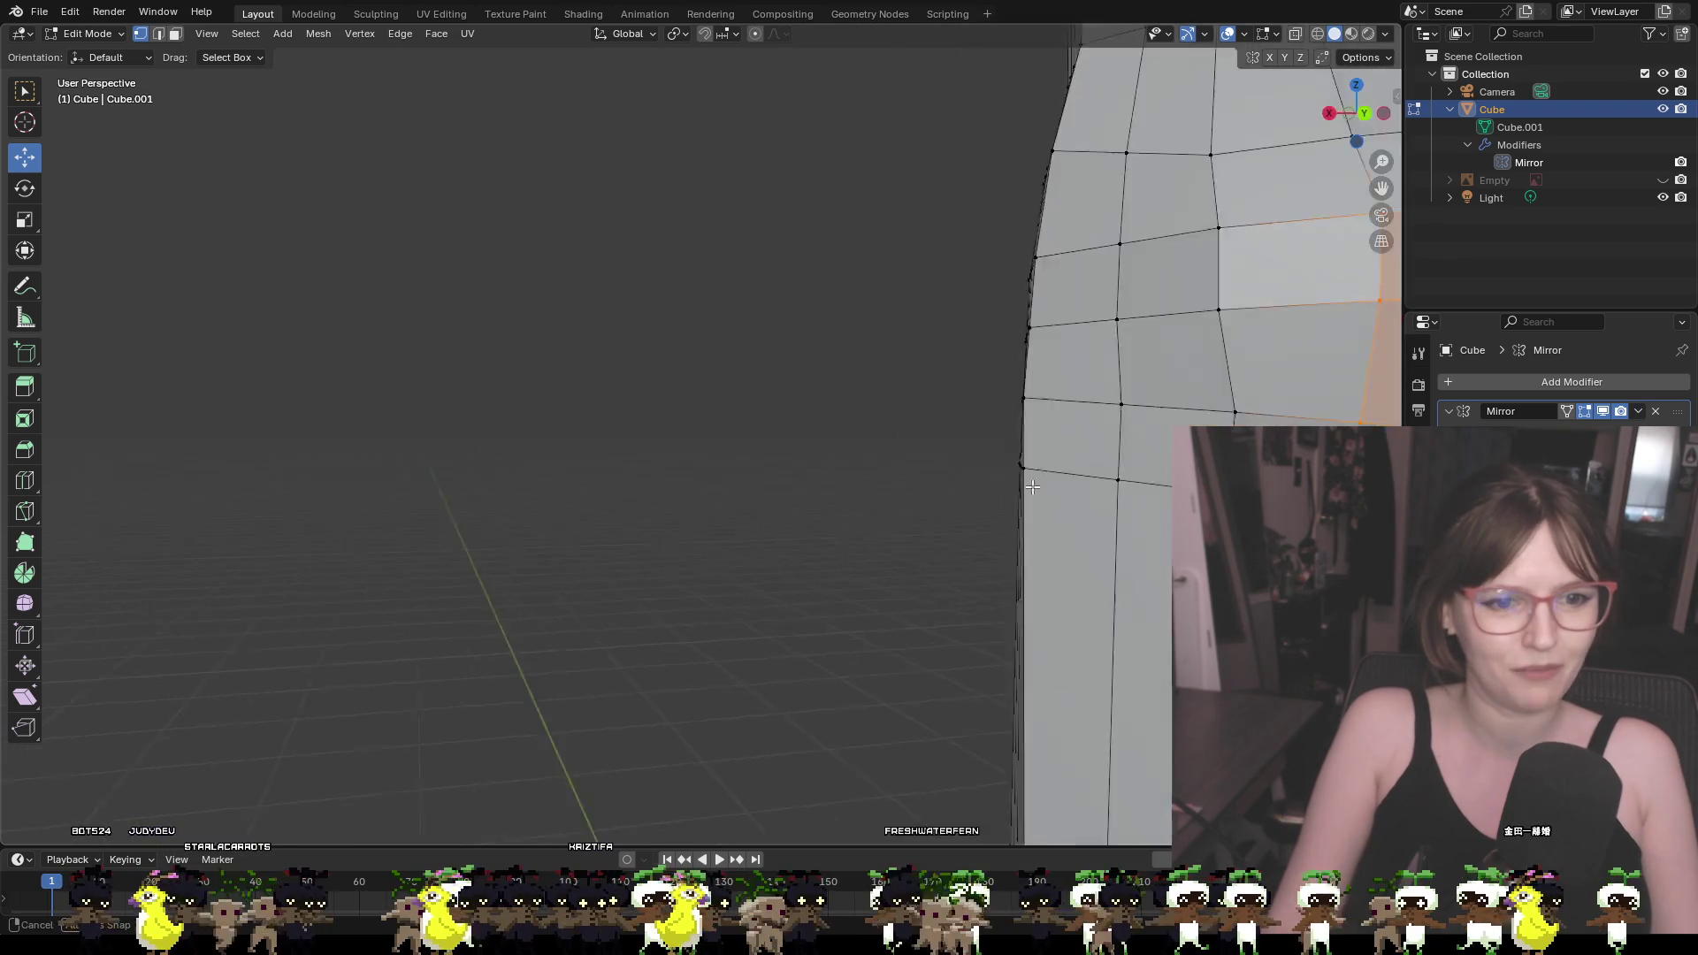
# Extend the knee selection by a column of faces and turn to a side view
pyautogui.scroll(-5, 1107, 459)
pyautogui.scroll(5, 1107, 458)
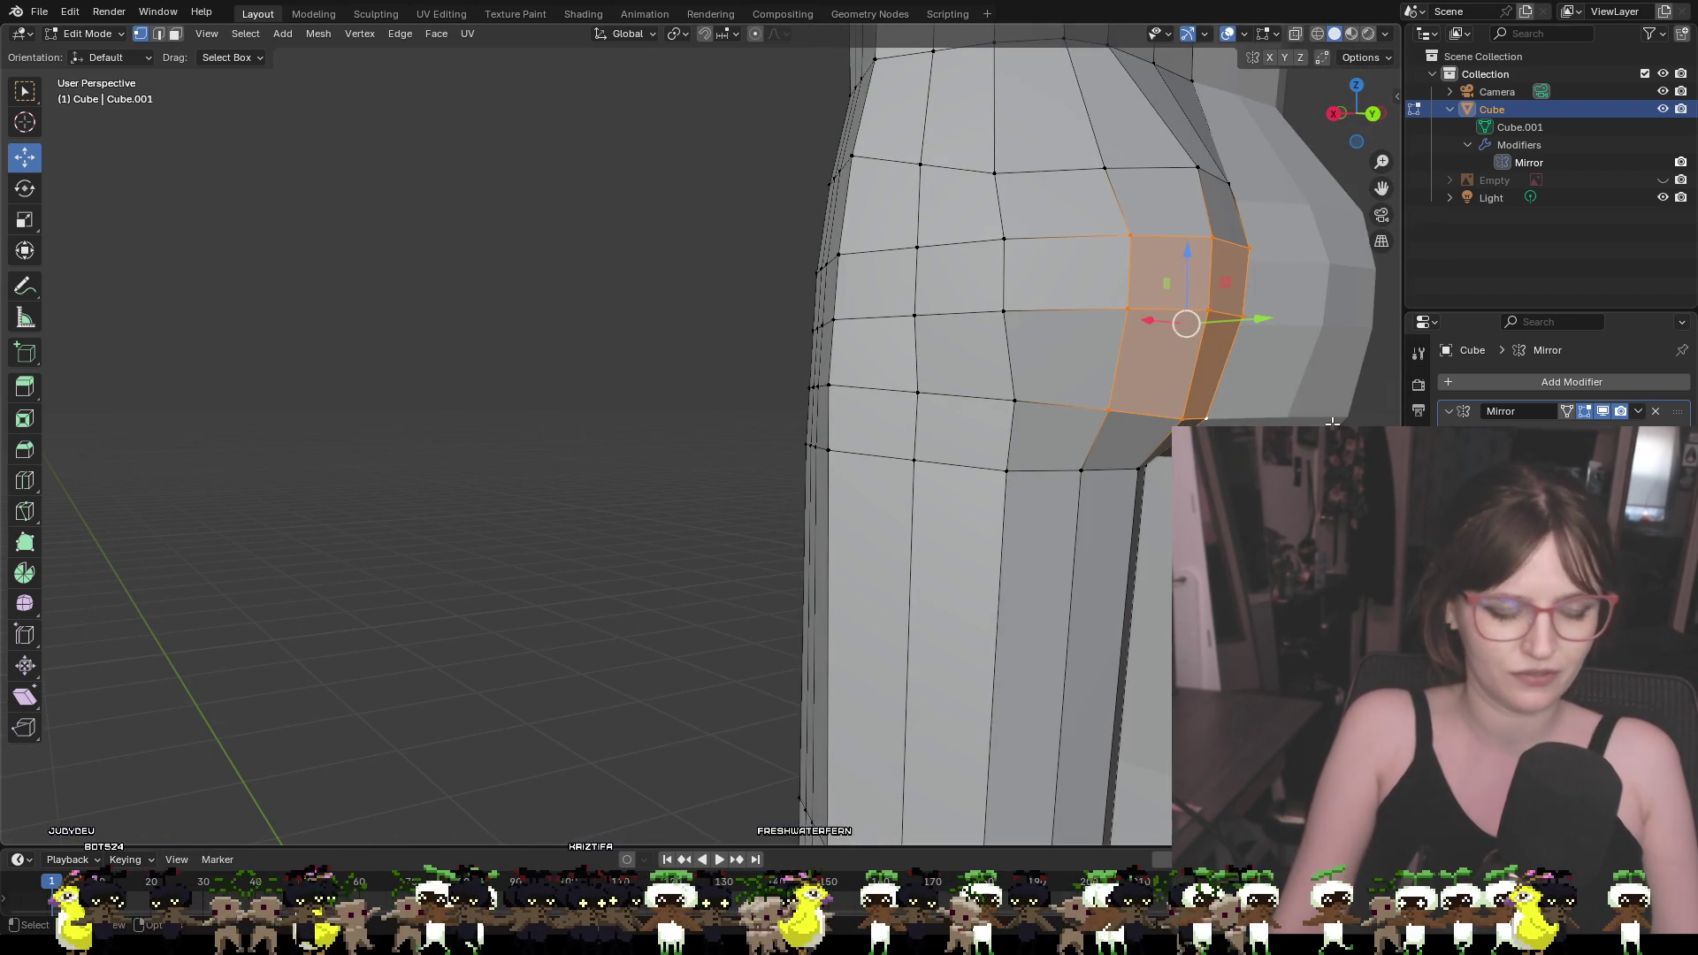
pyautogui.moveTo(1331, 423)
pyautogui.keyDown('shift'); pyautogui.mouseDown(button='middle')
pyautogui.moveTo(1011, 399)
pyautogui.moveTo(860, 408)
pyautogui.mouseUp(button='middle'); pyautogui.keyUp('shift')
pyautogui.moveTo(976, 399)
pyautogui.mouseDown(button='middle')
pyautogui.moveTo(872, 345)
pyautogui.moveTo(1011, 398)
pyautogui.moveTo(1016, 417)
pyautogui.mouseUp(button='middle')
pyautogui.keyDown('shift'); pyautogui.moveTo(890, 448); pyautogui.dragTo(1097, 442, button='middle'); pyautogui.keyUp('shift')
pyautogui.keyDown('shift'); pyautogui.moveTo(1100, 478); pyautogui.dragTo(1127, 478, button='middle'); pyautogui.keyUp('shift')
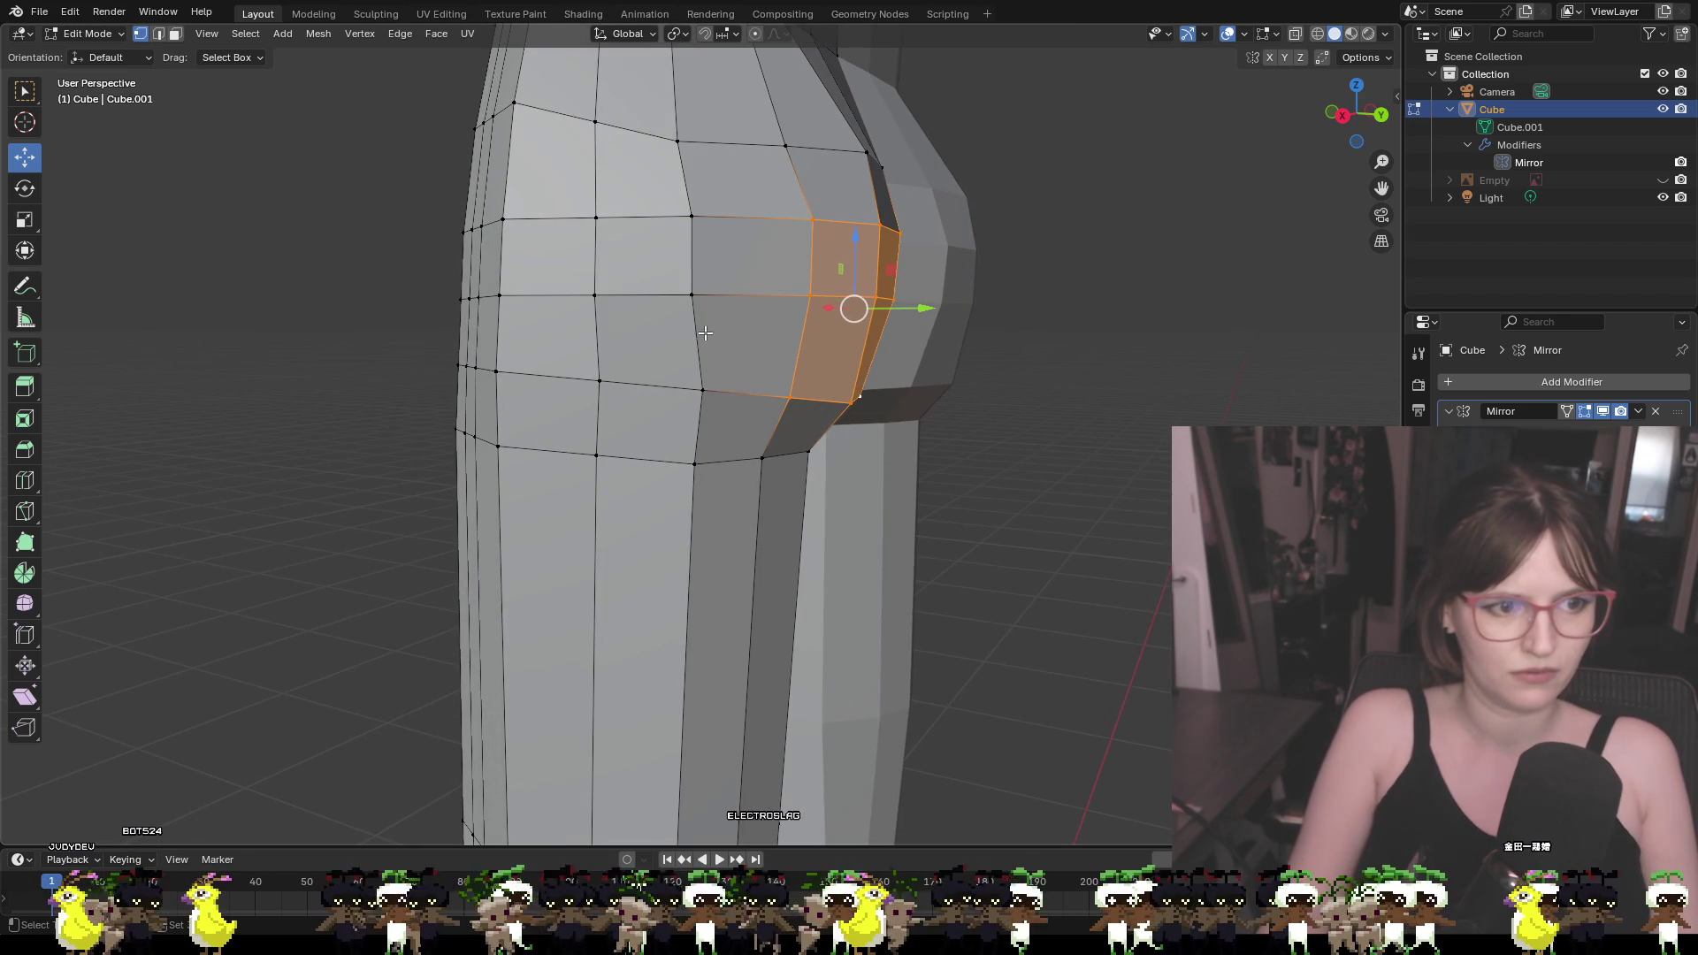
pyautogui.keyDown('shift'); pyautogui.click(702, 389); pyautogui.keyUp('shift')
pyautogui.keyDown('shift'); pyautogui.click(692, 294); pyautogui.keyUp('shift')
pyautogui.keyDown('shift'); pyautogui.click(688, 219); pyautogui.keyUp('shift')
pyautogui.scroll(-3, 688, 219)
pyautogui.moveTo(688, 219)
pyautogui.mouseDown(button='middle')
pyautogui.moveTo(929, 486)
pyautogui.moveTo(955, 478)
pyautogui.mouseUp(button='middle')
pyautogui.scroll(1, 577, 333)
# Push the selected knee faces outward along Y and slightly down, adding an upper vertex
pyautogui.moveTo(608, 347); pyautogui.dragTo(621, 348)
pyautogui.moveTo(562, 293); pyautogui.dragTo(562, 308)
pyautogui.moveTo(608, 360)
pyautogui.mouseDown()
pyautogui.moveTo(598, 343)
pyautogui.moveTo(627, 347)
pyautogui.mouseUp()
pyautogui.keyDown('shift'); pyautogui.click(527, 233); pyautogui.keyUp('shift')
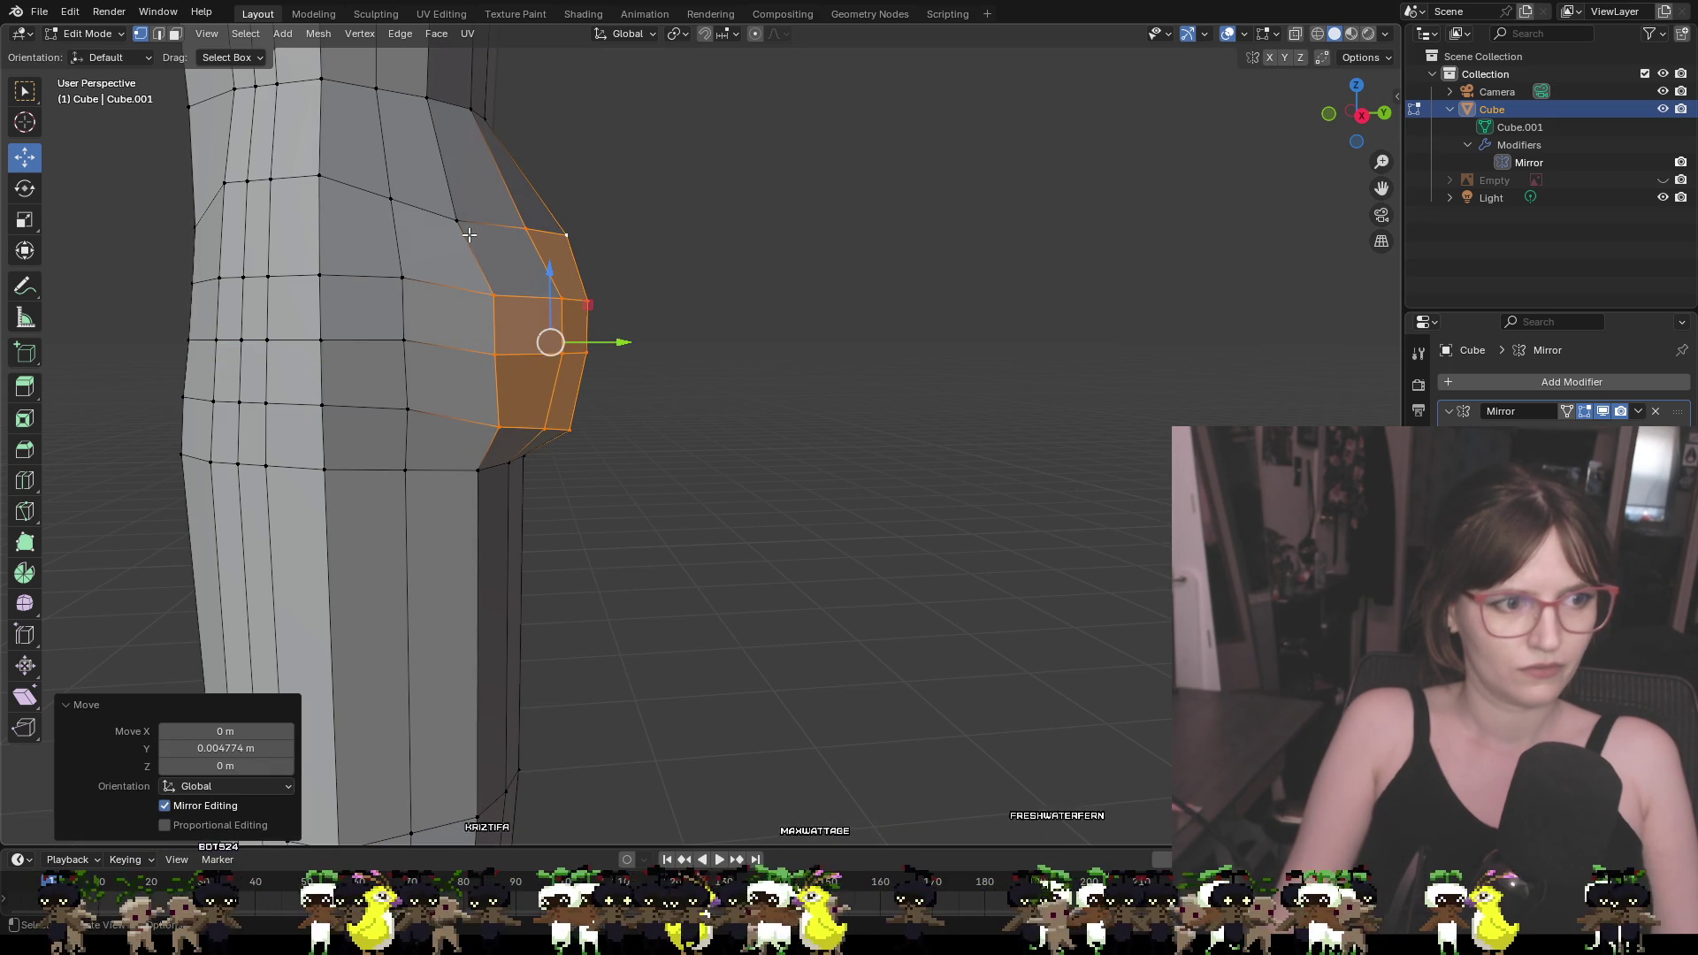
pyautogui.moveTo(469, 235); pyautogui.dragTo(531, 218, button='middle')
pyautogui.moveTo(531, 217); pyautogui.dragTo(549, 218)
pyautogui.moveTo(645, 310)
pyautogui.mouseDown(button='middle')
pyautogui.moveTo(645, 344)
pyautogui.moveTo(714, 409)
pyautogui.moveTo(690, 345)
pyautogui.mouseUp(button='middle')
pyautogui.scroll(-3, 652, 342)
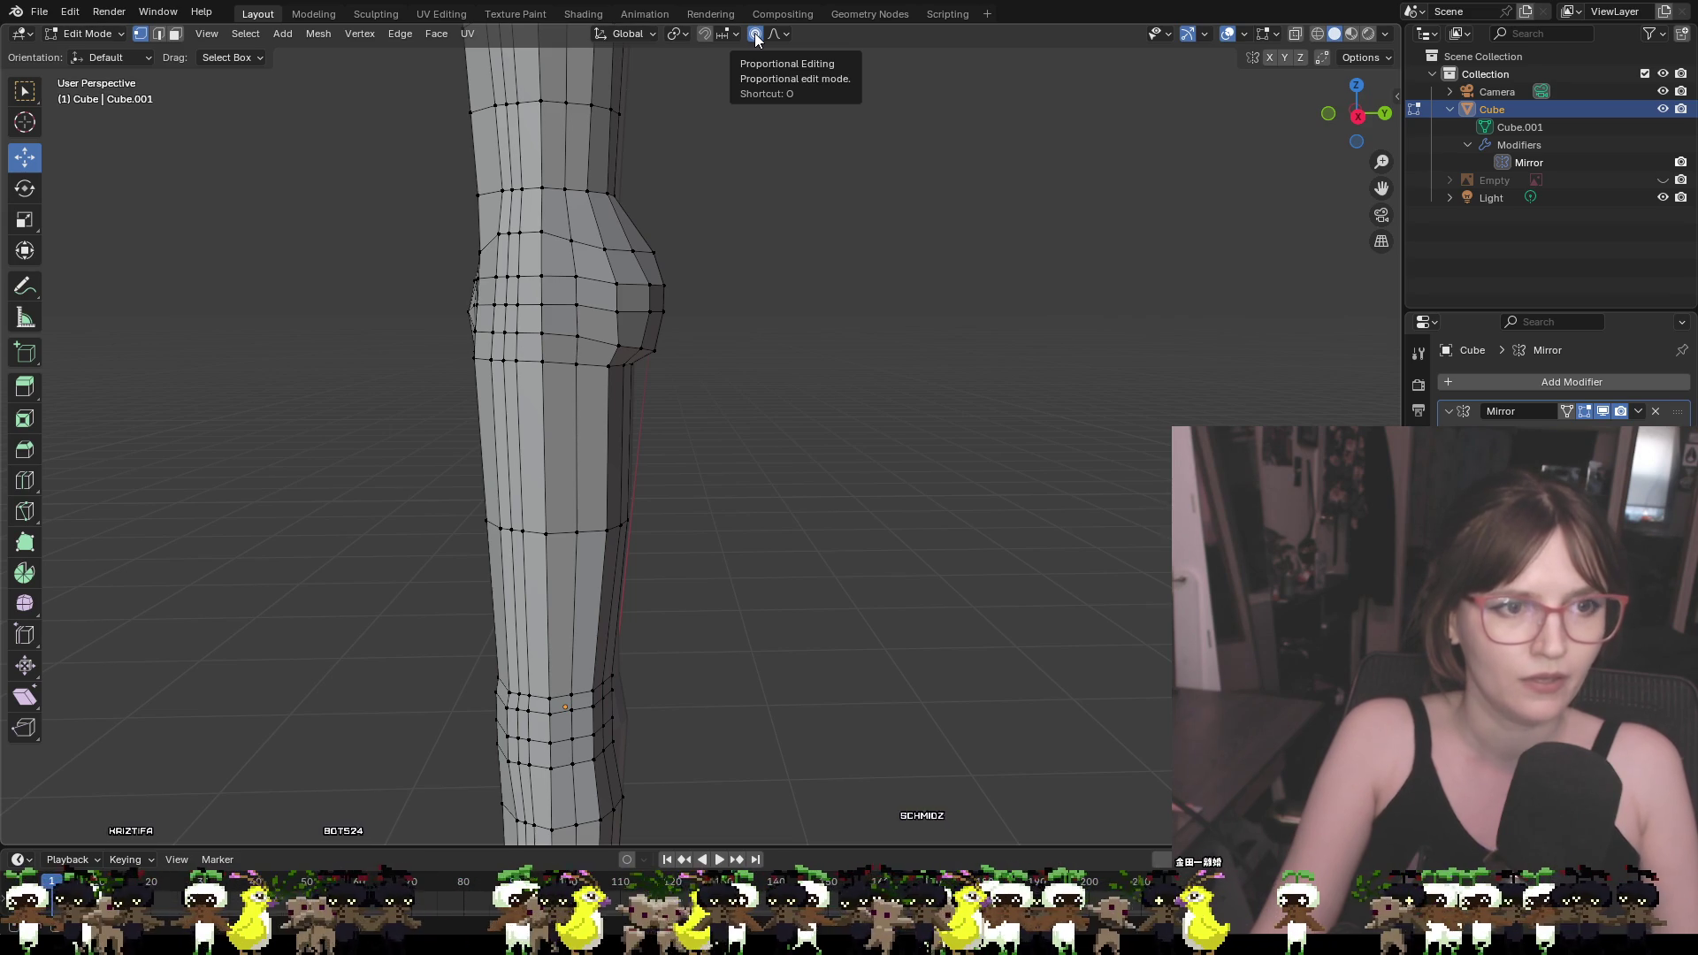
# Undo the soft proportional bump on the knee vertex and turn proportional editing off
pyautogui.click(655, 285)
pyautogui.moveTo(703, 285); pyautogui.dragTo(707, 287)
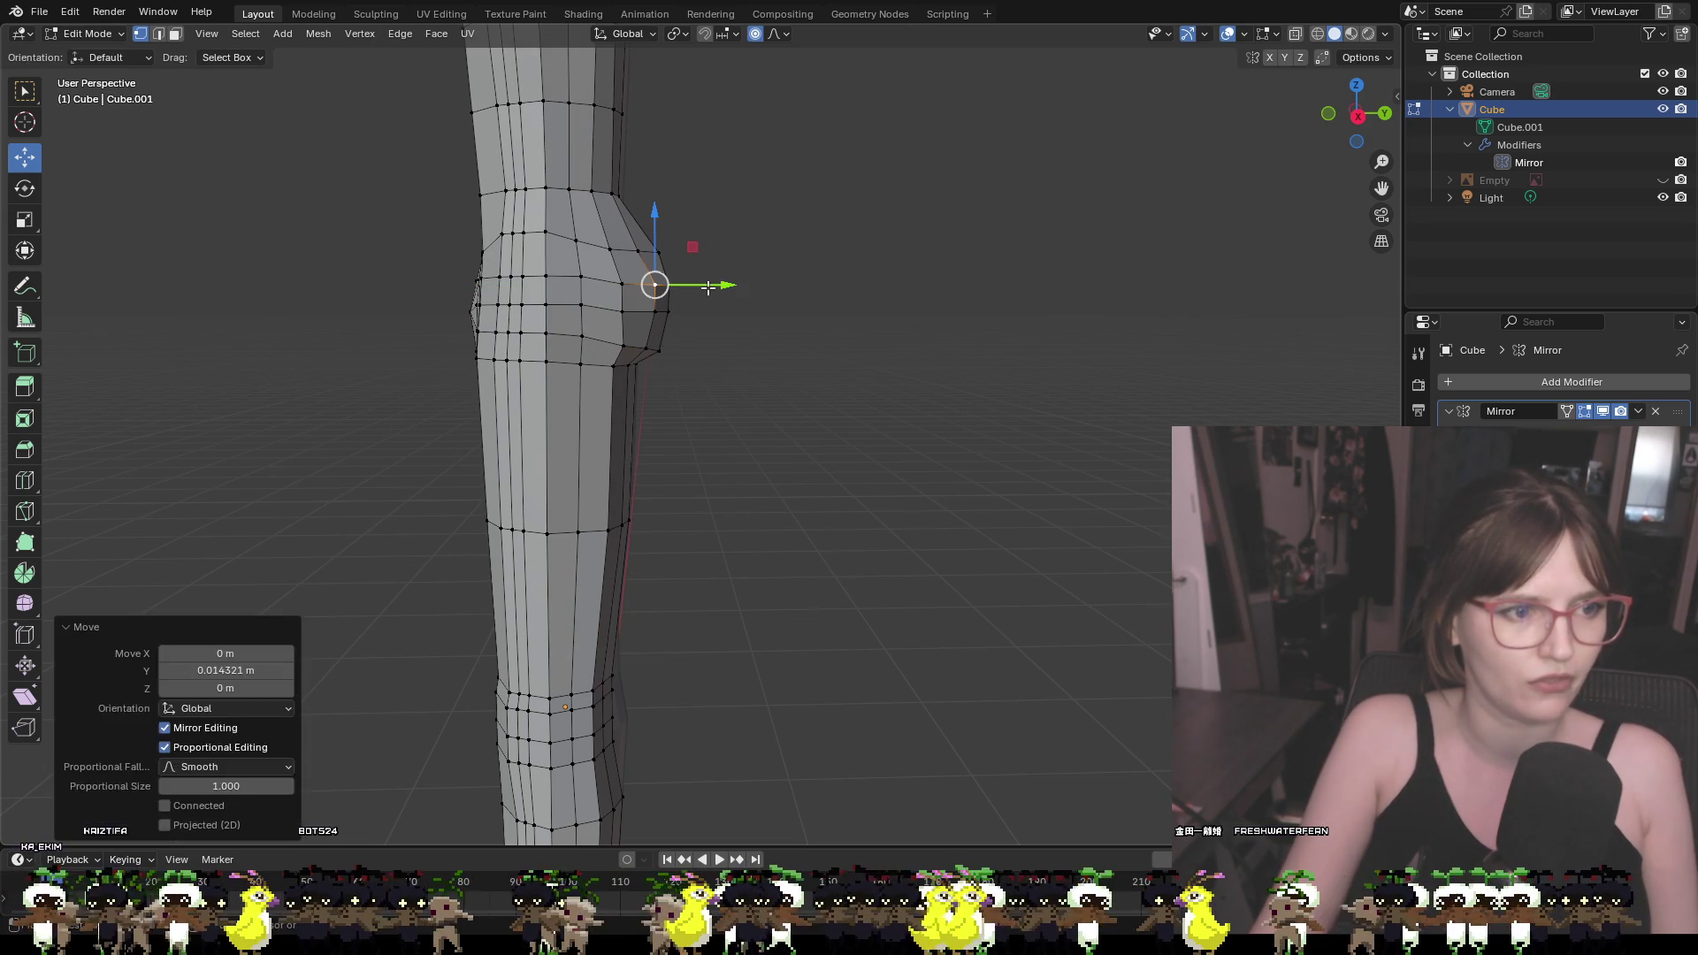
pyautogui.hotkey('ctrl', 'z')
pyautogui.hotkey('ctrl', 'z')
pyautogui.moveTo(701, 242)
pyautogui.mouseDown(button='middle')
pyautogui.moveTo(614, 232)
pyautogui.moveTo(678, 268)
pyautogui.moveTo(607, 277)
pyautogui.moveTo(500, 67)
pyautogui.mouseUp(button='middle')
pyautogui.click(756, 34)
# Nudge two leg-edge vertices along X
pyautogui.moveTo(766, 212)
pyautogui.mouseDown(button='middle')
pyautogui.moveTo(802, 285)
pyautogui.moveTo(885, 221)
pyautogui.moveTo(715, 350)
pyautogui.moveTo(611, 326)
pyautogui.moveTo(925, 538)
pyautogui.moveTo(709, 440)
pyautogui.moveTo(647, 440)
pyautogui.mouseUp(button='middle')
pyautogui.scroll(3, 884, 221)
pyautogui.moveTo(448, 330)
pyautogui.mouseDown(button='middle')
pyautogui.moveTo(592, 406)
pyautogui.moveTo(716, 413)
pyautogui.moveTo(636, 428)
pyautogui.mouseUp(button='middle')
pyautogui.click(396, 429)
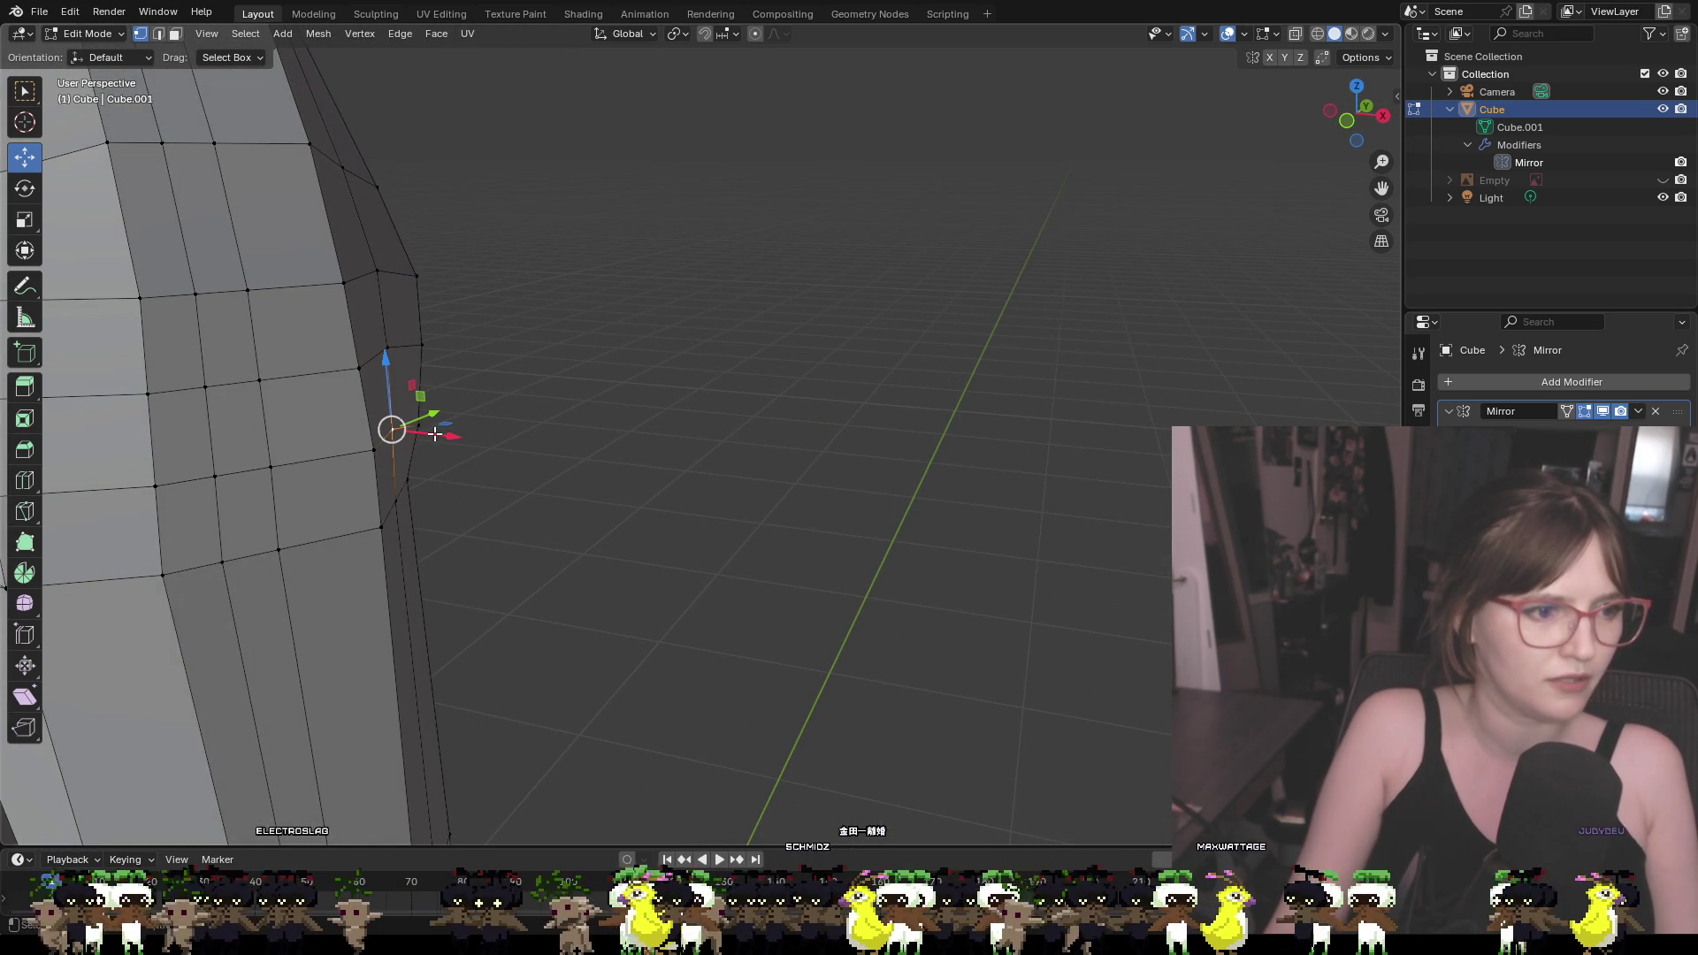
pyautogui.keyDown('shift'); pyautogui.click(385, 348); pyautogui.keyUp('shift')
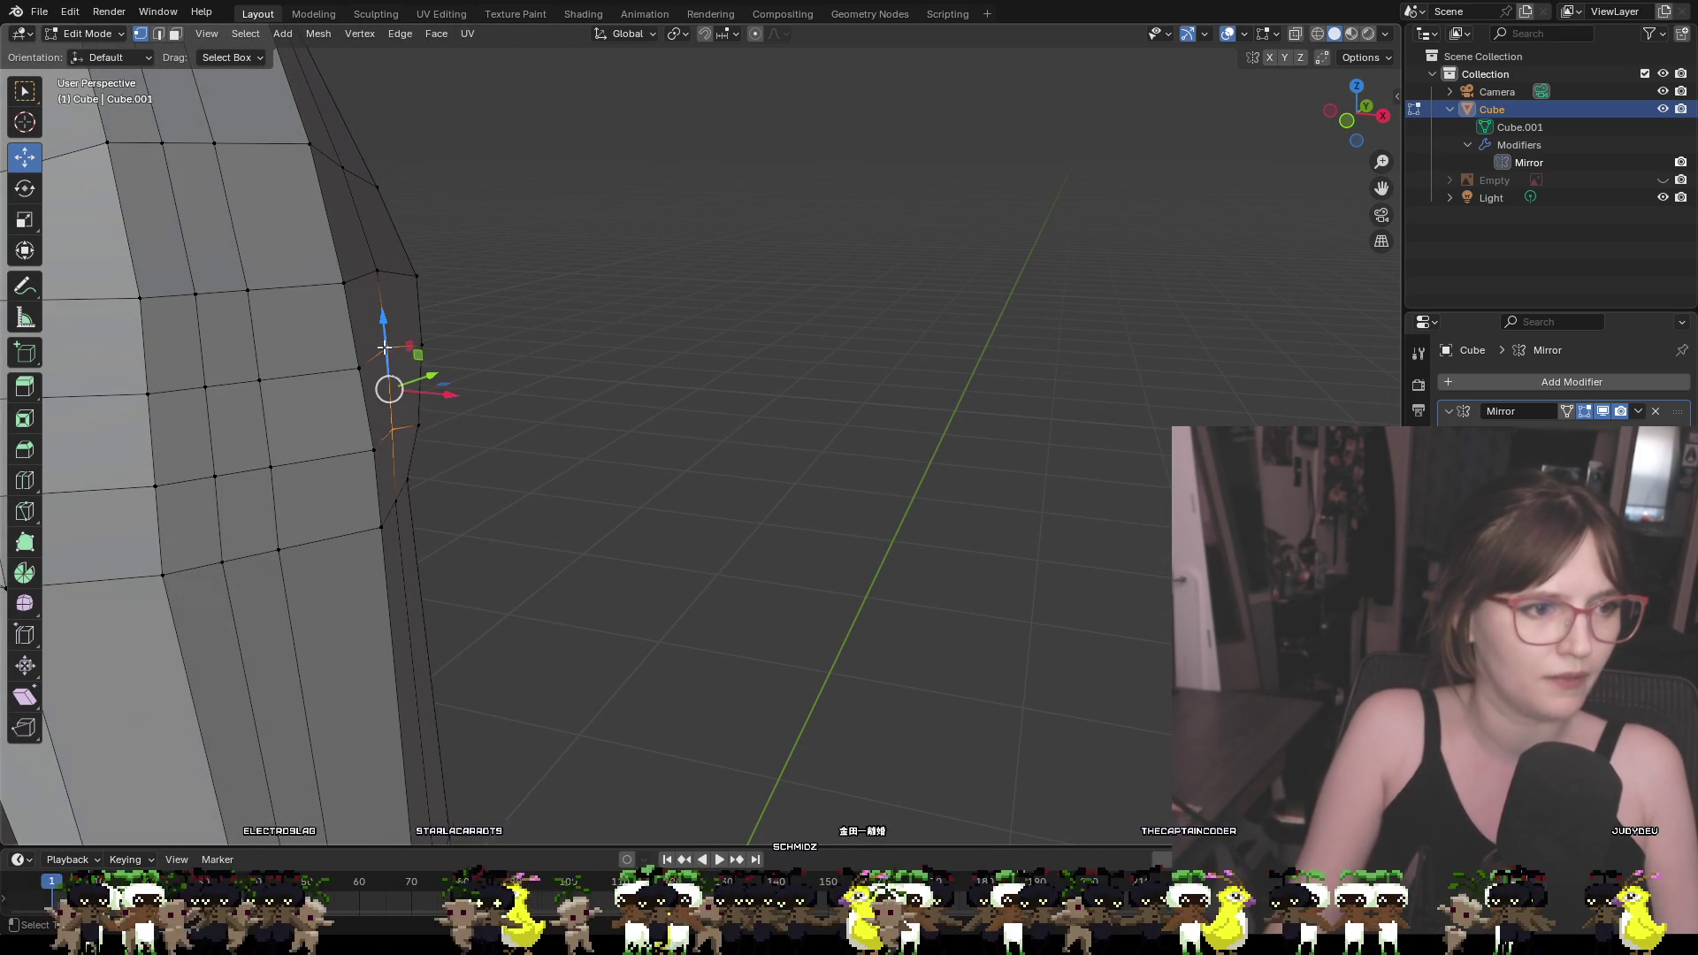
pyautogui.moveTo(437, 395)
pyautogui.mouseDown()
pyautogui.moveTo(428, 379)
pyautogui.moveTo(452, 395)
pyautogui.mouseUp()
pyautogui.click(534, 412)
# Raise a single leg vertex slightly and slide it along Y
pyautogui.moveTo(534, 409)
pyautogui.mouseDown(button='middle')
pyautogui.moveTo(469, 361)
pyautogui.moveTo(576, 378)
pyautogui.moveTo(409, 372)
pyautogui.mouseUp(button='middle')
pyautogui.click(413, 271)
pyautogui.moveTo(408, 221); pyautogui.dragTo(408, 214)
pyautogui.moveTo(452, 270); pyautogui.dragTo(451, 270)
pyautogui.click(581, 371)
# Shift a vertex near the leg edge along X, then select a lower leg vertex
pyautogui.moveTo(581, 371)
pyautogui.mouseDown(button='middle')
pyautogui.moveTo(554, 403)
pyautogui.moveTo(334, 405)
pyautogui.moveTo(648, 390)
pyautogui.mouseUp(button='middle')
pyautogui.click(982, 275)
pyautogui.moveTo(934, 277); pyautogui.dragTo(926, 278)
pyautogui.click(1016, 443)
pyautogui.moveTo(1017, 443)
pyautogui.mouseDown(button='middle')
pyautogui.moveTo(1161, 589)
pyautogui.moveTo(822, 512)
pyautogui.moveTo(747, 474)
pyautogui.moveTo(849, 447)
pyautogui.moveTo(603, 462)
pyautogui.mouseUp(button='middle')
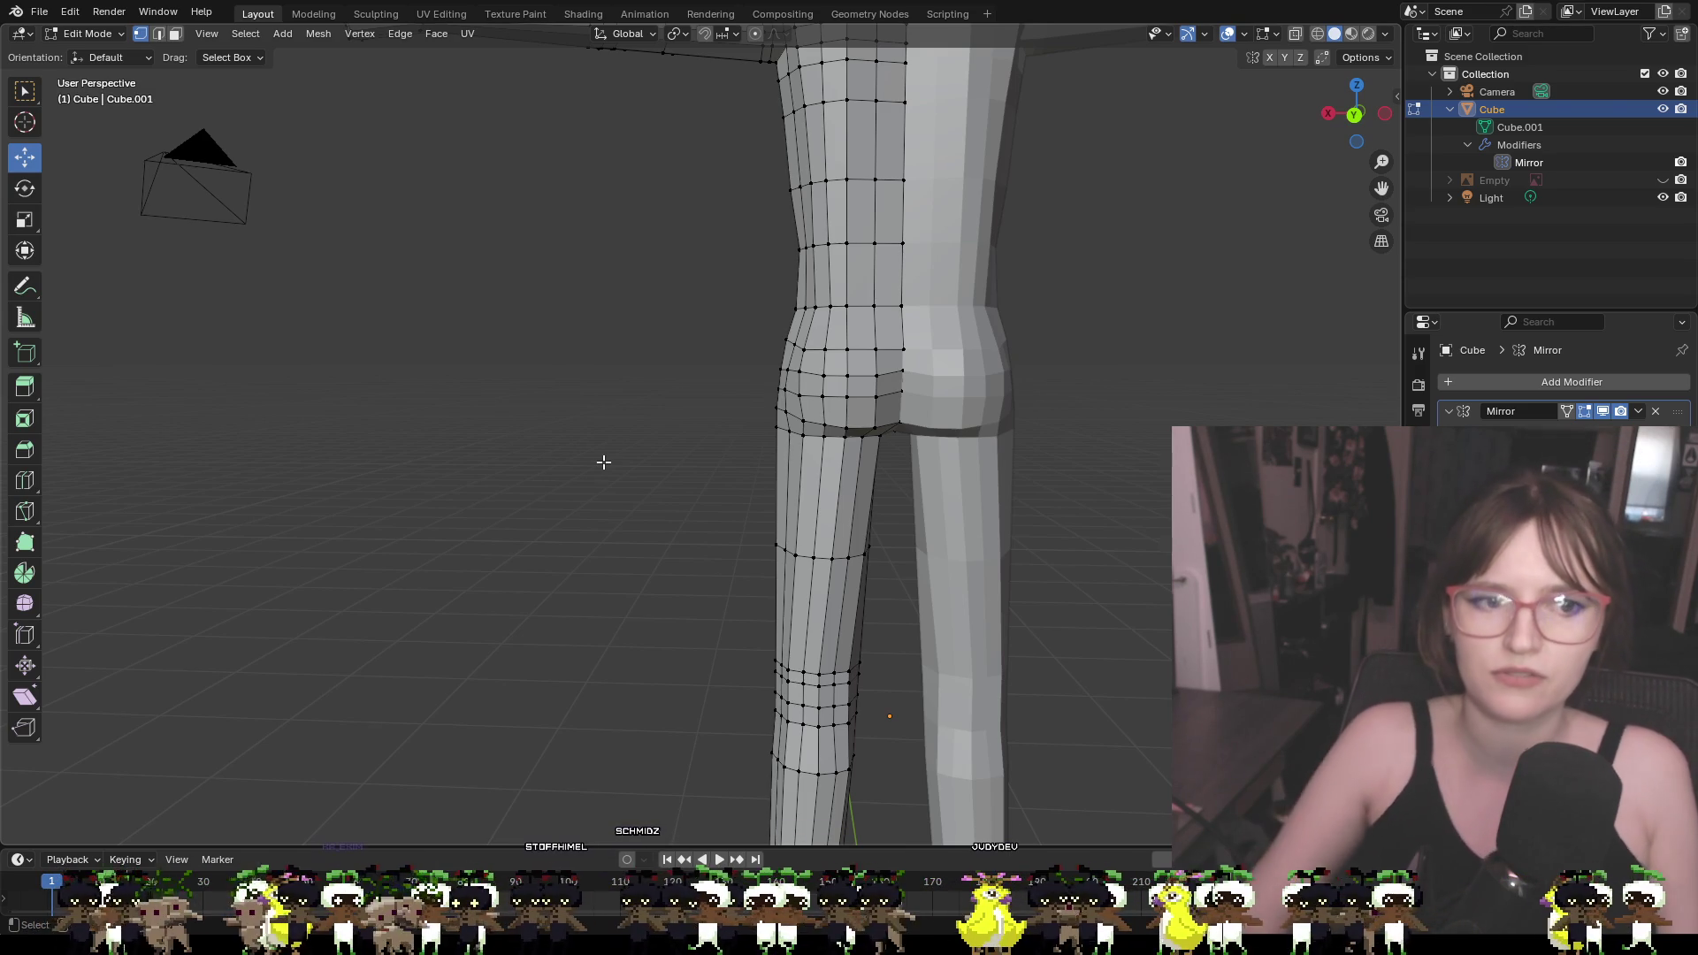
# Select a column of arm vertices and move it along X
pyautogui.scroll(-4, 659, 276)
pyautogui.moveTo(660, 295)
pyautogui.mouseDown(button='middle')
pyautogui.moveTo(1008, 345)
pyautogui.moveTo(1068, 331)
pyautogui.moveTo(796, 330)
pyautogui.moveTo(969, 426)
pyautogui.mouseUp(button='middle')
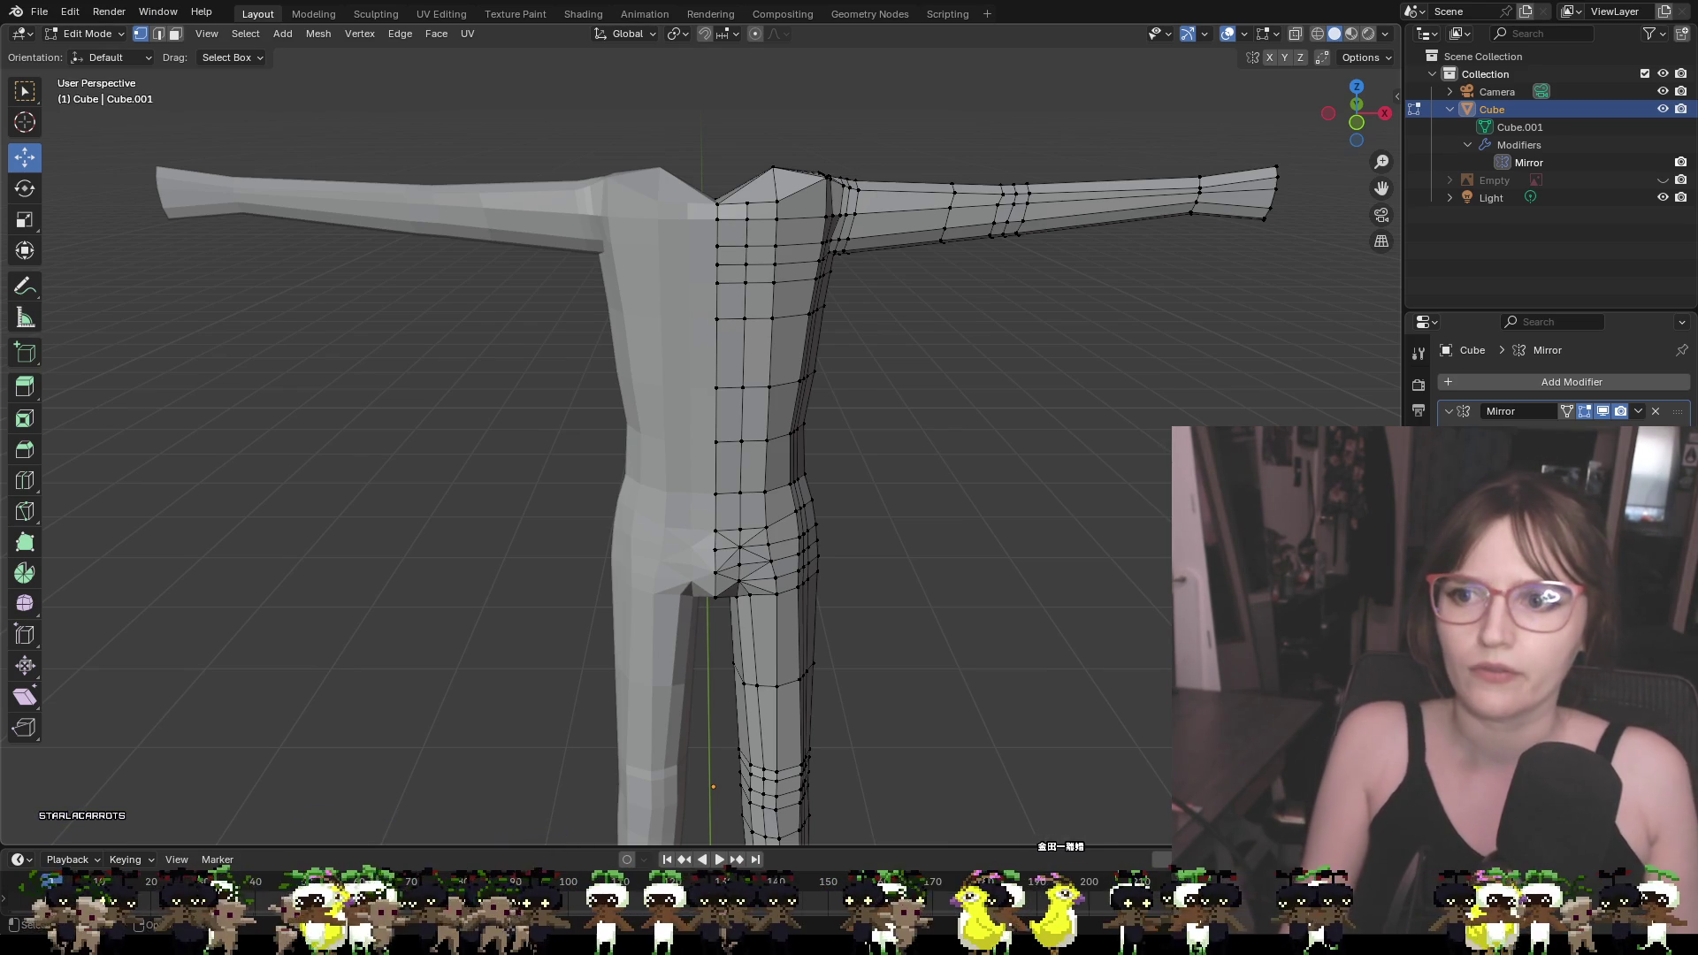
pyautogui.scroll(4, 1024, 174)
pyautogui.moveTo(1024, 174)
pyautogui.keyDown('shift'); pyautogui.mouseDown(button='middle')
pyautogui.moveTo(785, 334)
pyautogui.moveTo(734, 313)
pyautogui.moveTo(884, 371)
pyautogui.mouseUp(button='middle'); pyautogui.keyUp('shift')
pyautogui.scroll(3, 785, 333)
pyautogui.click(838, 294)
pyautogui.keyDown('shift'); pyautogui.click(824, 341); pyautogui.keyUp('shift')
pyautogui.keyDown('shift'); pyautogui.click(846, 265); pyautogui.keyUp('shift')
pyautogui.moveTo(897, 303)
pyautogui.mouseDown()
pyautogui.moveTo(923, 302)
pyautogui.moveTo(867, 259)
pyautogui.mouseUp()
# Adjust a single arm vertex inward along Y and along X to refine the arm loop
pyautogui.moveTo(868, 259)
pyautogui.mouseDown(button='middle')
pyautogui.moveTo(822, 291)
pyautogui.moveTo(808, 387)
pyautogui.moveTo(772, 408)
pyautogui.mouseUp(button='middle')
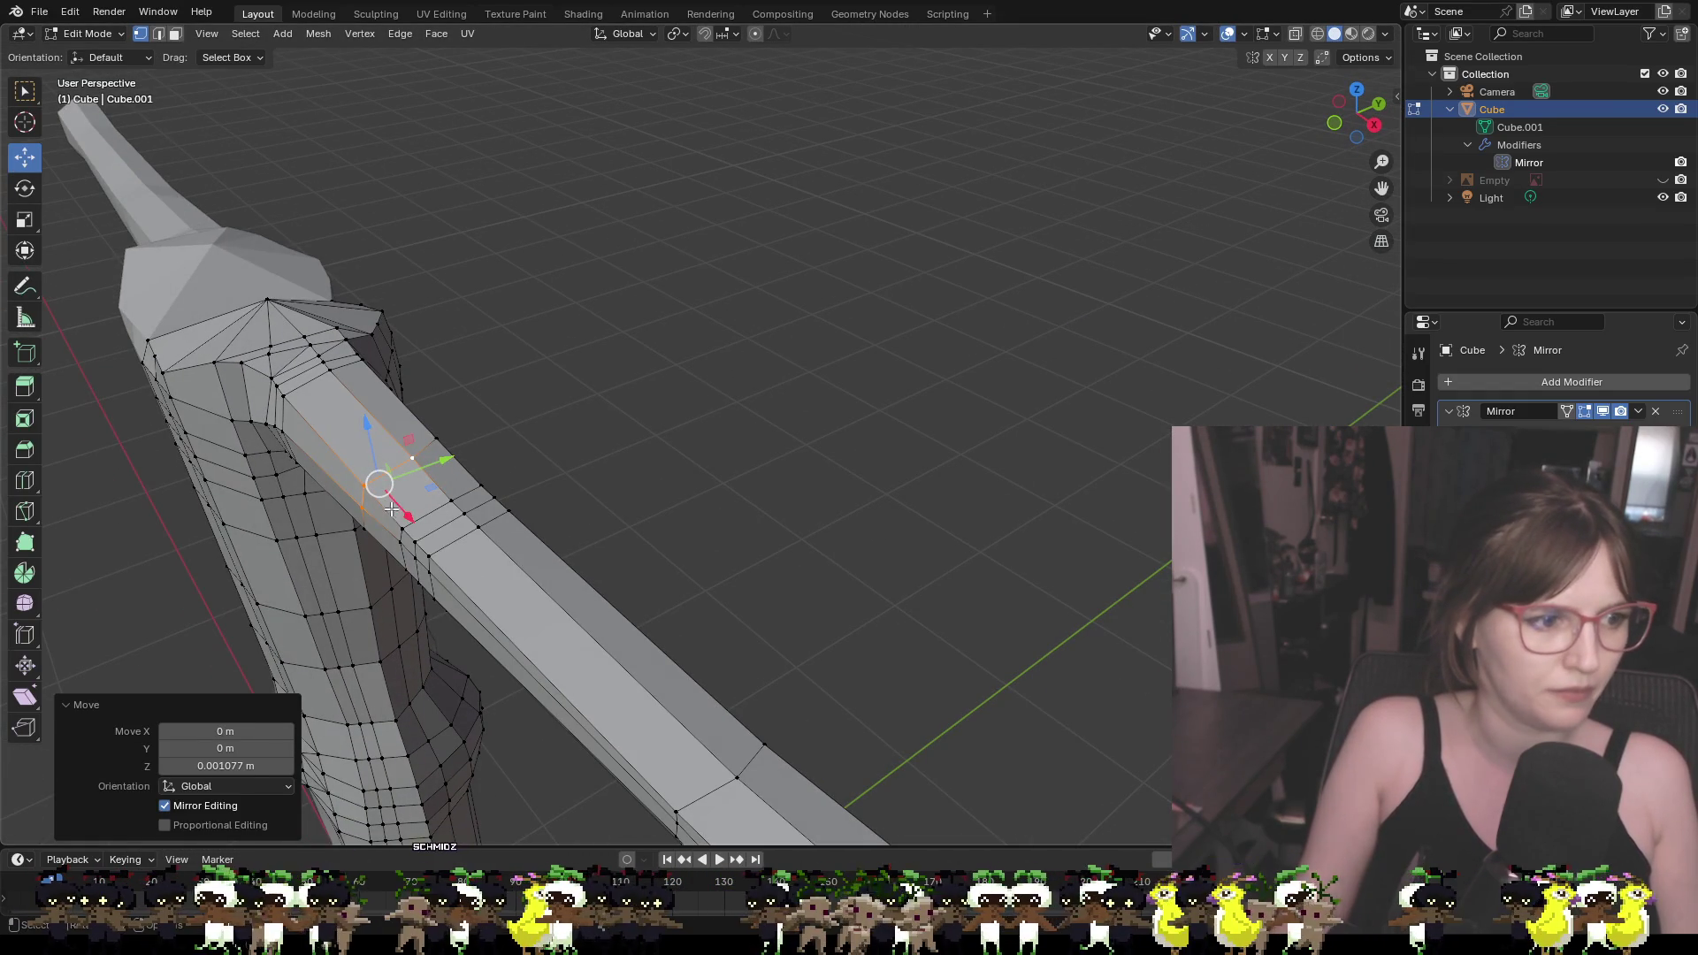
pyautogui.click(364, 515)
pyautogui.moveTo(390, 497); pyautogui.dragTo(393, 500)
pyautogui.scroll(8, 546, 393)
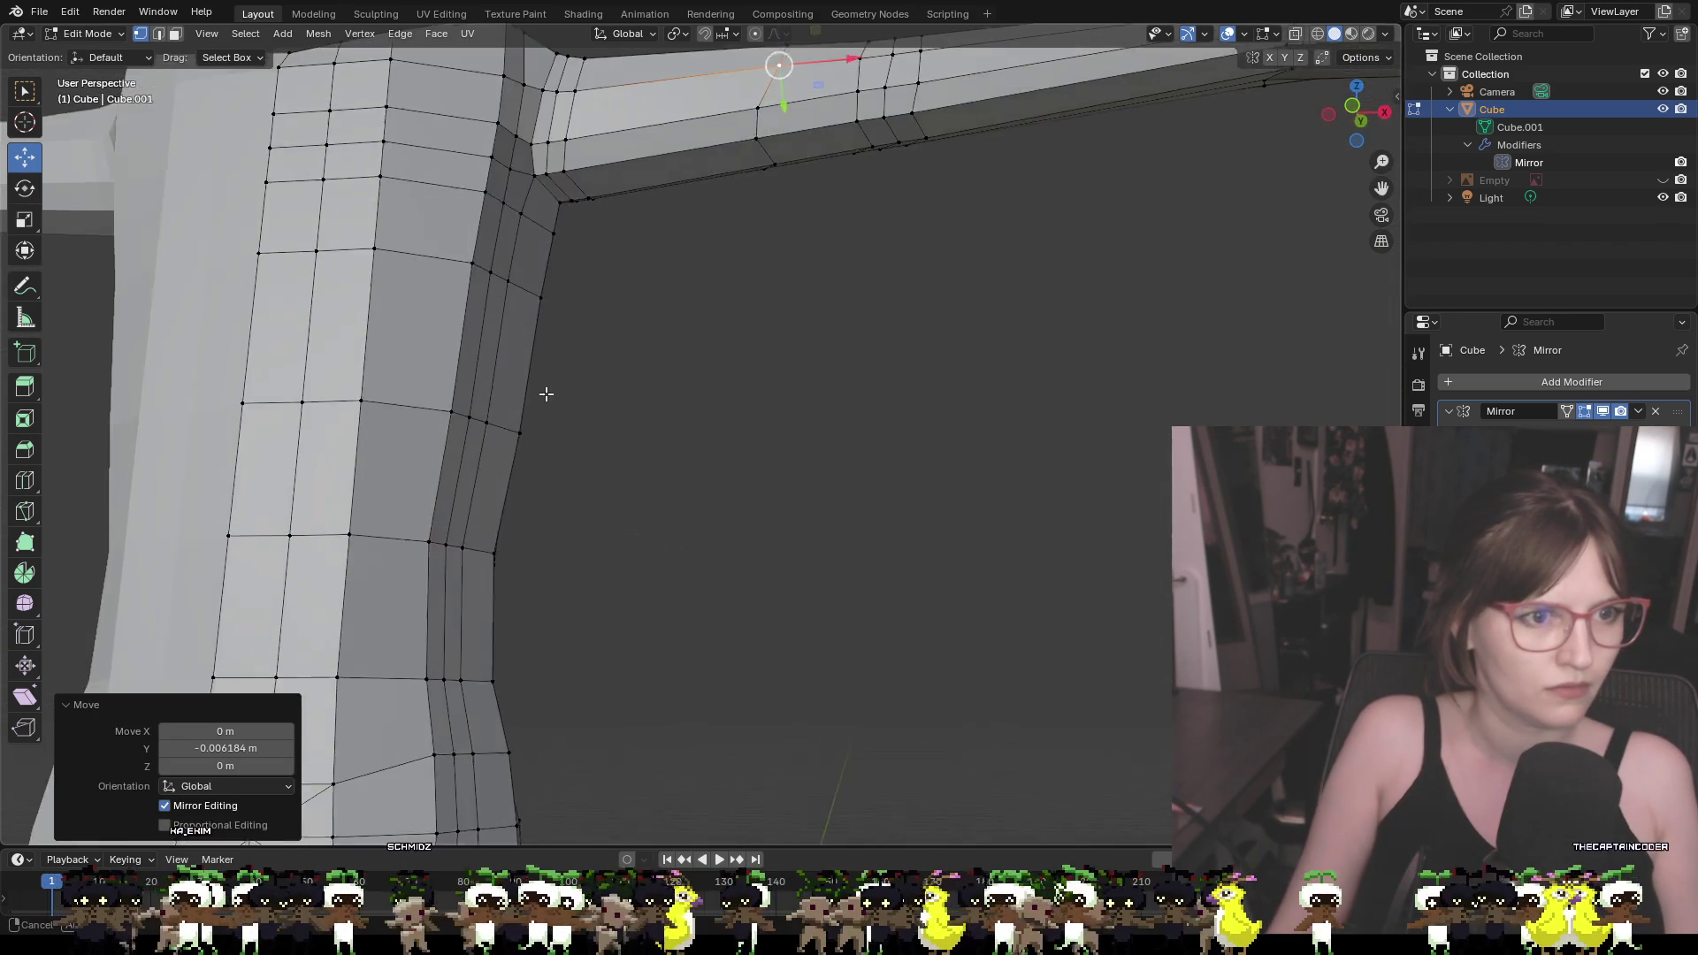
pyautogui.scroll(-6, 545, 394)
pyautogui.moveTo(501, 421); pyautogui.dragTo(549, 429, button='middle')
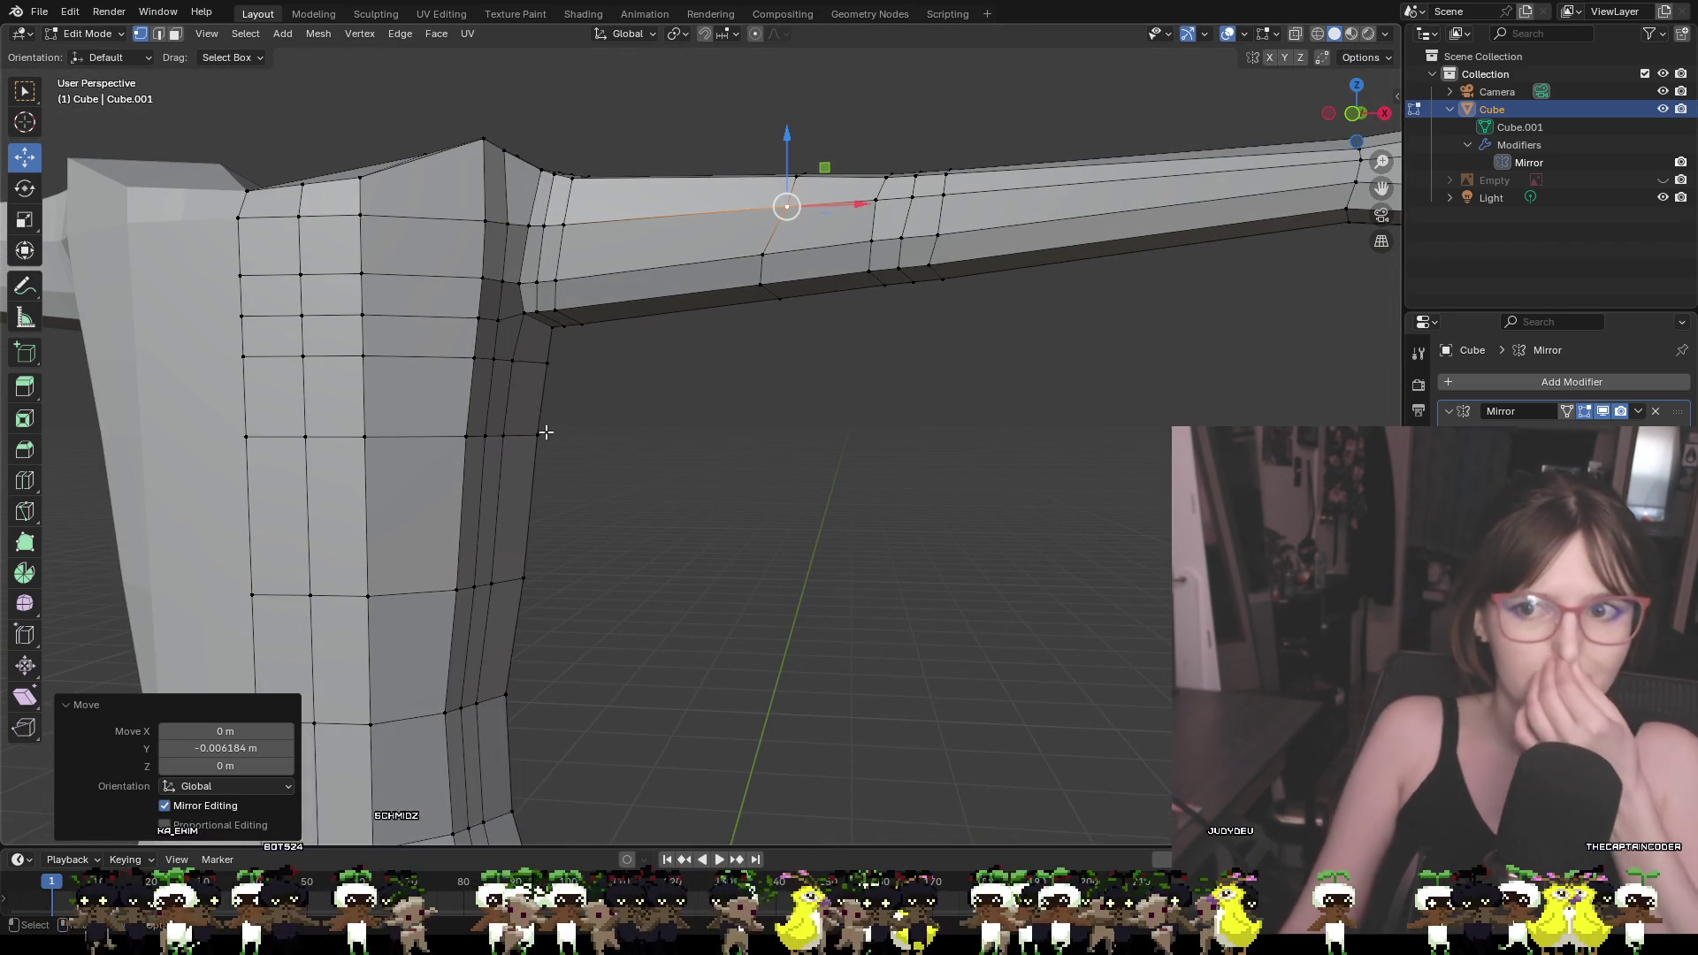
pyautogui.moveTo(856, 204); pyautogui.dragTo(812, 205)
pyautogui.moveTo(794, 285)
pyautogui.mouseDown(button='middle')
pyautogui.moveTo(713, 262)
pyautogui.moveTo(703, 278)
pyautogui.mouseUp(button='middle')
pyautogui.moveTo(400, 269)
pyautogui.mouseDown(button='middle')
pyautogui.moveTo(505, 292)
pyautogui.moveTo(395, 322)
pyautogui.mouseUp(button='middle')
pyautogui.moveTo(395, 320); pyautogui.dragTo(403, 320)
# Raise an upper arm vertex, nudge the wrist vertex on X and Z, then show the reference sketch front-on
pyautogui.moveTo(587, 376)
pyautogui.mouseDown(button='middle')
pyautogui.moveTo(585, 392)
pyautogui.moveTo(963, 383)
pyautogui.moveTo(920, 360)
pyautogui.moveTo(876, 409)
pyautogui.moveTo(1063, 288)
pyautogui.mouseUp(button='middle')
pyautogui.click(1122, 242)
pyautogui.moveTo(1118, 199); pyautogui.dragTo(1120, 228)
pyautogui.click(1108, 329)
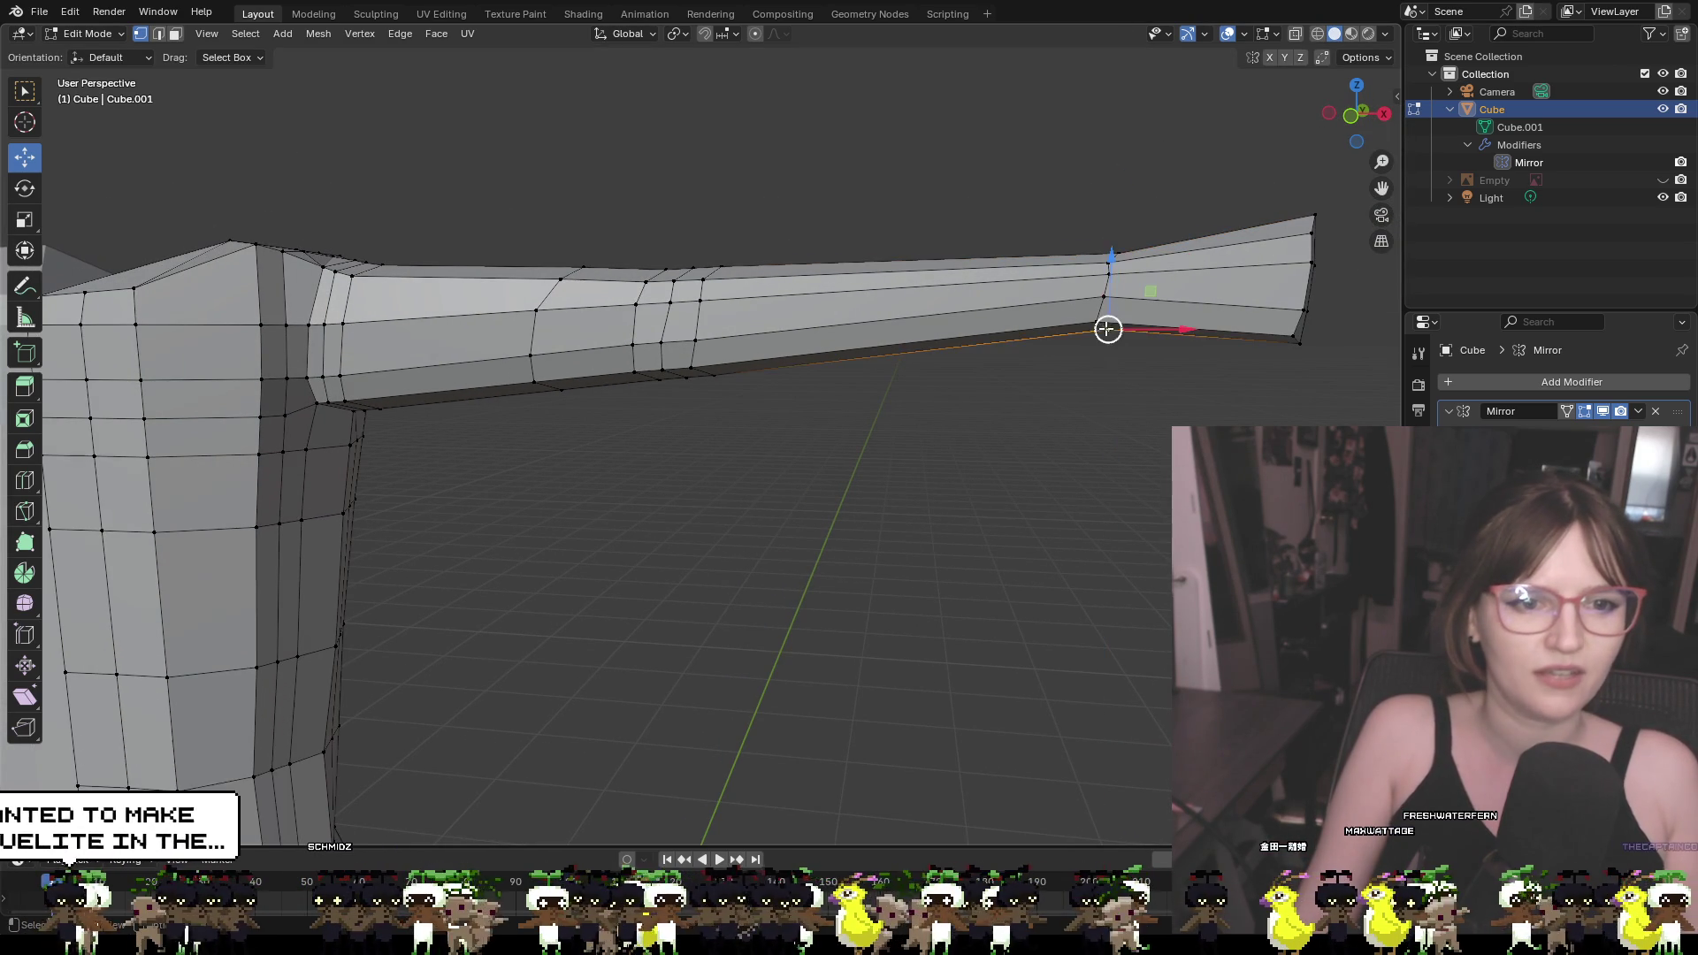
pyautogui.press('g')
pyautogui.press('x')
pyautogui.click(1108, 295)
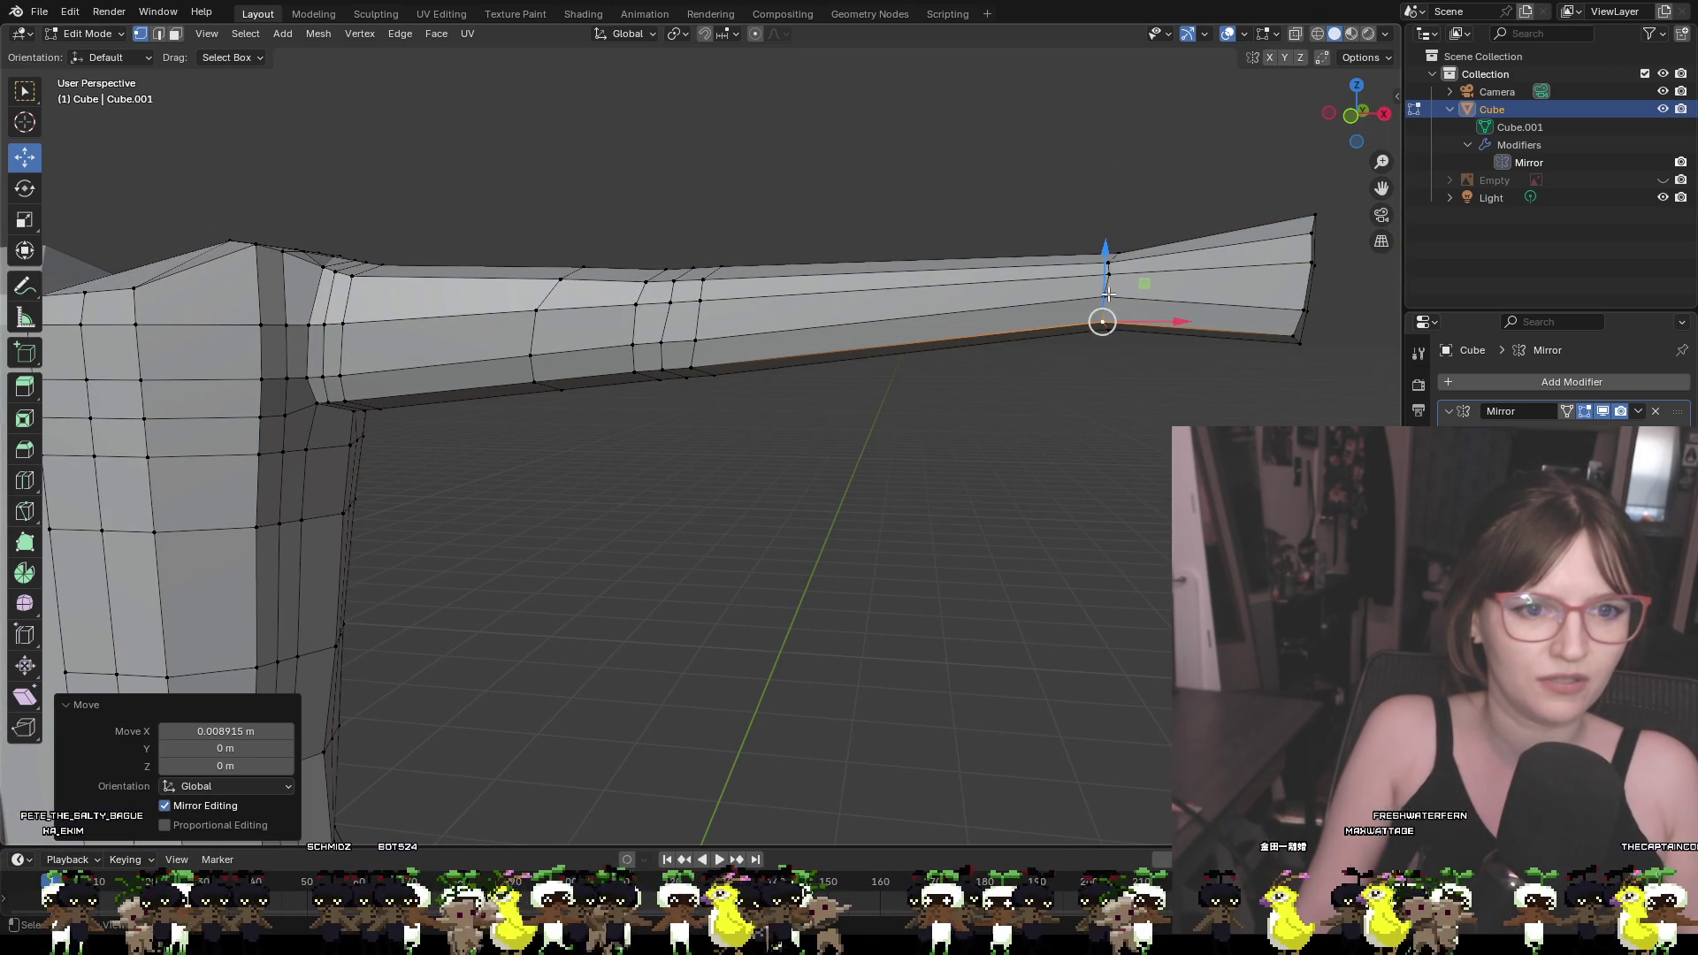
pyautogui.press('g')
pyautogui.press('z')
pyautogui.click(1105, 281)
pyautogui.click(1663, 180)
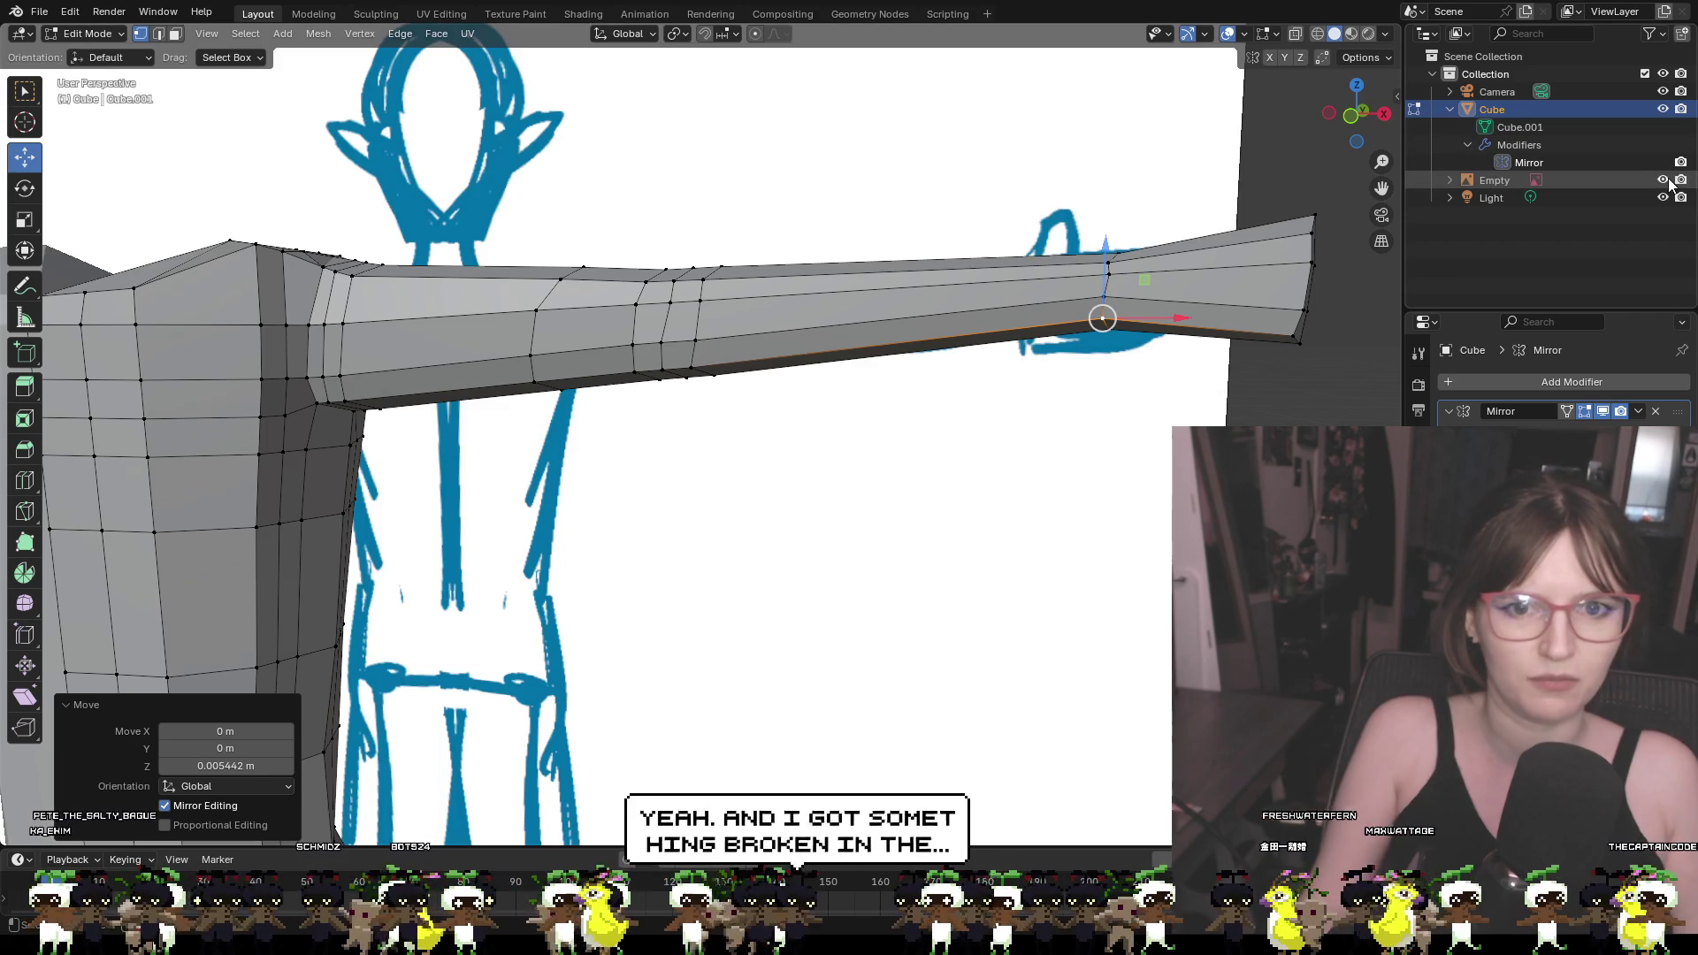
pyautogui.click(1352, 119)
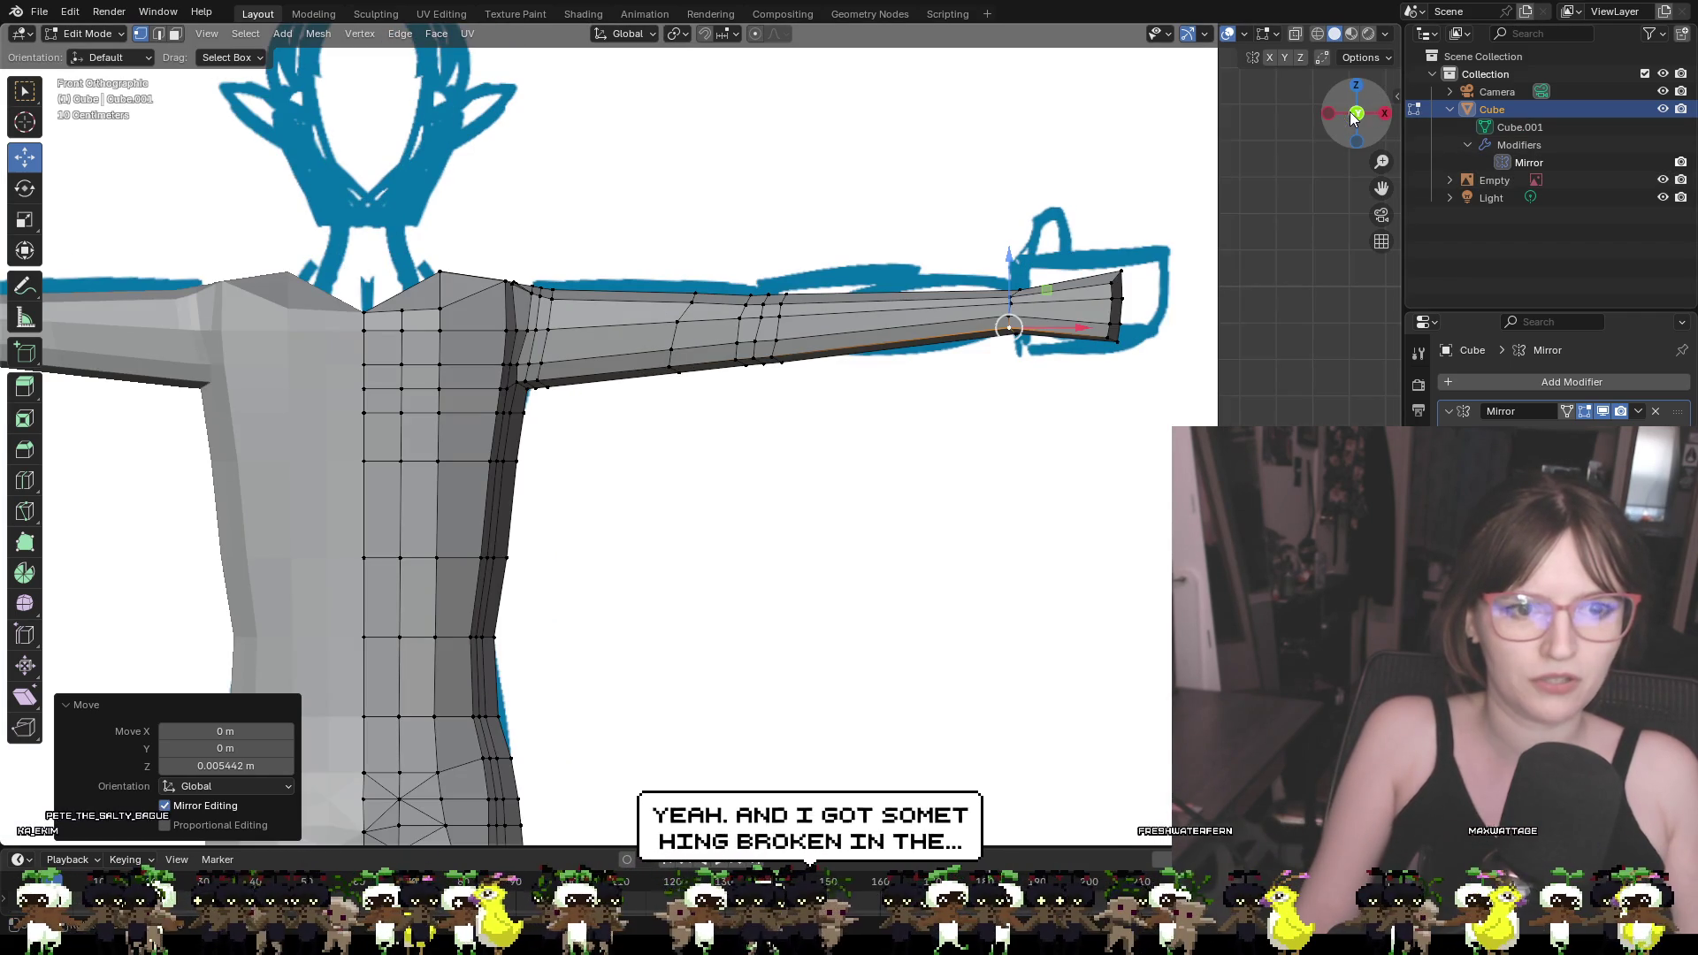
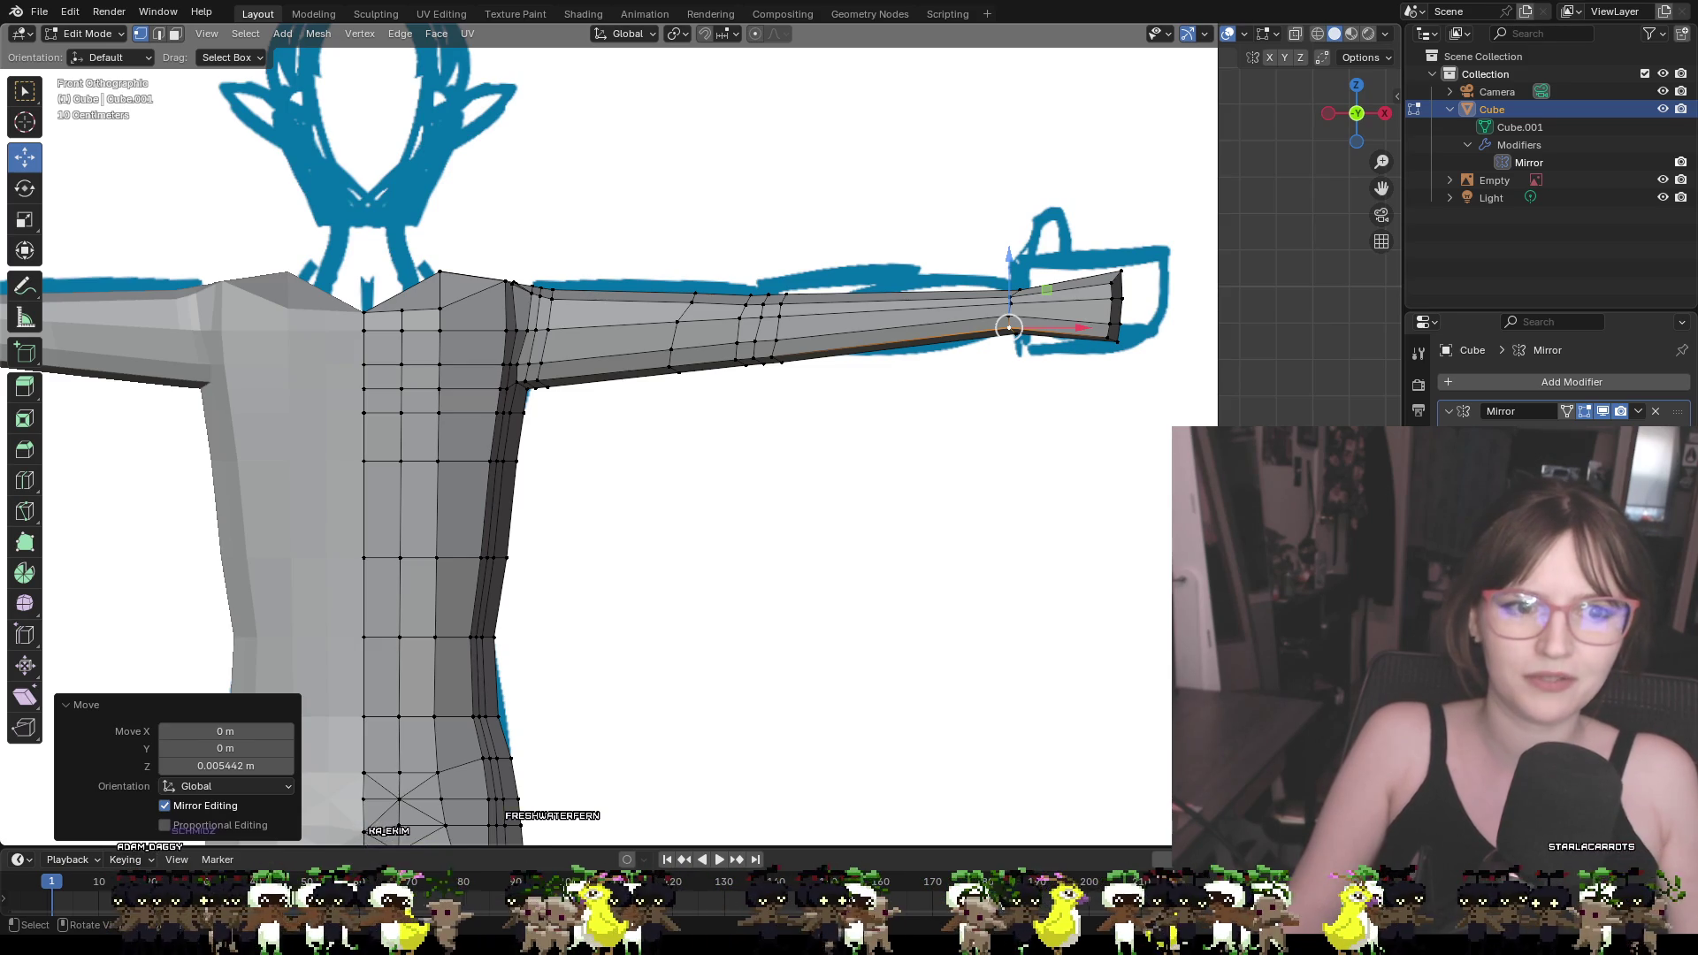
# Cut an edge loop across the arm near the hand at slide factor 0.693 to form a wrist
pyautogui.scroll(2, 699, 434)
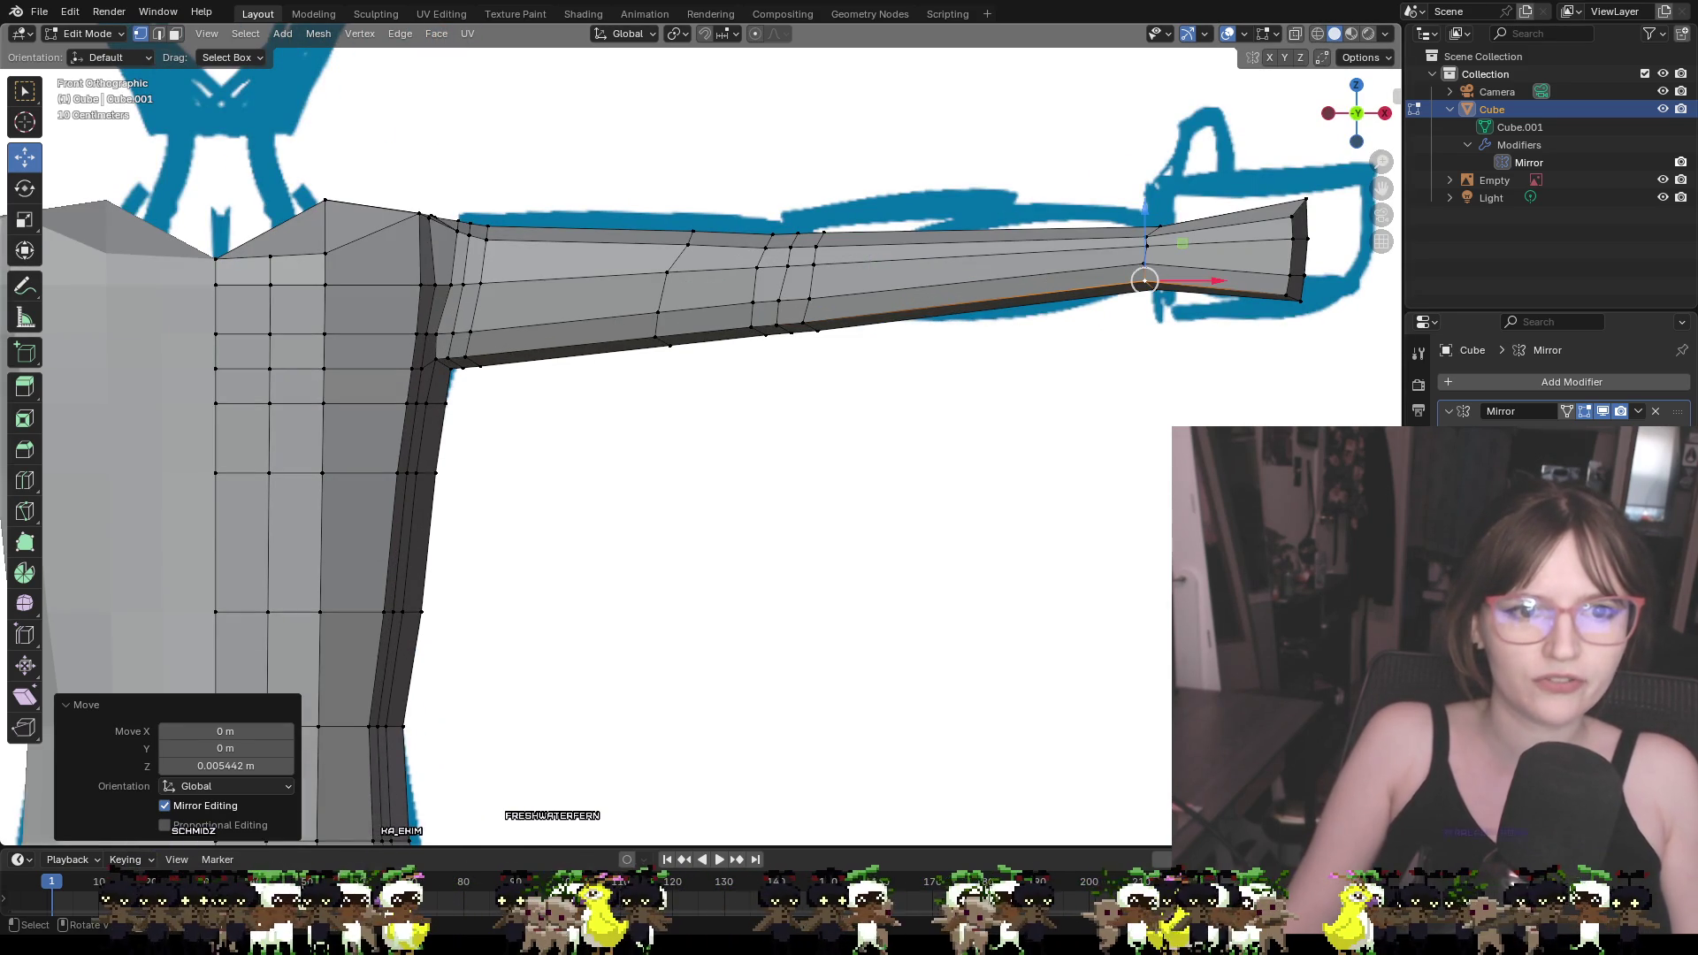
pyautogui.click(1185, 364)
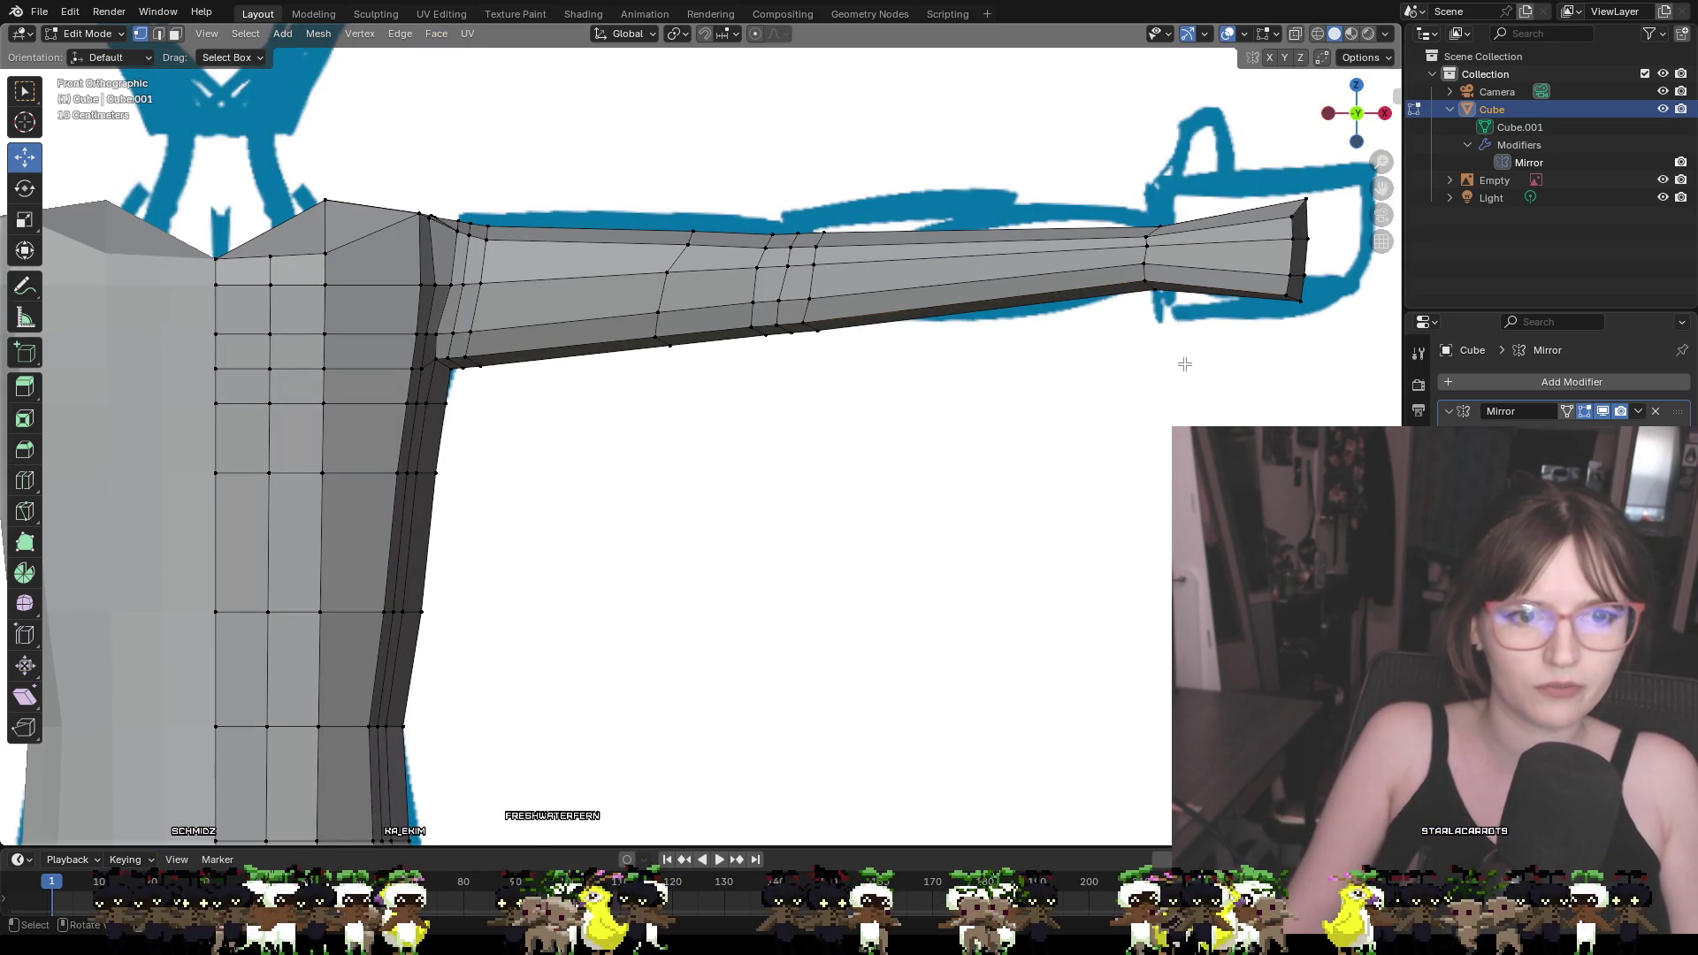
pyautogui.hotkey('ctrl', 'r')
pyautogui.click(1213, 253)
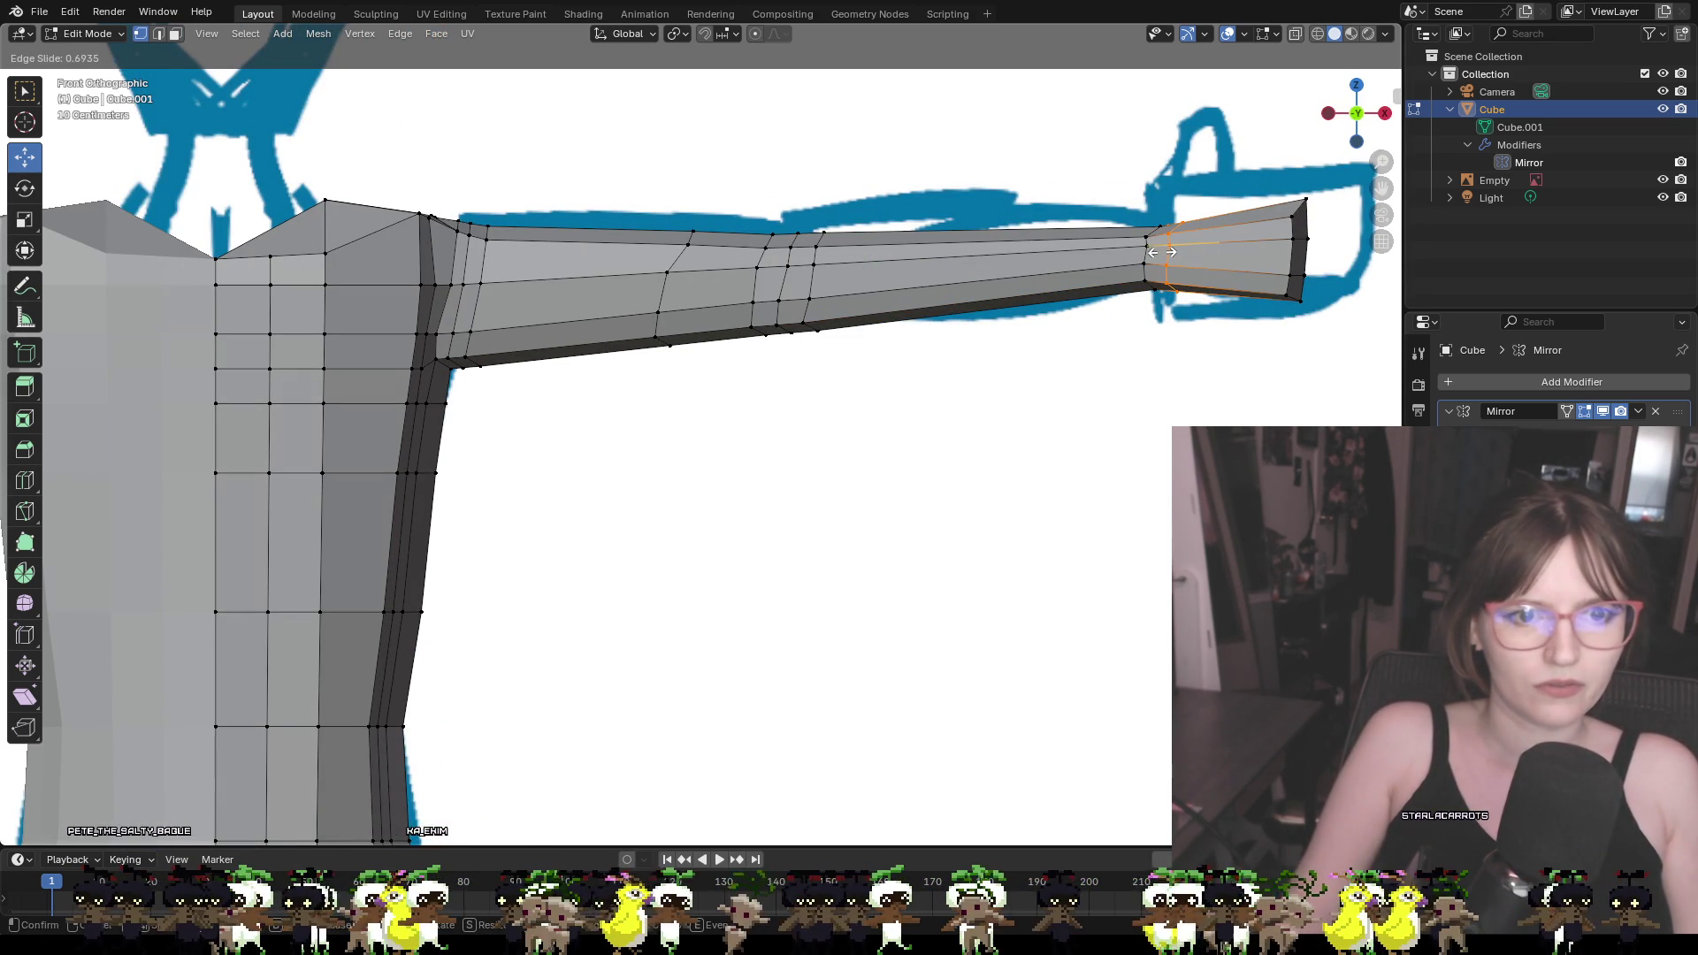
pyautogui.click(1163, 253)
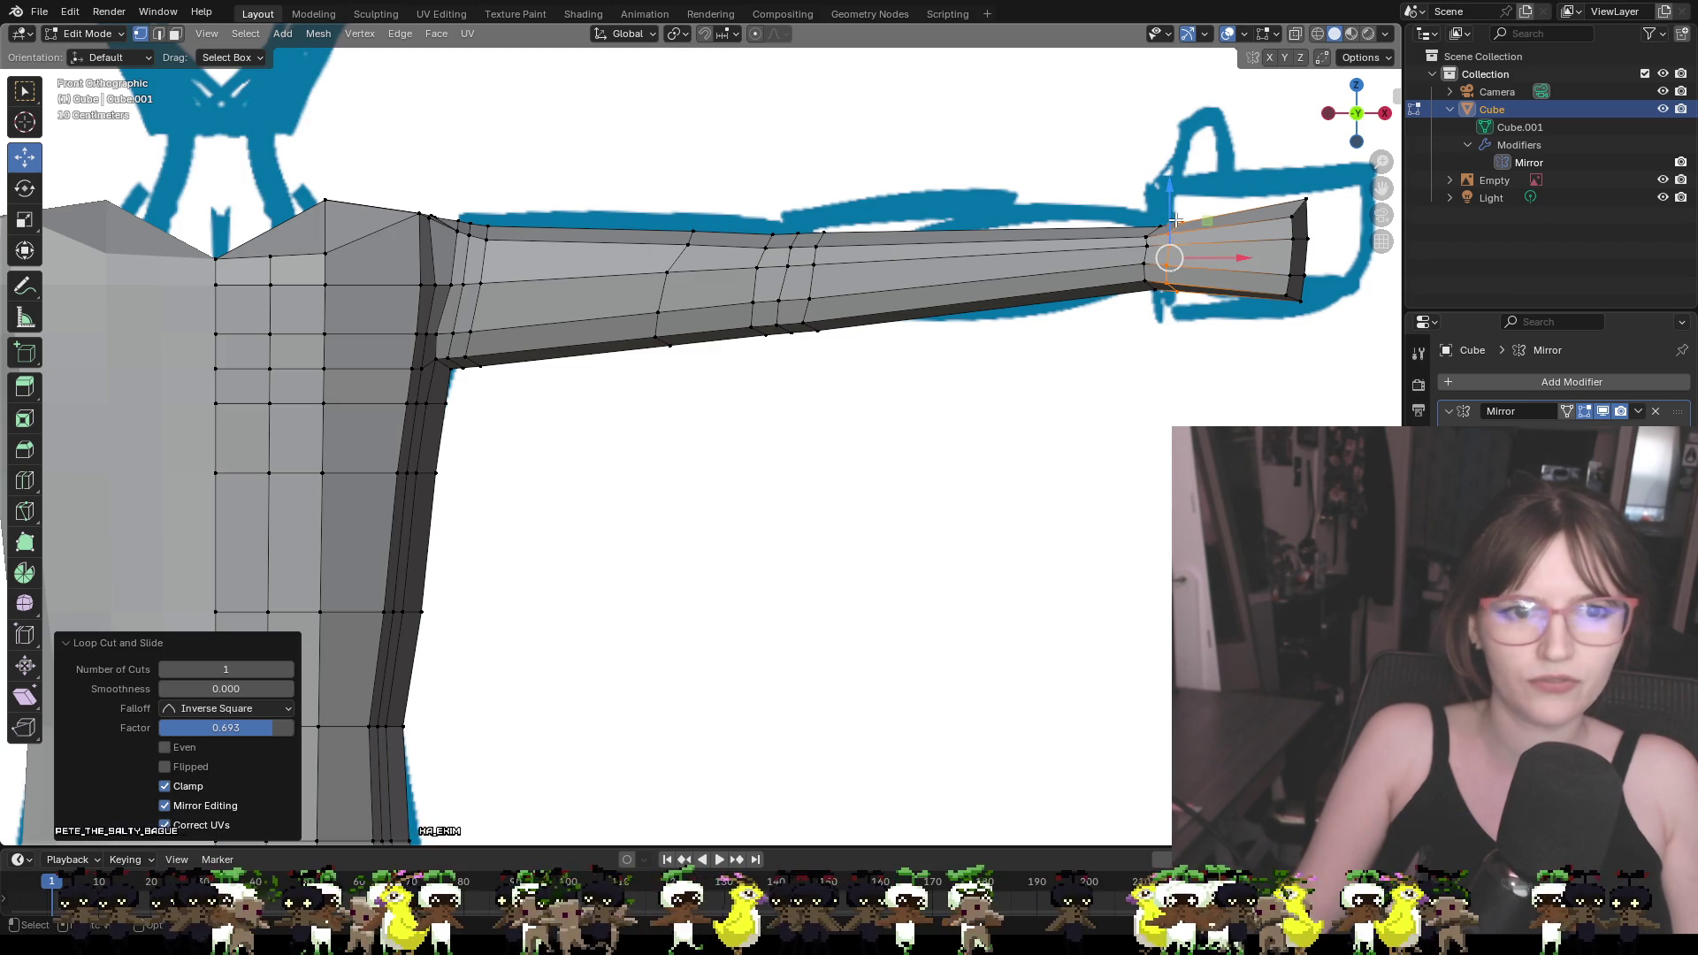
pyautogui.click(1226, 368)
pyautogui.moveTo(1241, 348); pyautogui.dragTo(1195, 367, button='middle')
pyautogui.moveTo(1038, 385); pyautogui.dragTo(945, 414, button='middle')
pyautogui.scroll(6, 624, 509)
pyautogui.moveTo(654, 504); pyautogui.dragTo(728, 406, button='middle')
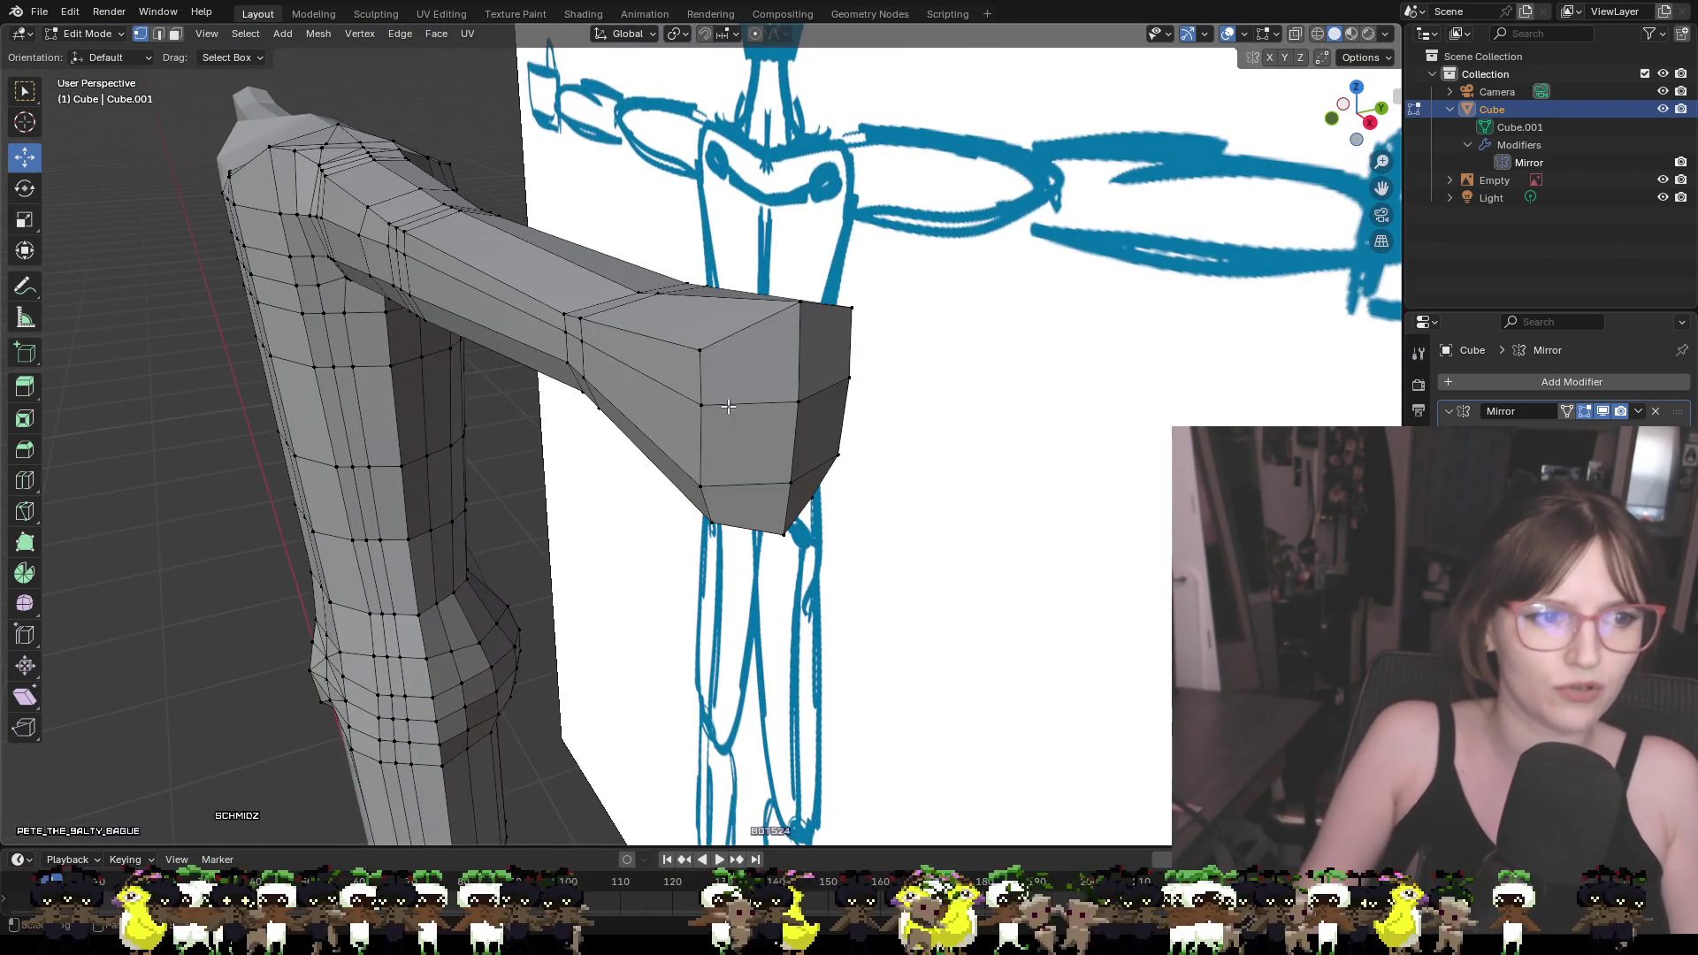
# Nudge three upper-arm vertices up and along Y to follow the sketch
pyautogui.click(564, 315)
pyautogui.moveTo(610, 318)
pyautogui.mouseDown()
pyautogui.moveTo(635, 309)
pyautogui.moveTo(614, 317)
pyautogui.mouseUp()
pyautogui.click(578, 334)
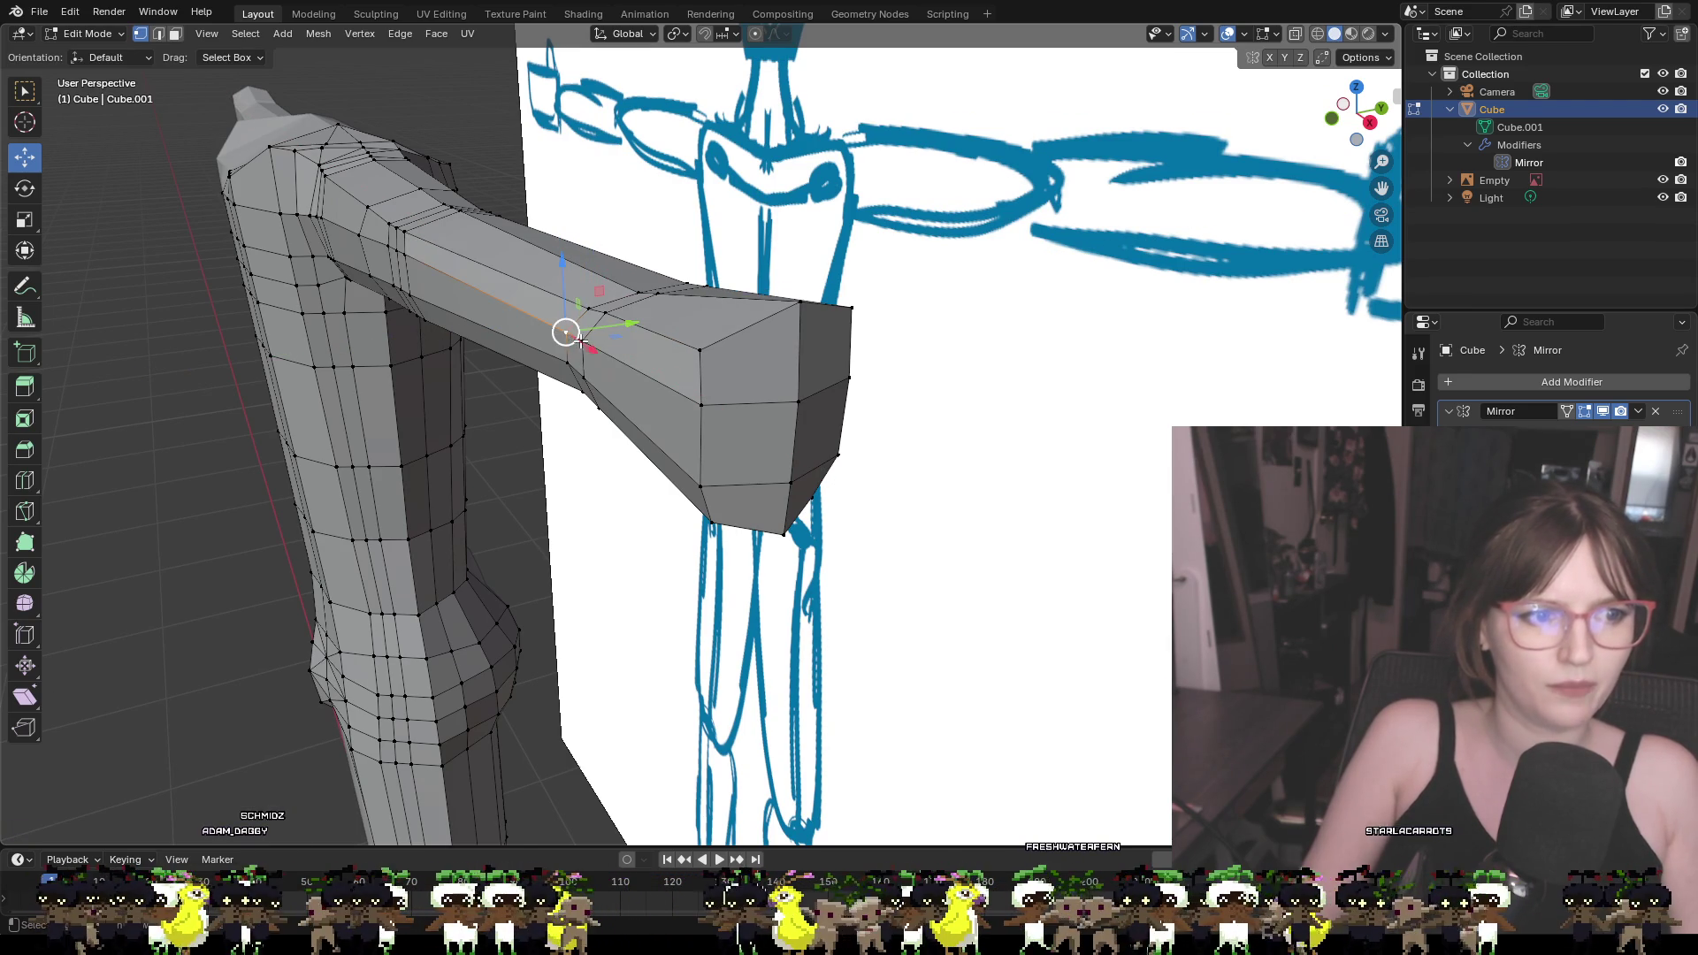
pyautogui.moveTo(616, 345); pyautogui.dragTo(634, 387)
pyautogui.click(593, 398)
pyautogui.moveTo(635, 388)
pyautogui.mouseDown(button='middle')
pyautogui.moveTo(711, 390)
pyautogui.moveTo(602, 463)
pyautogui.mouseUp(button='middle')
# Shift a vertical arm edge loop along Y and move the wrist vertex left along X
pyautogui.keyDown('alt'); pyautogui.click(478, 550); pyautogui.keyUp('alt')
pyautogui.moveTo(505, 544)
pyautogui.mouseDown()
pyautogui.moveTo(460, 571)
pyautogui.moveTo(515, 585)
pyautogui.mouseUp()
pyautogui.keyDown('alt'); pyautogui.click(482, 584); pyautogui.keyUp('alt')
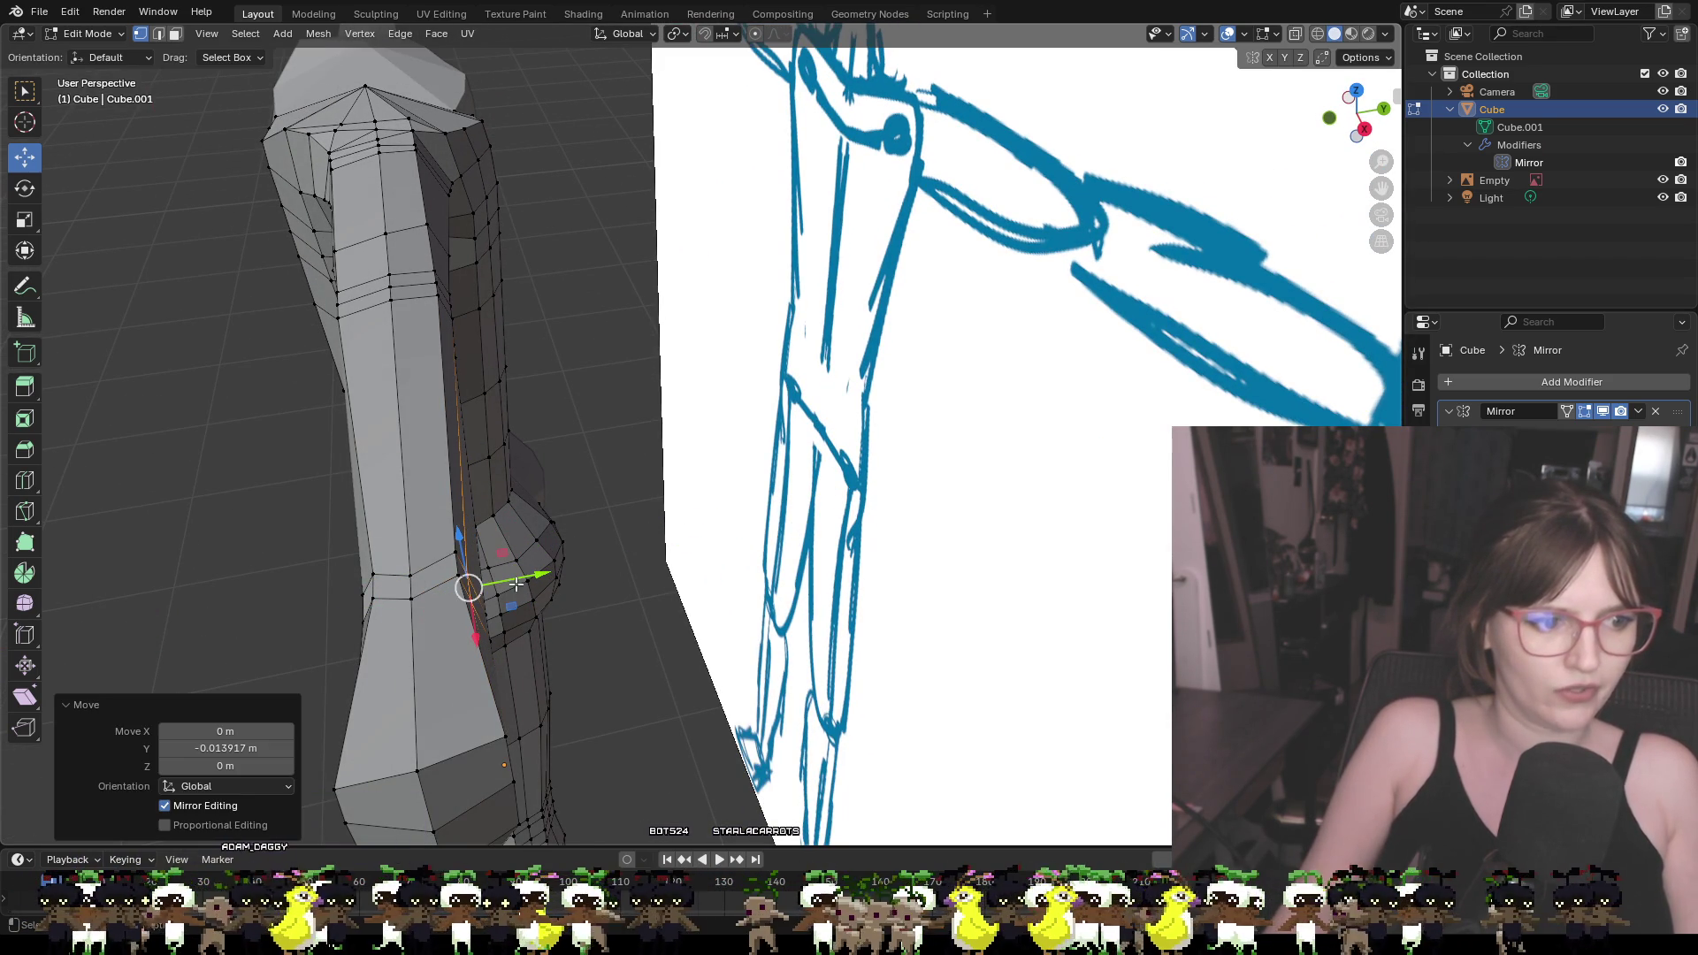
pyautogui.moveTo(405, 576)
pyautogui.mouseDown(button='middle')
pyautogui.moveTo(1178, 389)
pyautogui.moveTo(1251, 338)
pyautogui.moveTo(1176, 350)
pyautogui.moveTo(1005, 455)
pyautogui.mouseUp(button='middle')
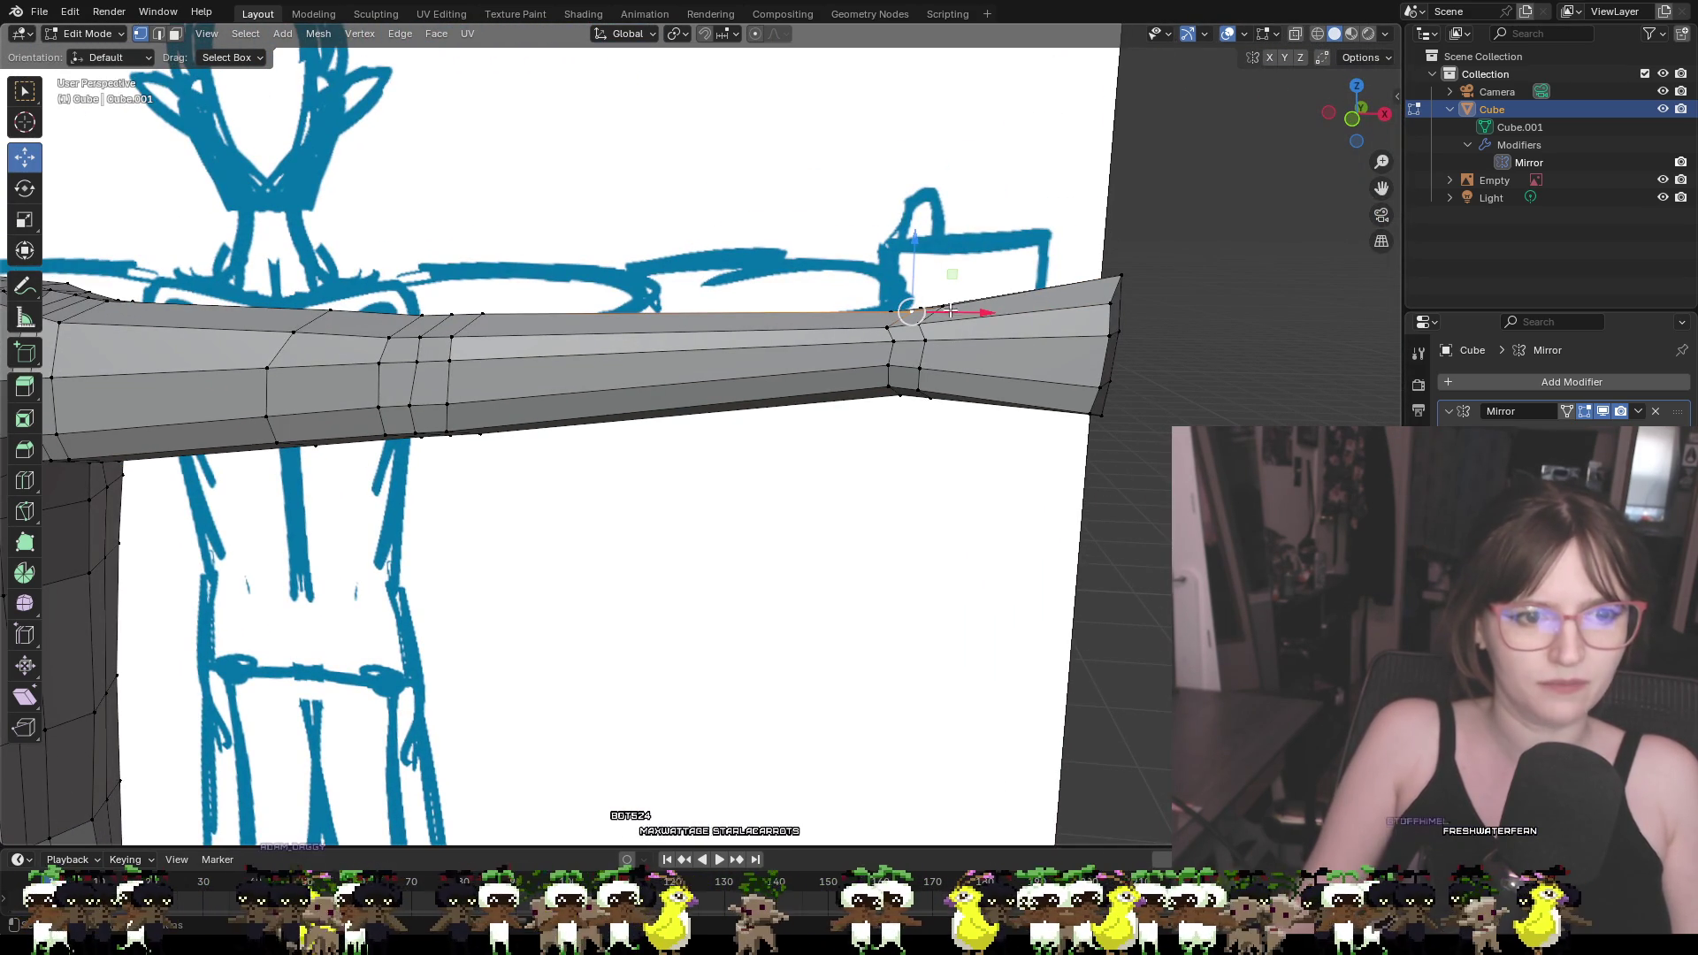
pyautogui.moveTo(946, 307); pyautogui.dragTo(946, 317)
pyautogui.click(944, 449)
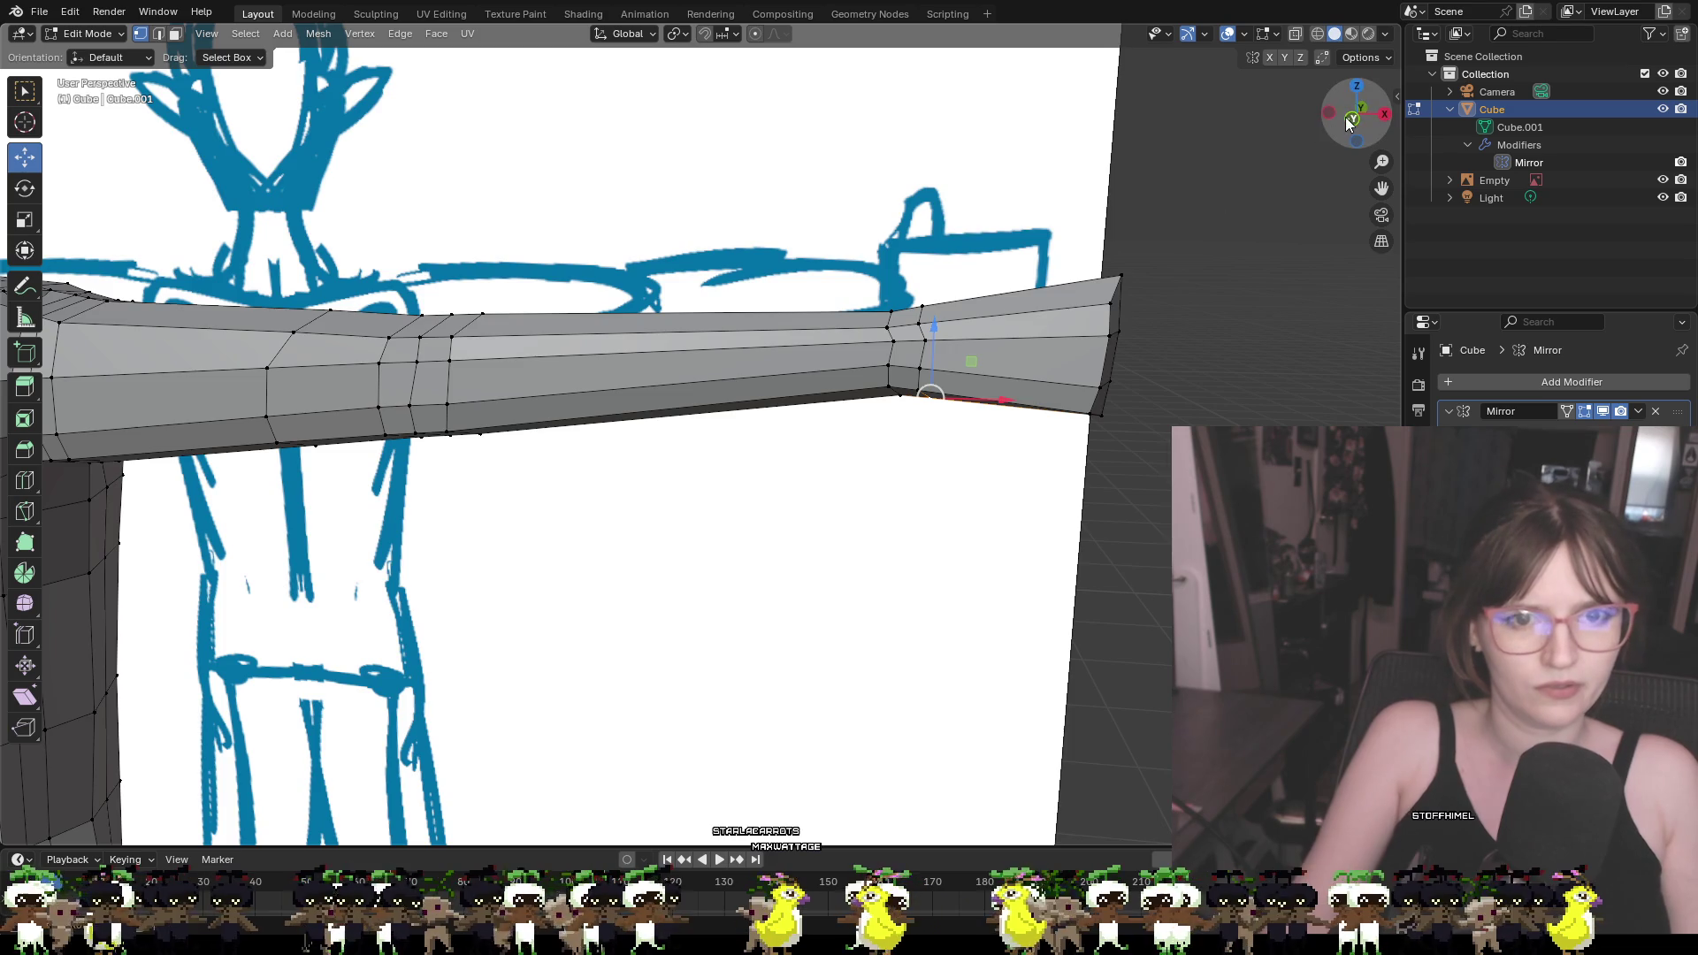
# In front orthographic view, shift the horizontal wrist edge loop slightly left
pyautogui.click(1345, 115)
pyautogui.scroll(5, 1068, 256)
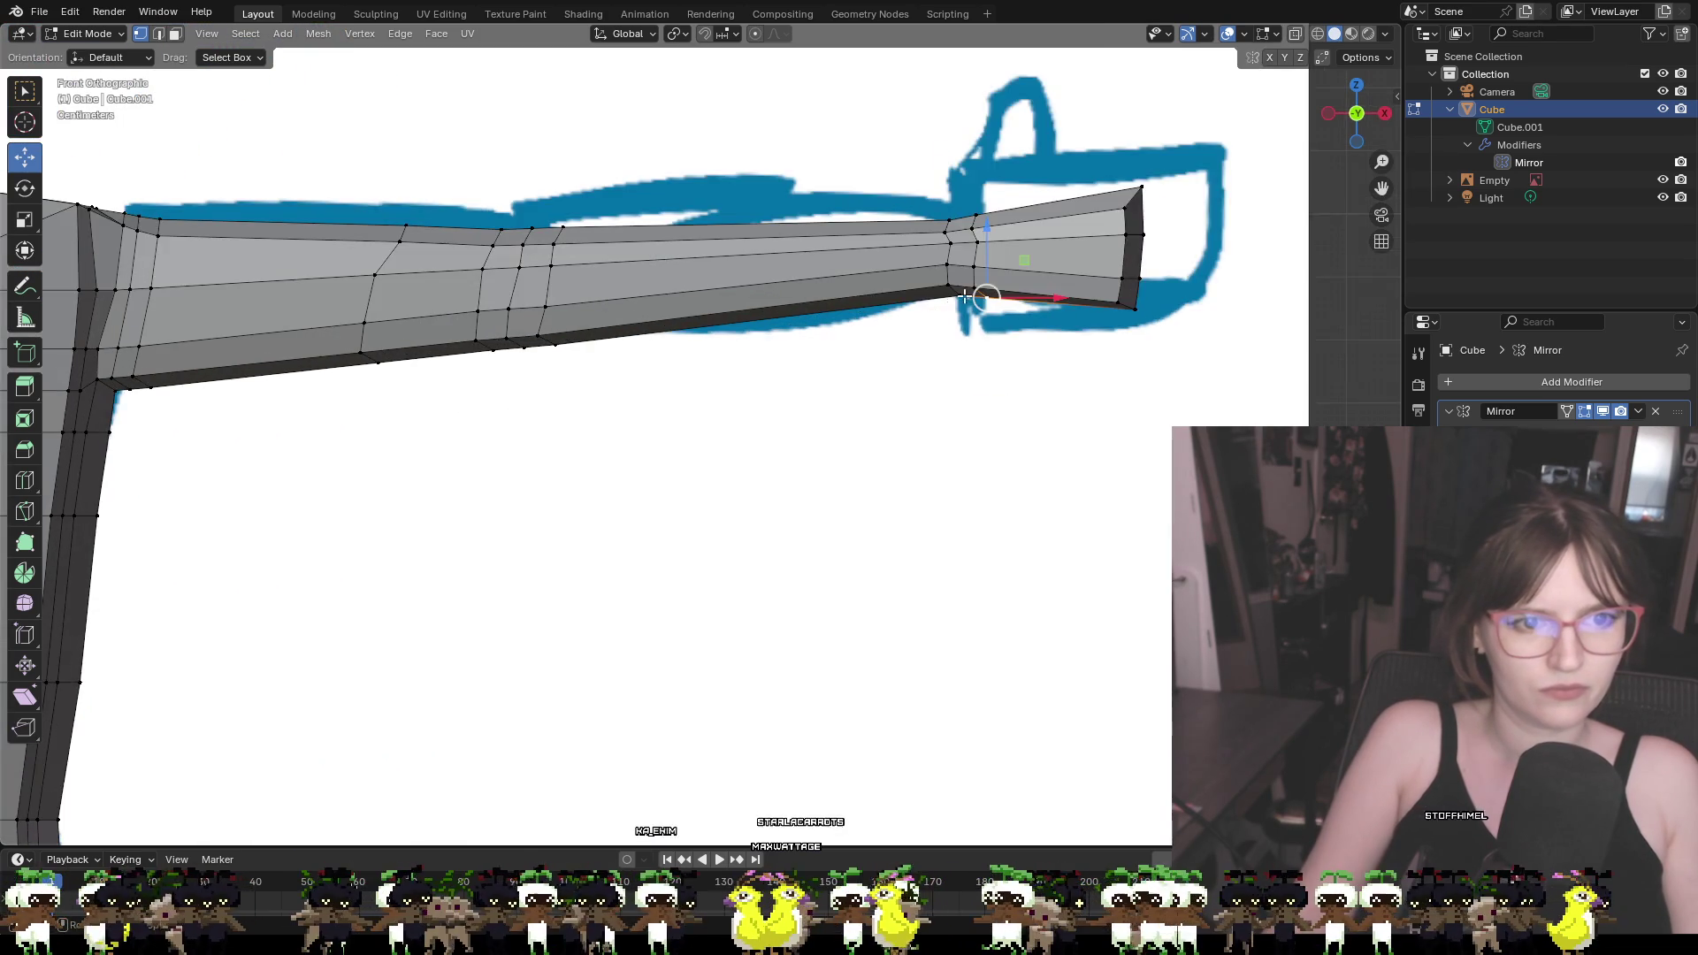
pyautogui.keyDown('shift'); pyautogui.moveTo(1068, 256); pyautogui.dragTo(930, 334, button='middle'); pyautogui.keyUp('shift')
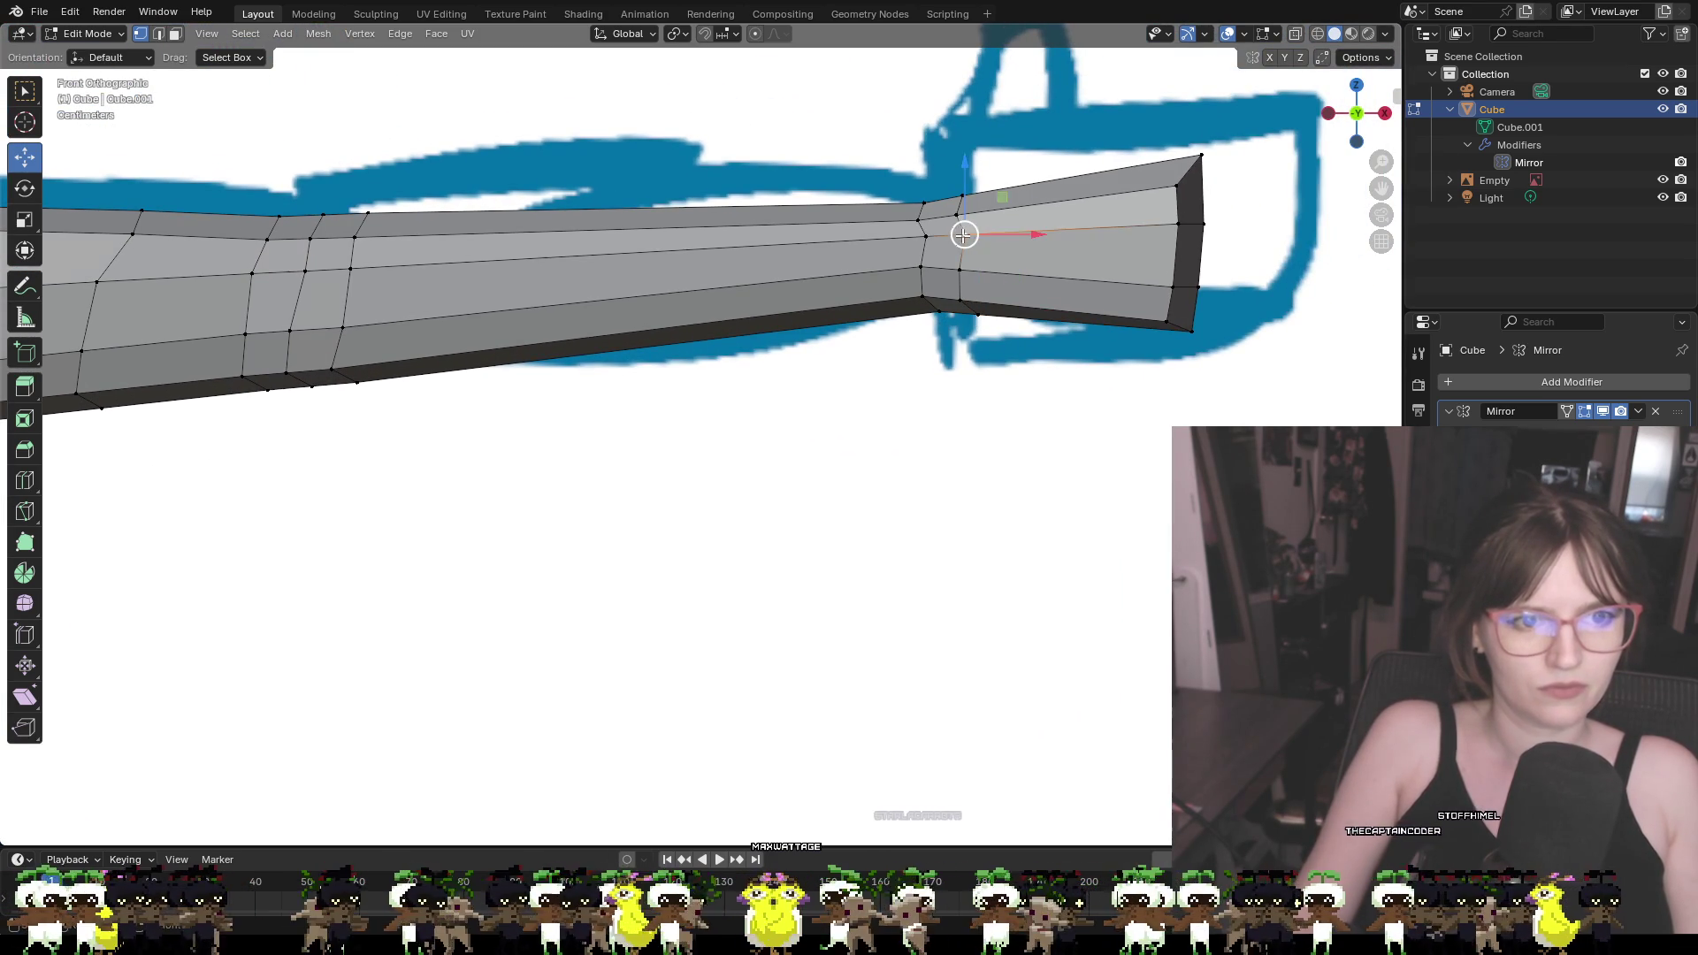
pyautogui.keyDown('alt'); pyautogui.click(962, 237); pyautogui.keyUp('alt')
pyautogui.moveTo(1010, 235); pyautogui.dragTo(936, 209)
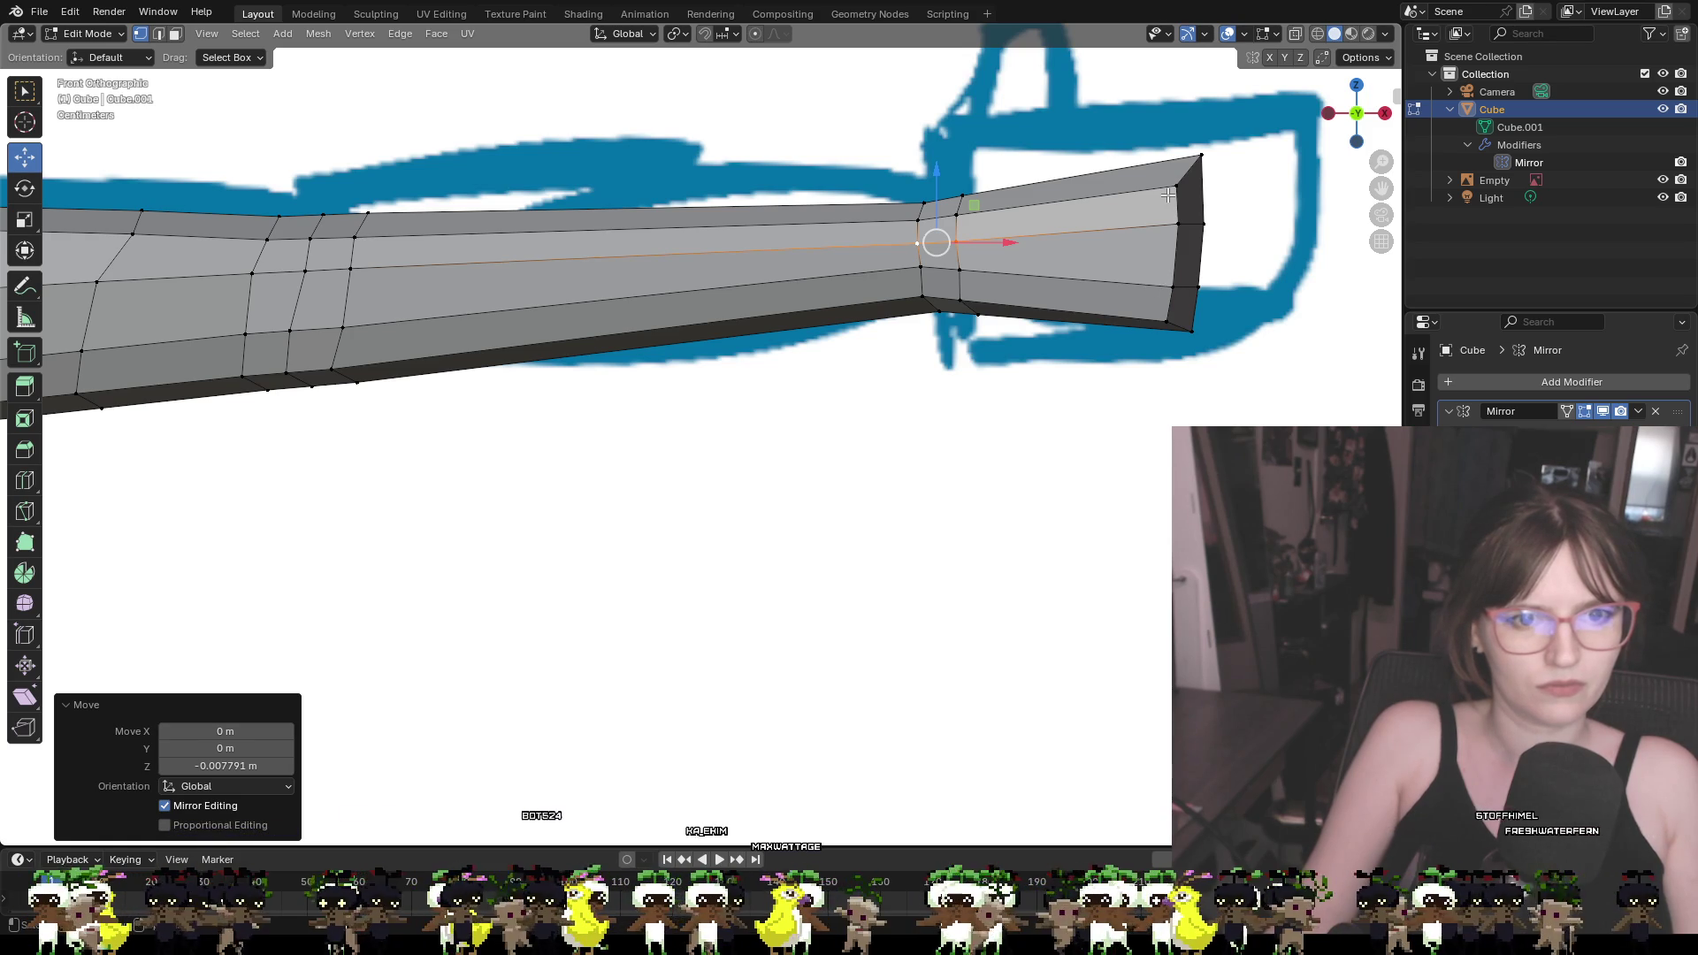
pyautogui.moveTo(1169, 195); pyautogui.dragTo(1191, 221, button='middle')
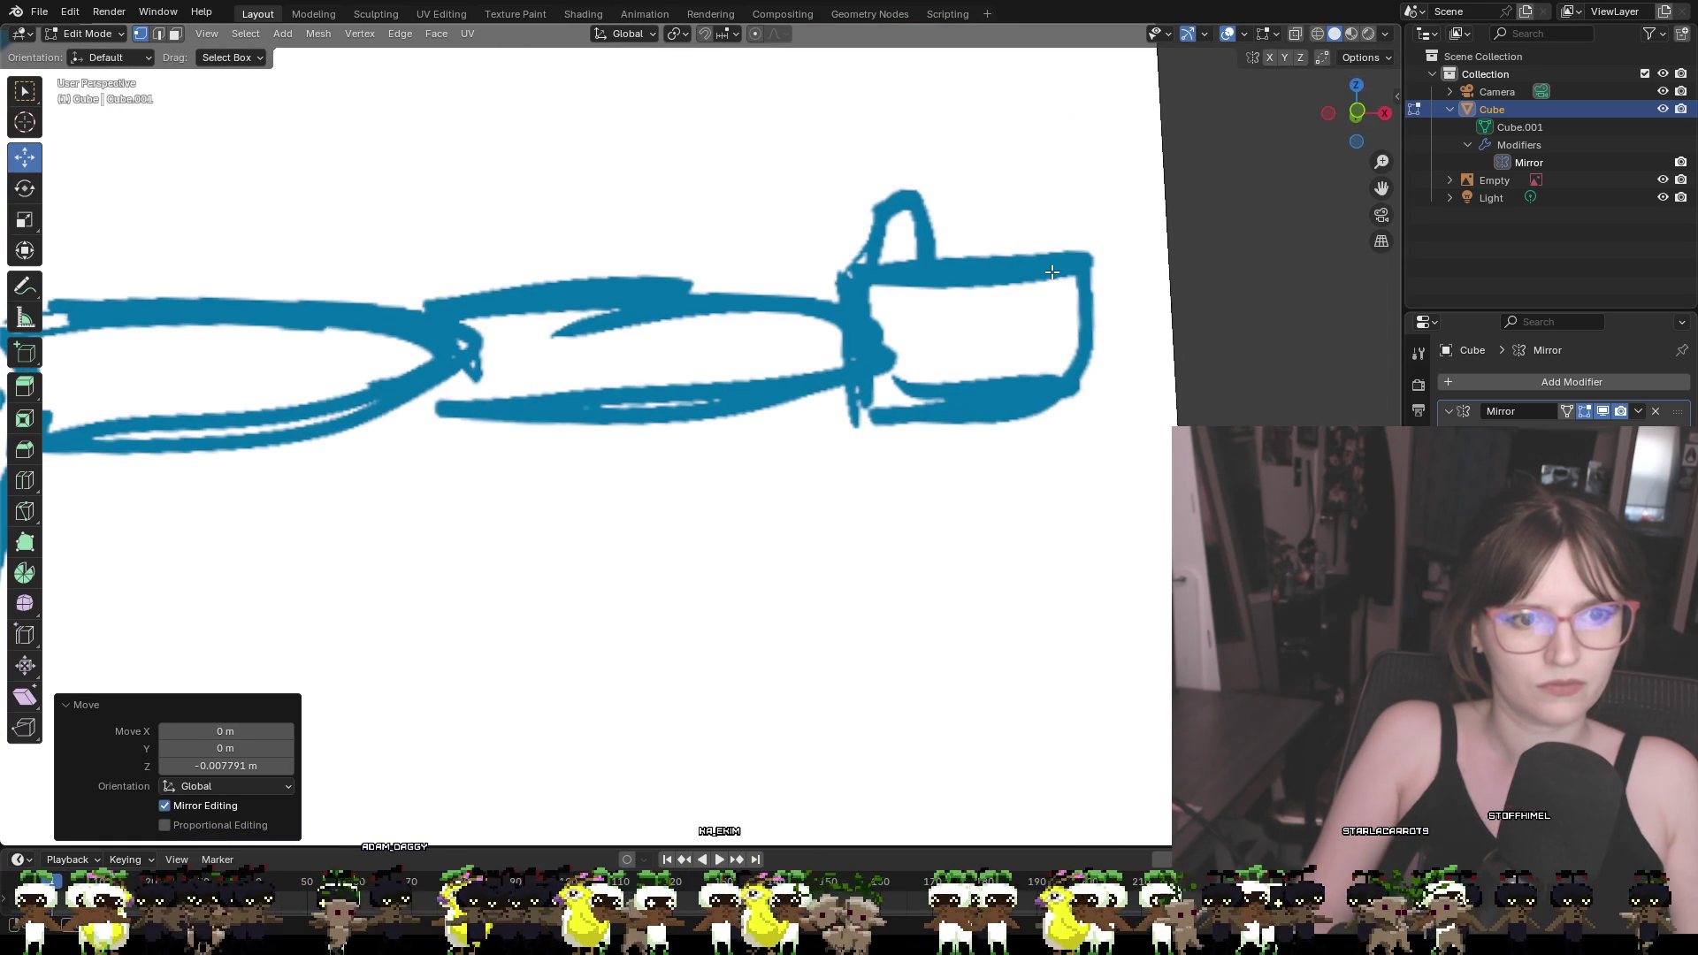
pyautogui.click(1360, 106)
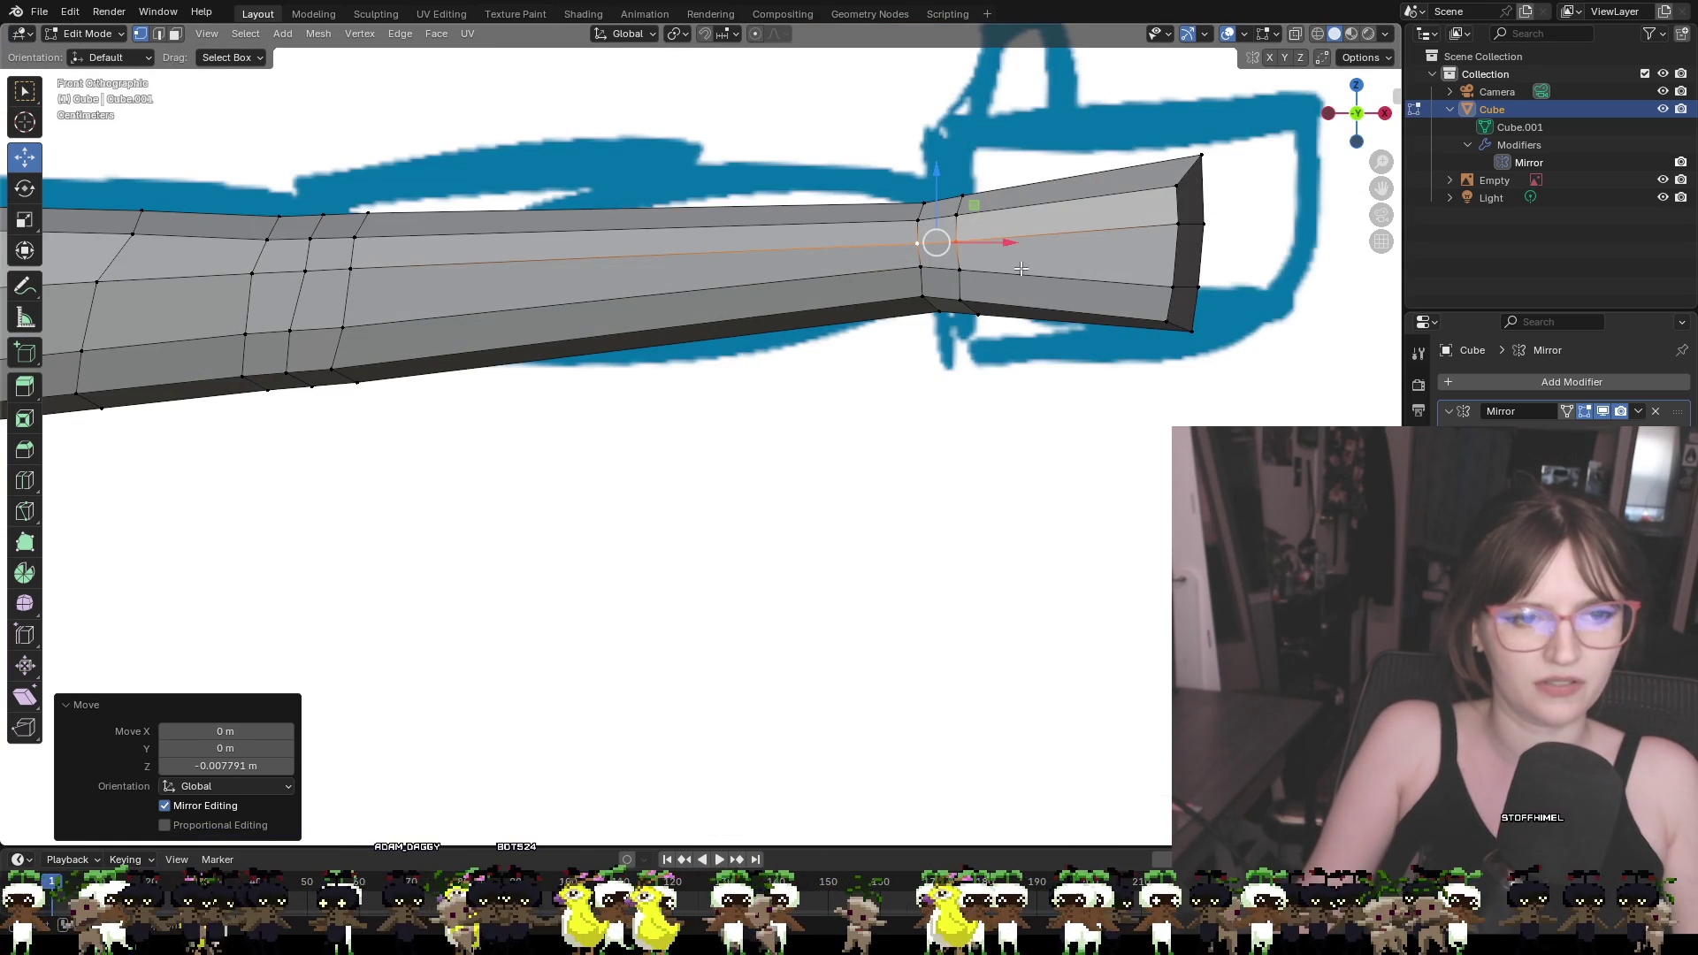
pyautogui.keyDown('shift'); pyautogui.moveTo(962, 285); pyautogui.dragTo(969, 234, button='middle'); pyautogui.keyUp('shift')
# Move the wrist's bottom edges along Z, undo that move, and select a wrist vertex
pyautogui.keyDown('shift'); pyautogui.click(976, 267); pyautogui.keyUp('shift')
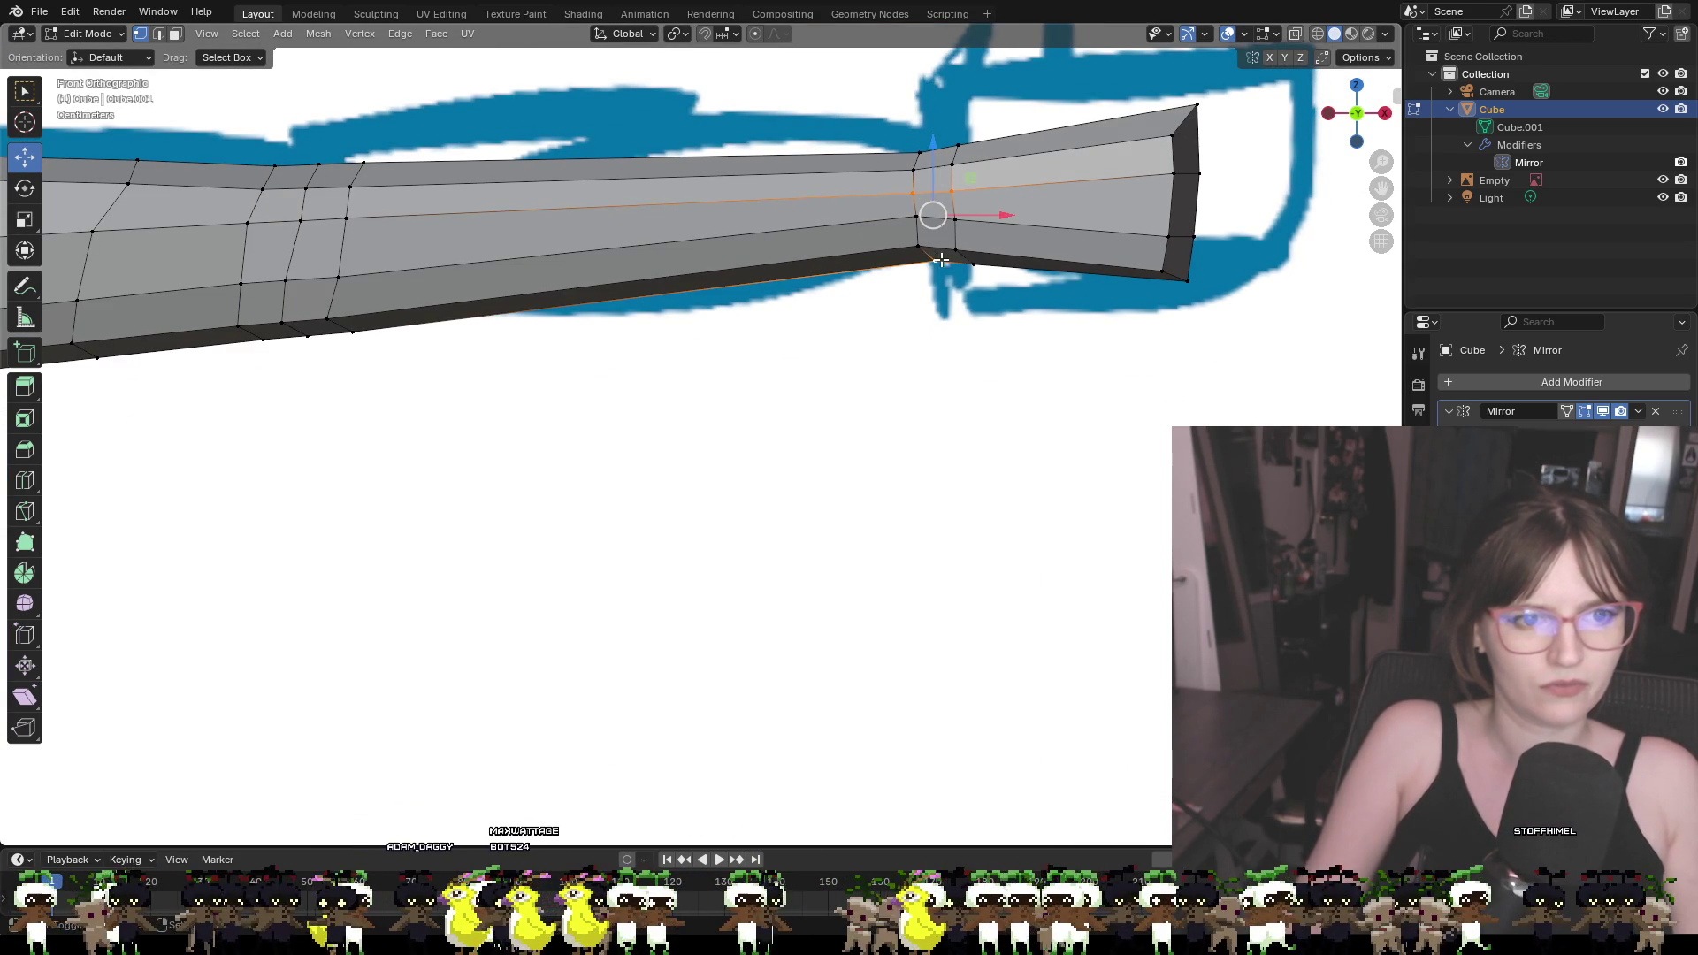
pyautogui.keyDown('shift'); pyautogui.click(976, 267); pyautogui.keyUp('shift')
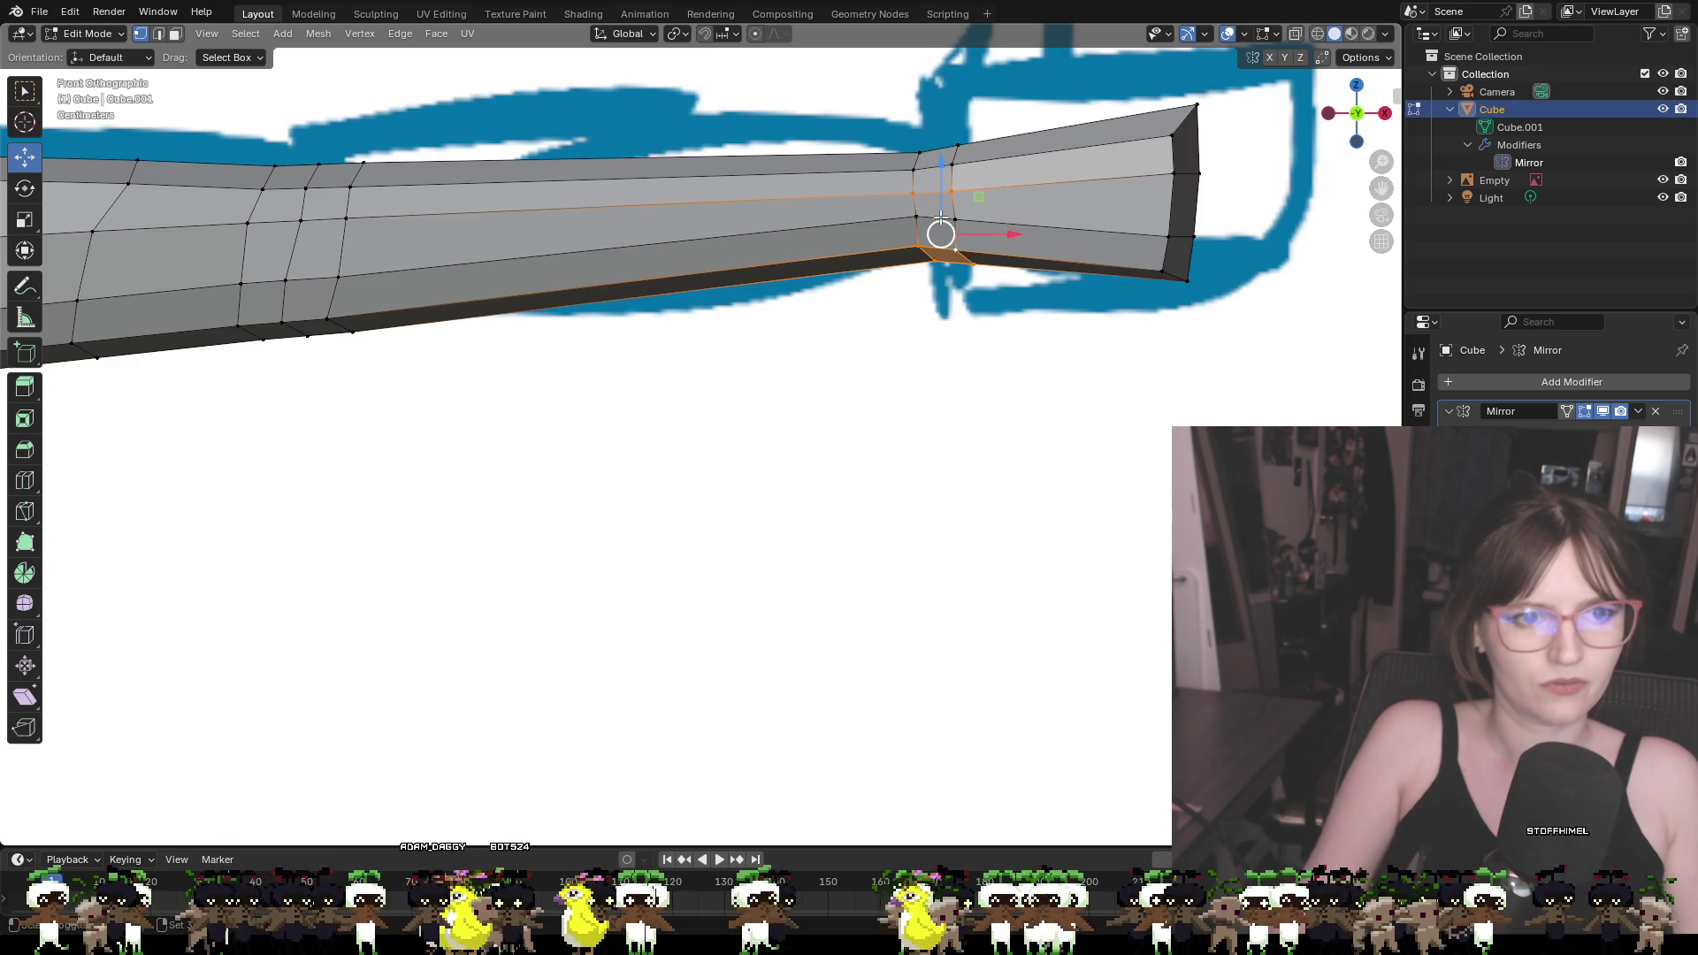
pyautogui.press('g')
pyautogui.press('z')
pyautogui.click(938, 221)
pyautogui.hotkey('ctrl', 'z')
pyautogui.moveTo(958, 296)
pyautogui.mouseDown(button='middle')
pyautogui.moveTo(977, 332)
pyautogui.moveTo(918, 355)
pyautogui.moveTo(857, 443)
pyautogui.moveTo(655, 493)
pyautogui.moveTo(675, 439)
pyautogui.mouseUp(button='middle')
pyautogui.scroll(-6, 977, 332)
pyautogui.click(428, 425)
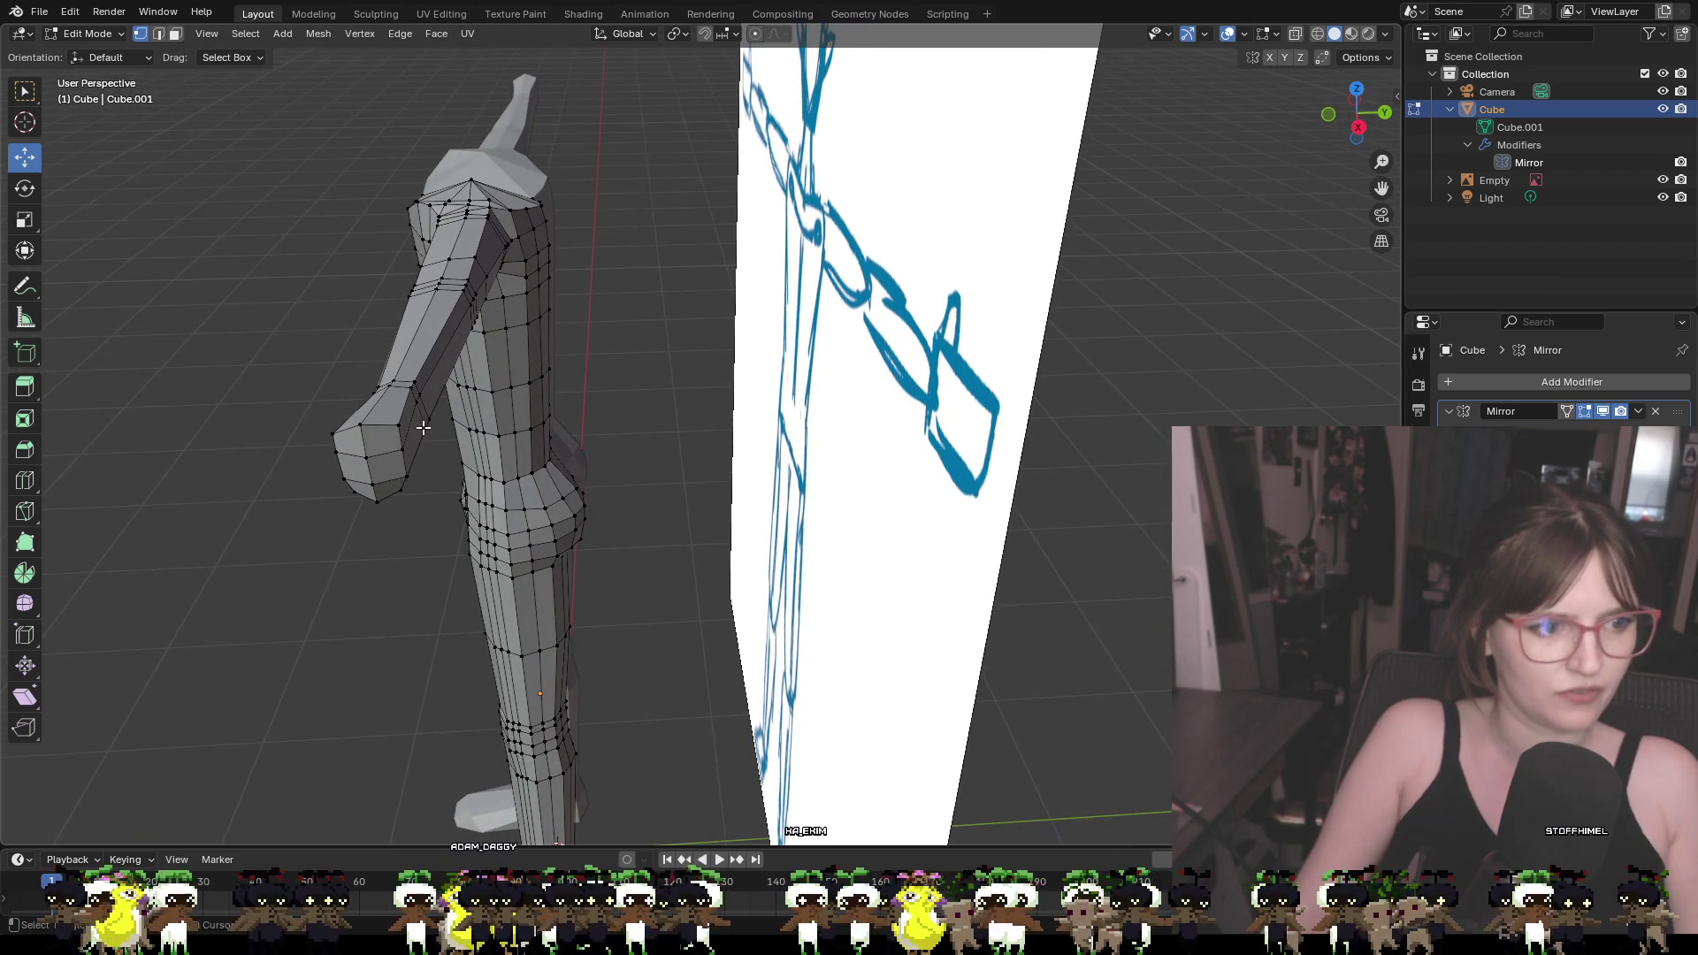
# Move the wrist vertex slightly along Y
pyautogui.moveTo(494, 425); pyautogui.dragTo(417, 429)
pyautogui.moveTo(418, 428)
pyautogui.mouseDown(button='middle')
pyautogui.moveTo(483, 408)
pyautogui.moveTo(504, 341)
pyautogui.moveTo(505, 310)
pyautogui.moveTo(455, 292)
pyautogui.moveTo(404, 336)
pyautogui.moveTo(1058, 534)
pyautogui.mouseUp(button='middle')
pyautogui.scroll(4, 404, 336)
pyautogui.scroll(6, 663, 467)
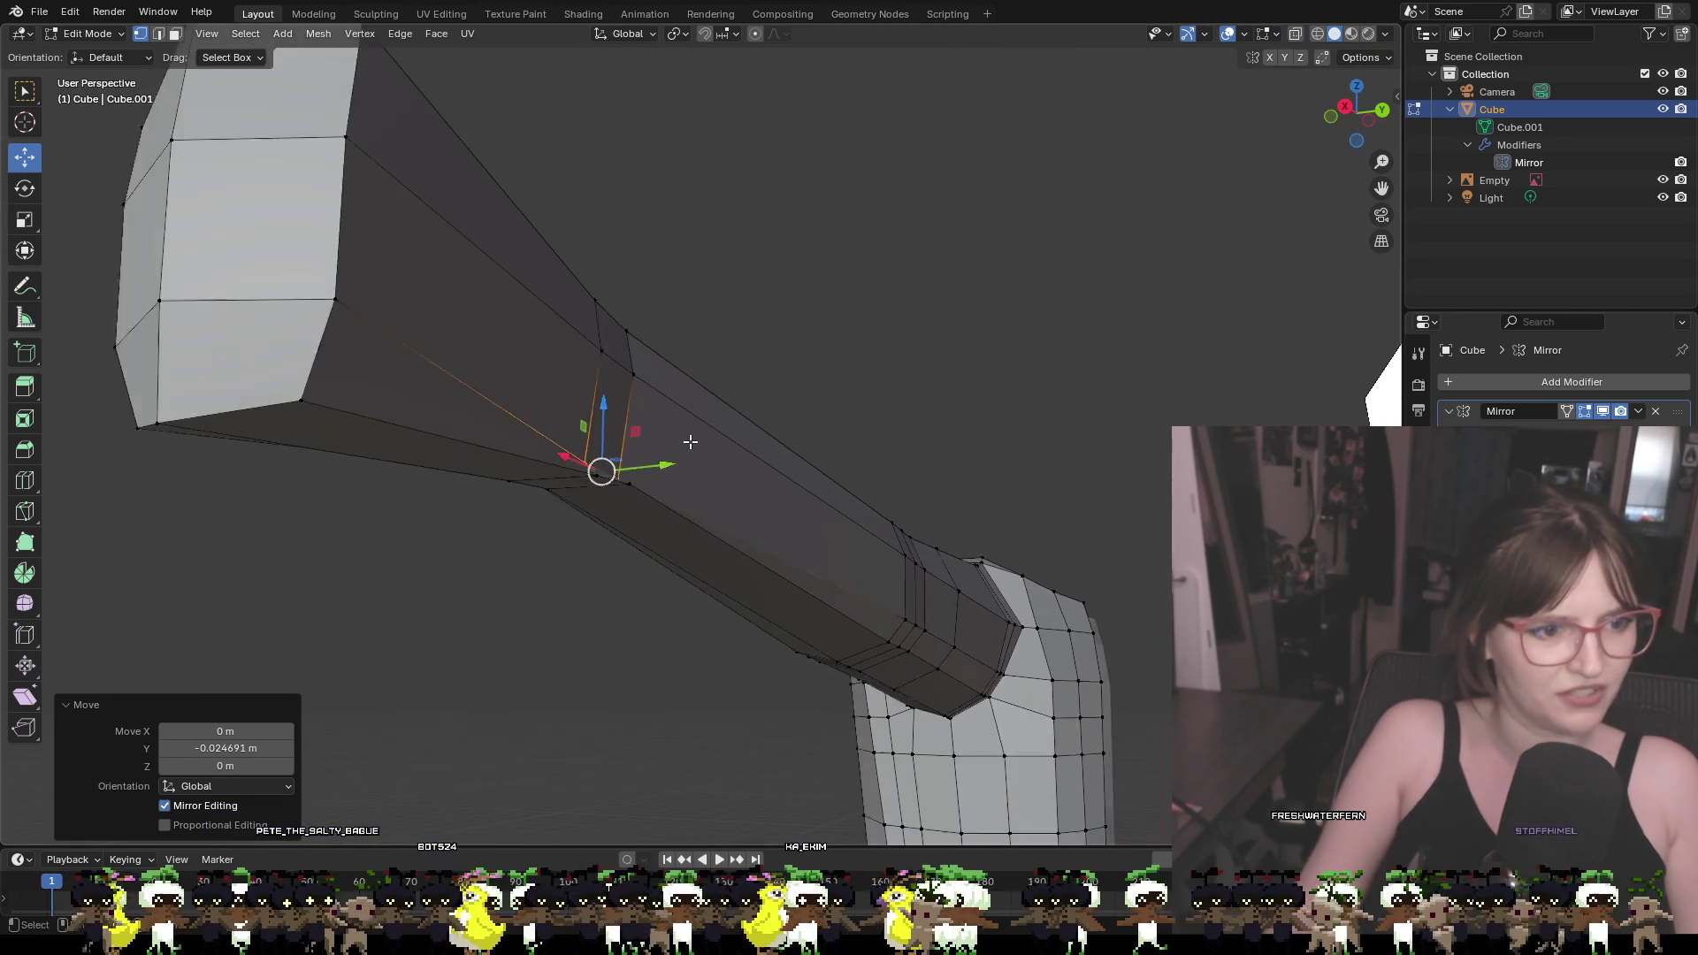
# Shift the horizontal arm edge loop along Y, cancel the extra X grab, and clear the selection
pyautogui.click(566, 523)
pyautogui.keyDown('alt'); pyautogui.click(566, 523); pyautogui.keyUp('alt')
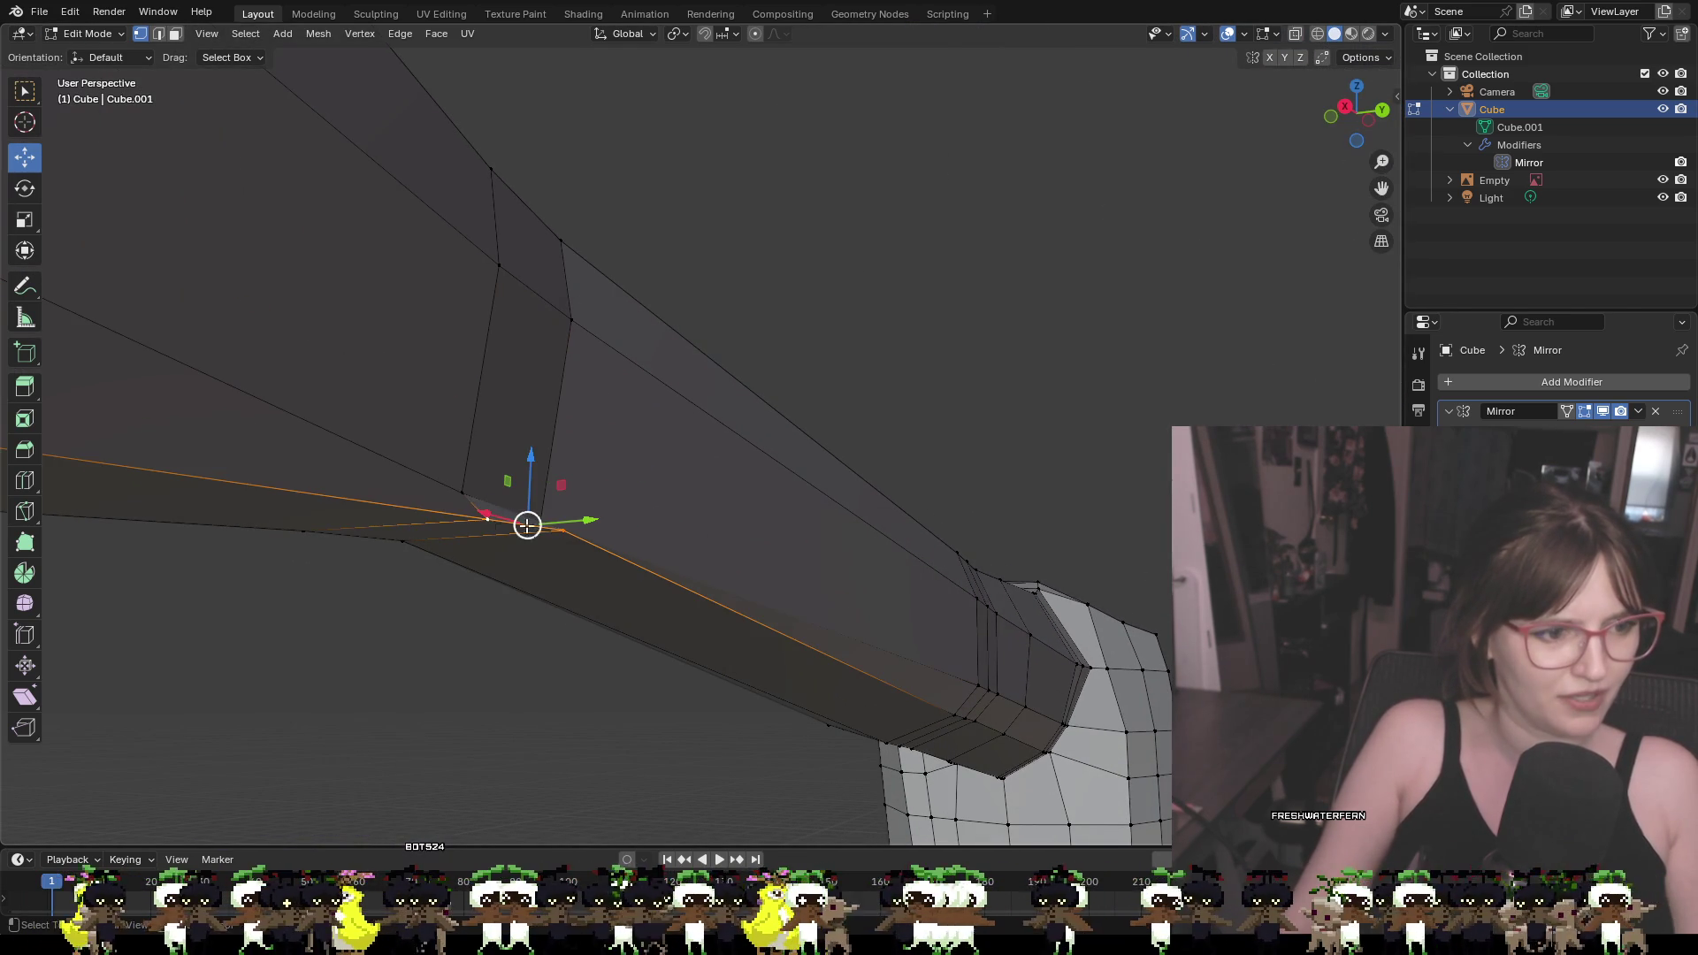
pyautogui.moveTo(566, 523); pyautogui.dragTo(563, 525)
pyautogui.moveTo(563, 524)
pyautogui.mouseDown(button='middle')
pyautogui.moveTo(628, 539)
pyautogui.moveTo(1020, 512)
pyautogui.moveTo(772, 544)
pyautogui.moveTo(610, 525)
pyautogui.moveTo(883, 560)
pyautogui.moveTo(884, 388)
pyautogui.moveTo(777, 278)
pyautogui.moveTo(703, 297)
pyautogui.mouseUp(button='middle')
pyautogui.press('g')
pyautogui.press('x')
pyautogui.rightClick(719, 292)
pyautogui.keyDown('shift'); pyautogui.click(651, 289); pyautogui.keyUp('shift')
pyautogui.keyDown('shift'); pyautogui.click(795, 237); pyautogui.keyUp('shift')
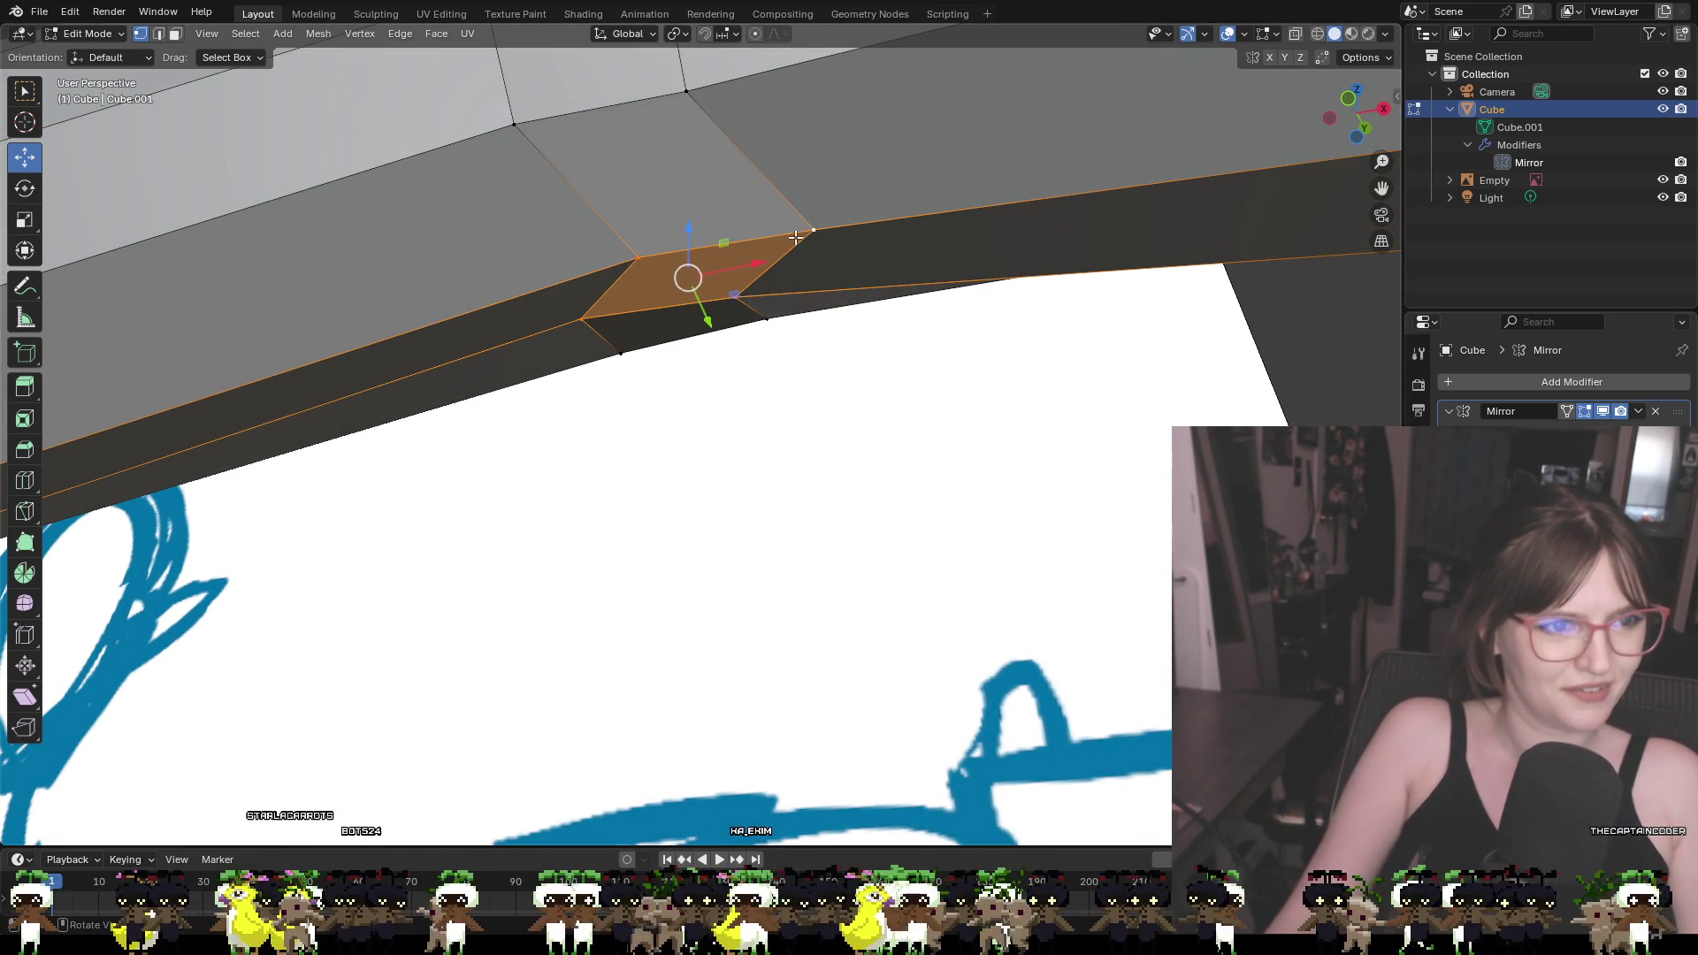
pyautogui.click(776, 397)
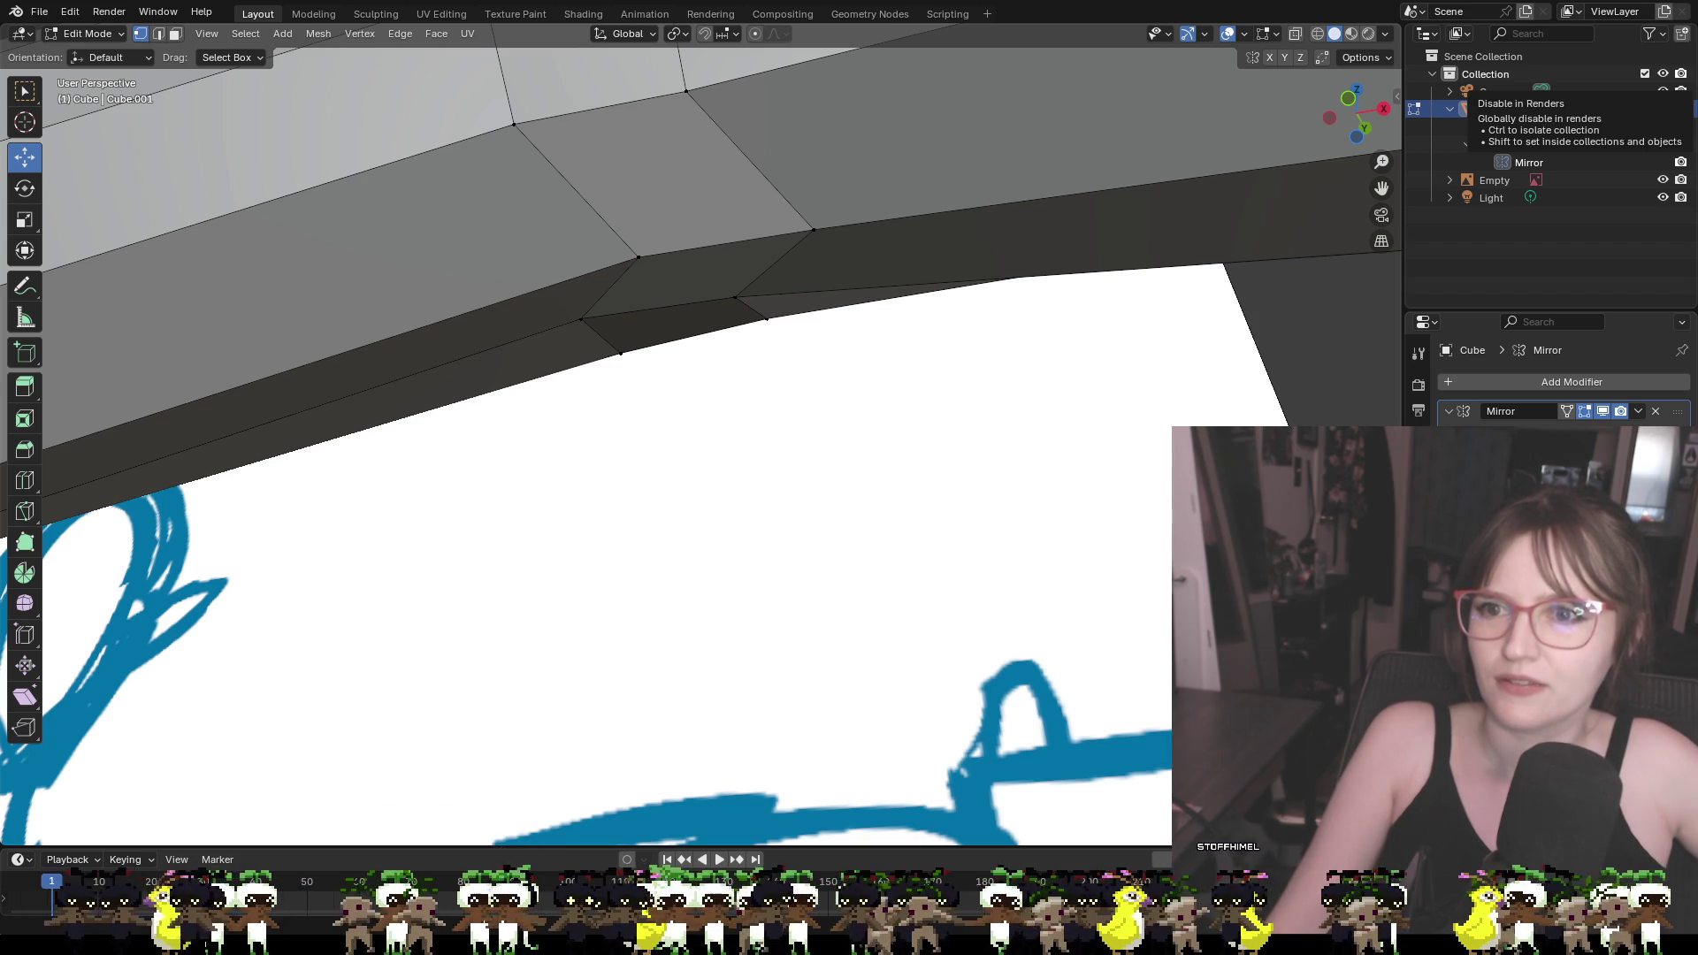
pyautogui.scroll(-5, 1053, 339)
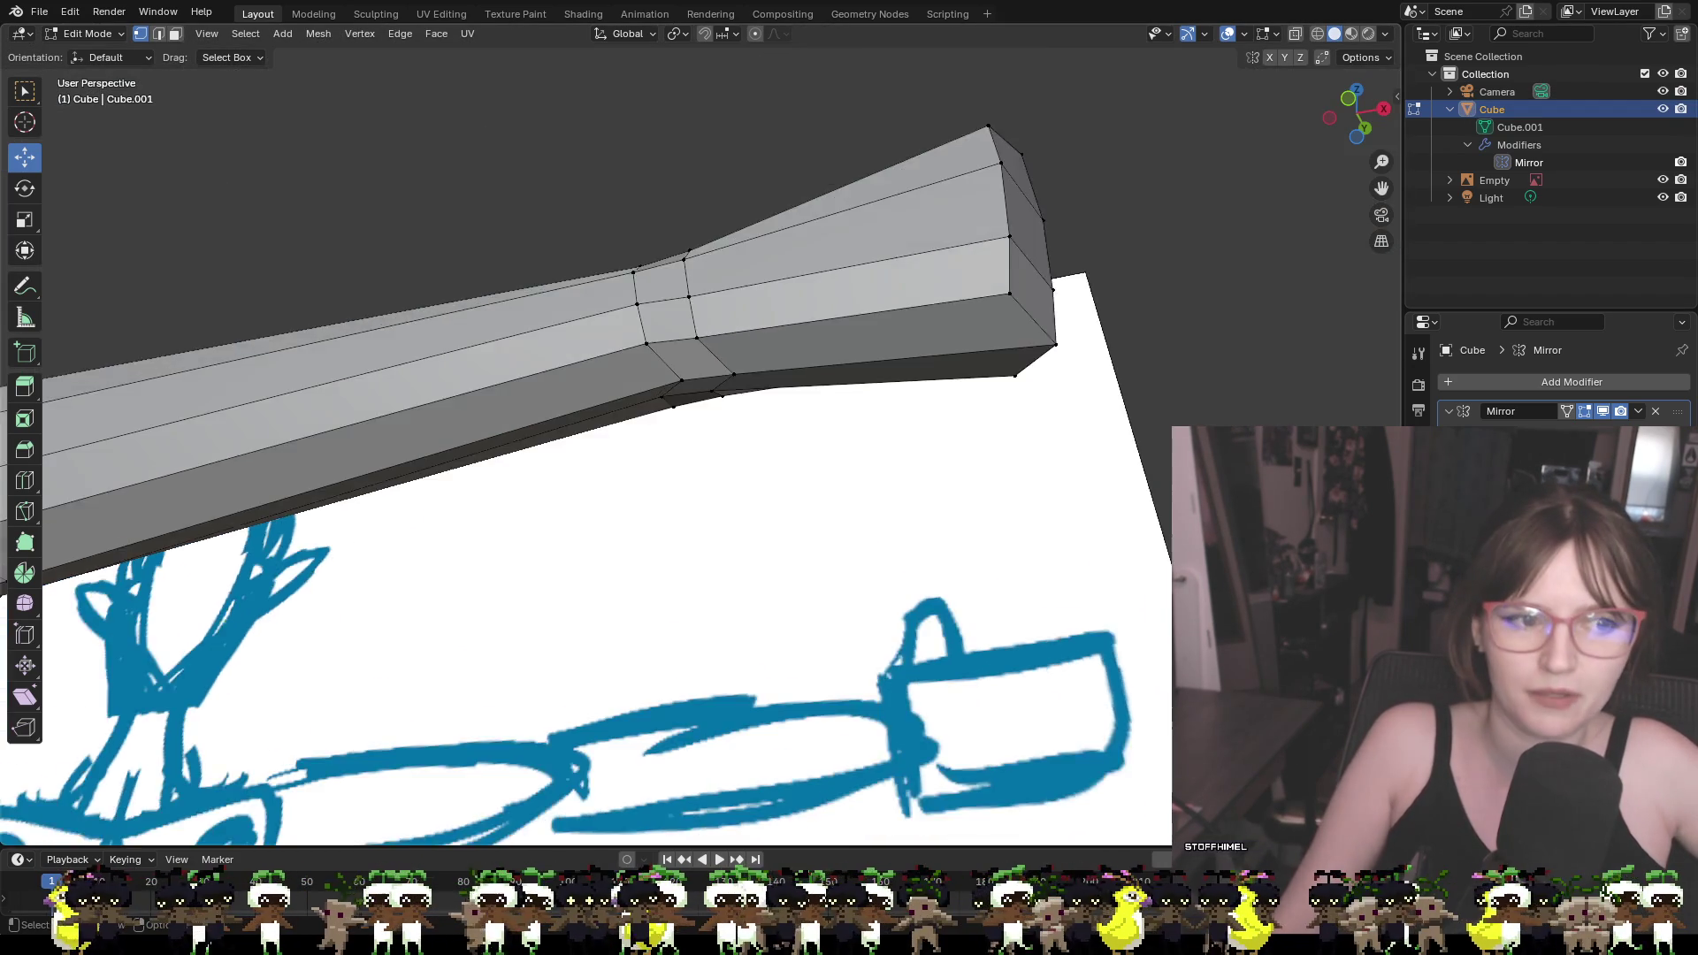
# Slide the selected arm vertices along Y, redoing the move once
pyautogui.moveTo(1054, 339)
pyautogui.mouseDown(button='middle')
pyautogui.moveTo(963, 345)
pyautogui.moveTo(864, 303)
pyautogui.moveTo(837, 339)
pyautogui.moveTo(1106, 443)
pyautogui.moveTo(1134, 474)
pyautogui.moveTo(1026, 482)
pyautogui.moveTo(868, 443)
pyautogui.moveTo(1065, 486)
pyautogui.moveTo(1096, 455)
pyautogui.moveTo(1091, 436)
pyautogui.moveTo(998, 464)
pyautogui.moveTo(688, 364)
pyautogui.mouseUp(button='middle')
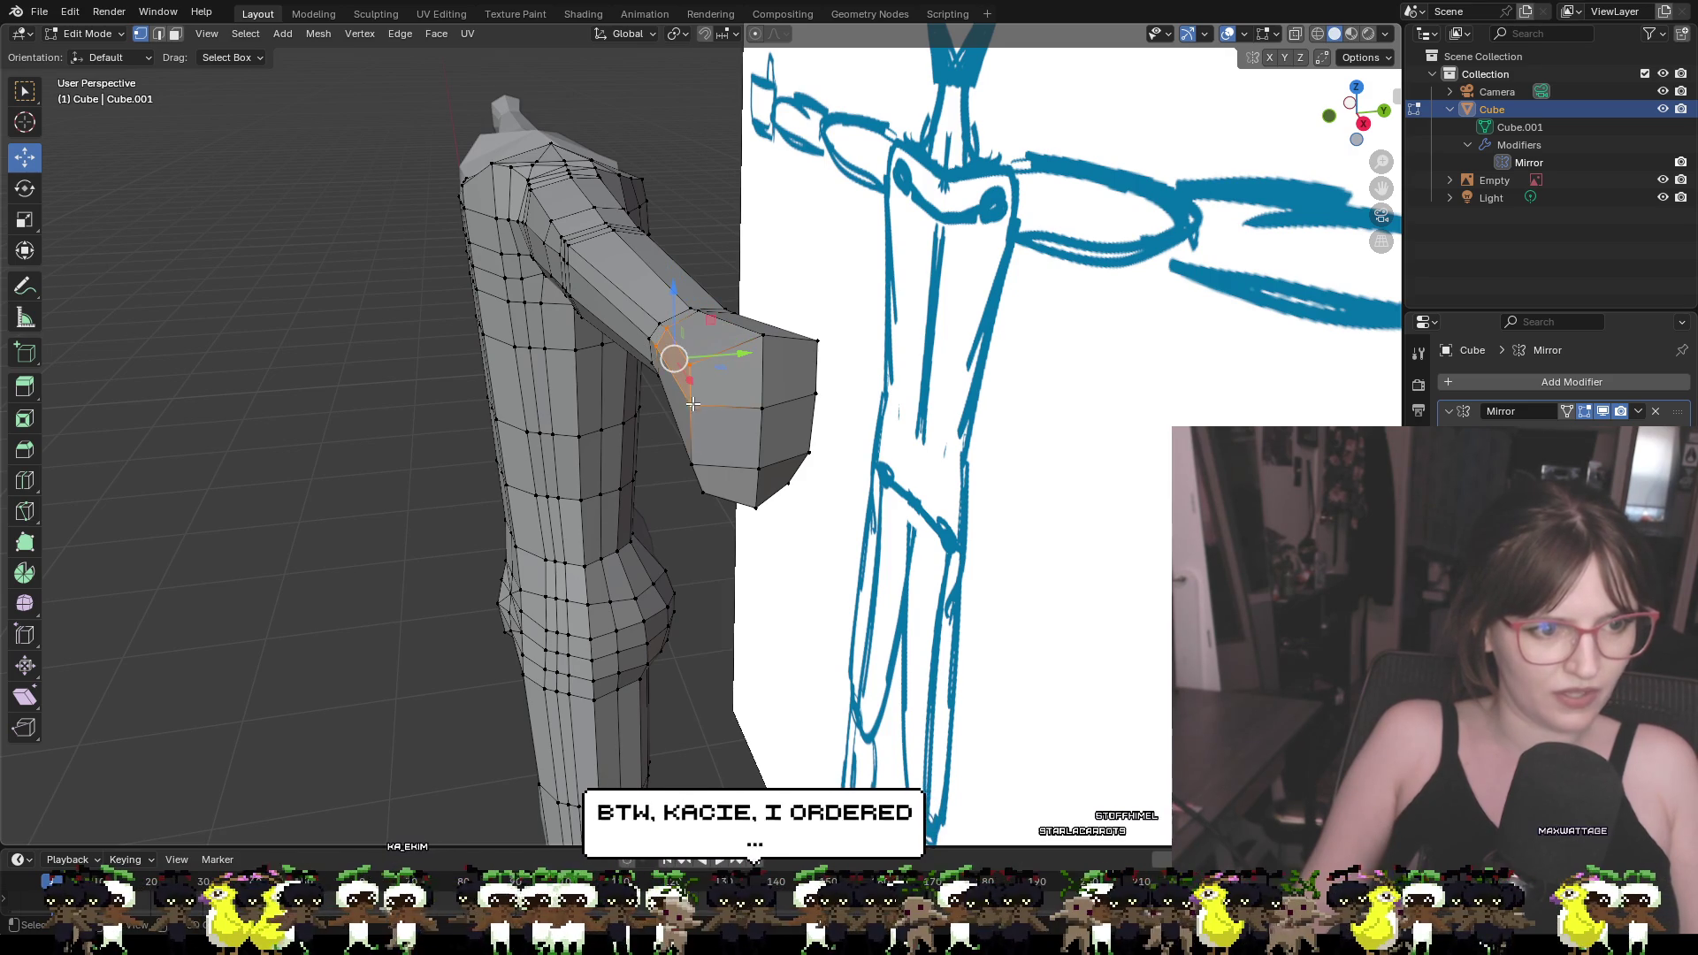
pyautogui.press('g')
pyautogui.press('y')
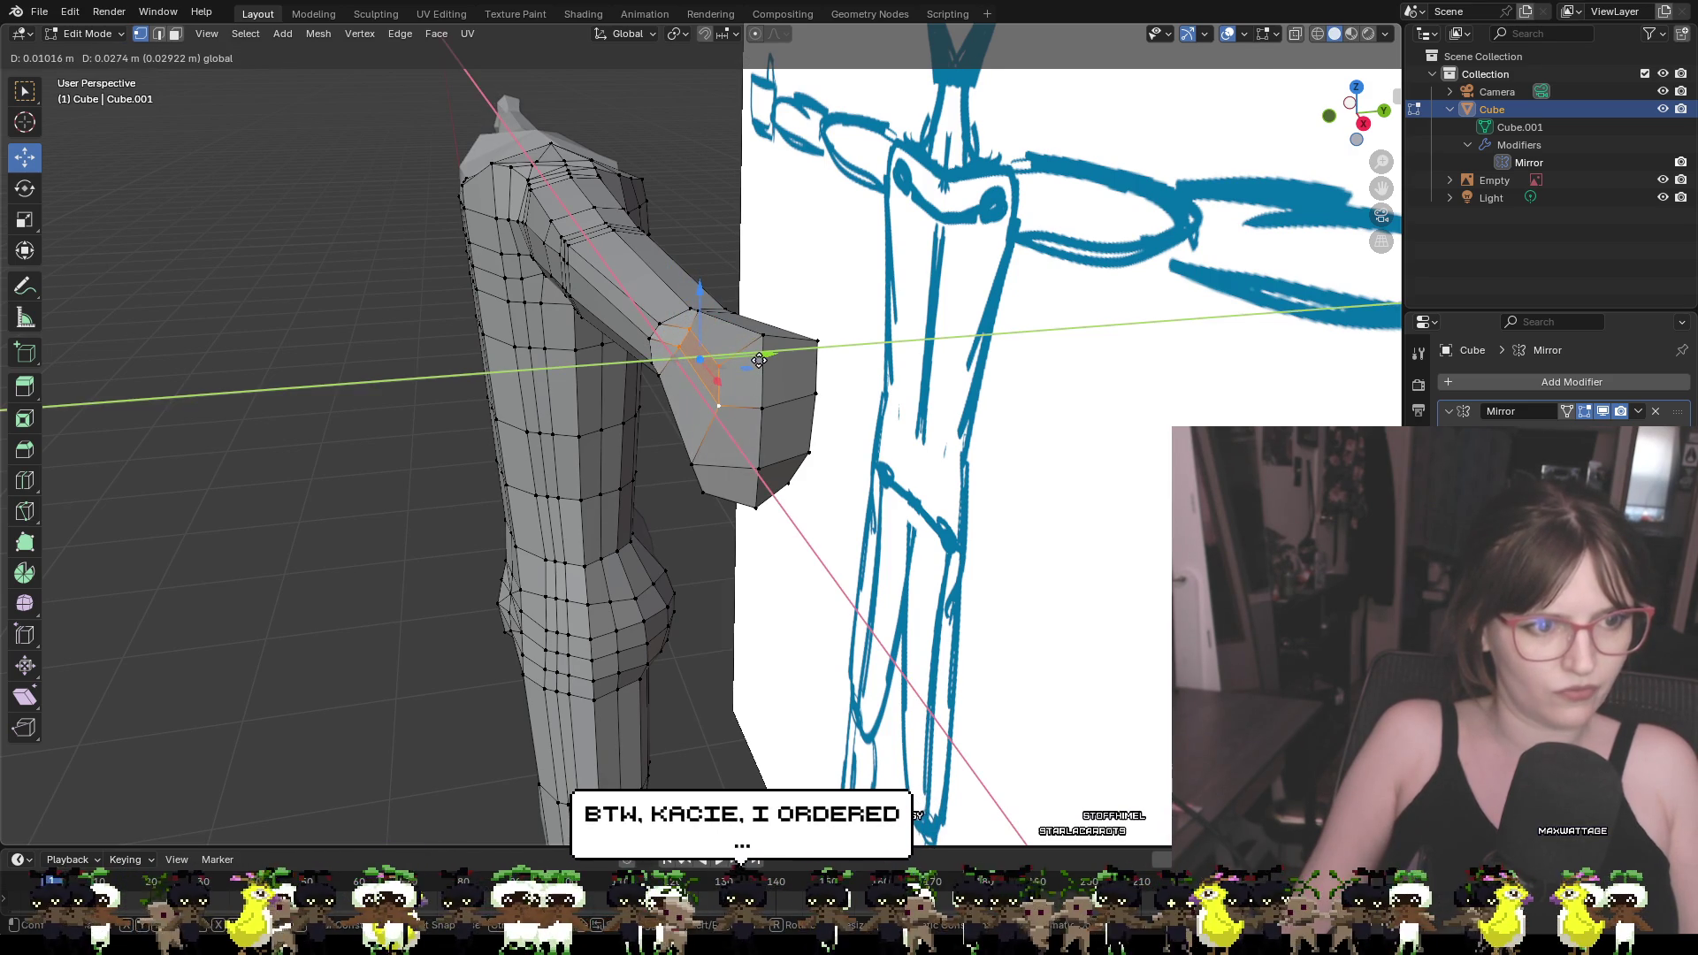
pyautogui.click(752, 360)
pyautogui.hotkey('ctrl', 'z')
pyautogui.press('g')
pyautogui.press('y')
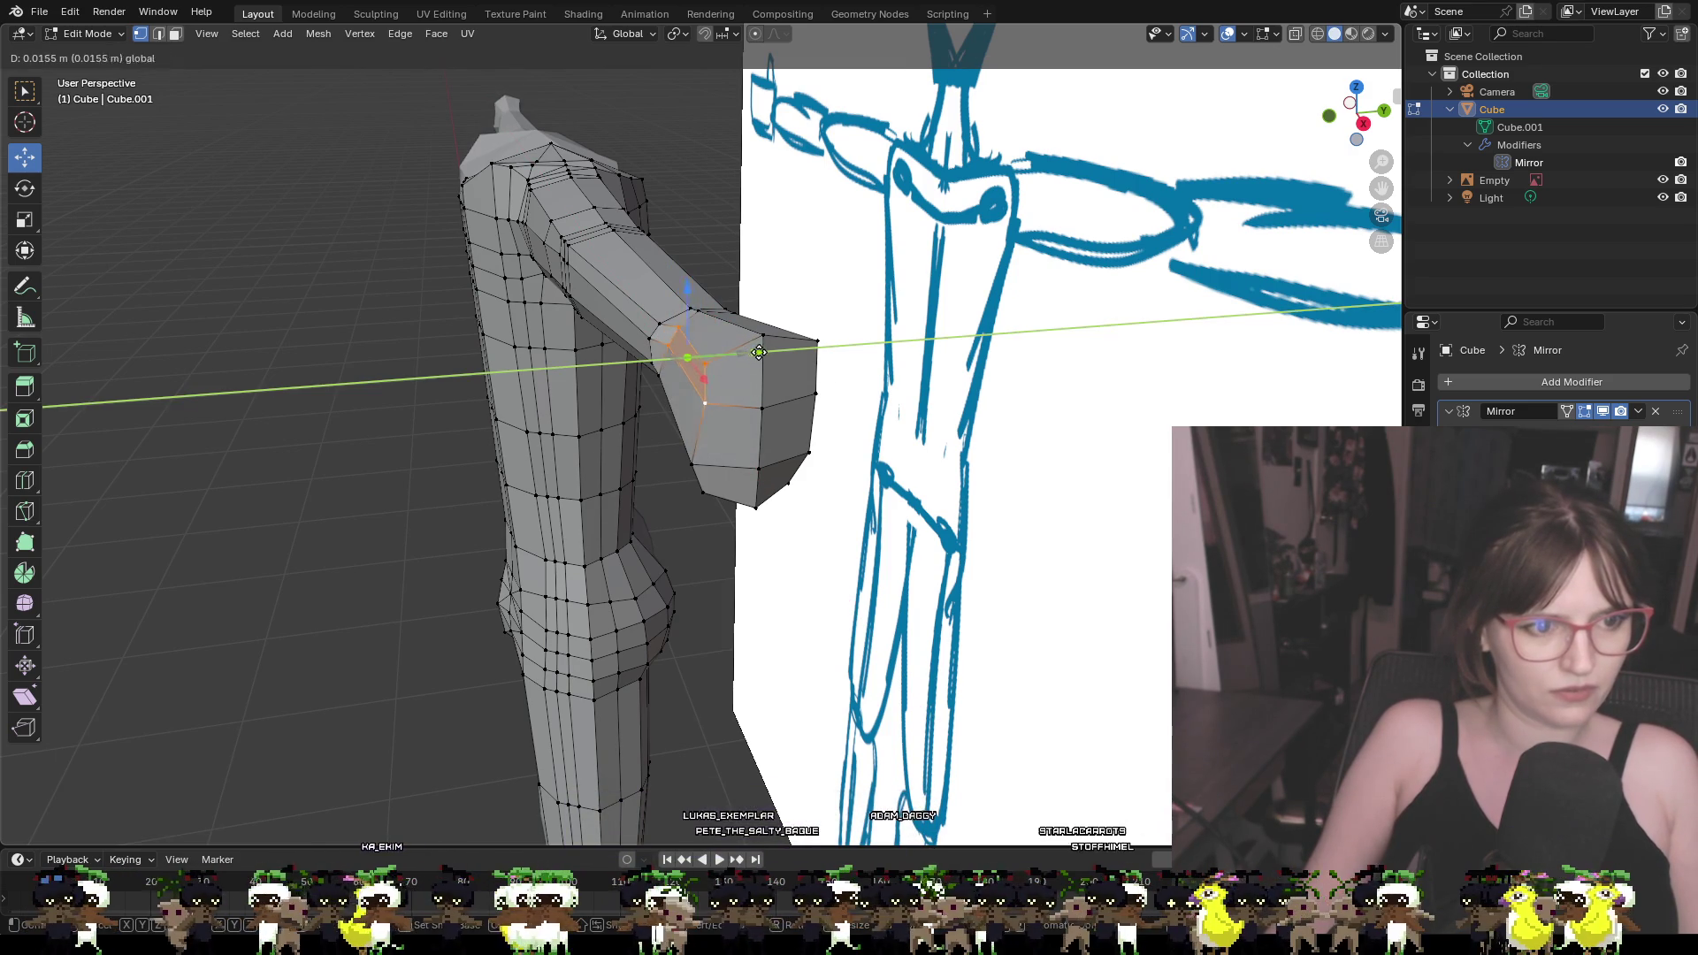
pyautogui.click(748, 358)
pyautogui.moveTo(747, 358); pyautogui.dragTo(769, 449, button='middle')
# Slide the upper-edge forearm vertex and the next one below it along Y
pyautogui.click(655, 350)
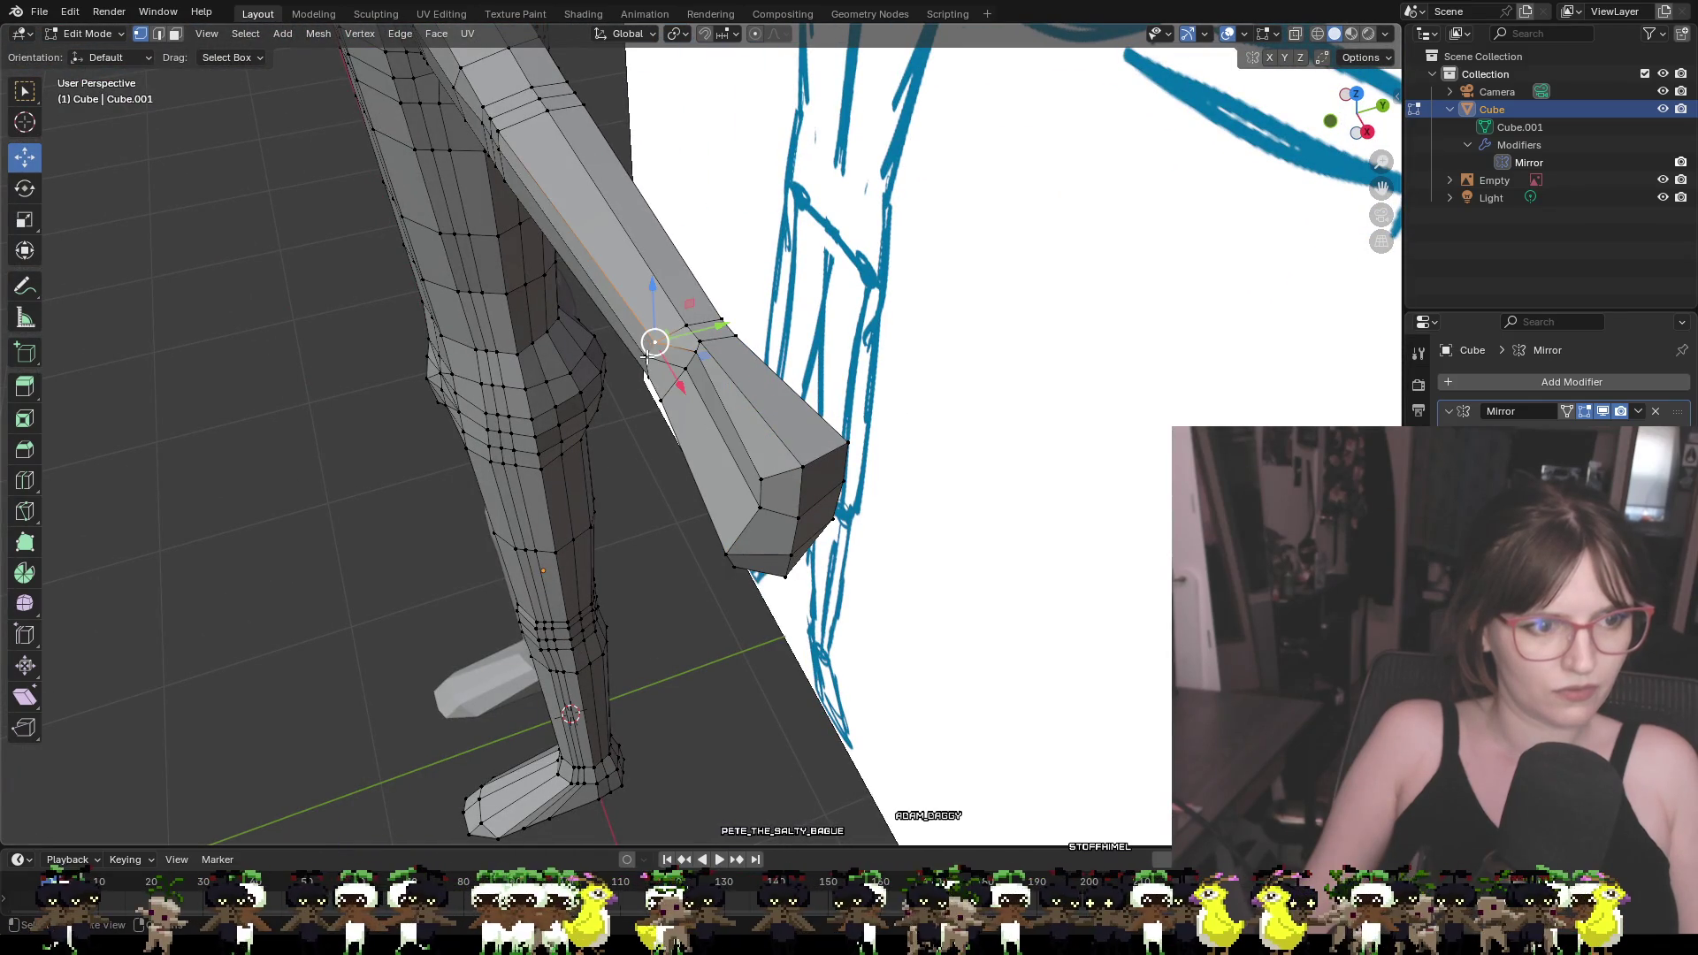
pyautogui.press('g')
pyautogui.press('y')
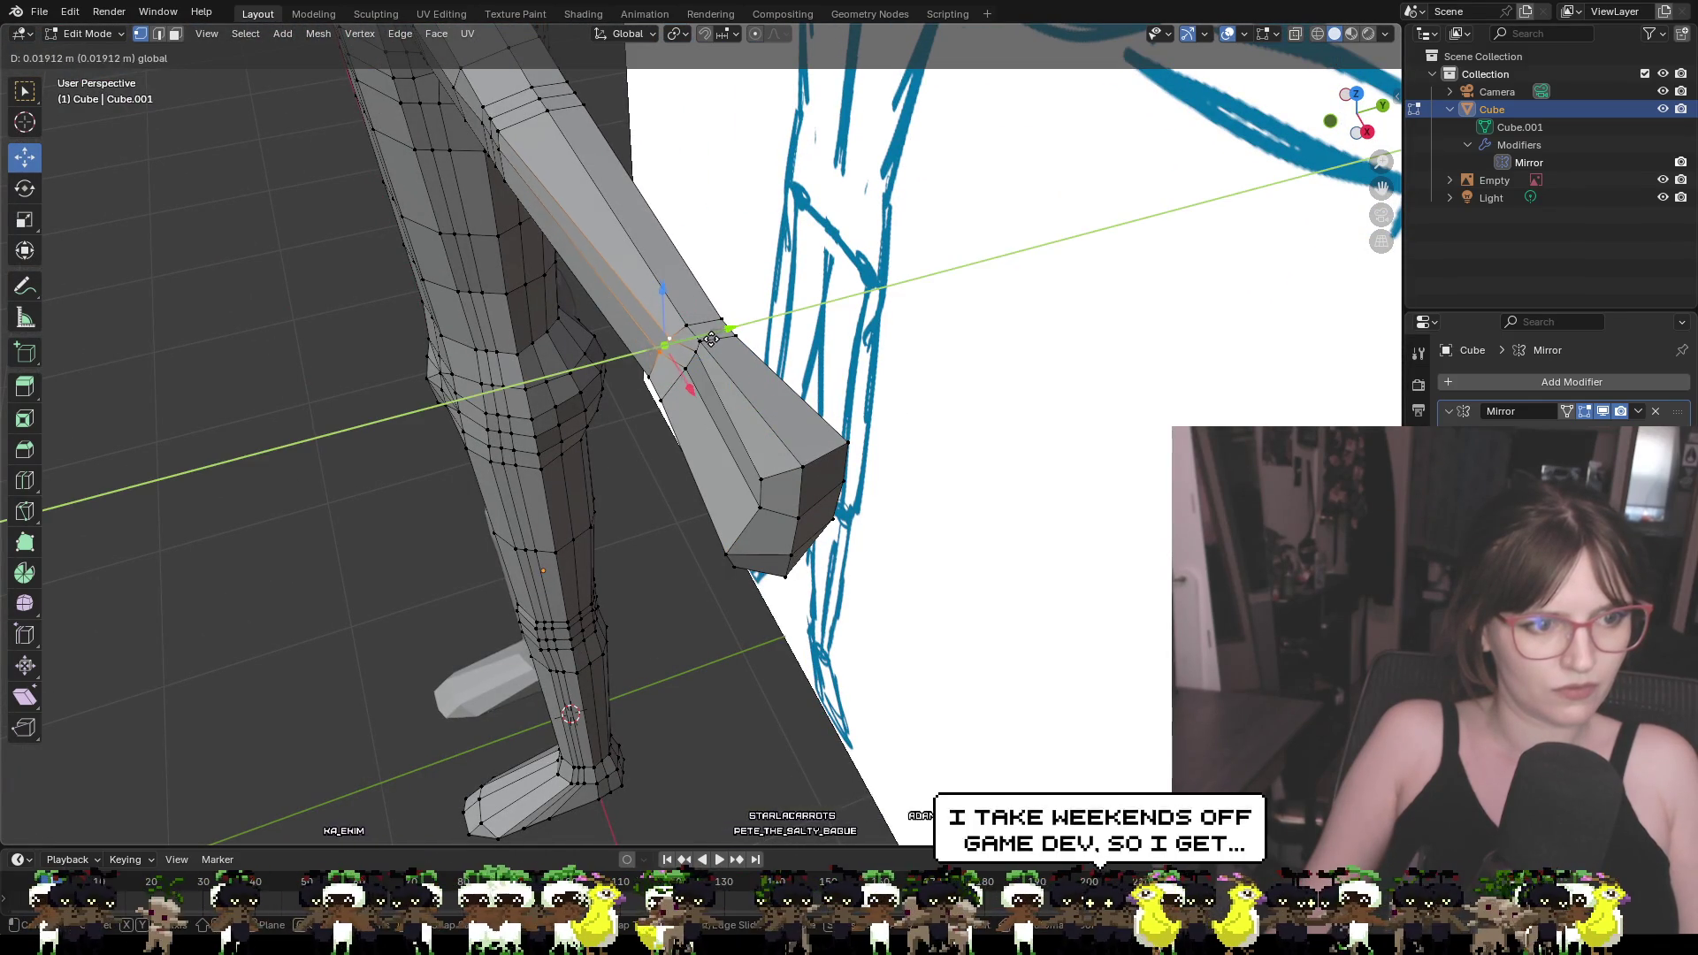
pyautogui.click(712, 339)
pyautogui.click(649, 380)
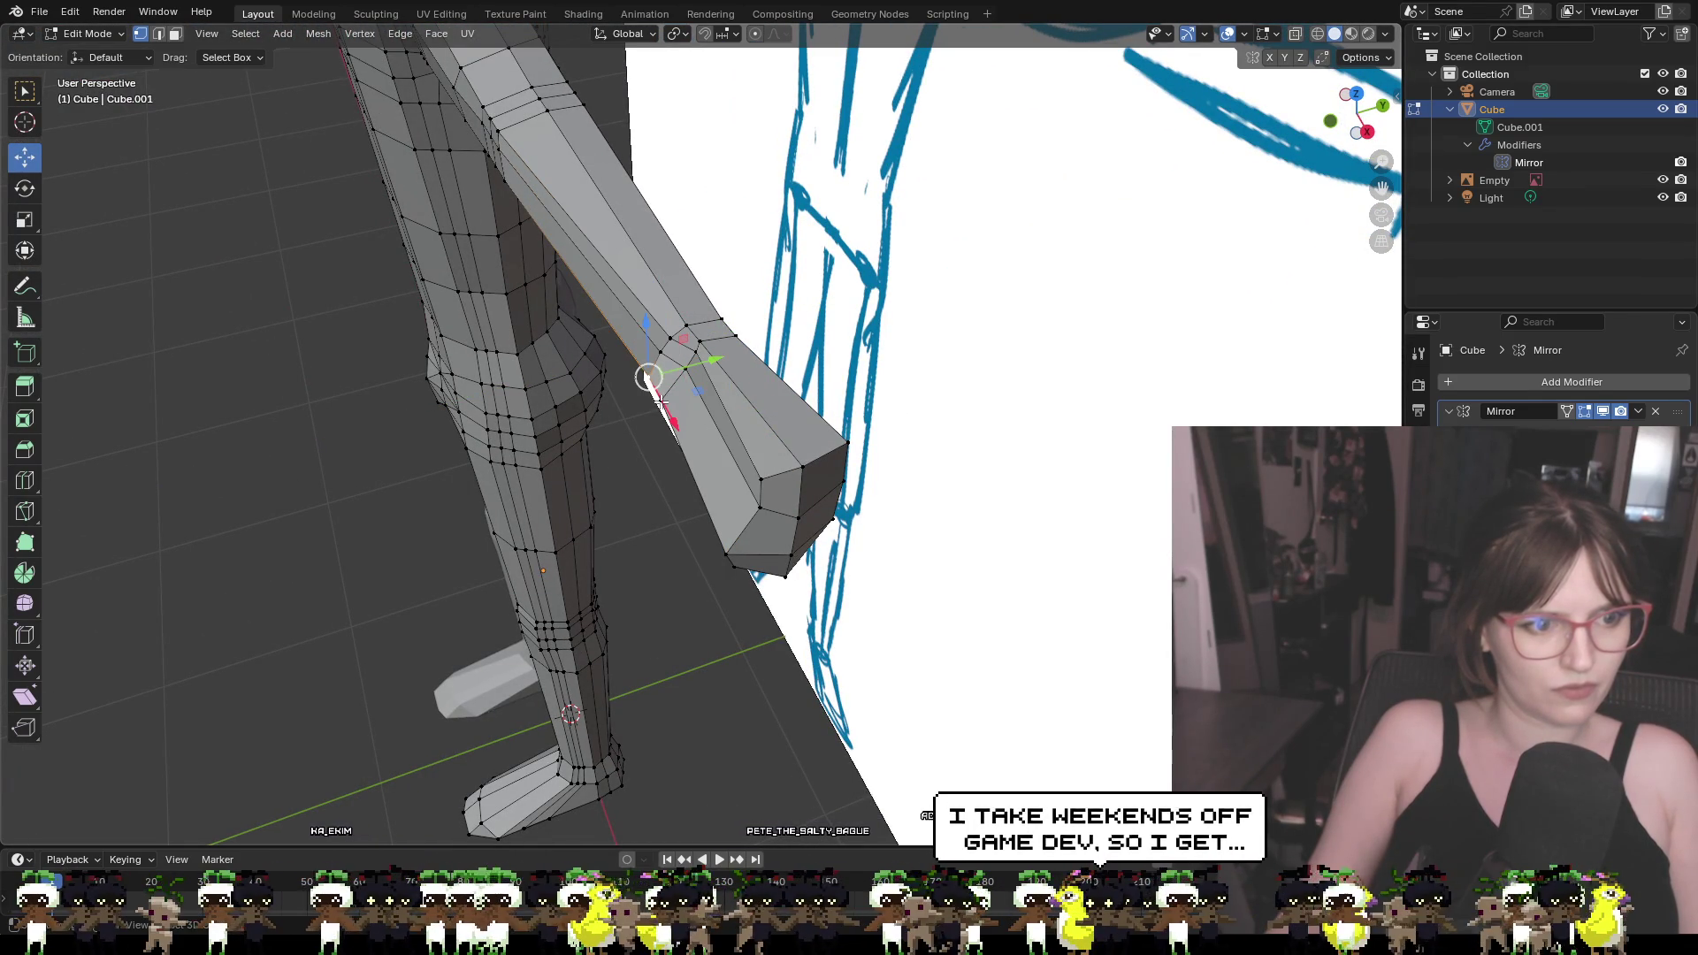
pyautogui.press('g')
pyautogui.press('y')
pyautogui.click(723, 372)
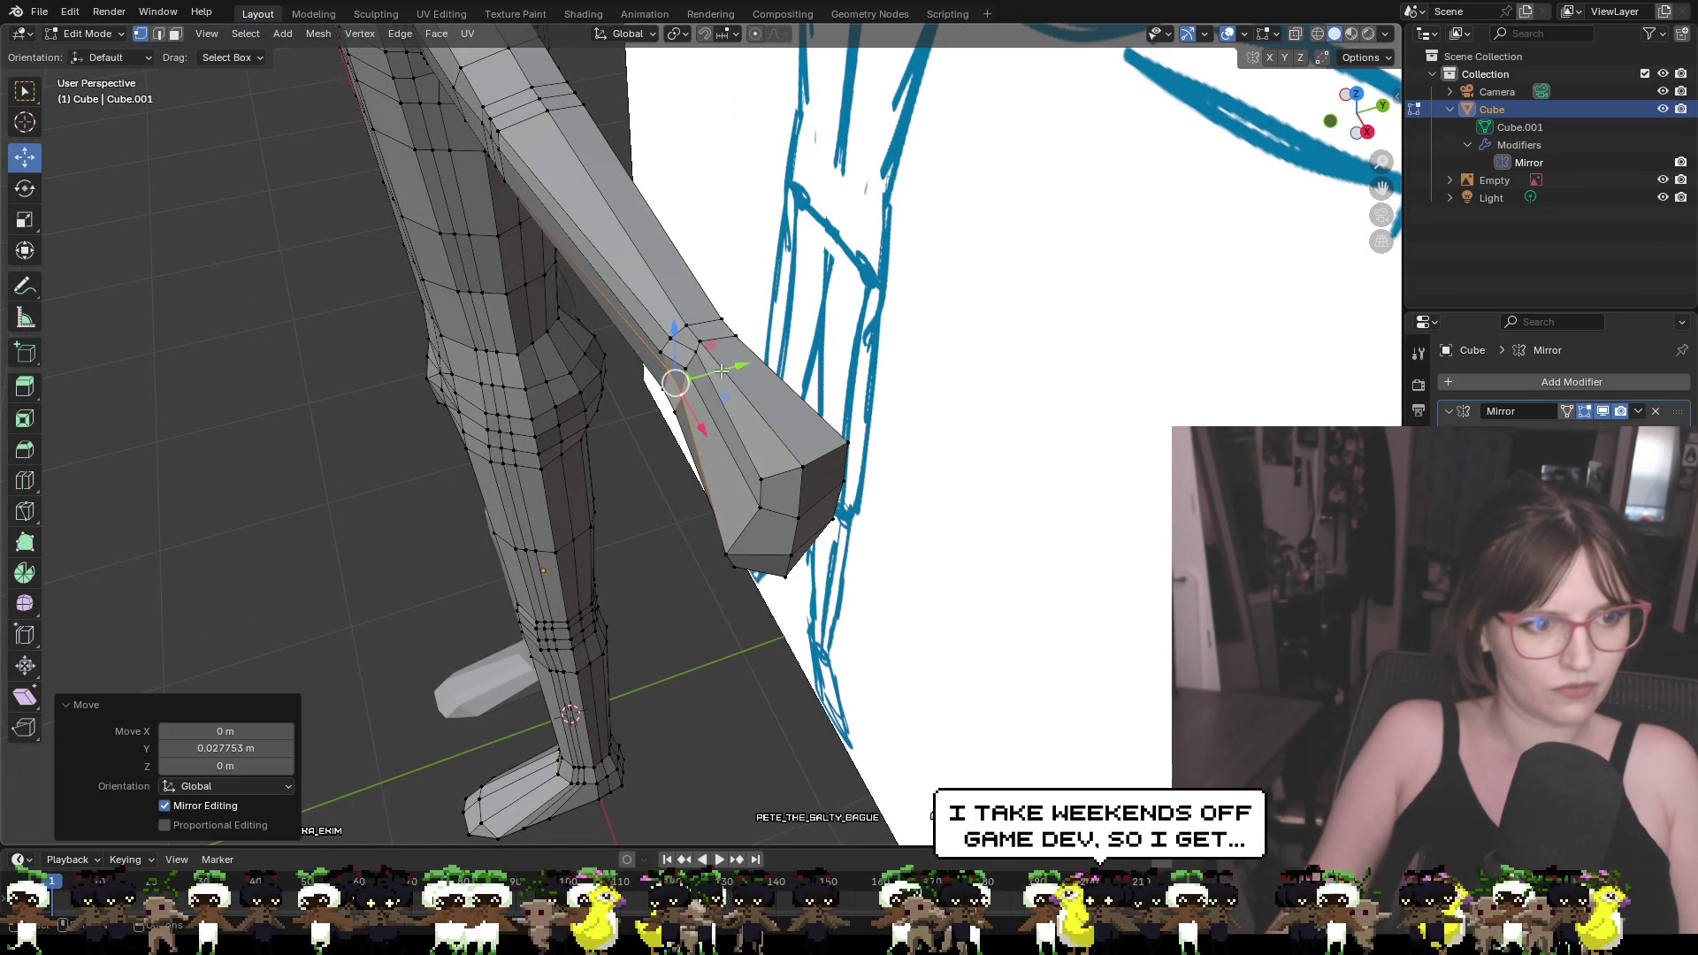
# Nudge the lower forearm vertex slightly along Y, then check the arm against the sketch
pyautogui.click(677, 410)
pyautogui.press('g')
pyautogui.press('y')
pyautogui.click(678, 409)
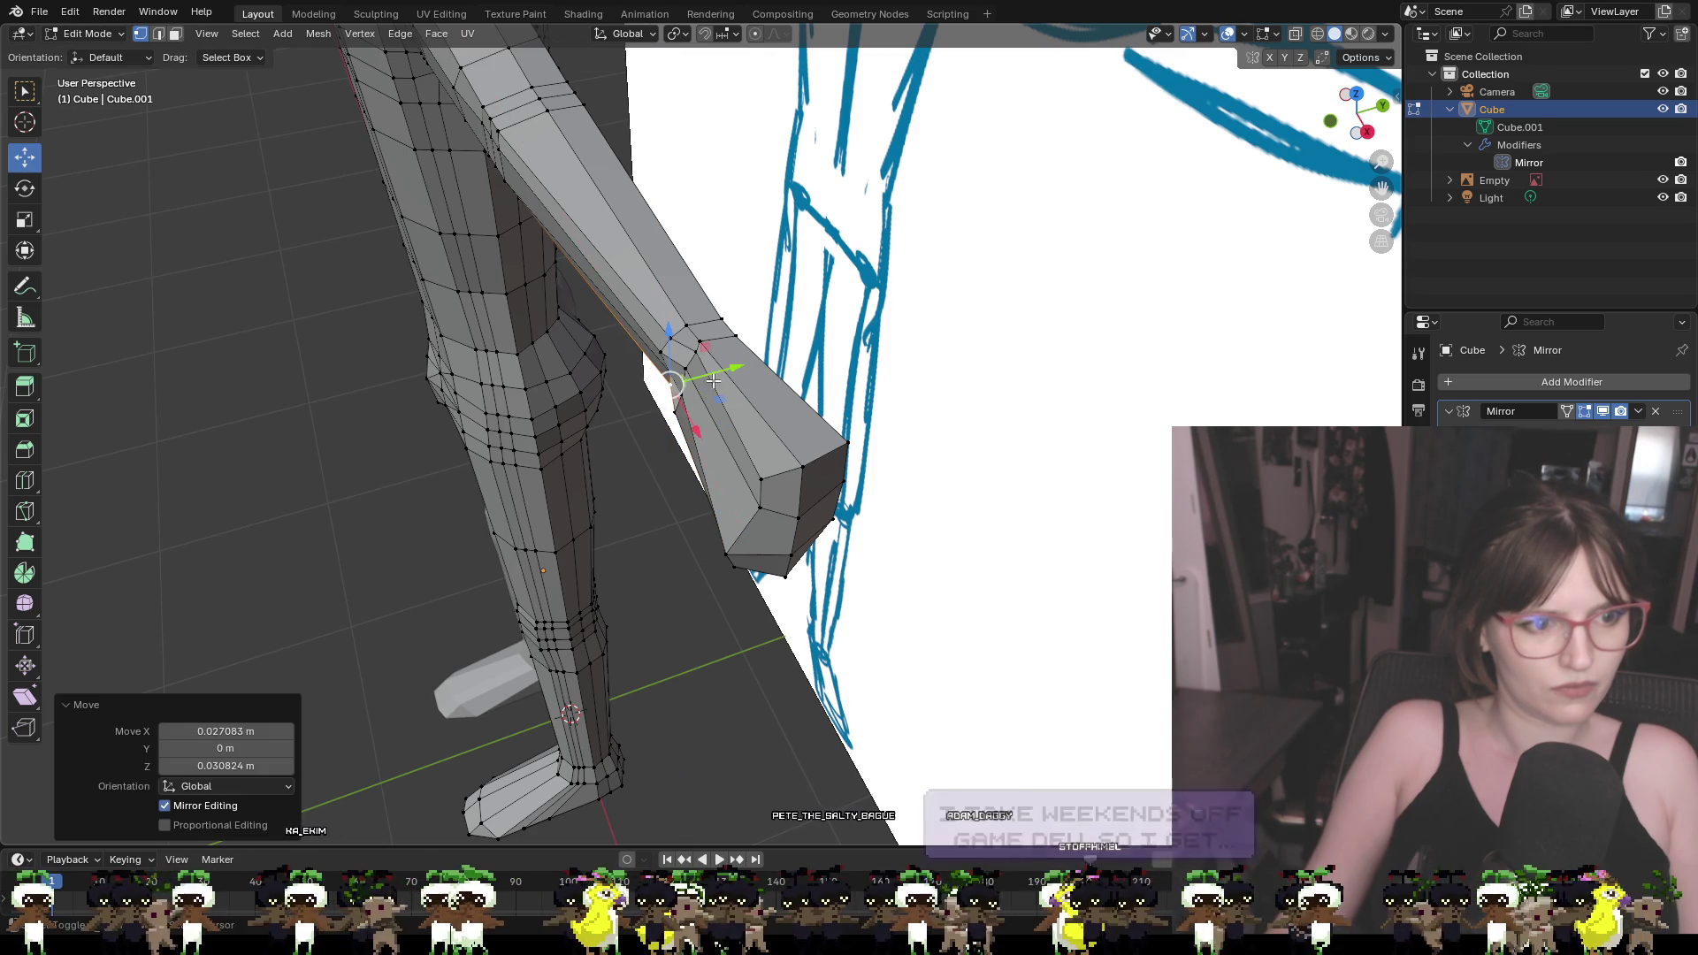
pyautogui.hotkey('ctrl', 'z')
pyautogui.moveTo(709, 386); pyautogui.dragTo(713, 385)
pyautogui.moveTo(713, 385)
pyautogui.mouseDown(button='middle')
pyautogui.moveTo(823, 329)
pyautogui.moveTo(782, 320)
pyautogui.moveTo(979, 424)
pyautogui.moveTo(839, 388)
pyautogui.moveTo(955, 481)
pyautogui.mouseUp(button='middle')
pyautogui.hotkey('ctrl', 'z')
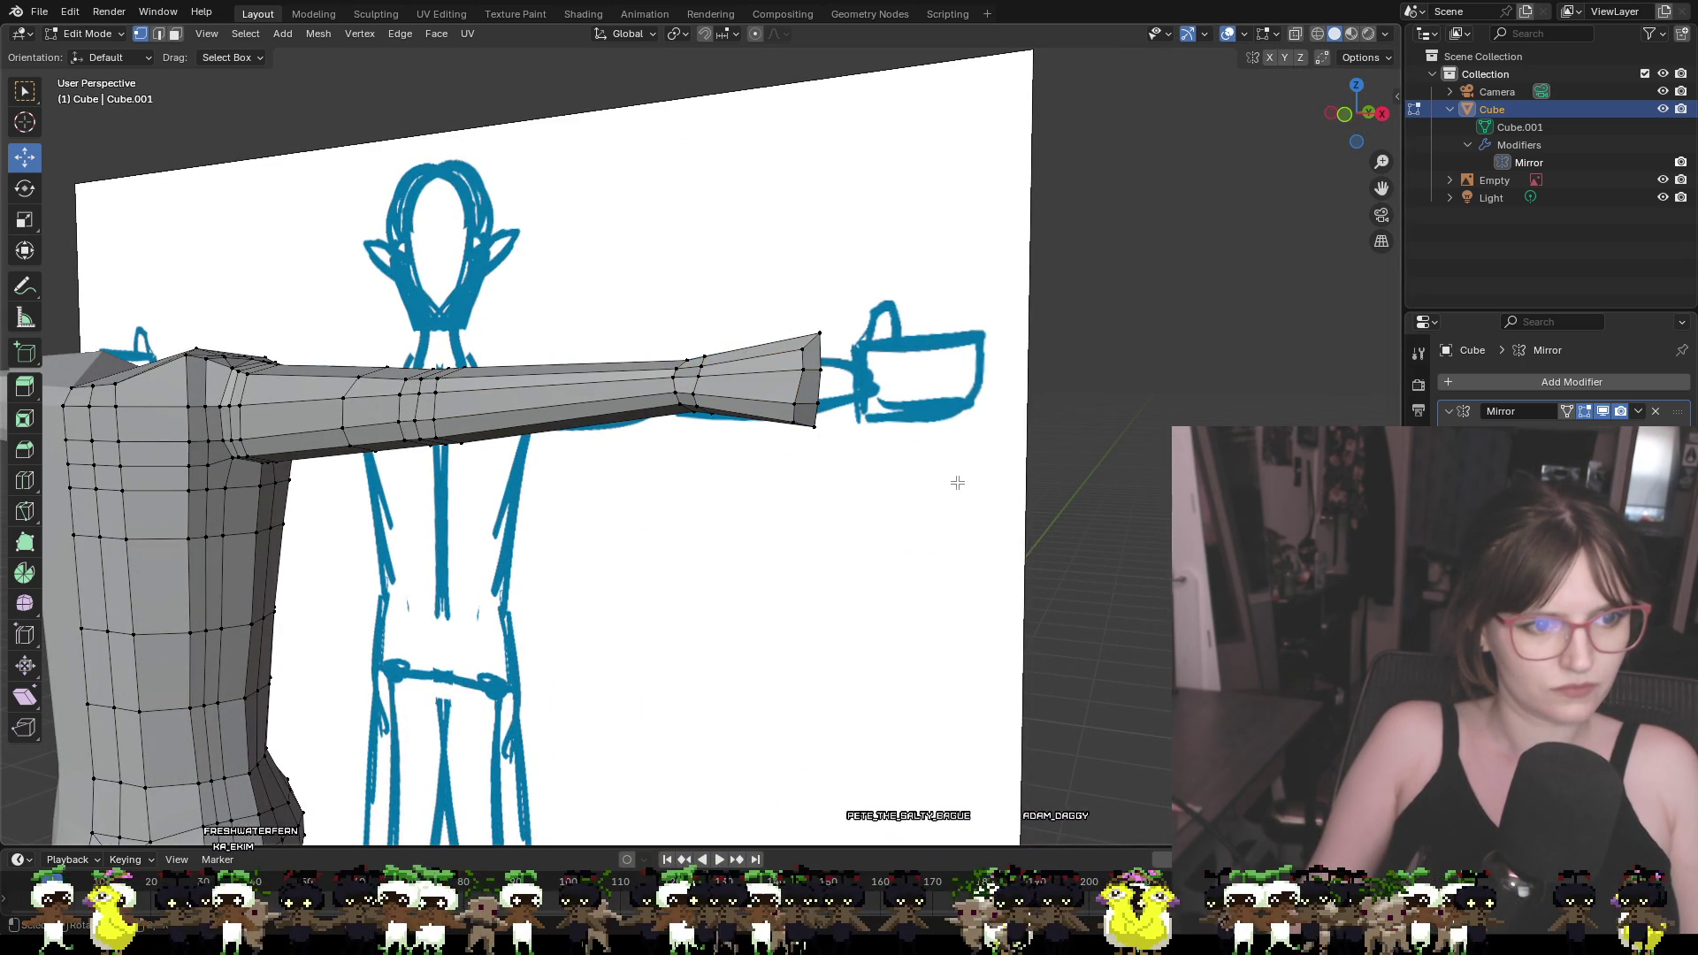
pyautogui.moveTo(956, 481)
pyautogui.mouseDown(button='middle')
pyautogui.moveTo(1038, 406)
pyautogui.moveTo(1004, 280)
pyautogui.moveTo(808, 274)
pyautogui.moveTo(708, 459)
pyautogui.moveTo(1000, 504)
pyautogui.moveTo(880, 481)
pyautogui.moveTo(921, 564)
pyautogui.moveTo(887, 421)
pyautogui.moveTo(883, 451)
pyautogui.mouseUp(button='middle')
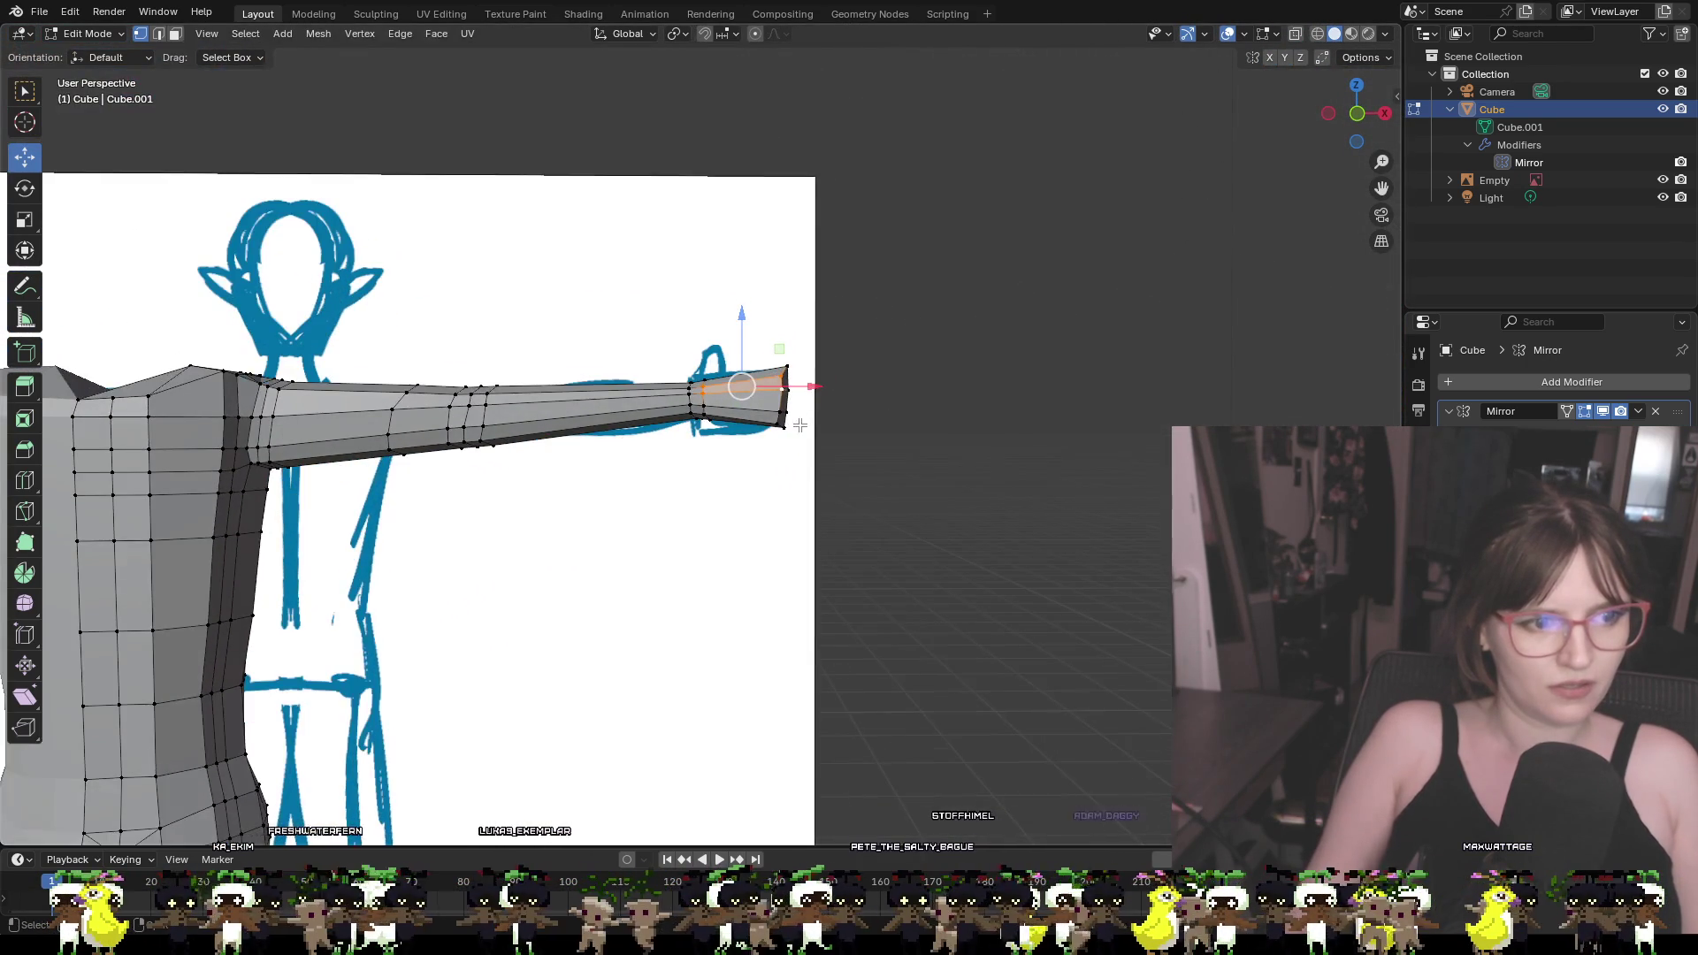
pyautogui.scroll(3, 800, 426)
pyautogui.scroll(-4, 854, 478)
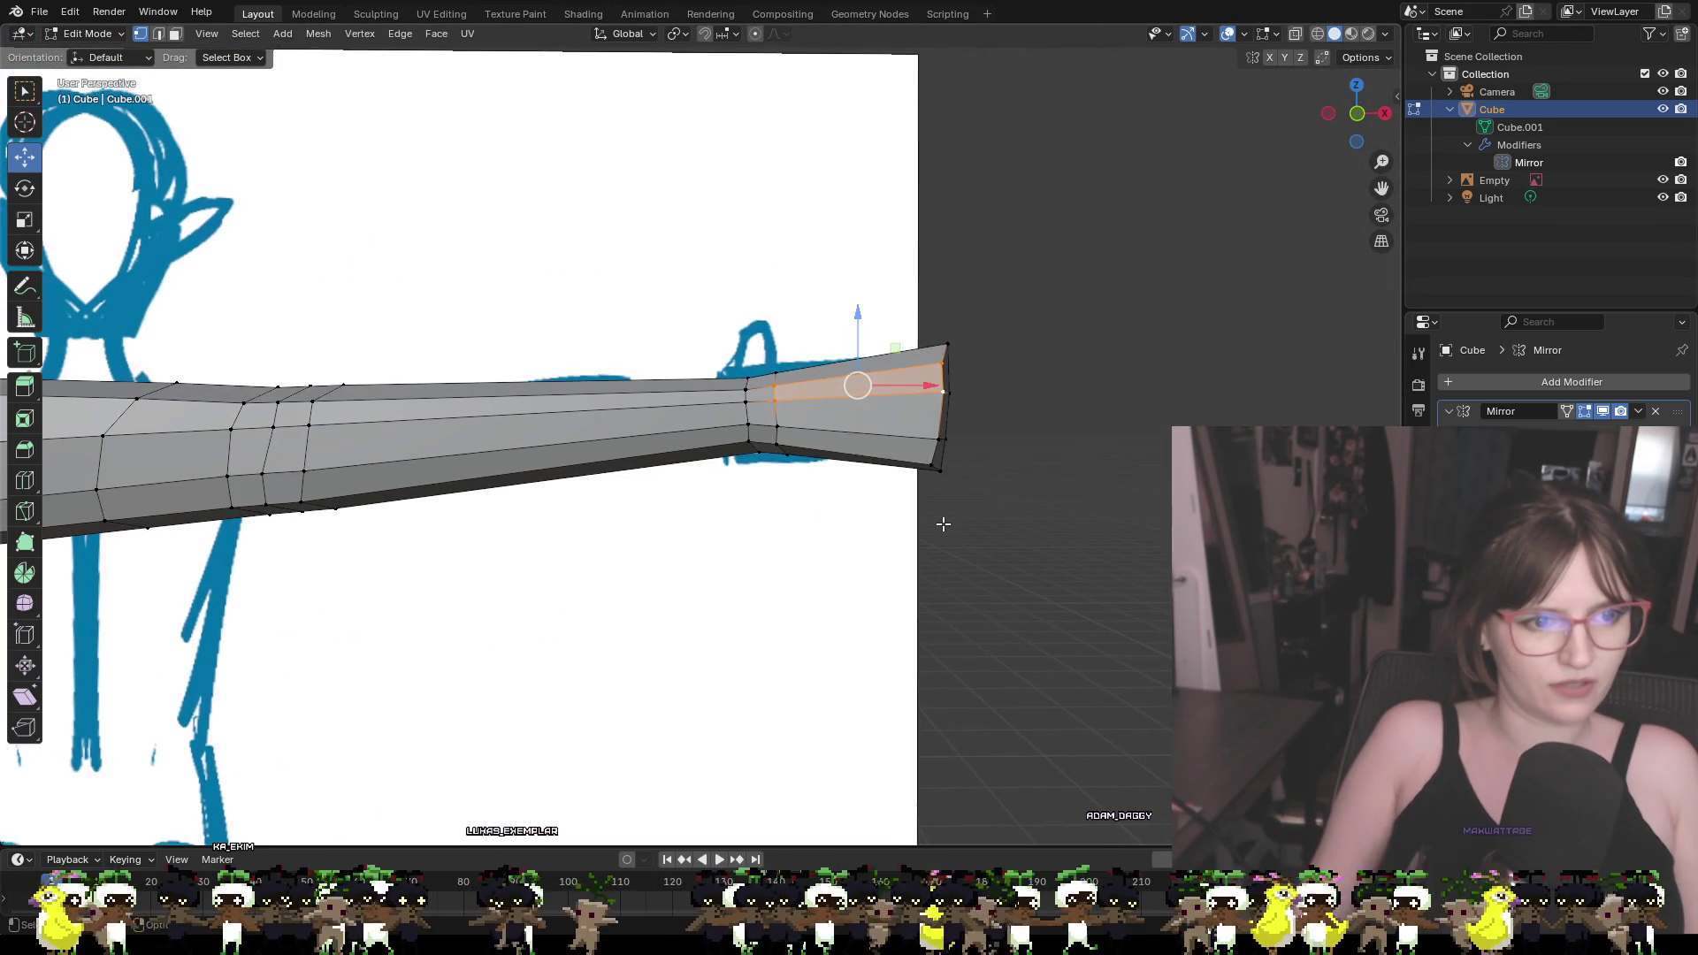
pyautogui.moveTo(912, 514)
pyautogui.mouseDown(button='middle')
pyautogui.moveTo(591, 497)
pyautogui.moveTo(925, 530)
pyautogui.mouseUp(button='middle')
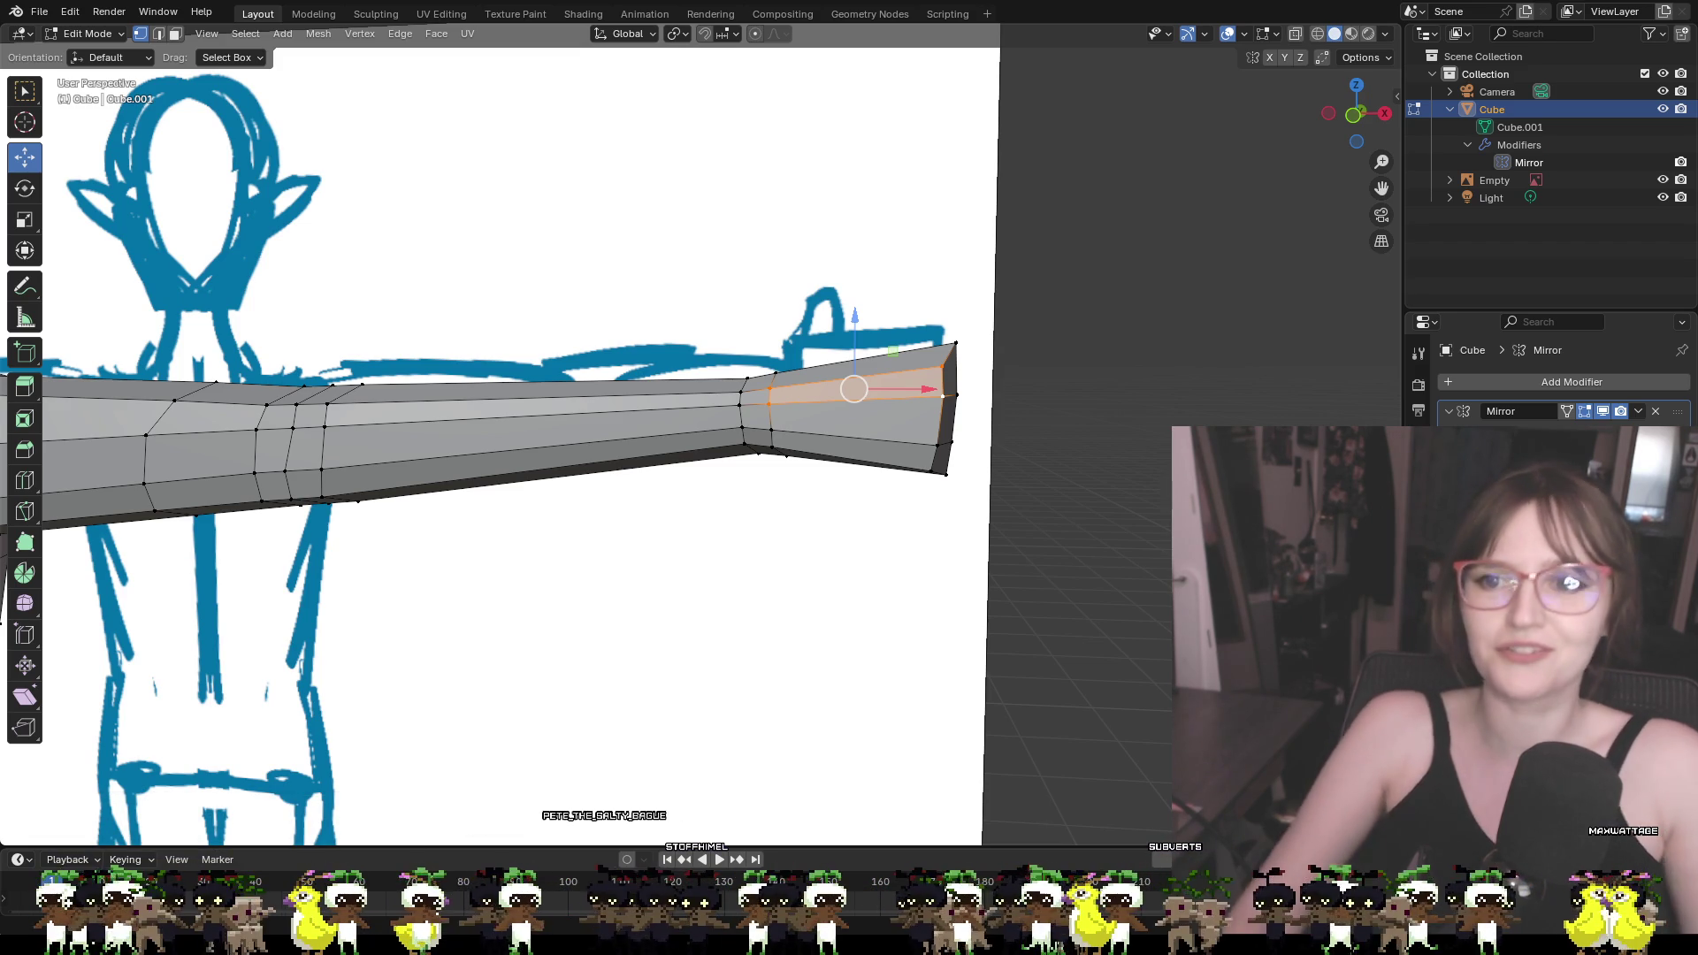
pyautogui.scroll(4, 699, 433)
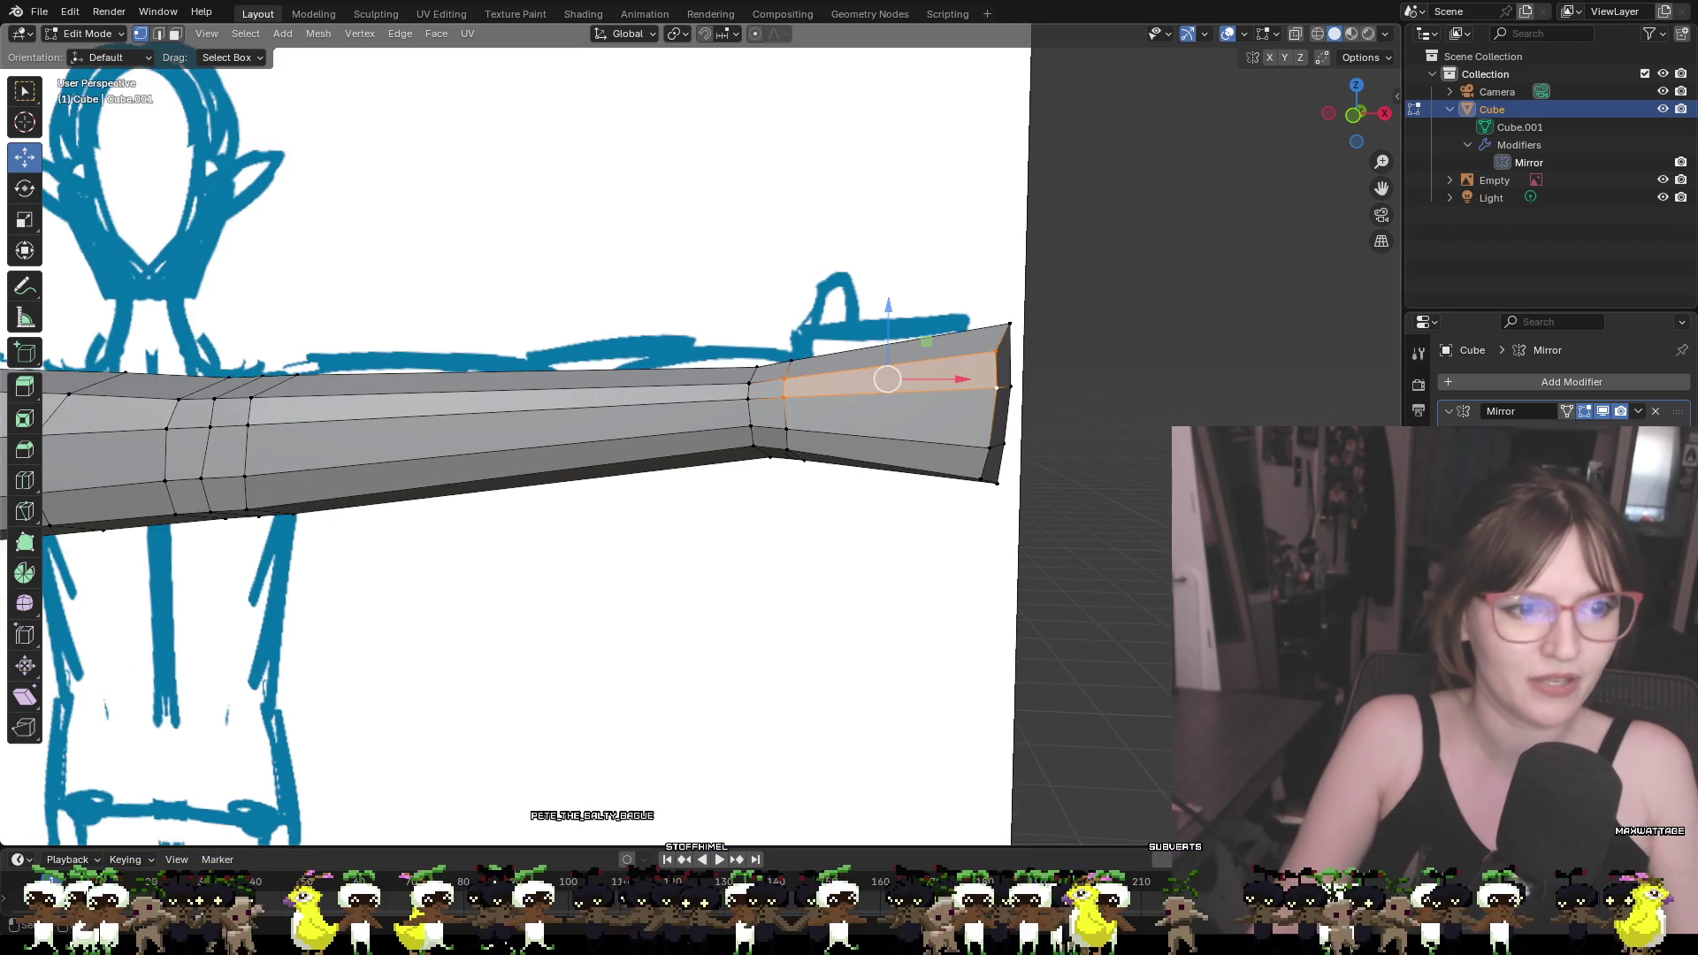
pyautogui.scroll(-3, 980, 352)
pyautogui.moveTo(980, 352); pyautogui.dragTo(849, 345, button='middle')
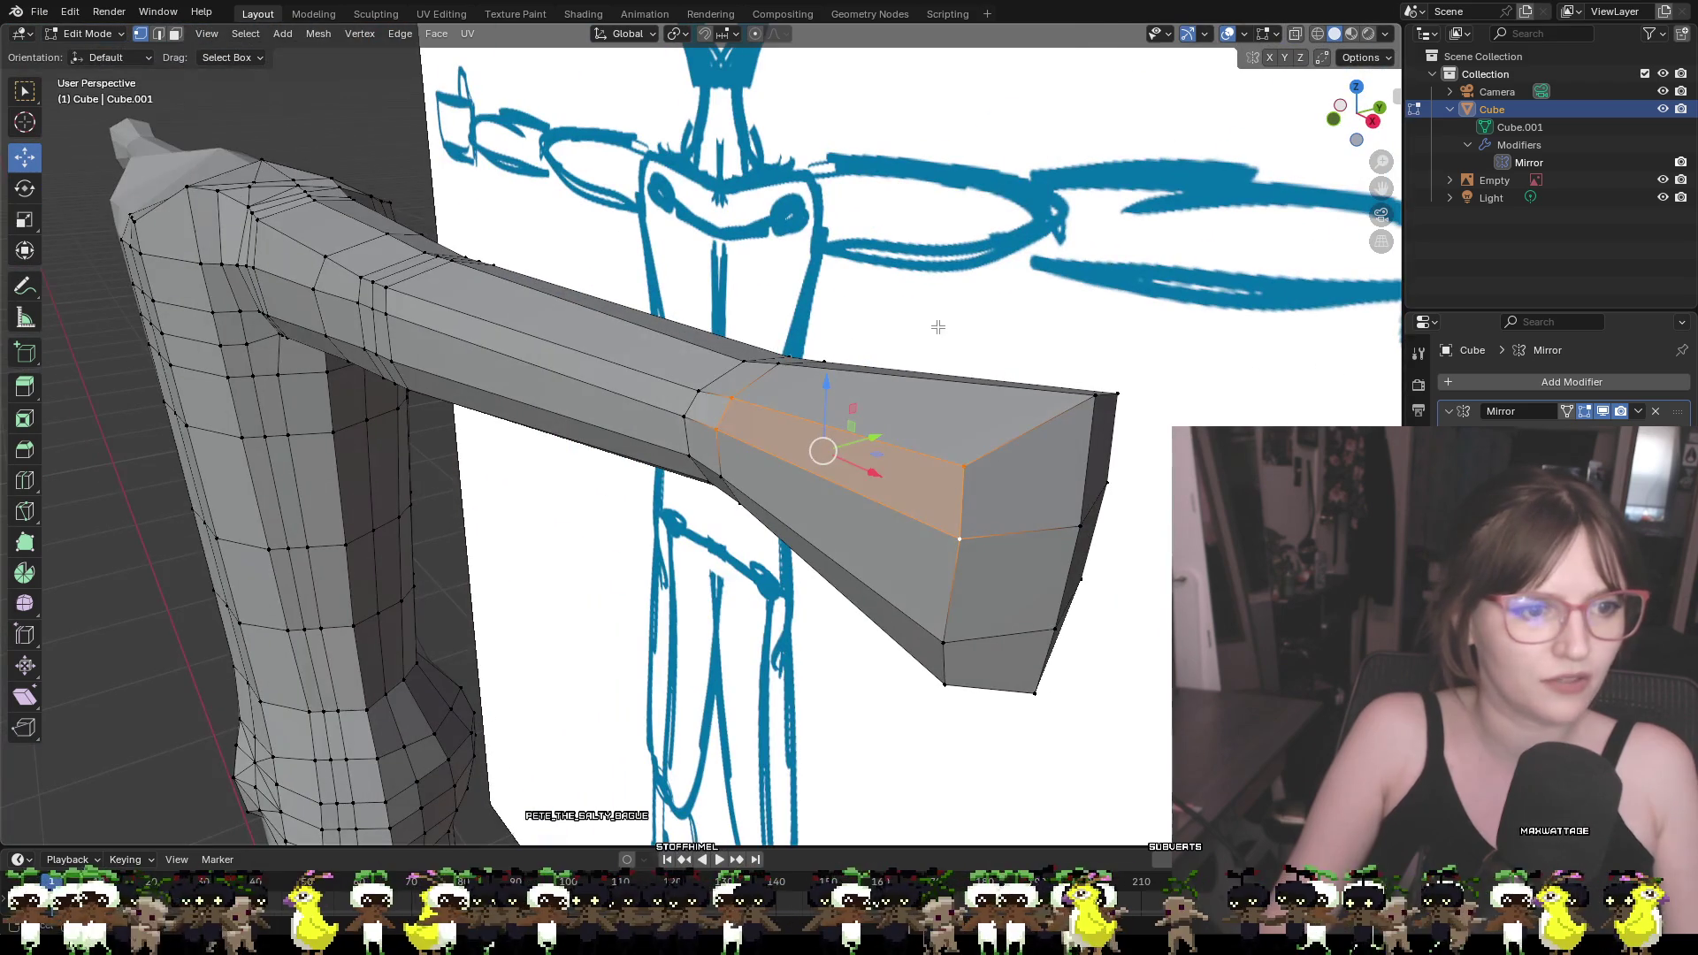
# Select the edge loop running along the forearm and slide it along Y
pyautogui.click(699, 391)
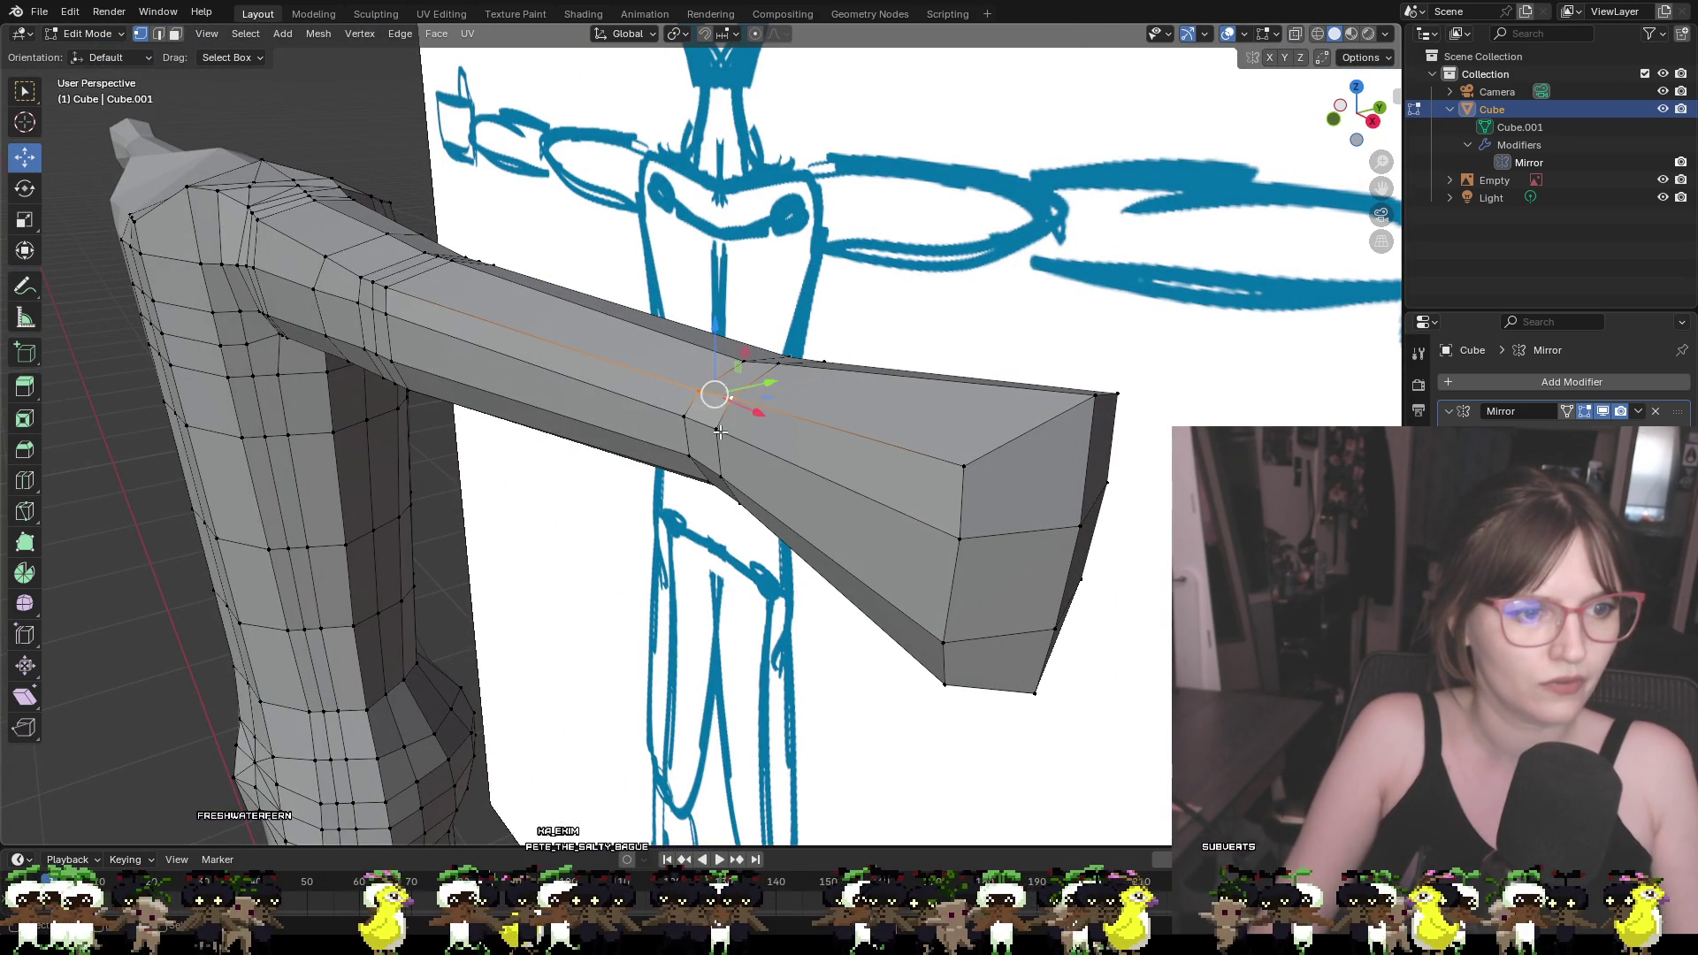
pyautogui.keyDown('alt'); pyautogui.click(689, 454); pyautogui.keyUp('alt')
pyautogui.moveTo(689, 455)
pyautogui.mouseDown(button='middle')
pyautogui.moveTo(751, 400)
pyautogui.moveTo(696, 418)
pyautogui.mouseUp(button='middle')
pyautogui.moveTo(696, 418); pyautogui.dragTo(724, 421)
# Select further edge loops along the arm and move them along Y toward the flared end
pyautogui.moveTo(723, 421)
pyautogui.mouseDown(button='middle')
pyautogui.moveTo(1023, 368)
pyautogui.moveTo(1126, 315)
pyautogui.moveTo(1122, 262)
pyautogui.moveTo(964, 433)
pyautogui.moveTo(1099, 485)
pyautogui.moveTo(1084, 482)
pyautogui.mouseUp(button='middle')
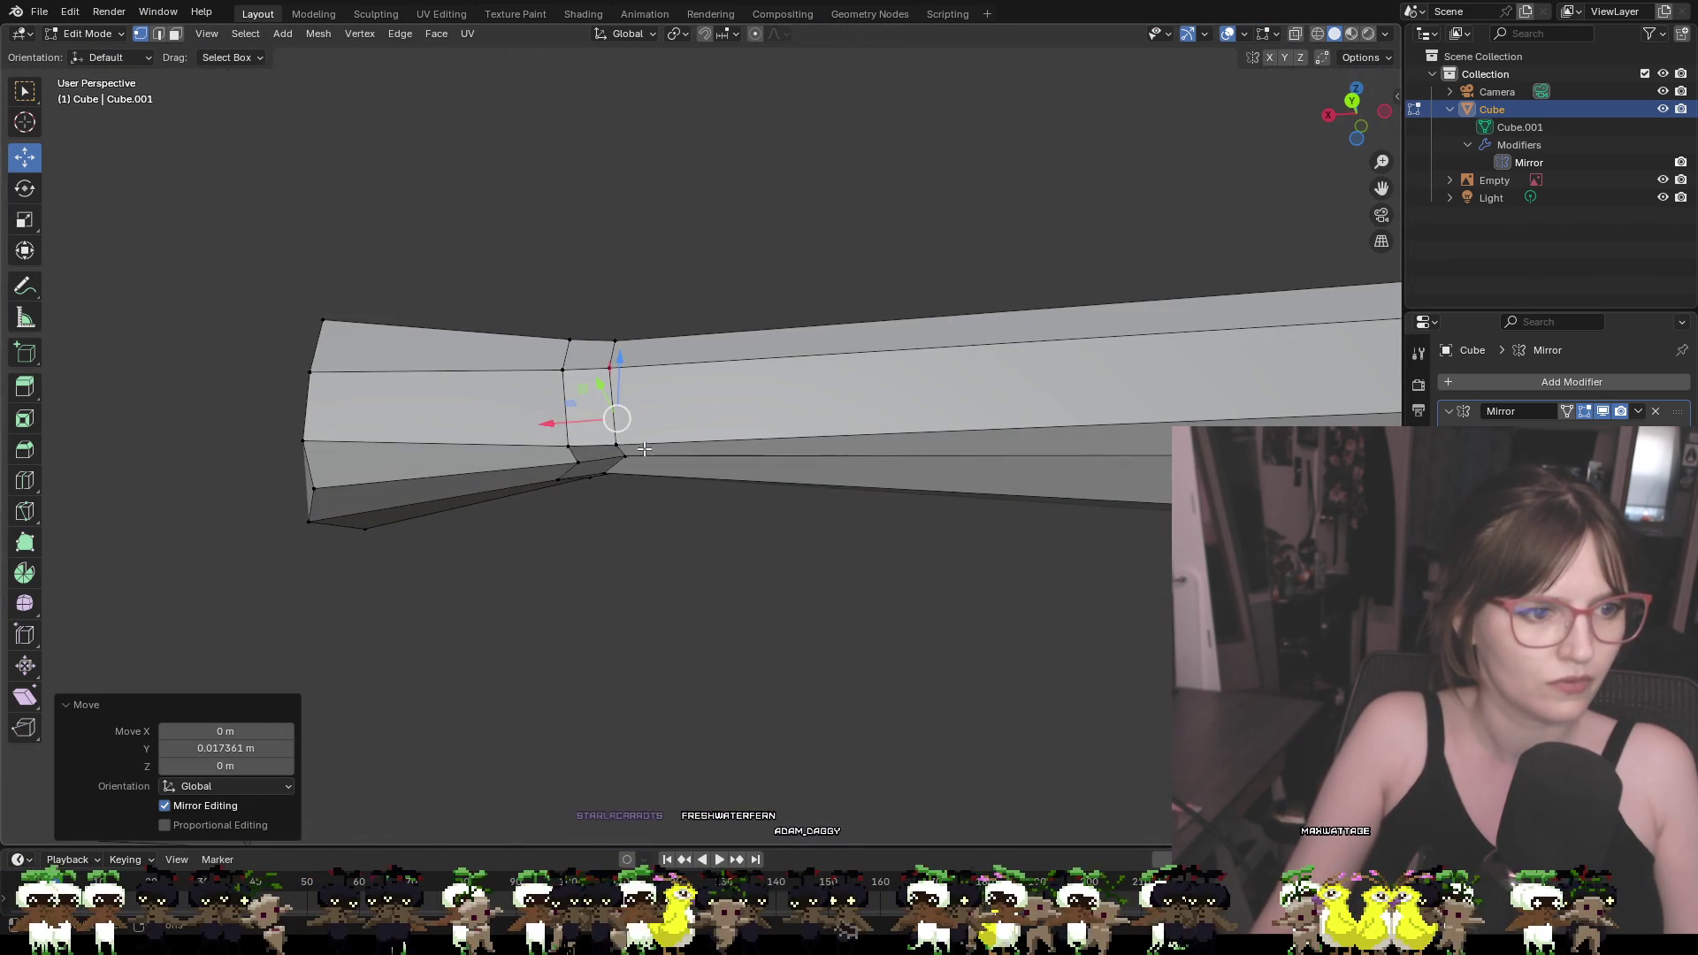
pyautogui.click(616, 445)
pyautogui.keyDown('alt'); pyautogui.keyDown('shift'); pyautogui.click(608, 369); pyautogui.keyUp('shift'); pyautogui.keyUp('alt')
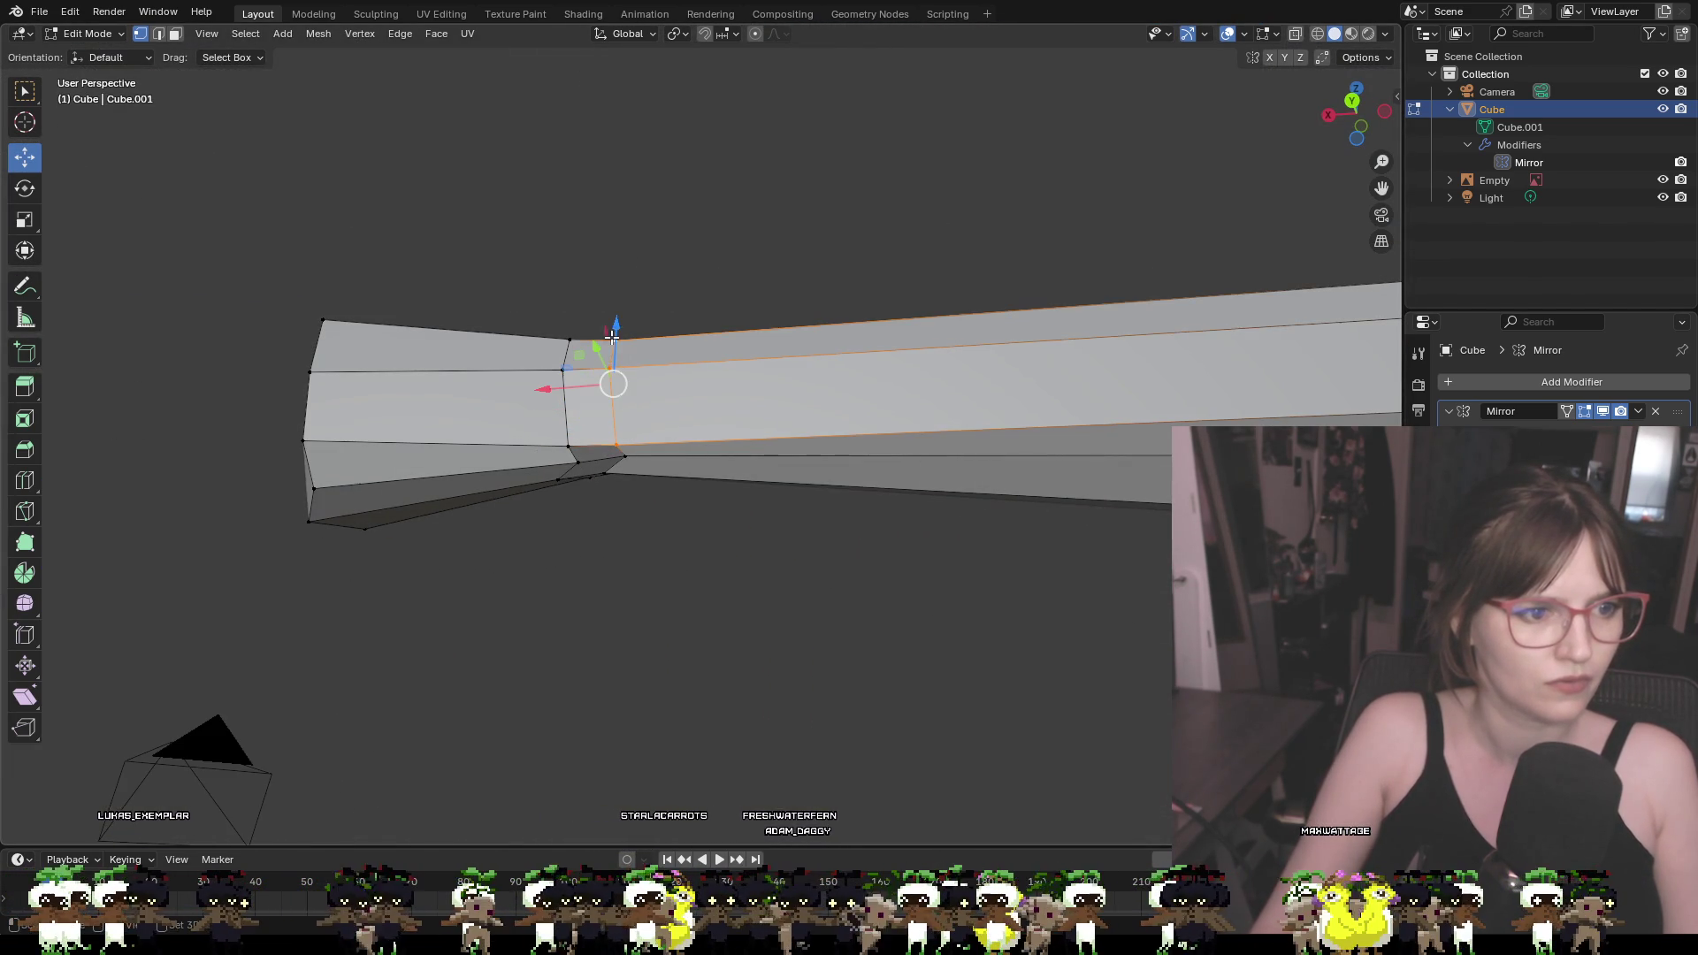
pyautogui.keyDown('alt'); pyautogui.keyDown('shift'); pyautogui.click(561, 365); pyautogui.keyUp('shift'); pyautogui.keyUp('alt')
pyautogui.moveTo(561, 365)
pyautogui.mouseDown(button='middle')
pyautogui.moveTo(697, 485)
pyautogui.moveTo(527, 493)
pyautogui.mouseUp(button='middle')
pyautogui.moveTo(625, 436); pyautogui.dragTo(630, 439)
pyautogui.moveTo(631, 440)
pyautogui.mouseDown(button='middle')
pyautogui.moveTo(798, 486)
pyautogui.moveTo(780, 402)
pyautogui.mouseUp(button='middle')
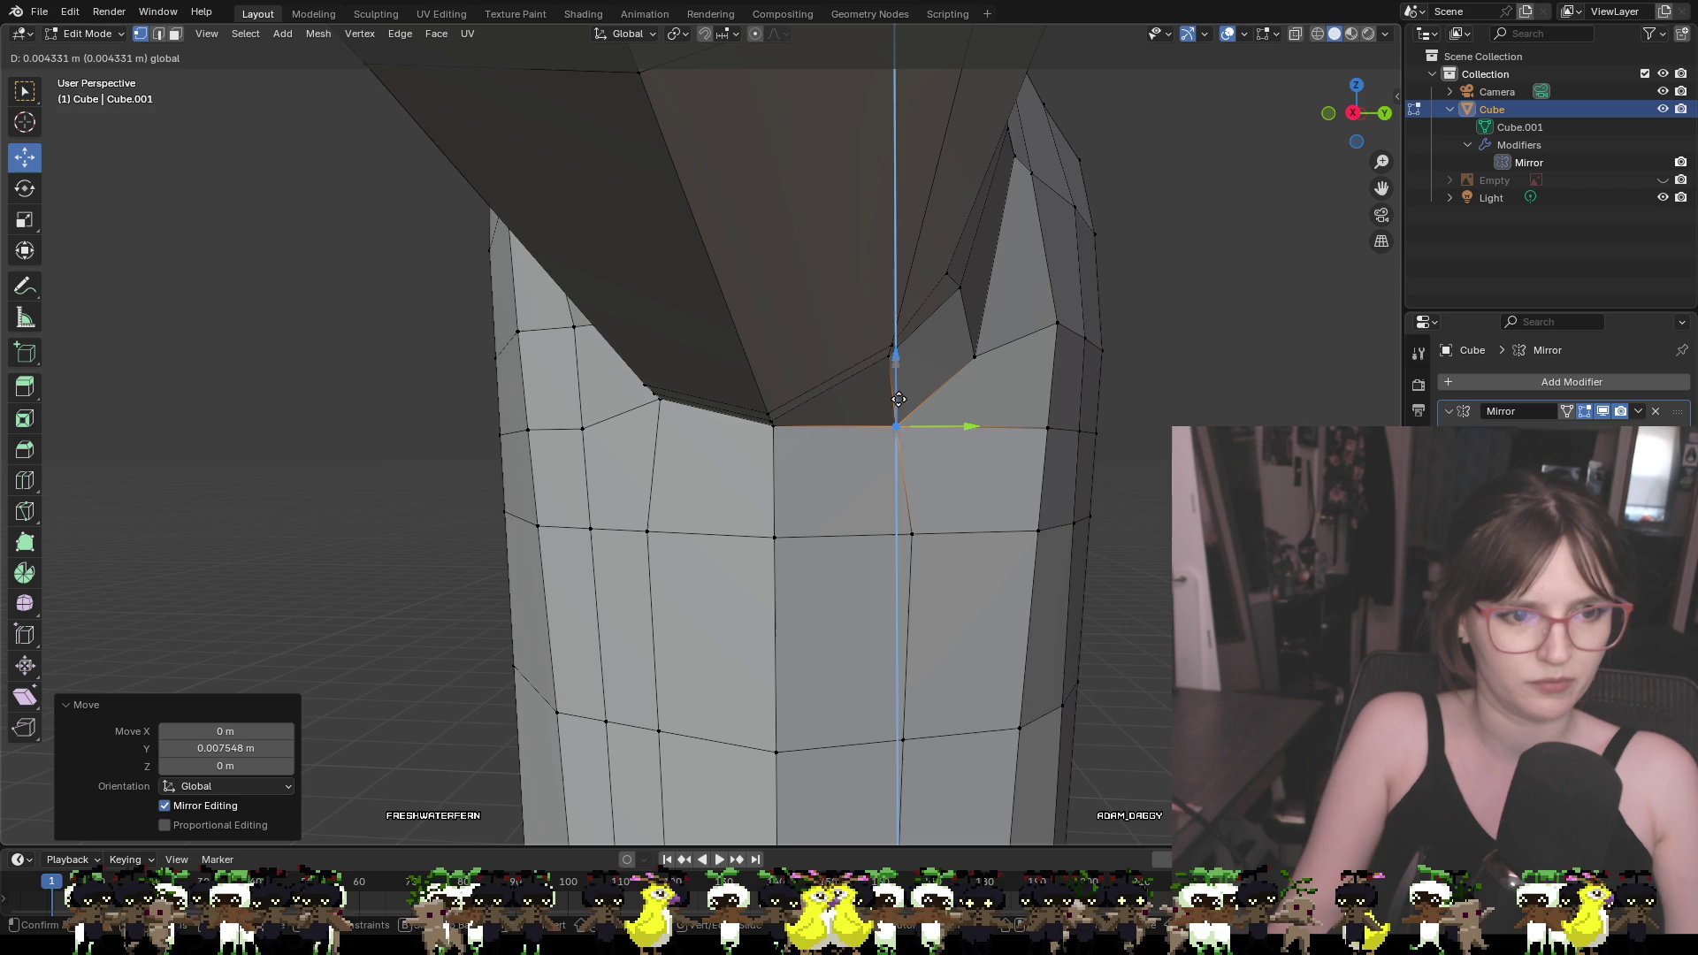
# Move the armpit vertex along X and then vertically along Z
pyautogui.click(899, 399)
pyautogui.scroll(3, 889, 389)
pyautogui.moveTo(889, 389); pyautogui.dragTo(793, 360, button='middle')
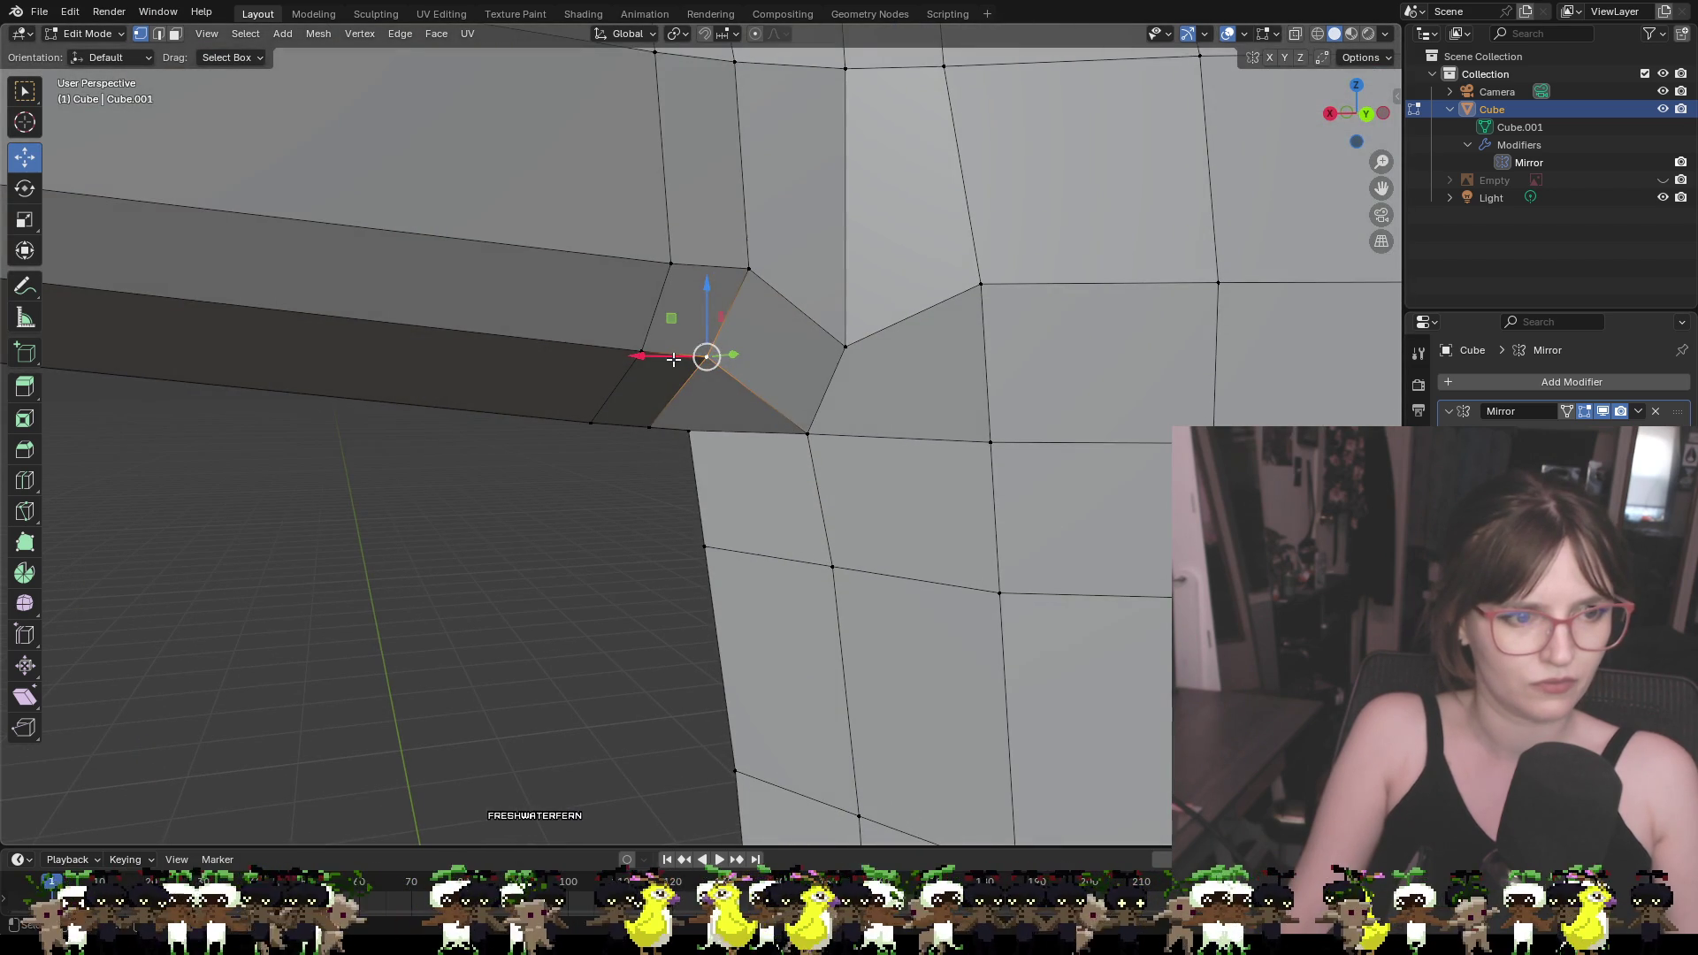
pyautogui.press('g')
pyautogui.press('x')
pyautogui.click(740, 353)
pyautogui.press('g')
pyautogui.press('z')
pyautogui.click(739, 336)
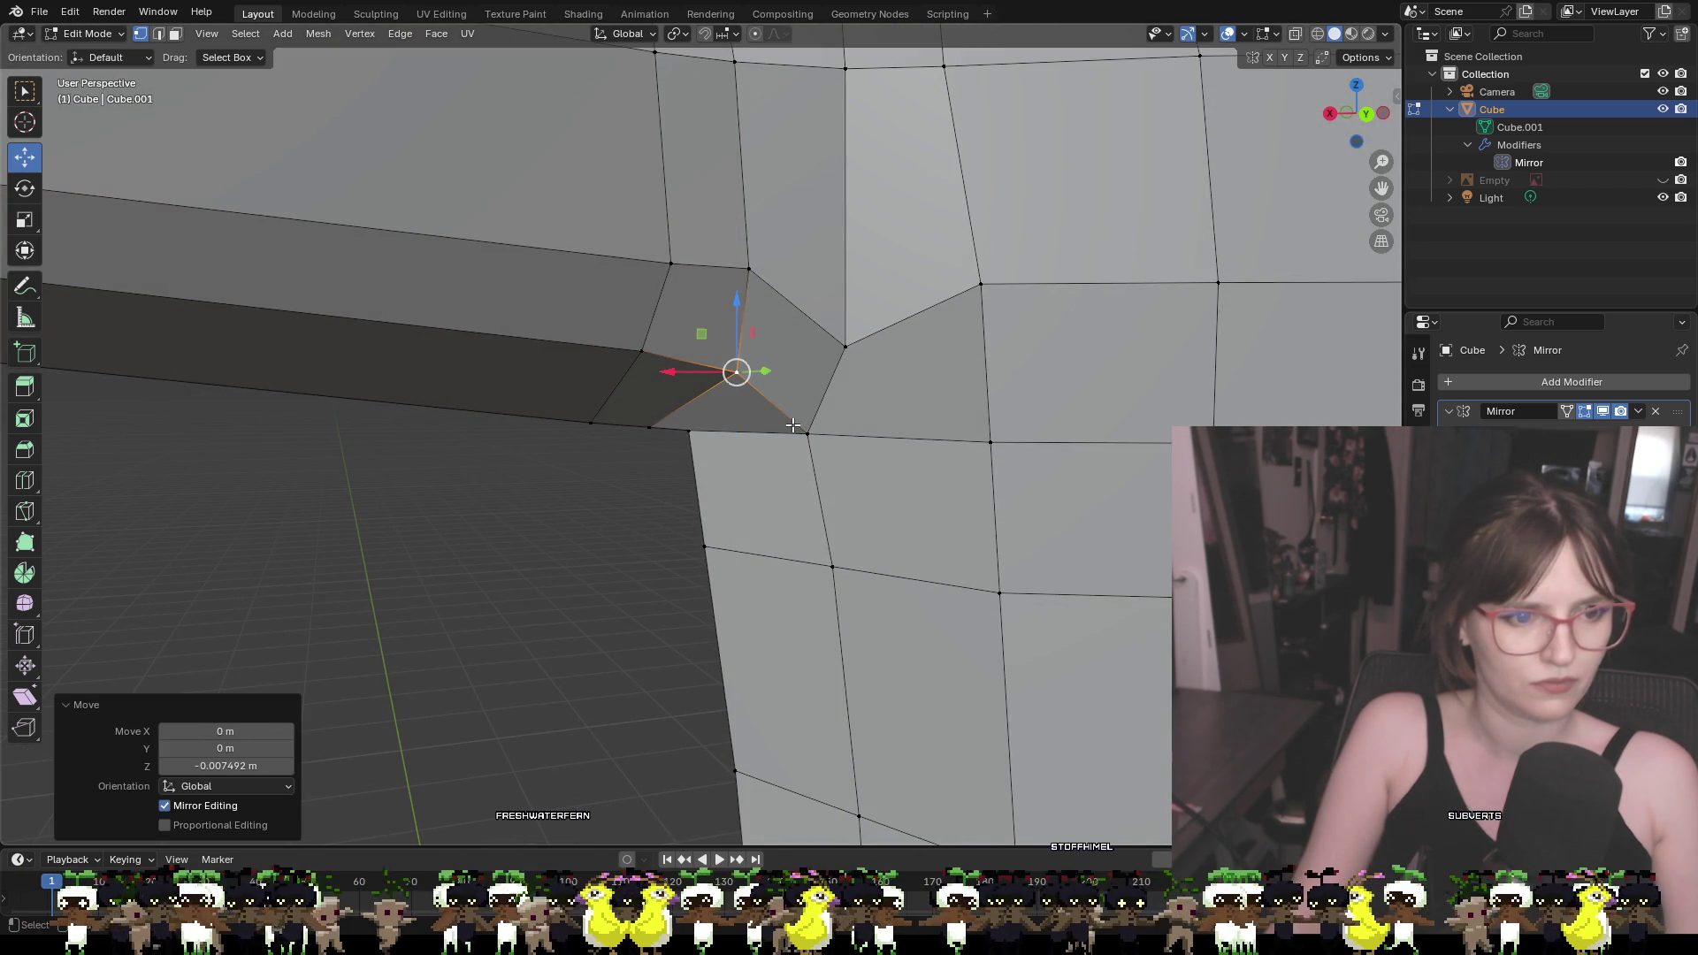
# Lower the vertex where the arm meets the torso along Z, undoing an accidental raise
pyautogui.moveTo(796, 416); pyautogui.dragTo(776, 407, button='middle')
pyautogui.click(775, 408)
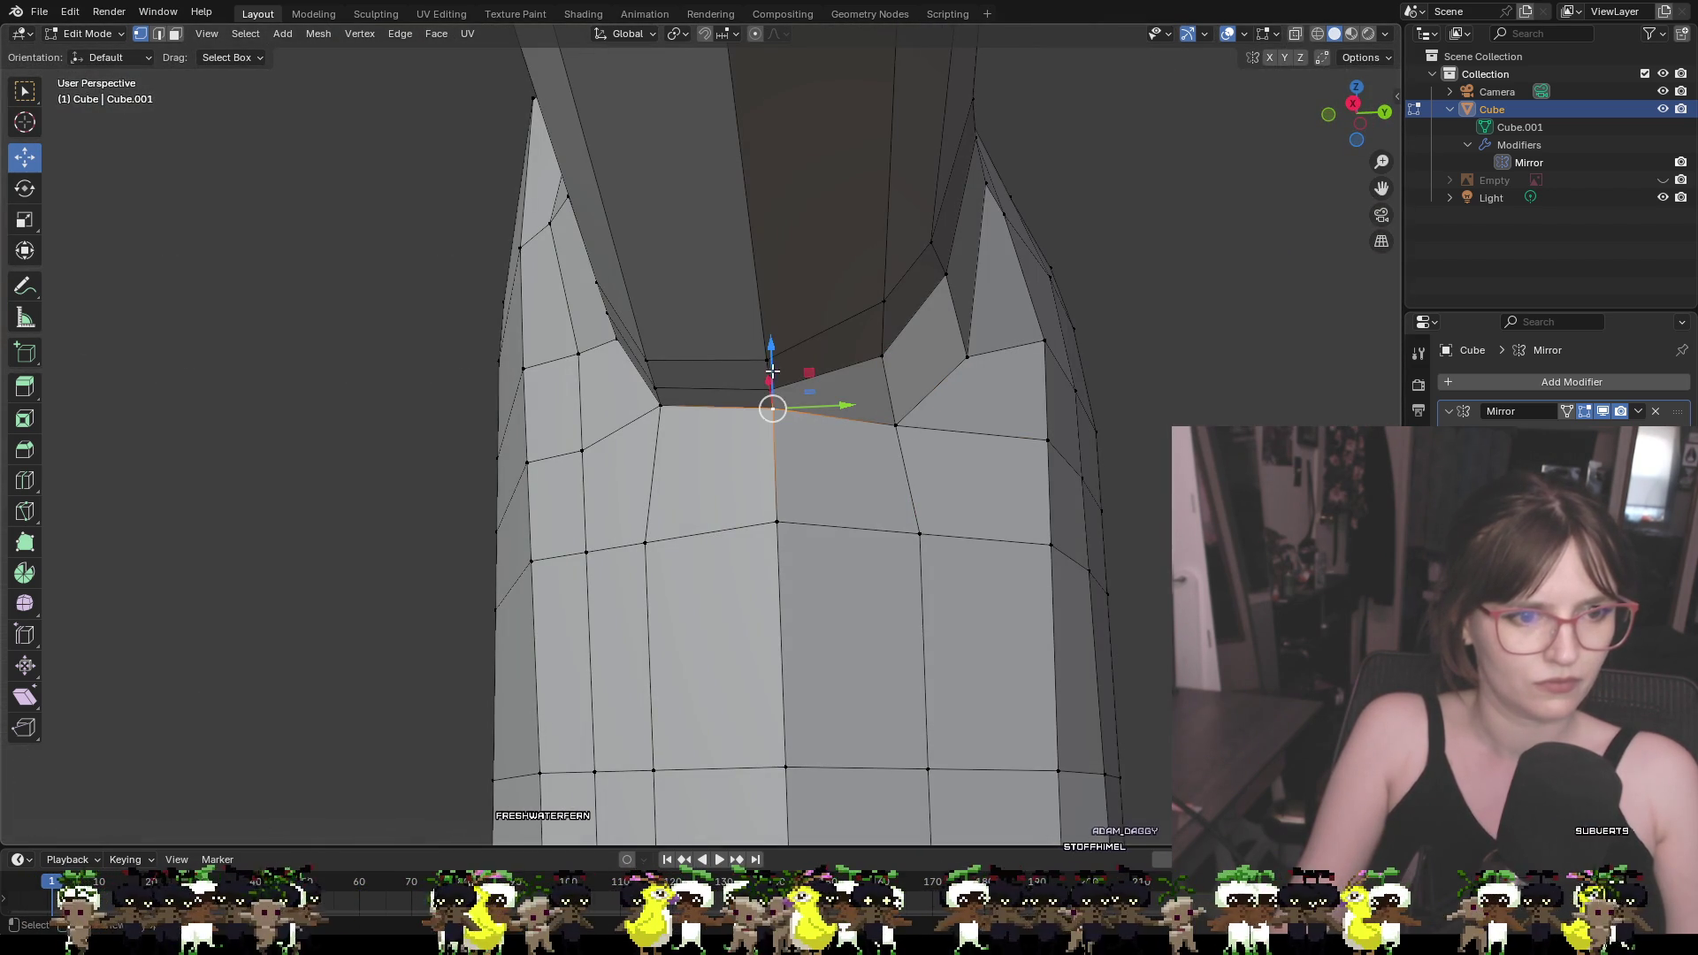
pyautogui.press('g')
pyautogui.press('z')
pyautogui.click(779, 334)
pyautogui.hotkey('ctrl', 'z')
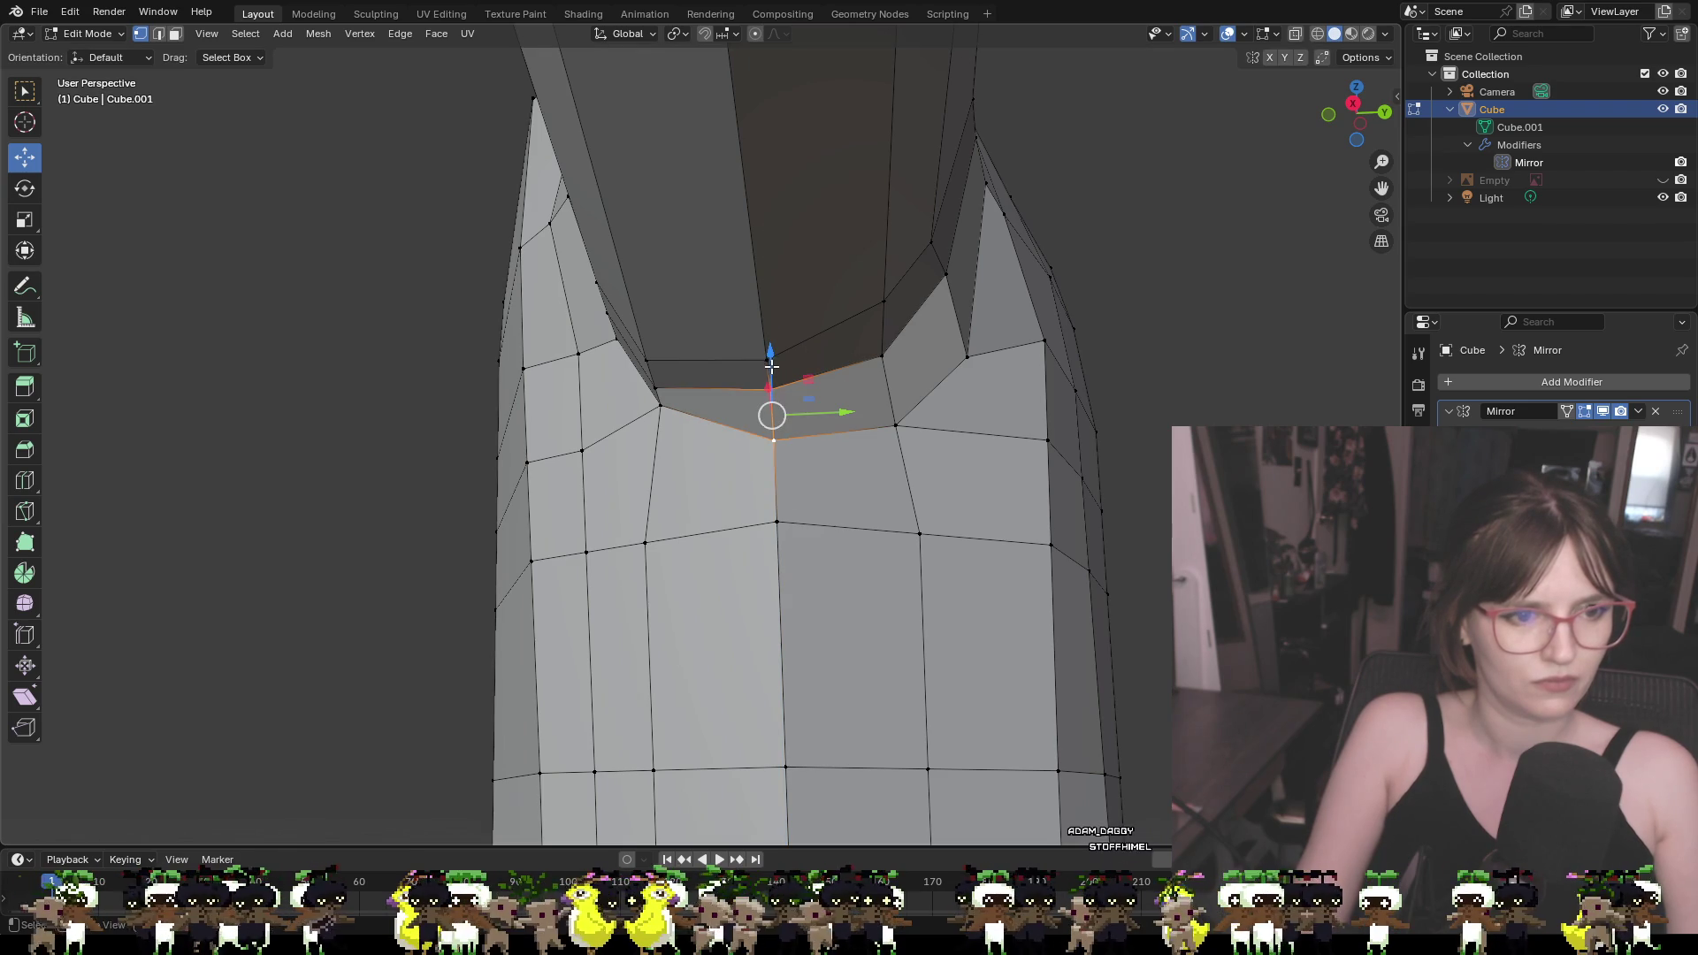
pyautogui.press('g')
pyautogui.press('z')
pyautogui.click(777, 424)
# Lower the armpit corner vertices slightly along Z, redoing one attempt, then deselect
pyautogui.moveTo(777, 424); pyautogui.dragTo(910, 474, button='middle')
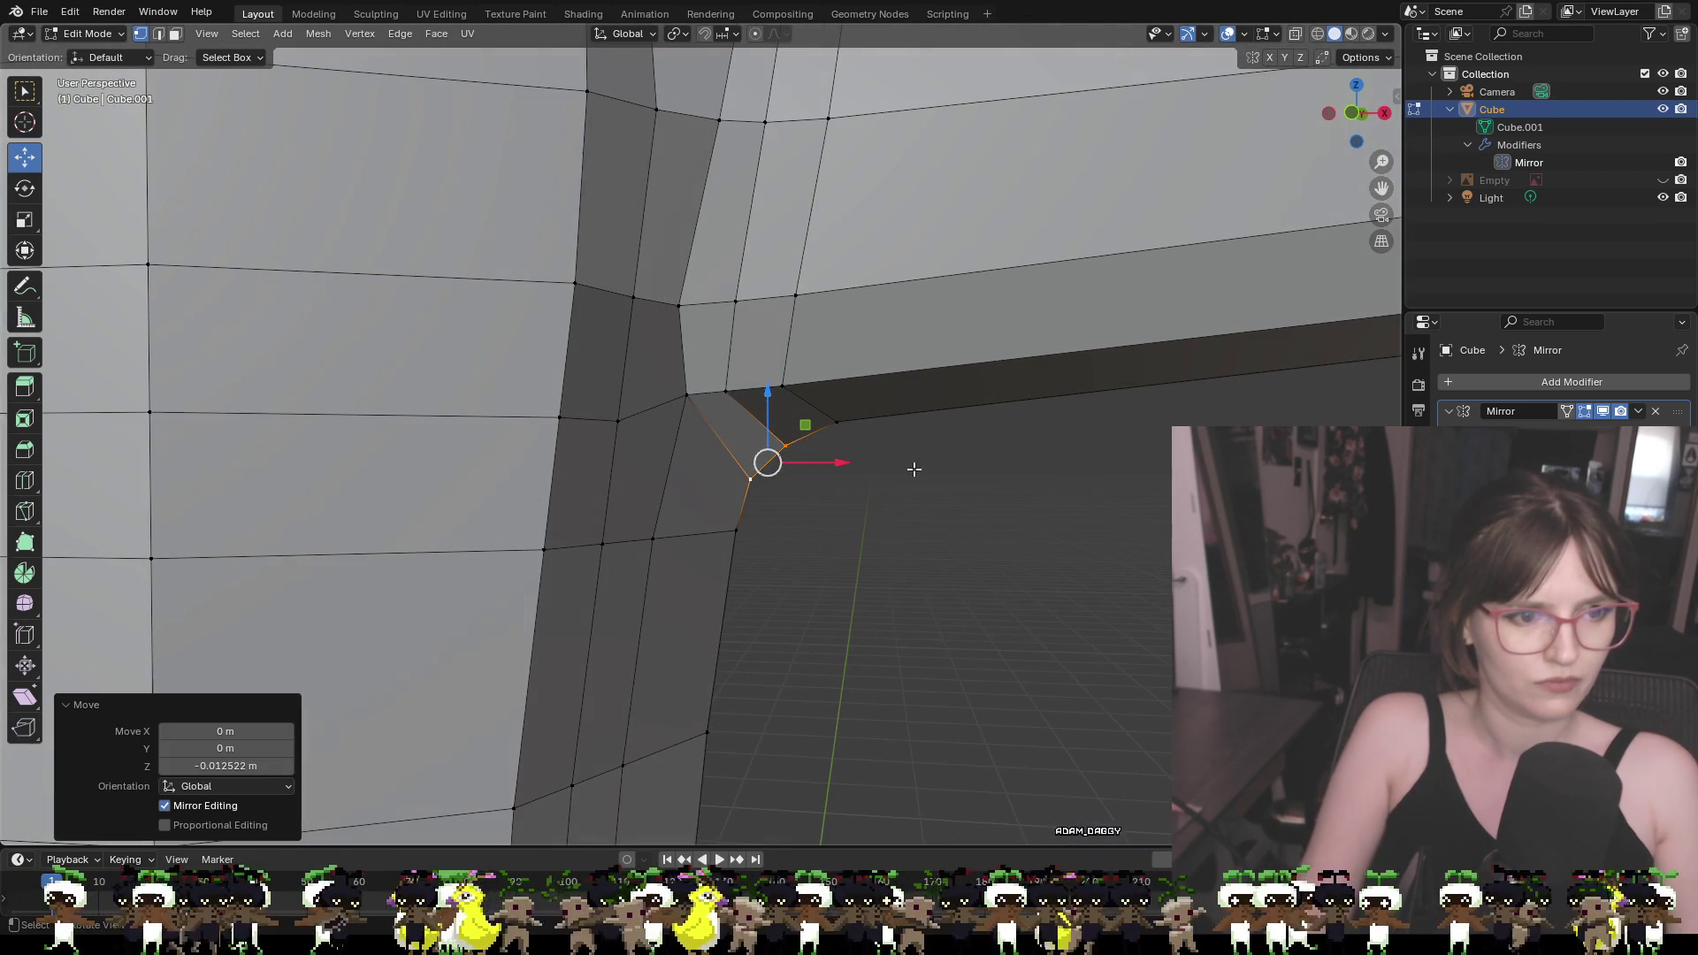
pyautogui.click(725, 389)
pyautogui.click(687, 394)
pyautogui.press('g')
pyautogui.hotkey('shift', 'x')
pyautogui.click(689, 409)
pyautogui.hotkey('ctrl', 'z')
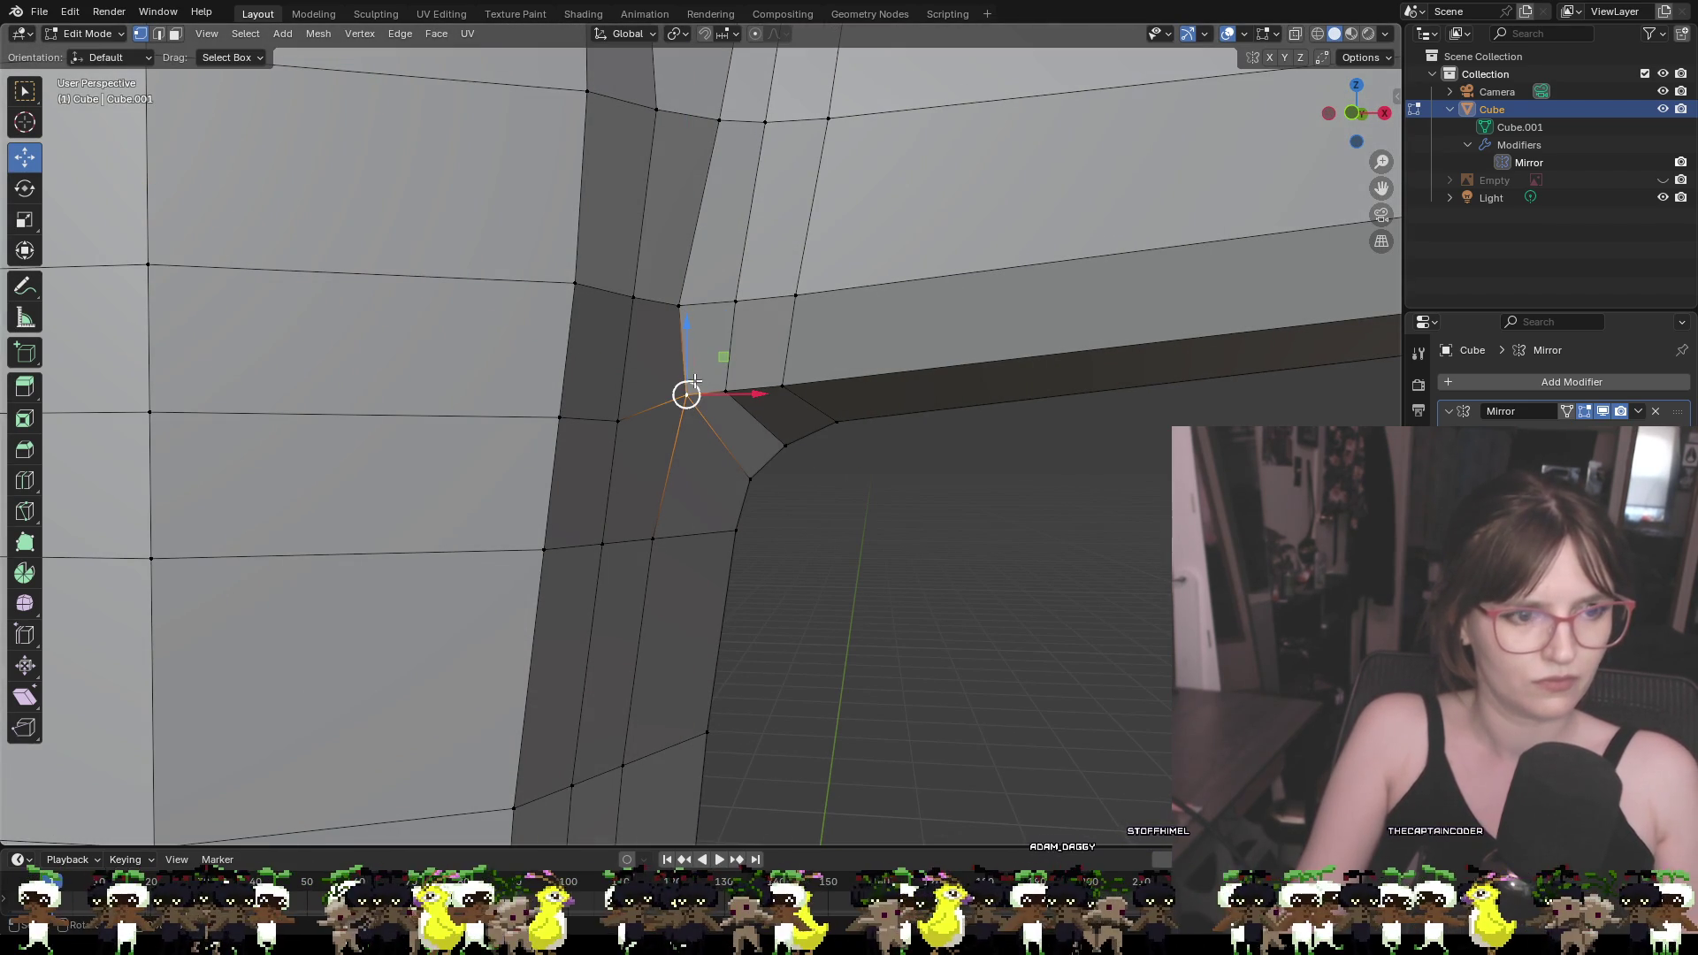
pyautogui.press('g')
pyautogui.press('z')
pyautogui.click(702, 391)
pyautogui.click(888, 518)
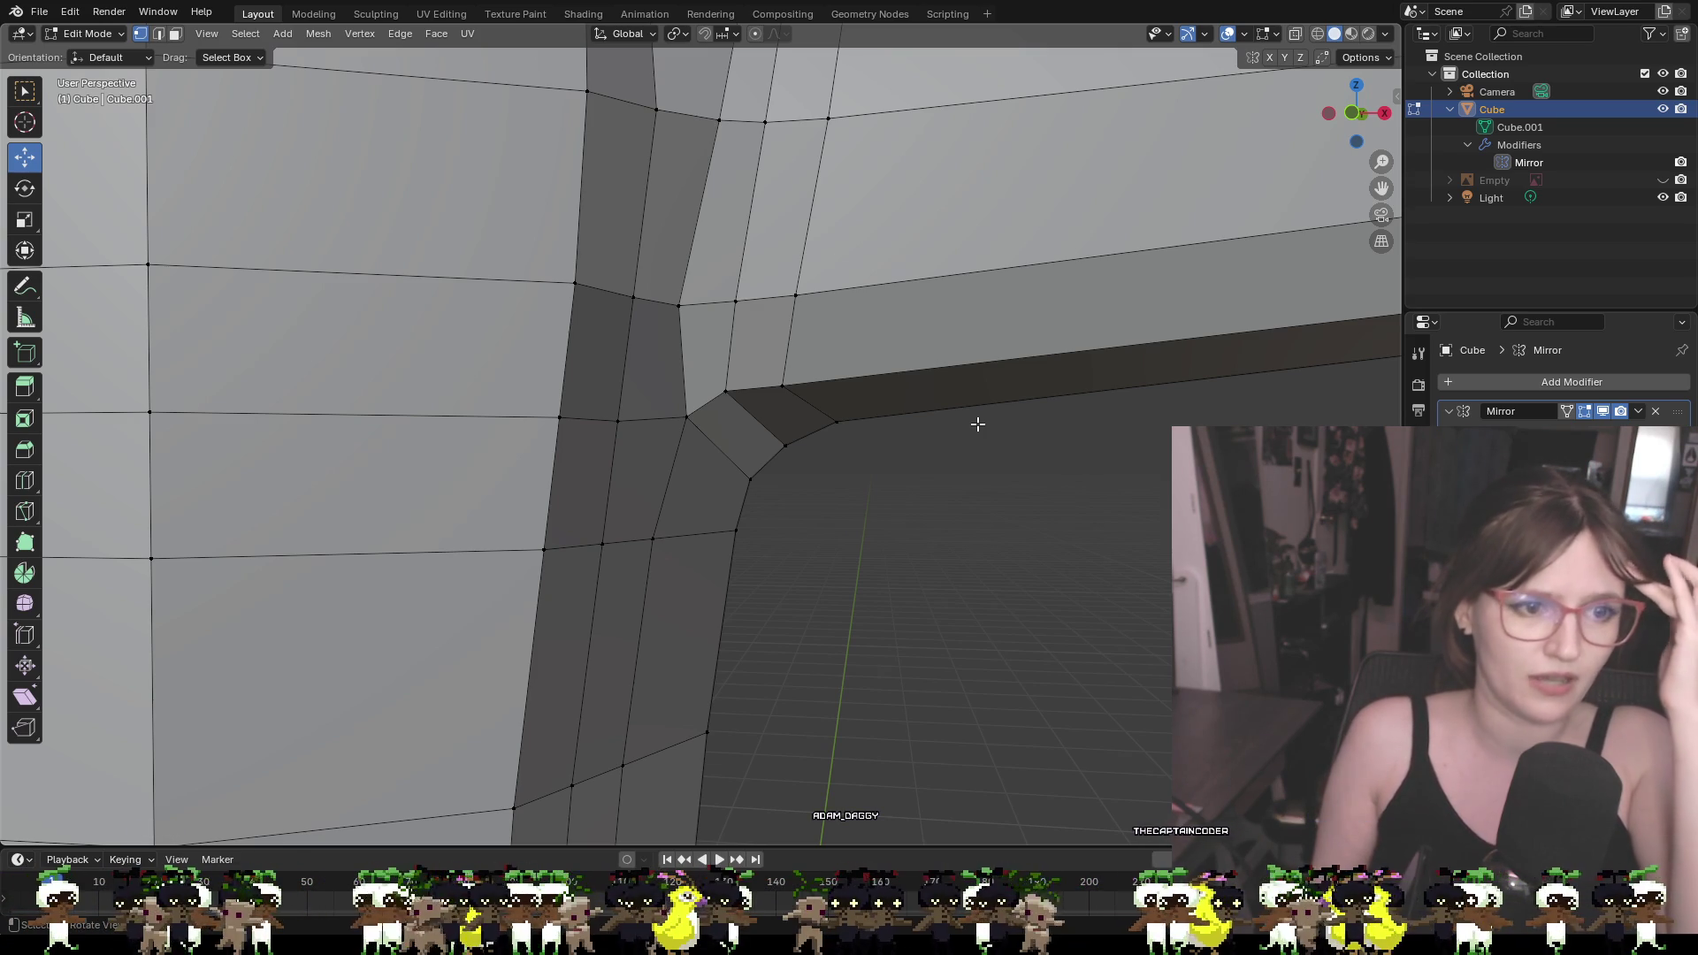
# Shift two armpit corner vertices slightly along Y to reshape the arm joint
pyautogui.moveTo(872, 424)
pyautogui.mouseDown(button='middle')
pyautogui.moveTo(936, 459)
pyautogui.moveTo(891, 425)
pyautogui.moveTo(899, 448)
pyautogui.moveTo(742, 497)
pyautogui.moveTo(682, 417)
pyautogui.mouseUp(button='middle')
pyautogui.click(611, 327)
pyautogui.moveTo(611, 327); pyautogui.dragTo(643, 337, button='middle')
pyautogui.moveTo(643, 337); pyautogui.dragTo(640, 350)
pyautogui.moveTo(714, 366)
pyautogui.mouseDown(button='middle')
pyautogui.moveTo(841, 348)
pyautogui.moveTo(879, 318)
pyautogui.mouseUp(button='middle')
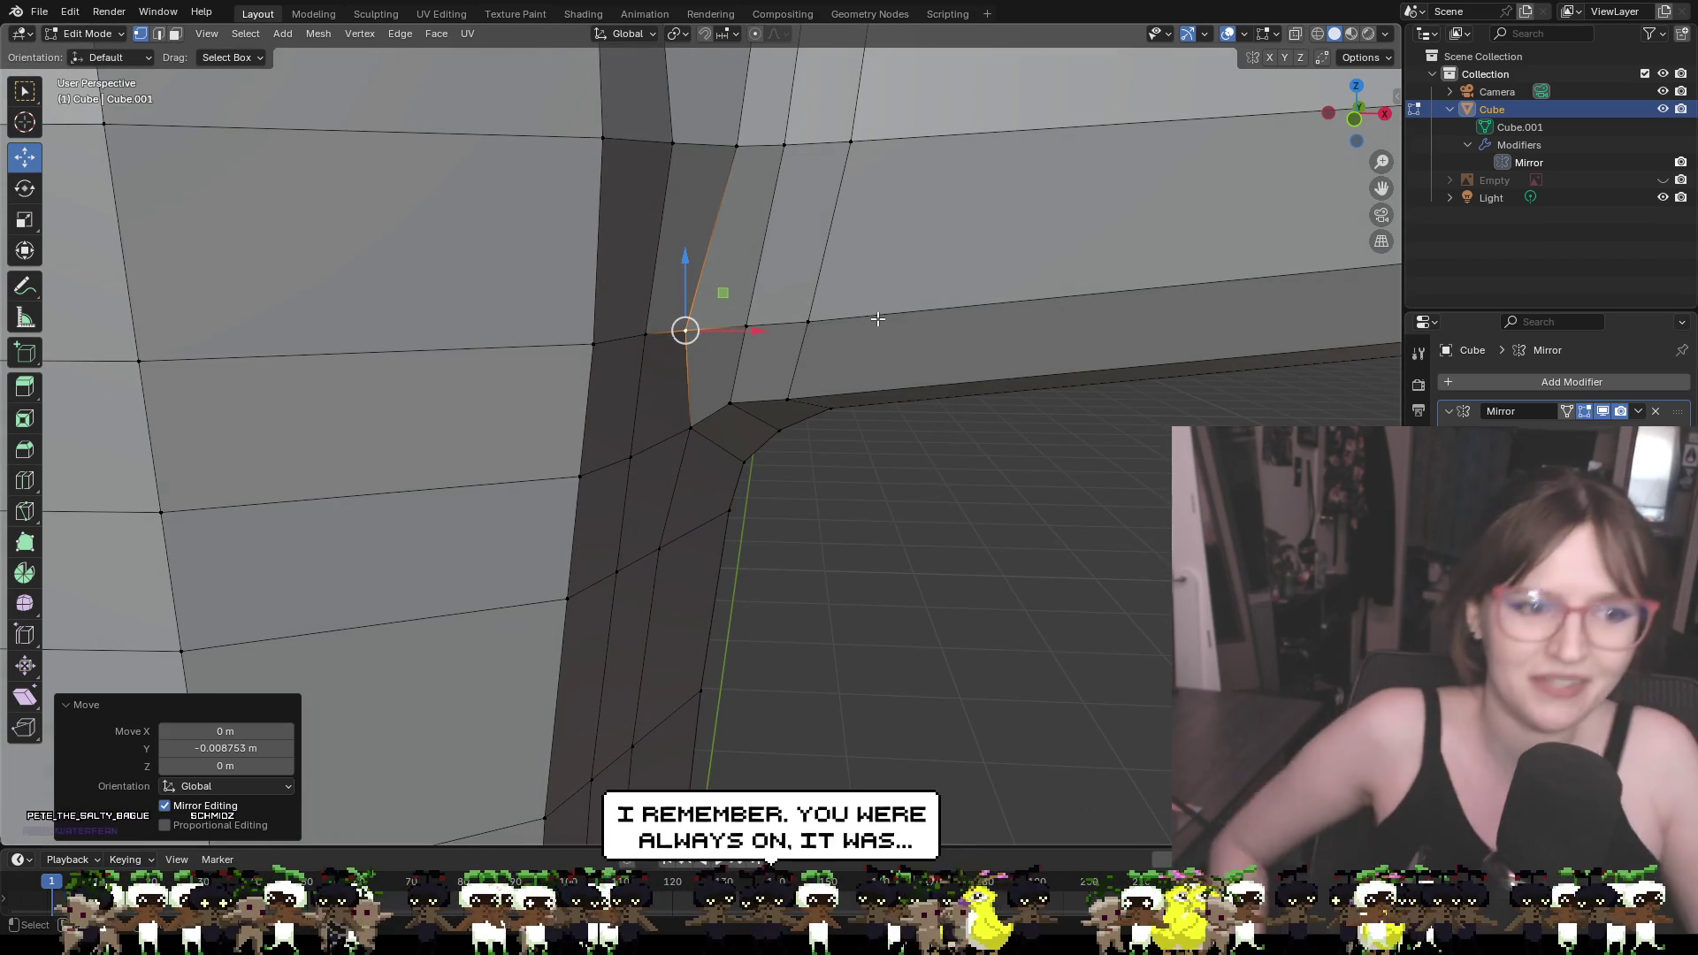
pyautogui.moveTo(878, 318); pyautogui.dragTo(589, 310, button='middle')
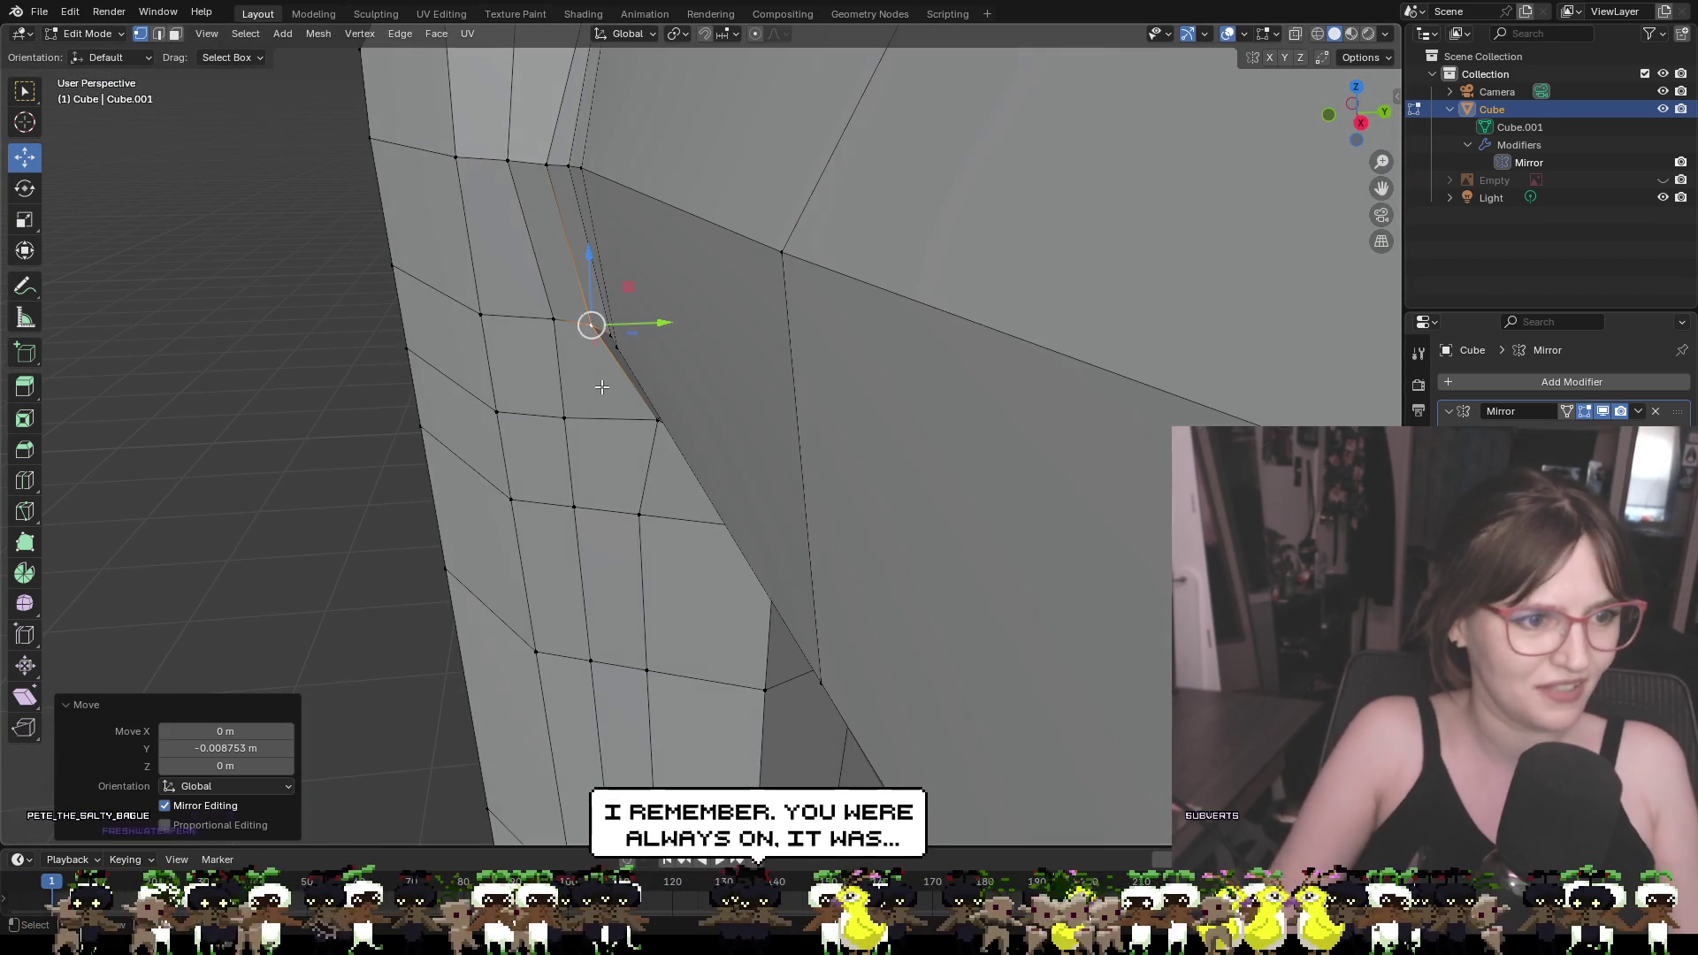
pyautogui.click(590, 308)
pyautogui.moveTo(619, 320); pyautogui.dragTo(587, 343)
pyautogui.moveTo(586, 343)
pyautogui.mouseDown(button='middle')
pyautogui.moveTo(813, 340)
pyautogui.moveTo(780, 380)
pyautogui.mouseUp(button='middle')
pyautogui.click(990, 534)
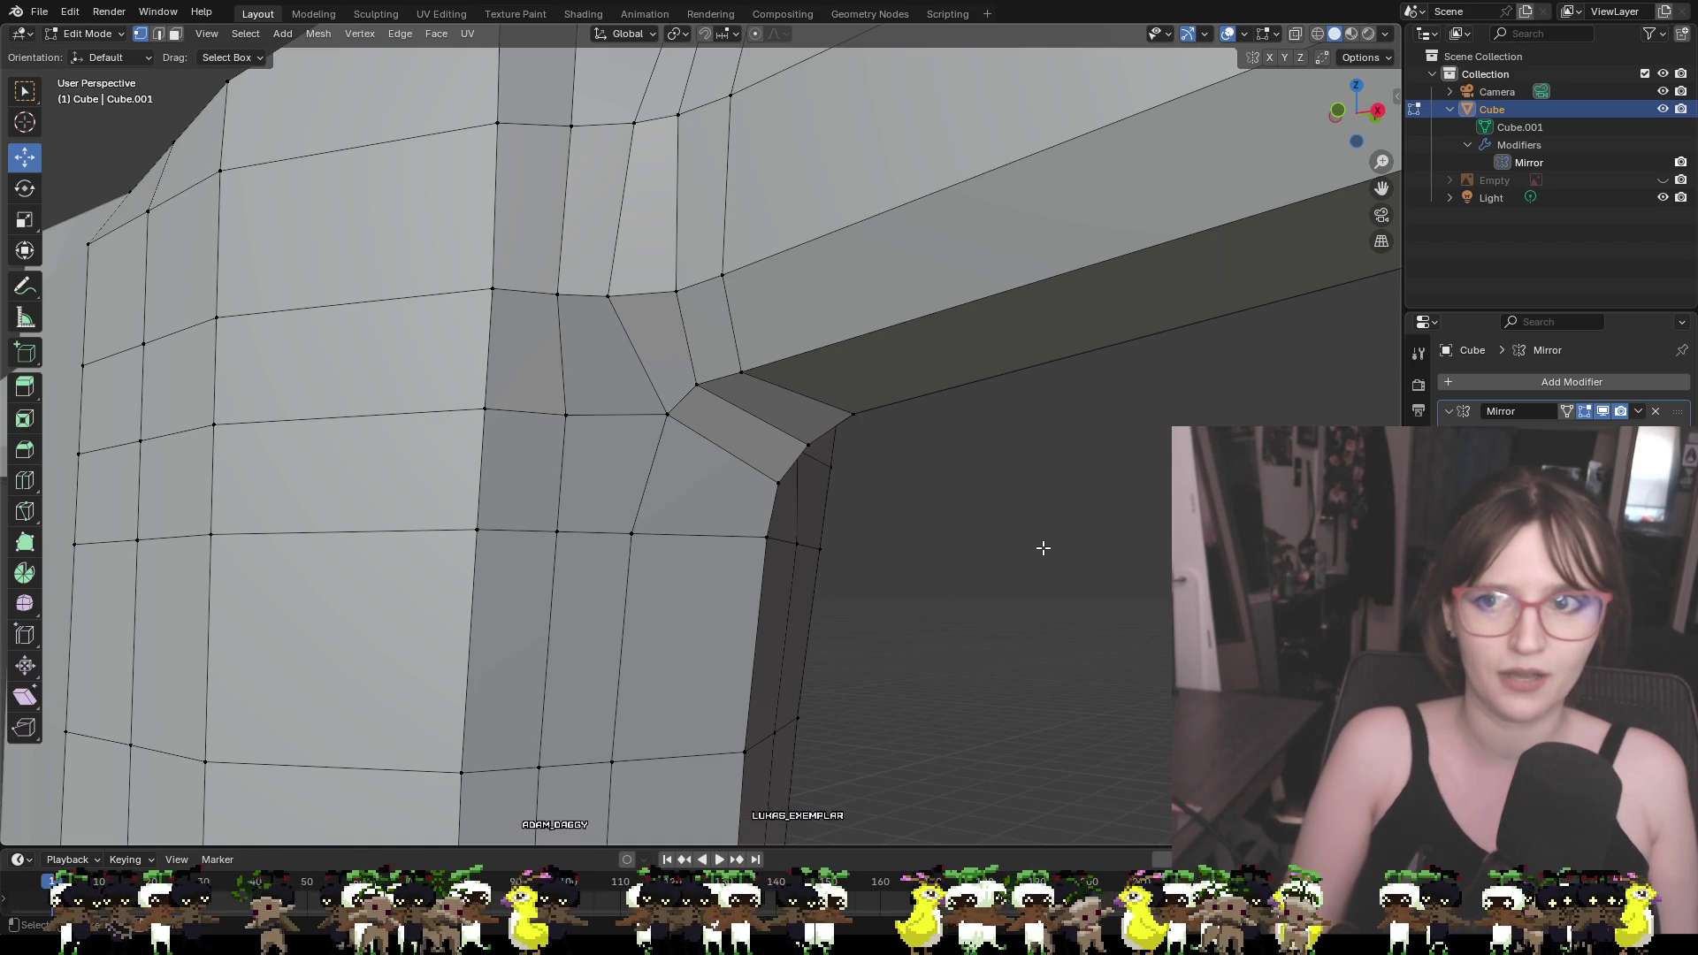
# Lower the shoulder-top corner vertex 0.02539 m along Z
pyautogui.moveTo(1061, 519)
pyautogui.mouseDown(button='middle')
pyautogui.moveTo(1111, 390)
pyautogui.moveTo(1036, 501)
pyautogui.moveTo(964, 288)
pyautogui.moveTo(970, 357)
pyautogui.moveTo(937, 273)
pyautogui.moveTo(650, 297)
pyautogui.moveTo(507, 337)
pyautogui.moveTo(932, 329)
pyautogui.moveTo(855, 457)
pyautogui.moveTo(857, 387)
pyautogui.moveTo(861, 416)
pyautogui.moveTo(929, 392)
pyautogui.moveTo(807, 270)
pyautogui.mouseUp(button='middle')
pyautogui.scroll(-4, 800, 364)
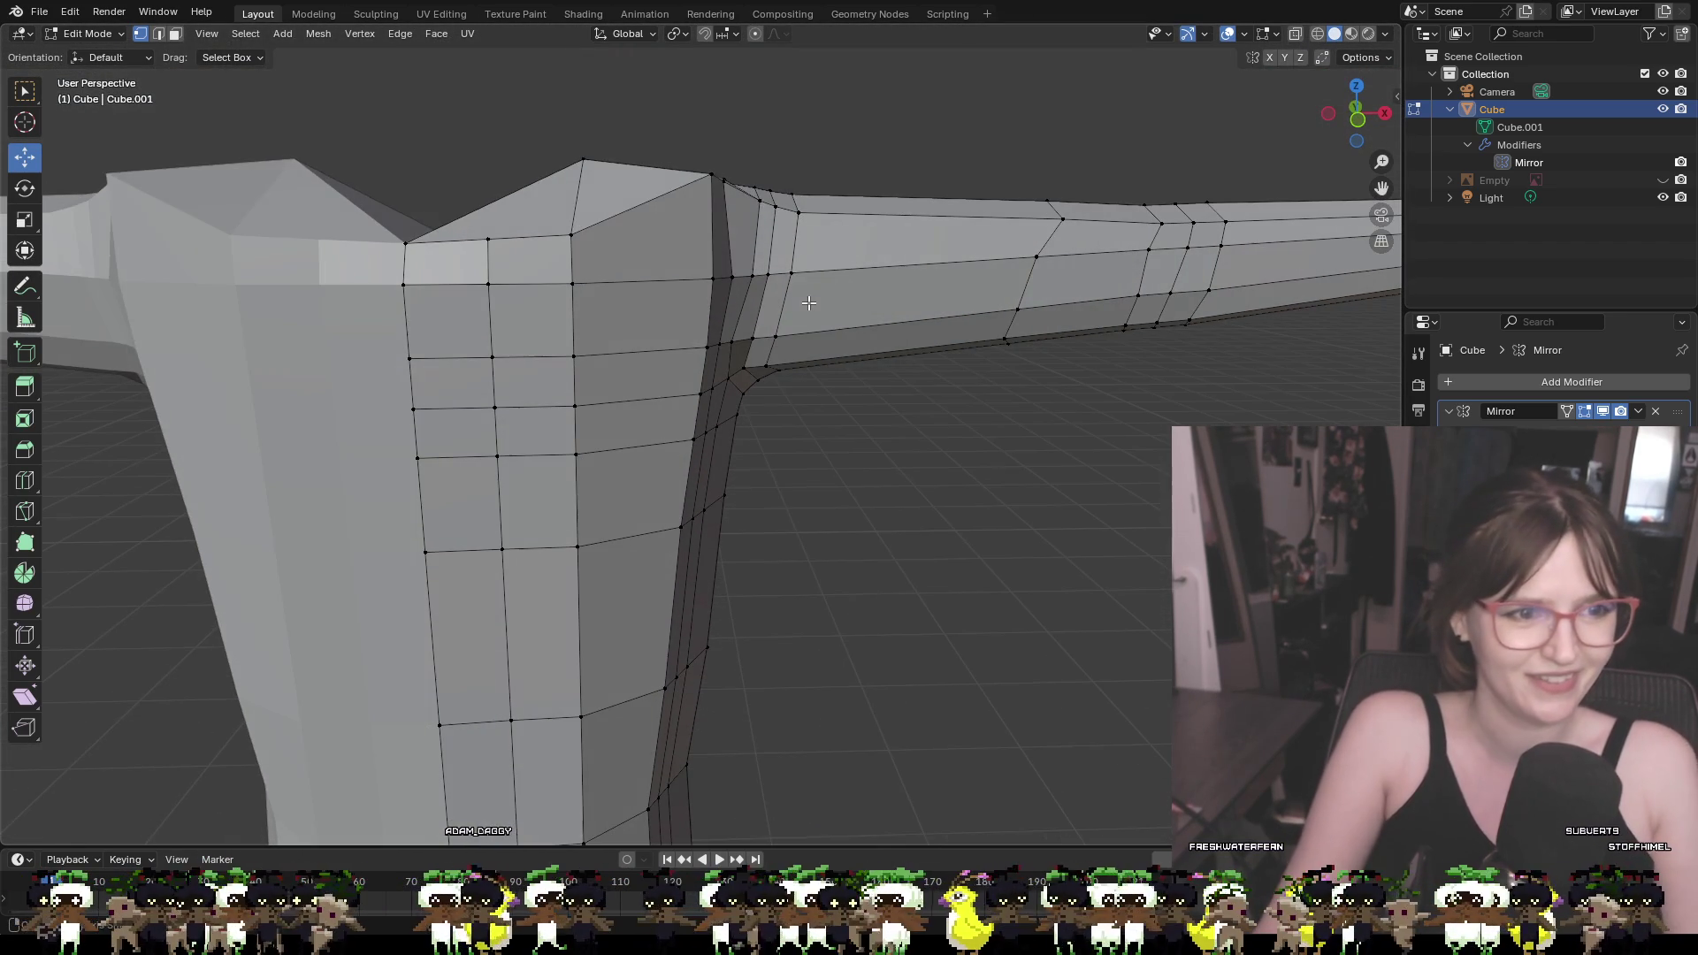
pyautogui.click(715, 172)
pyautogui.moveTo(714, 173)
pyautogui.mouseDown(button='middle')
pyautogui.moveTo(699, 239)
pyautogui.moveTo(525, 319)
pyautogui.mouseUp(button='middle')
pyautogui.moveTo(573, 358); pyautogui.dragTo(550, 264)
pyautogui.moveTo(627, 209); pyautogui.dragTo(631, 220)
pyautogui.moveTo(674, 241)
pyautogui.mouseDown(button='middle')
pyautogui.moveTo(891, 159)
pyautogui.moveTo(997, 185)
pyautogui.moveTo(693, 311)
pyautogui.mouseUp(button='middle')
pyautogui.press('g')
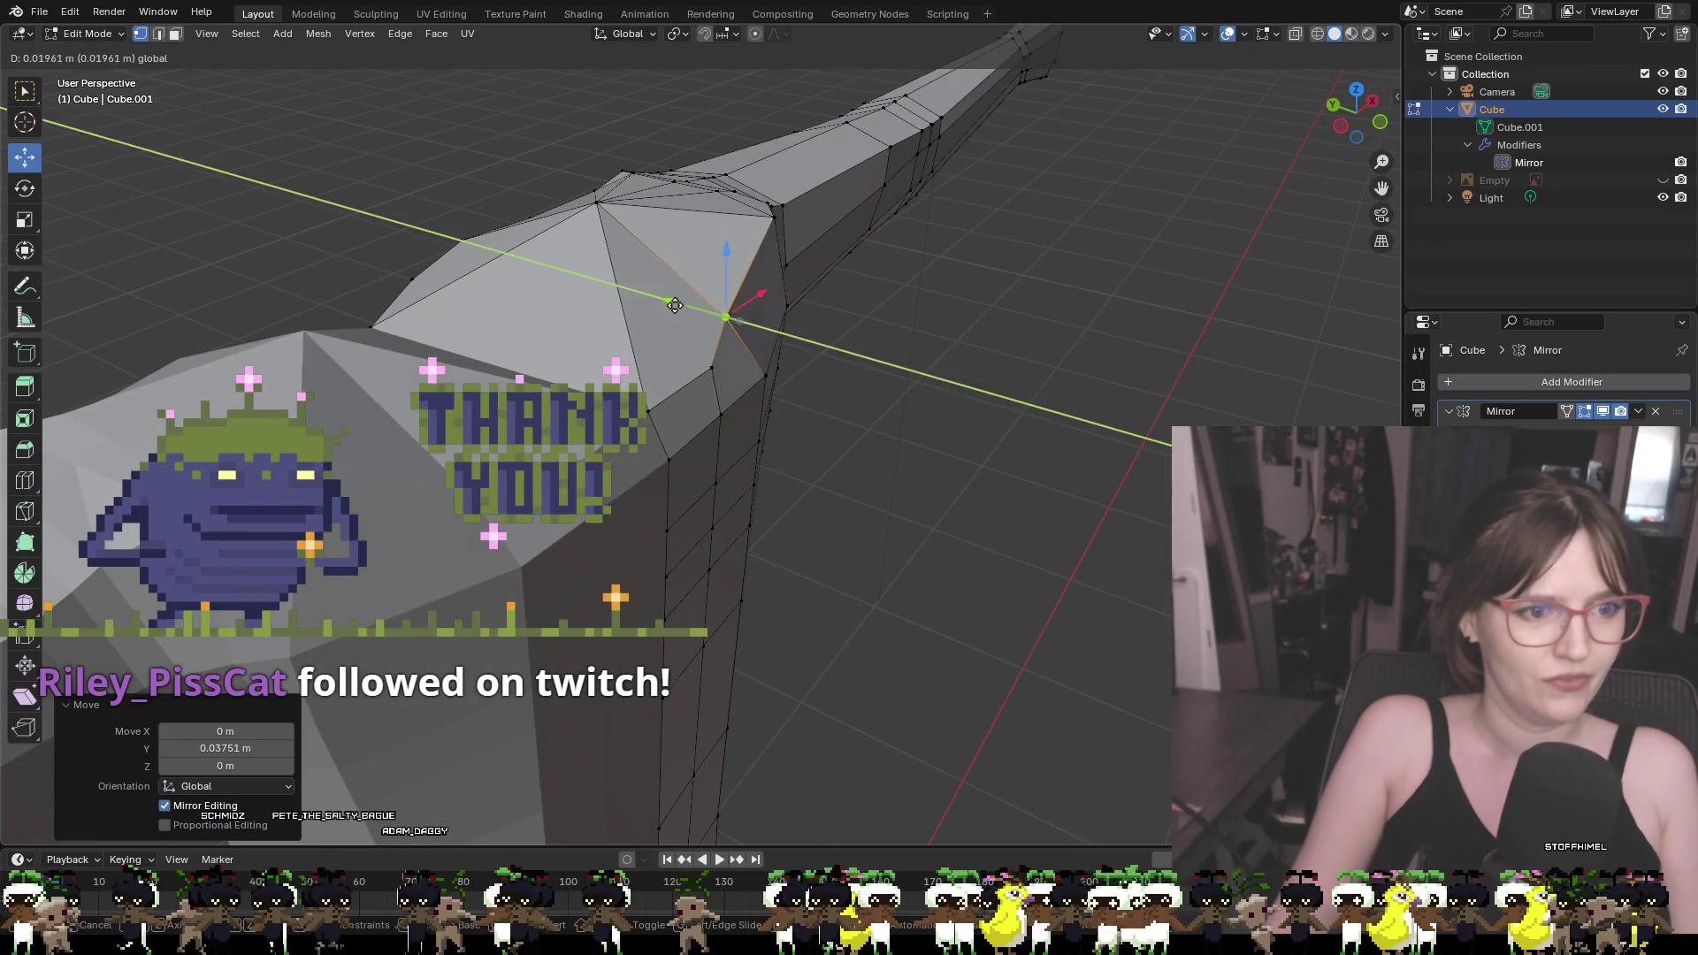
pyautogui.press('z')
pyautogui.click(982, 293)
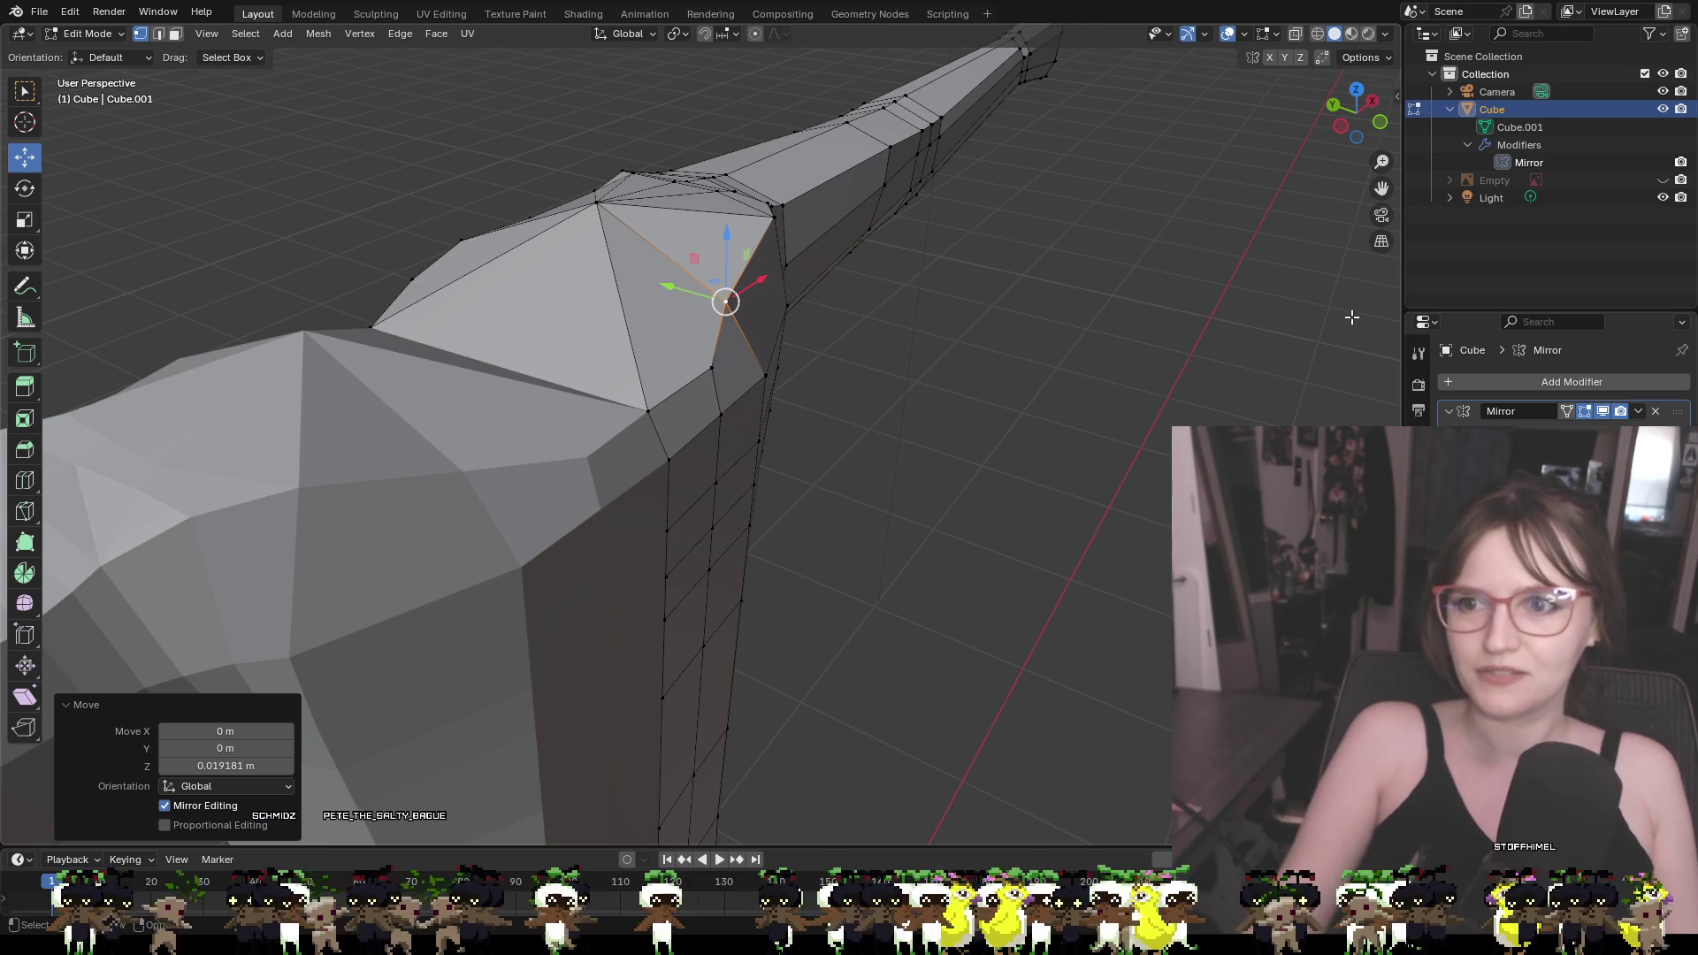
pyautogui.moveTo(1315, 330)
pyautogui.mouseDown(button='middle')
pyautogui.moveTo(1016, 303)
pyautogui.moveTo(1164, 269)
pyautogui.mouseUp(button='middle')
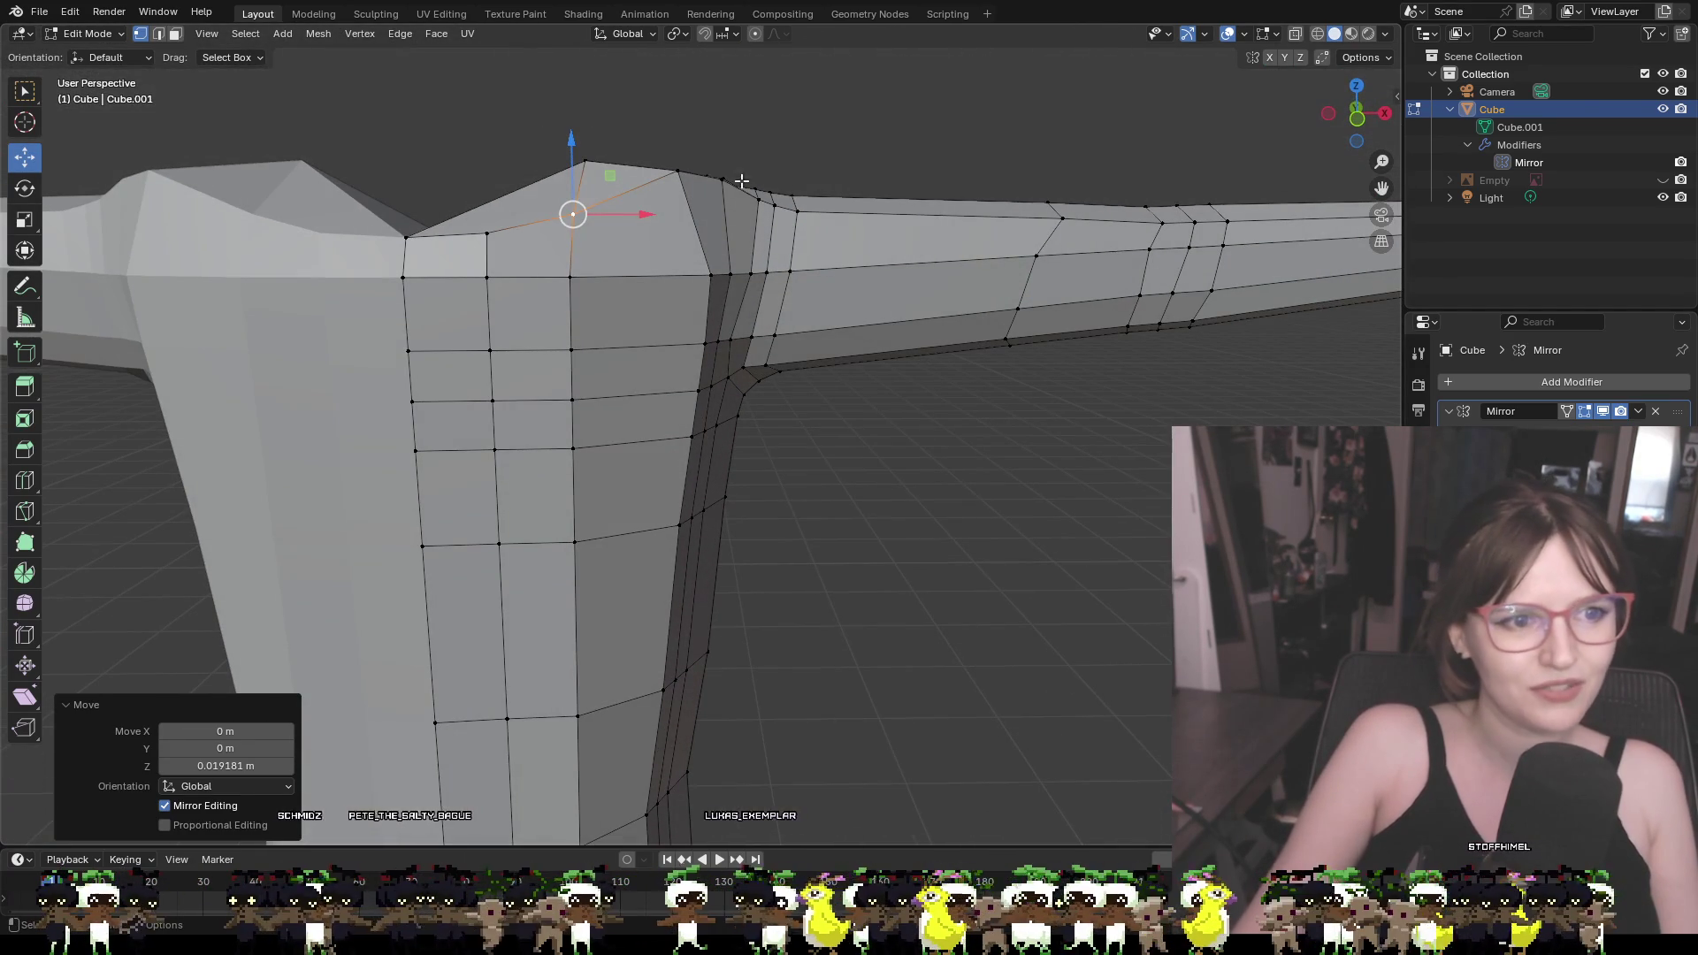
pyautogui.click(717, 160)
pyautogui.moveTo(717, 161)
pyautogui.mouseDown(button='middle')
pyautogui.moveTo(689, 199)
pyautogui.moveTo(705, 215)
pyautogui.moveTo(734, 181)
pyautogui.moveTo(731, 140)
pyautogui.mouseUp(button='middle')
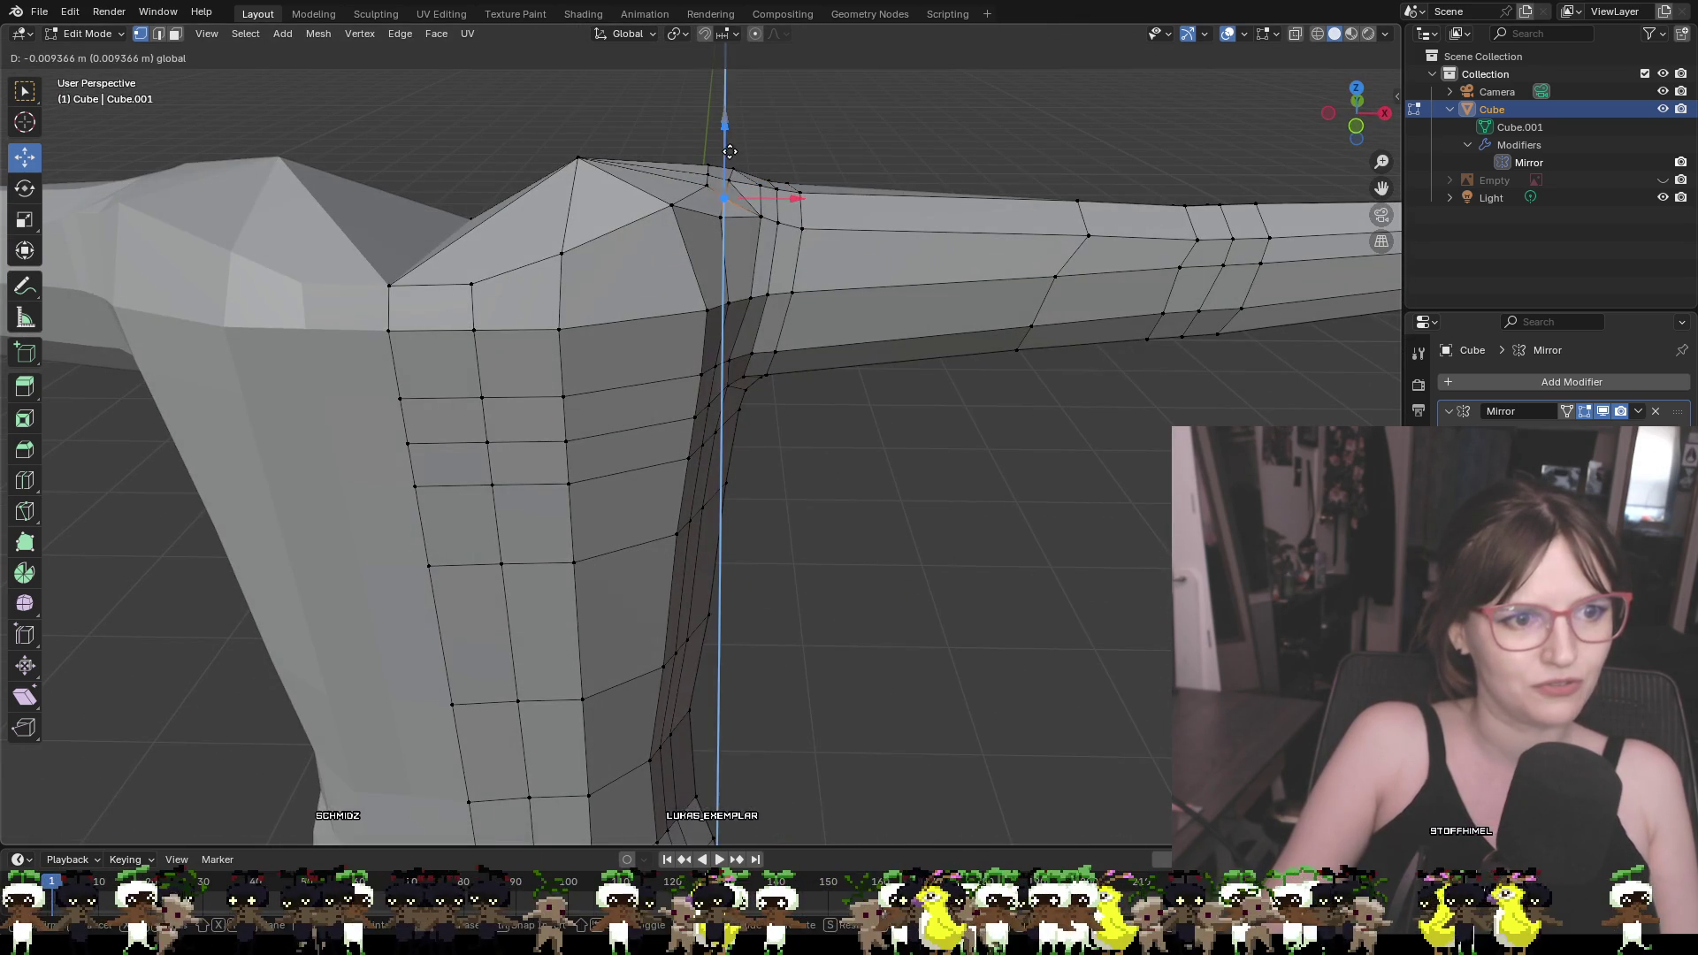
pyautogui.click(730, 151)
# Nudge the shoulder-top vertex sideways along Y to smooth the arm-torso join
pyautogui.moveTo(852, 216); pyautogui.dragTo(861, 184, button='middle')
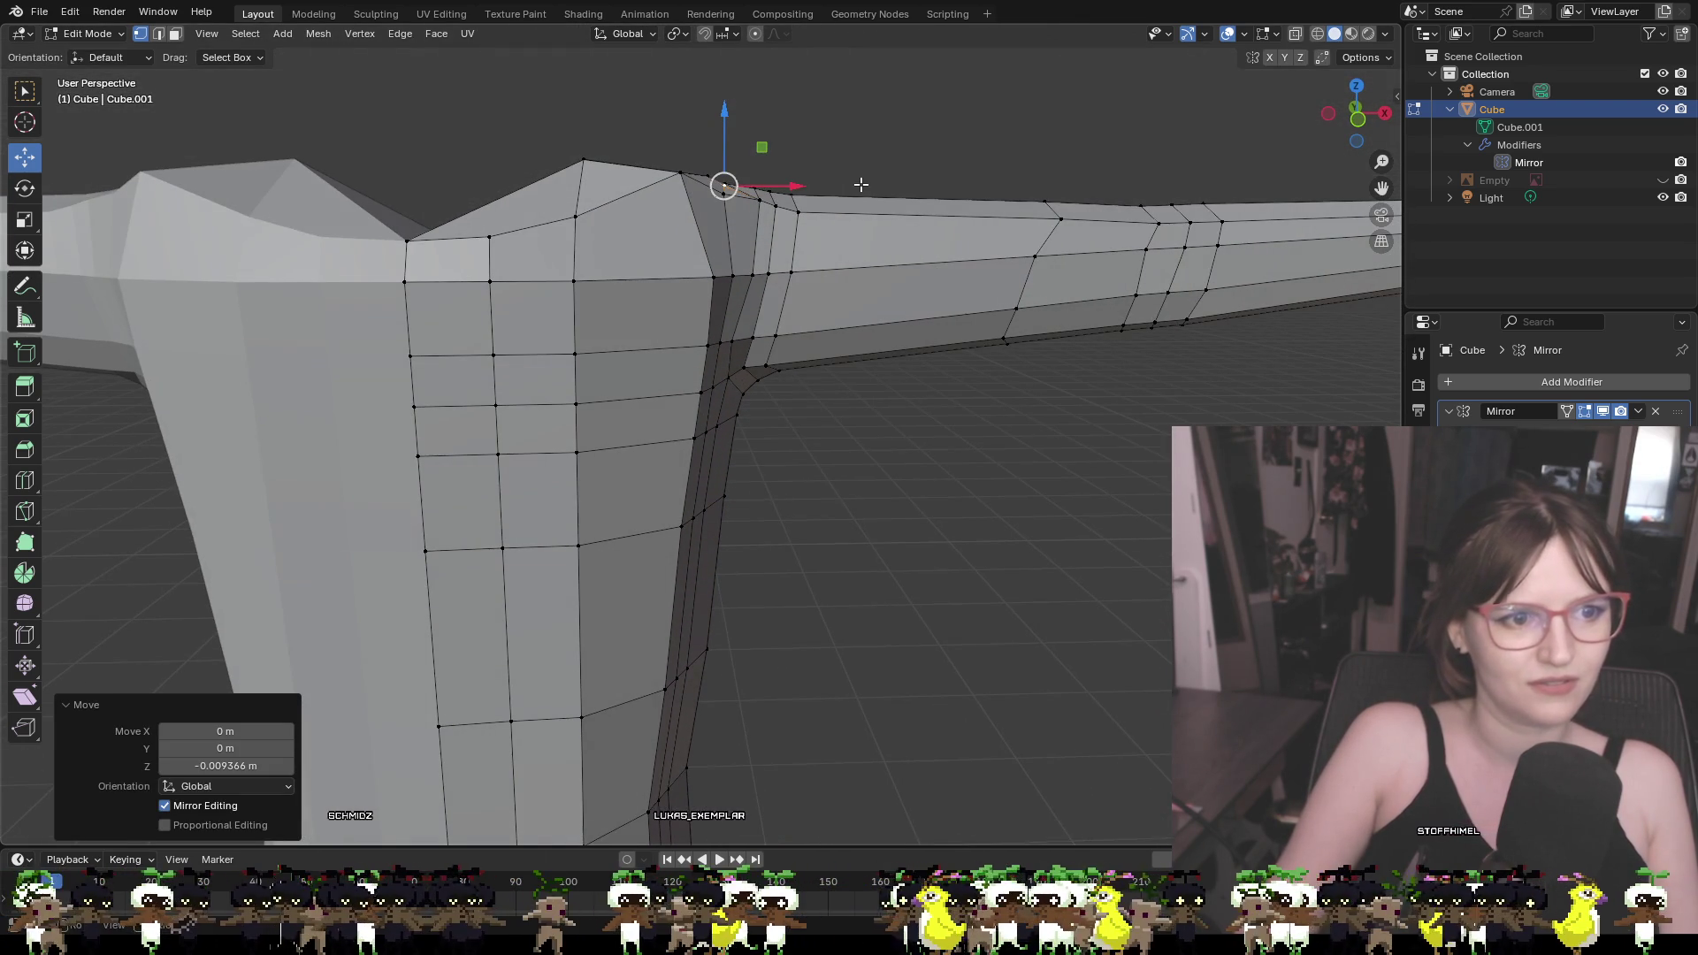
pyautogui.moveTo(717, 193); pyautogui.dragTo(800, 257, button='middle')
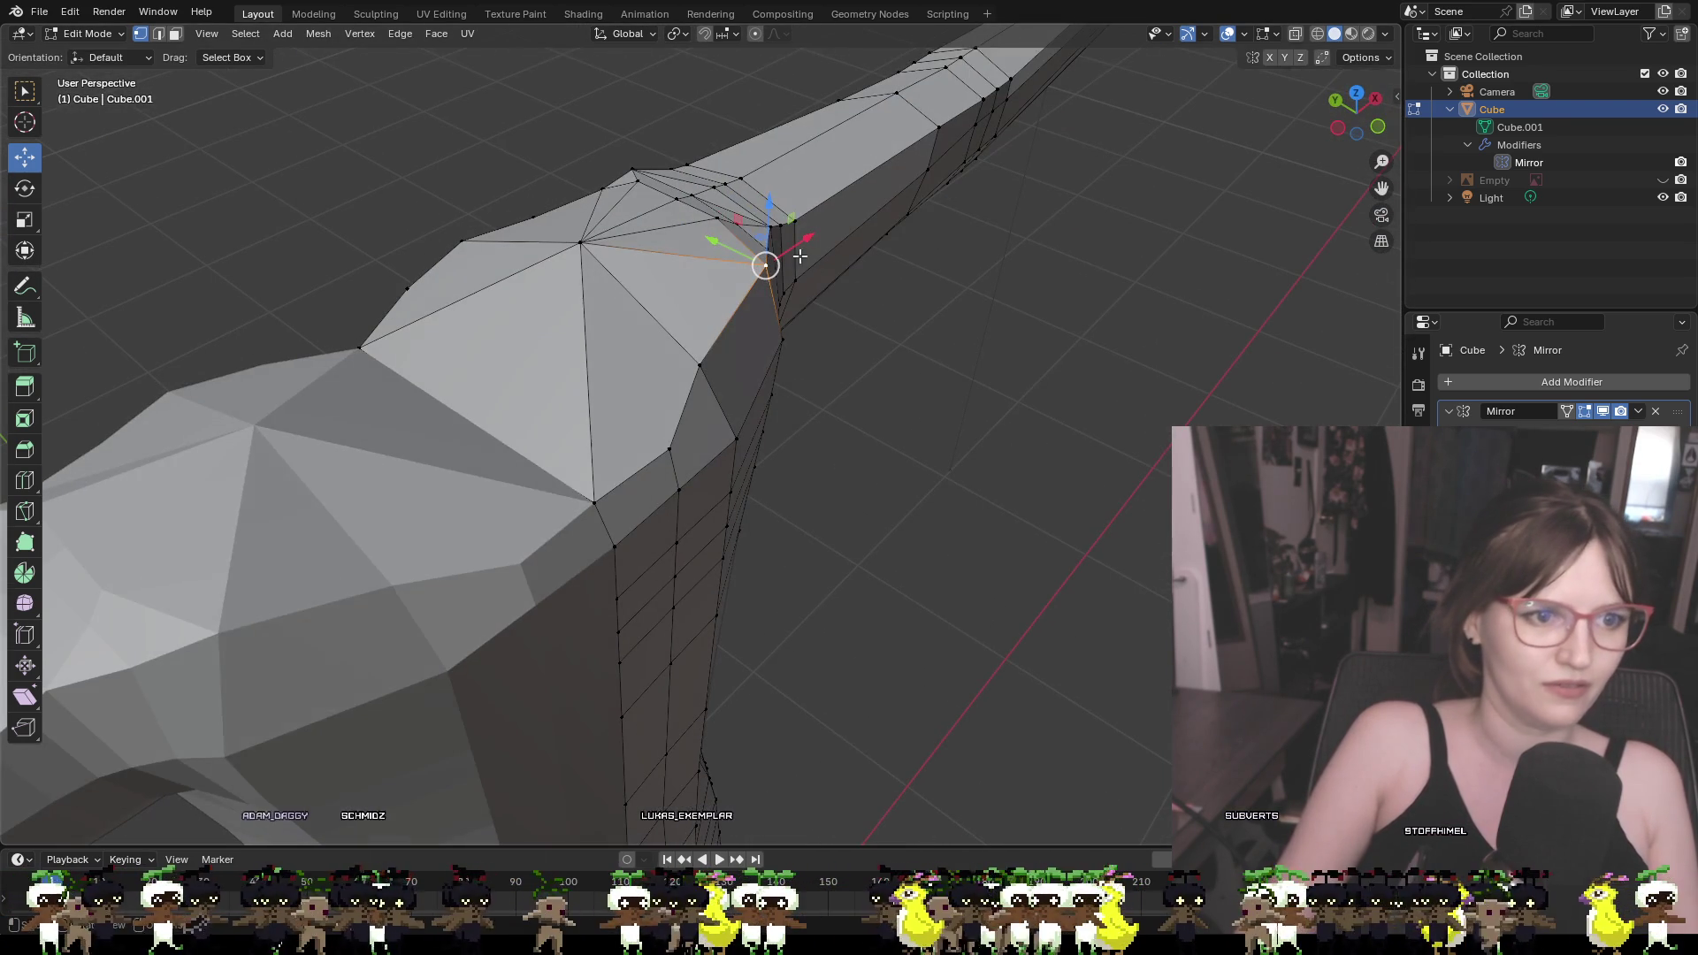
pyautogui.moveTo(766, 250)
pyautogui.mouseDown()
pyautogui.moveTo(786, 280)
pyautogui.moveTo(722, 262)
pyautogui.mouseUp()
pyautogui.moveTo(722, 262)
pyautogui.mouseDown(button='middle')
pyautogui.moveTo(823, 292)
pyautogui.moveTo(695, 240)
pyautogui.mouseUp(button='middle')
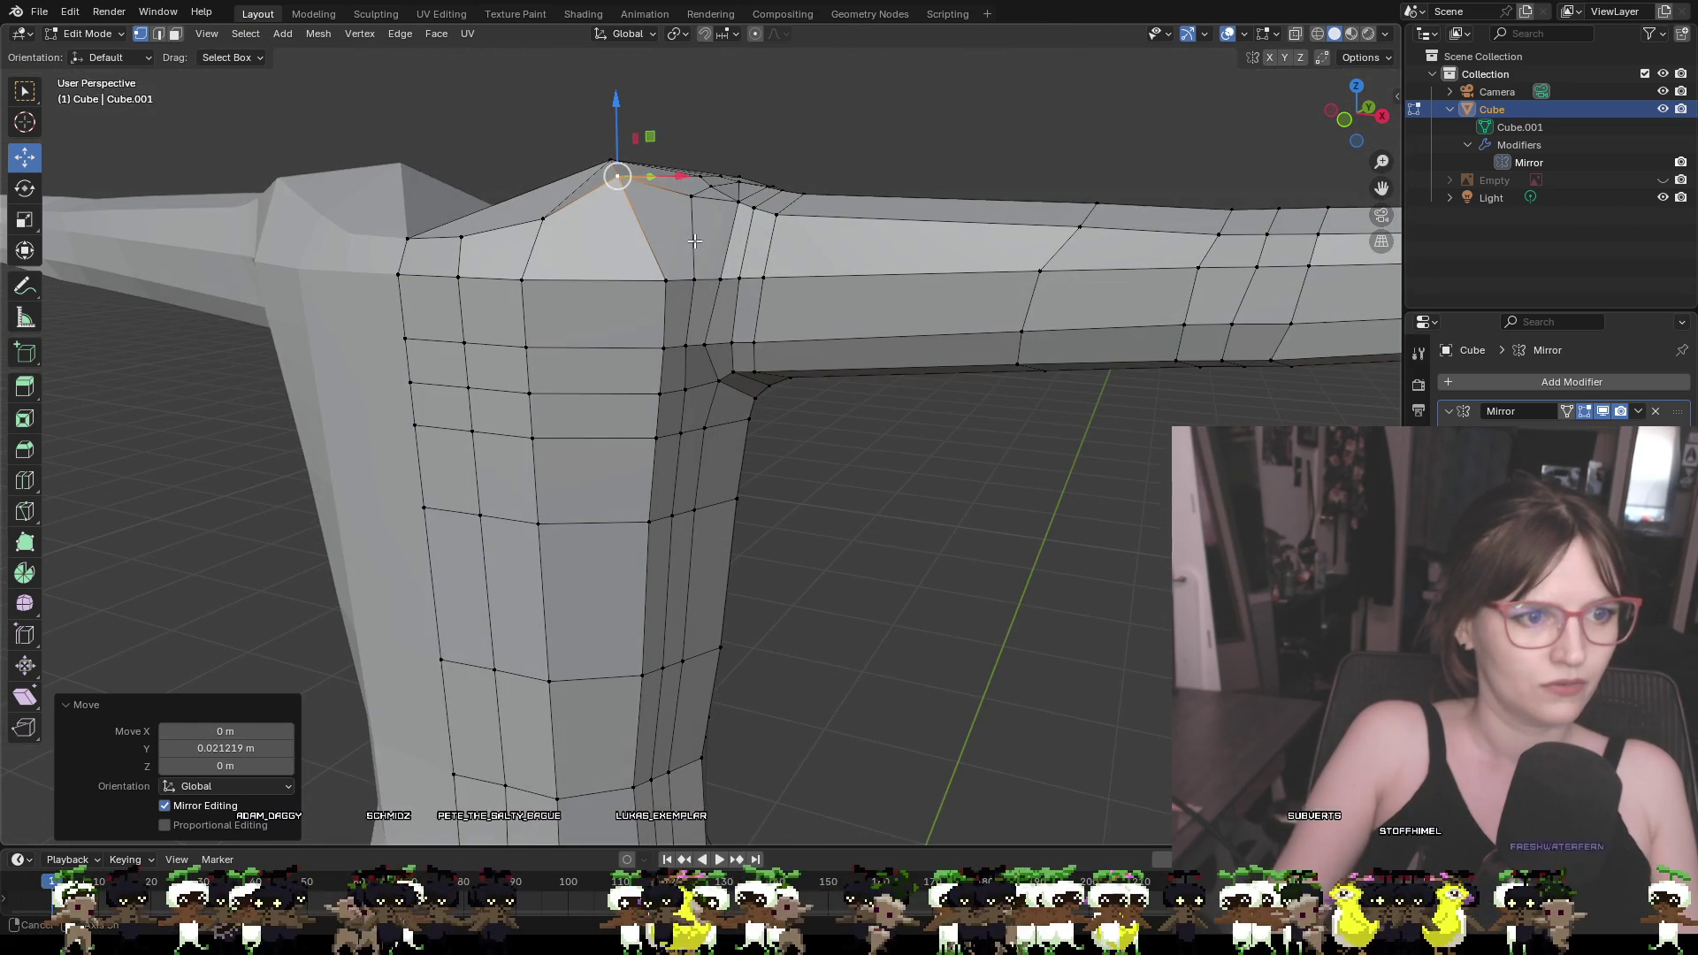
pyautogui.moveTo(625, 176)
pyautogui.mouseDown(button='middle')
pyautogui.moveTo(619, 248)
pyautogui.moveTo(639, 291)
pyautogui.moveTo(1211, 317)
pyautogui.moveTo(1000, 303)
pyautogui.moveTo(1012, 322)
pyautogui.moveTo(1179, 345)
pyautogui.moveTo(846, 296)
pyautogui.moveTo(839, 253)
pyautogui.mouseUp(button='middle')
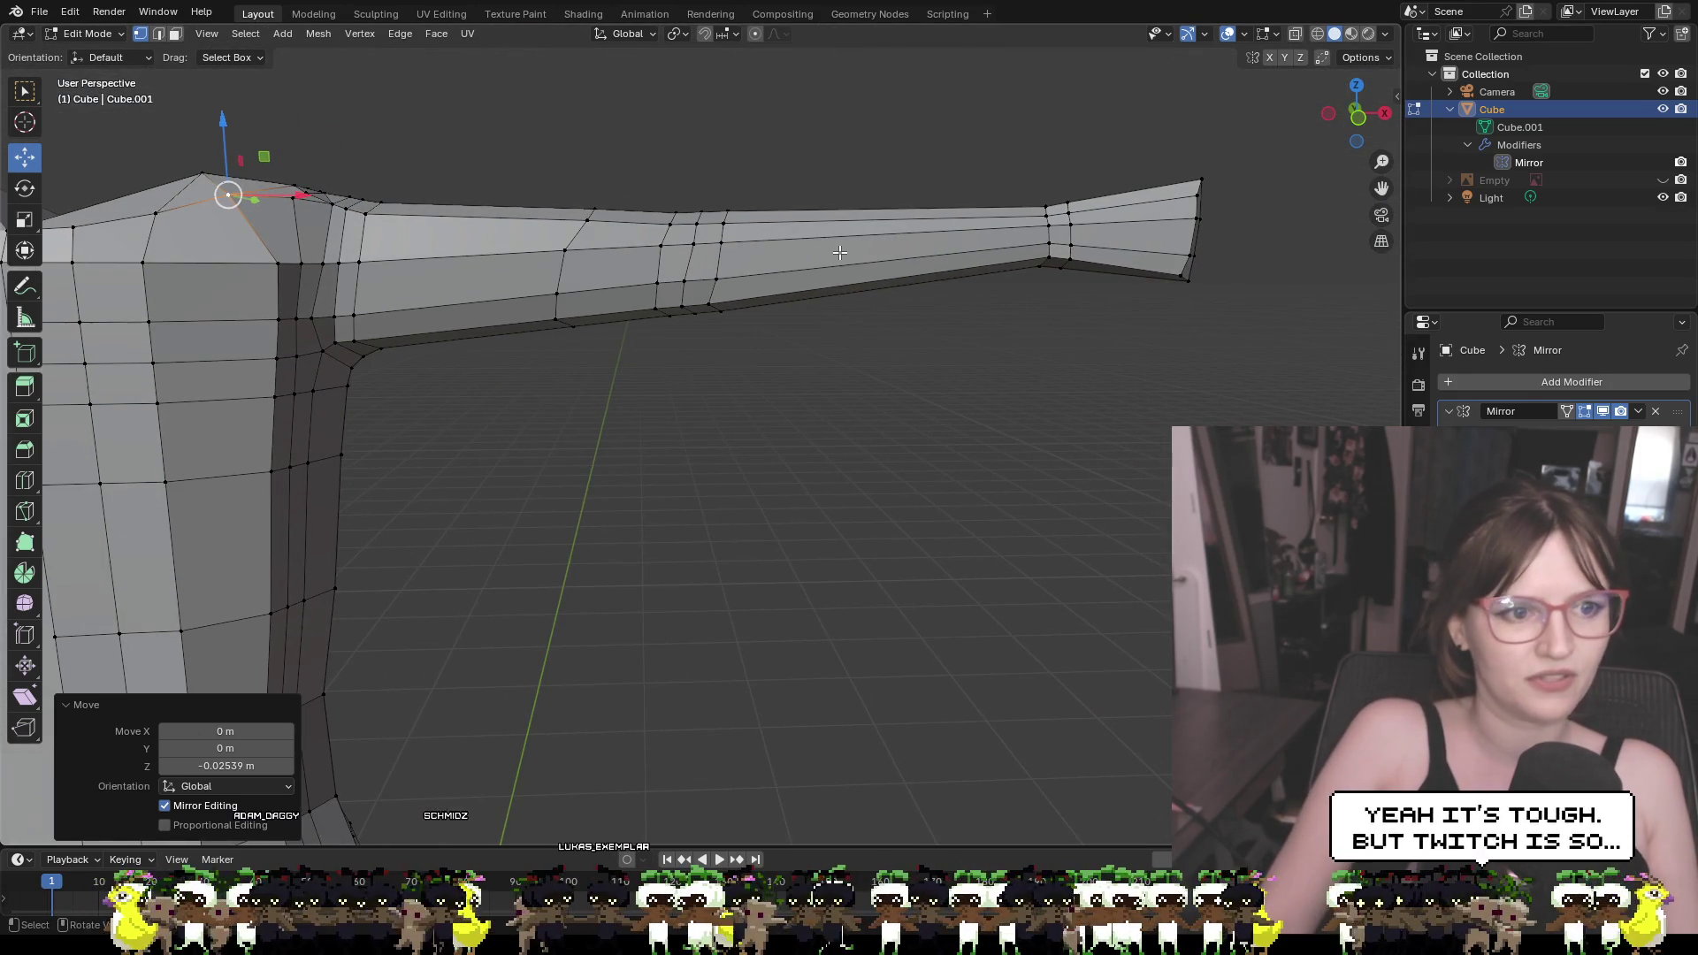
# Place the new edge loop partway along the arm and clear the selection
pyautogui.click(782, 254)
pyautogui.click(839, 360)
pyautogui.moveTo(839, 360)
pyautogui.mouseDown(button='middle')
pyautogui.moveTo(819, 319)
pyautogui.moveTo(855, 233)
pyautogui.moveTo(841, 265)
pyautogui.moveTo(747, 333)
pyautogui.moveTo(646, 363)
pyautogui.moveTo(638, 333)
pyautogui.moveTo(677, 343)
pyautogui.moveTo(674, 378)
pyautogui.moveTo(689, 378)
pyautogui.moveTo(682, 304)
pyautogui.moveTo(615, 253)
pyautogui.moveTo(933, 319)
pyautogui.moveTo(997, 360)
pyautogui.moveTo(1012, 406)
pyautogui.moveTo(1260, 228)
pyautogui.moveTo(1044, 292)
pyautogui.moveTo(889, 288)
pyautogui.mouseUp(button='middle')
# Shift a vertex near the shoulder 0.008358 m along negative Y
pyautogui.click(676, 374)
pyautogui.scroll(-5, 888, 288)
pyautogui.moveTo(864, 386)
pyautogui.mouseDown(button='middle')
pyautogui.moveTo(807, 504)
pyautogui.moveTo(811, 470)
pyautogui.moveTo(731, 397)
pyautogui.mouseUp(button='middle')
pyautogui.scroll(5, 731, 398)
pyautogui.moveTo(748, 316)
pyautogui.keyDown('shift'); pyautogui.mouseDown(button='middle')
pyautogui.moveTo(734, 381)
pyautogui.moveTo(648, 355)
pyautogui.mouseUp(button='middle'); pyautogui.keyUp('shift')
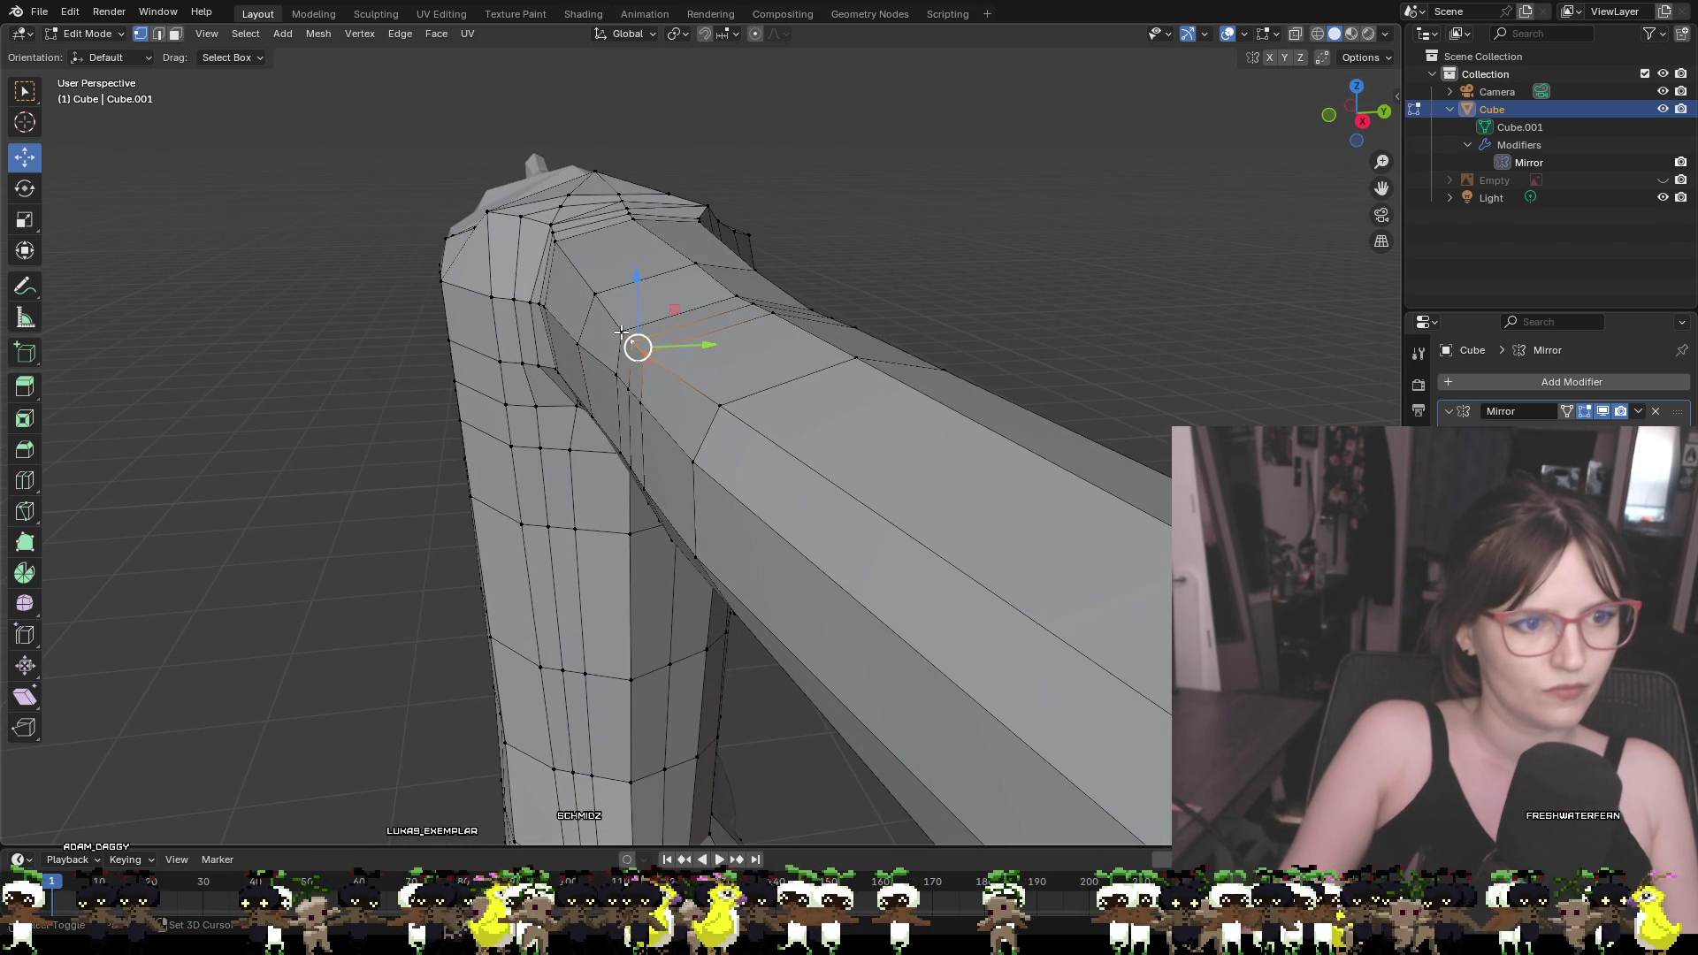
# Shift the mid-arm upper-edge vertex 0.018369 m along negative Y and move an arm edge loop along Y
pyautogui.press('Escape')
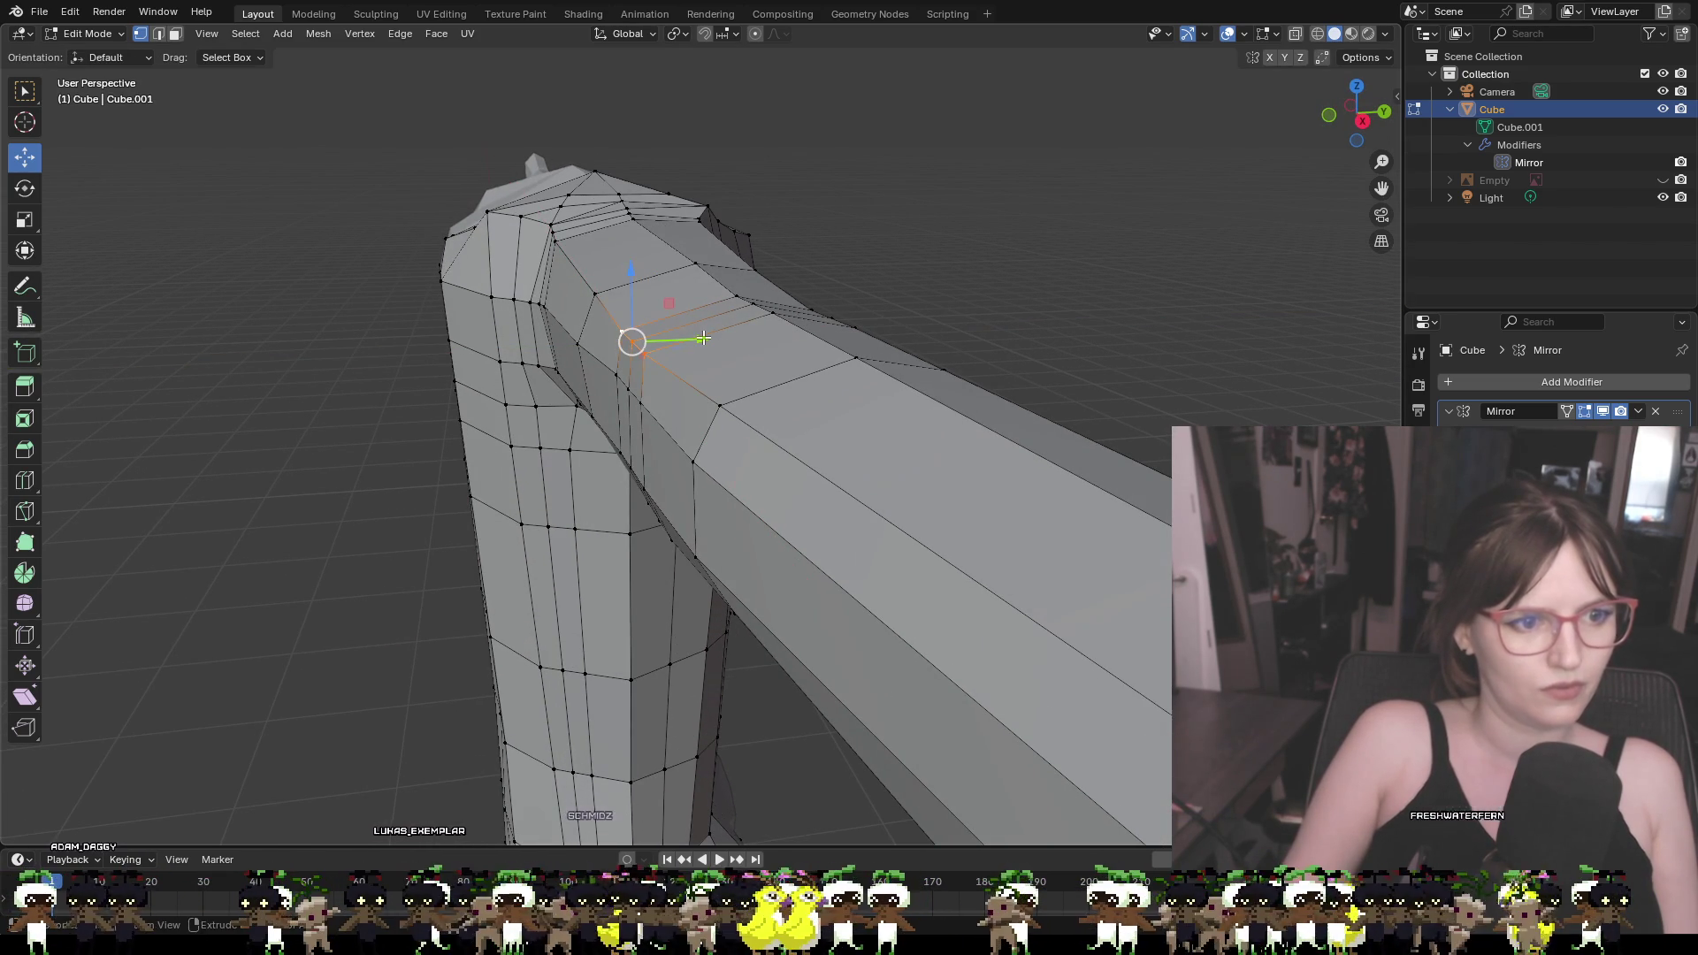
pyautogui.click(719, 340)
pyautogui.moveTo(719, 340)
pyautogui.mouseDown(button='middle')
pyautogui.moveTo(942, 288)
pyautogui.moveTo(826, 344)
pyautogui.moveTo(651, 381)
pyautogui.moveTo(885, 364)
pyautogui.mouseUp(button='middle')
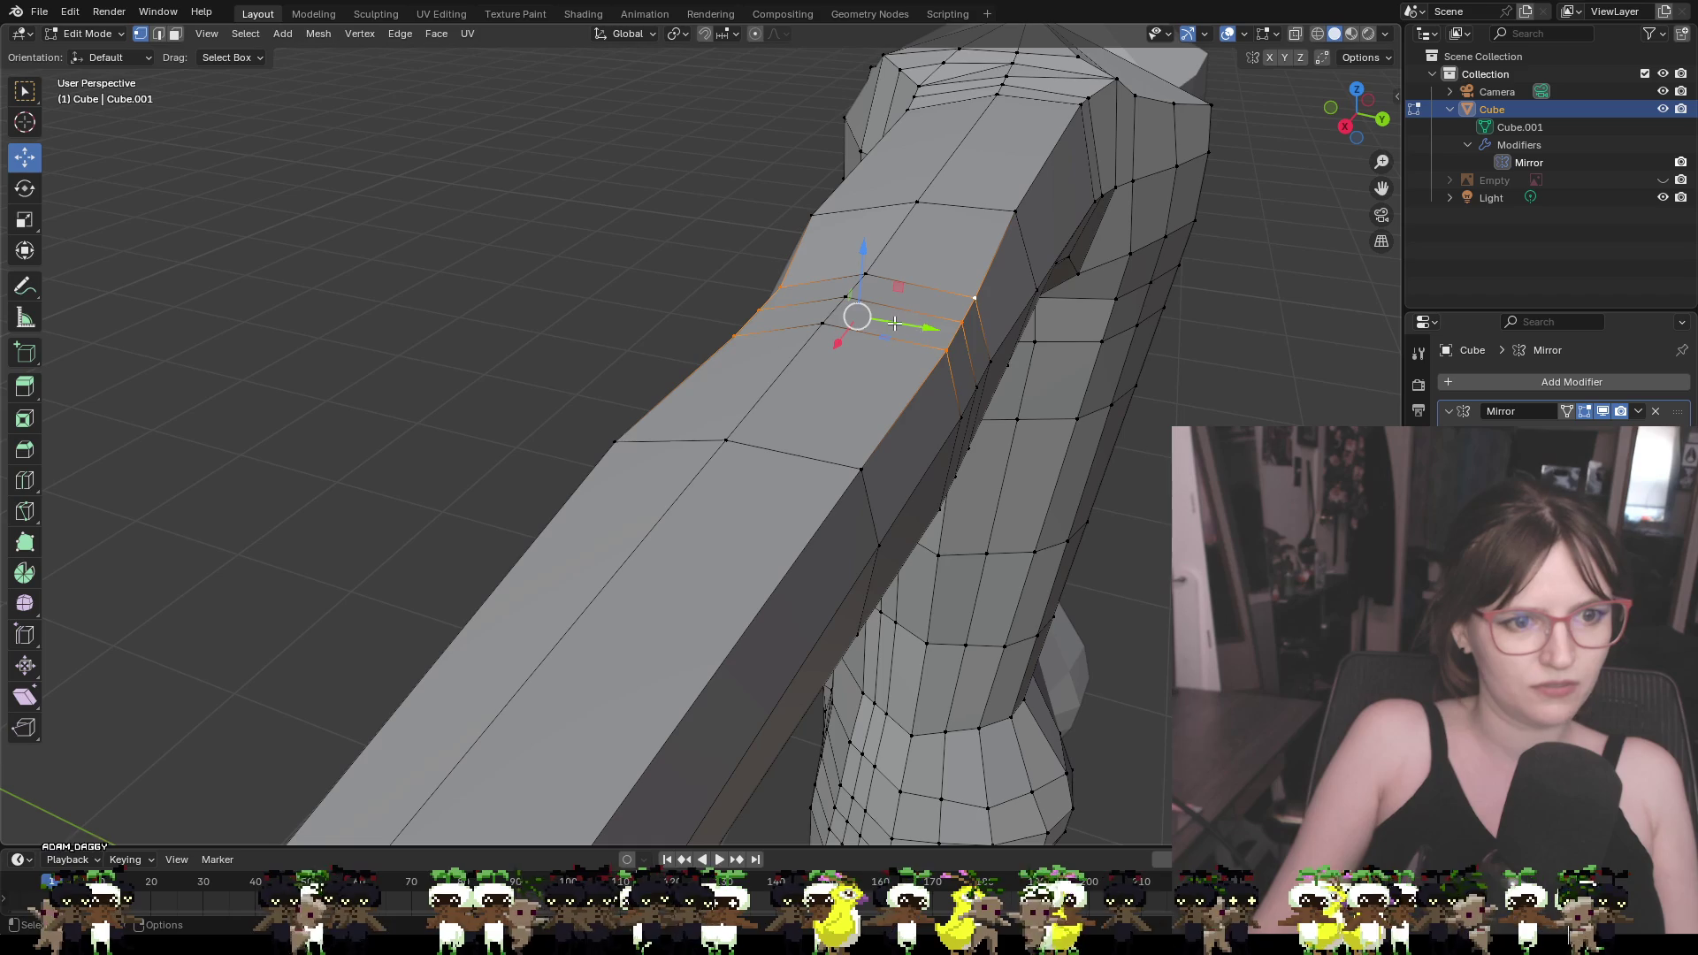
pyautogui.moveTo(896, 323); pyautogui.dragTo(896, 324)
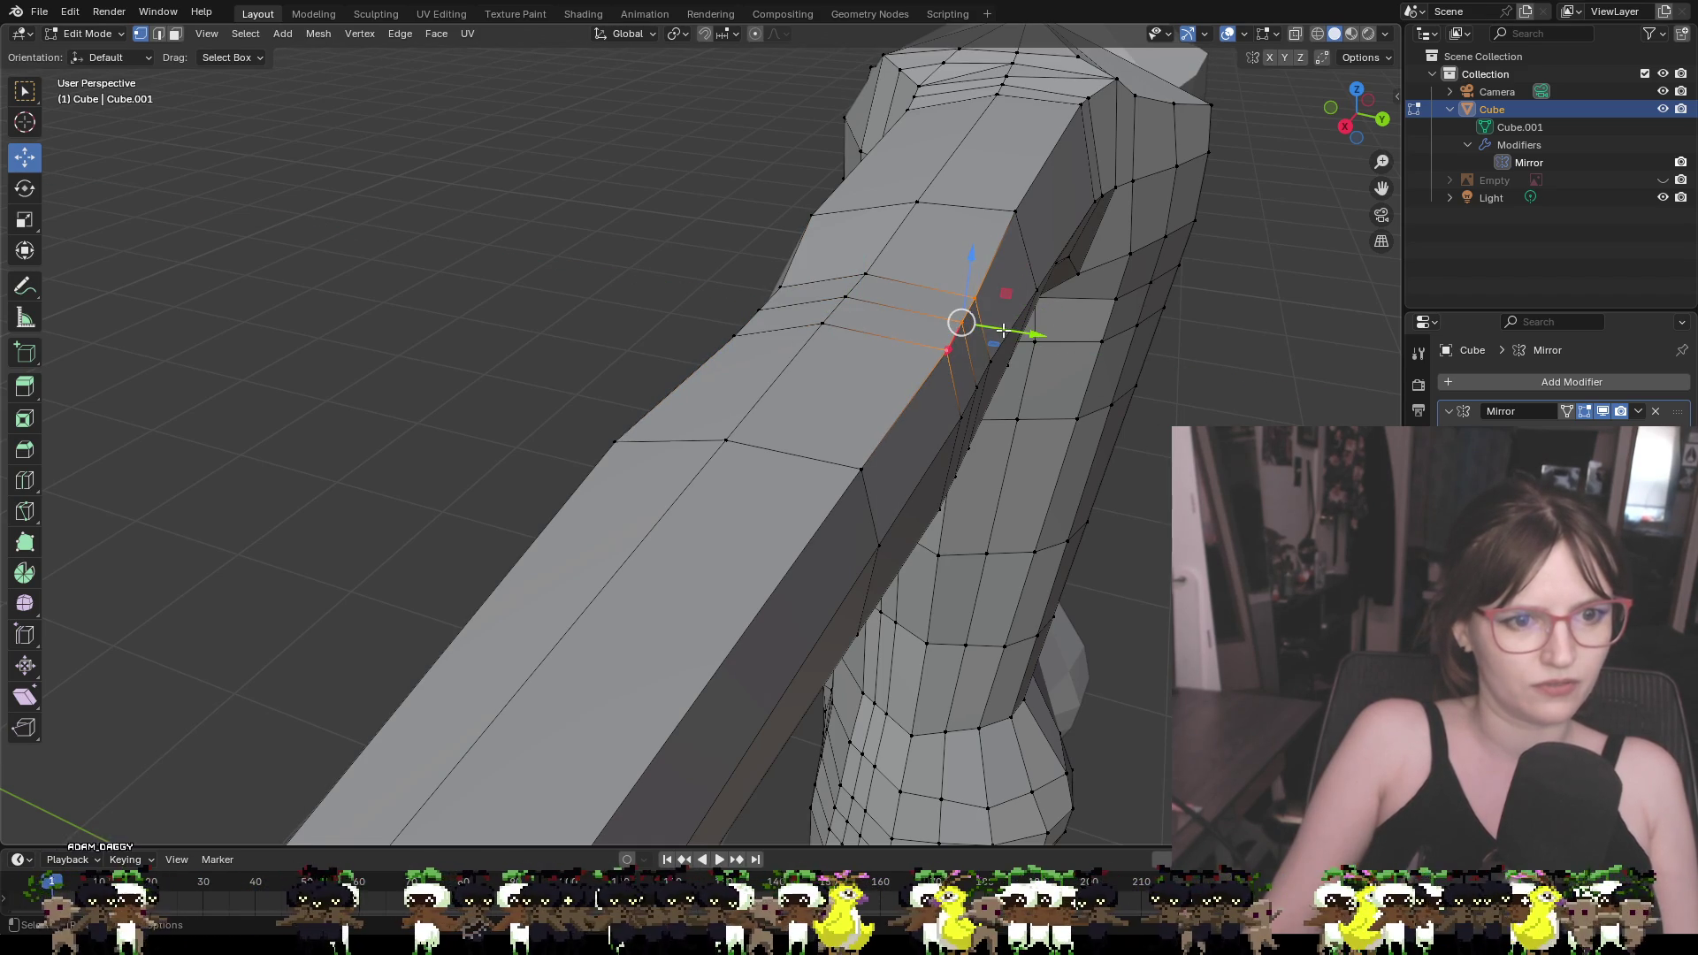
pyautogui.moveTo(971, 325); pyautogui.dragTo(971, 325)
pyautogui.moveTo(971, 326)
pyautogui.mouseDown(button='middle')
pyautogui.moveTo(1046, 368)
pyautogui.moveTo(1026, 443)
pyautogui.moveTo(1000, 440)
pyautogui.moveTo(1163, 284)
pyautogui.moveTo(1023, 151)
pyautogui.moveTo(784, 277)
pyautogui.moveTo(780, 324)
pyautogui.mouseUp(button='middle')
# Orbit and zoom to view the whole torso and tapering arm from front and side
pyautogui.scroll(2, 833, 453)
pyautogui.moveTo(833, 453)
pyautogui.mouseDown(button='middle')
pyautogui.moveTo(1001, 380)
pyautogui.moveTo(999, 353)
pyautogui.moveTo(1099, 402)
pyautogui.moveTo(1137, 368)
pyautogui.moveTo(1159, 376)
pyautogui.moveTo(1061, 424)
pyautogui.moveTo(1024, 494)
pyautogui.mouseUp(button='middle')
pyautogui.scroll(-4, 1024, 495)
pyautogui.moveTo(933, 543)
pyautogui.mouseDown(button='middle')
pyautogui.moveTo(807, 553)
pyautogui.moveTo(973, 539)
pyautogui.moveTo(867, 522)
pyautogui.mouseUp(button='middle')
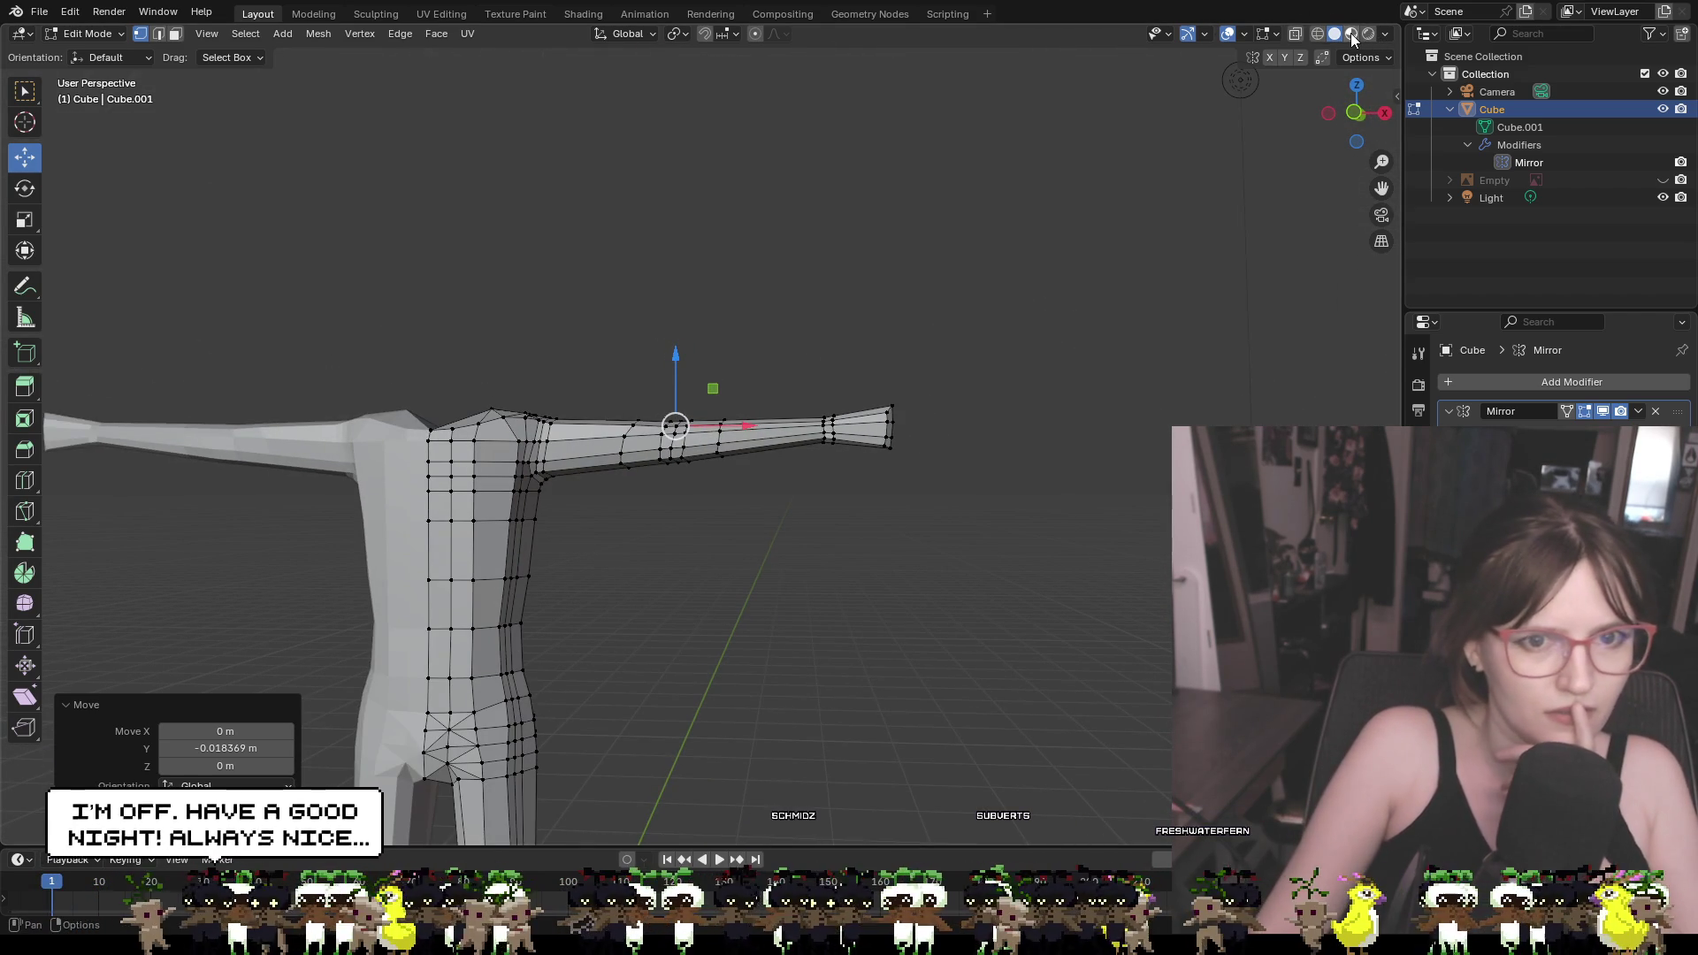